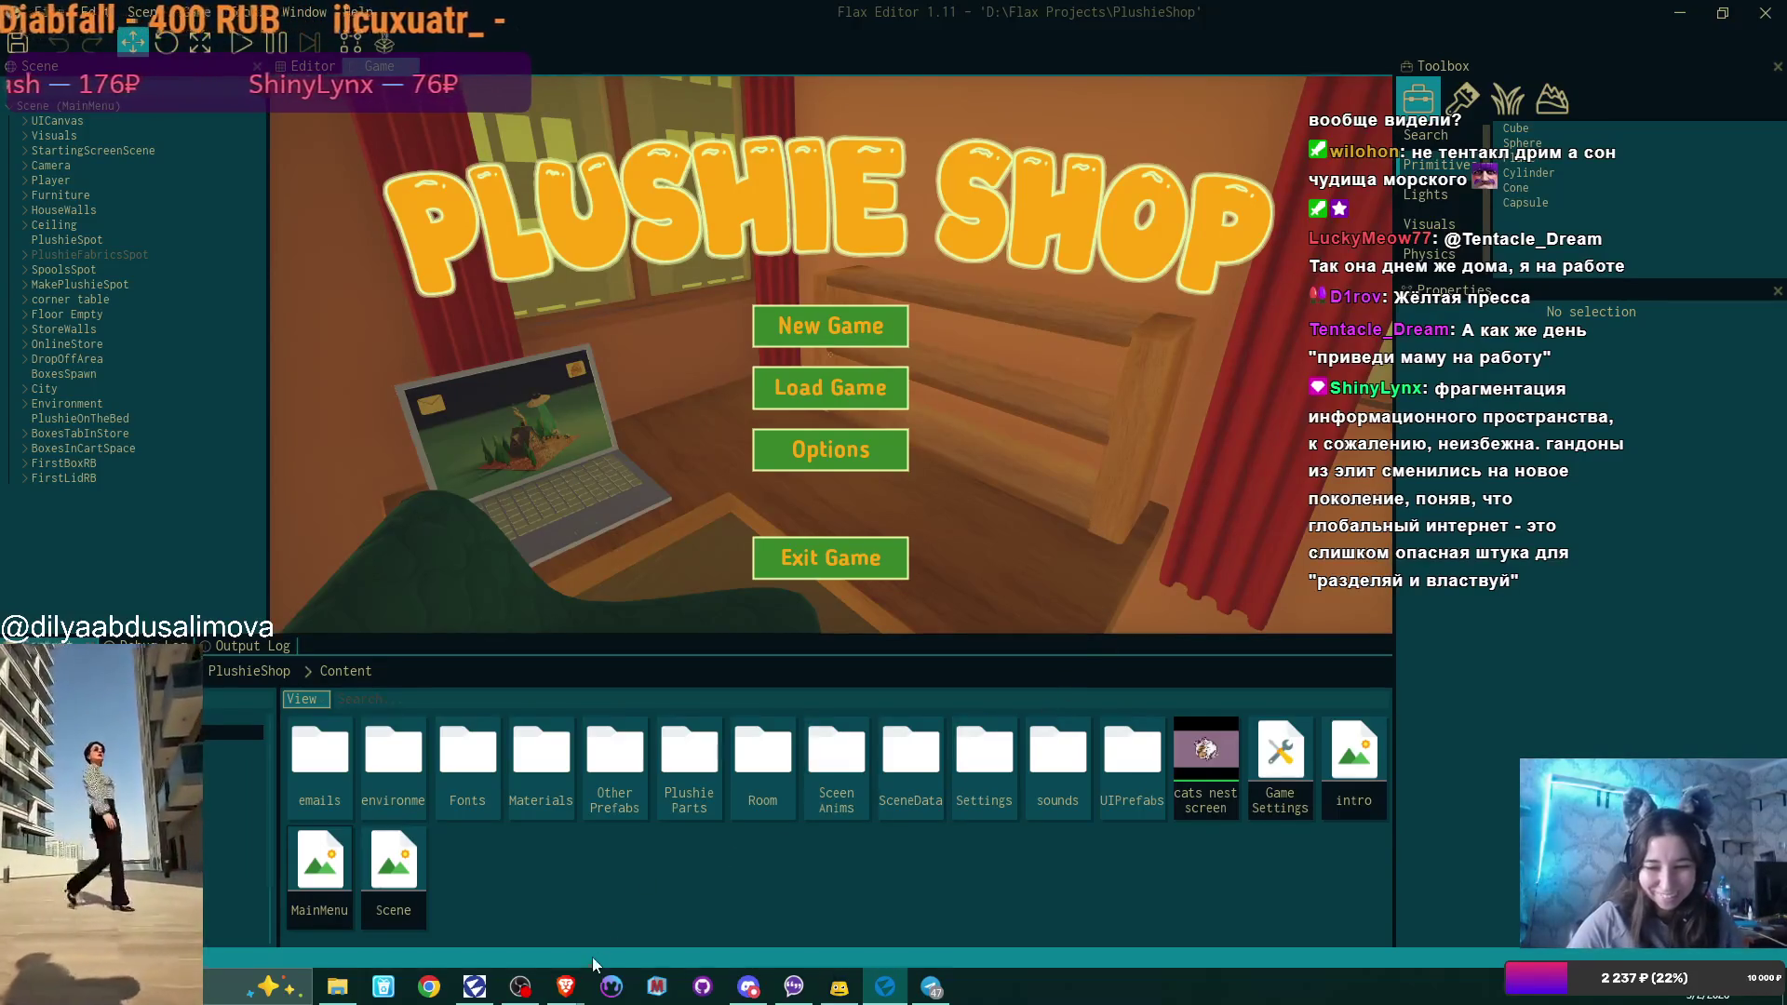
Switch to the YouTube - Brave window using the taskbar's Brave window previews.
mouse_move(566, 987)
click(466, 894)
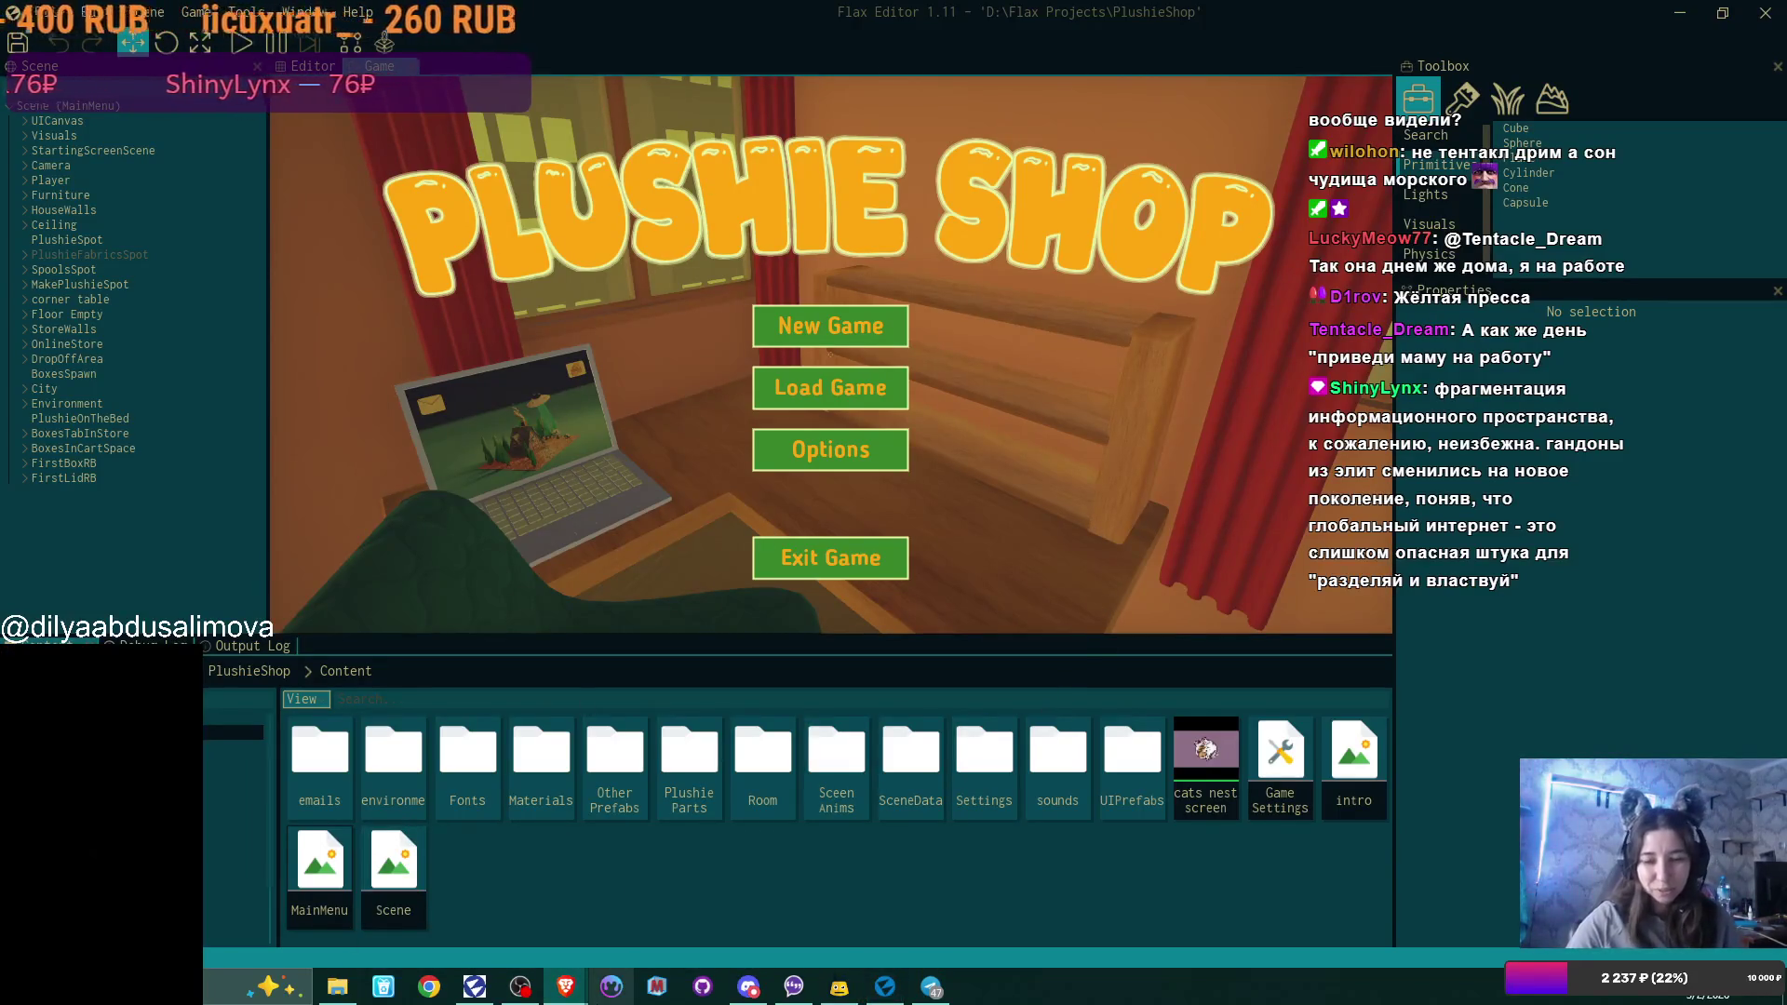
mouse_move(566, 987)
click(503, 926)
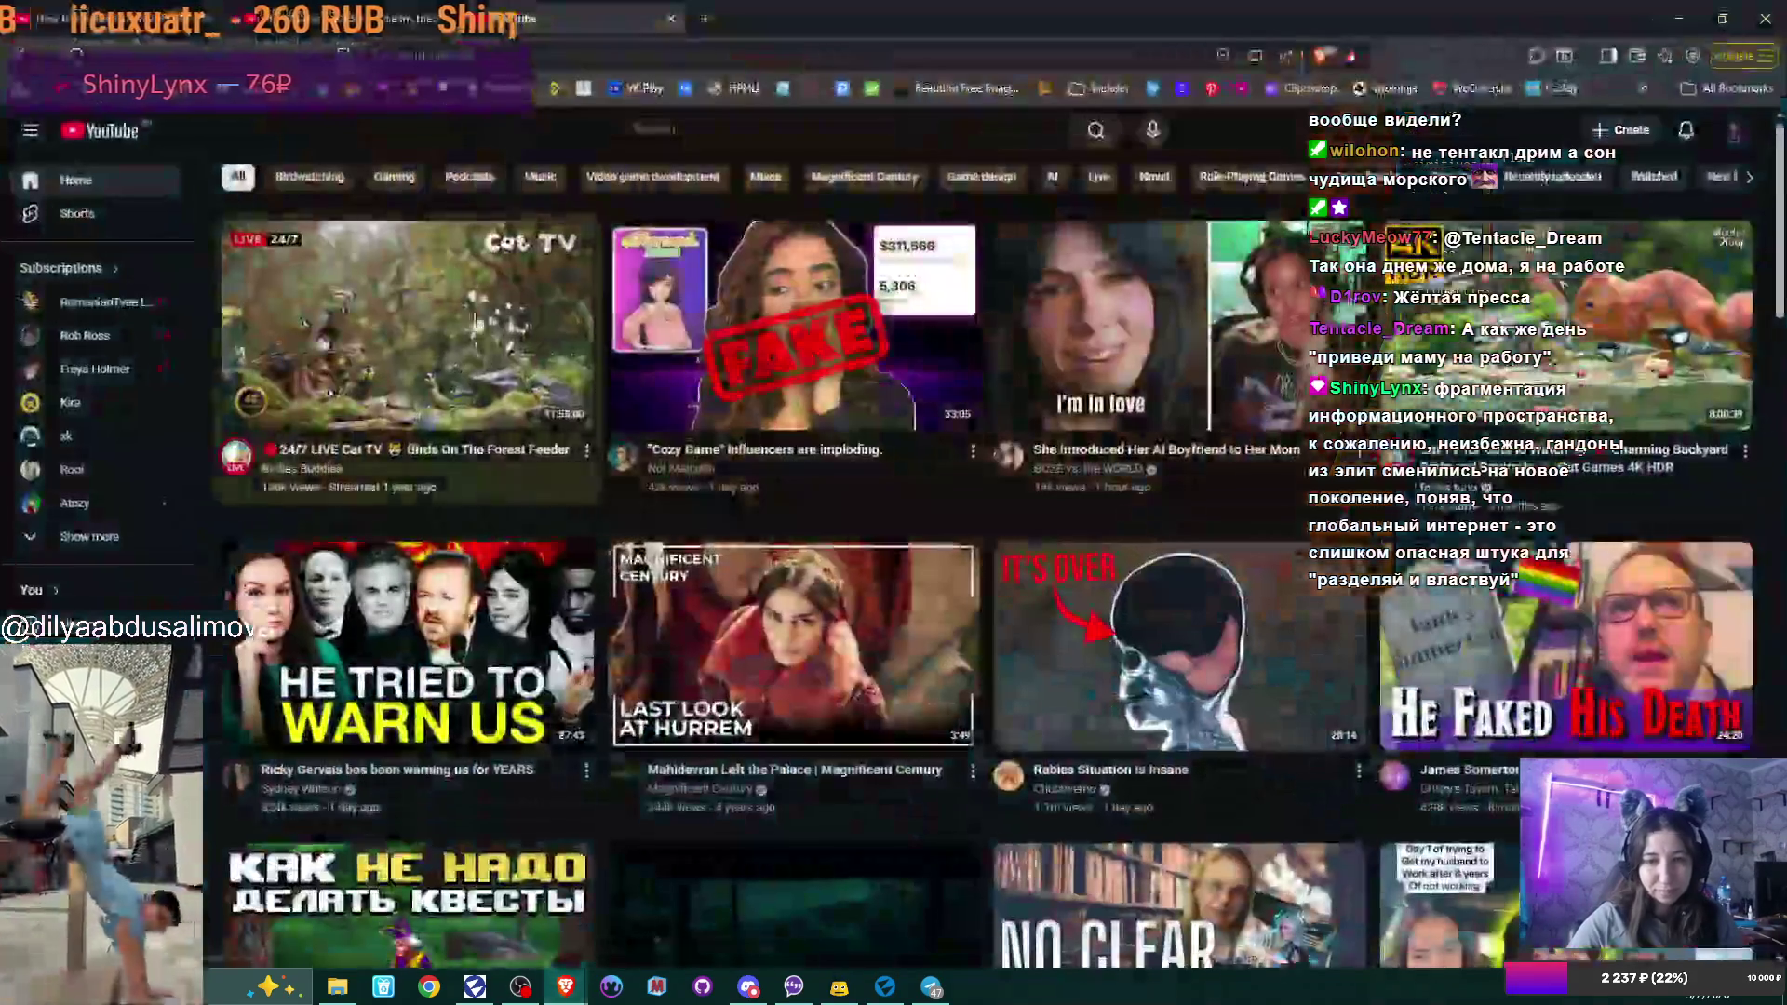
Search DuckDuckGo for the Russian-only business signage rule and open the first Audit-it.ru result in a new tab.
key(ctrl+t)
text(все вывески, реклама, слоганы, названия компаний и прочие тексты бизнеса должны быть только с исконно русскими словами)
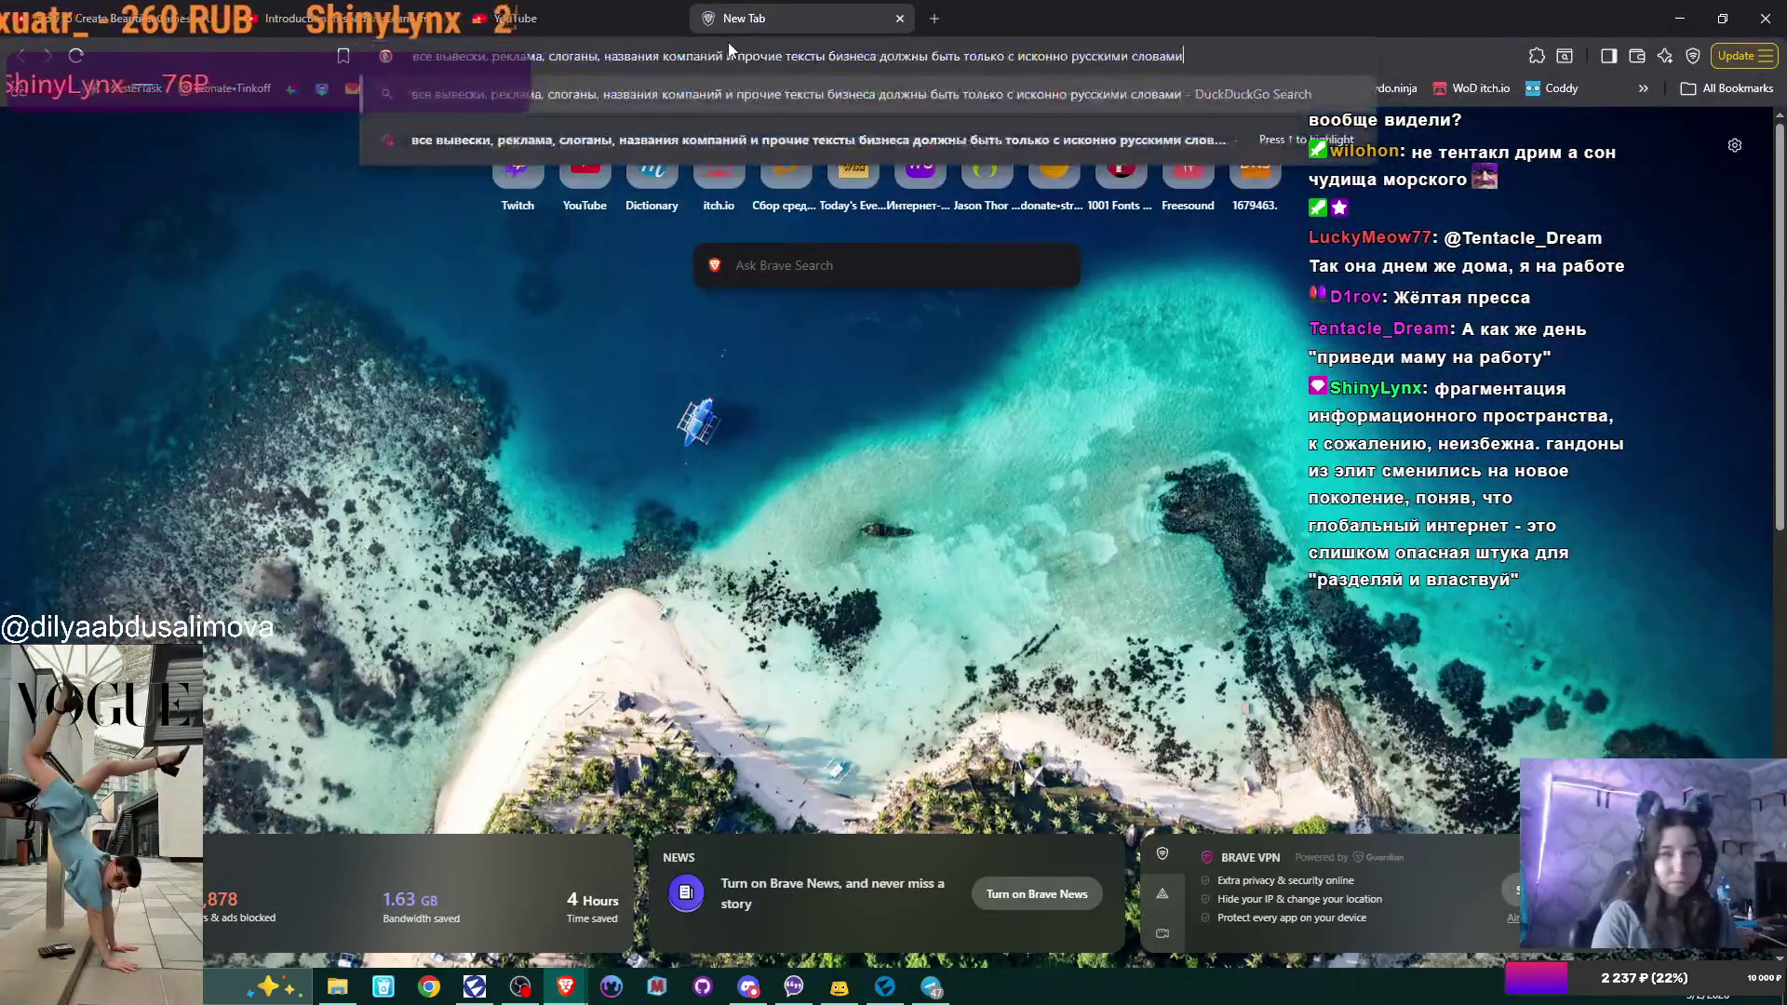
key(Return)
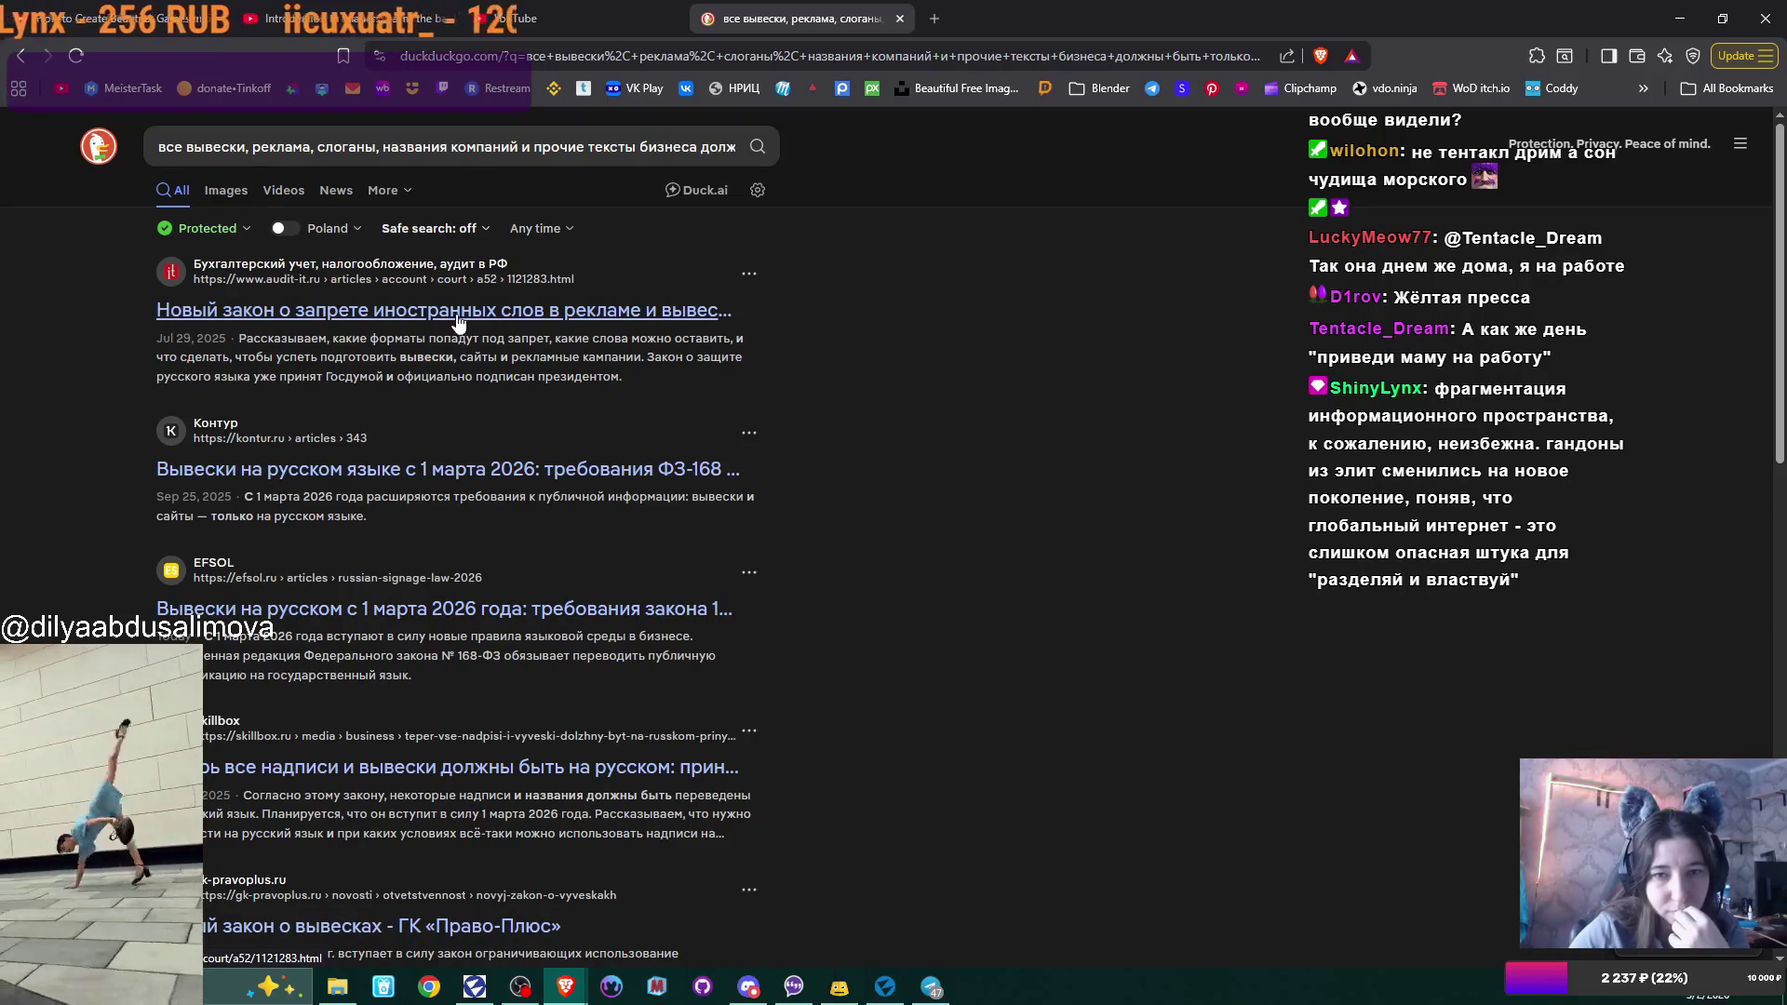
middle_click(457, 321)
click(1028, 18)
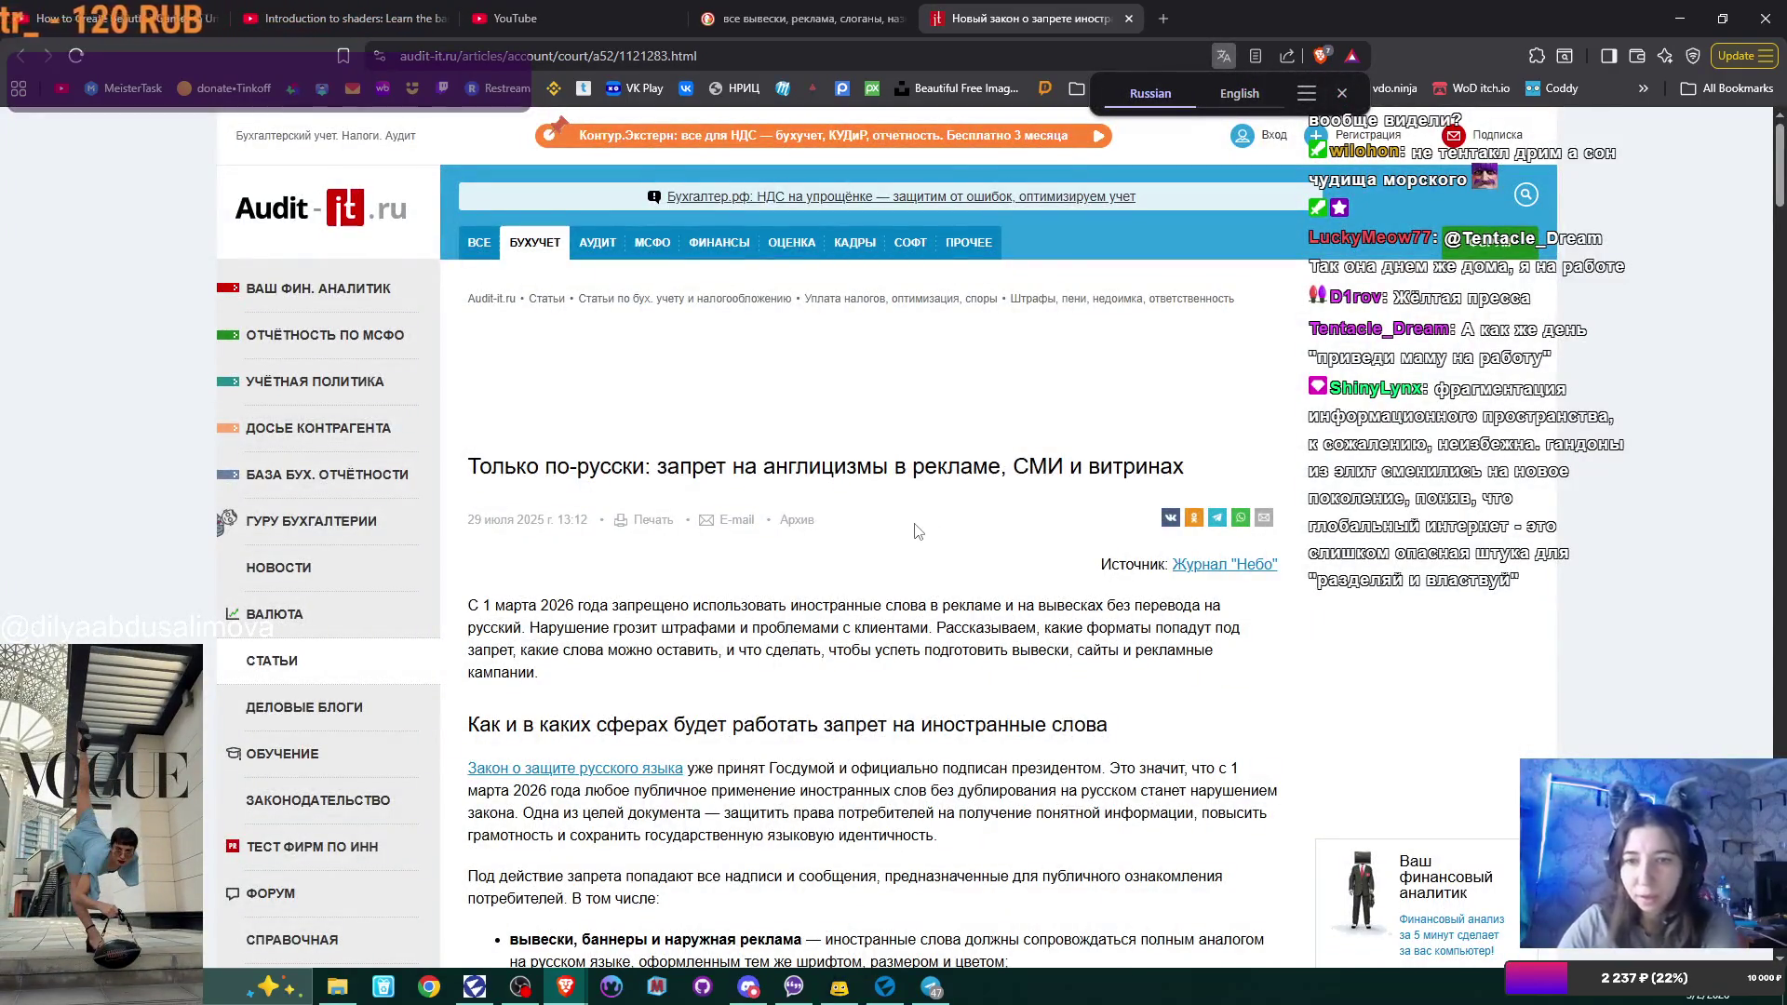
Read down the Audit-it.ru foreign-words article, highlighting the end of the residential-names exception bullet.
scroll(917, 531, down, 2)
scroll(917, 530, down, 2)
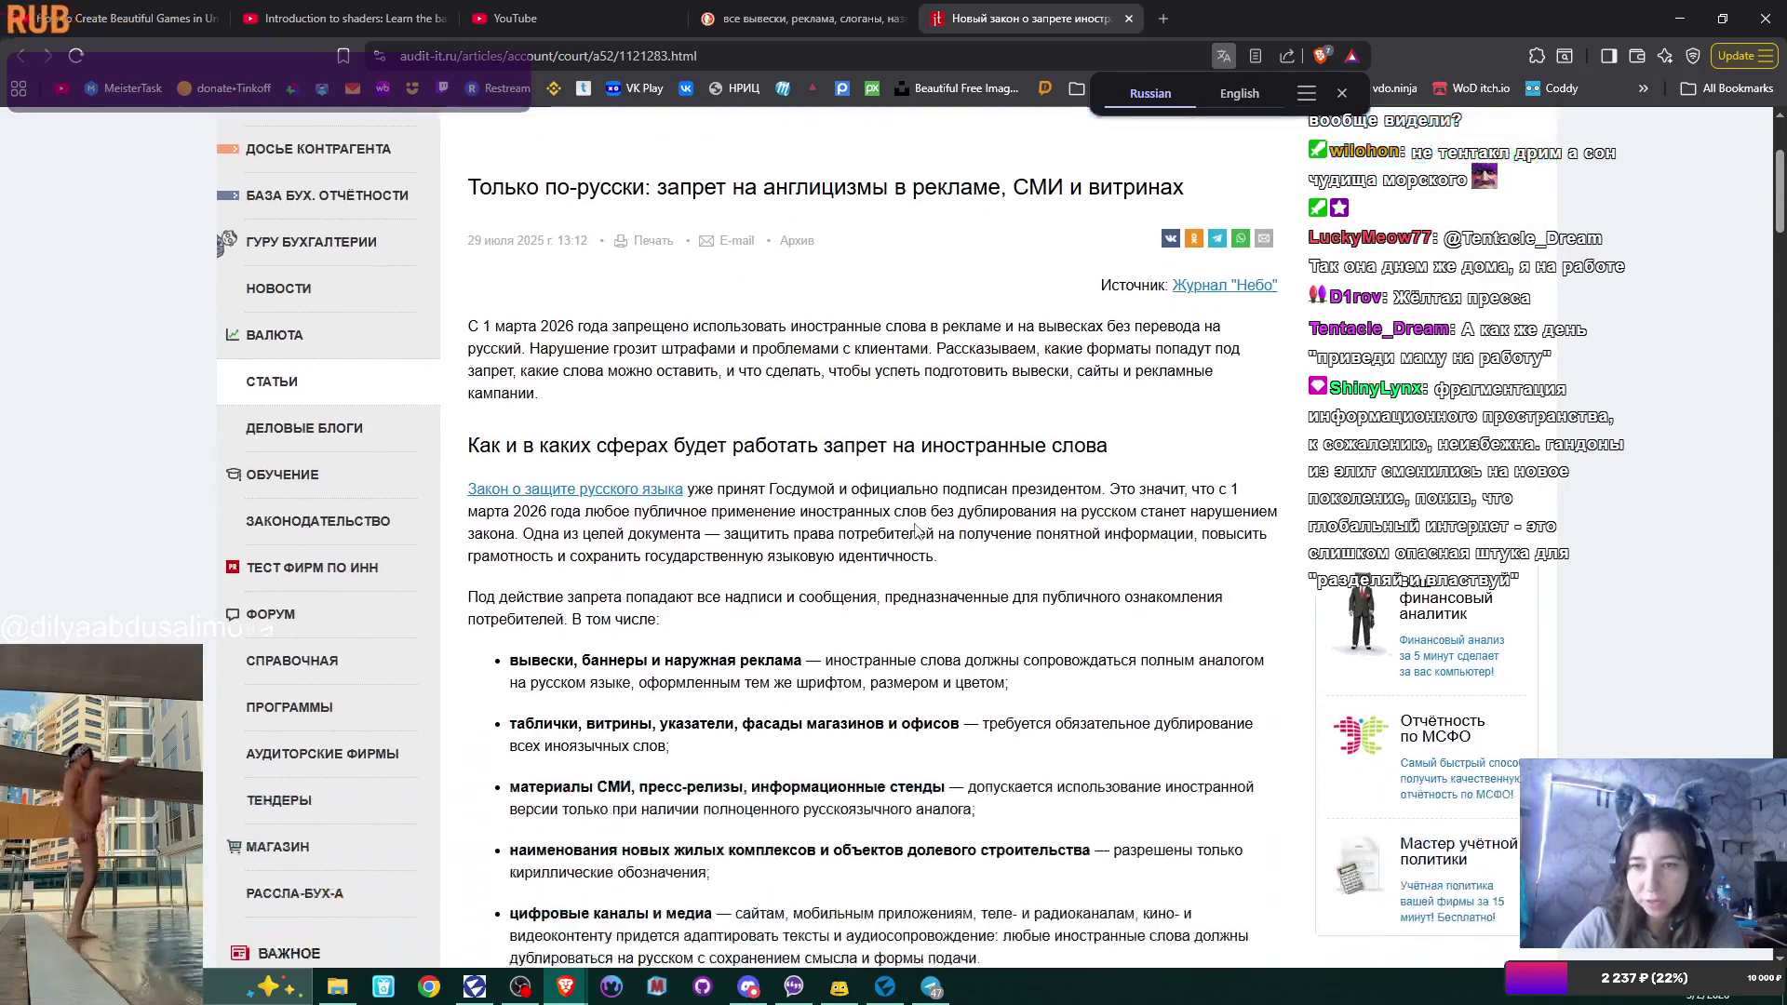
scroll(918, 530, down, 1)
scroll(918, 530, down, 1)
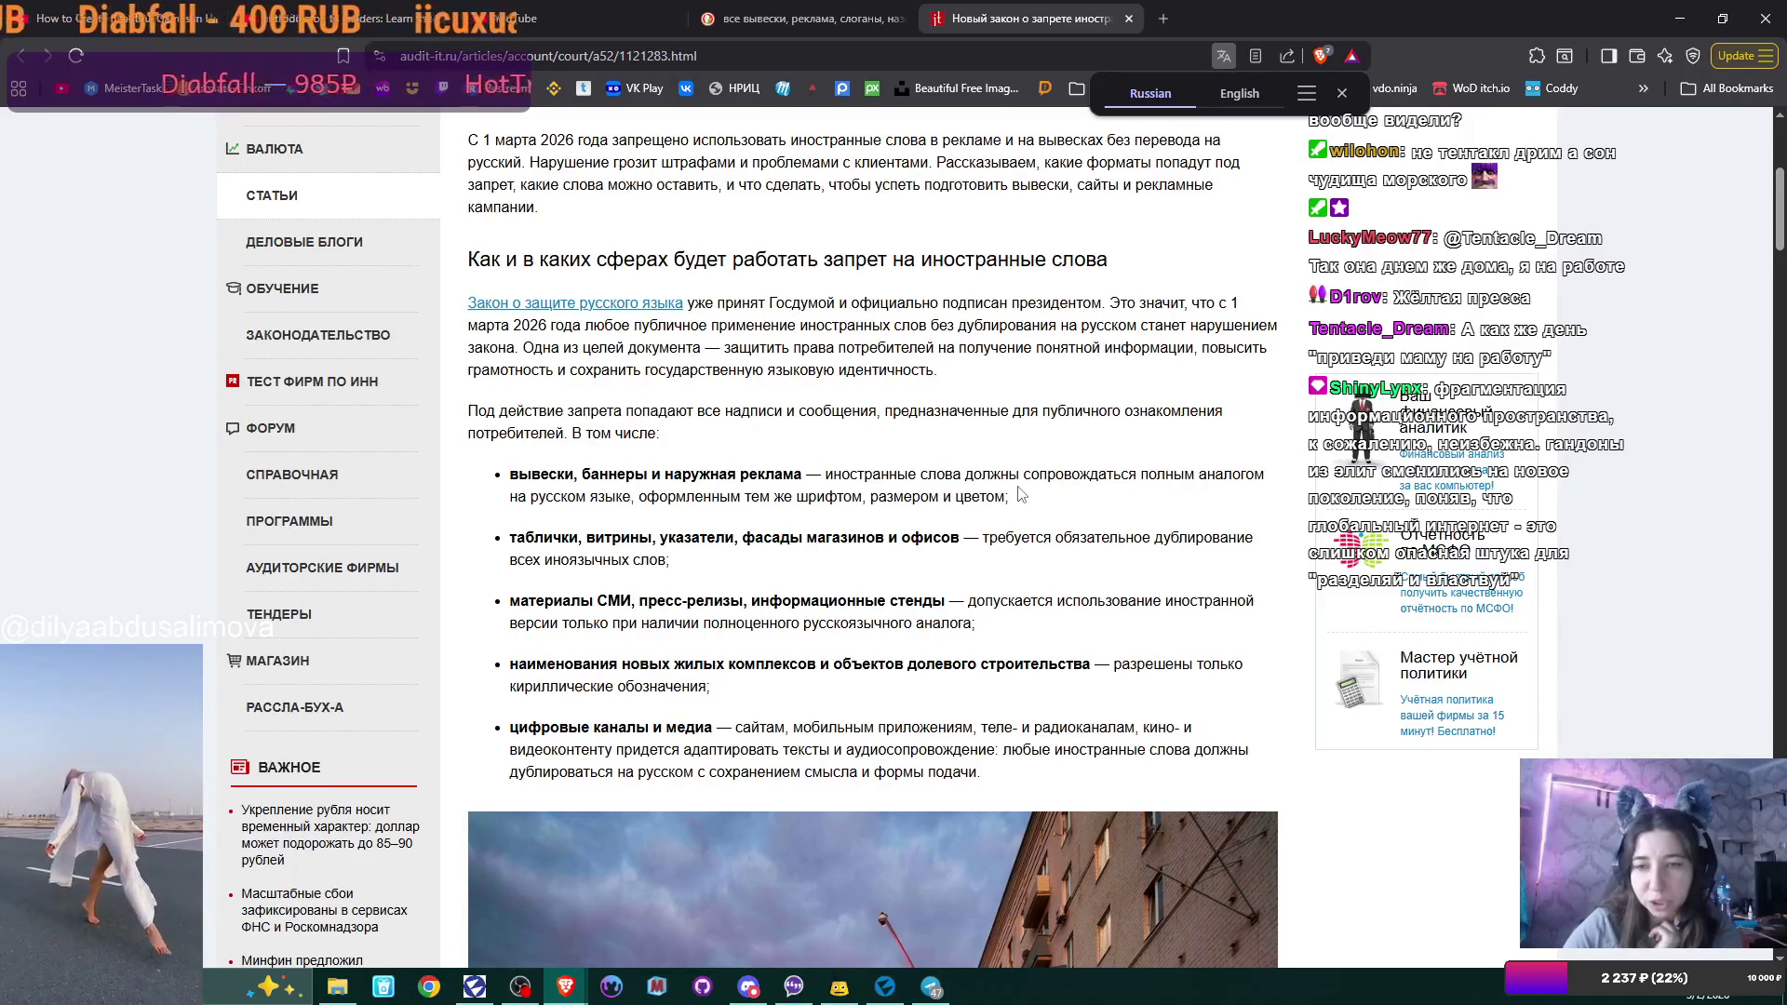
scroll(1021, 493, down, 1)
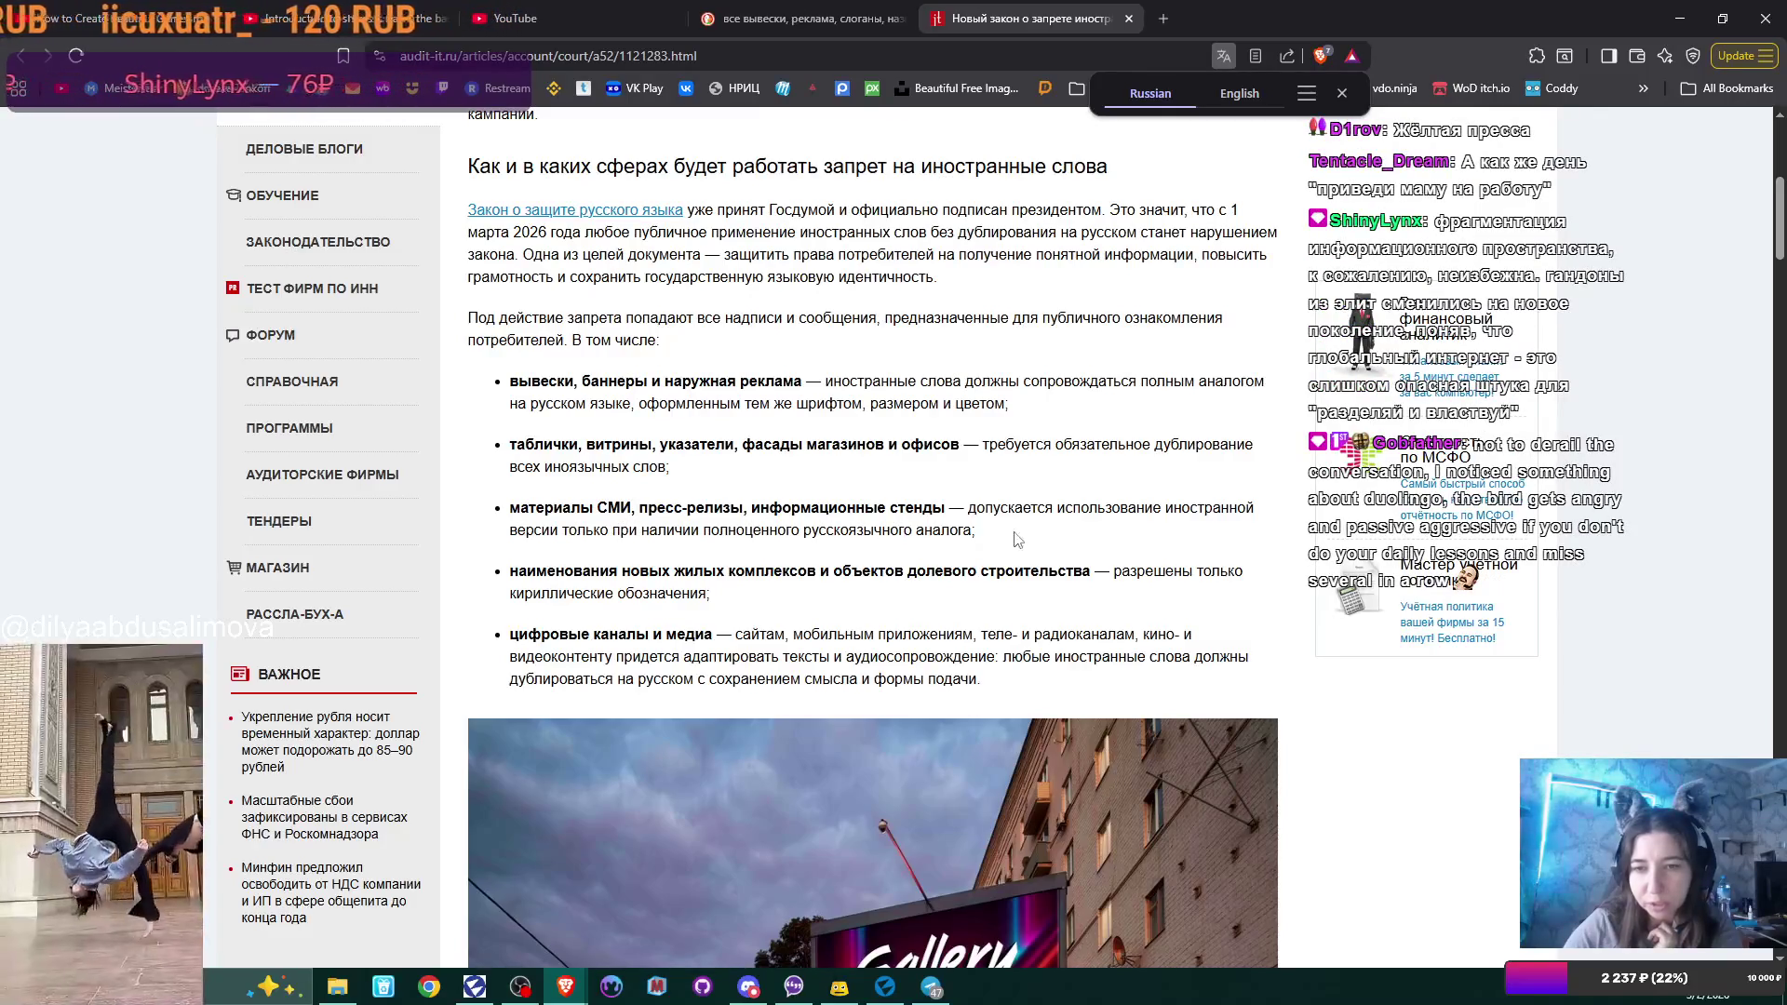
scroll(1017, 540, down, 1)
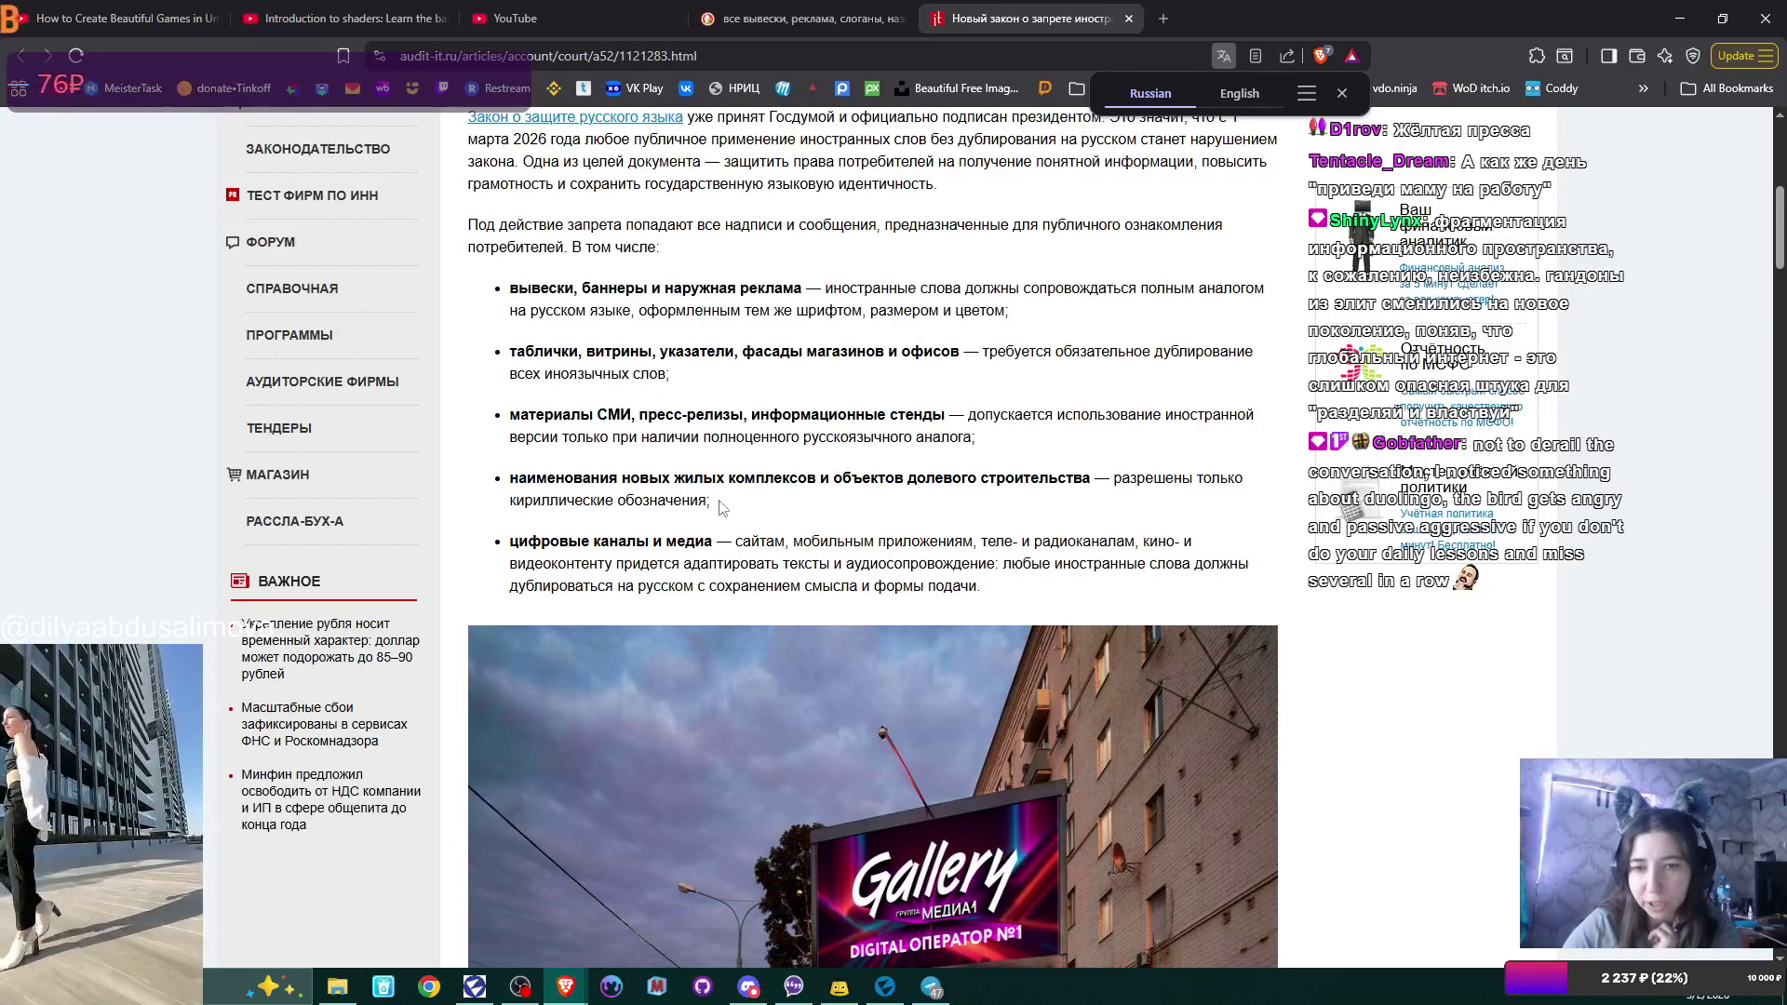
drag(558, 501, 957, 508)
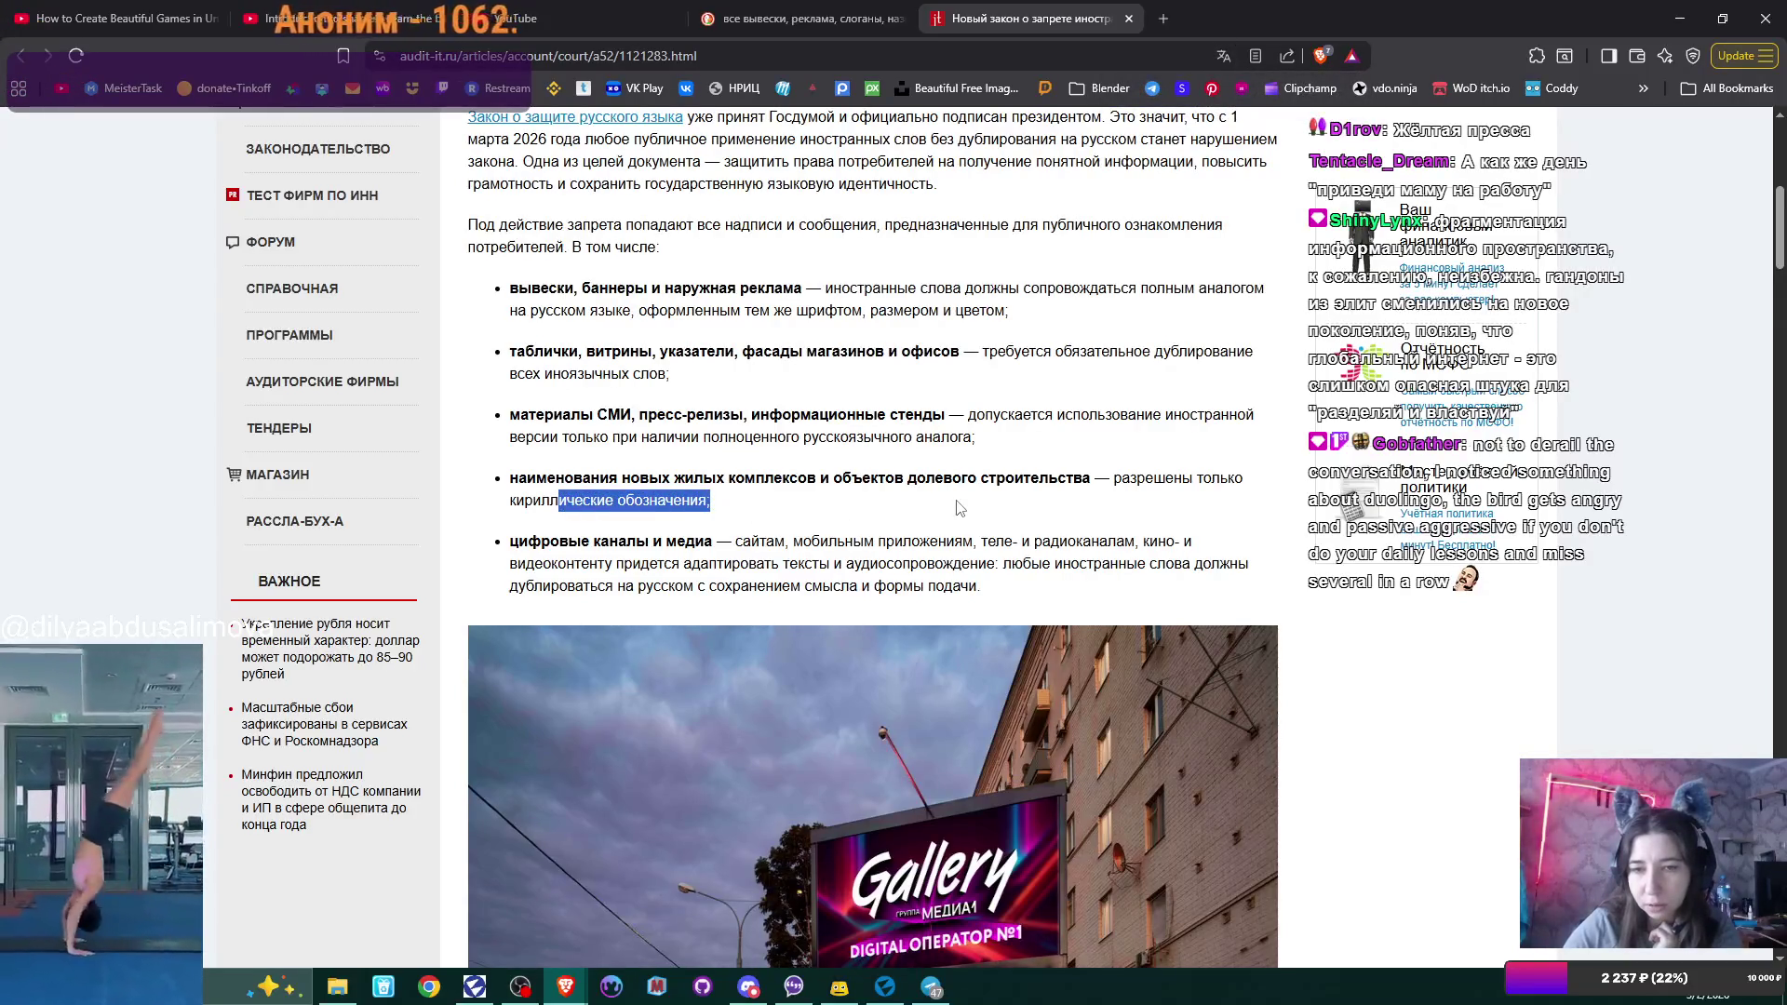
scroll(855, 544, down, 1)
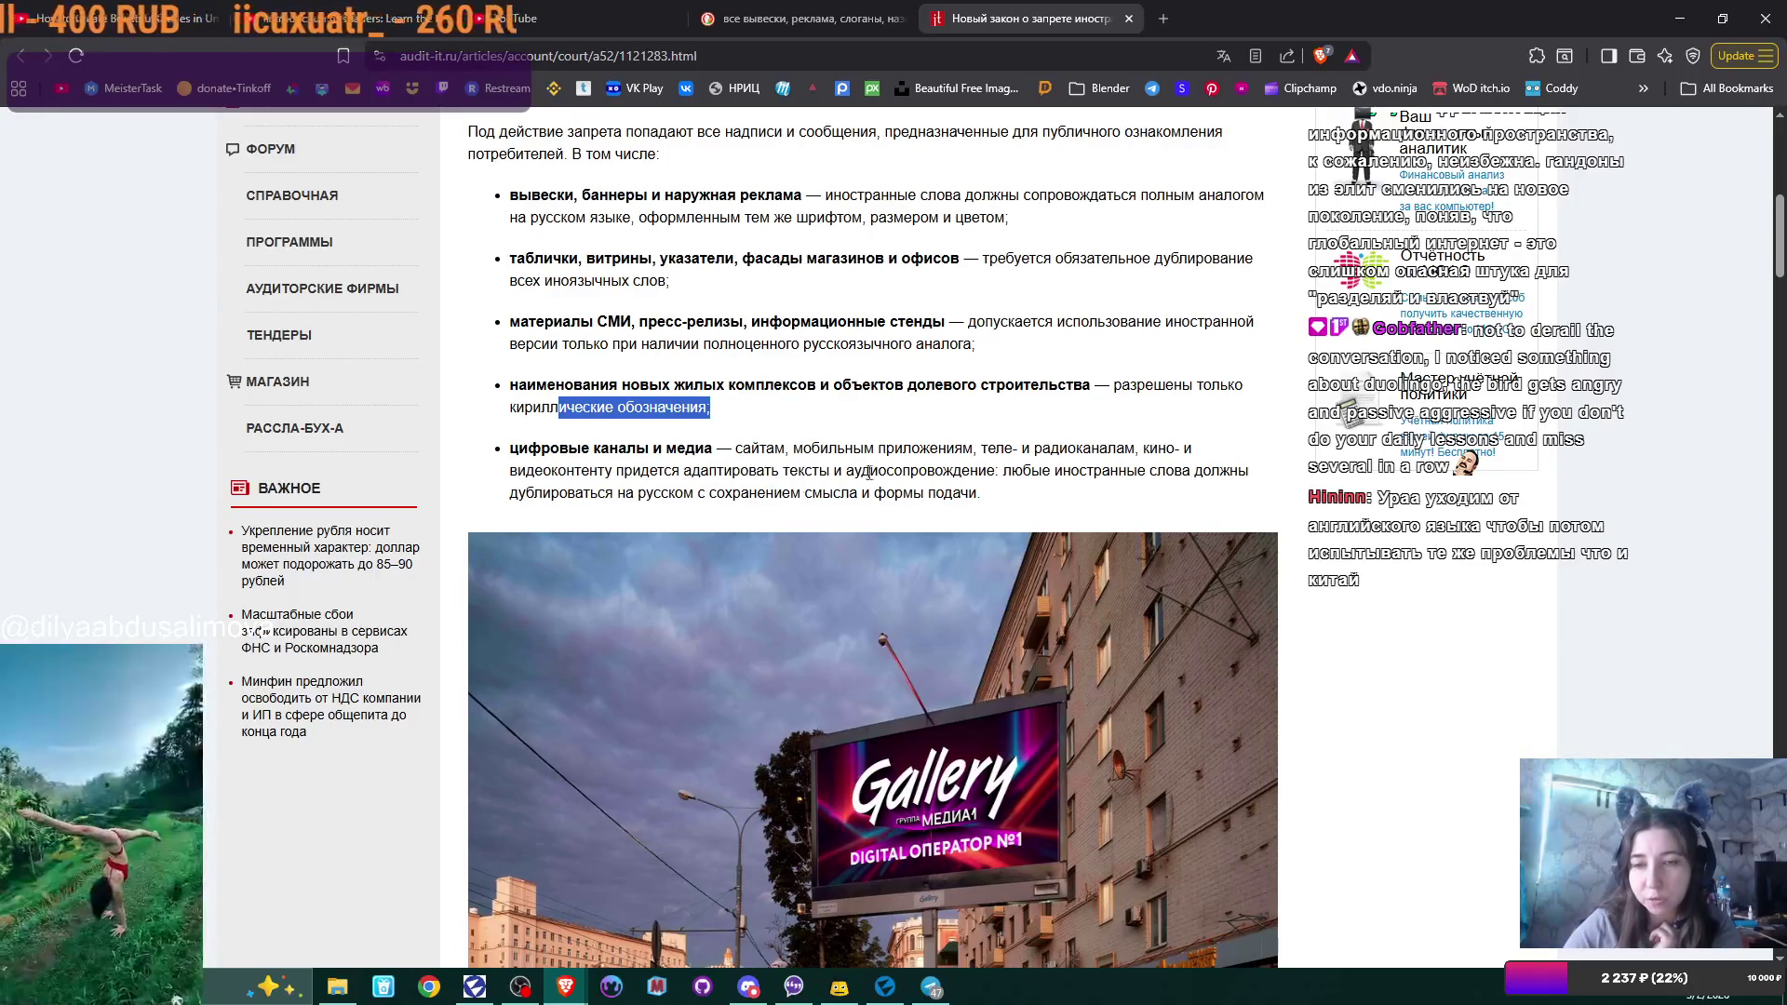
scroll(868, 472, down, 10)
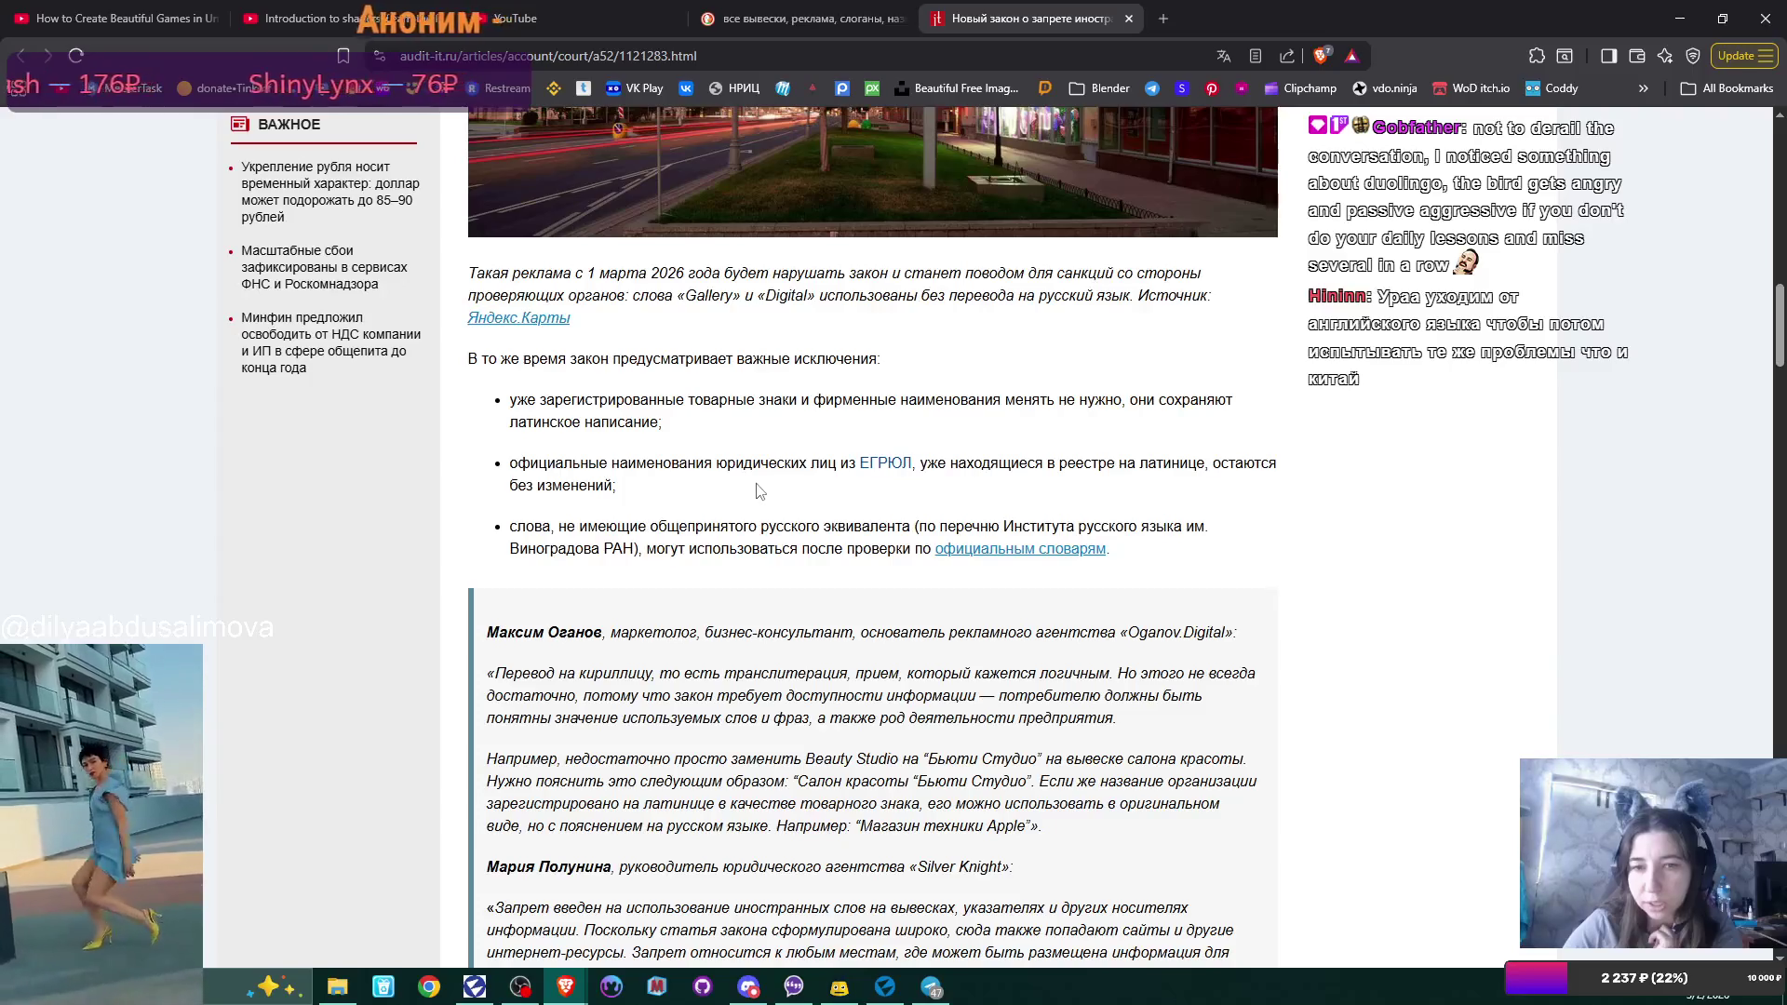
scroll(727, 565, down, 1)
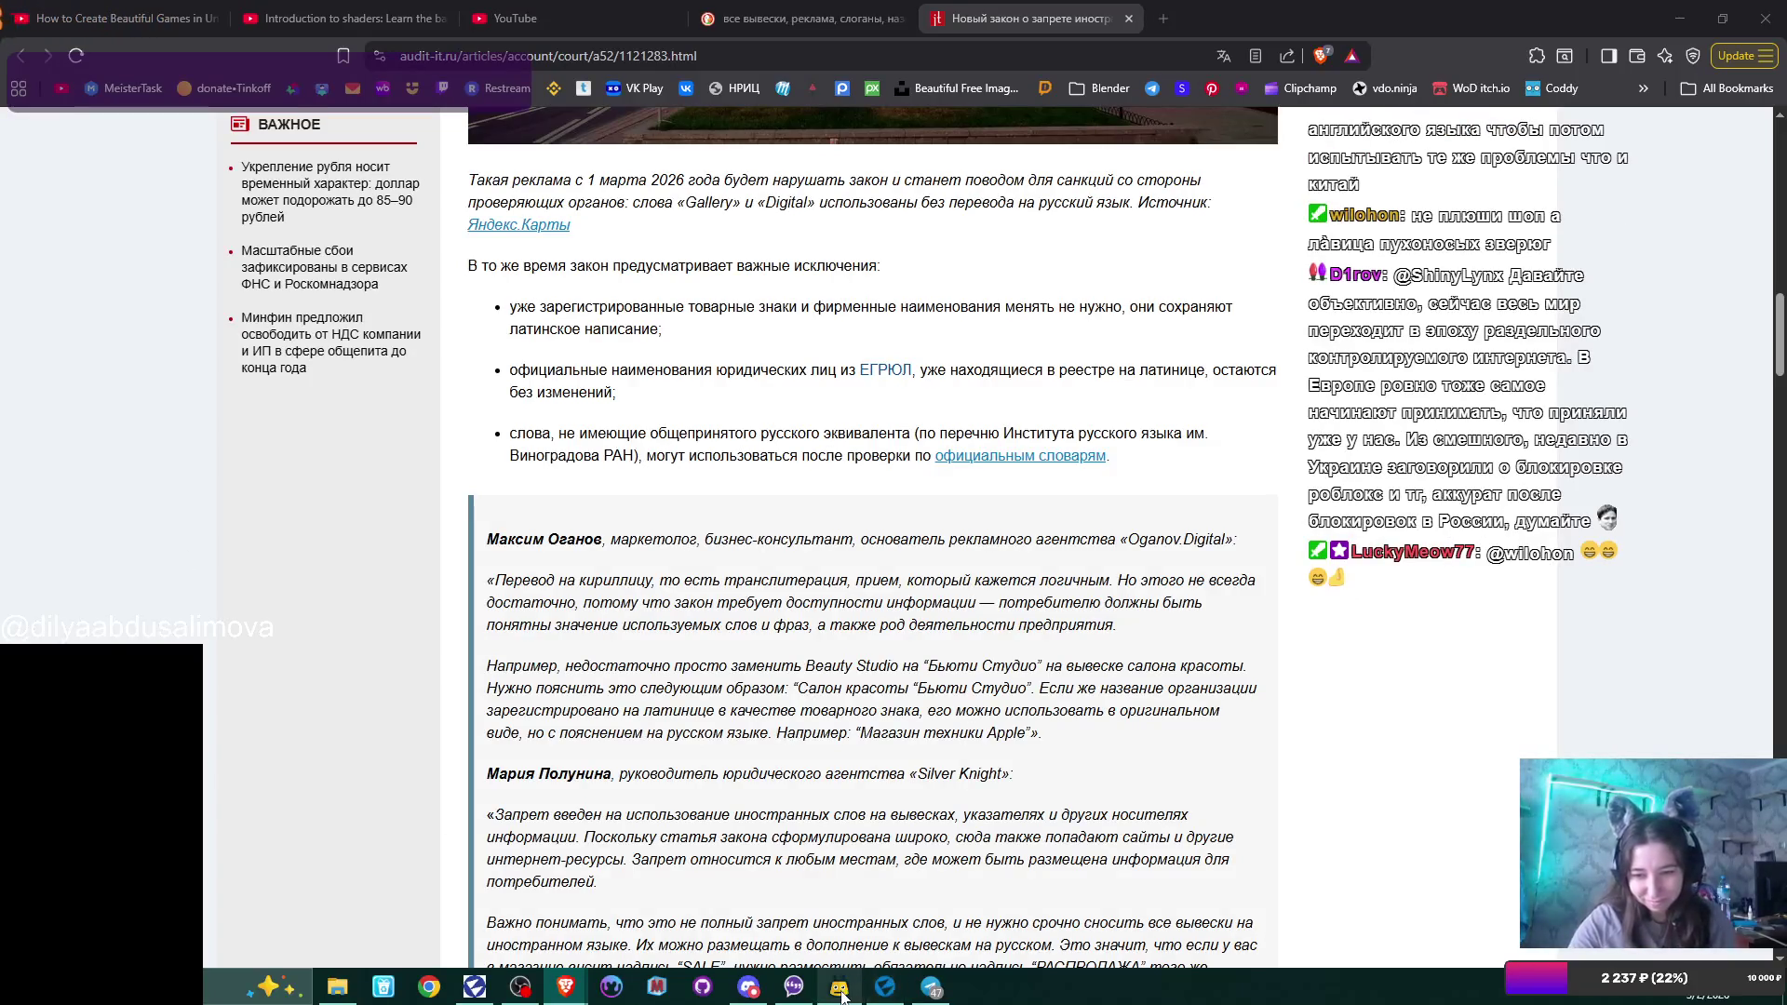
Open the Windows Start menu over the Audit-it.ru article.
mouse_move(841, 994)
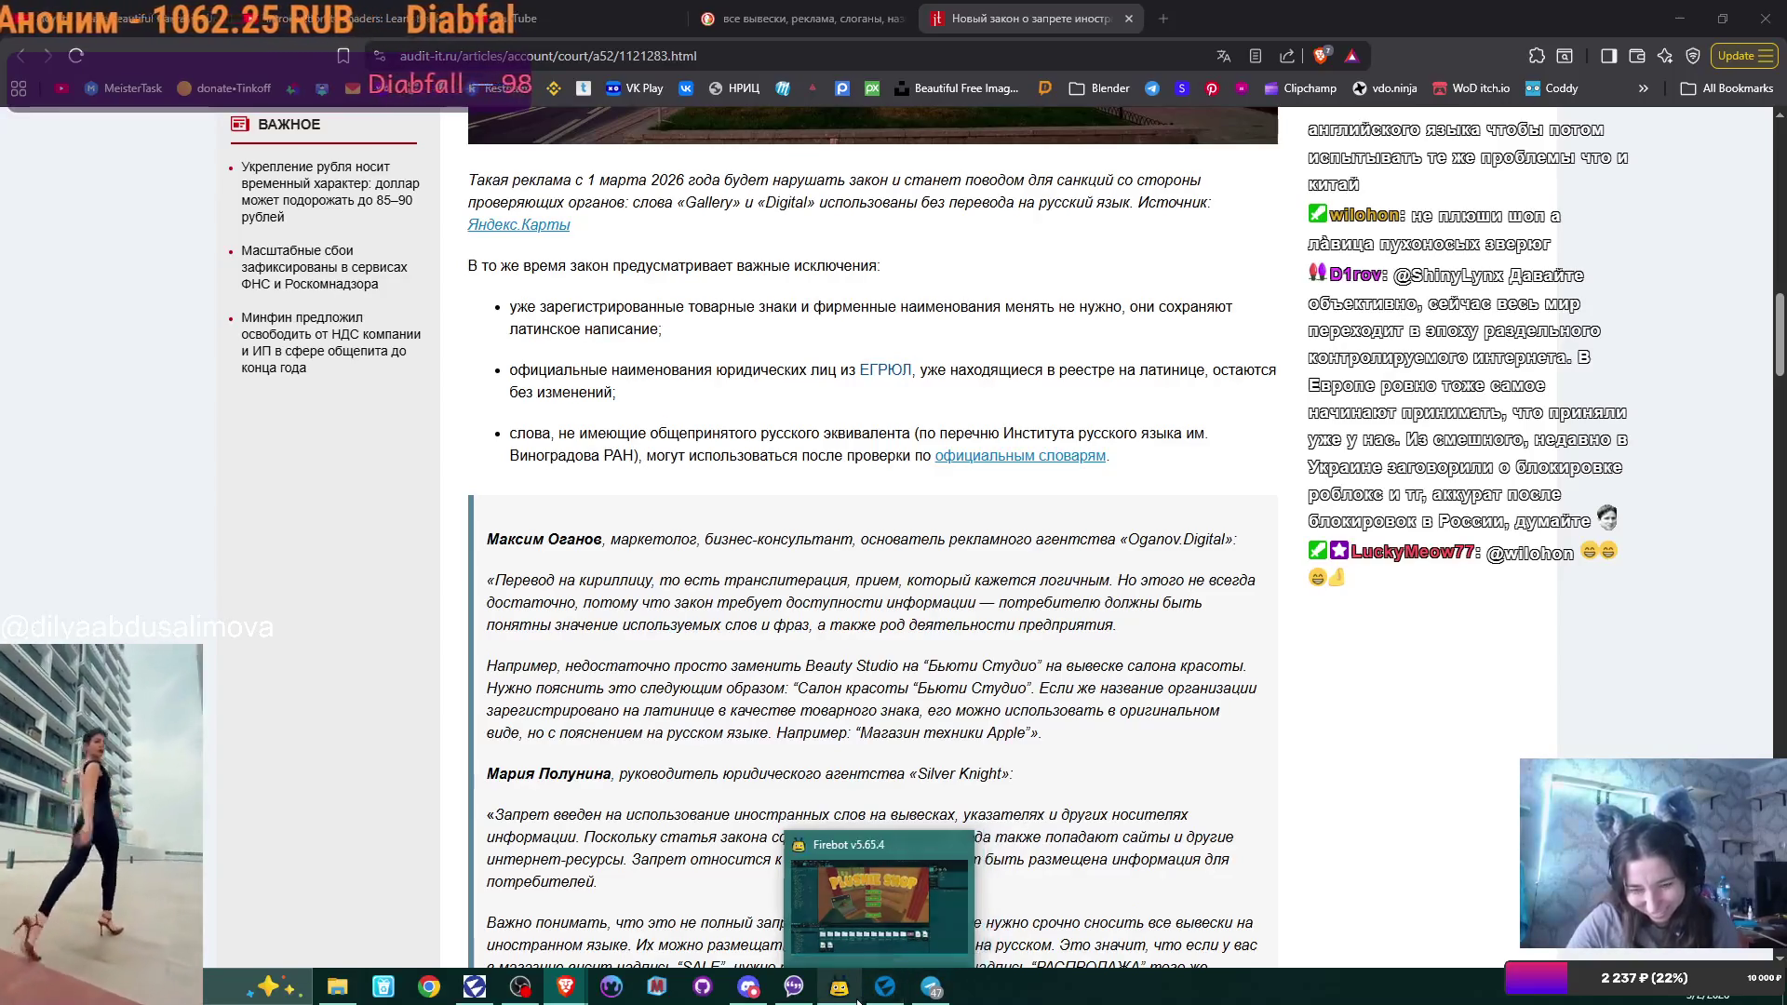
key(super)
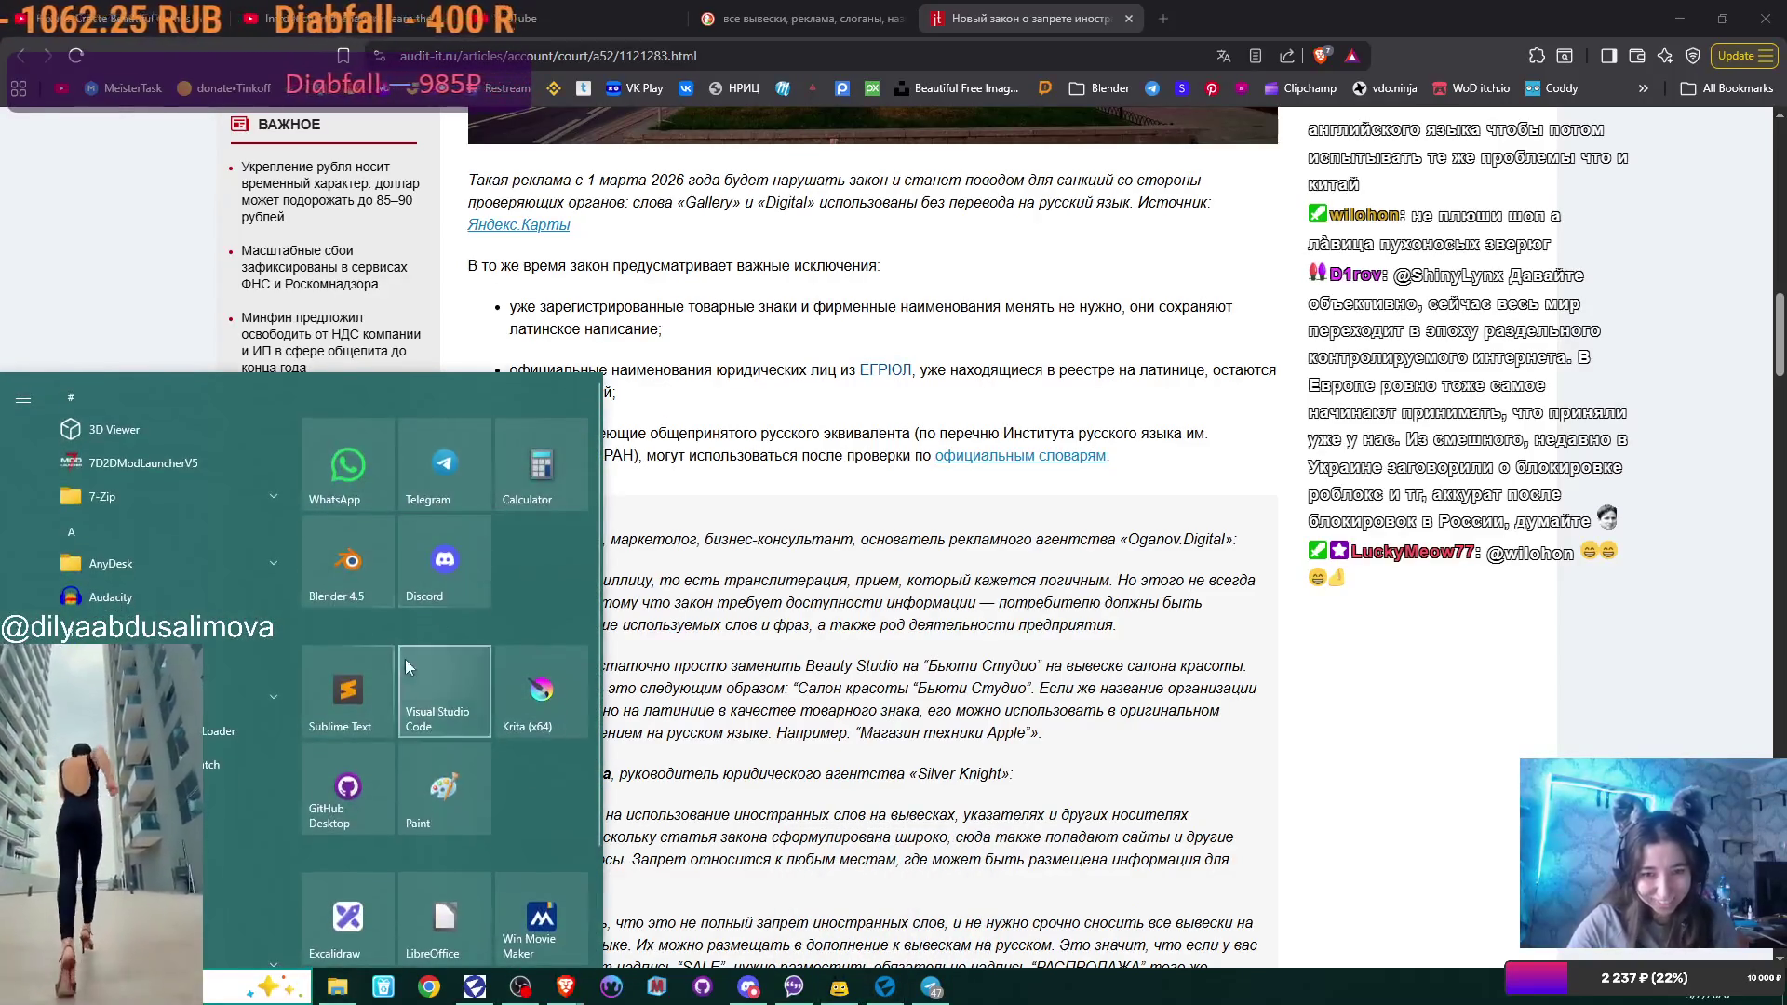
In Sublime Text, paste «лавица пухоносых зверюг» on a new line above the Plushie Shop title, then close it.
click(382, 680)
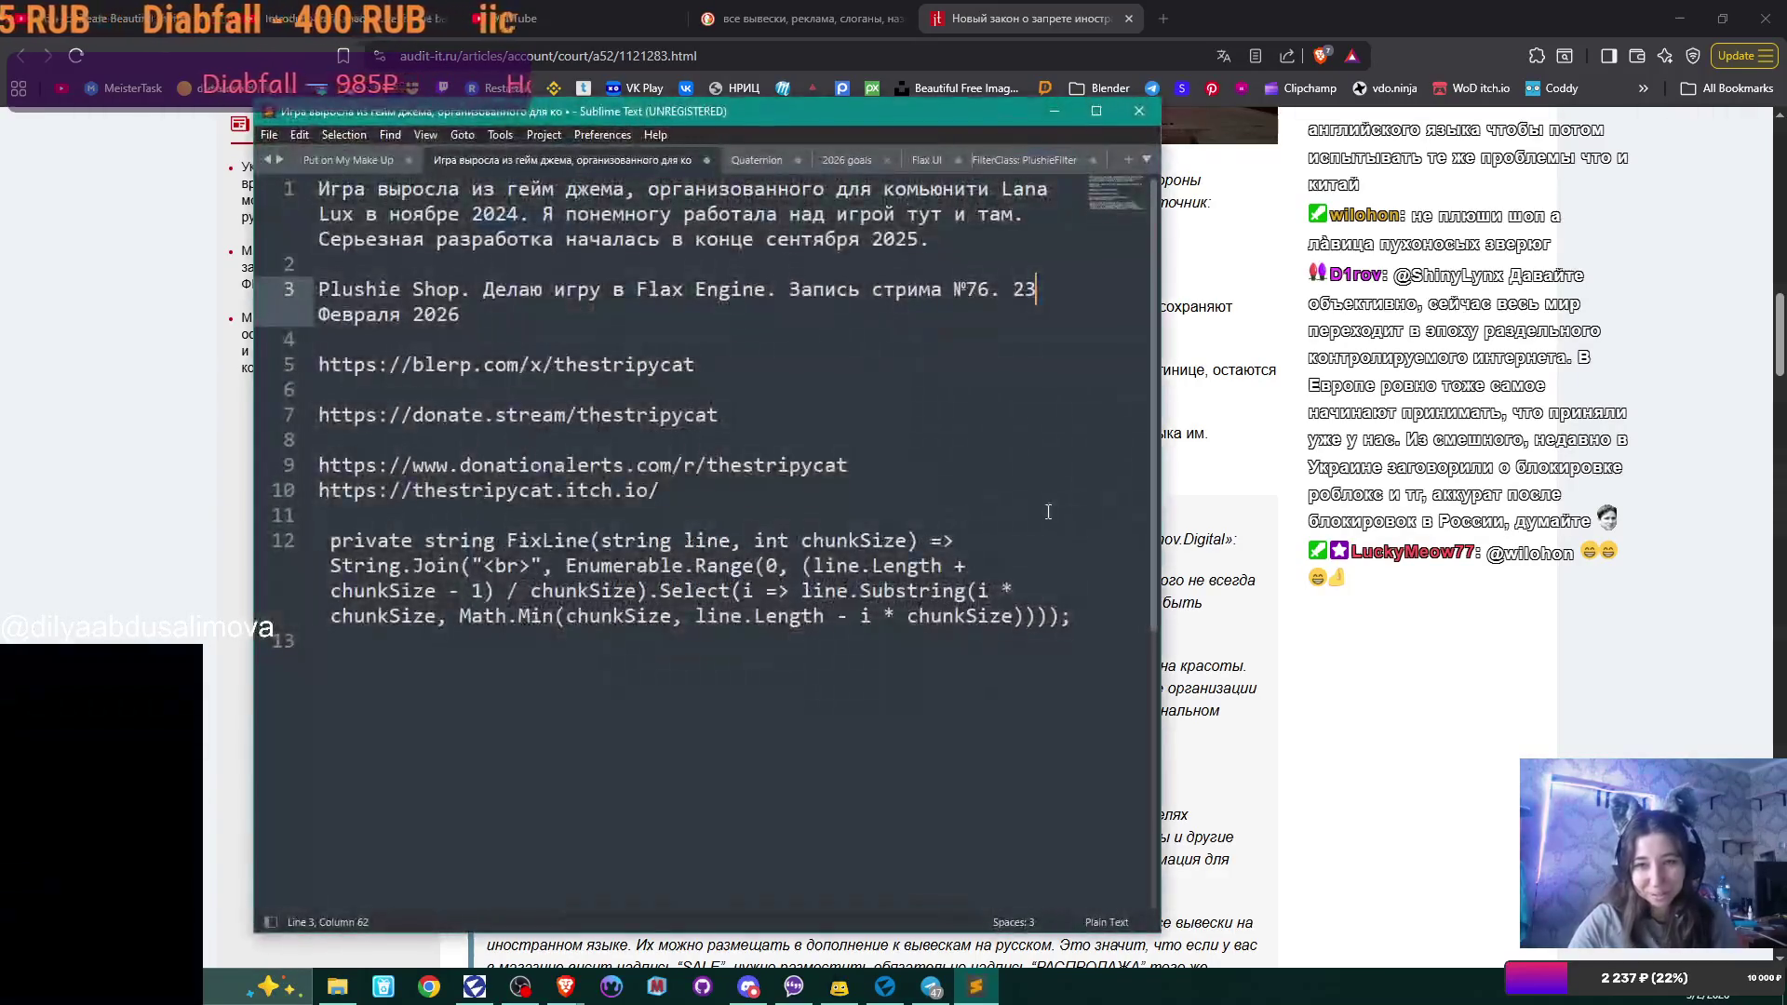
click(383, 264)
key(Return)
text(лàвица пухоносых зверюг)
click(1139, 111)
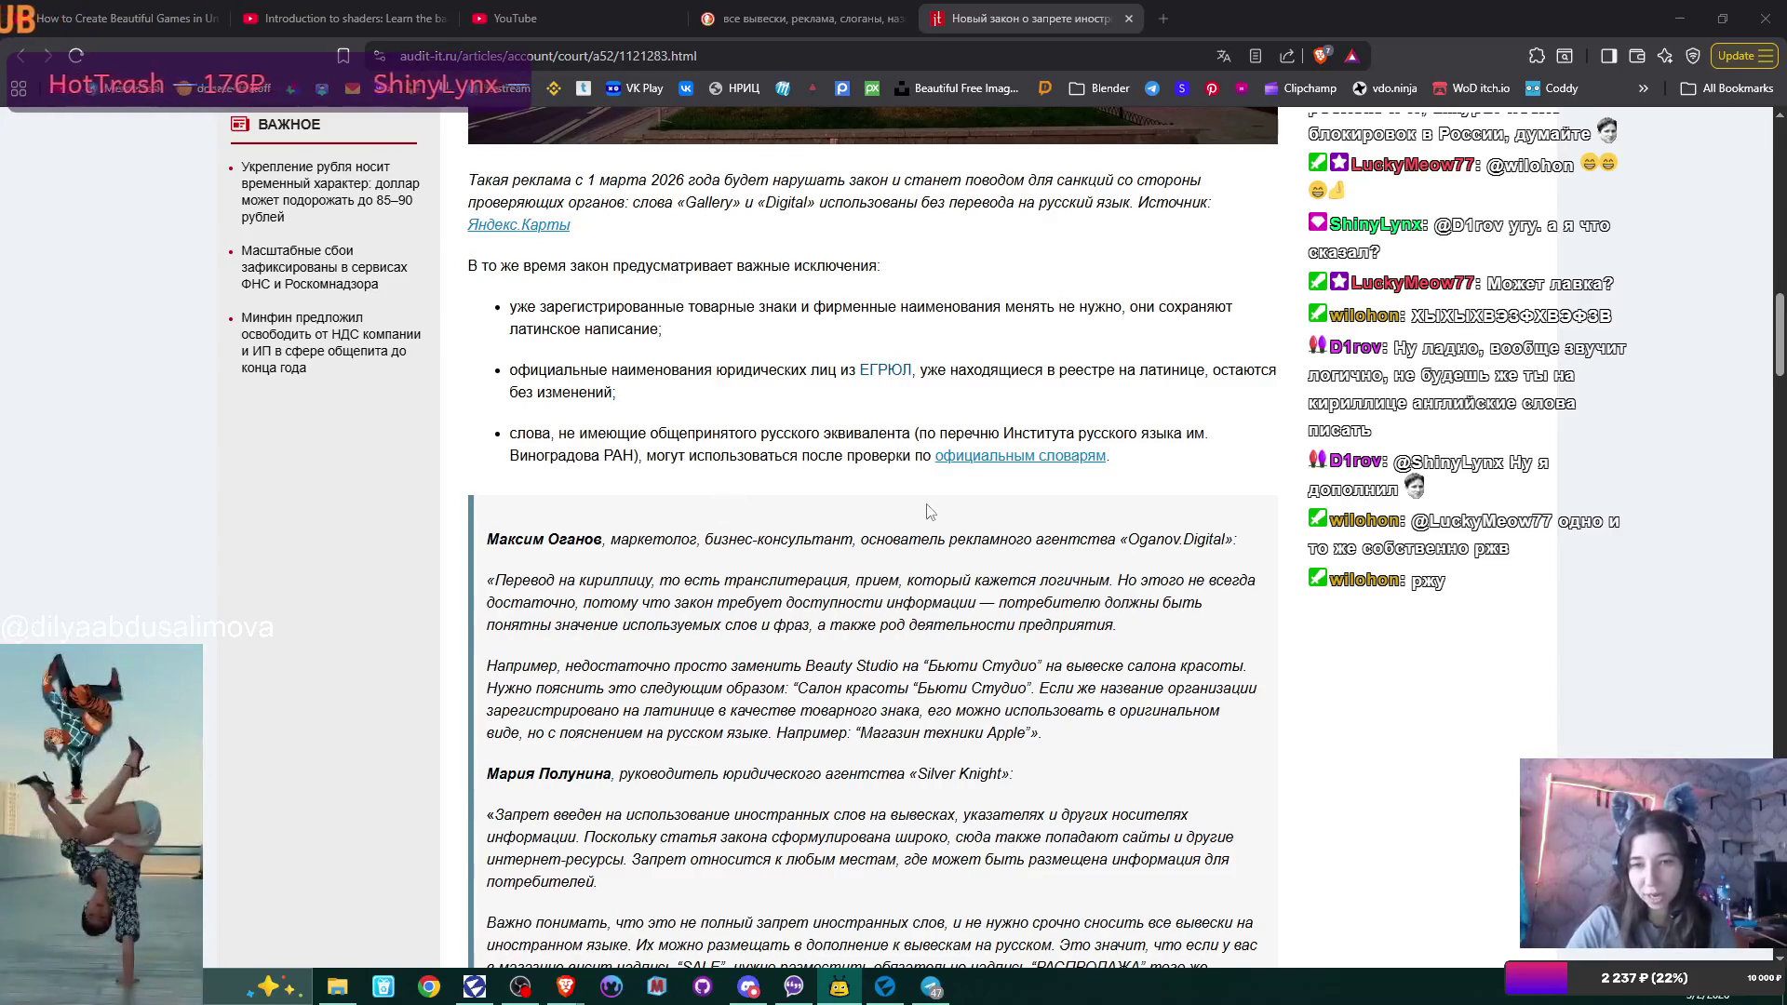
scroll(928, 510, down, 2)
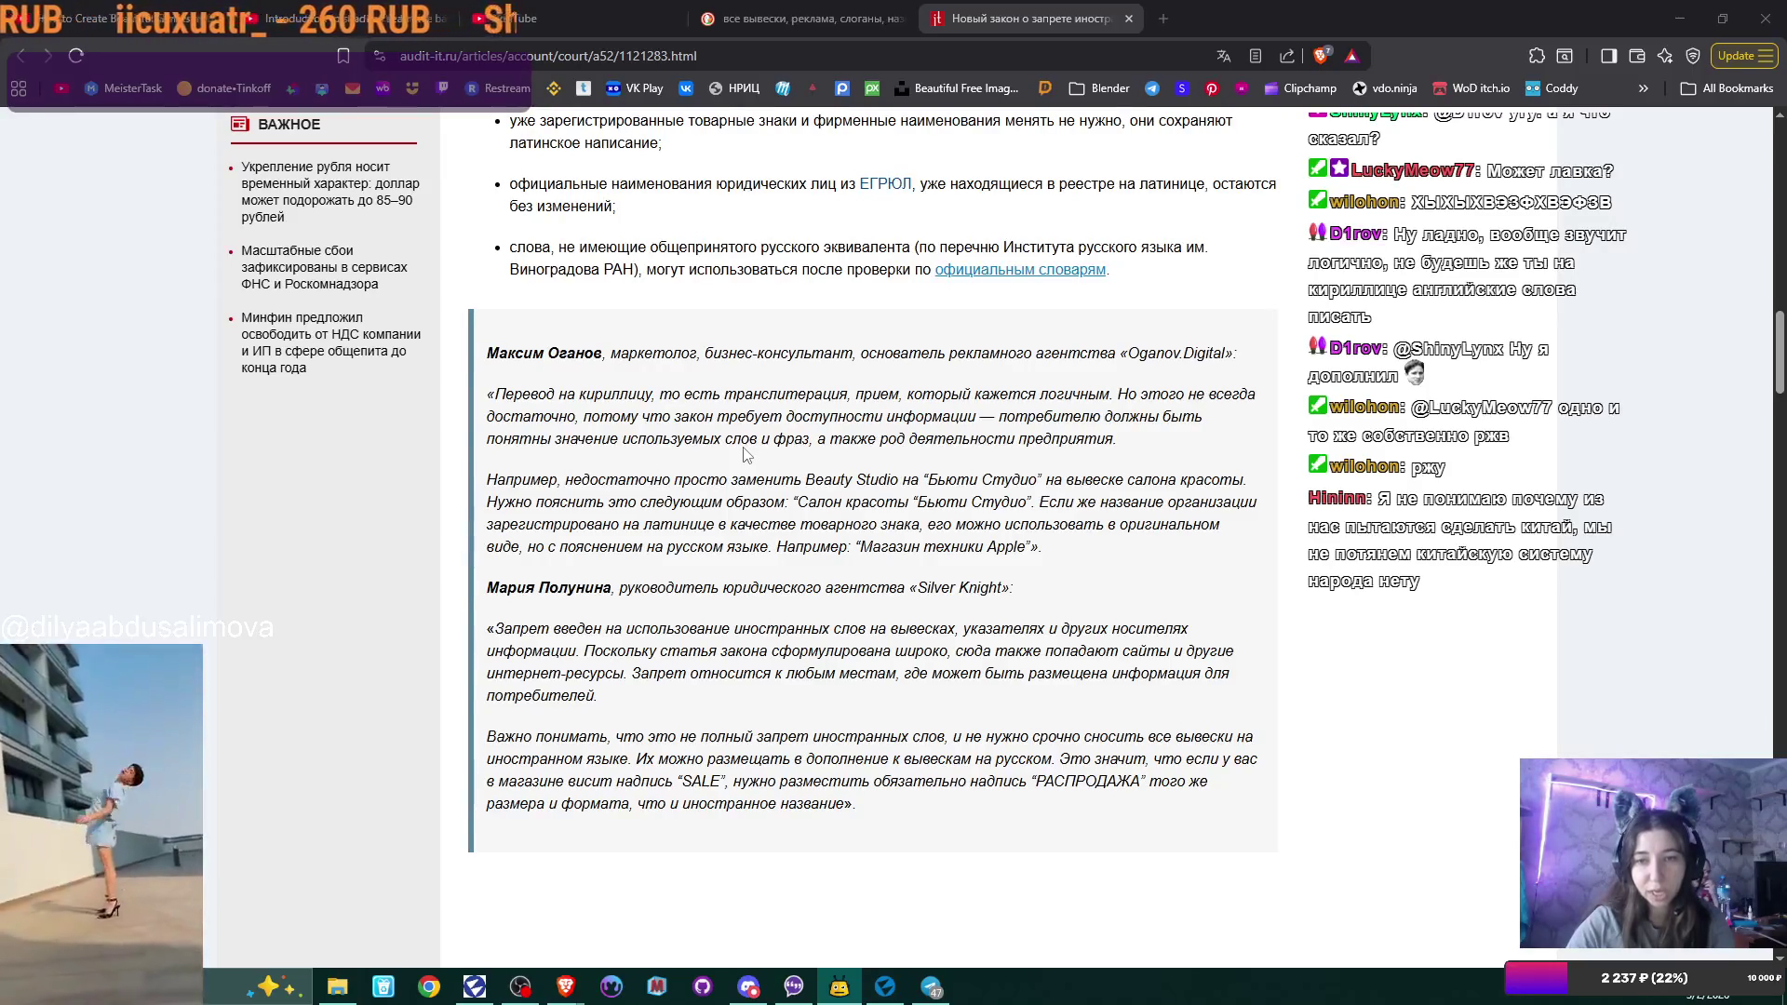
scroll(745, 454, down, 1)
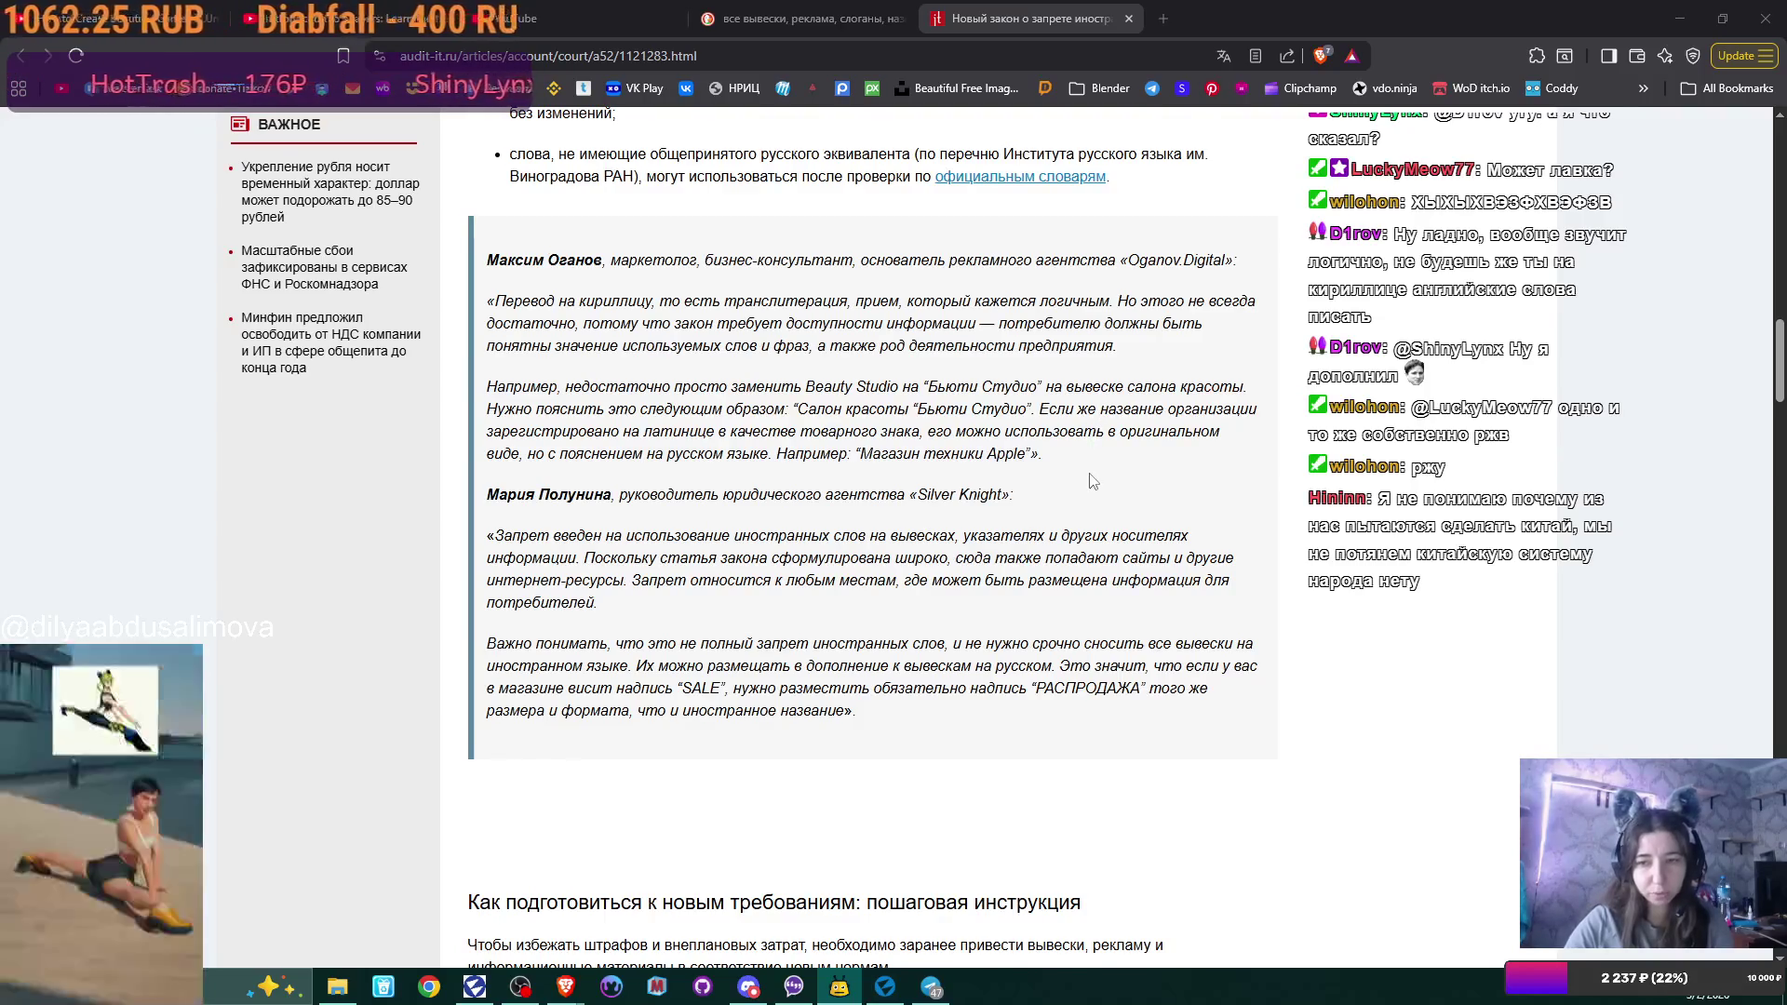
scroll(1099, 486, down, 1)
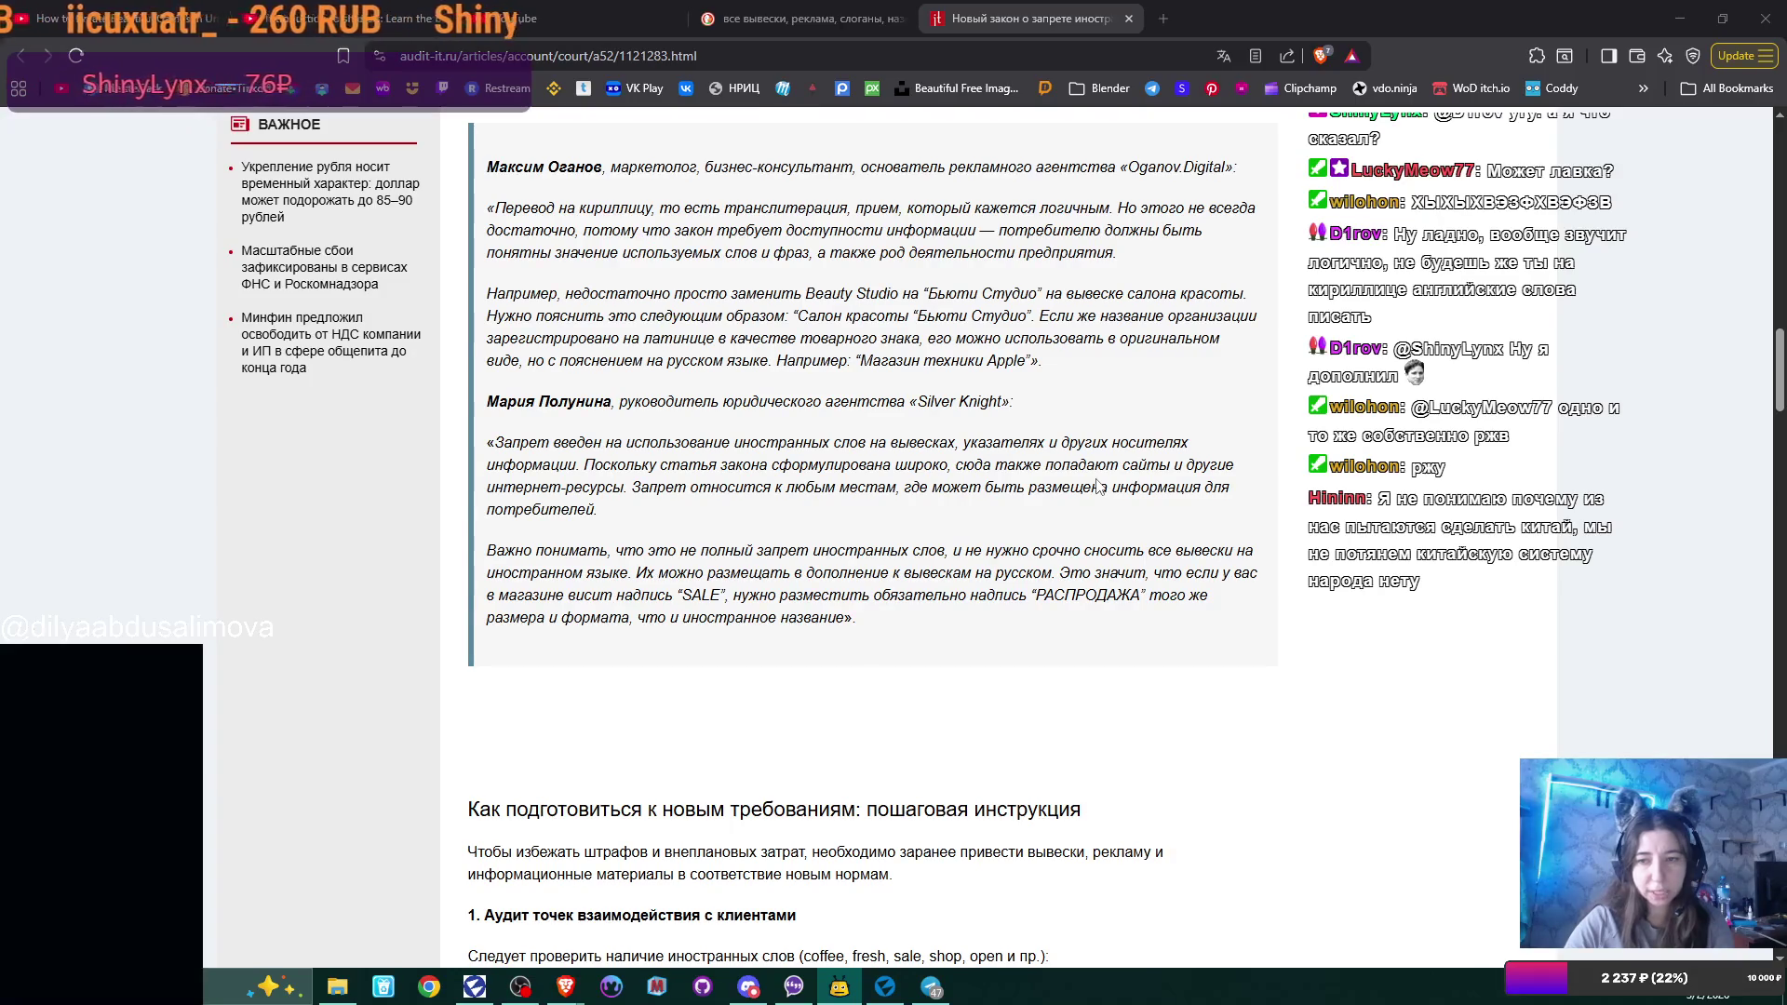
Read down to the 'Что грозит за нарушение требований' penalties section, then close the article tab.
scroll(1054, 492, down, 2)
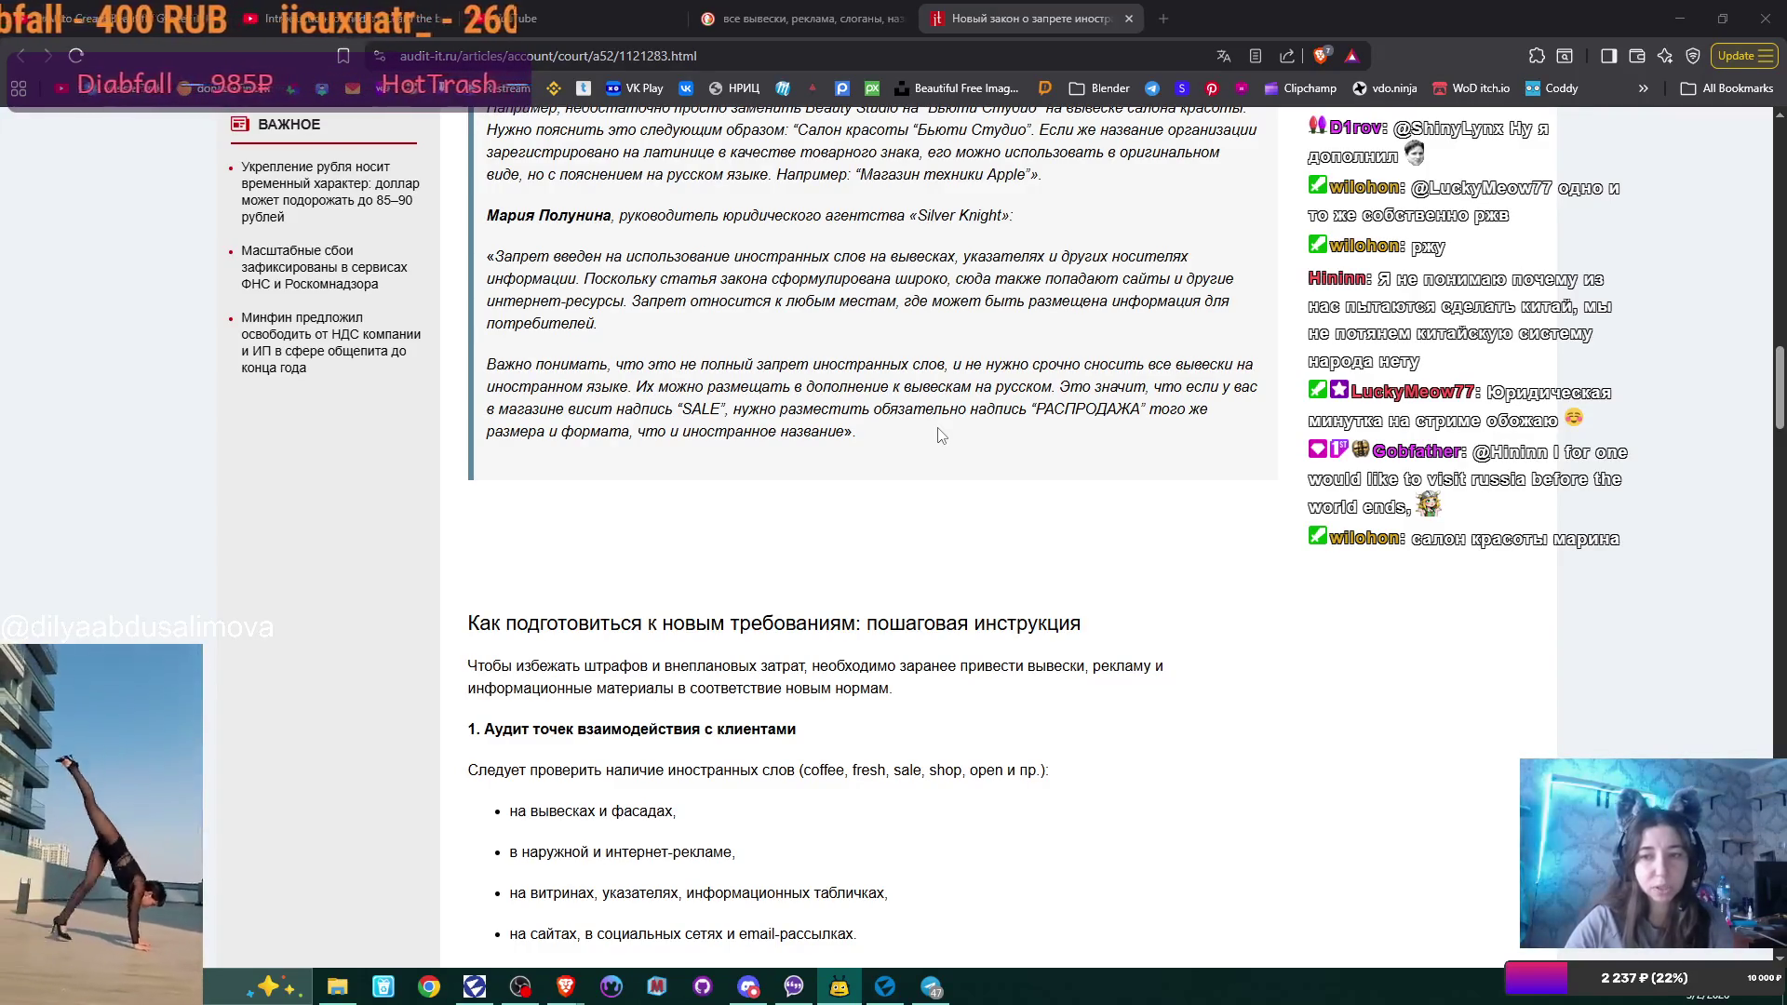
scroll(941, 436, down, 1)
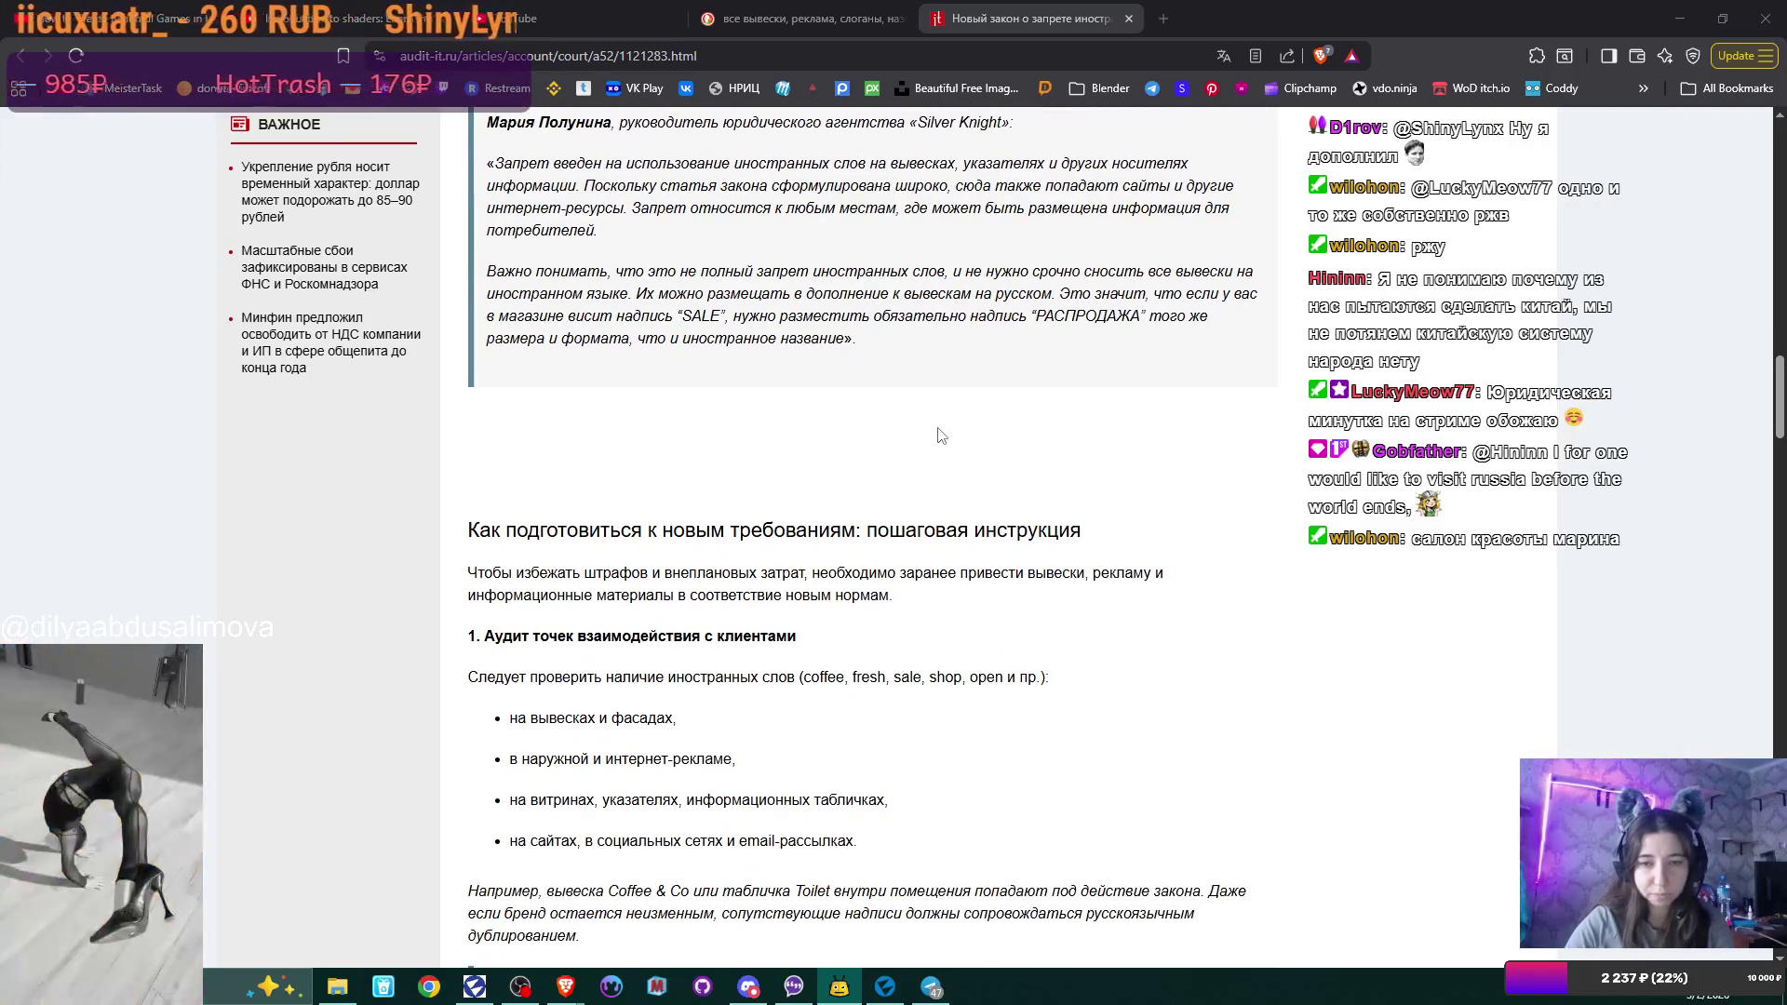
scroll(941, 435, down, 6)
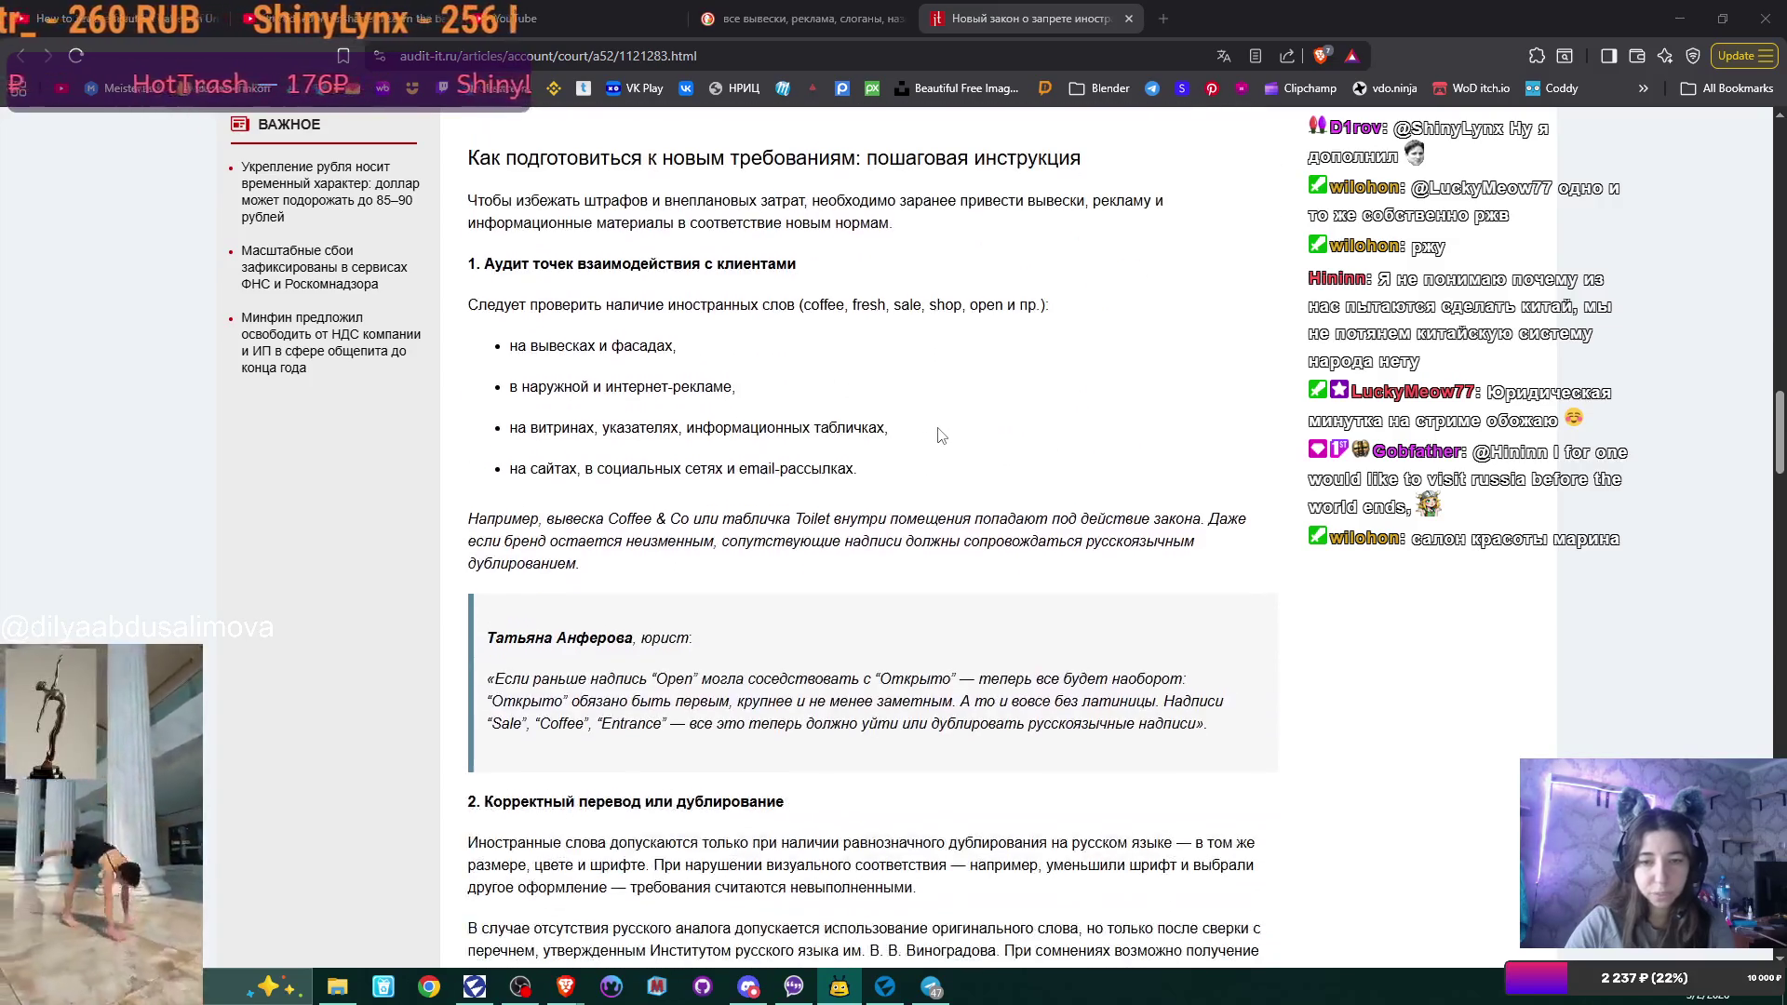
scroll(941, 436, down, 1)
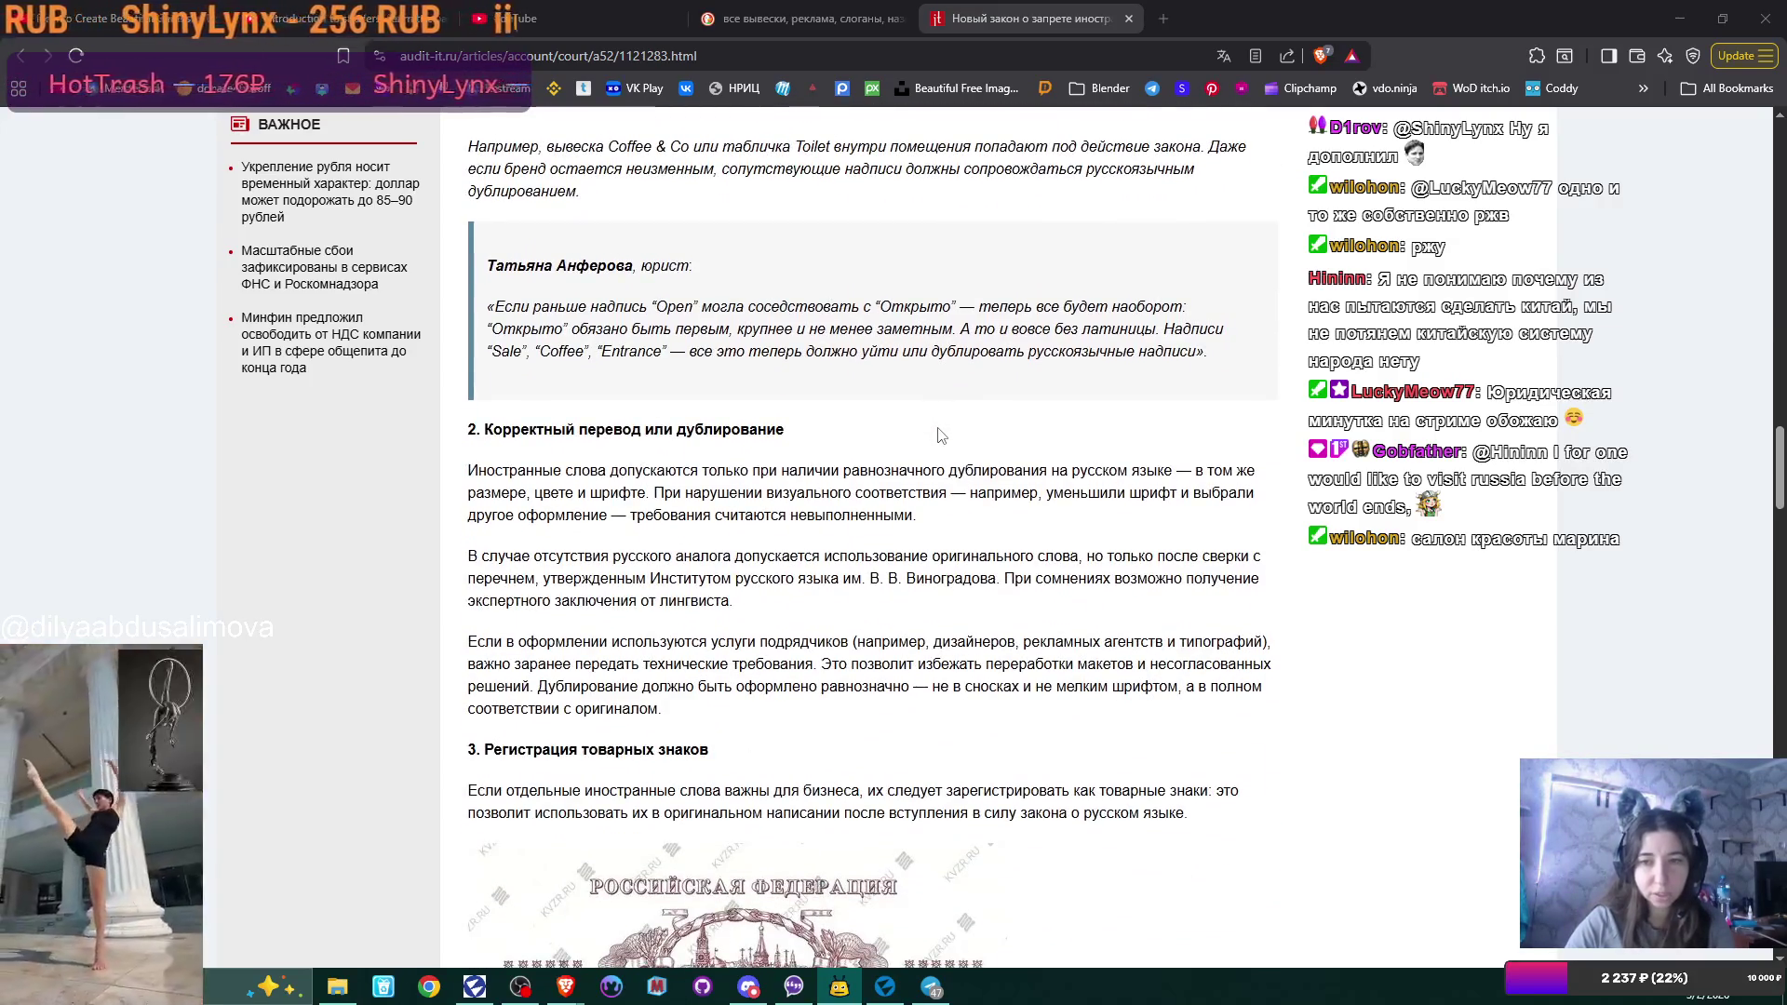
scroll(941, 435, down, 3)
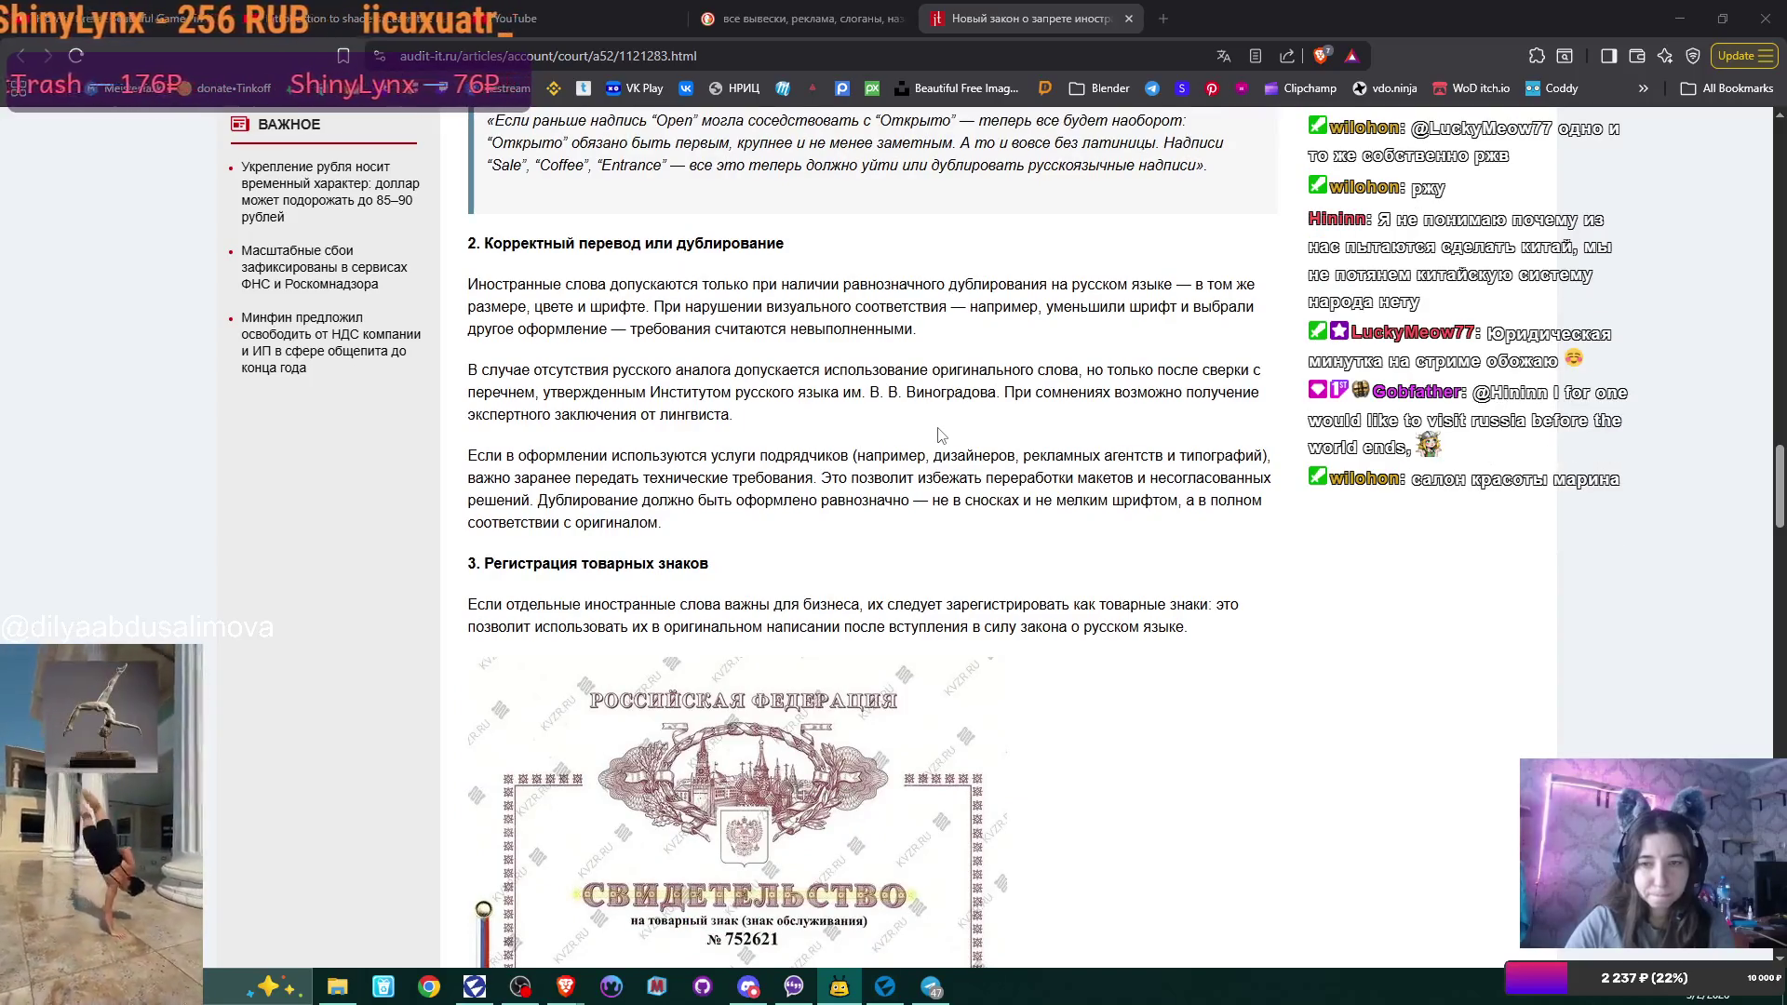
scroll(941, 435, down, 1)
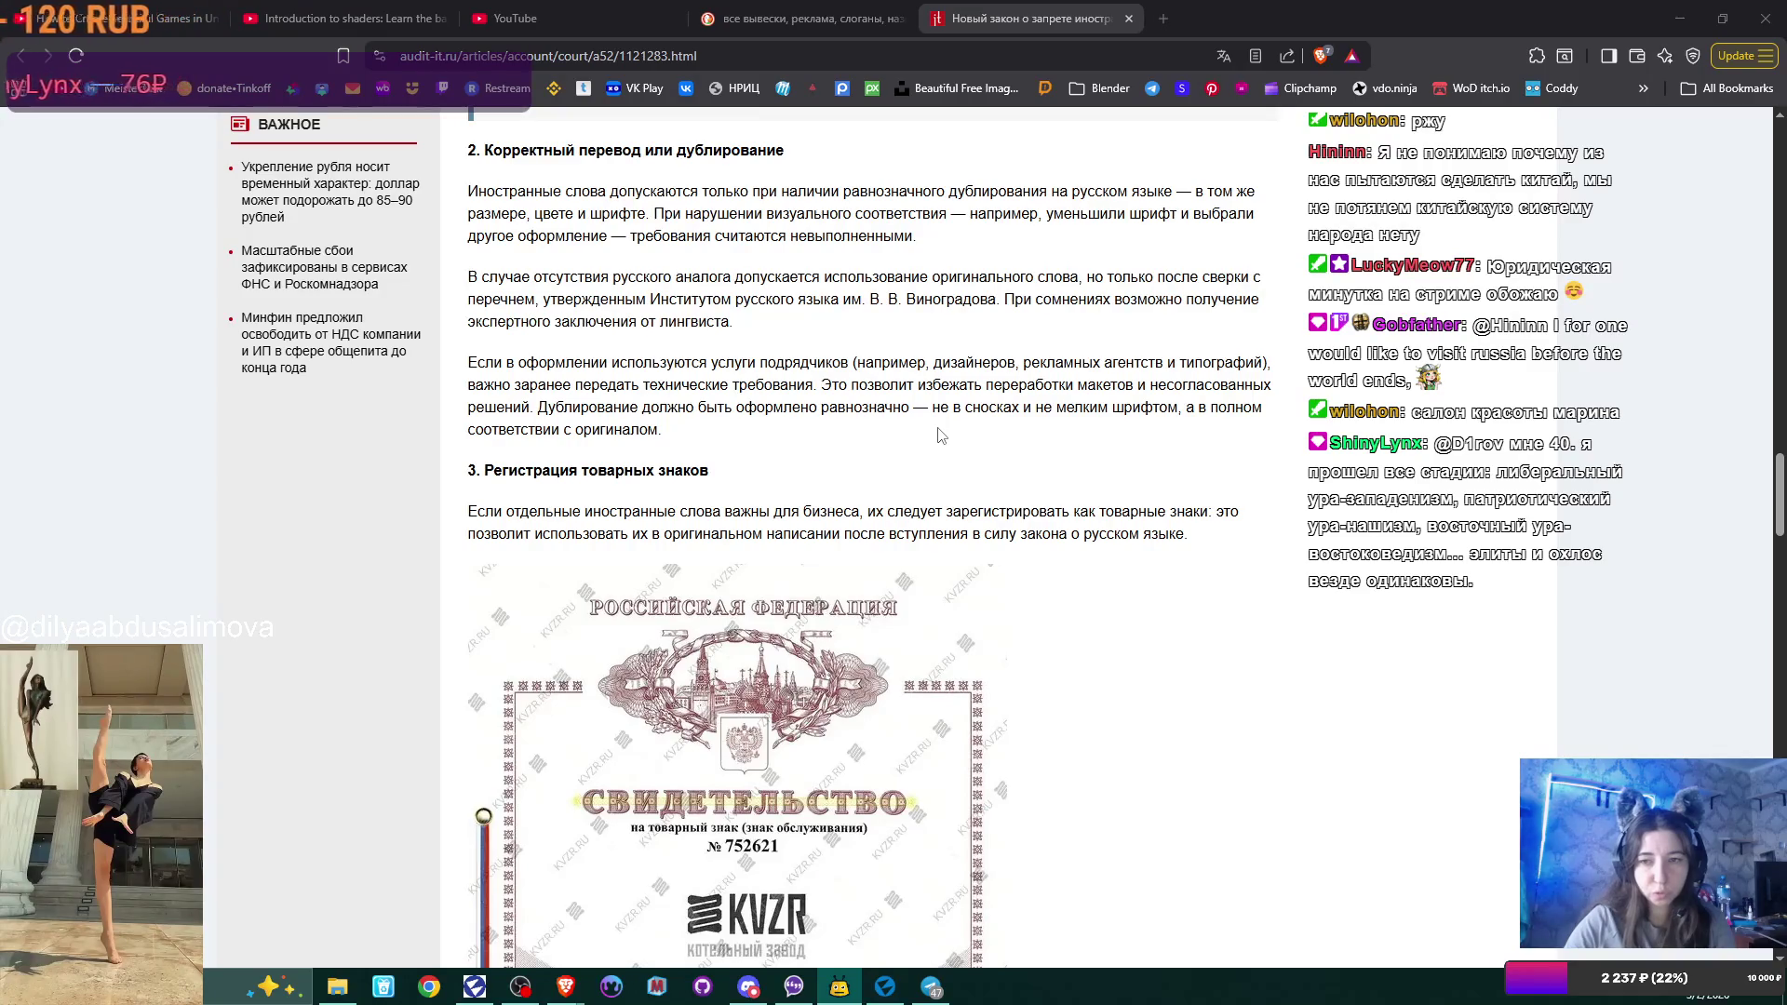
scroll(941, 436, down, 10)
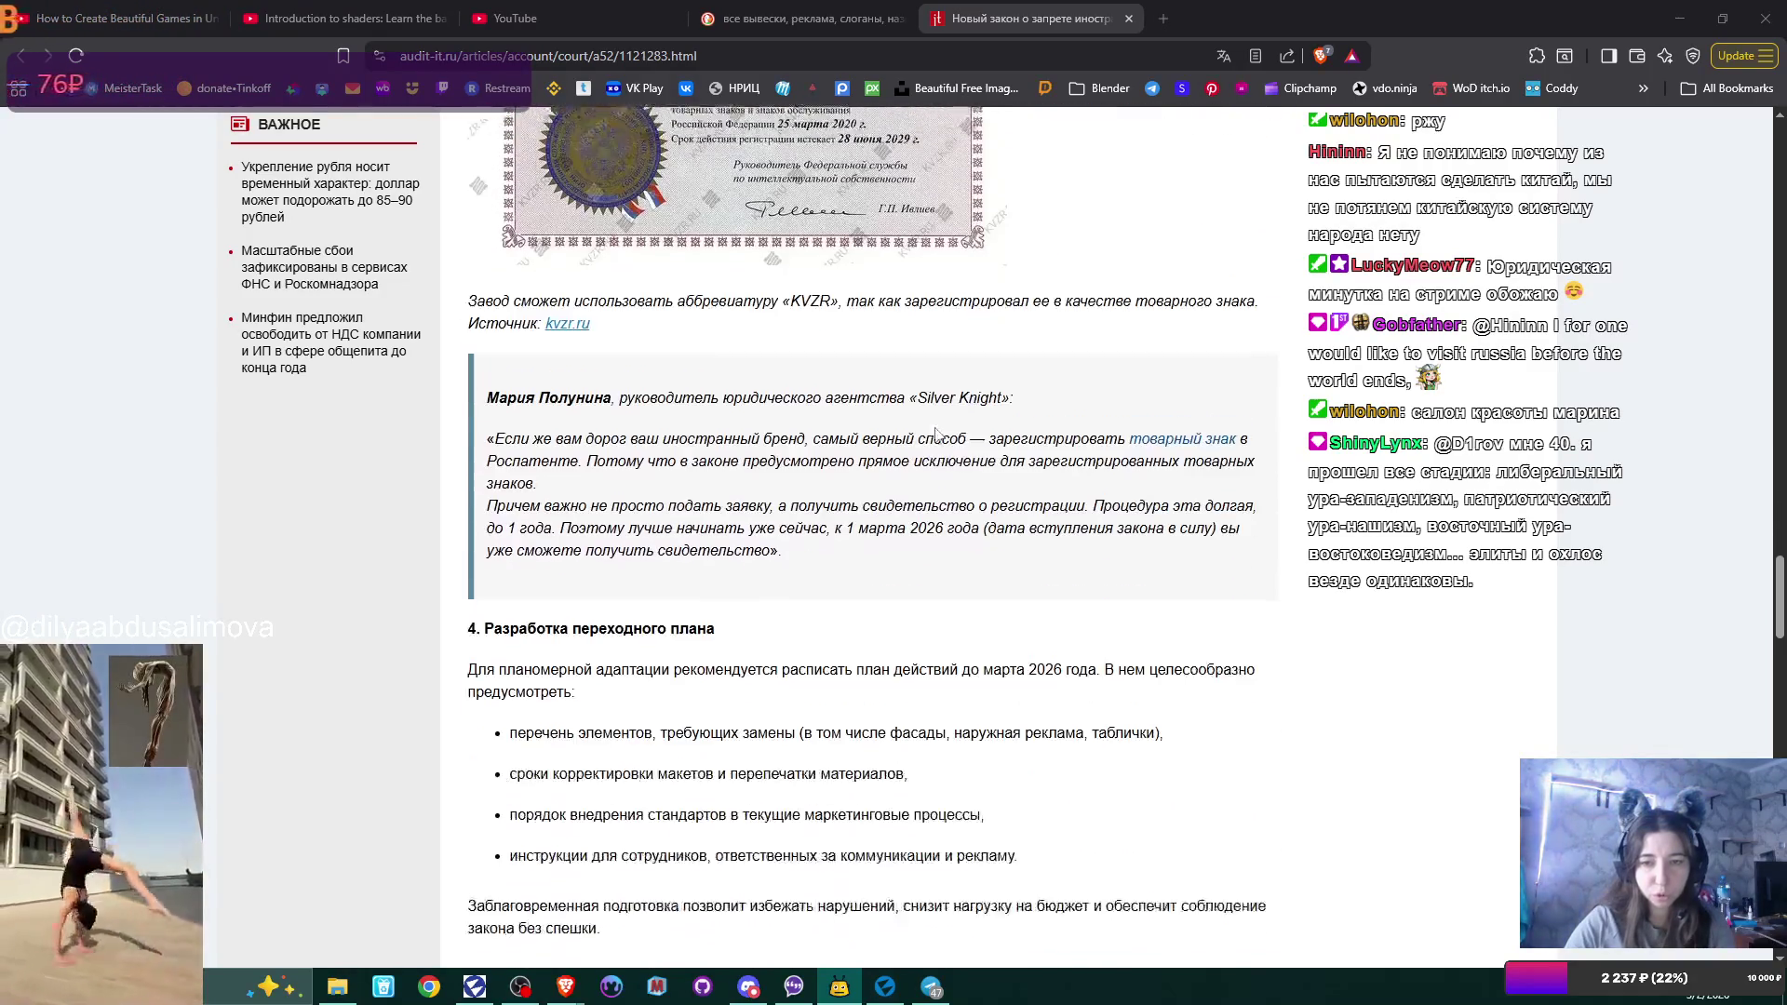
scroll(938, 433, down, 1)
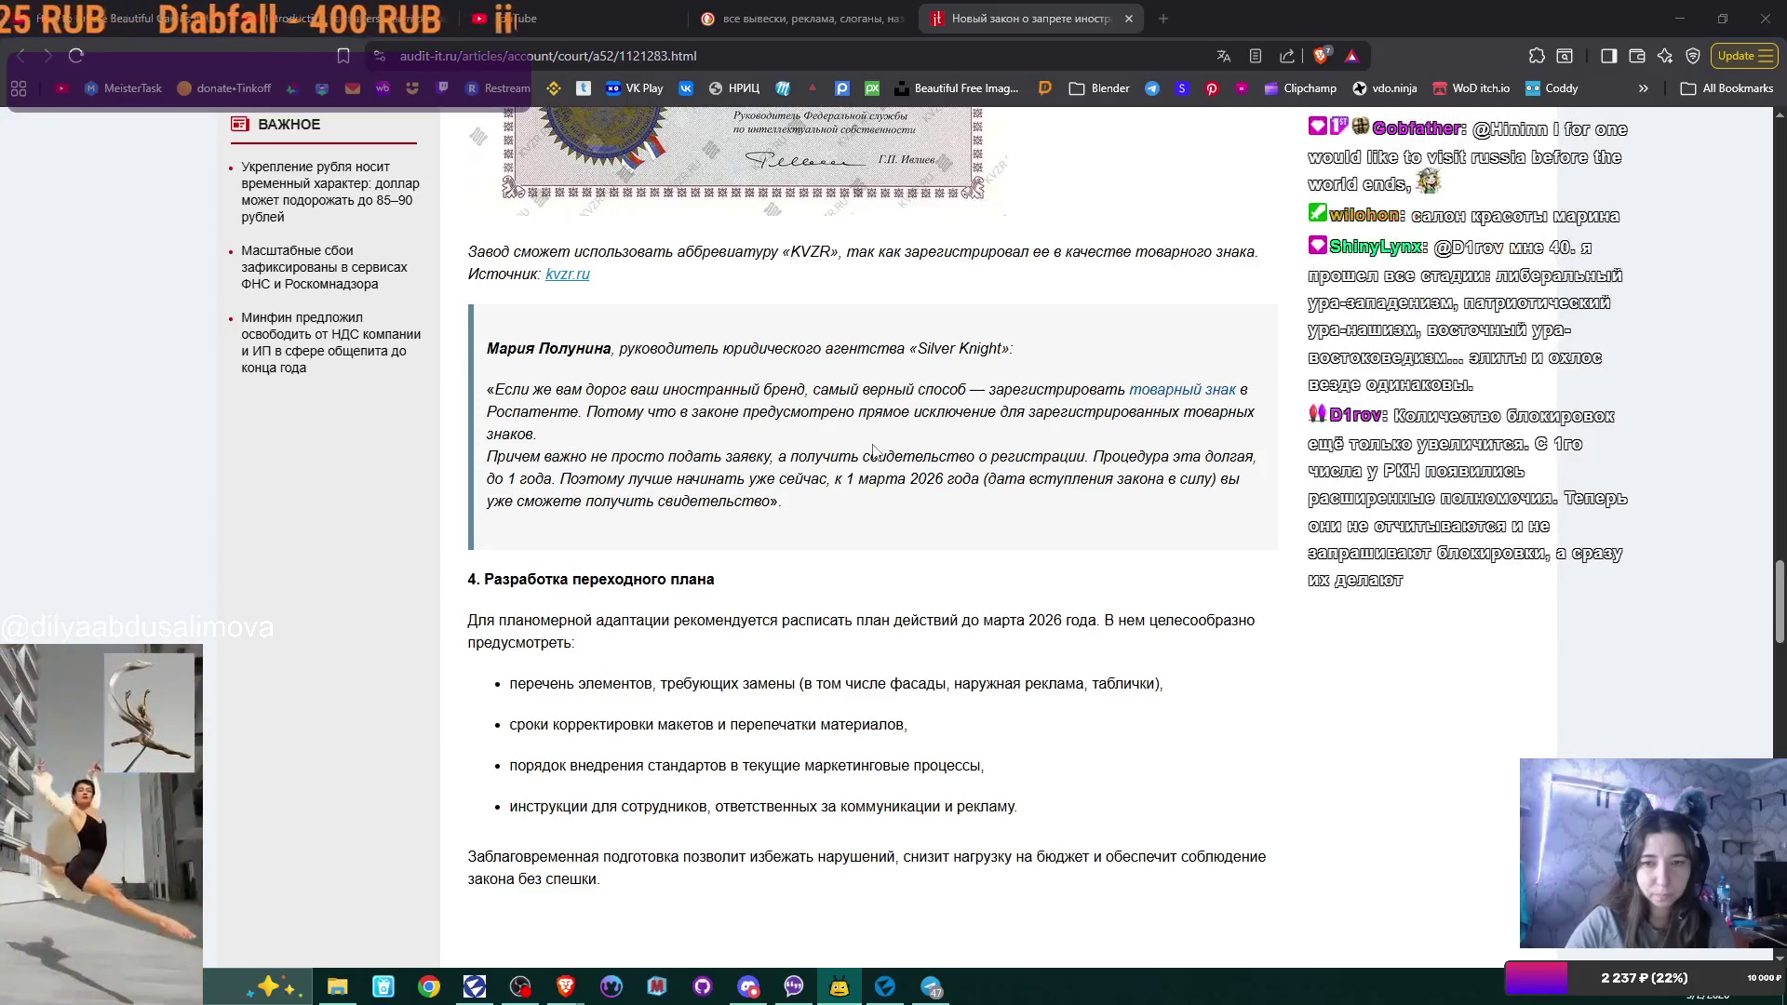
scroll(874, 451, down, 1)
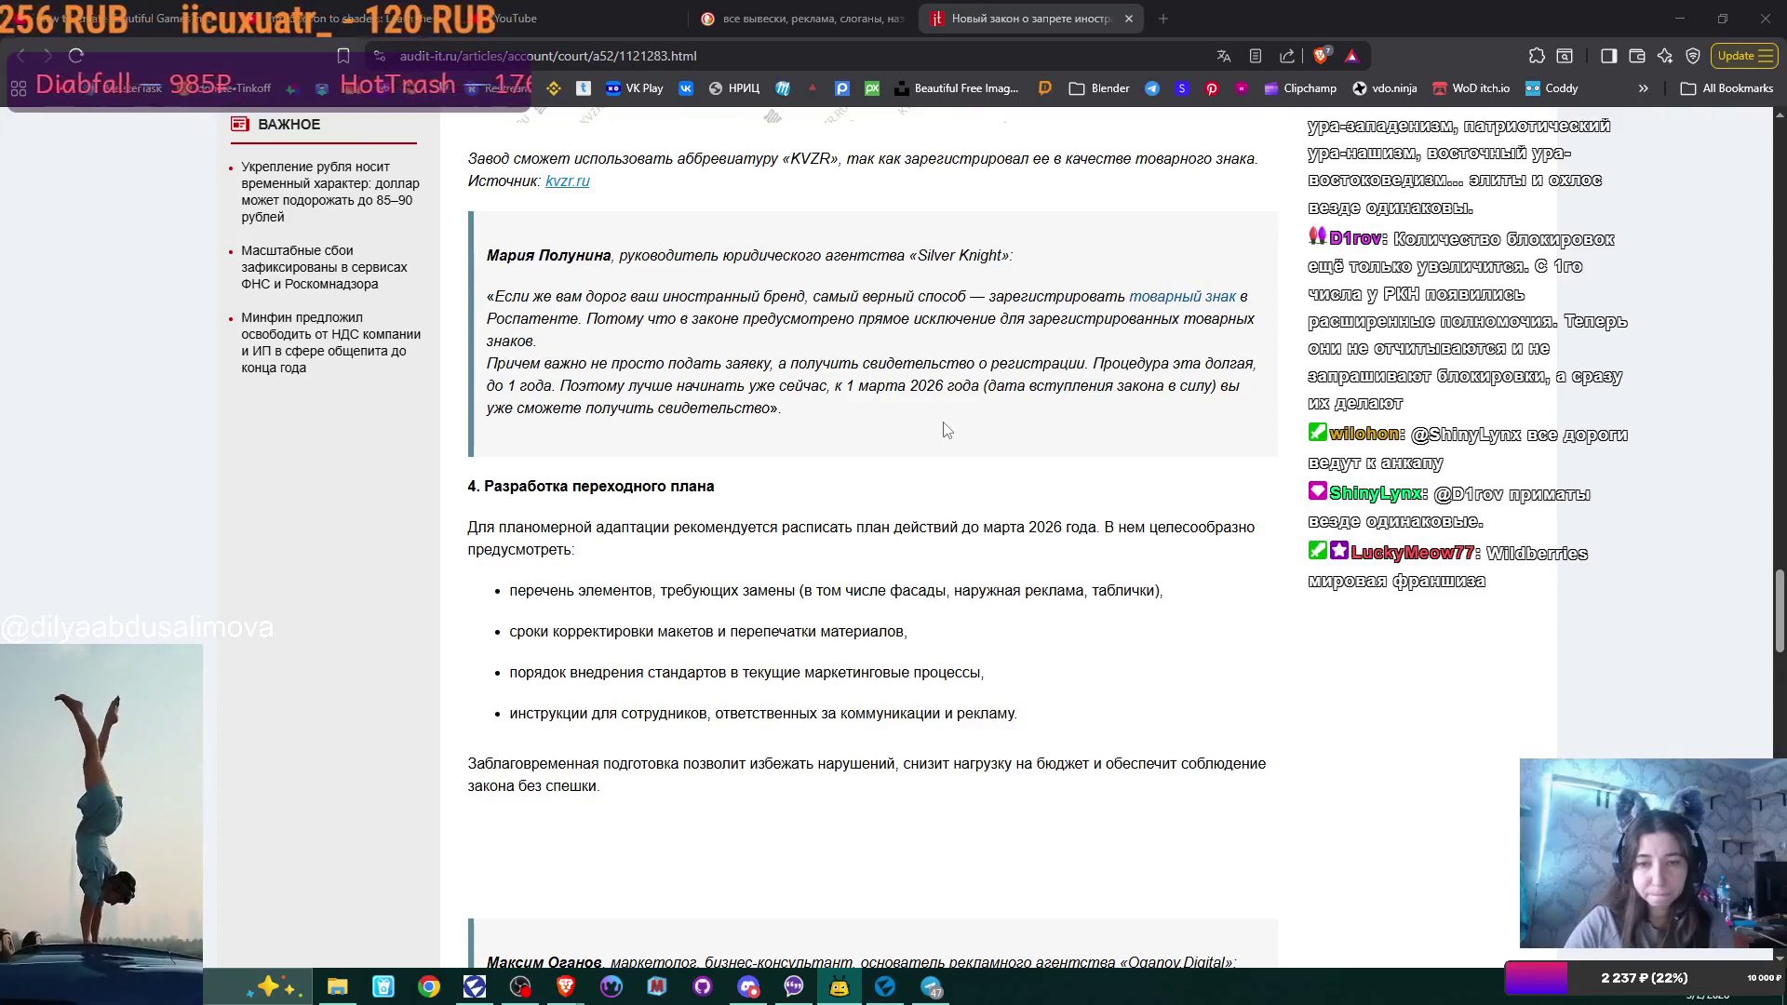
scroll(947, 429, down, 5)
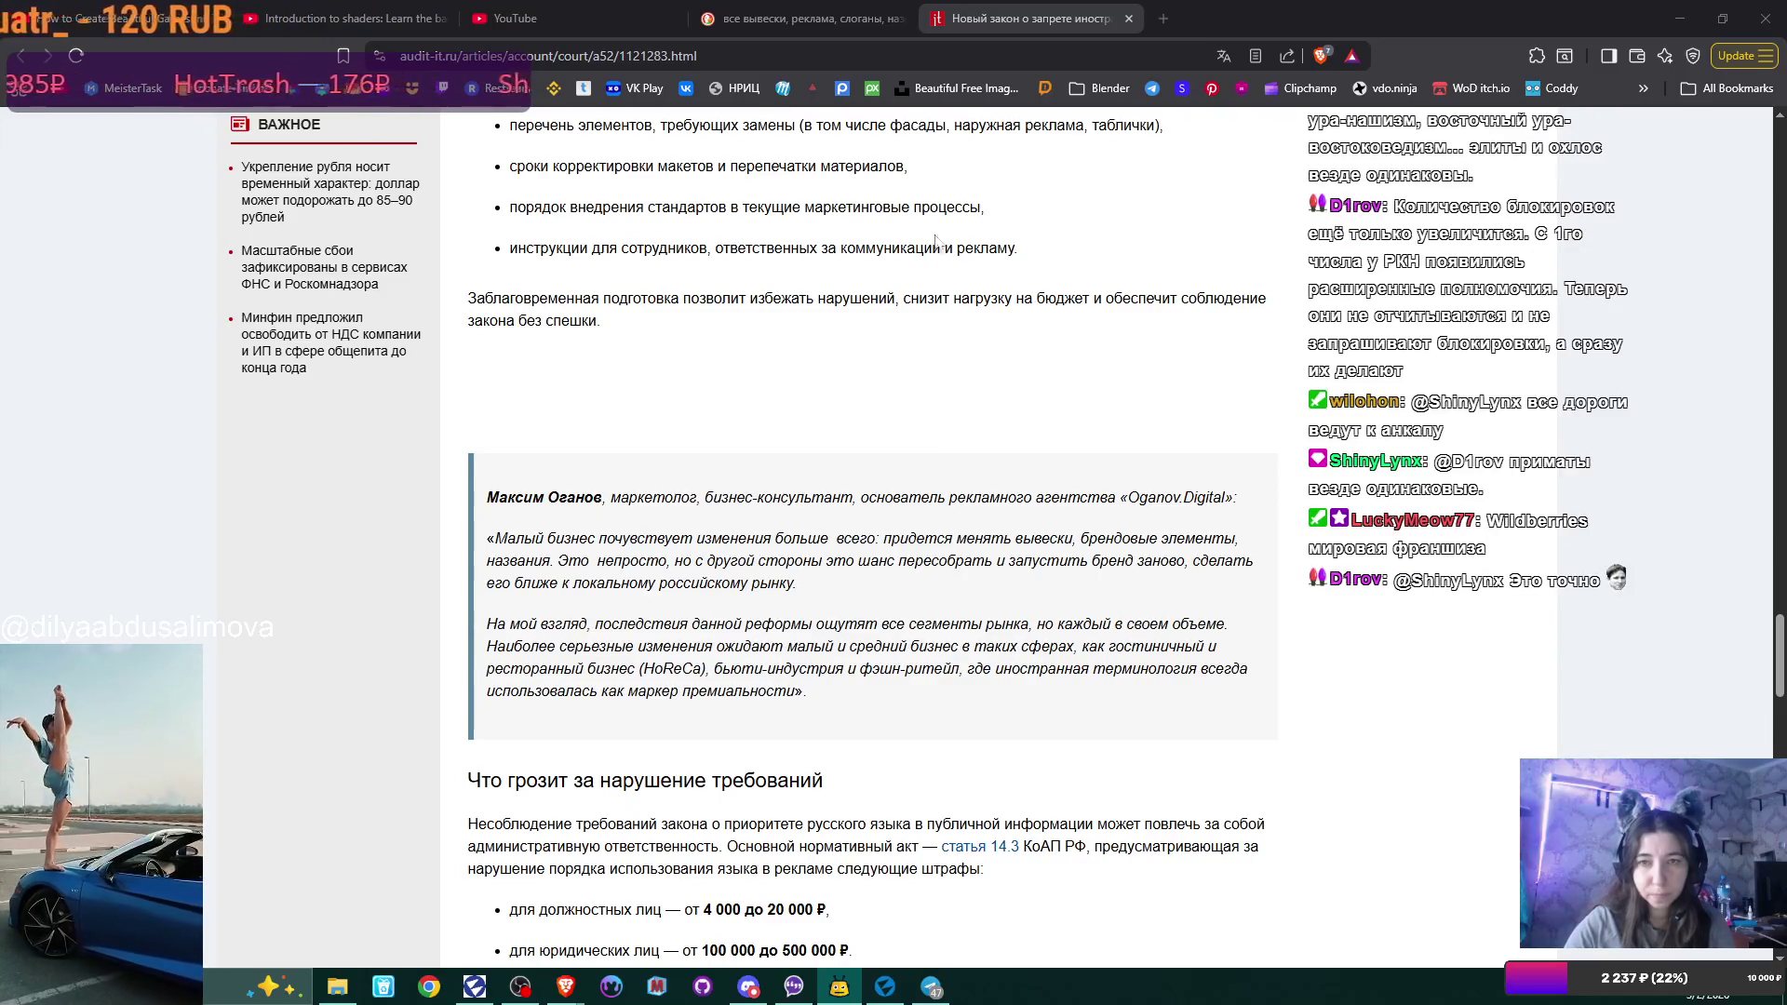
click(1129, 19)
Close the DuckDuckGo results tab and minimize Brave to reveal Flax Editor.
click(909, 17)
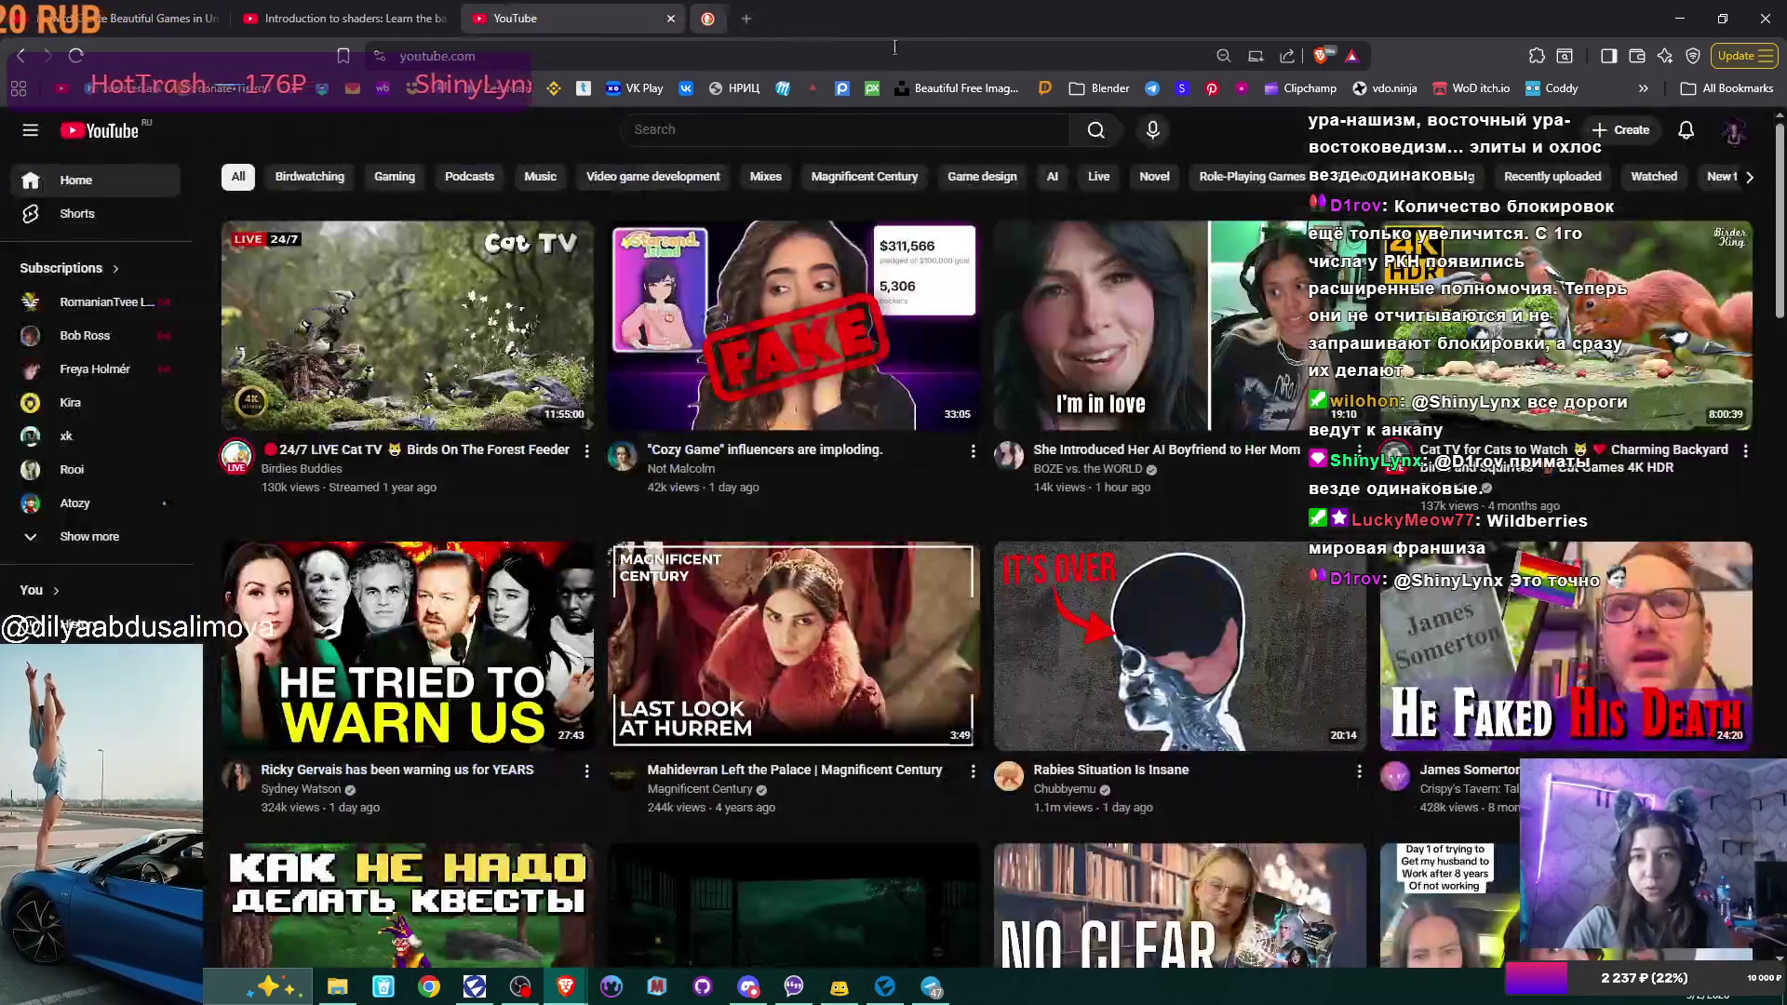
click(1680, 13)
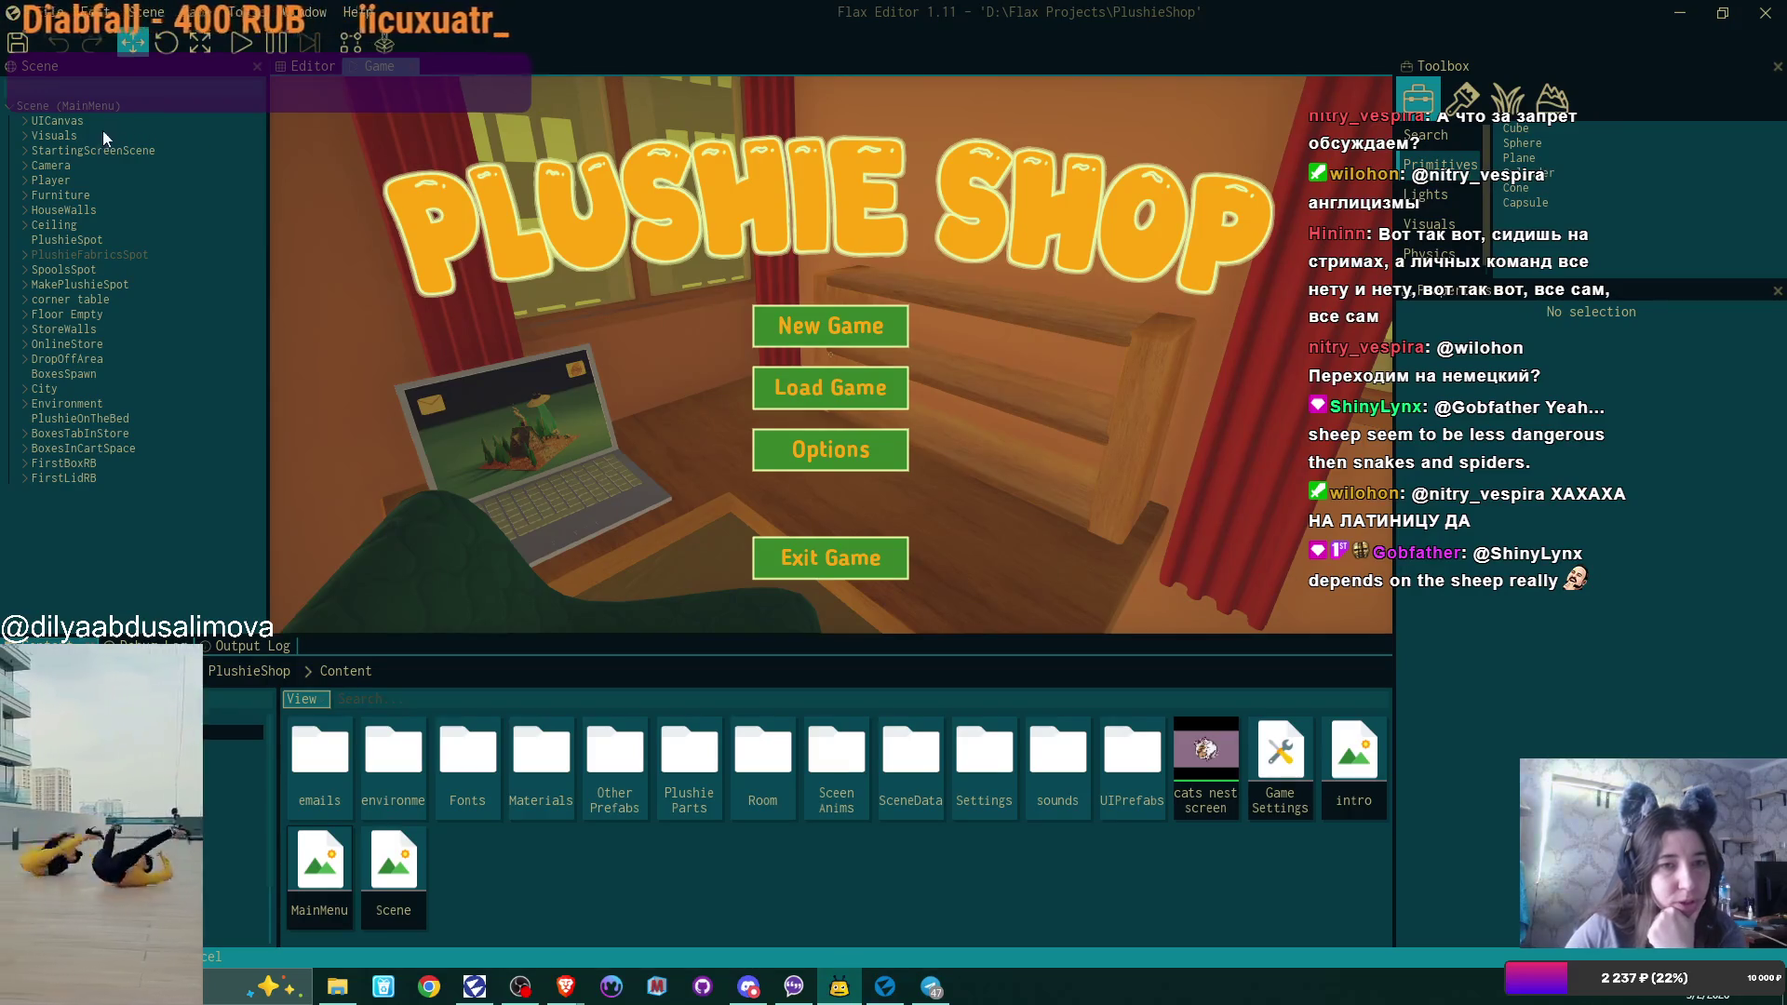
Under UICanvas > Canvas Scalar 0, delete PlushieButtons, NeedToSellSome, LaptopUI and EscapePanel.
click(26, 120)
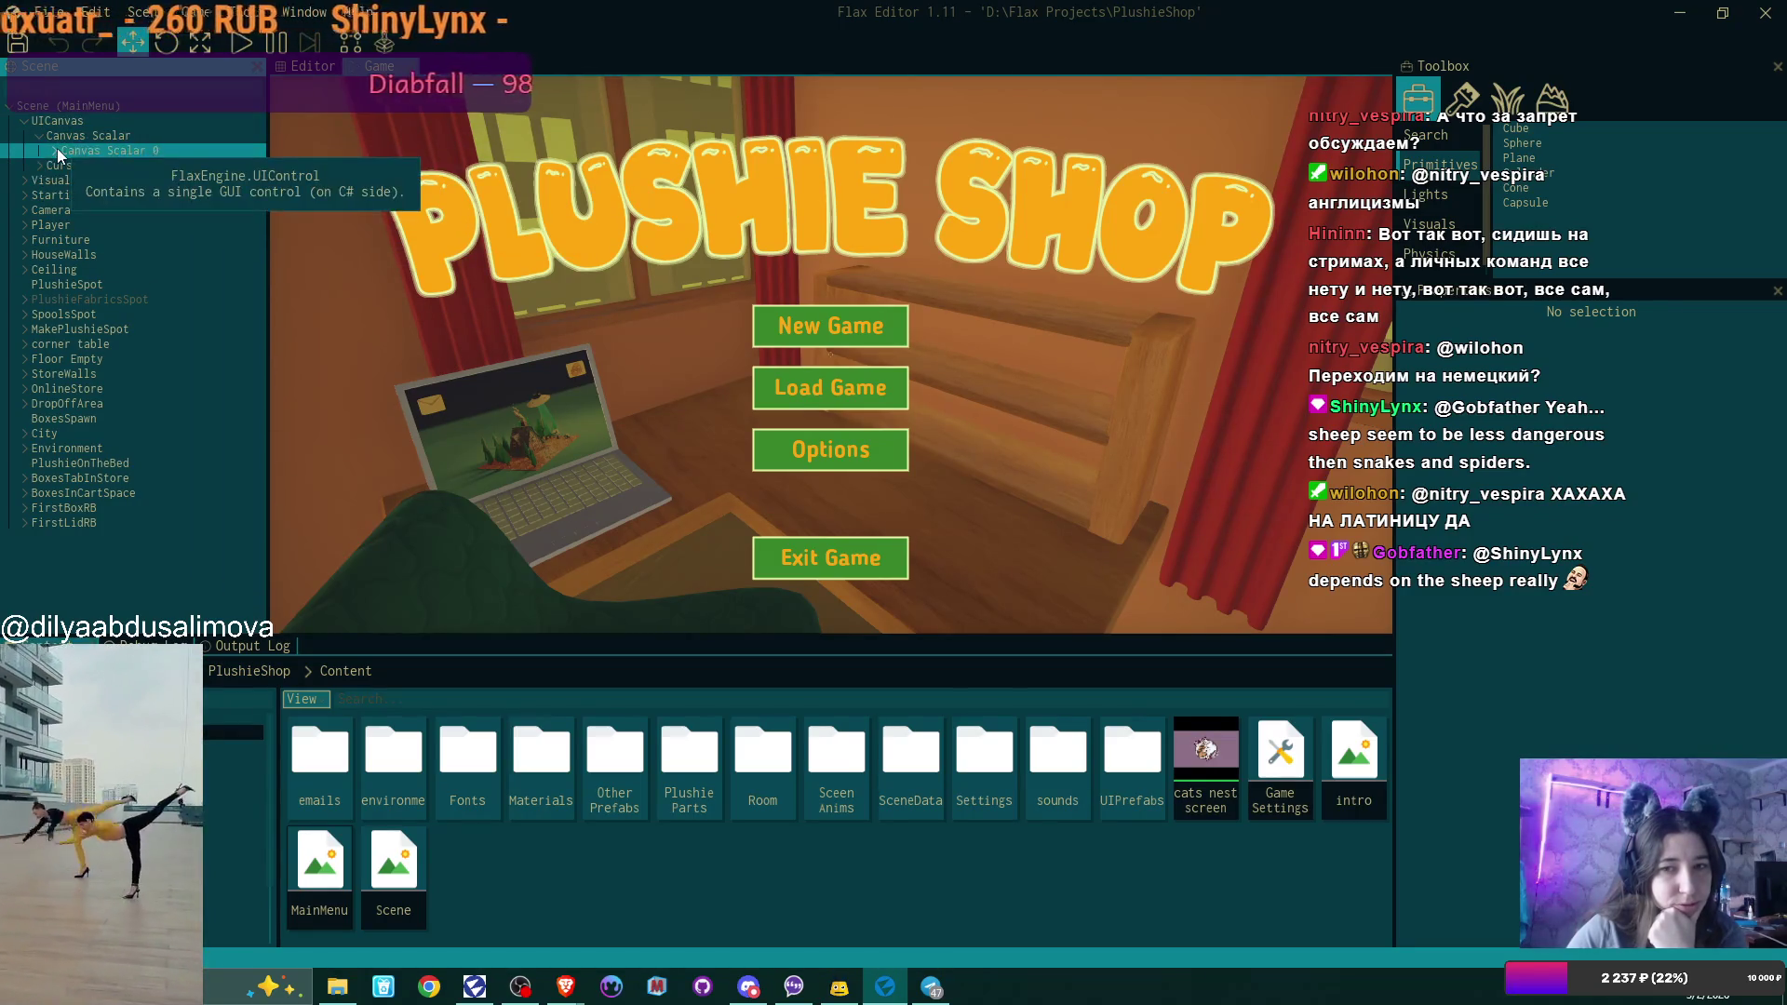
click(56, 149)
click(162, 192)
click(183, 164)
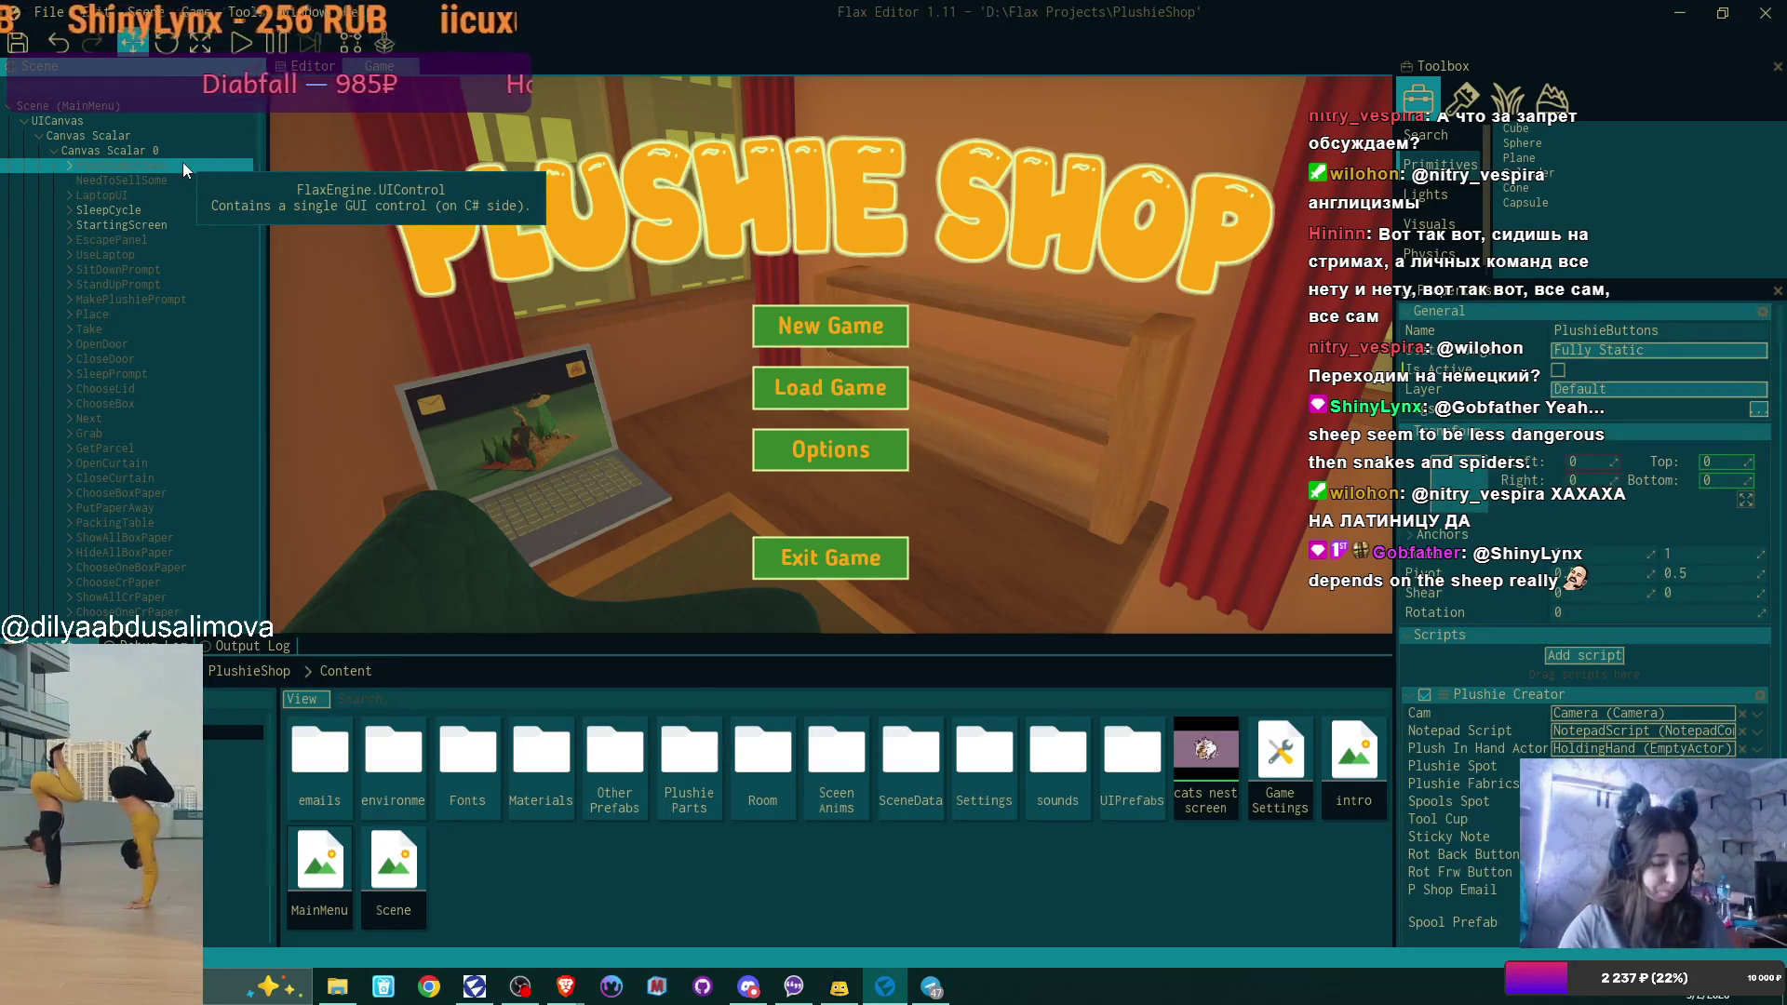
key(Delete)
click(168, 162)
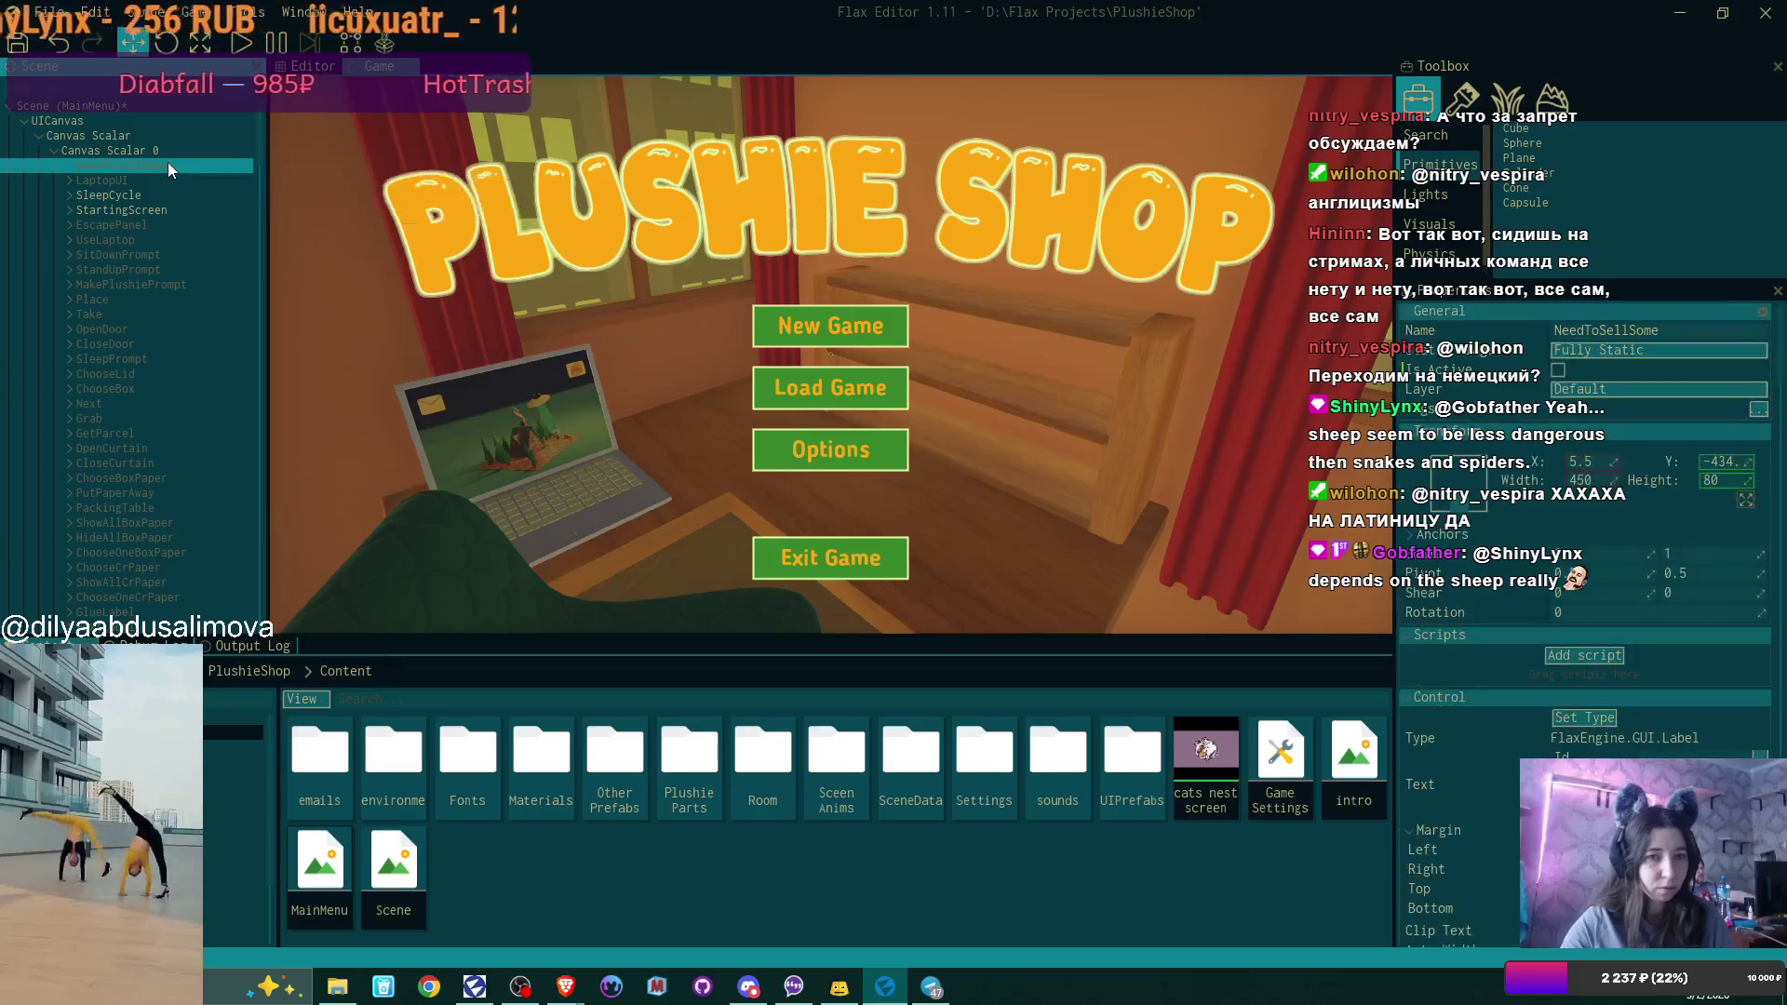
key(Delete)
click(149, 163)
key(Delete)
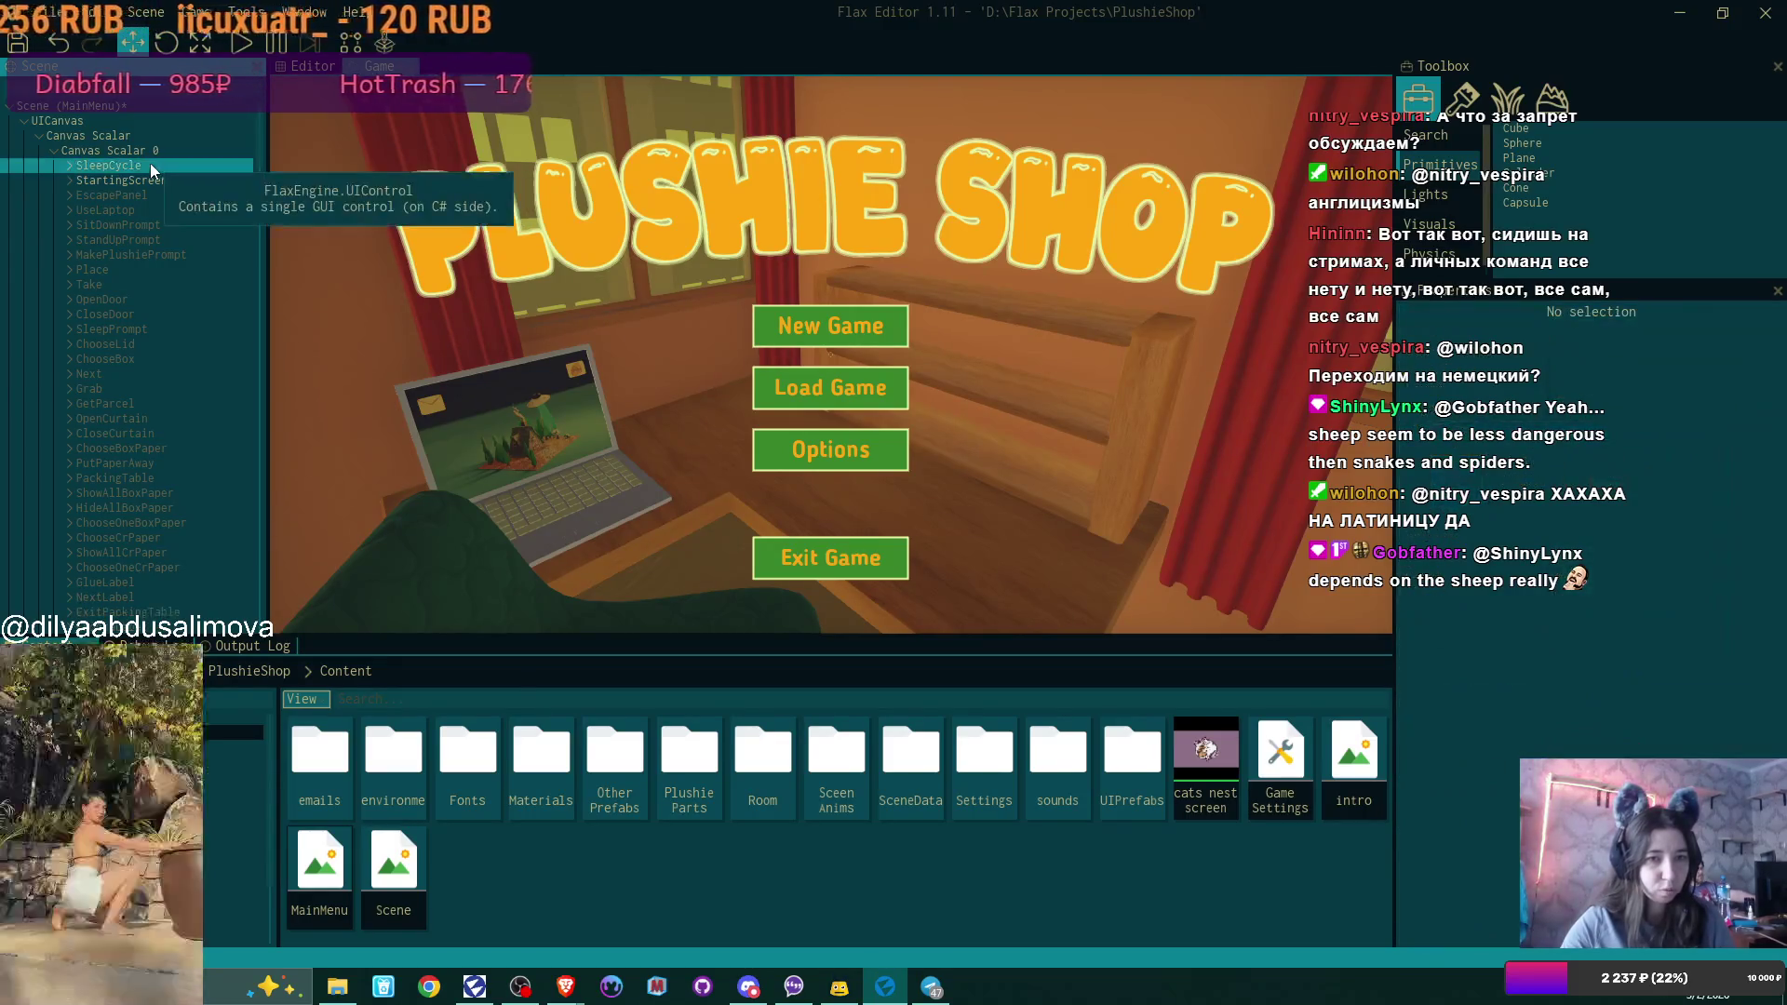
click(146, 195)
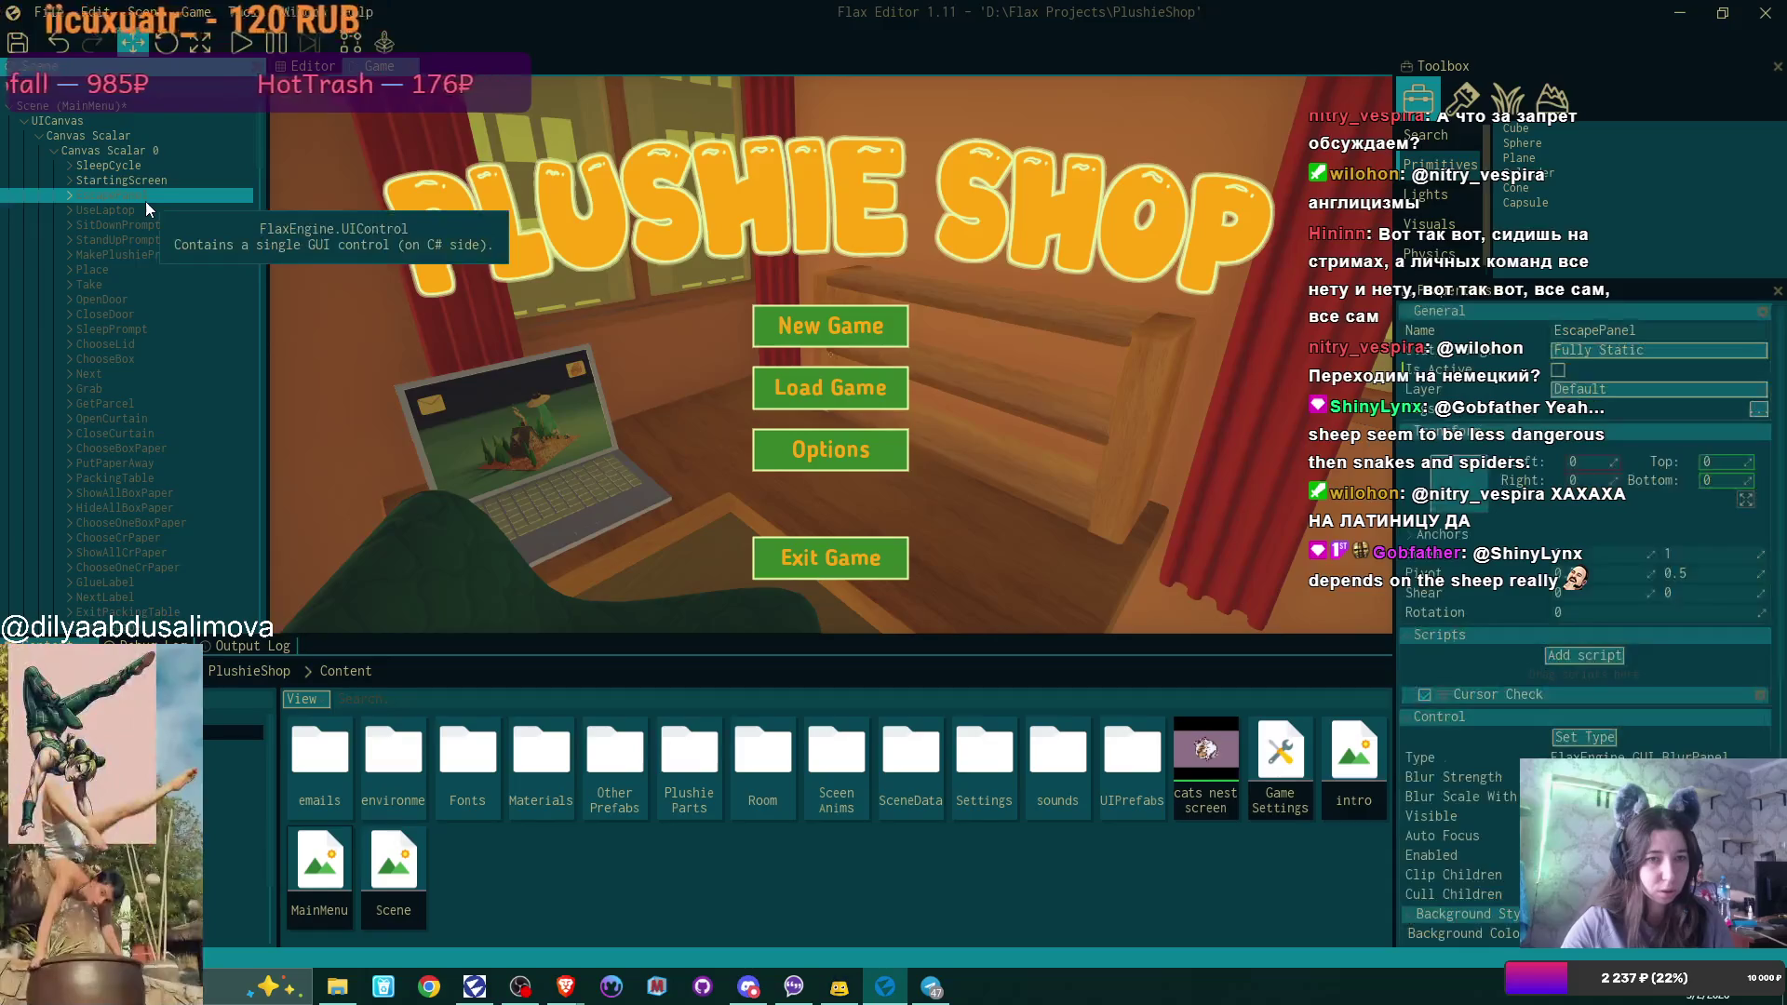
key(Delete)
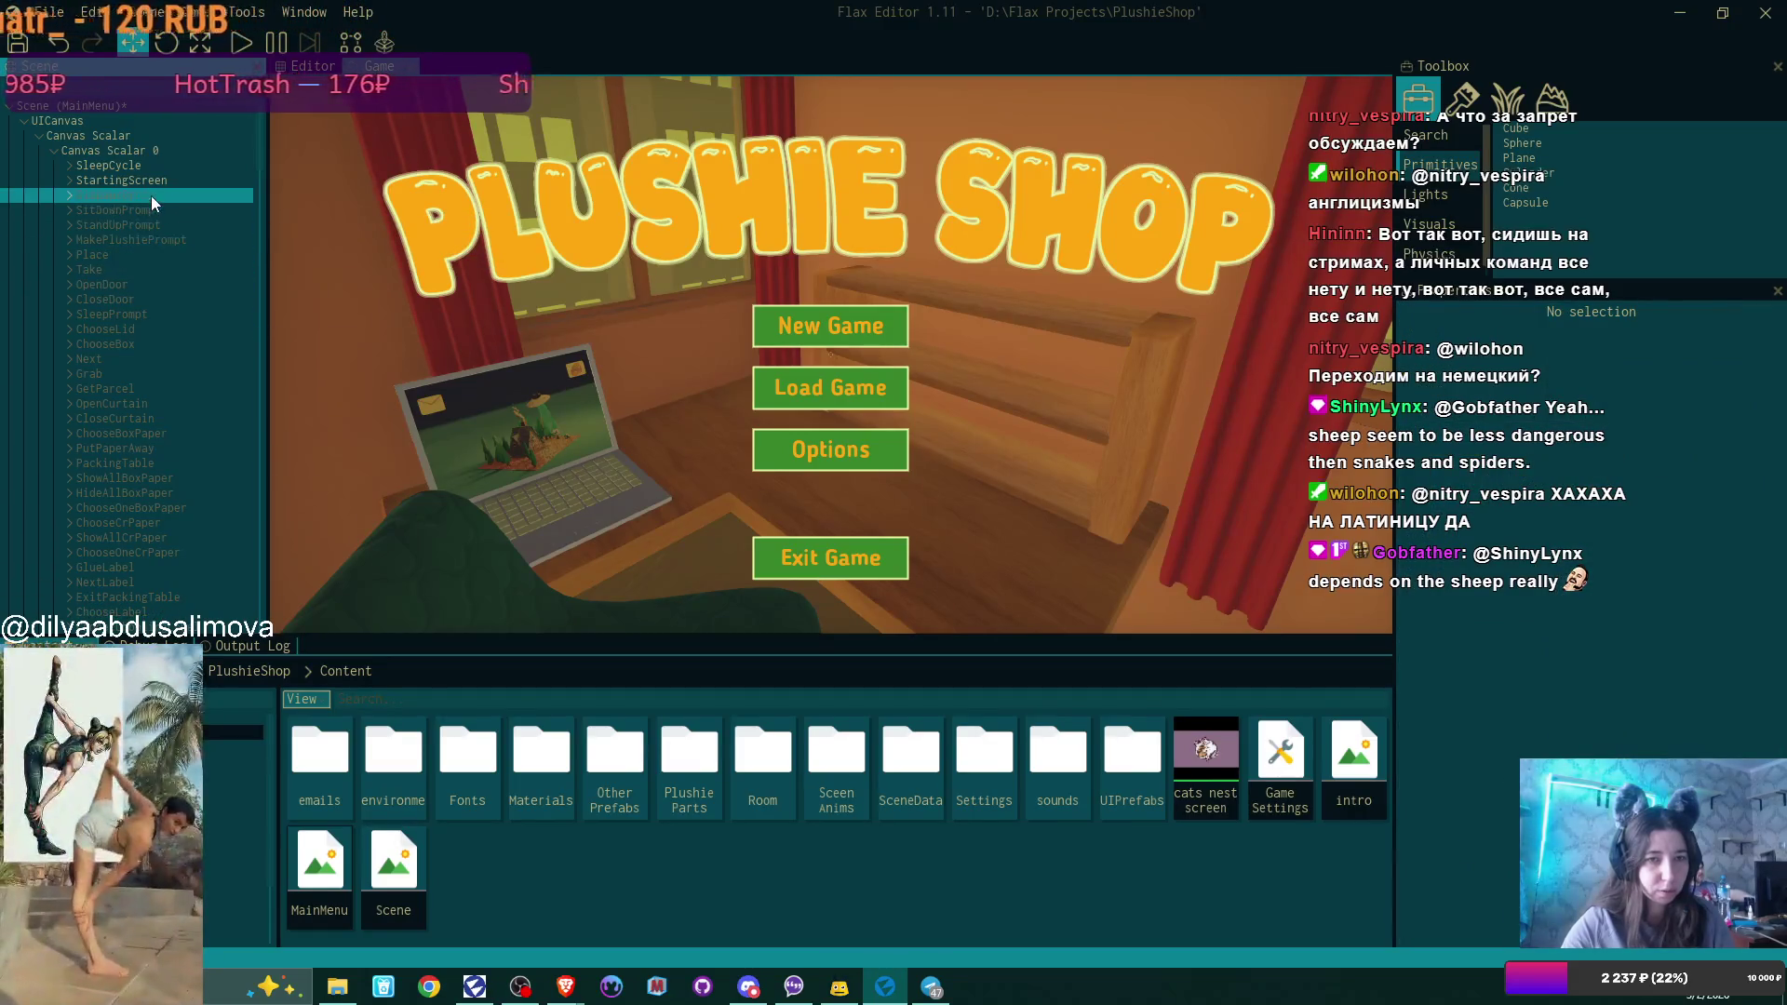
Delete the UseLaptop-through-ExitPackingTable and Take Box-through-OpenParcel control blocks.
click(151, 195)
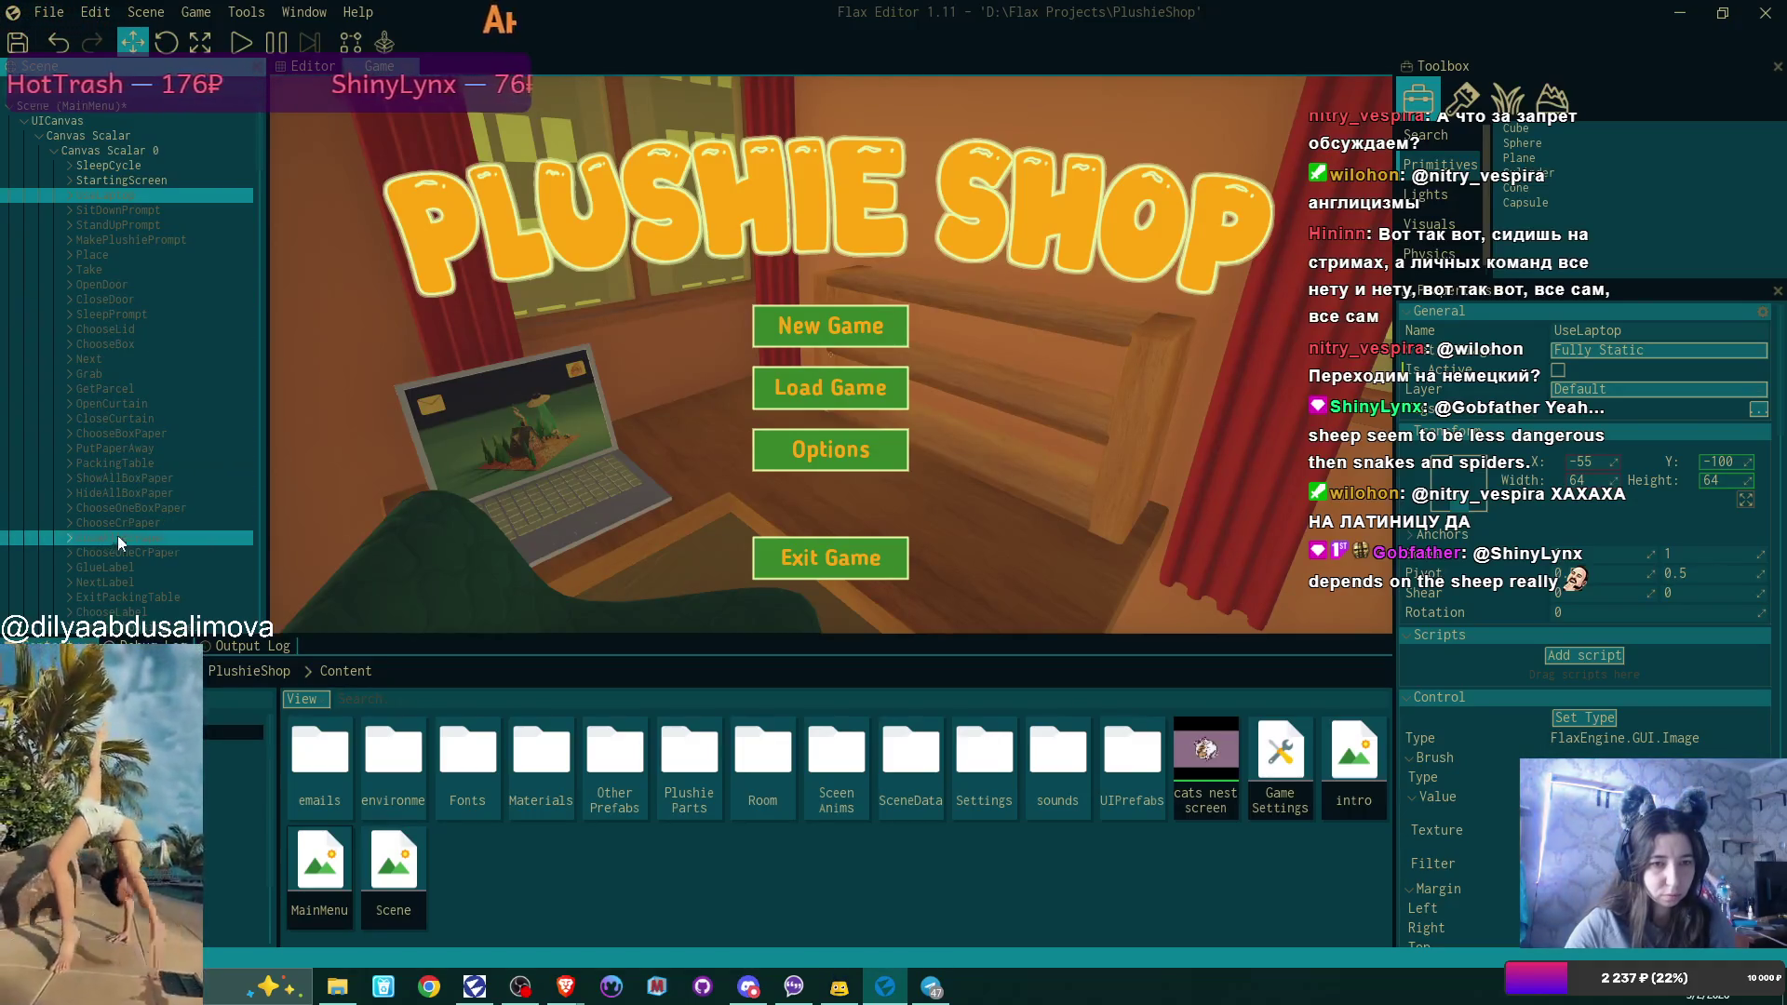
shift+click(151, 600)
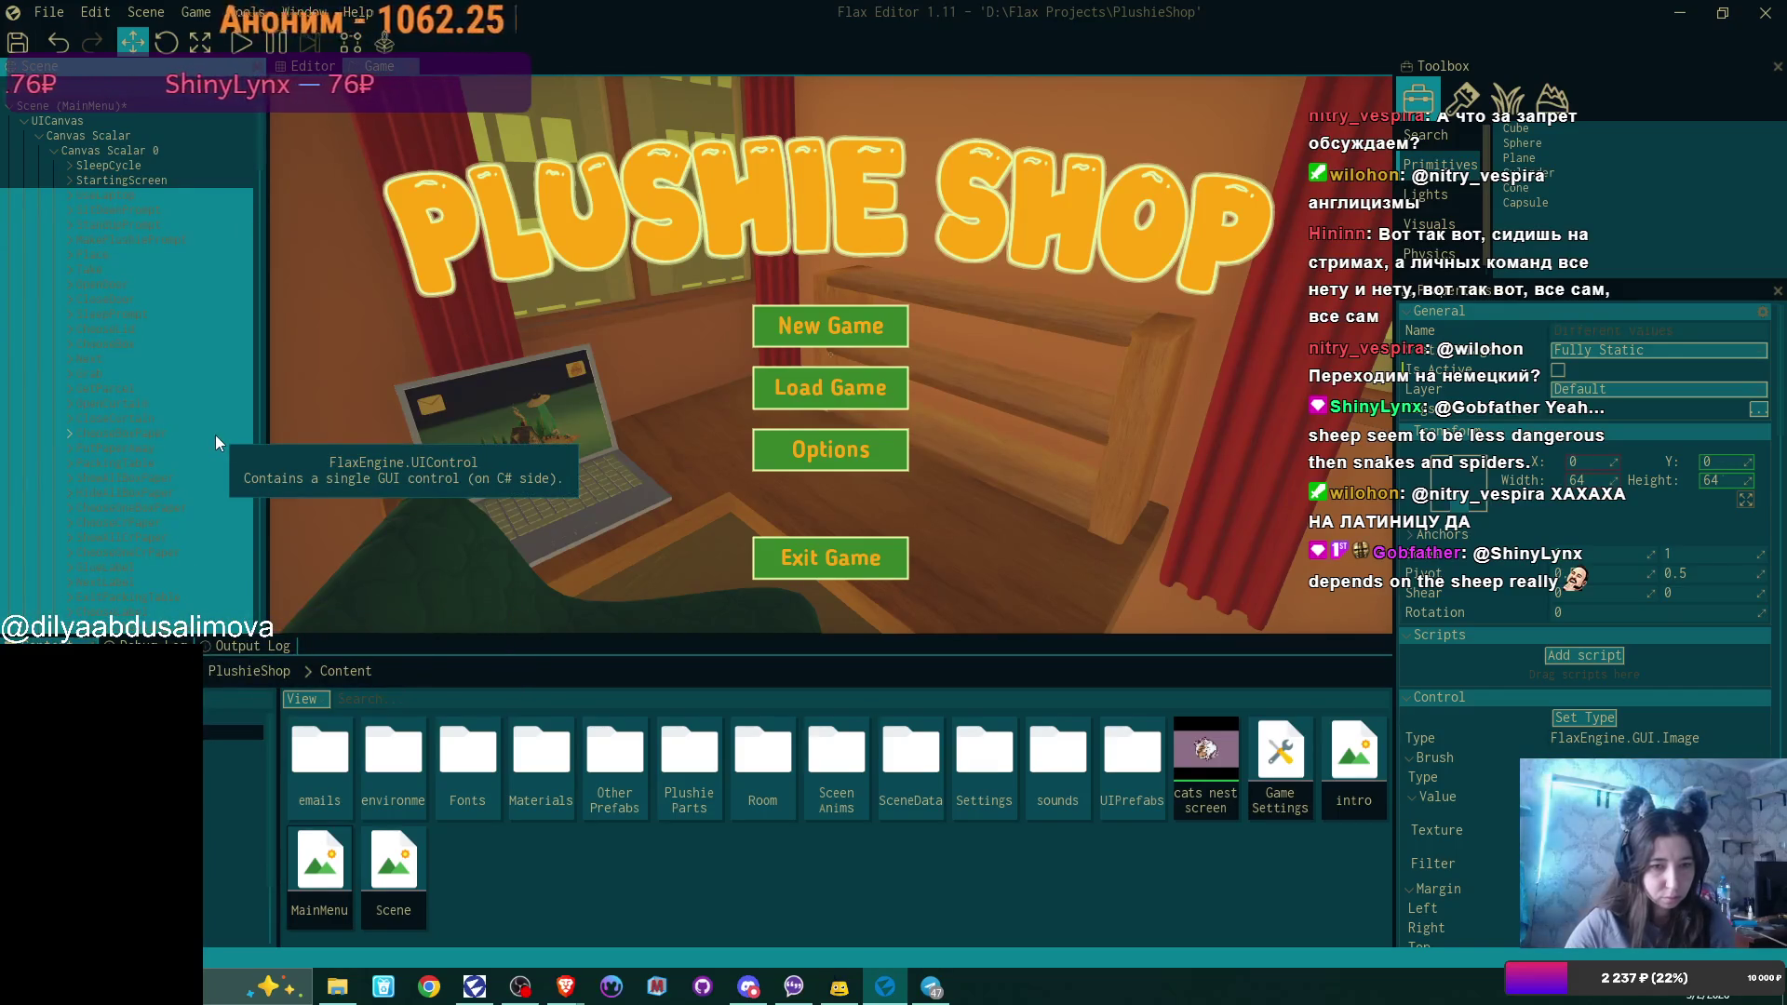
key(Delete)
click(183, 195)
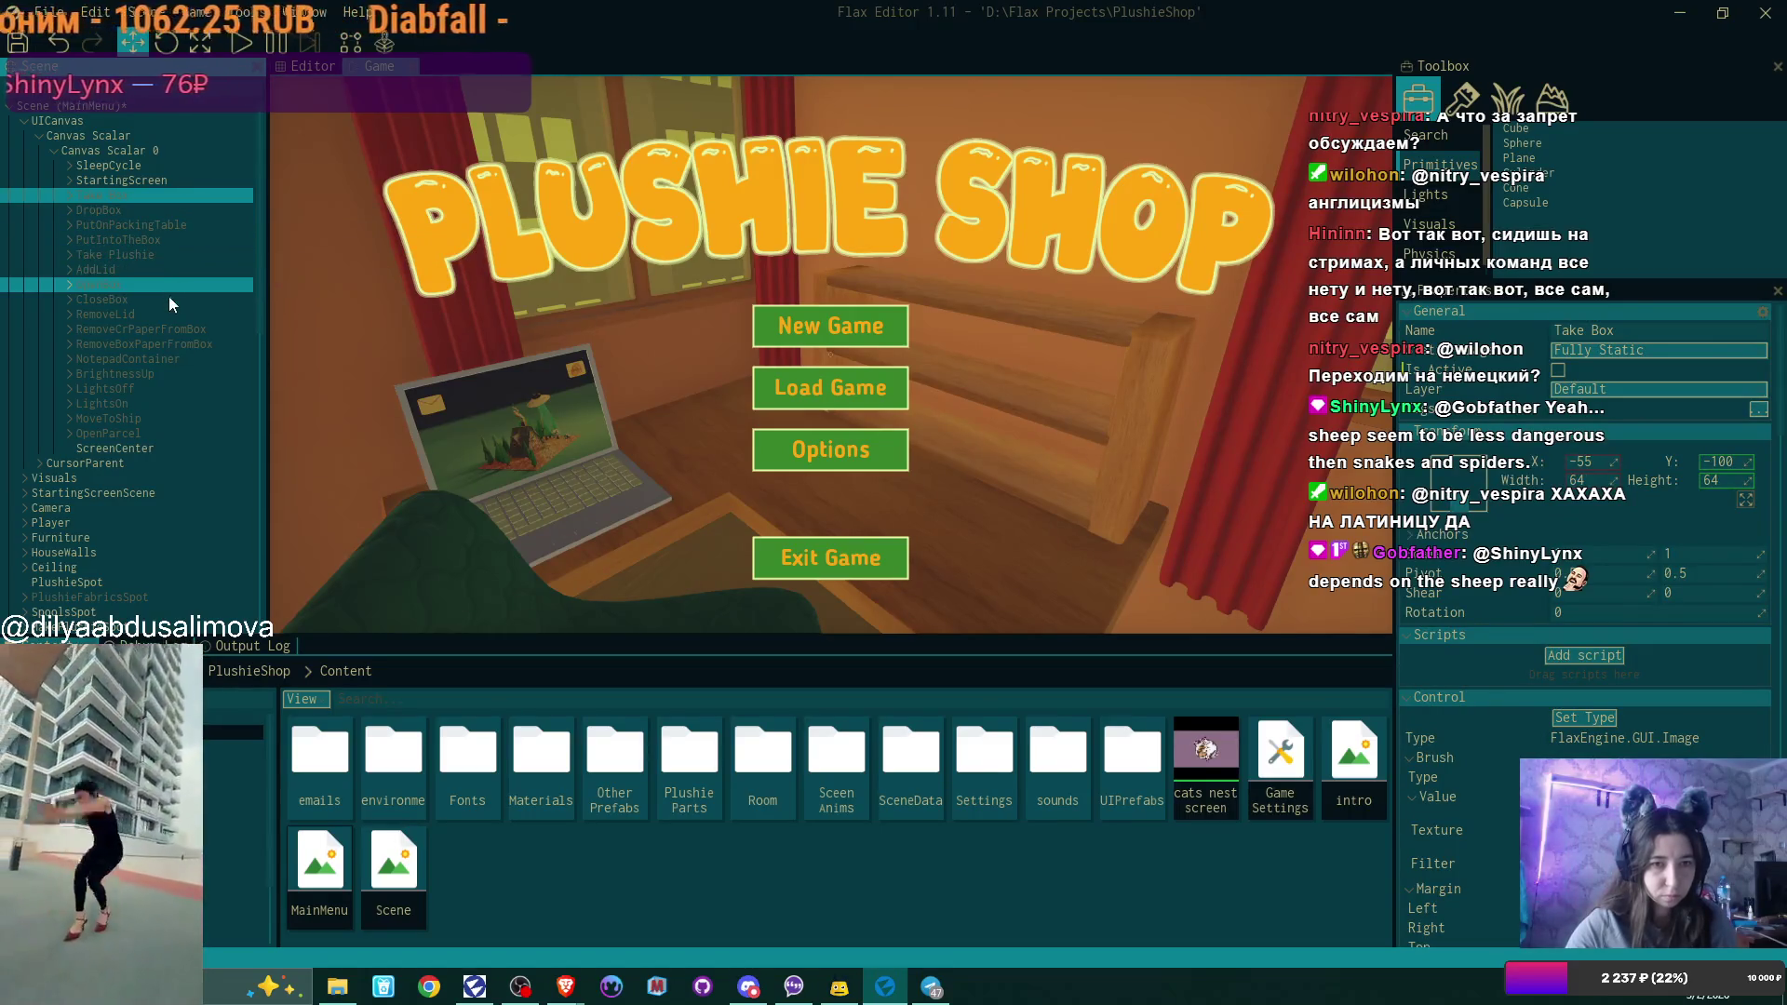
shift+click(140, 428)
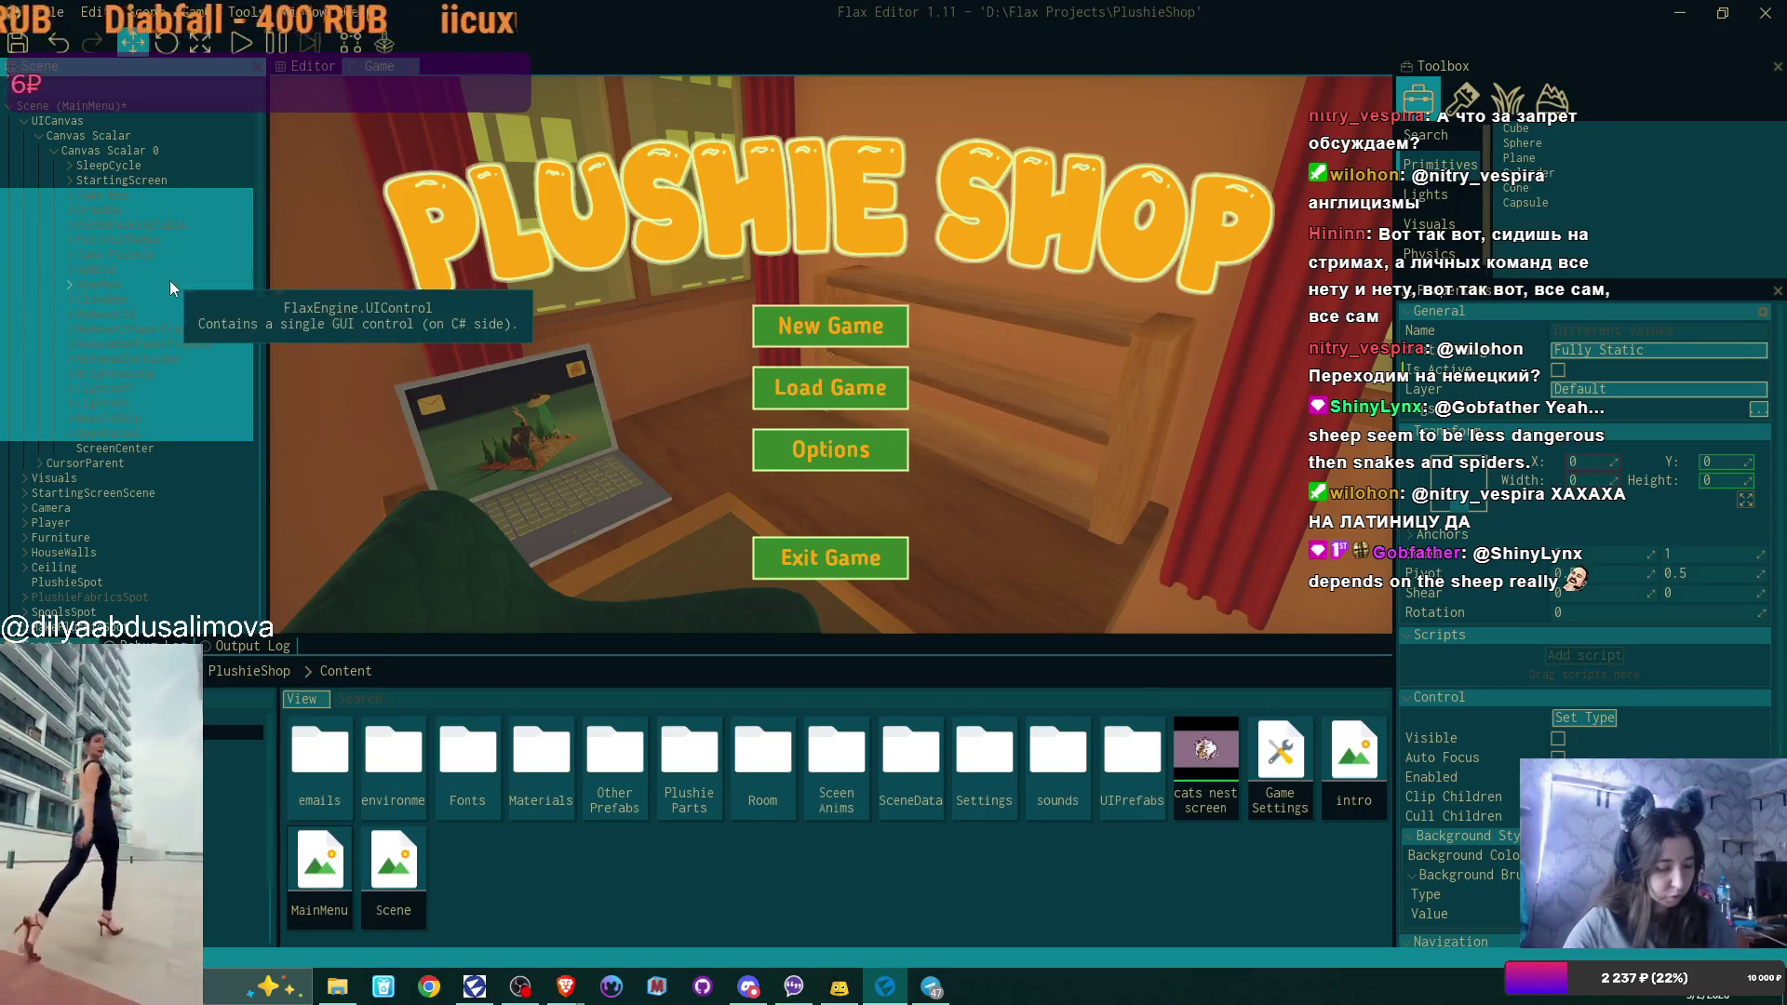
key(Delete)
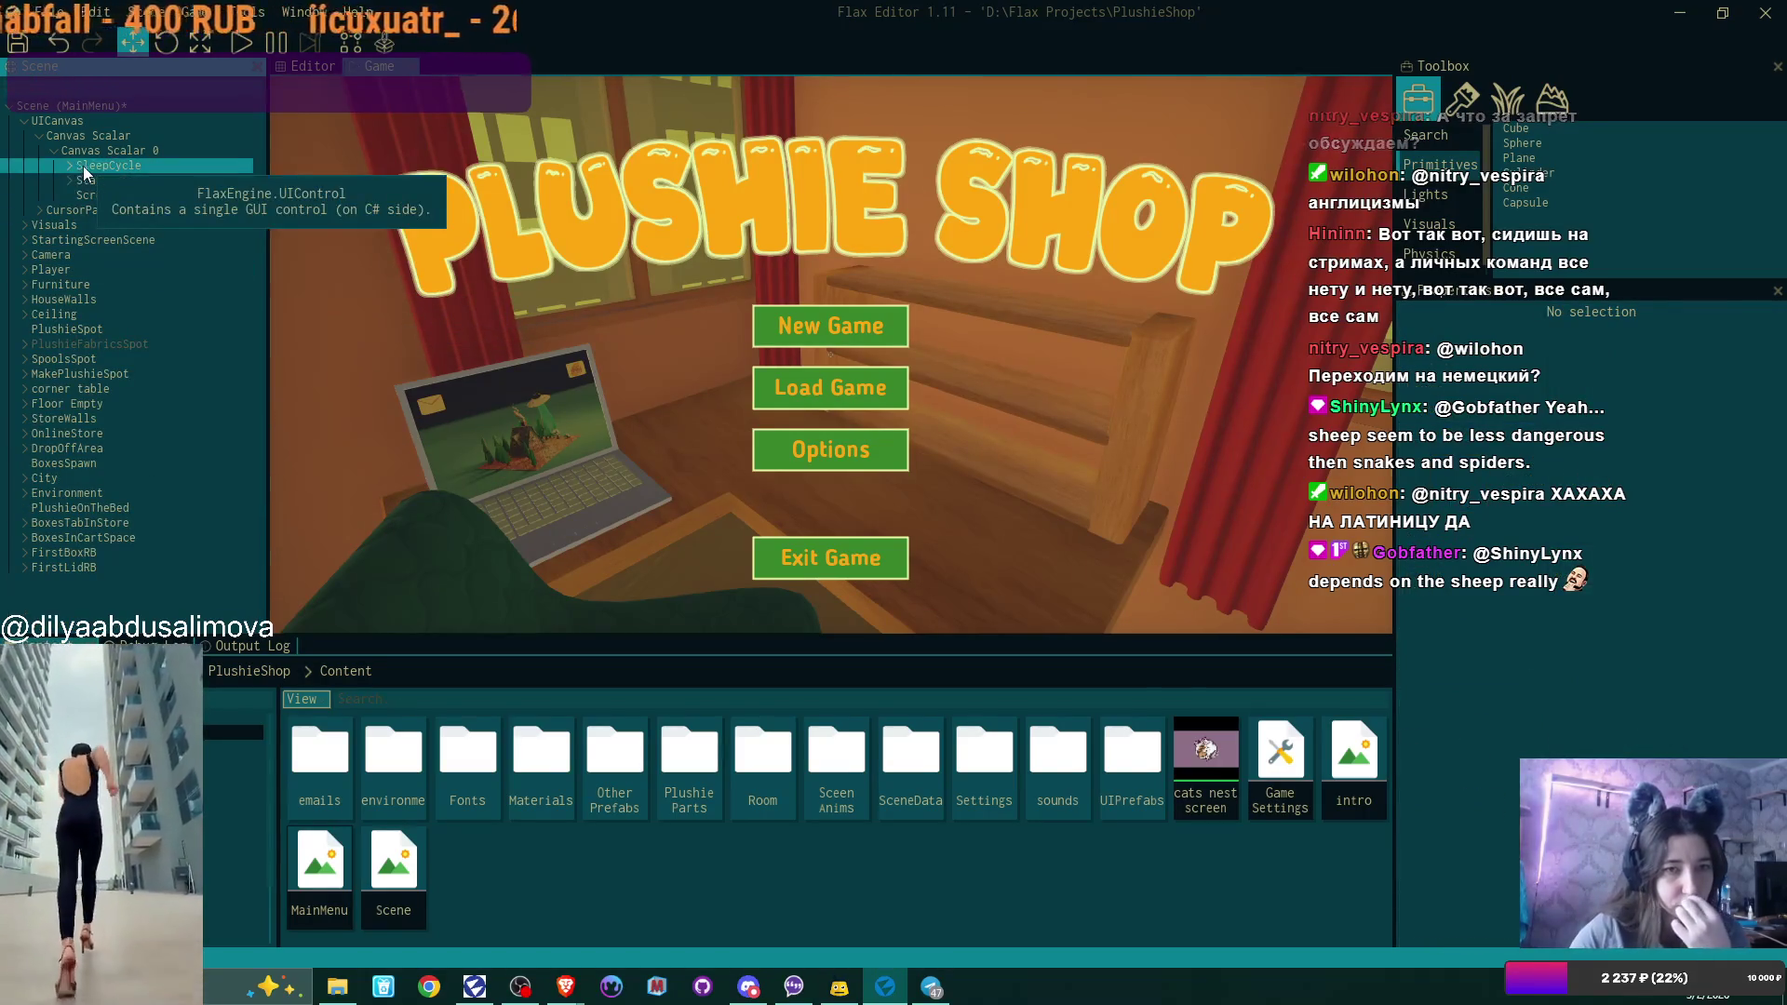
Delete SleepCycle and ScreenCenter from the canvas, then select the Scene root to view its scripts.
click(82, 166)
key(Delete)
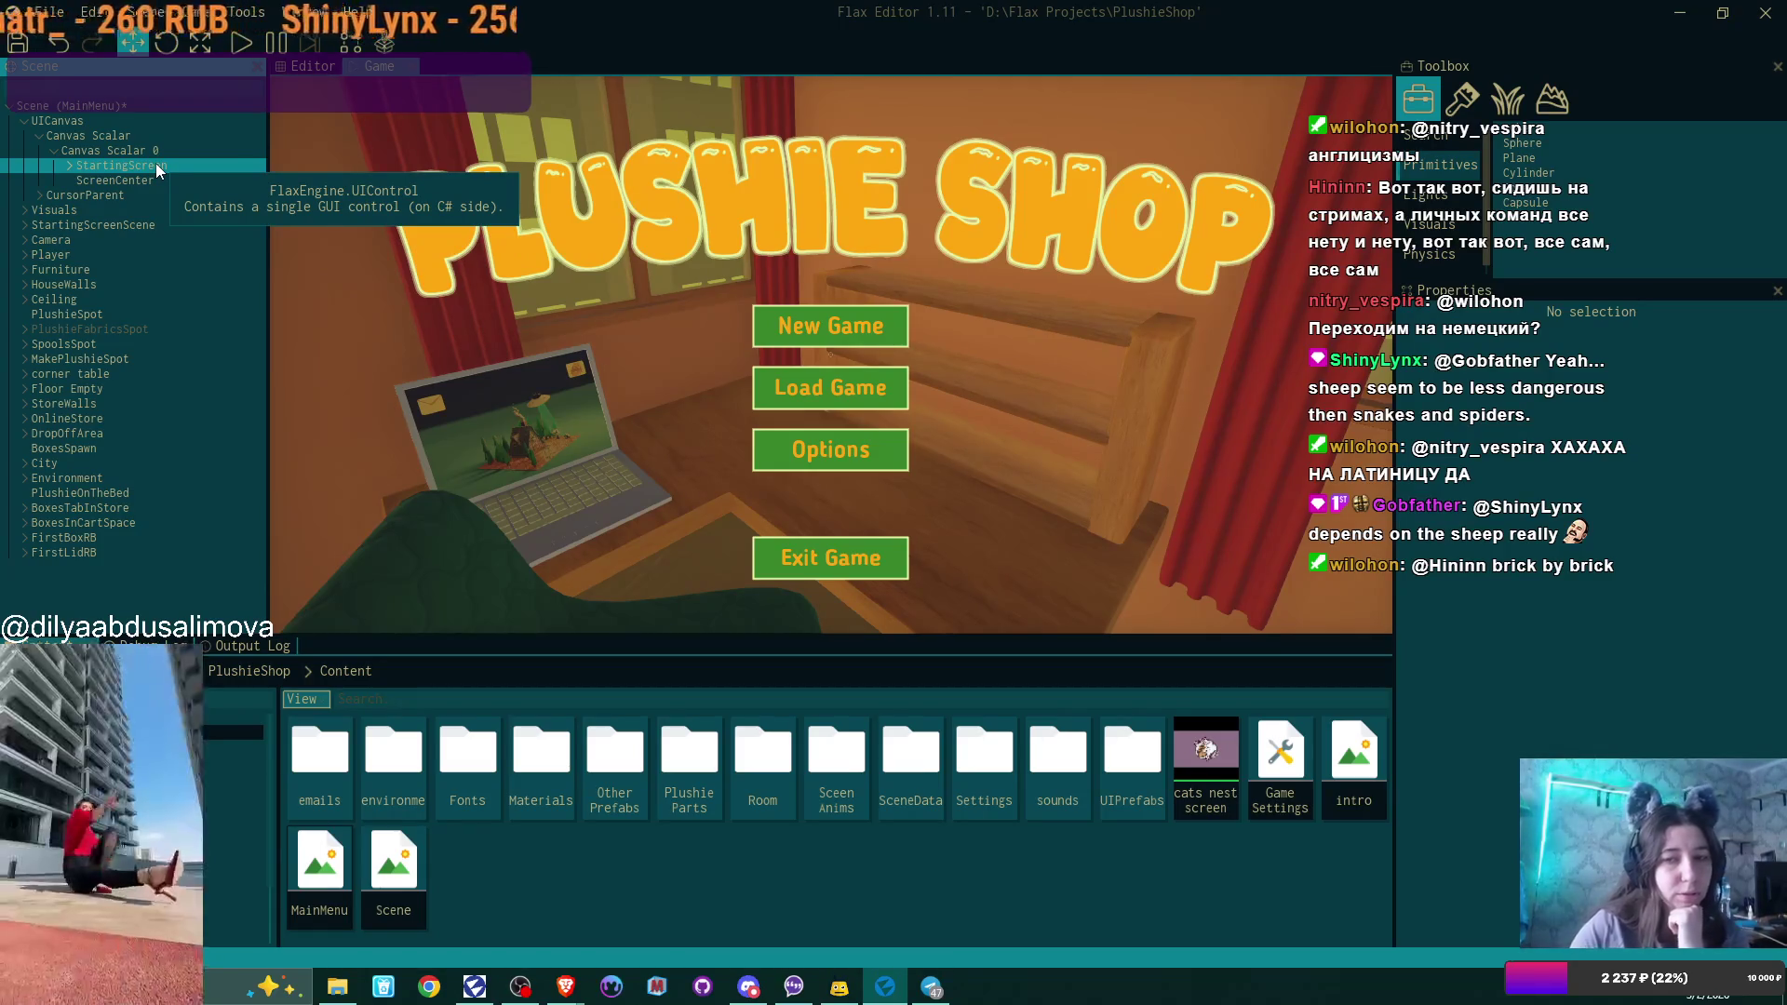
click(67, 166)
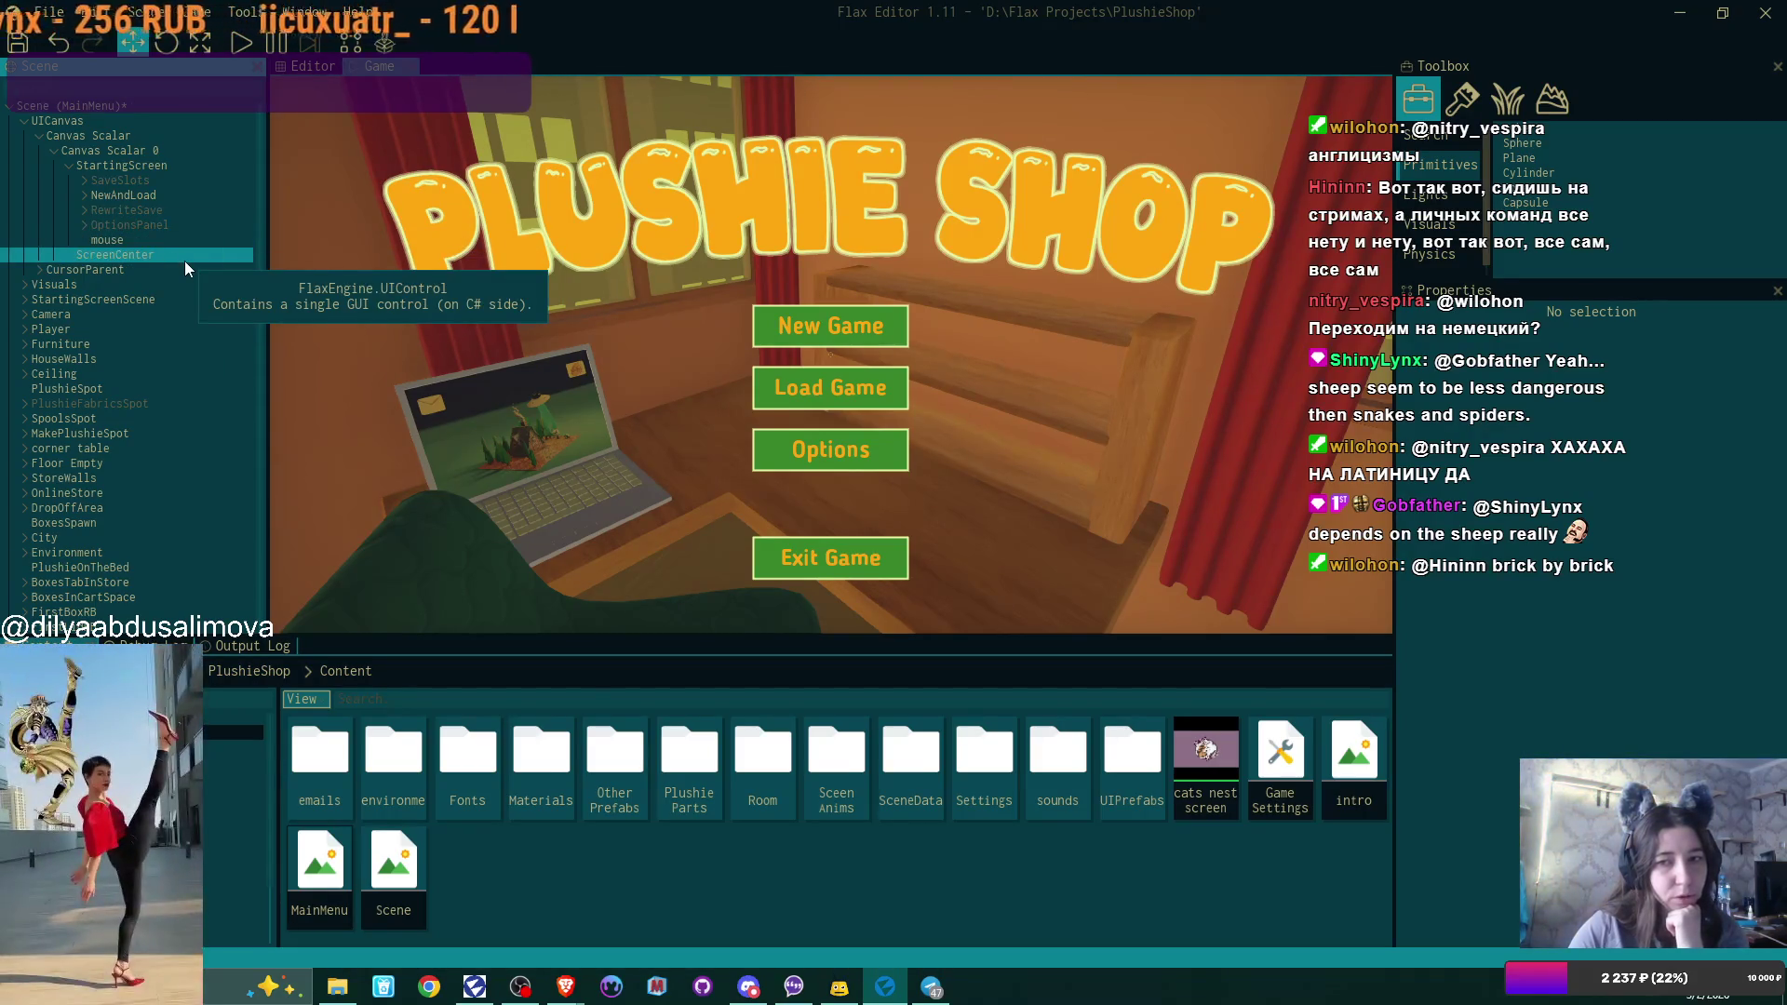
click(147, 254)
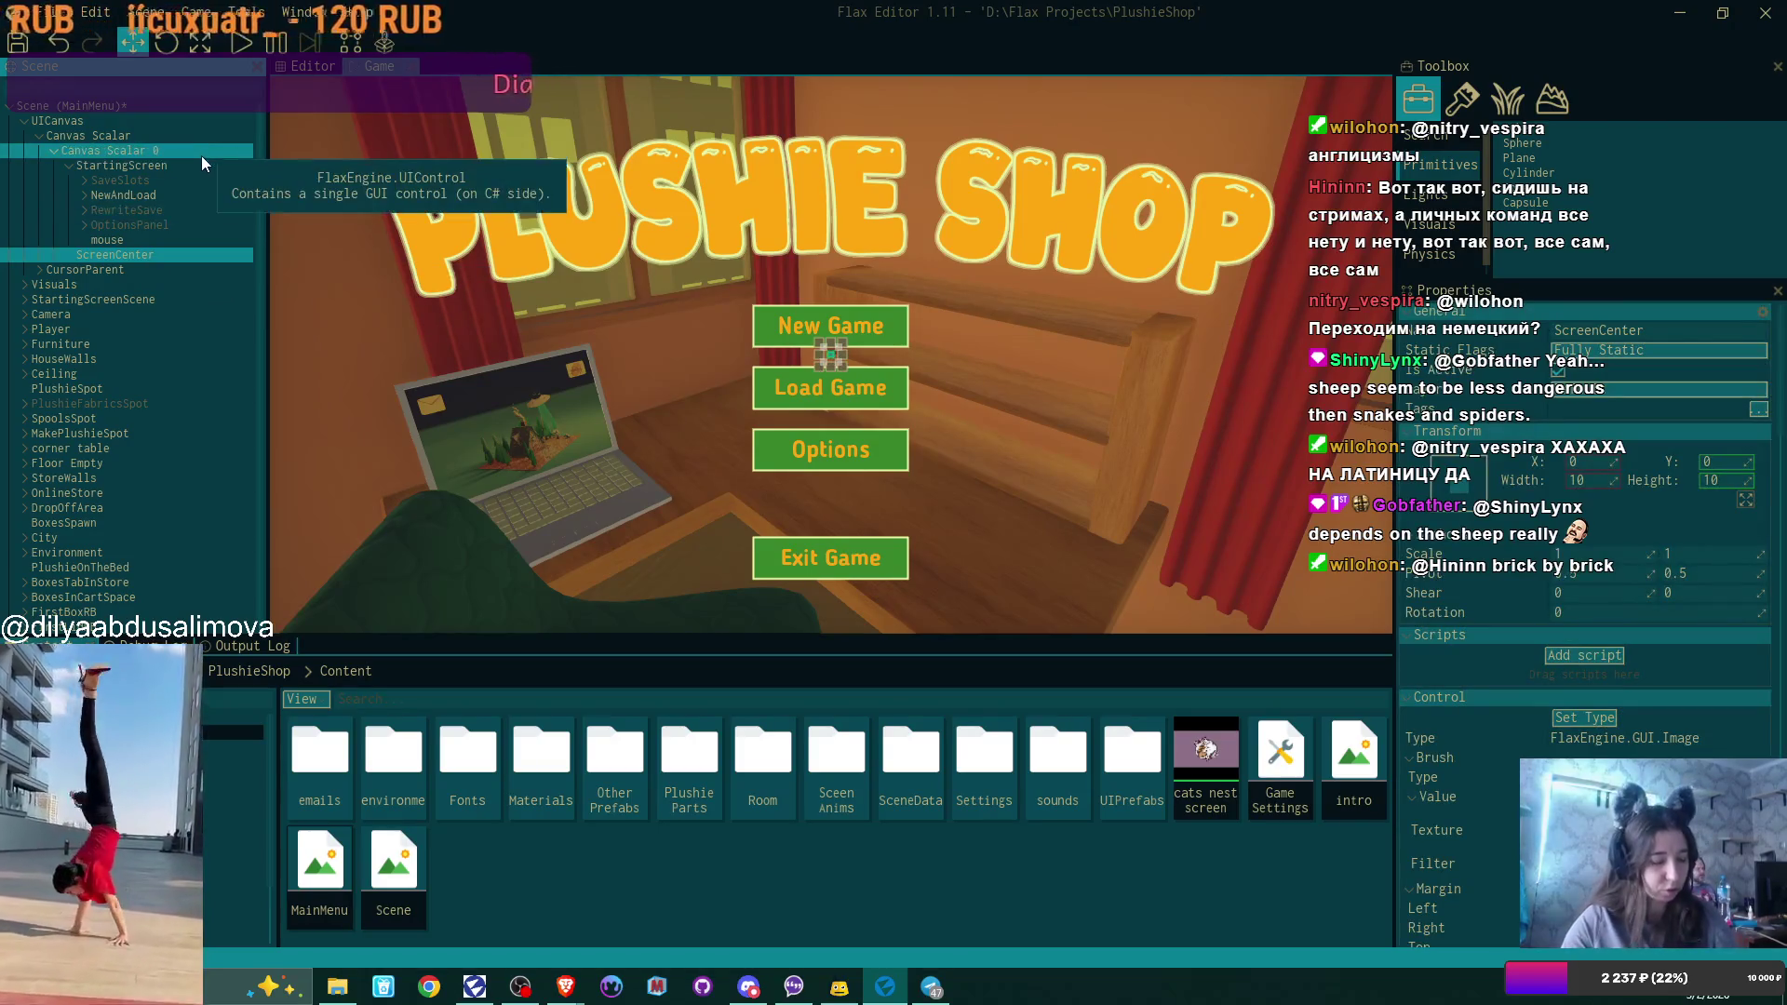
key(Delete)
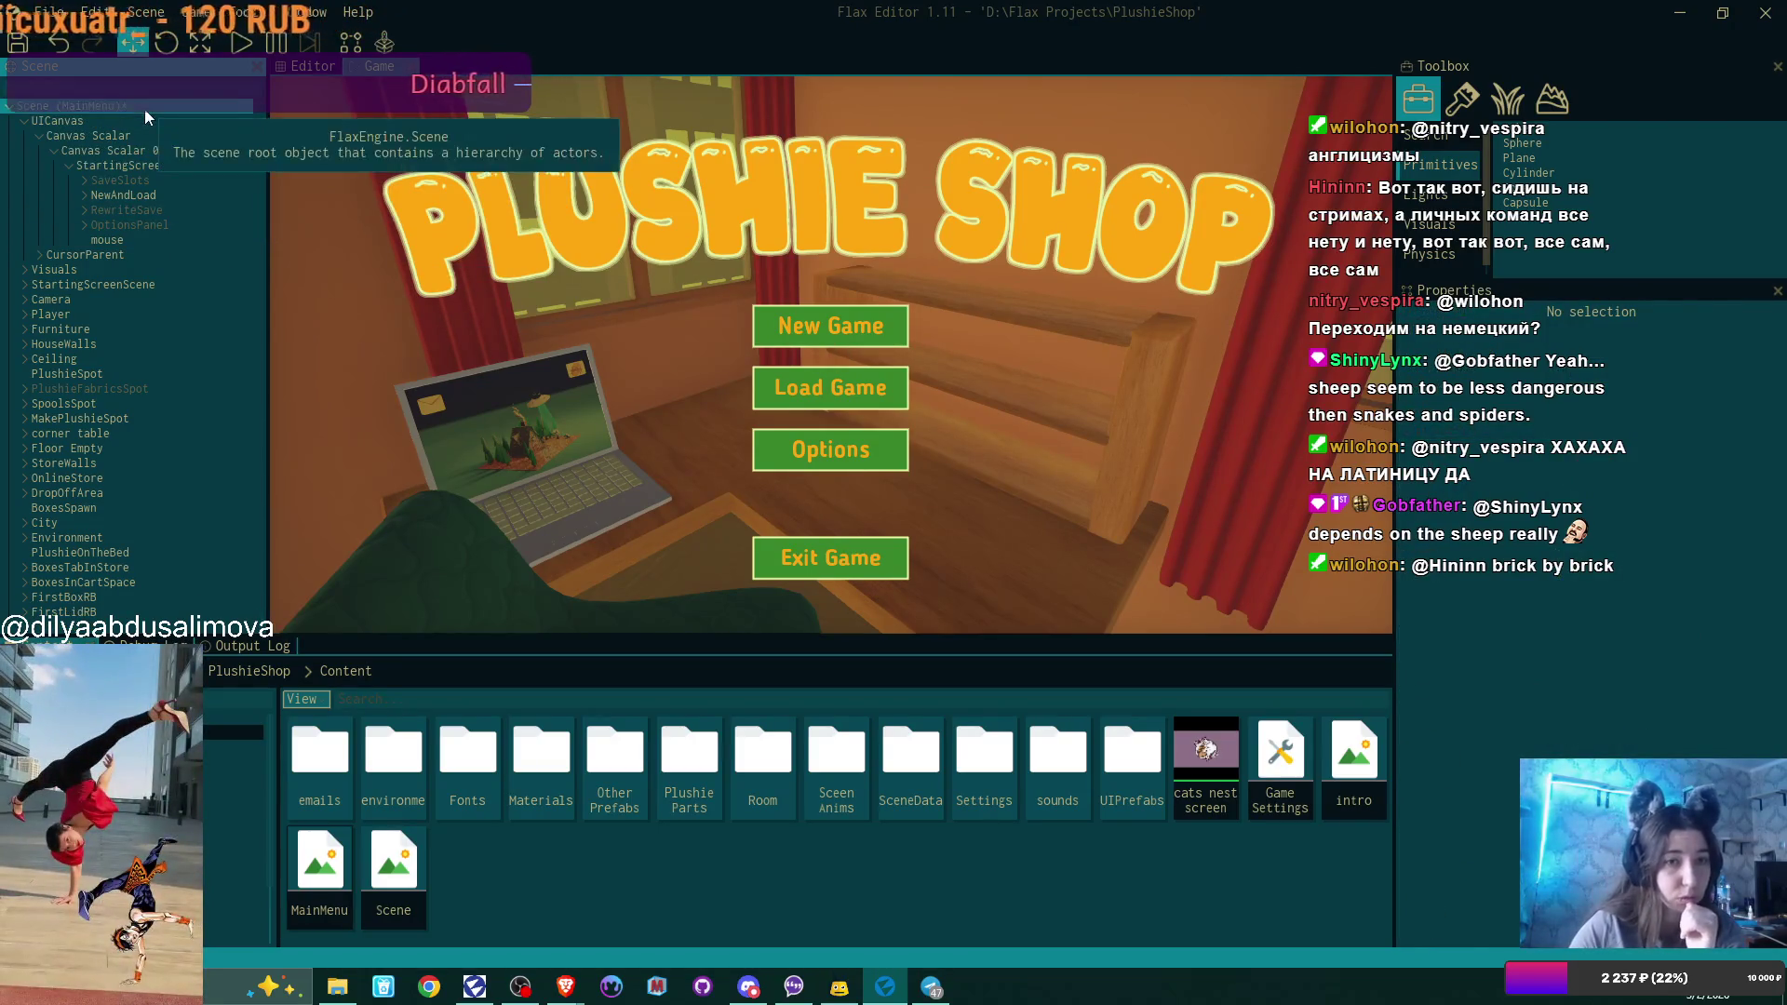
click(143, 109)
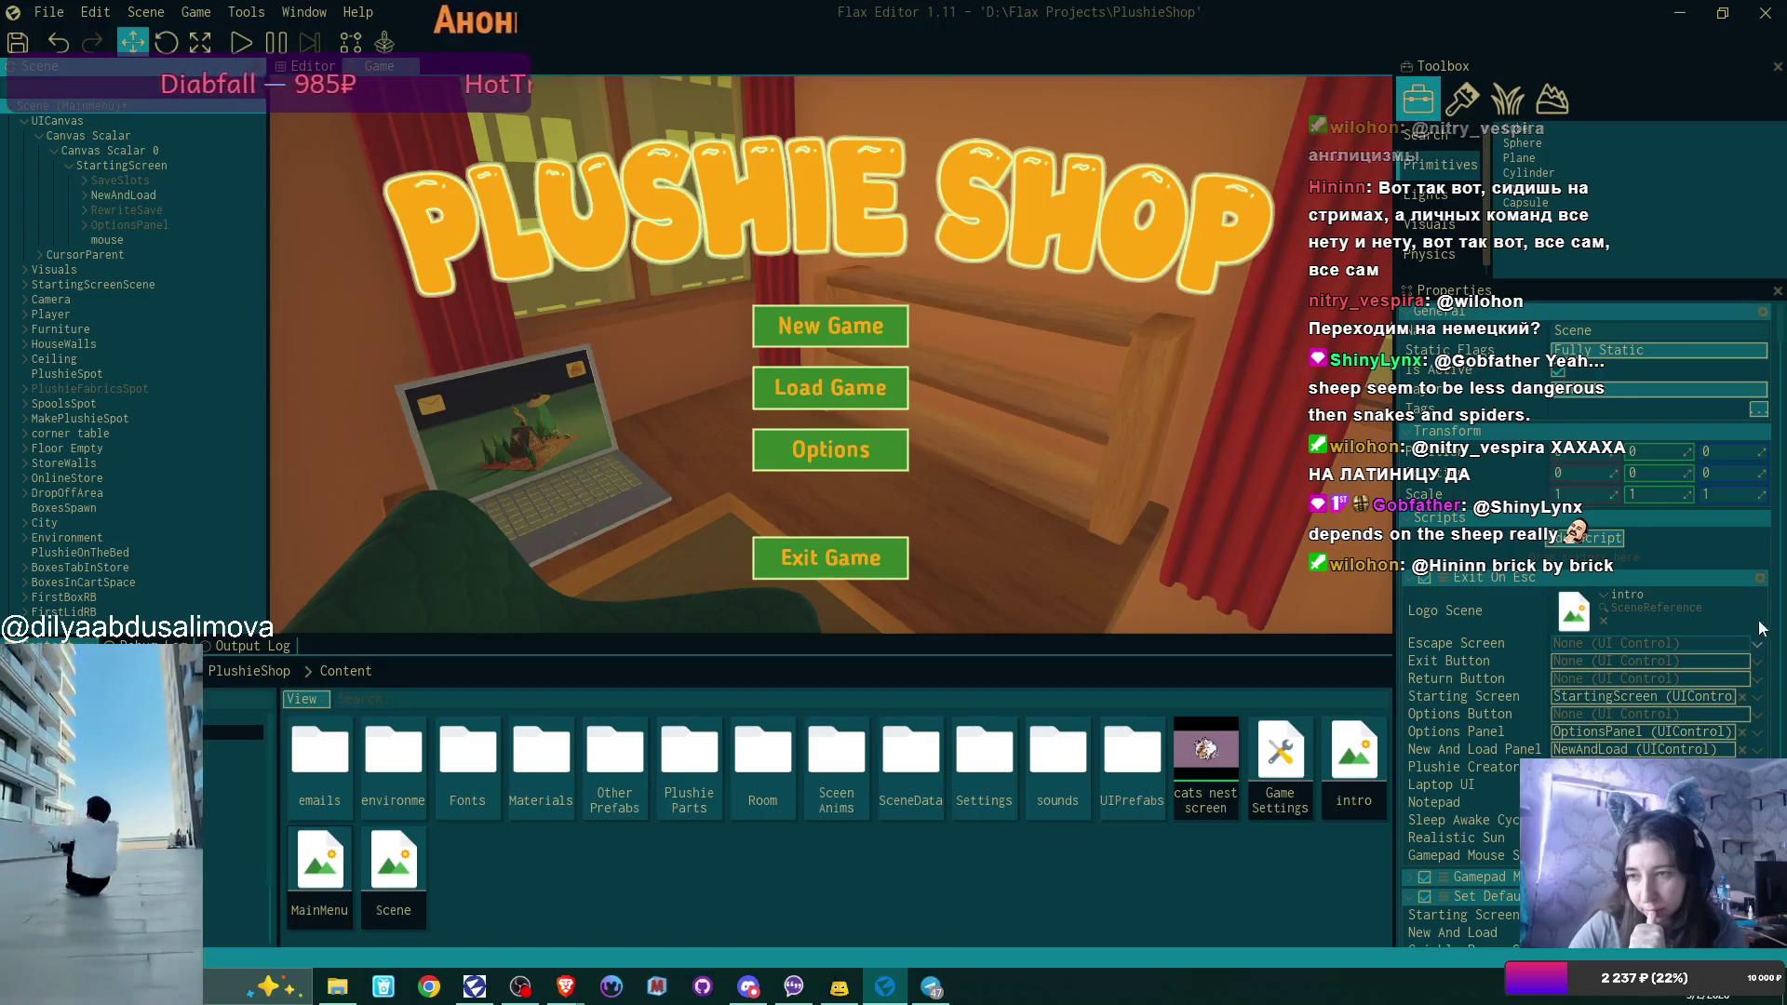
click(1759, 577)
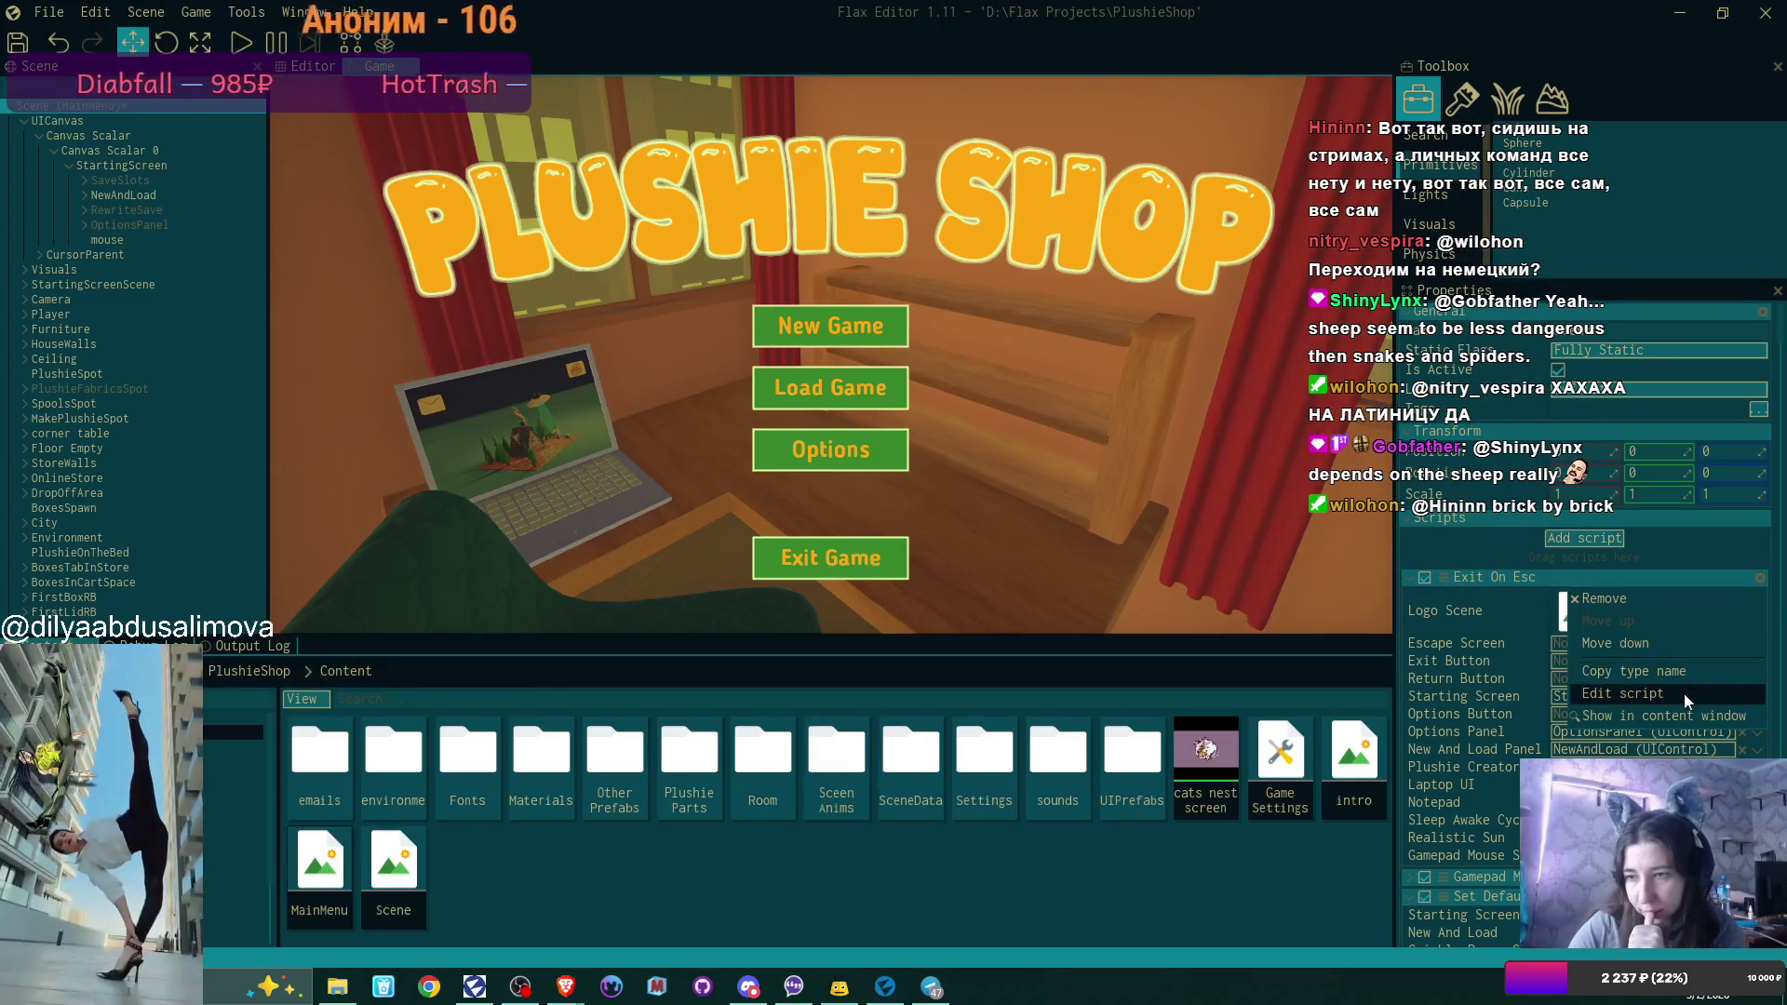
click(1689, 603)
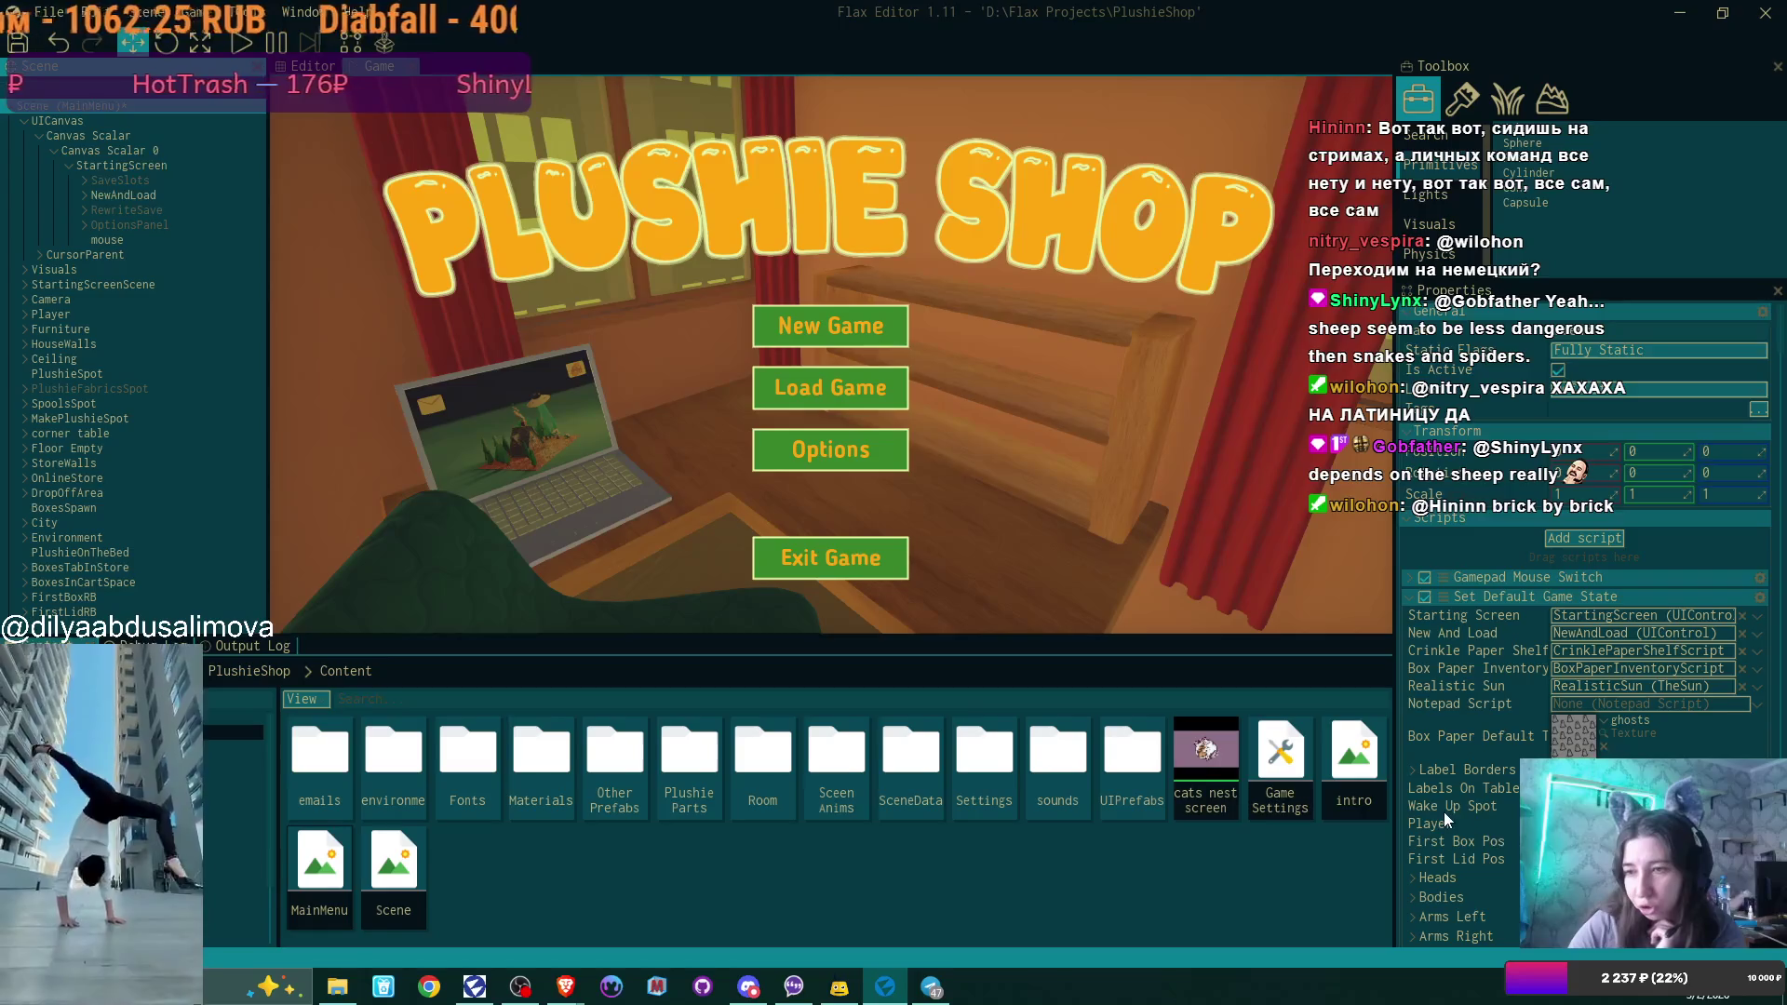
scroll(1443, 812, down, 8)
scroll(1444, 812, down, 12)
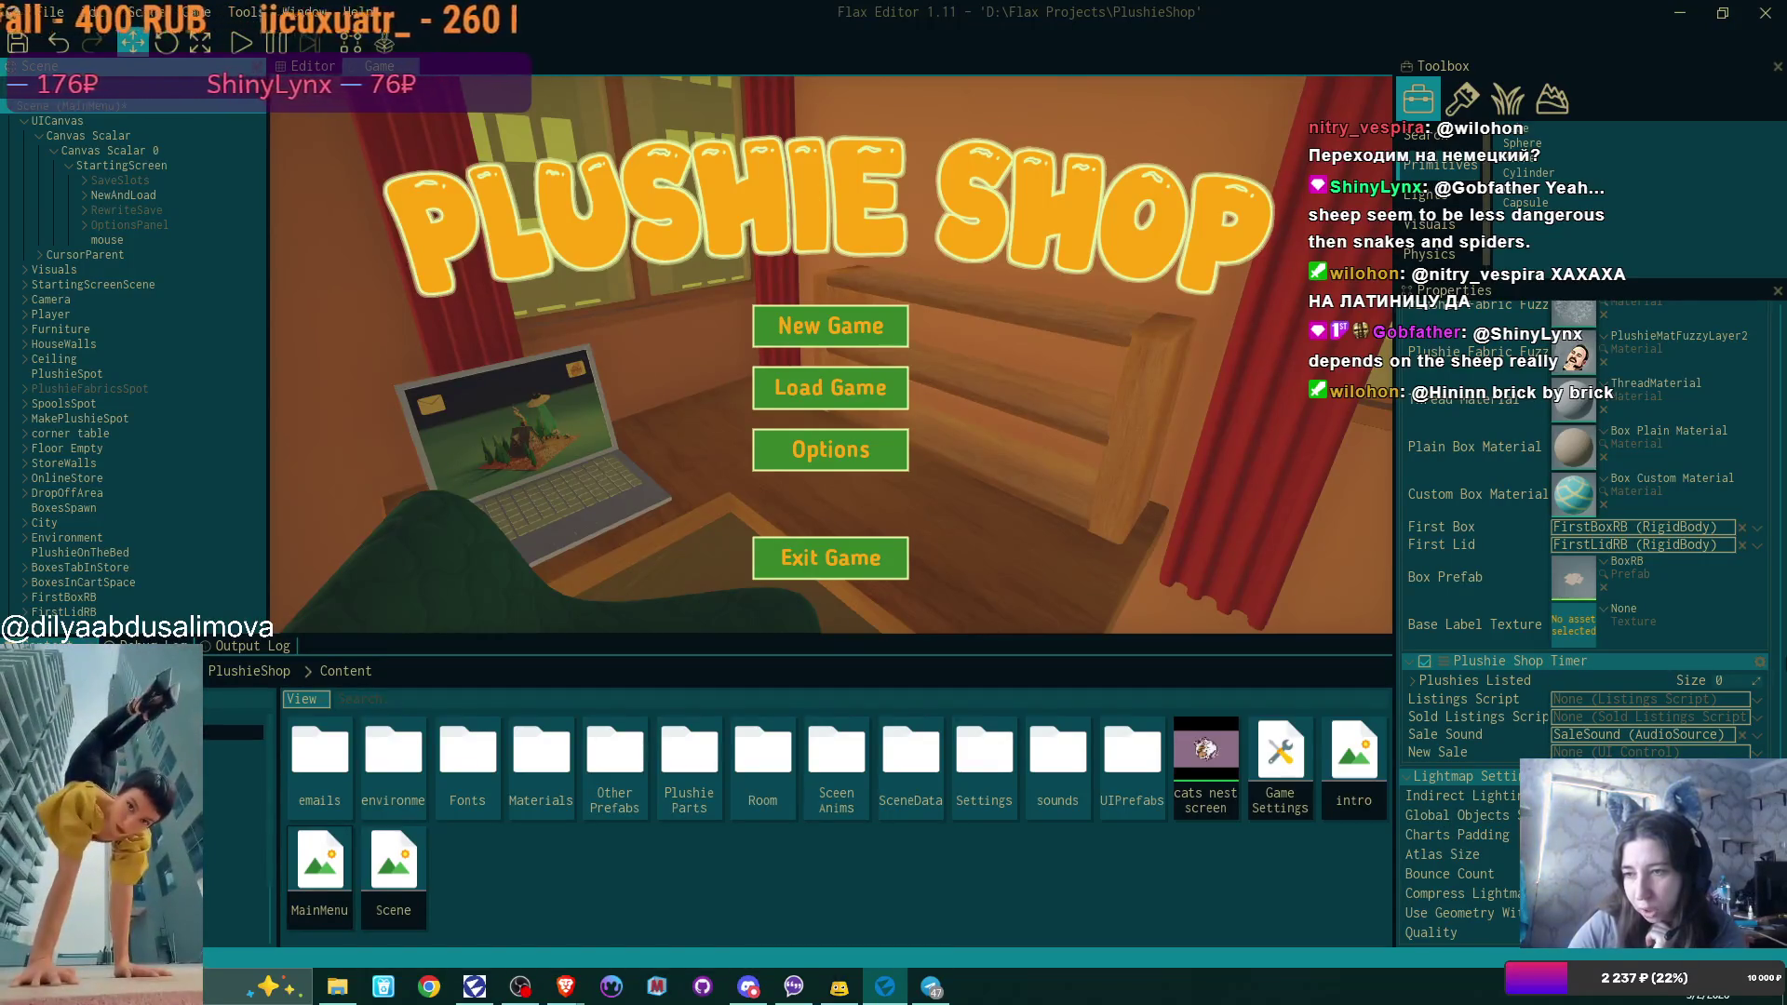
right_click(1571, 664)
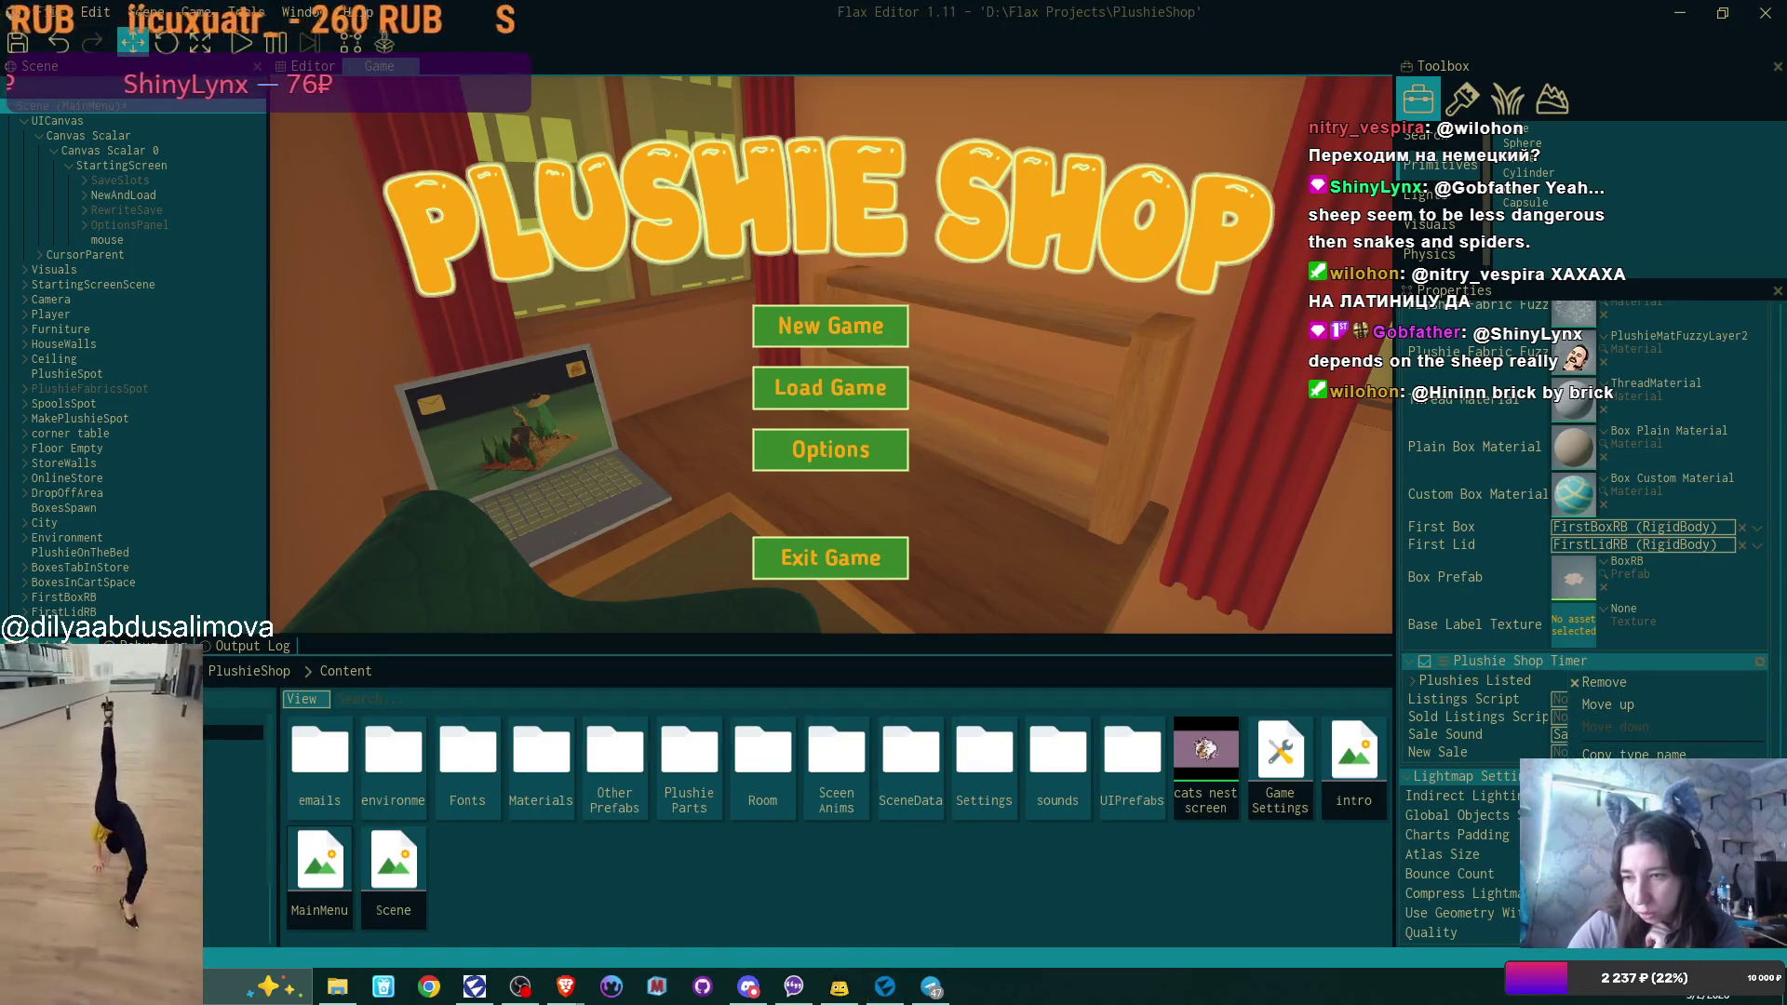
scroll(1634, 685, up, 2)
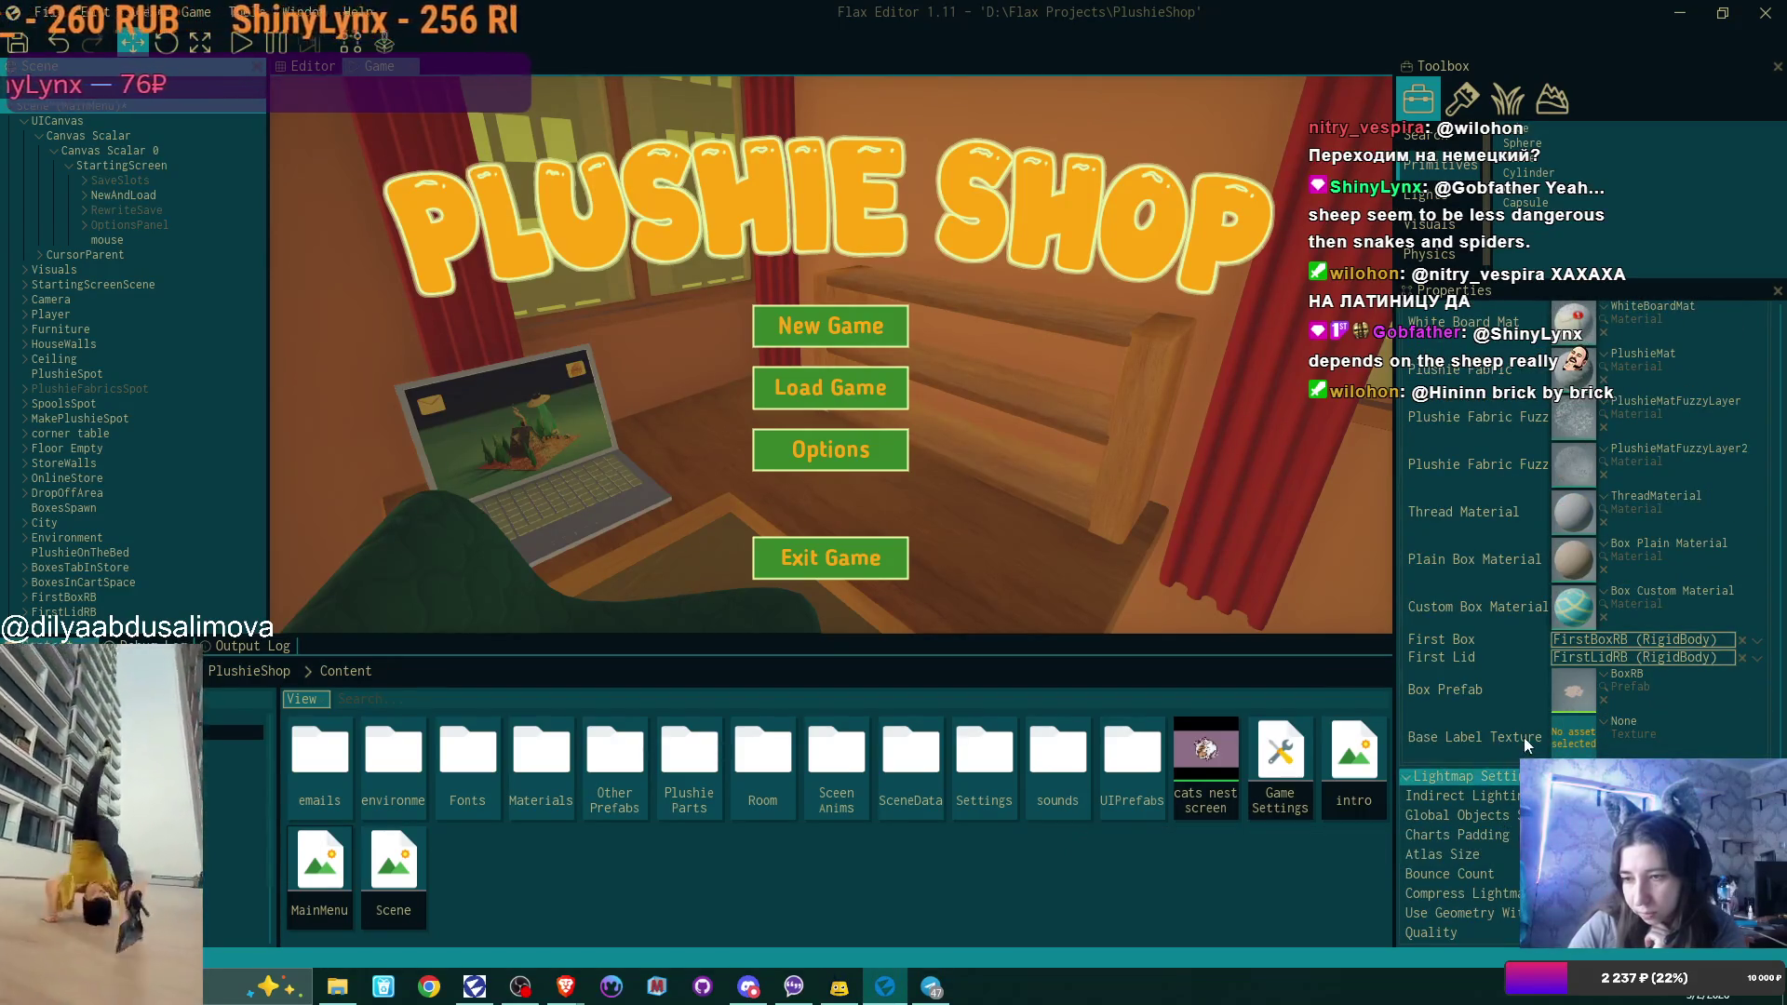
scroll(1525, 735, up, 15)
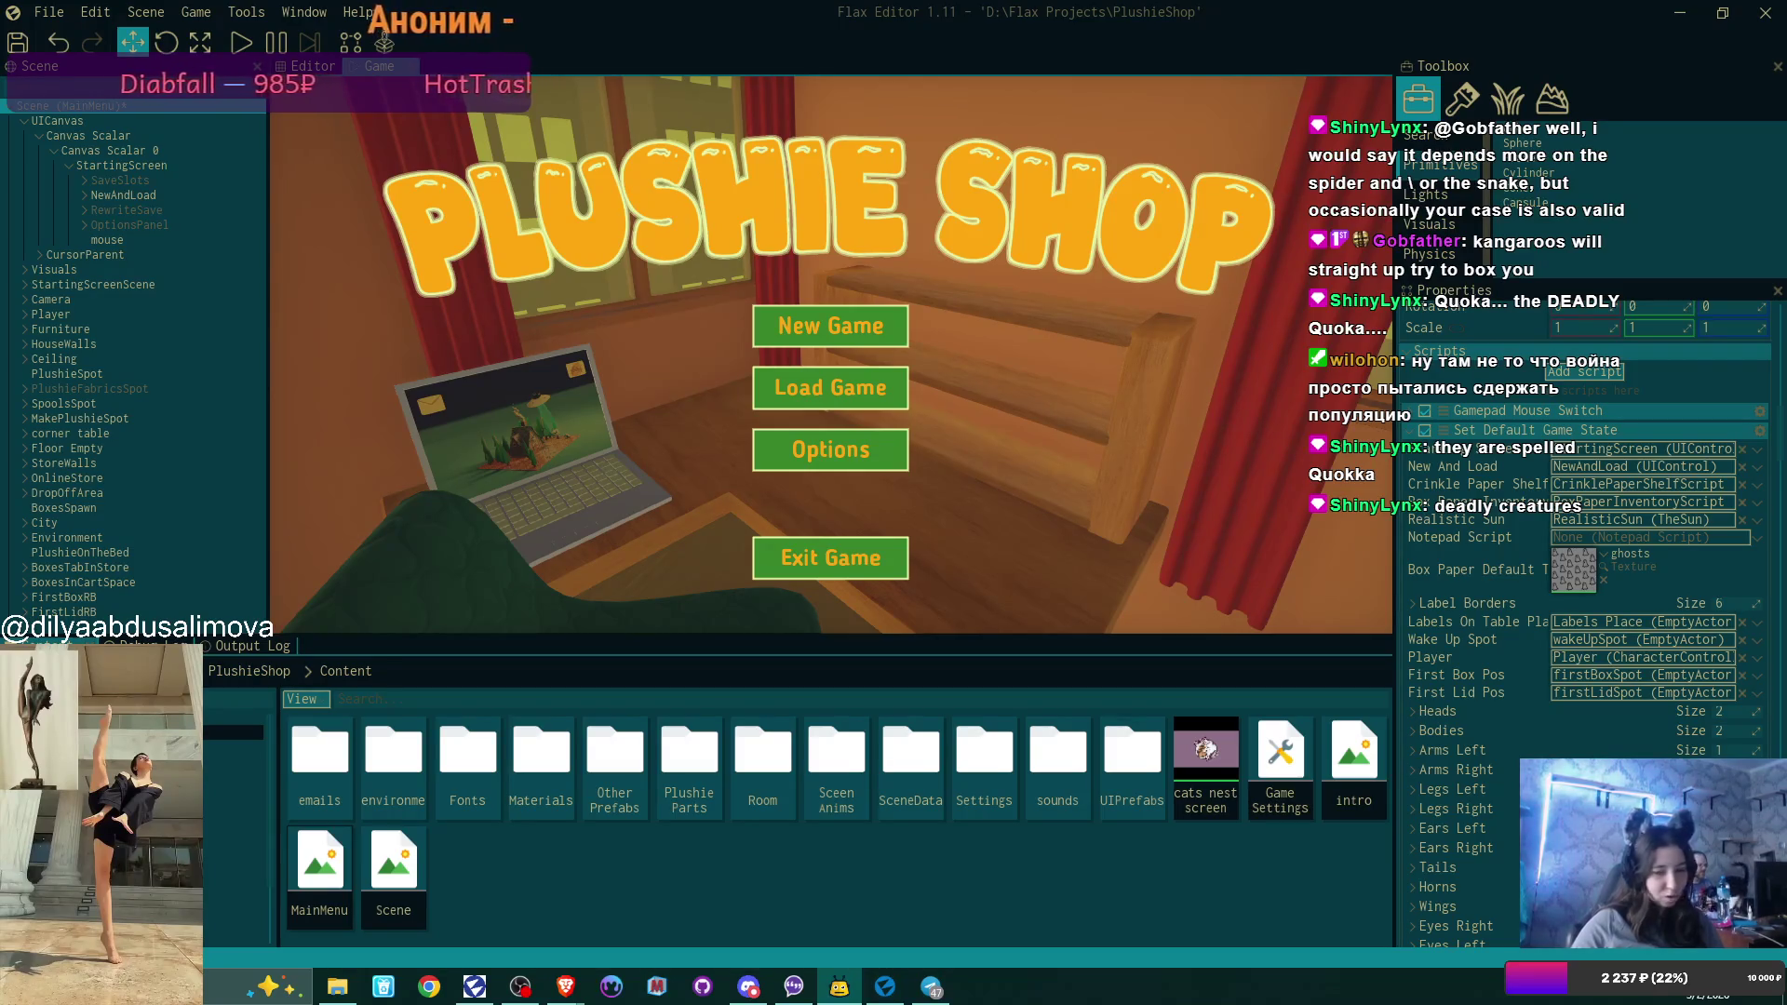
click(697, 849)
In Brave, view DuckDuckGo video results for 'Quokka', then close that tab and minimize the browser.
mouse_move(558, 985)
click(465, 894)
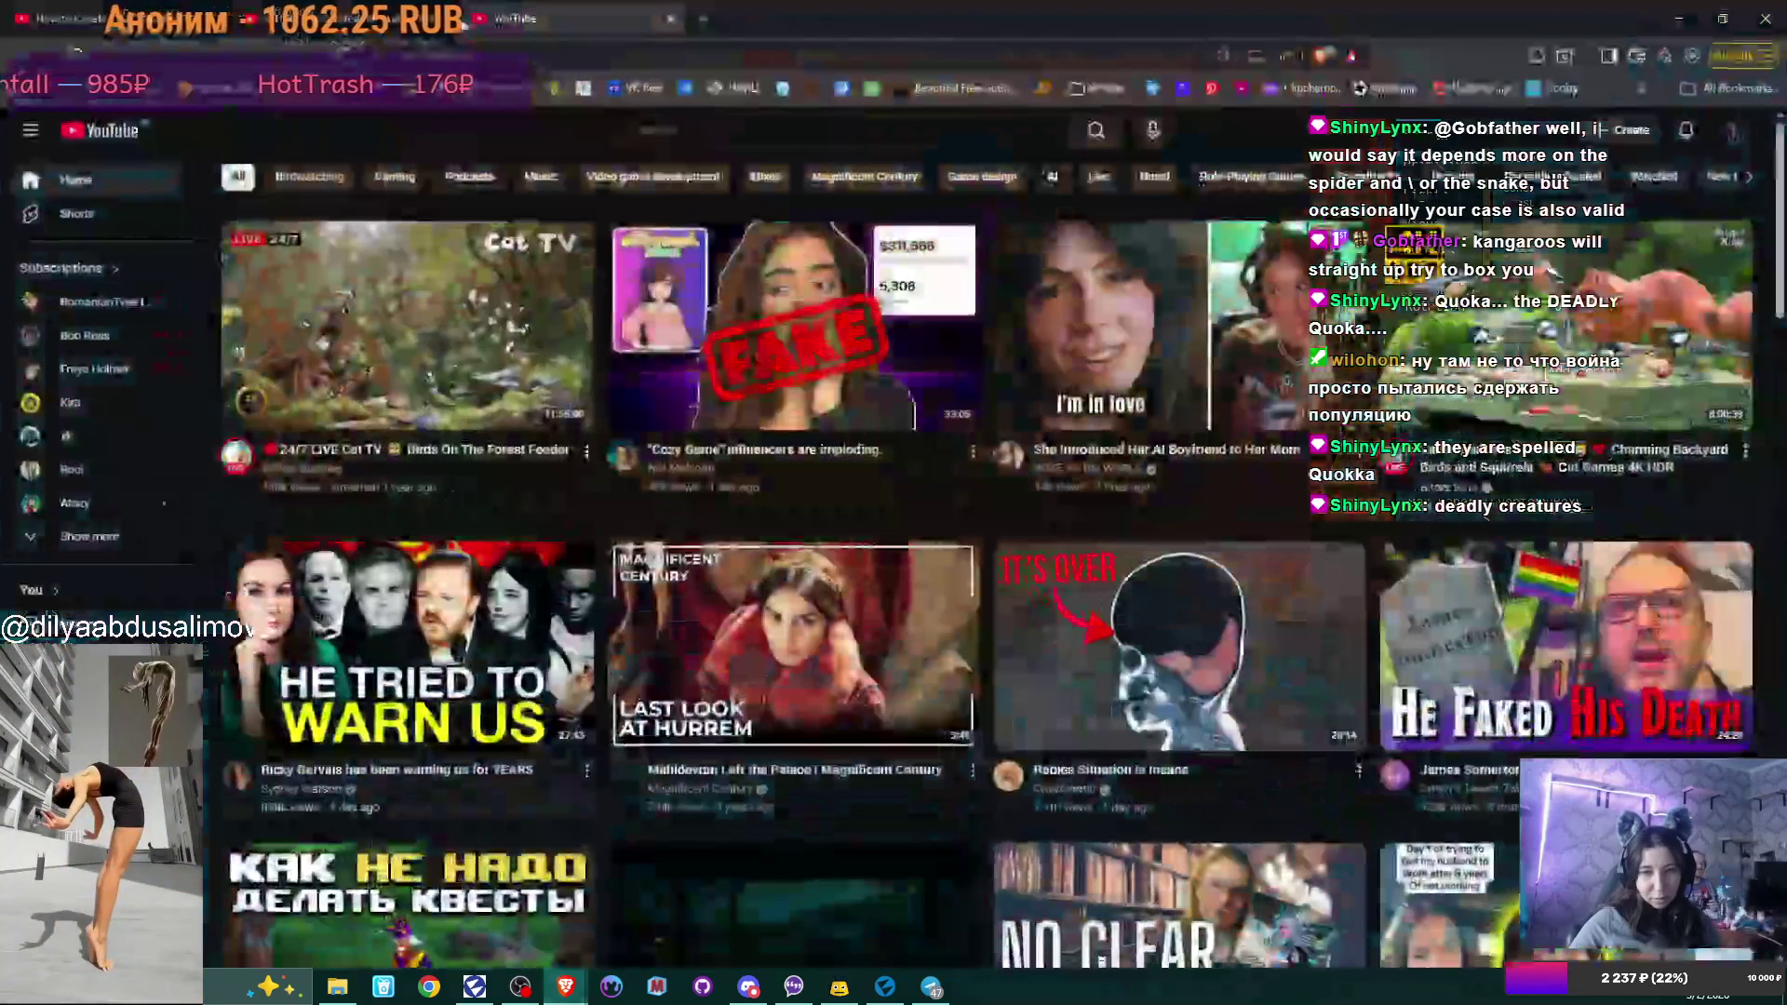
click(703, 23)
text(Quokka)
key(Return)
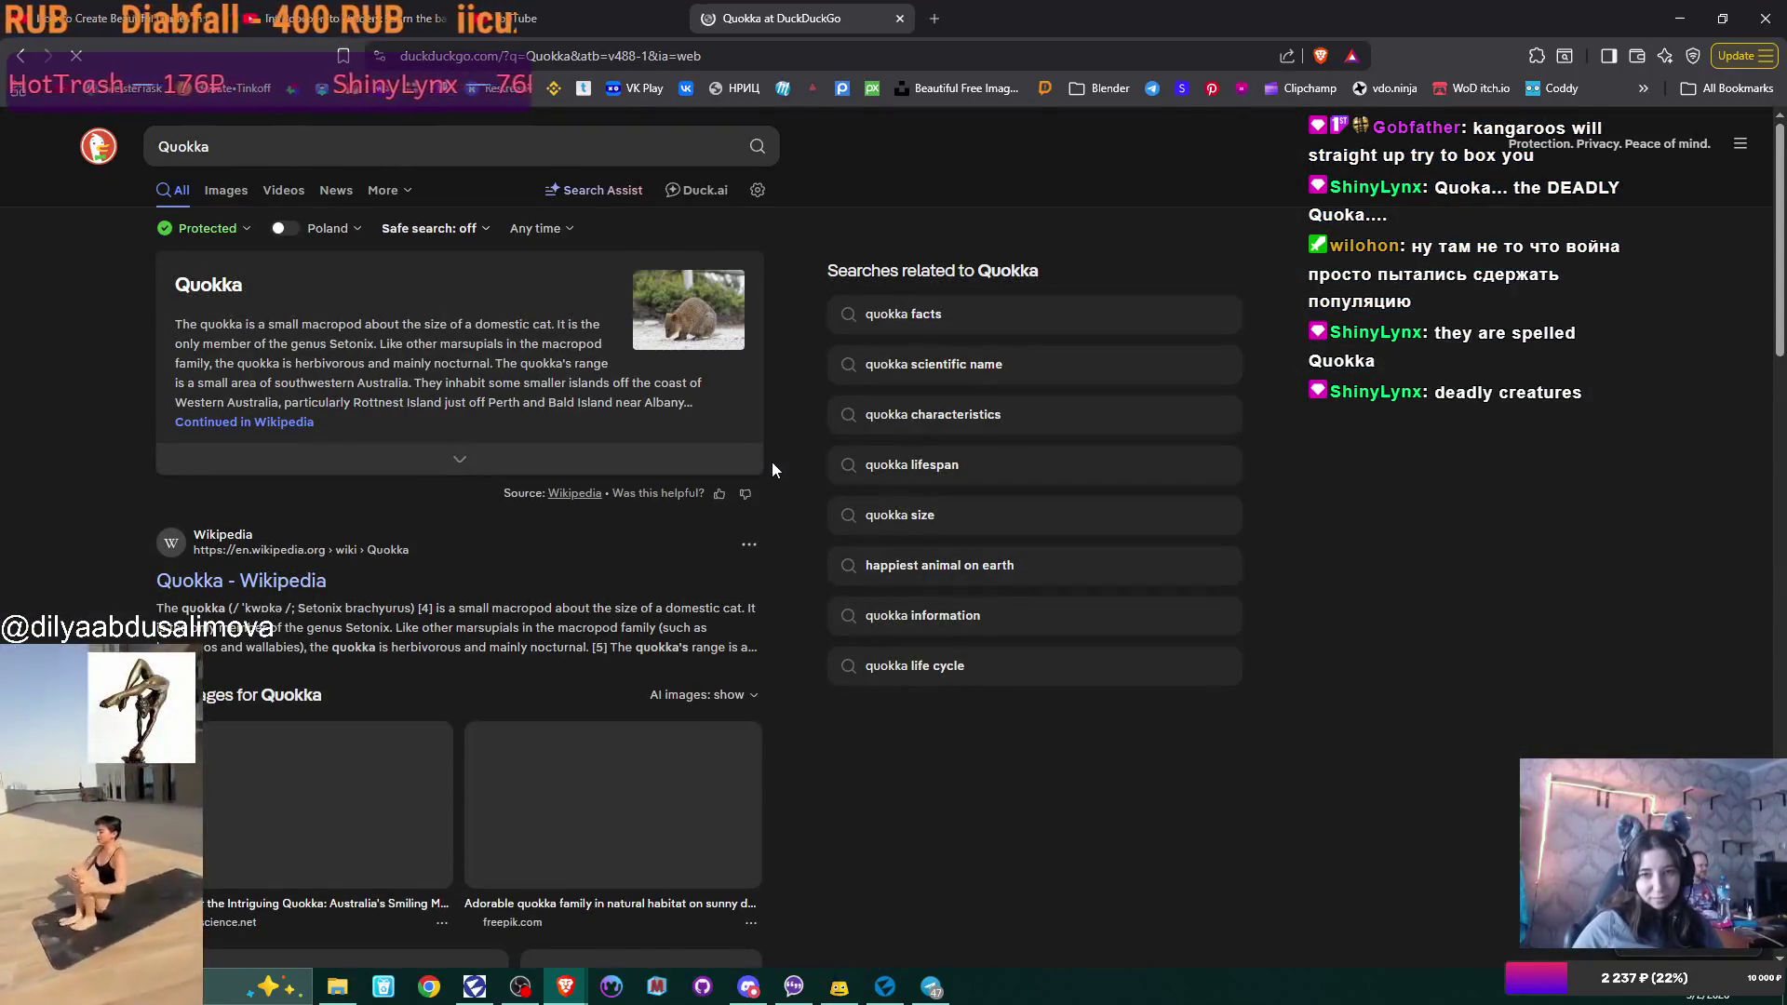
click(284, 191)
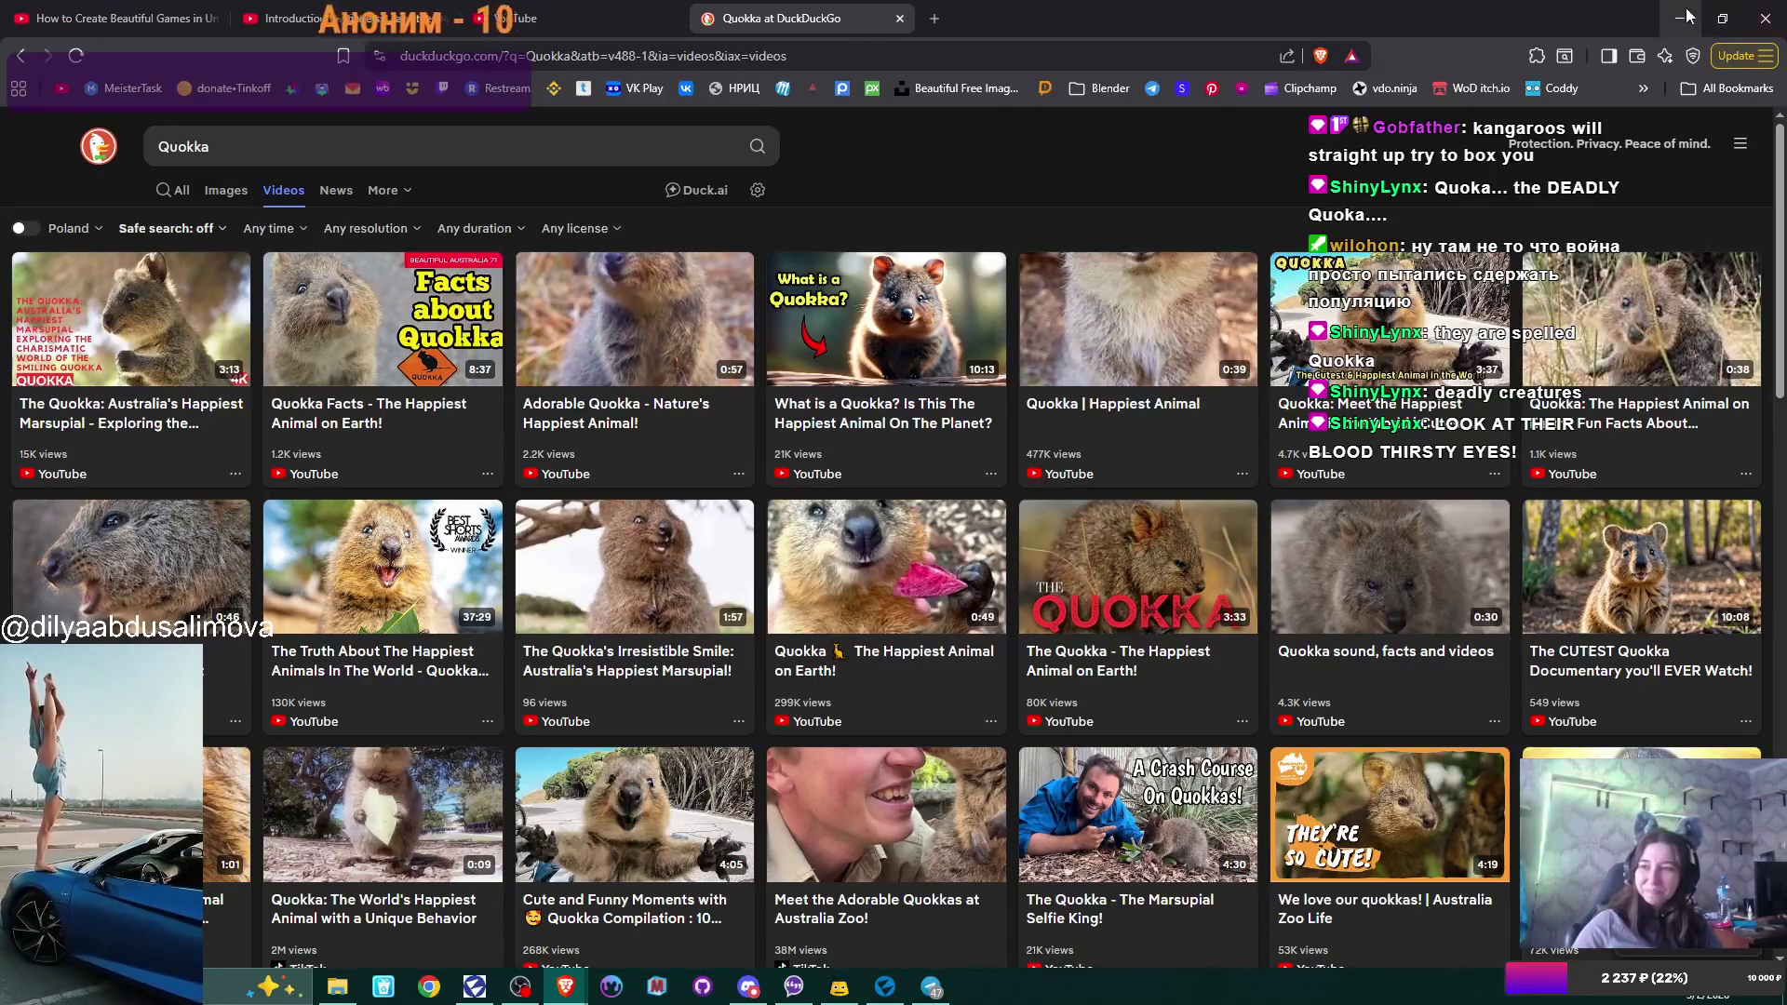
click(900, 17)
click(1680, 18)
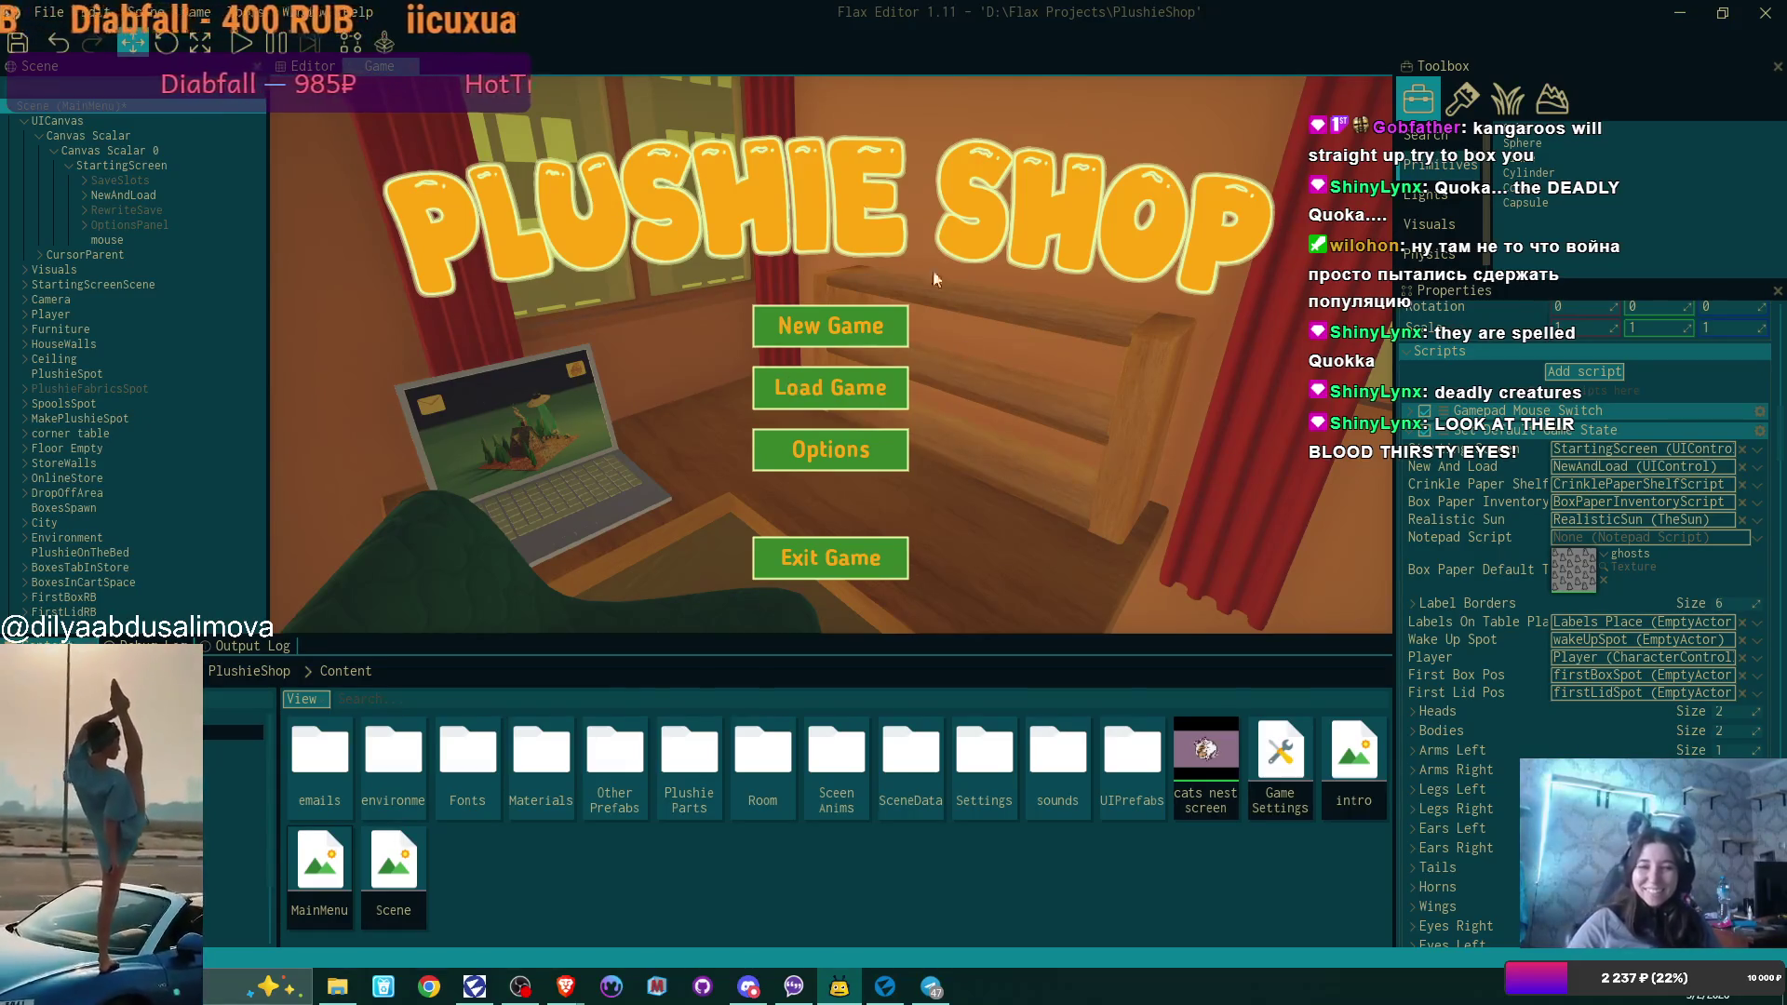
Inspect the Visuals and StartingScreenScene groups by expanding and collapsing them.
click(120, 271)
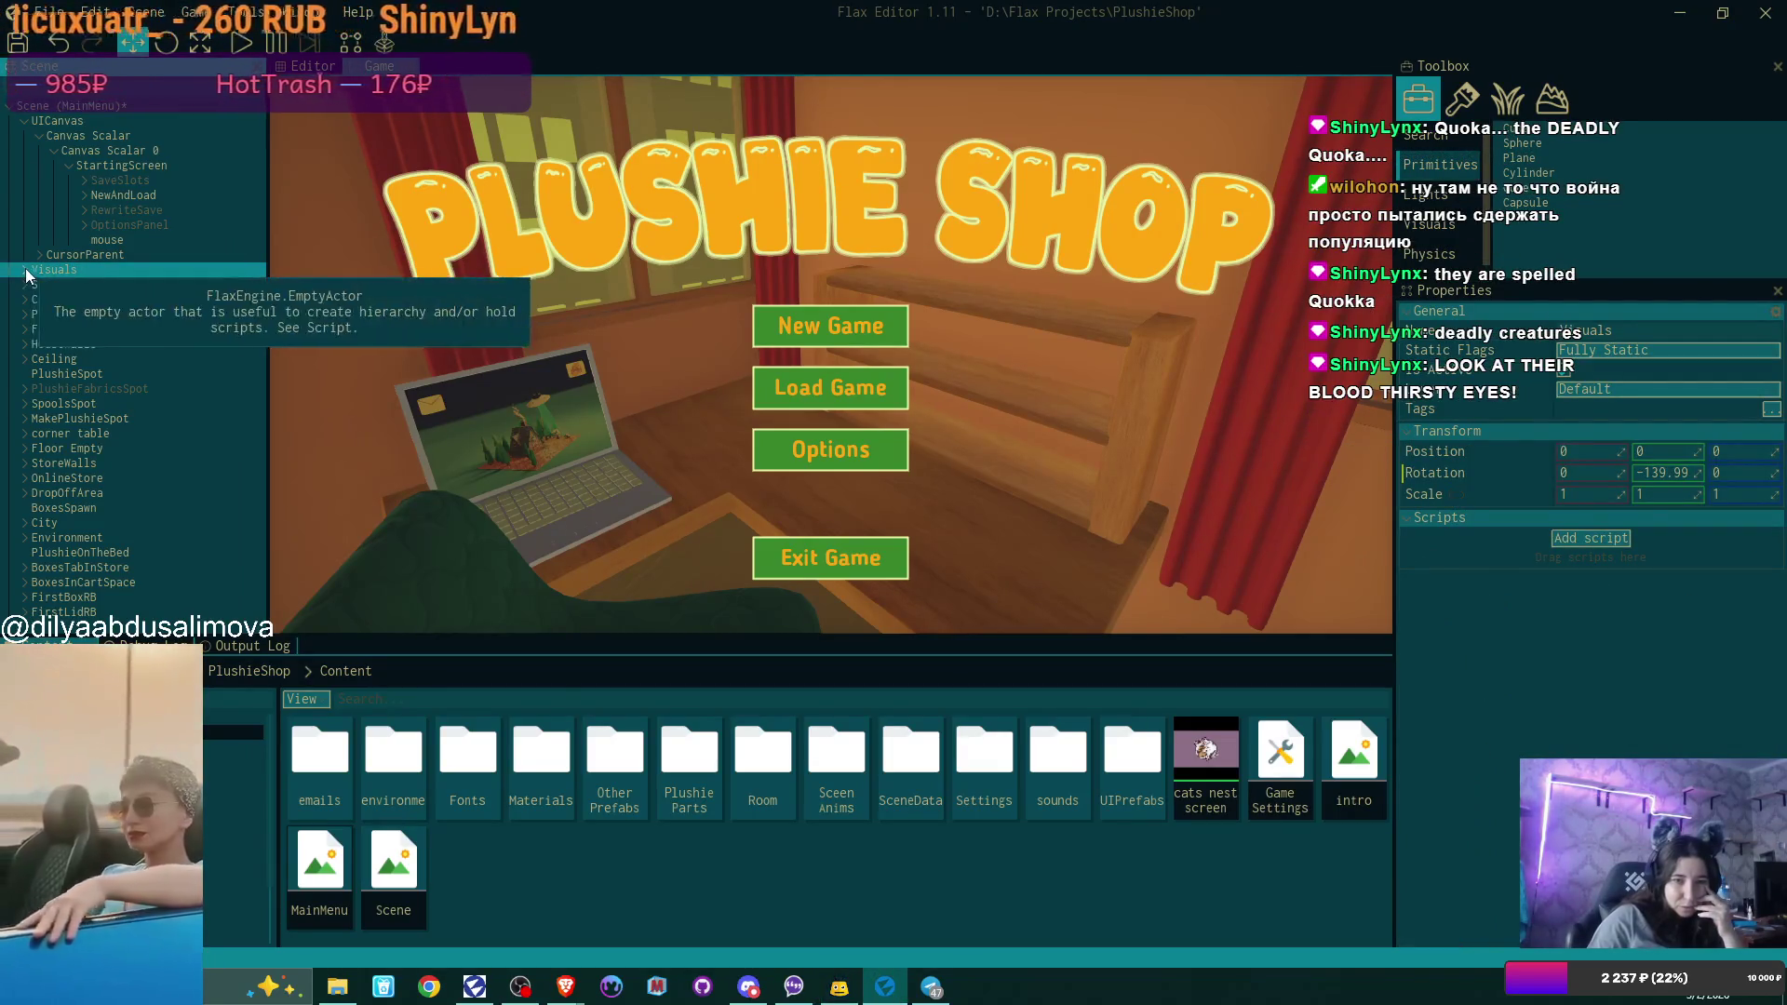
click(25, 269)
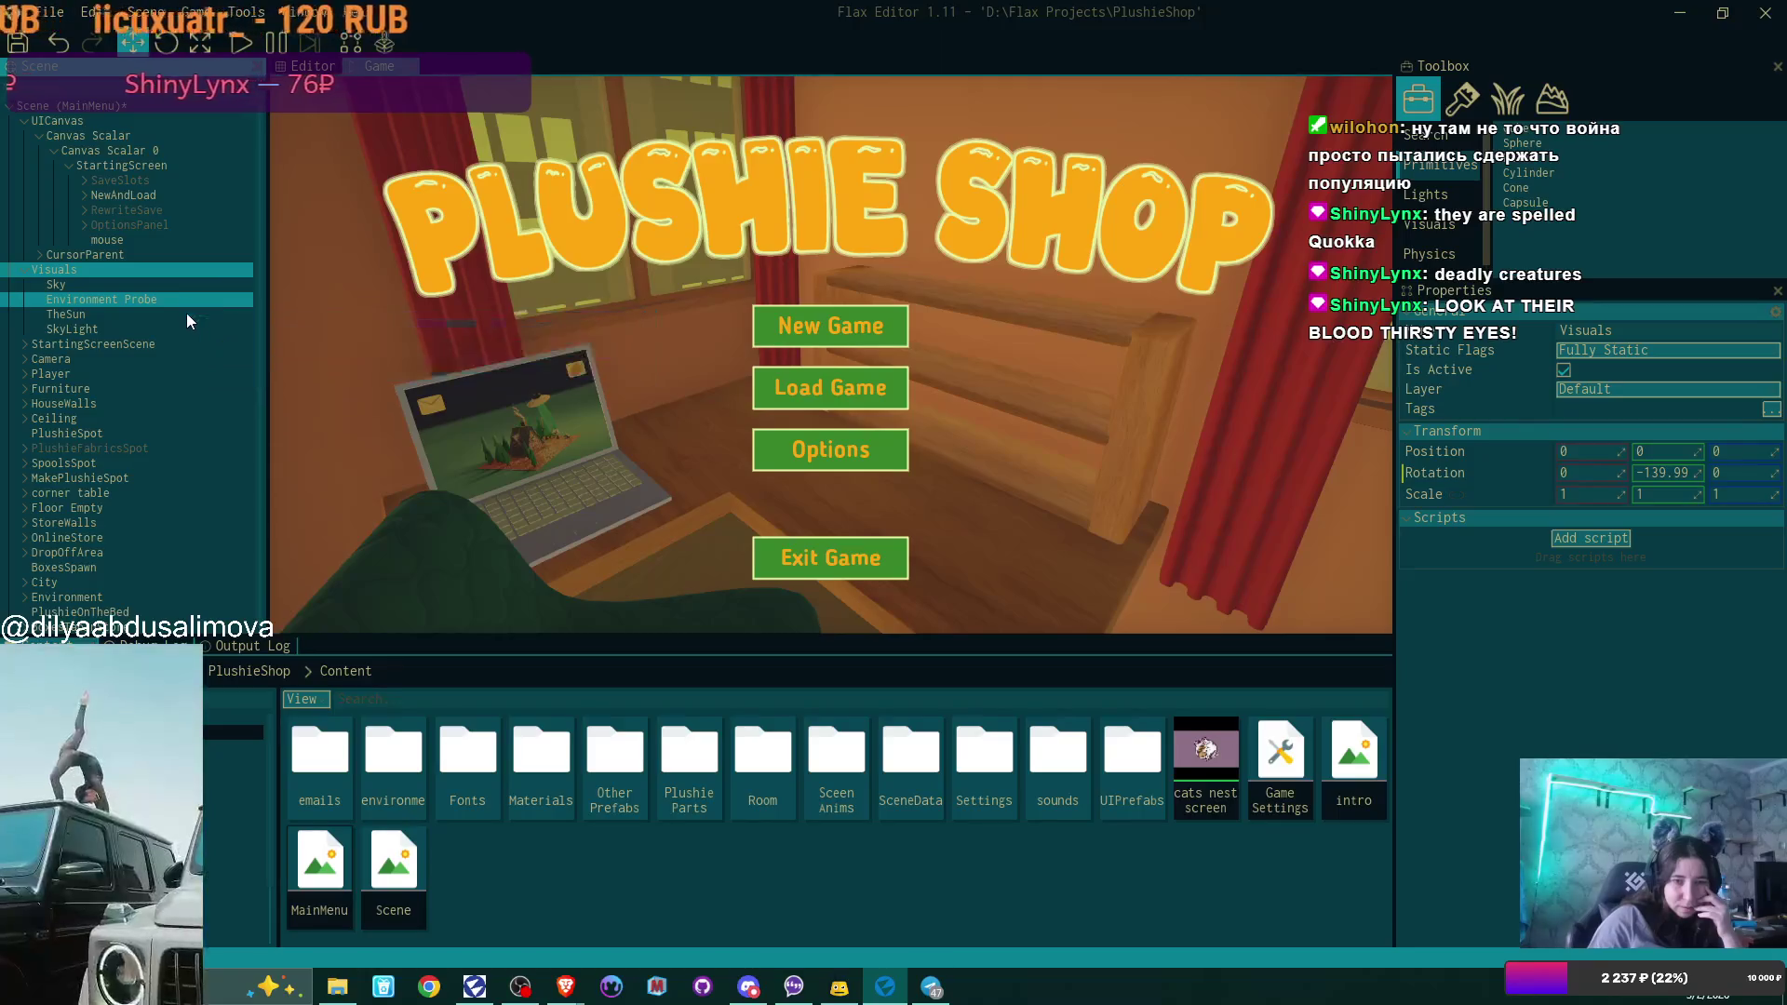
click(31, 268)
click(175, 287)
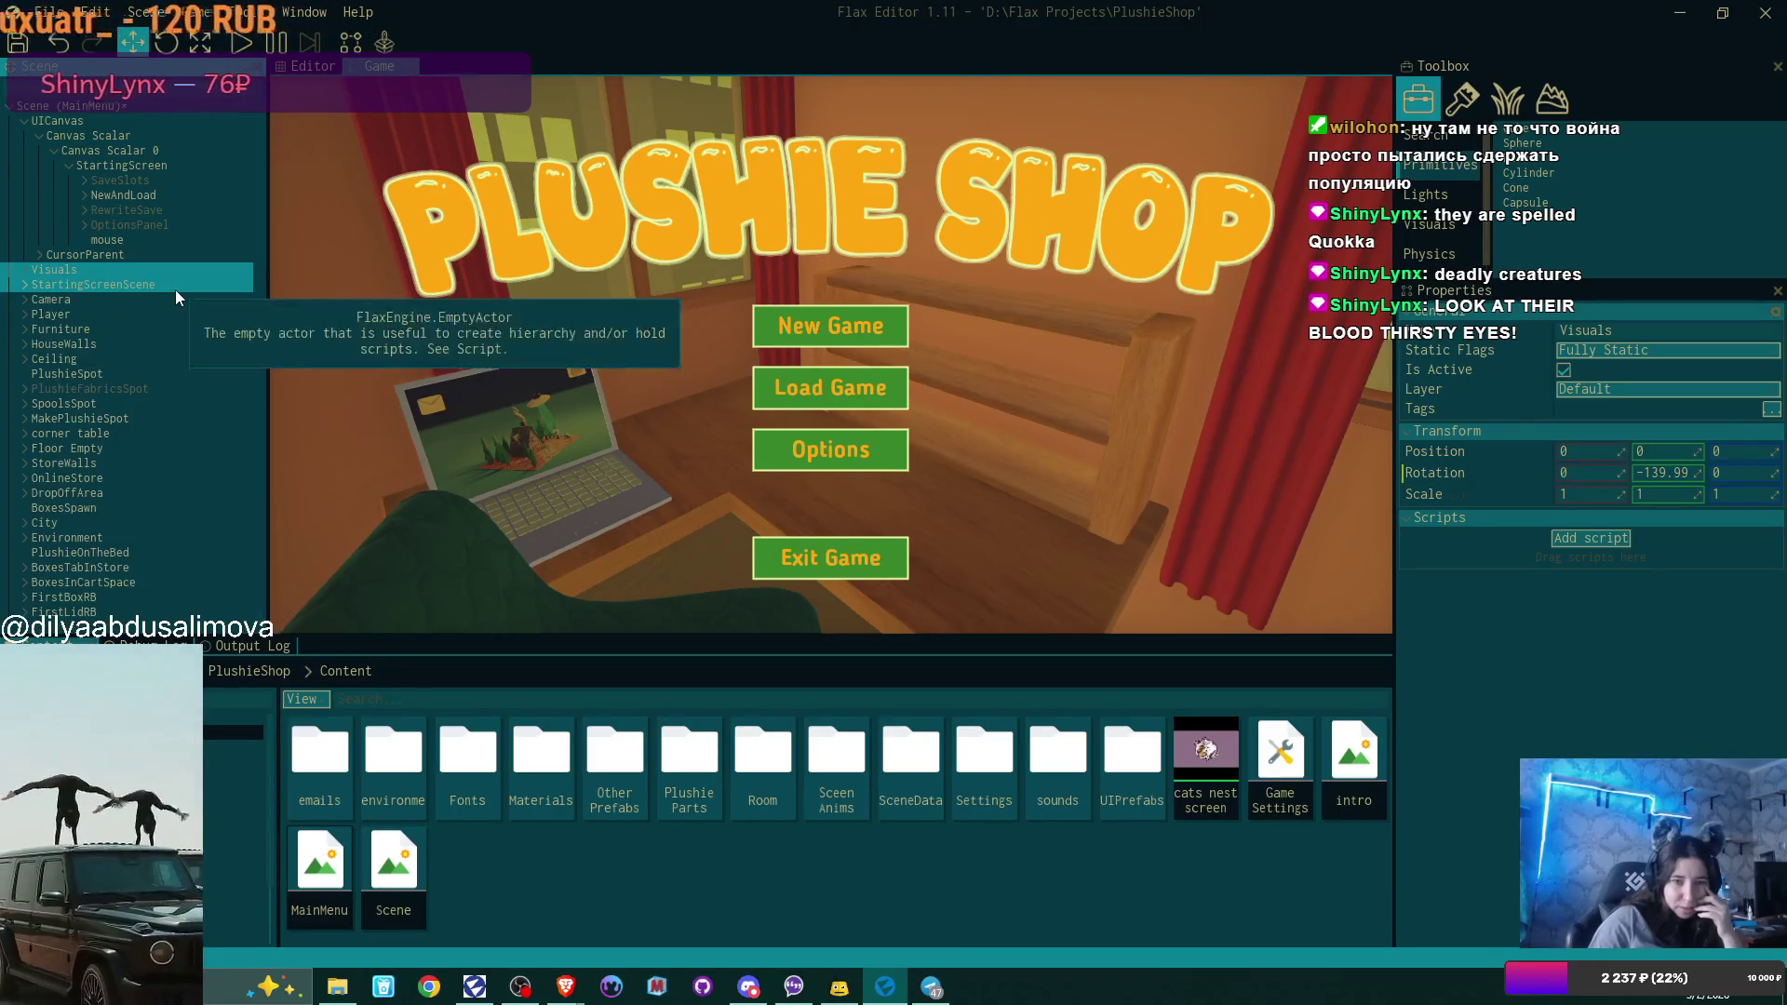
click(26, 286)
click(26, 284)
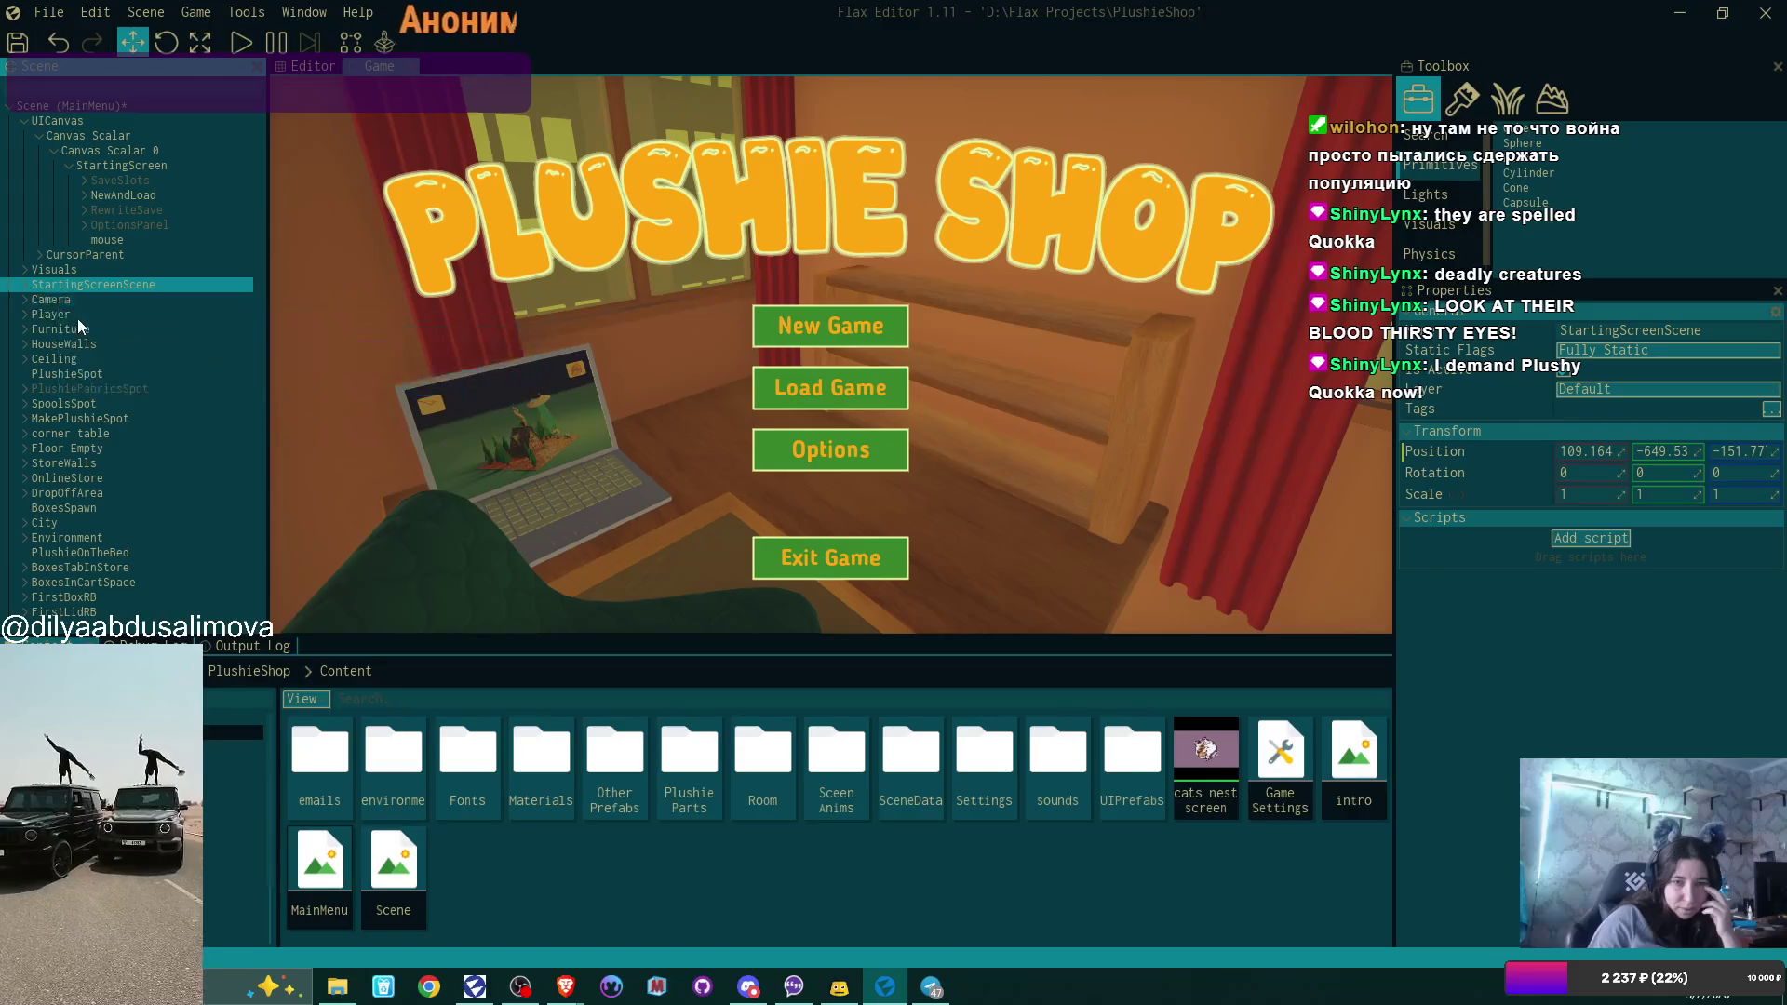
Delete the Player, Furniture, HouseWalls, Ceiling and PlushieSpot actors.
click(69, 315)
key(Delete)
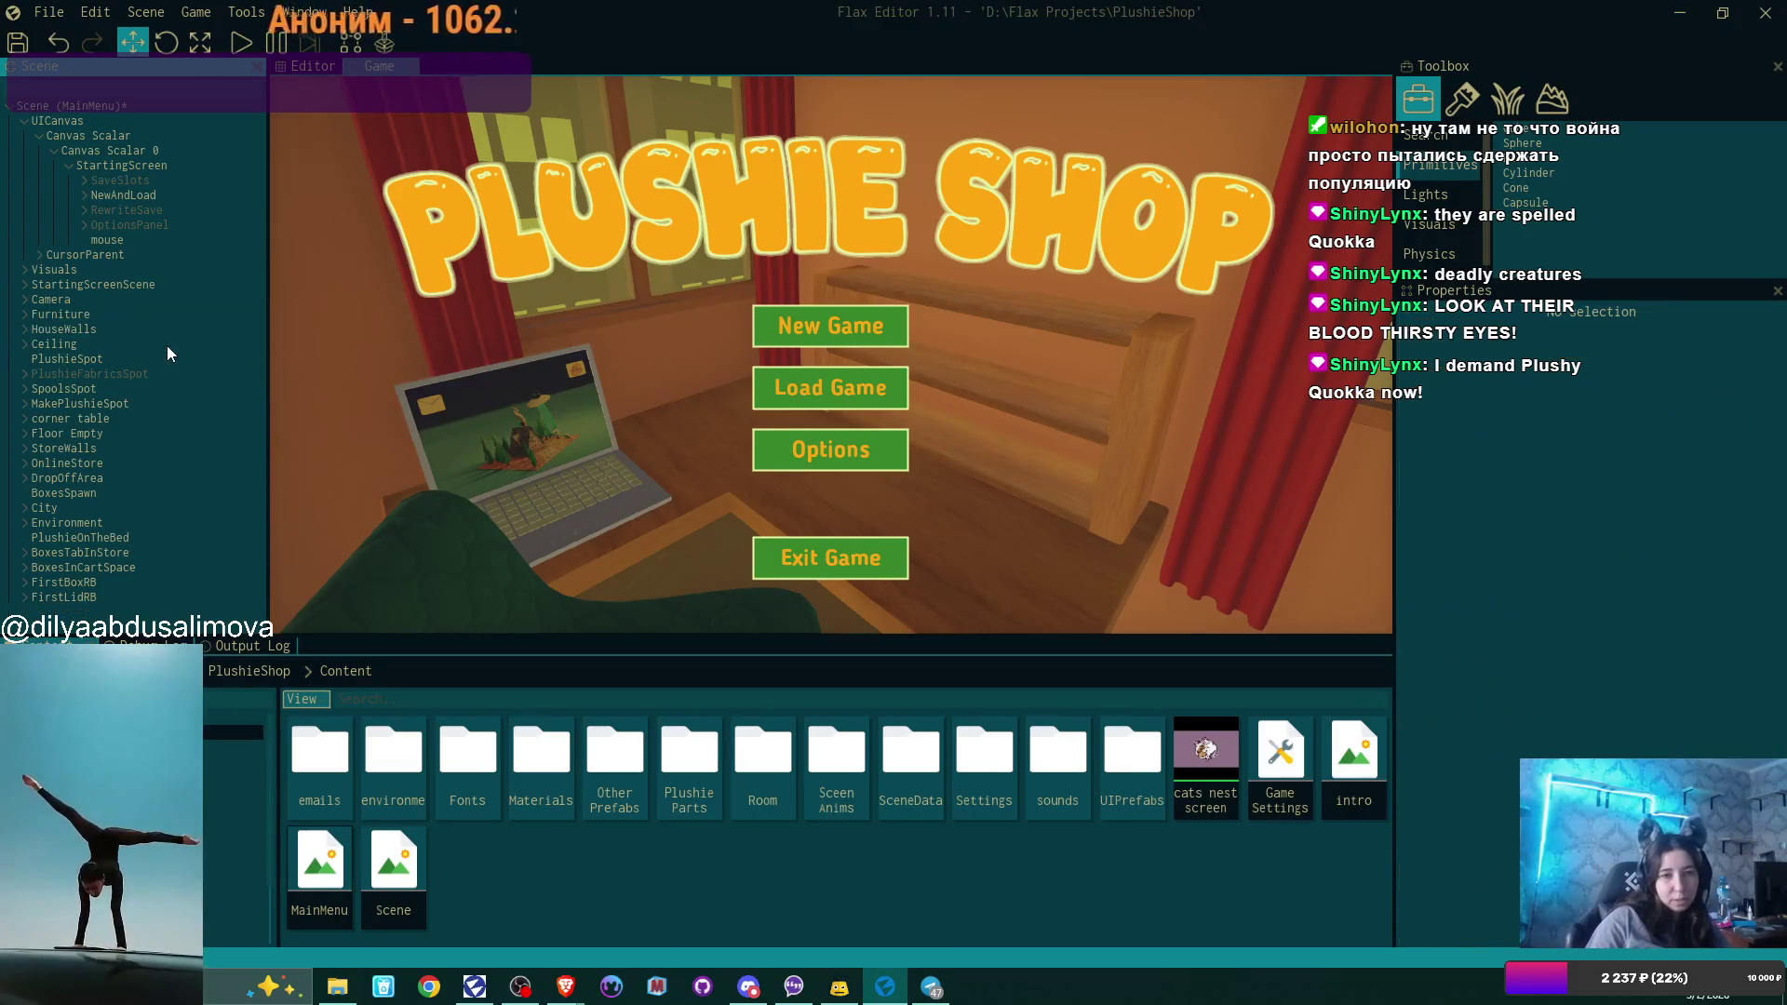
click(108, 314)
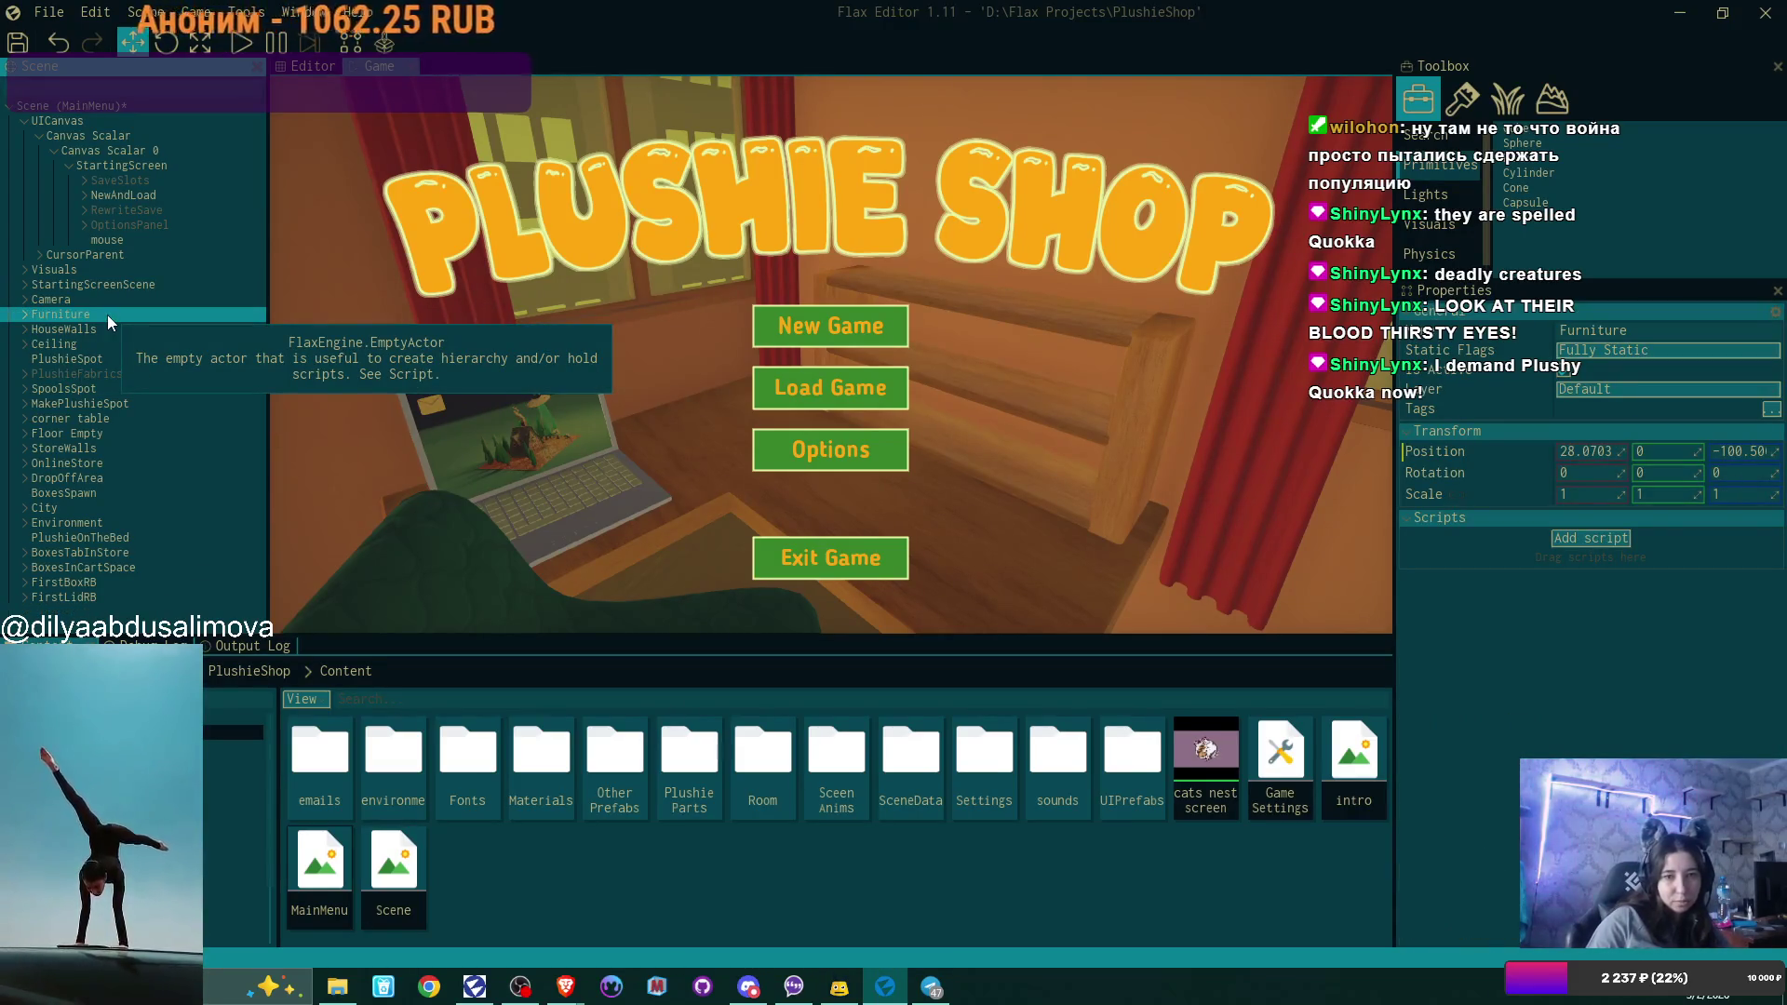
key(Delete)
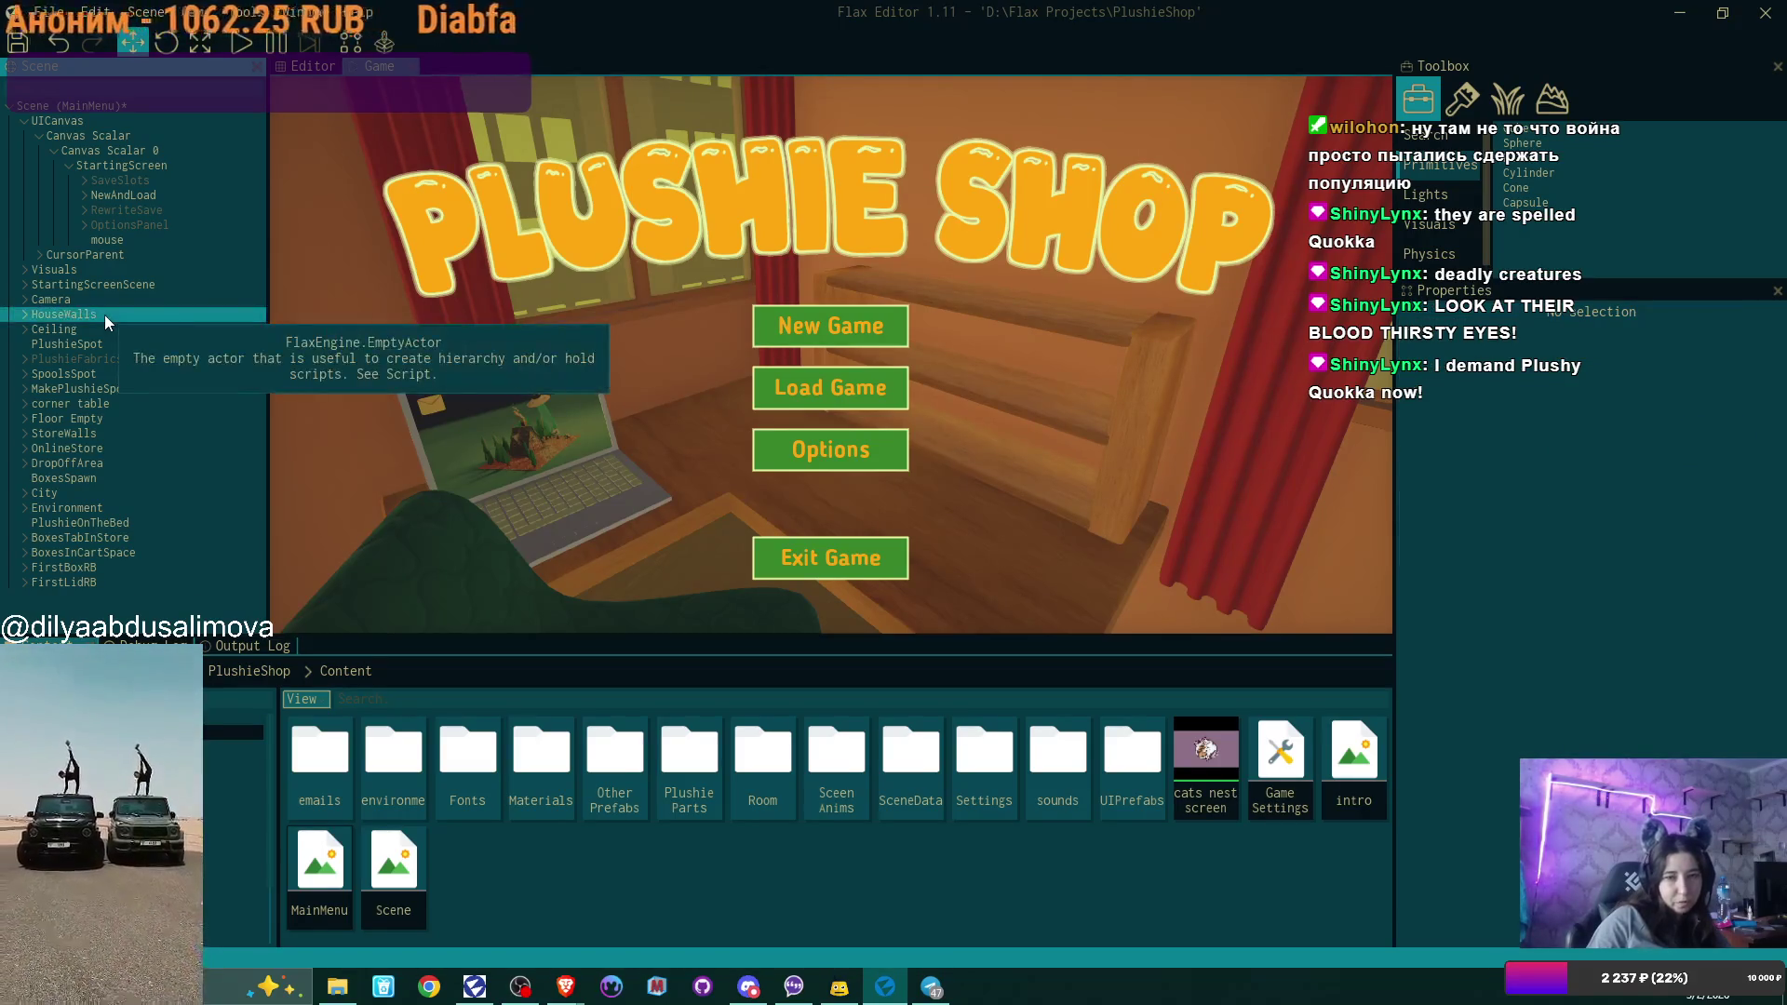
click(104, 314)
key(Delete)
click(104, 314)
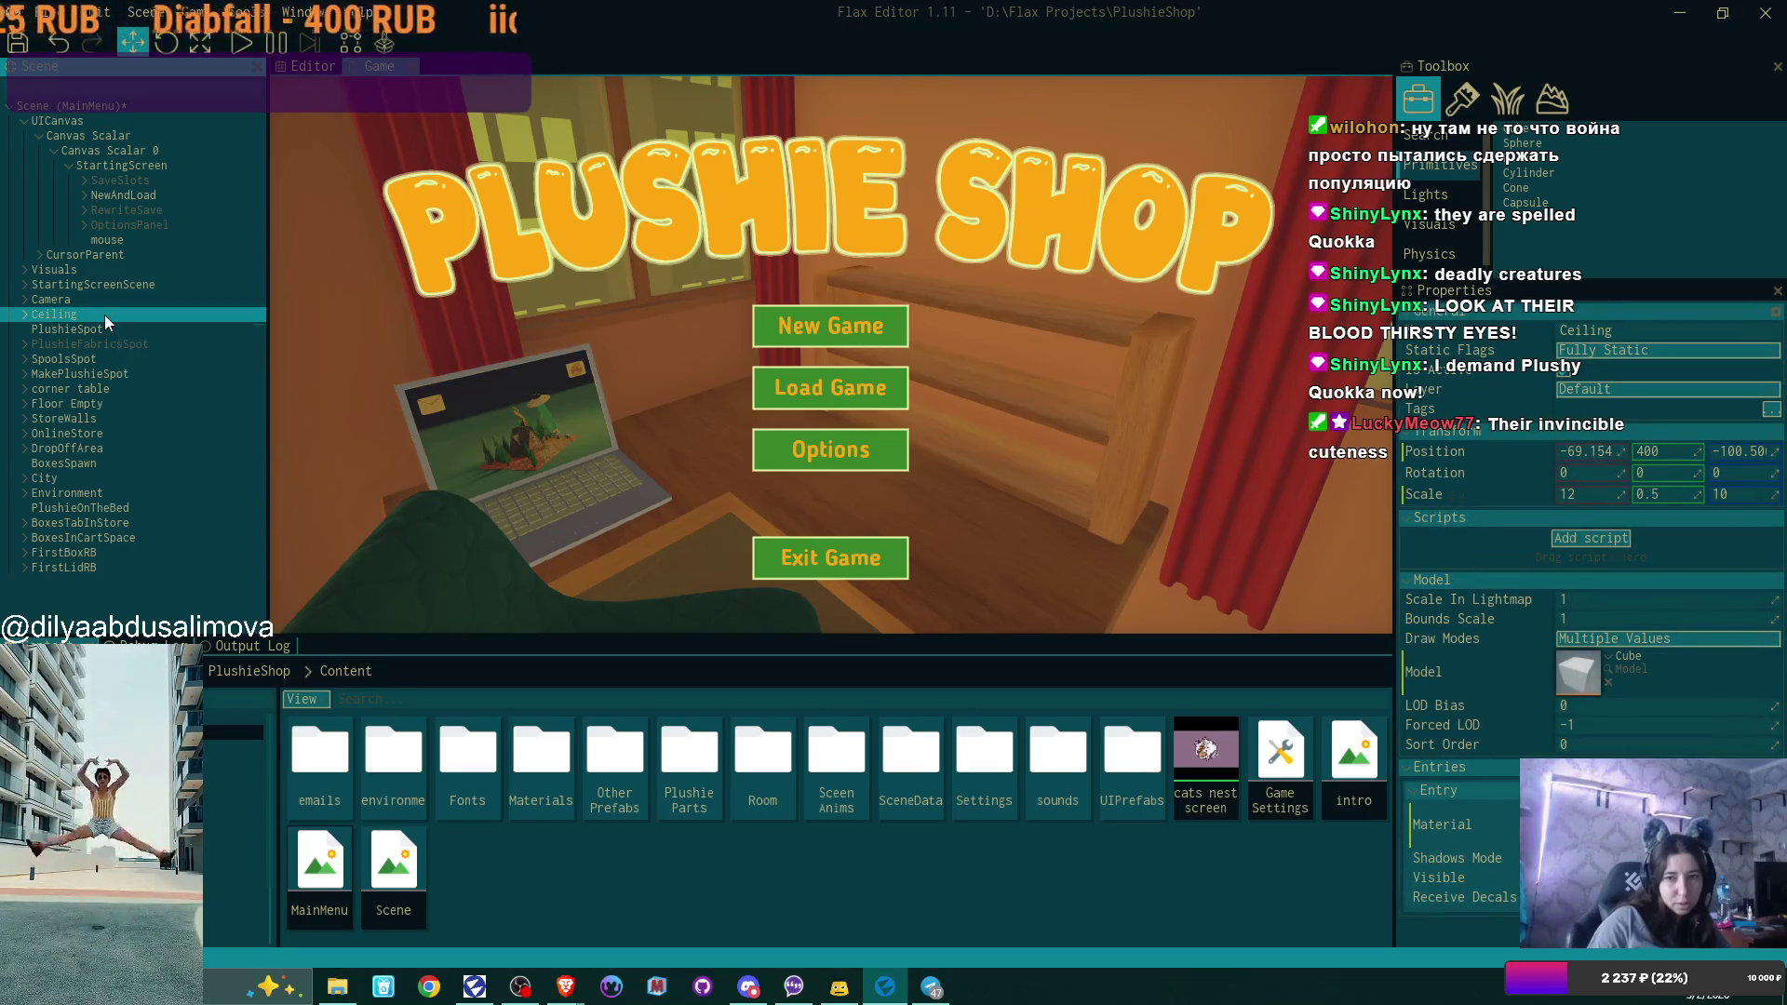
key(Delete)
click(104, 314)
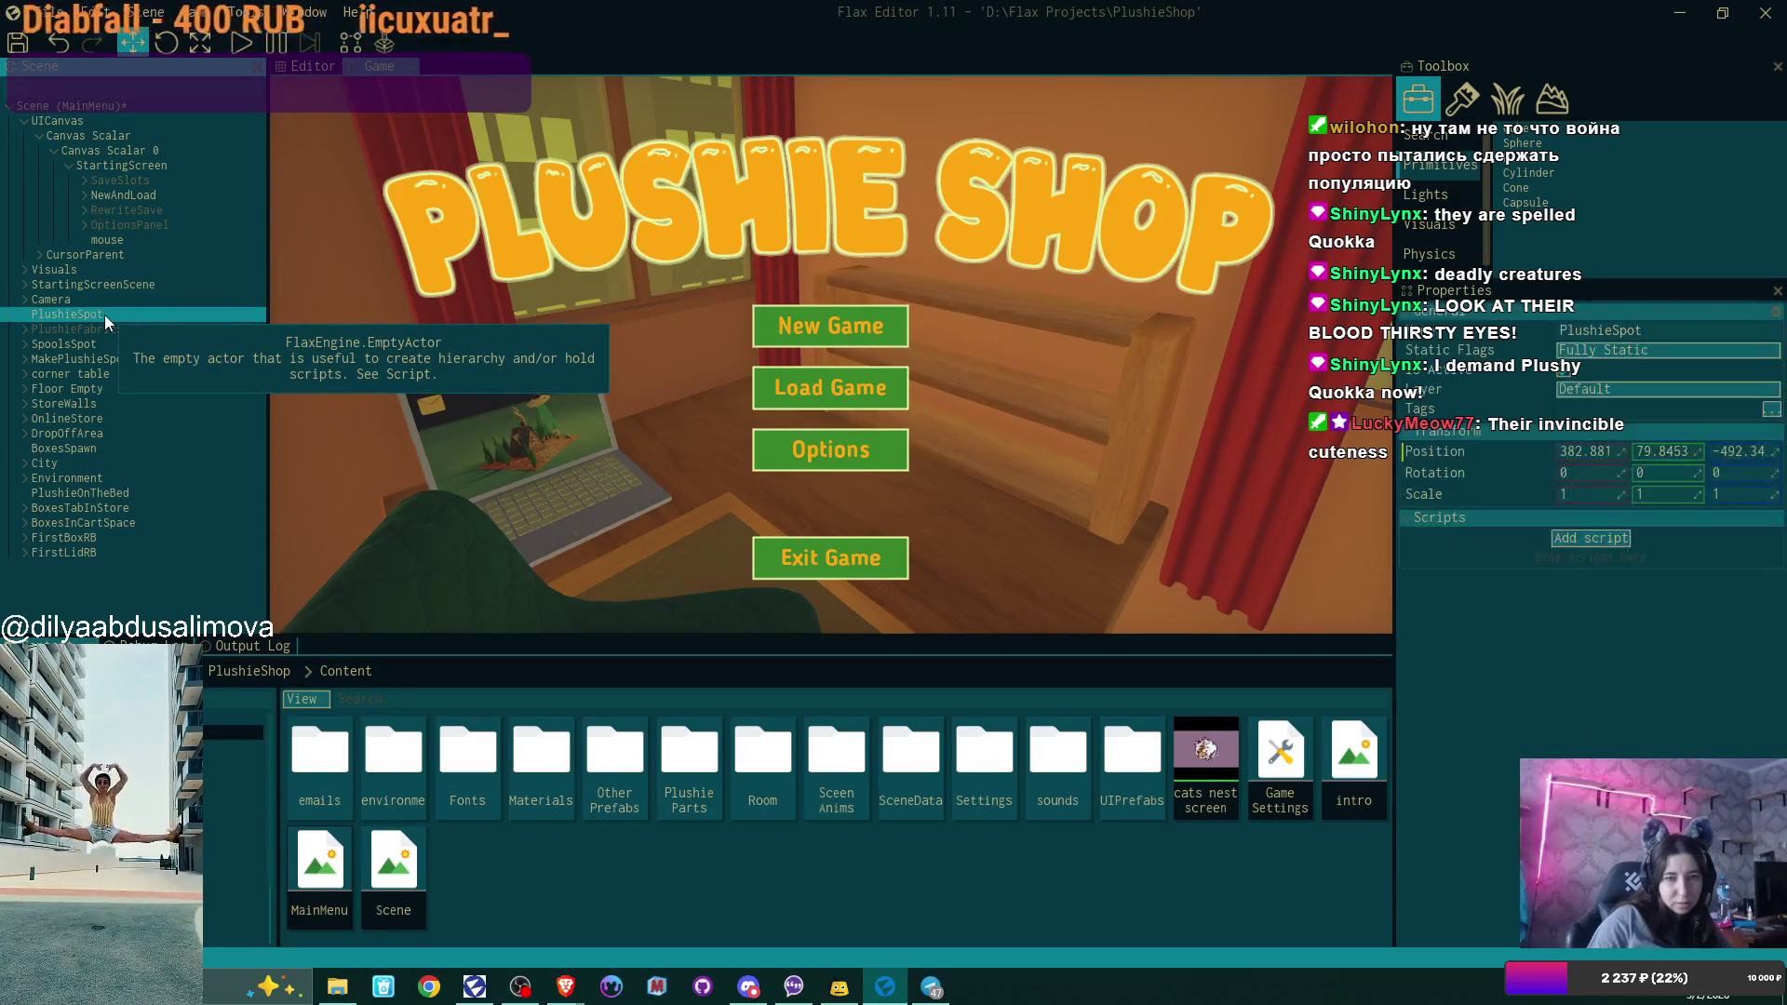
click(326, 71)
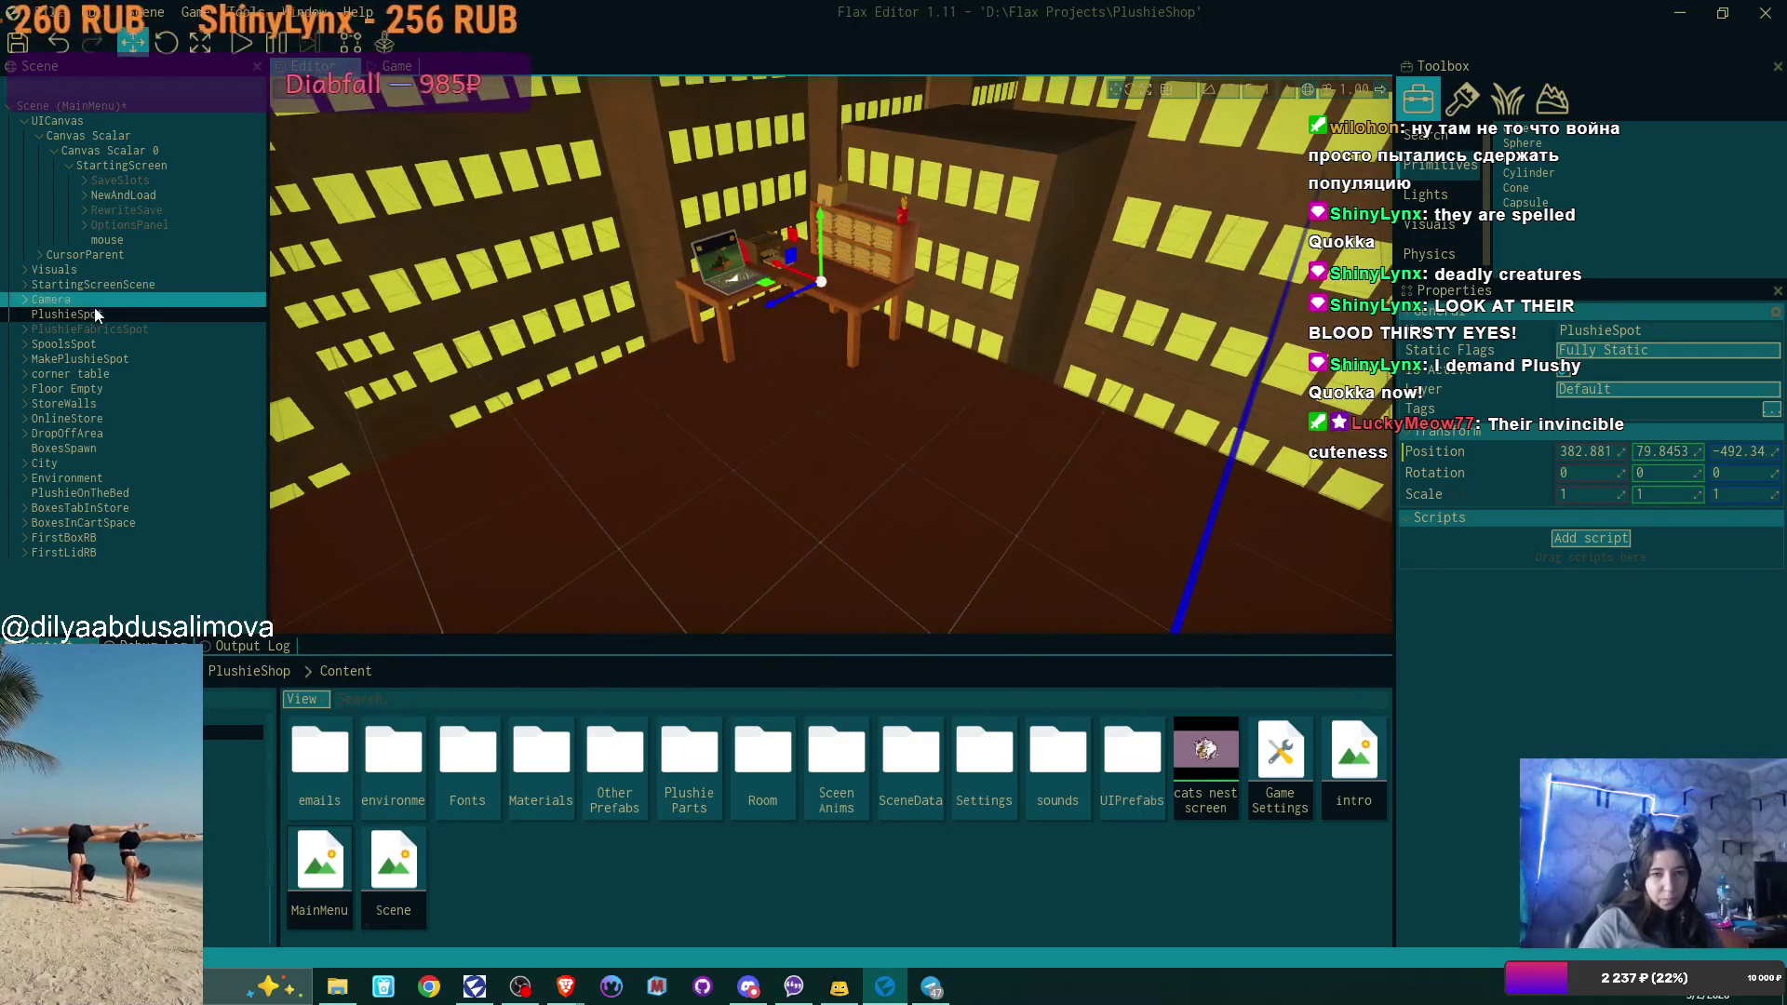
key(Delete)
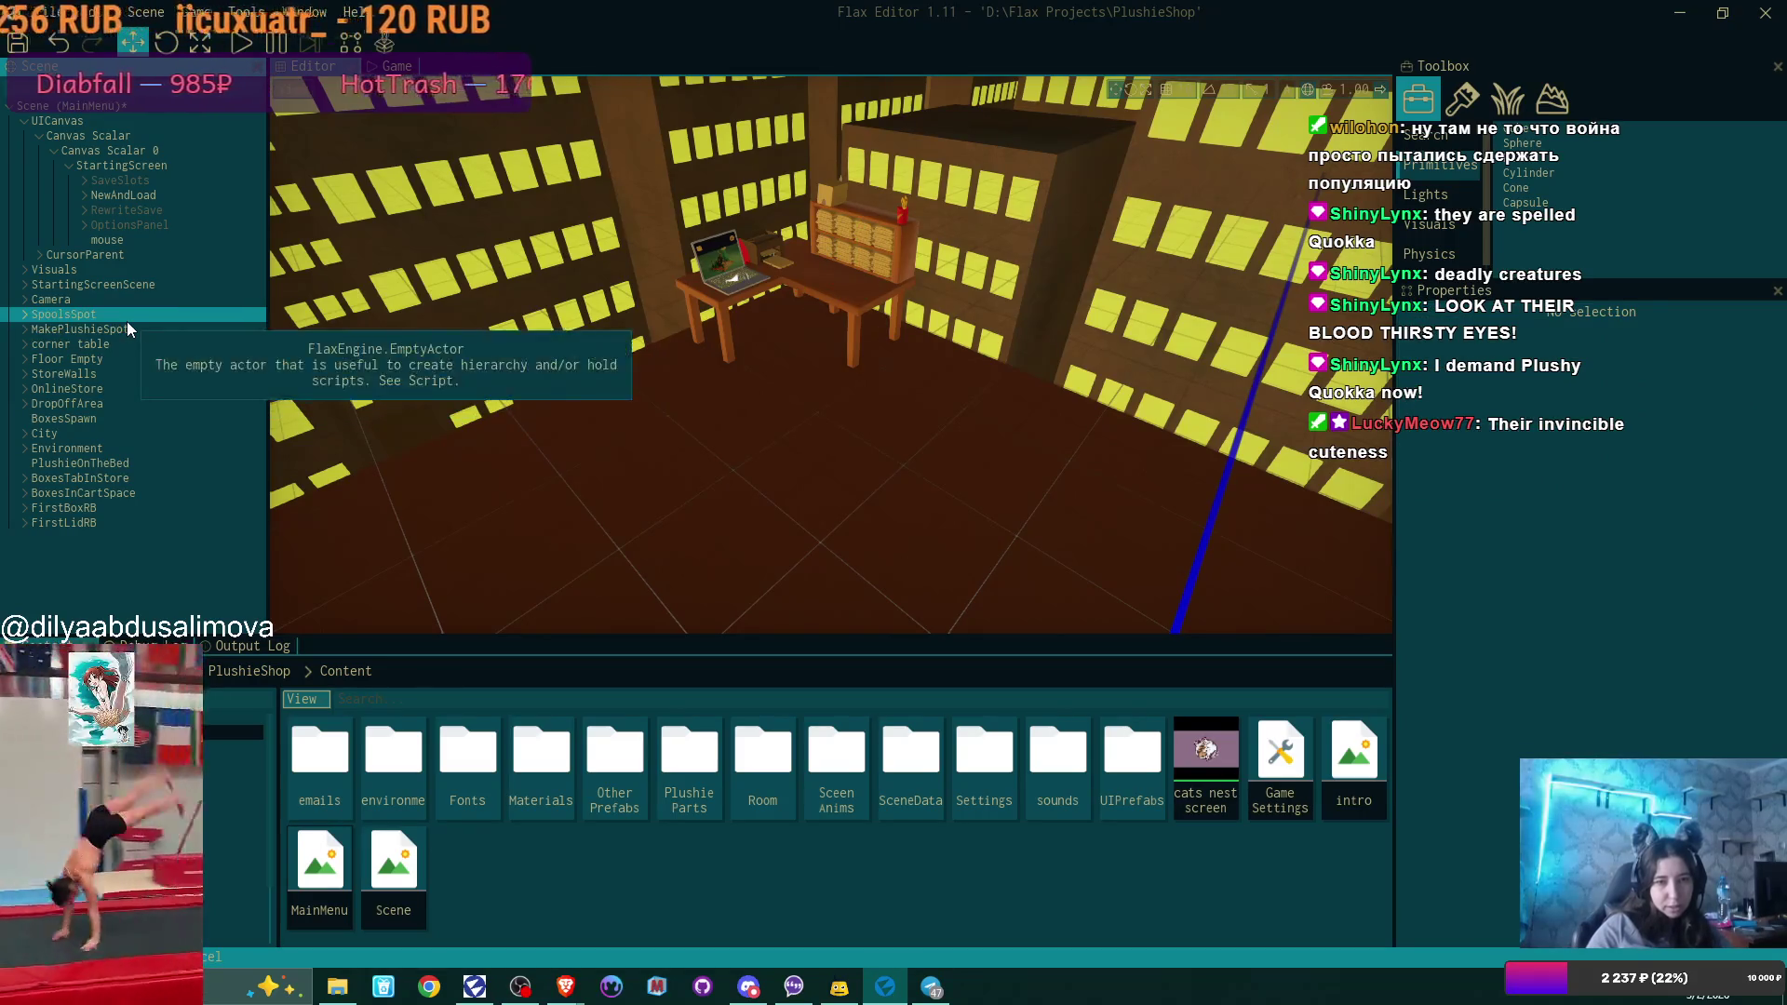
Delete the SpoolsSpot, MakePlushieSpot and corner table actors.
key(Up)
key(Delete)
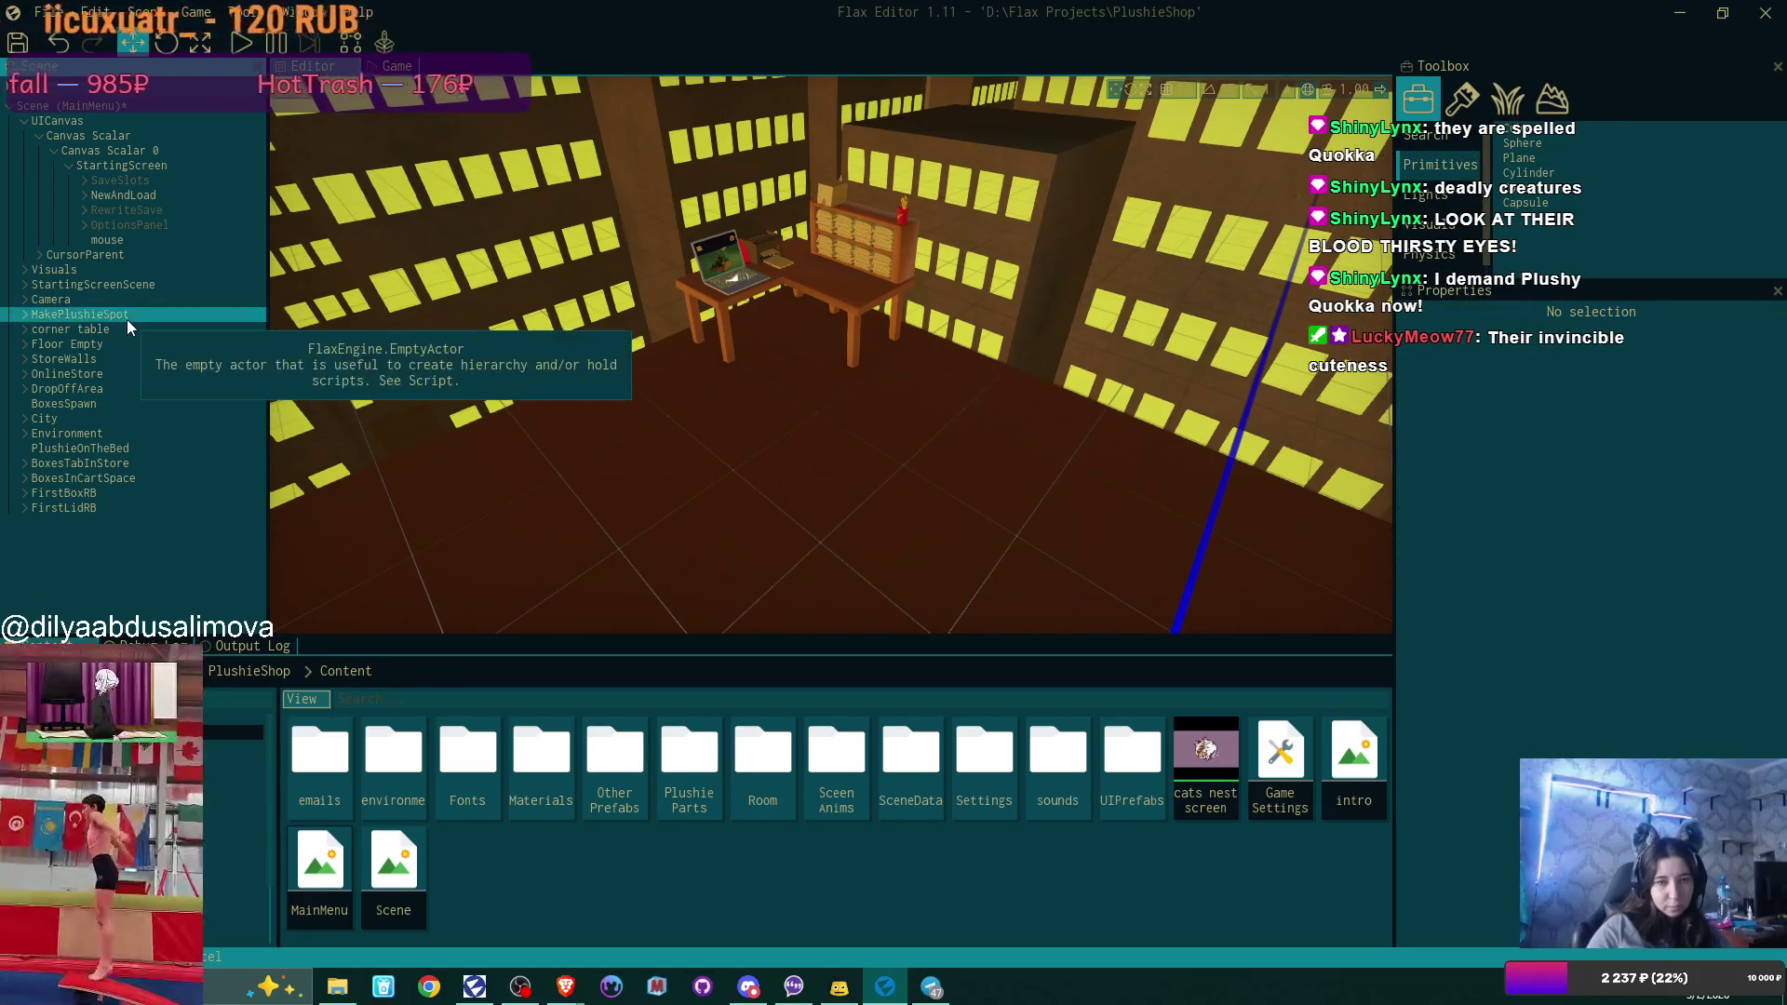
click(127, 319)
key(Delete)
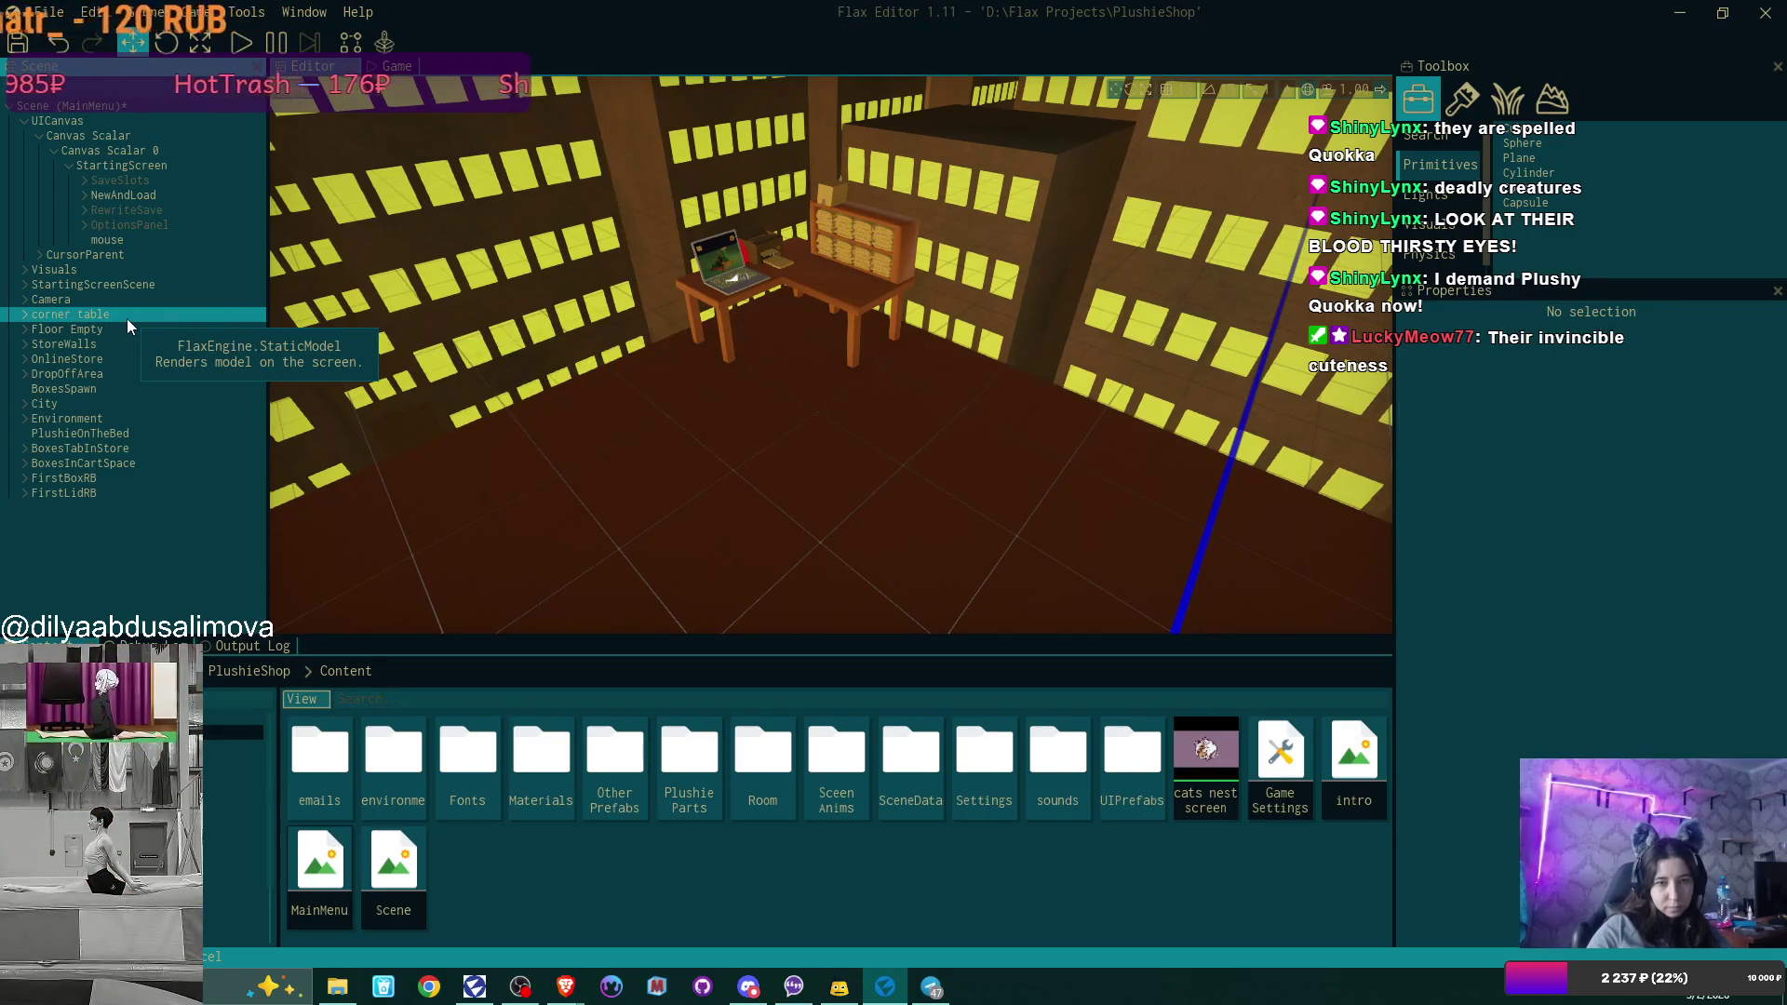
click(127, 318)
key(Delete)
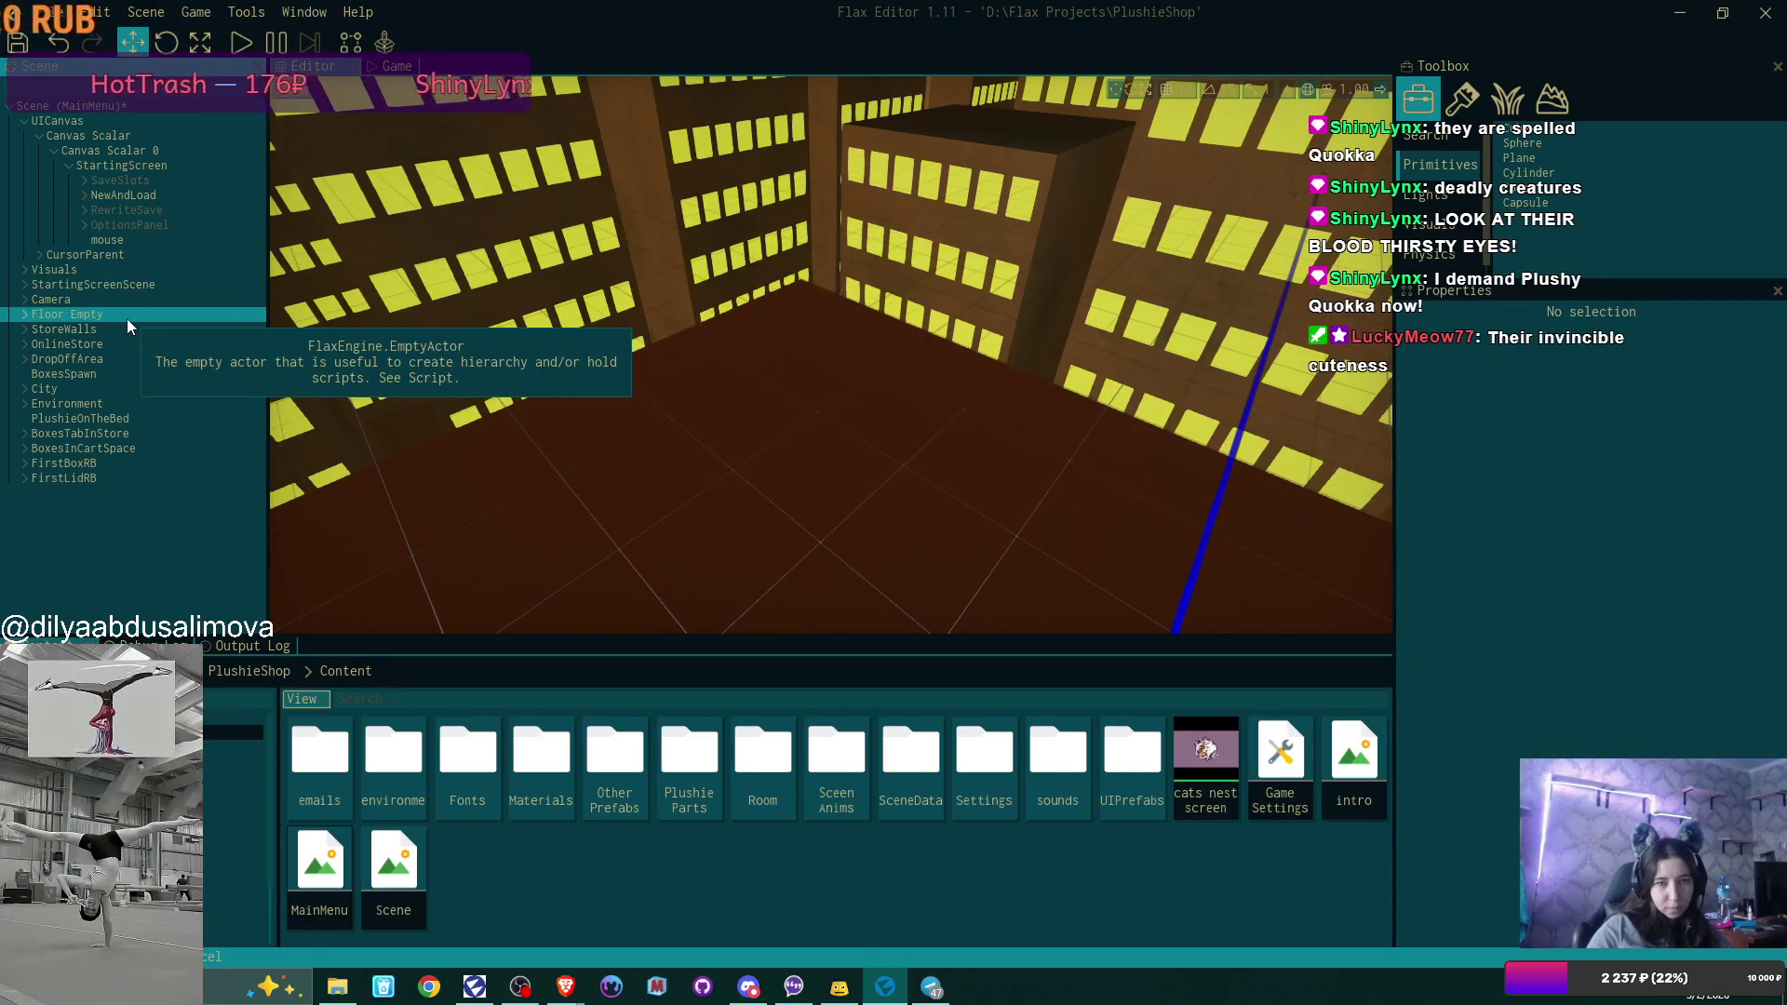
Delete the StoreWalls, OnlineStore and DropOffArea actors, keeping Floor Empty.
click(126, 318)
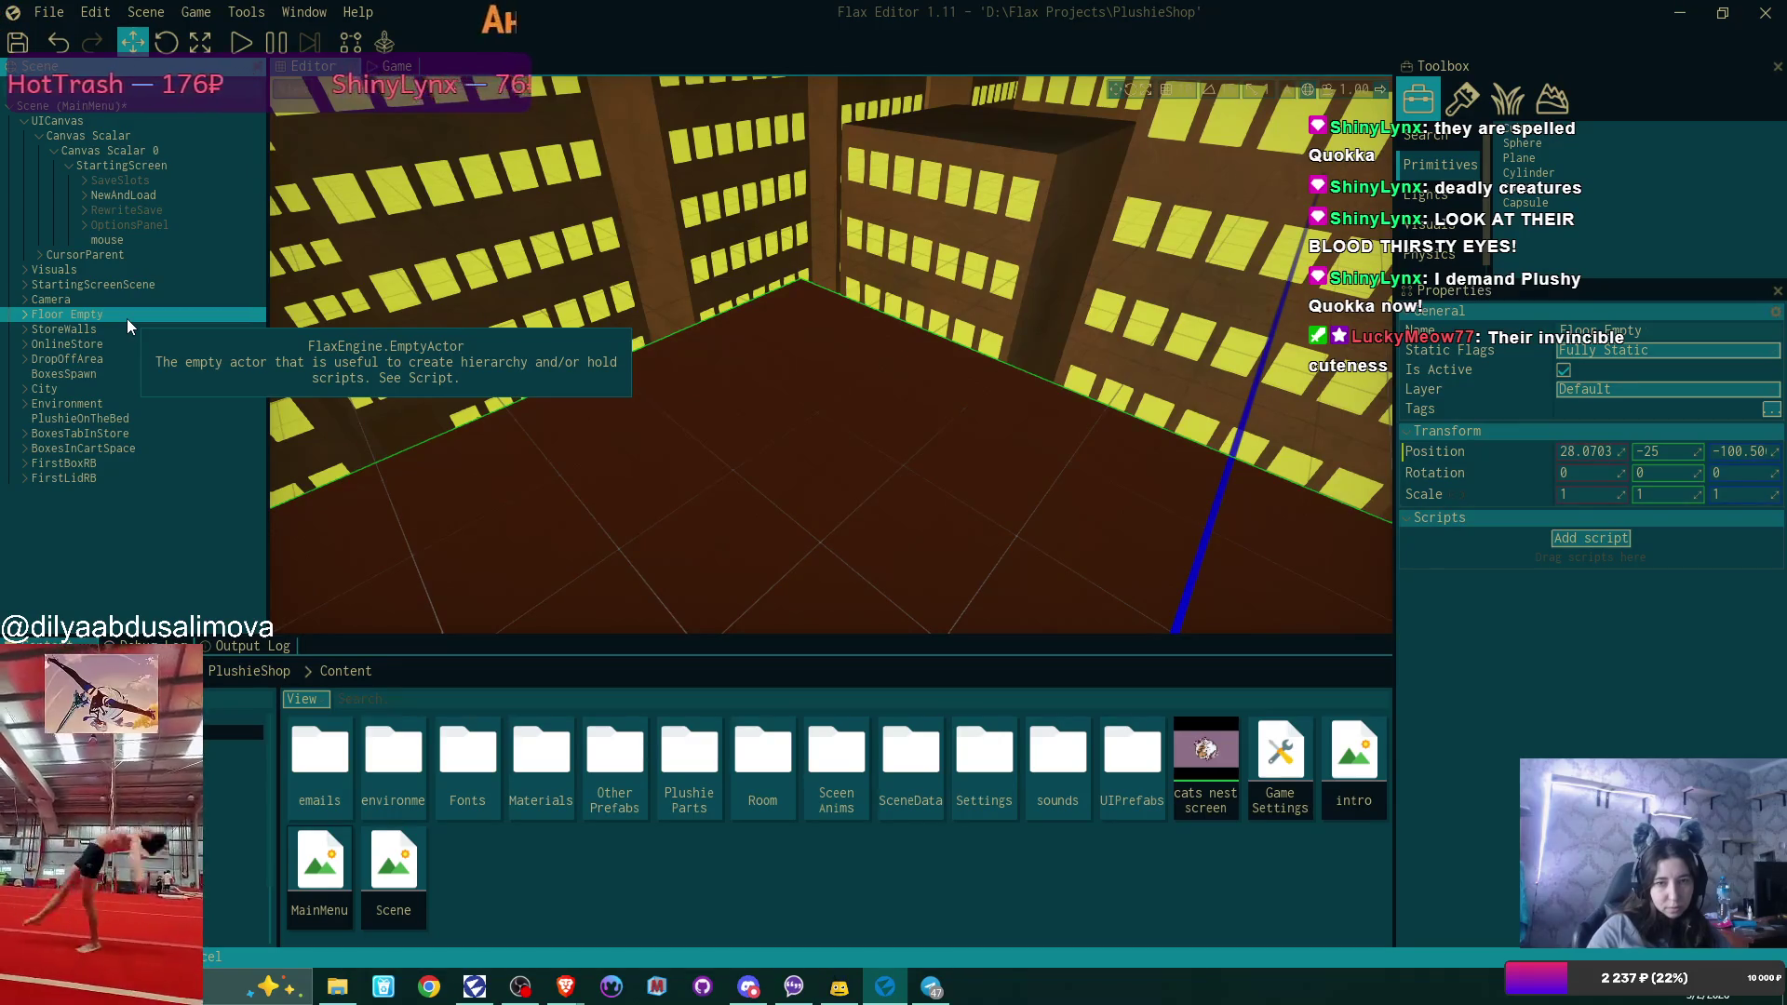
click(126, 333)
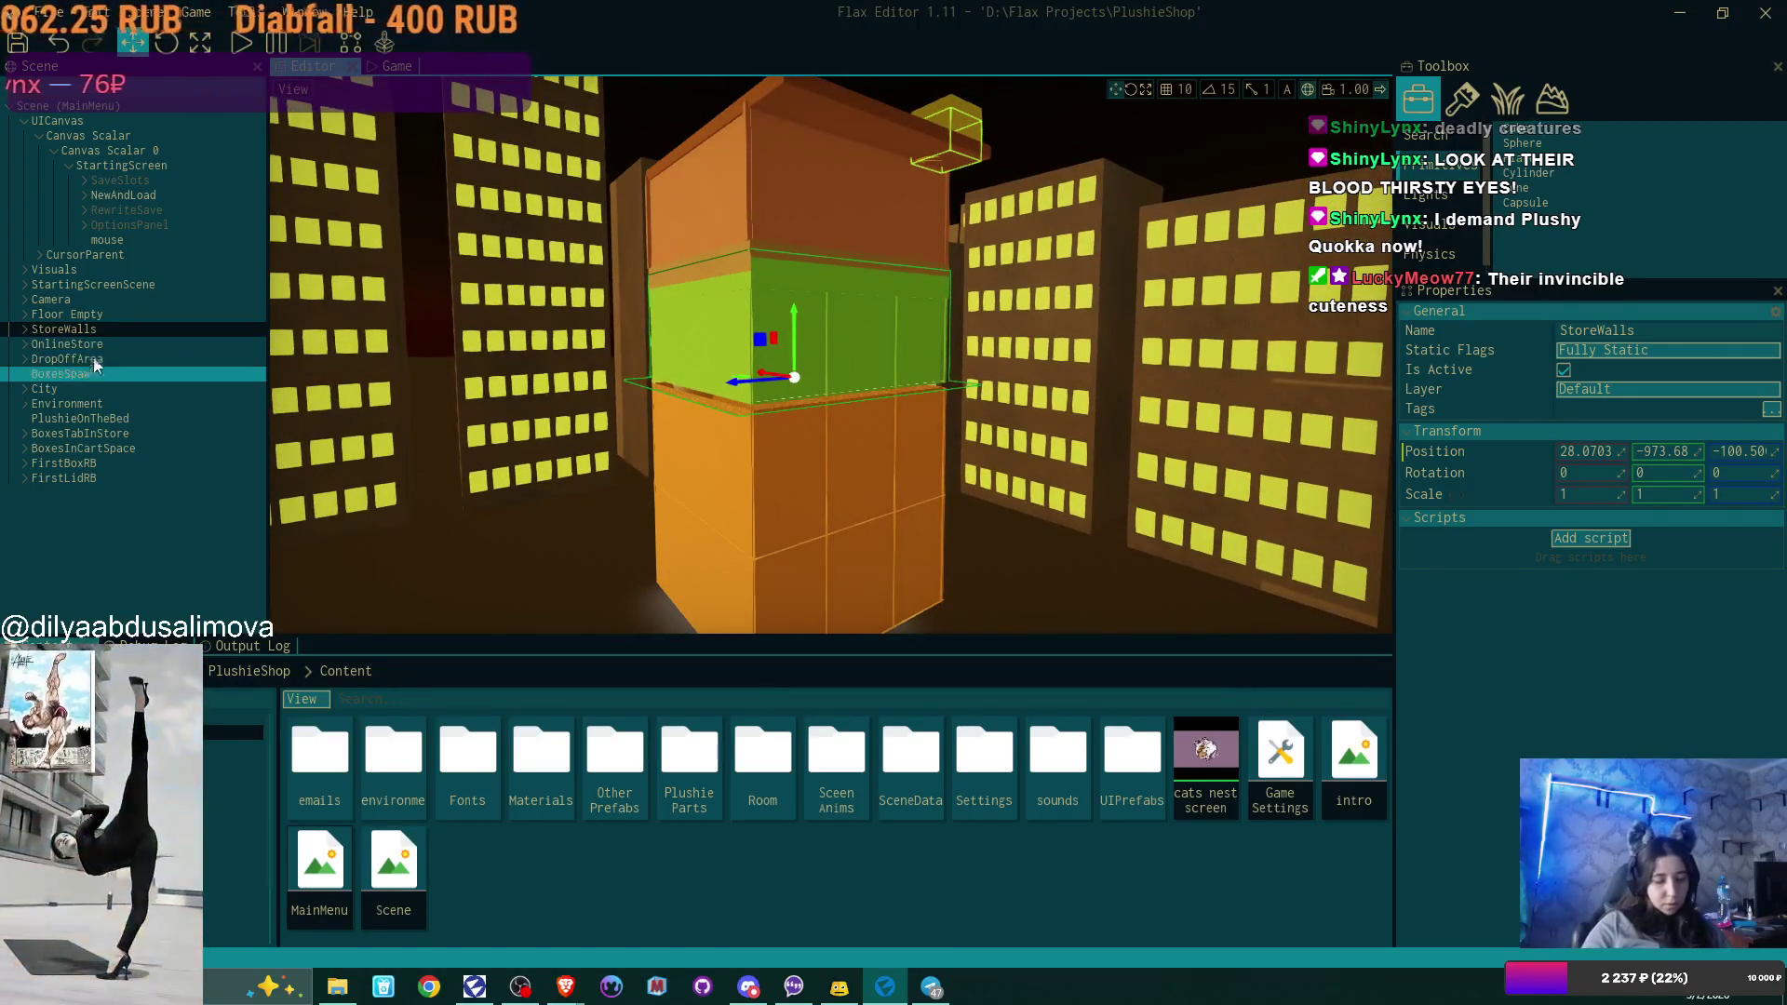
key(Delete)
click(106, 332)
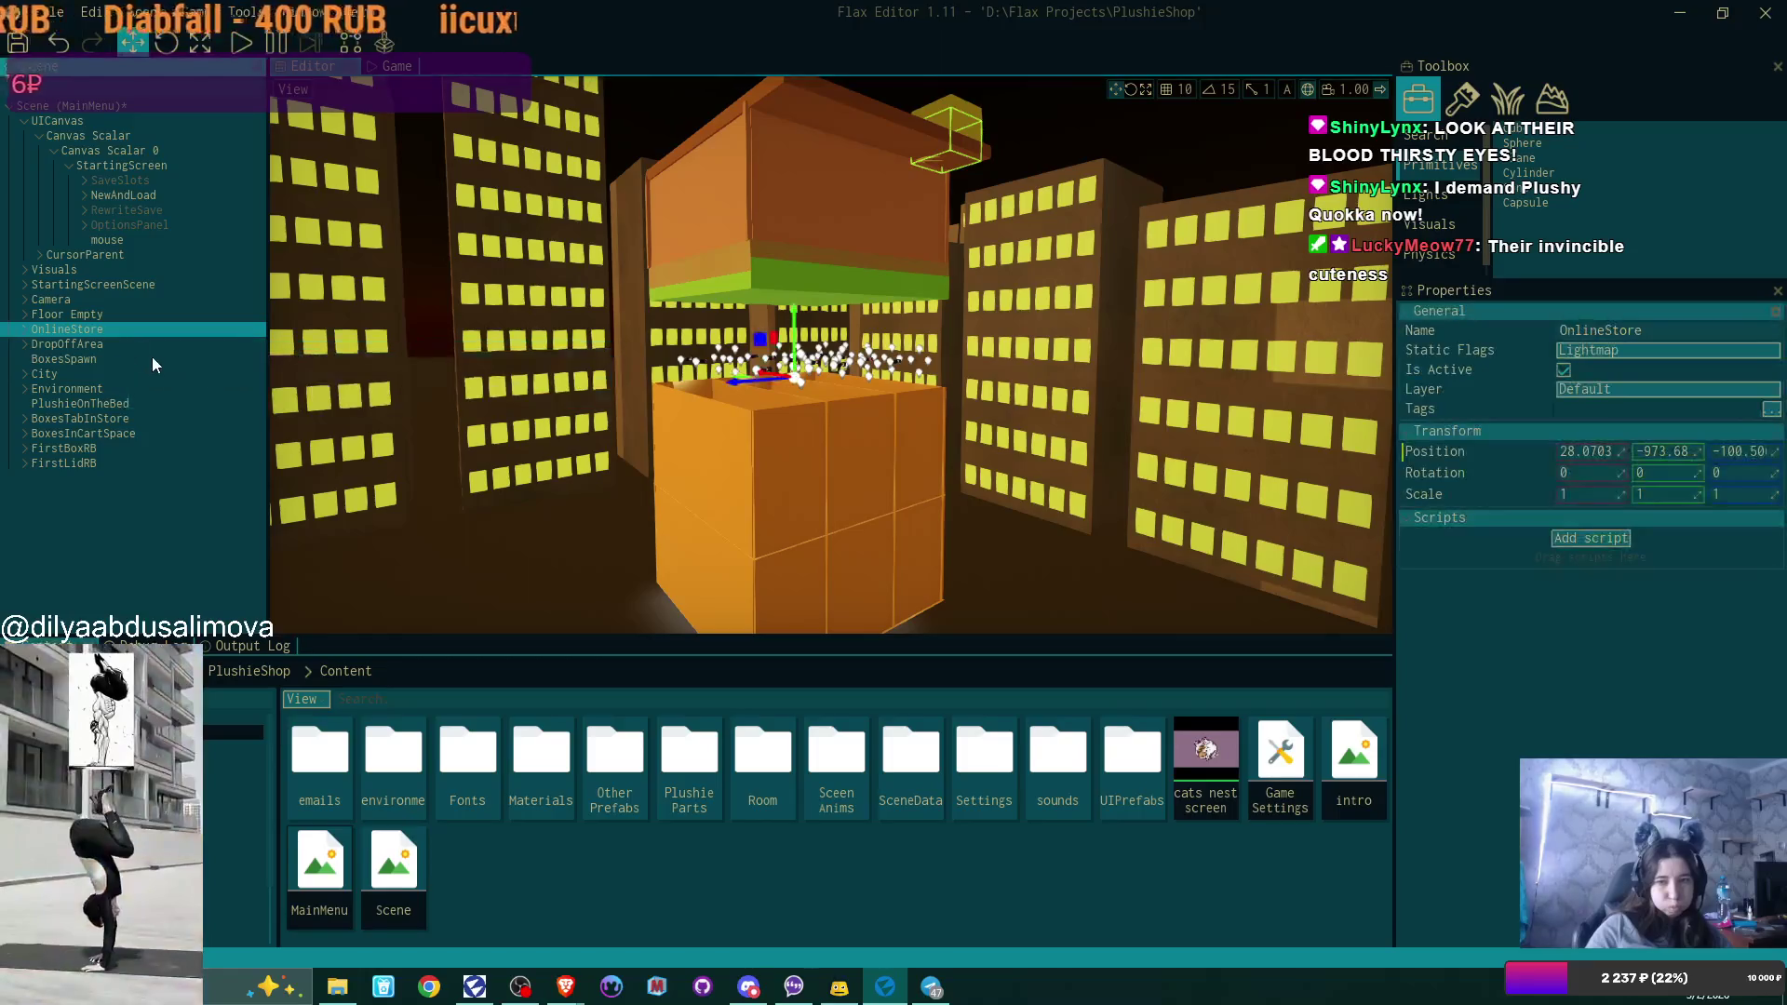
key(Delete)
click(108, 333)
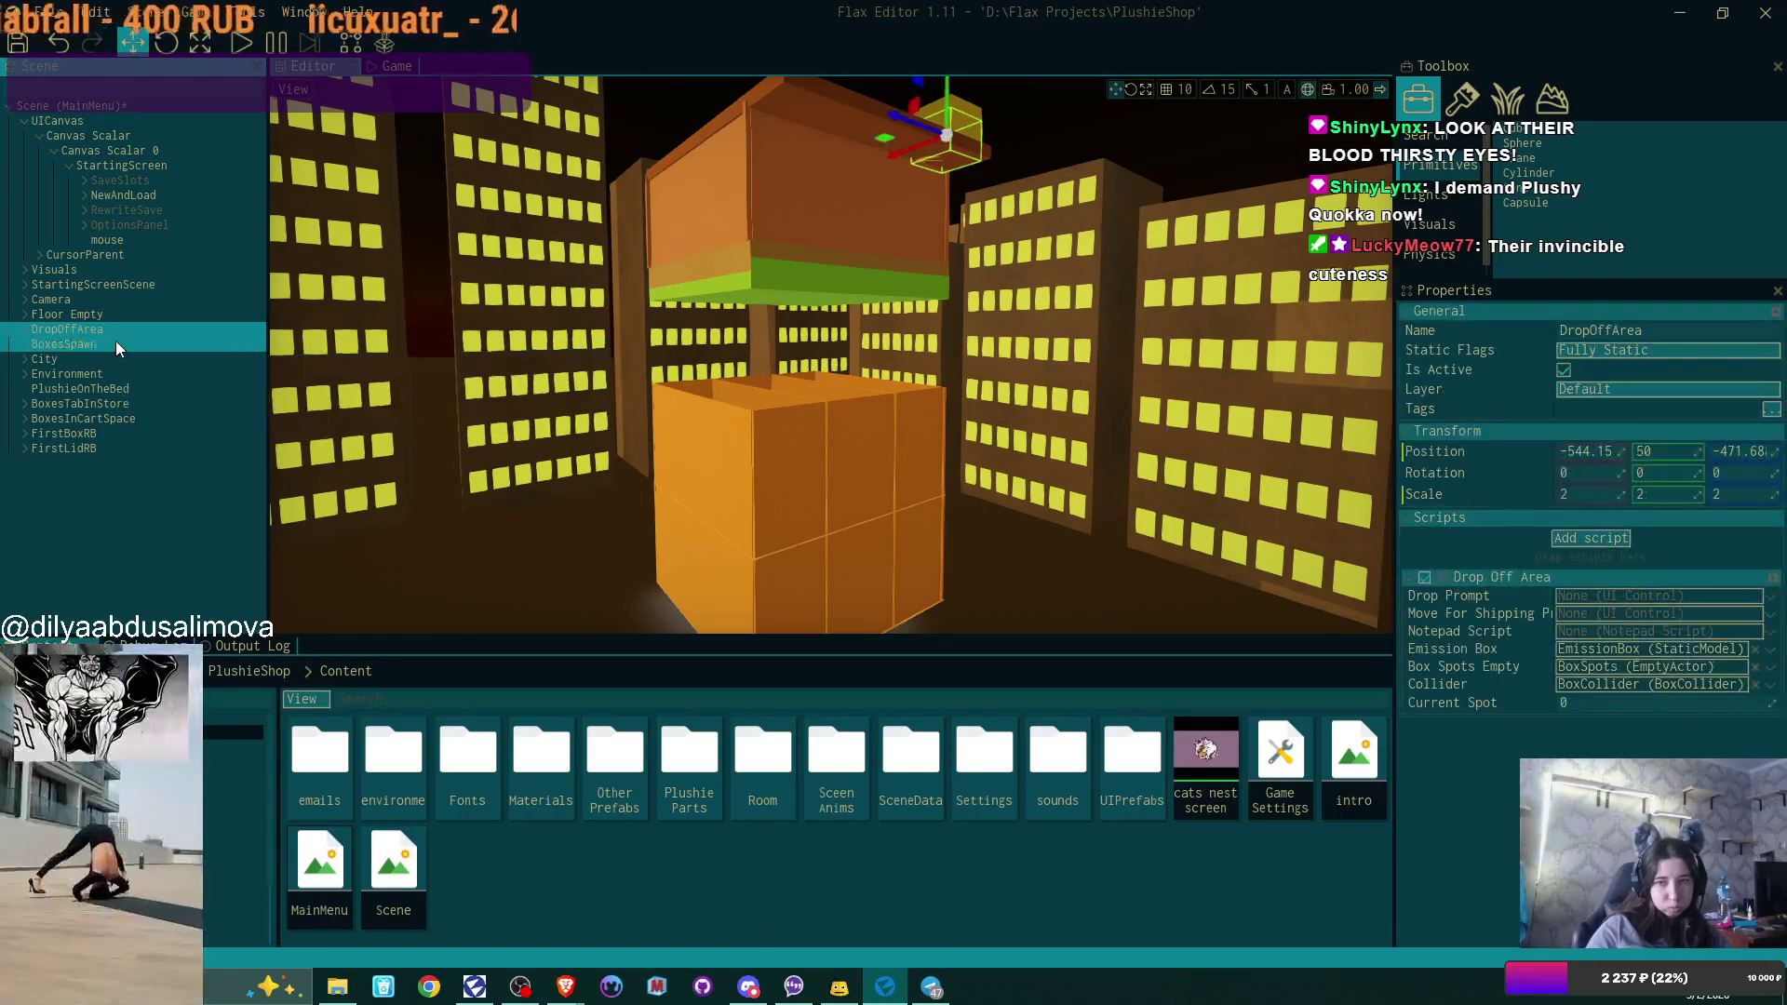
key(Delete)
Delete the Environment and PlushieOnTheBed actors below City.
click(104, 339)
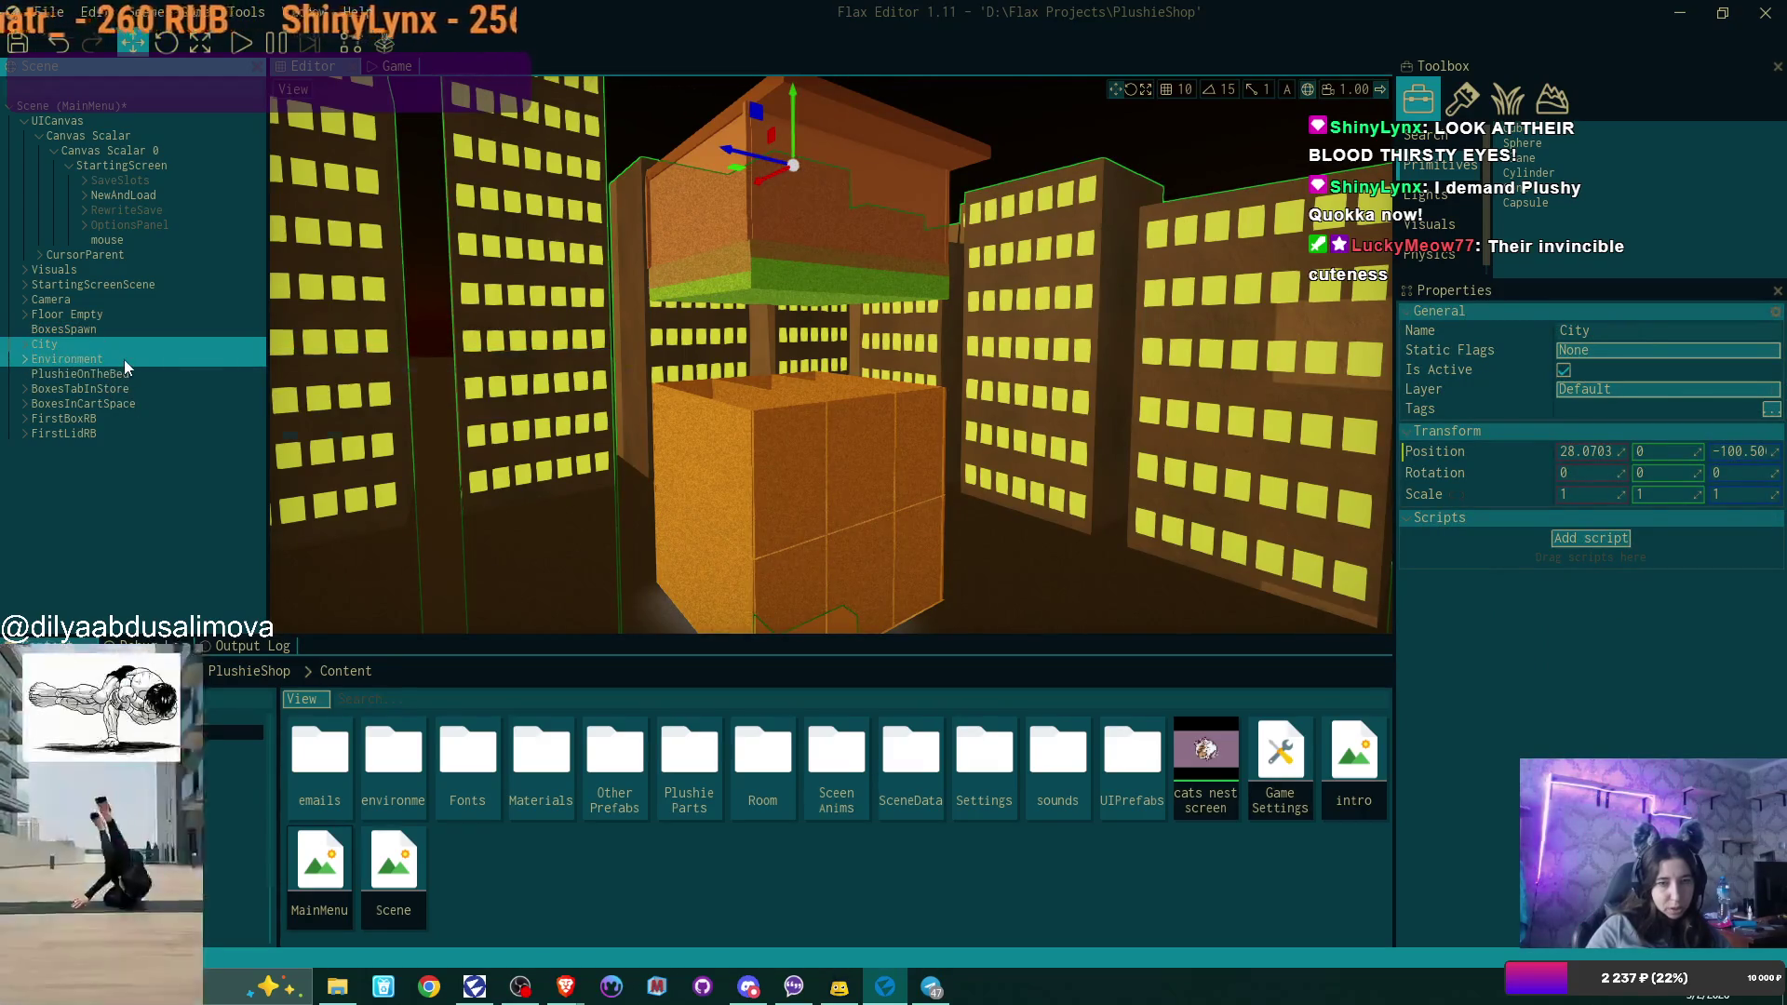
click(125, 360)
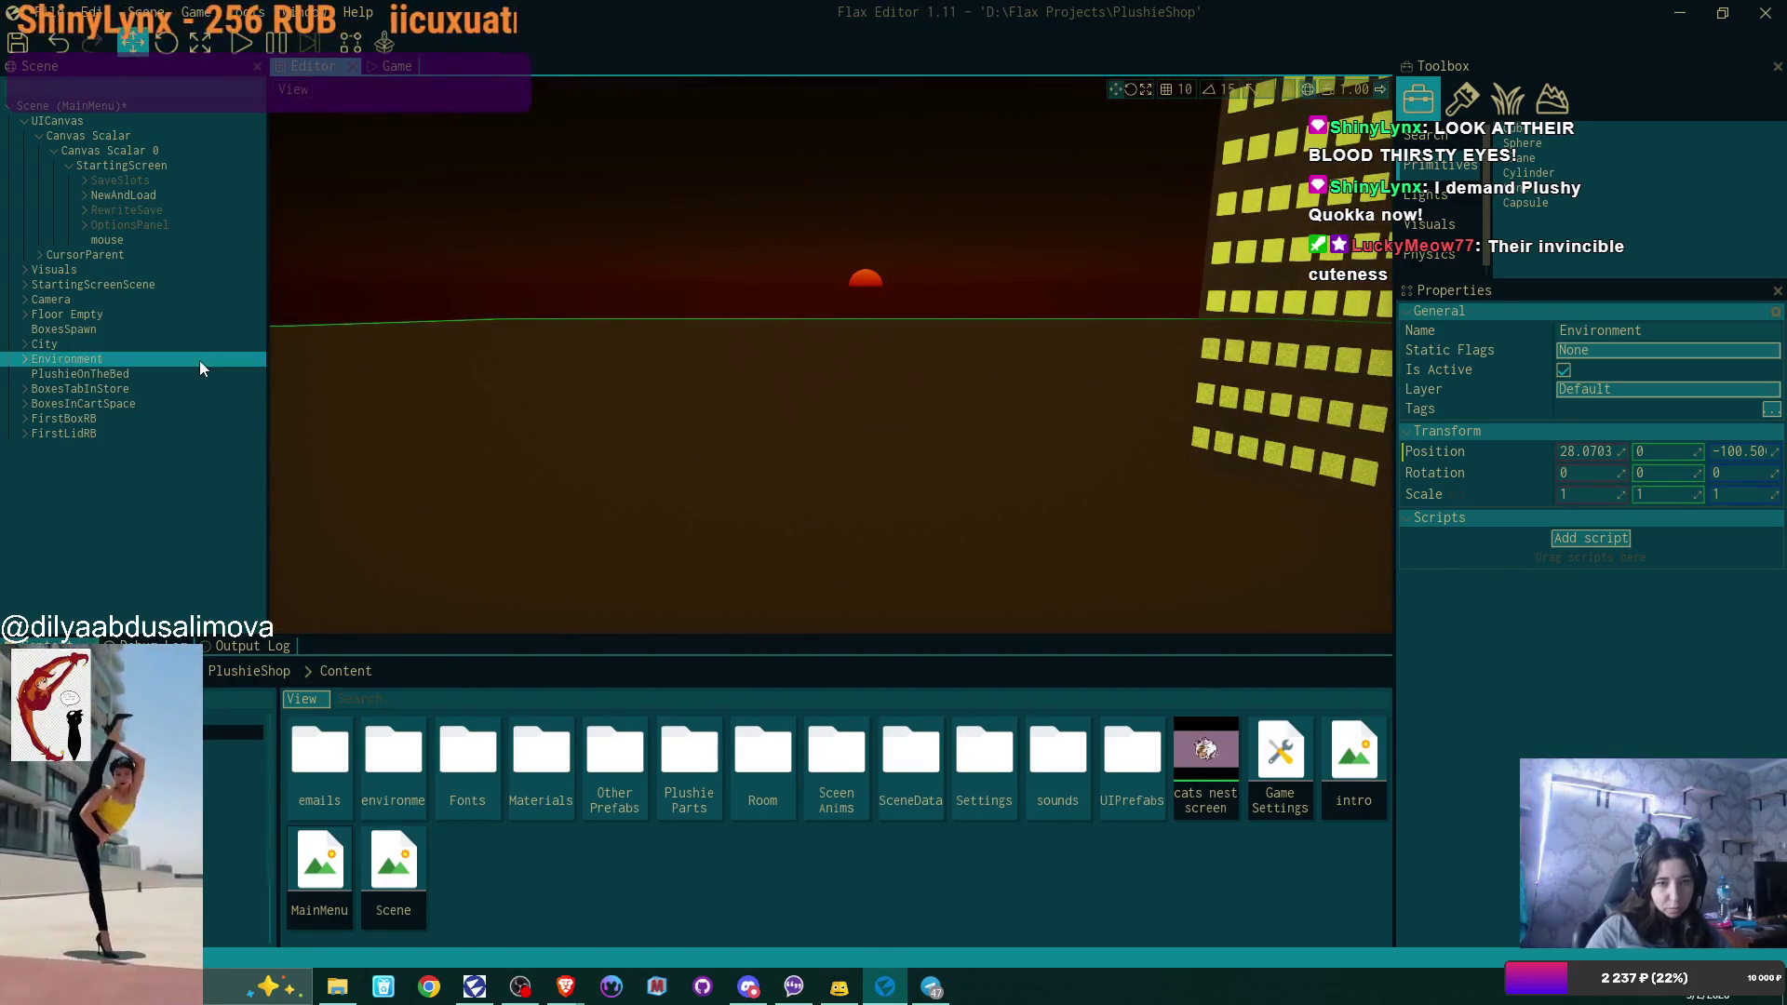
key(Delete)
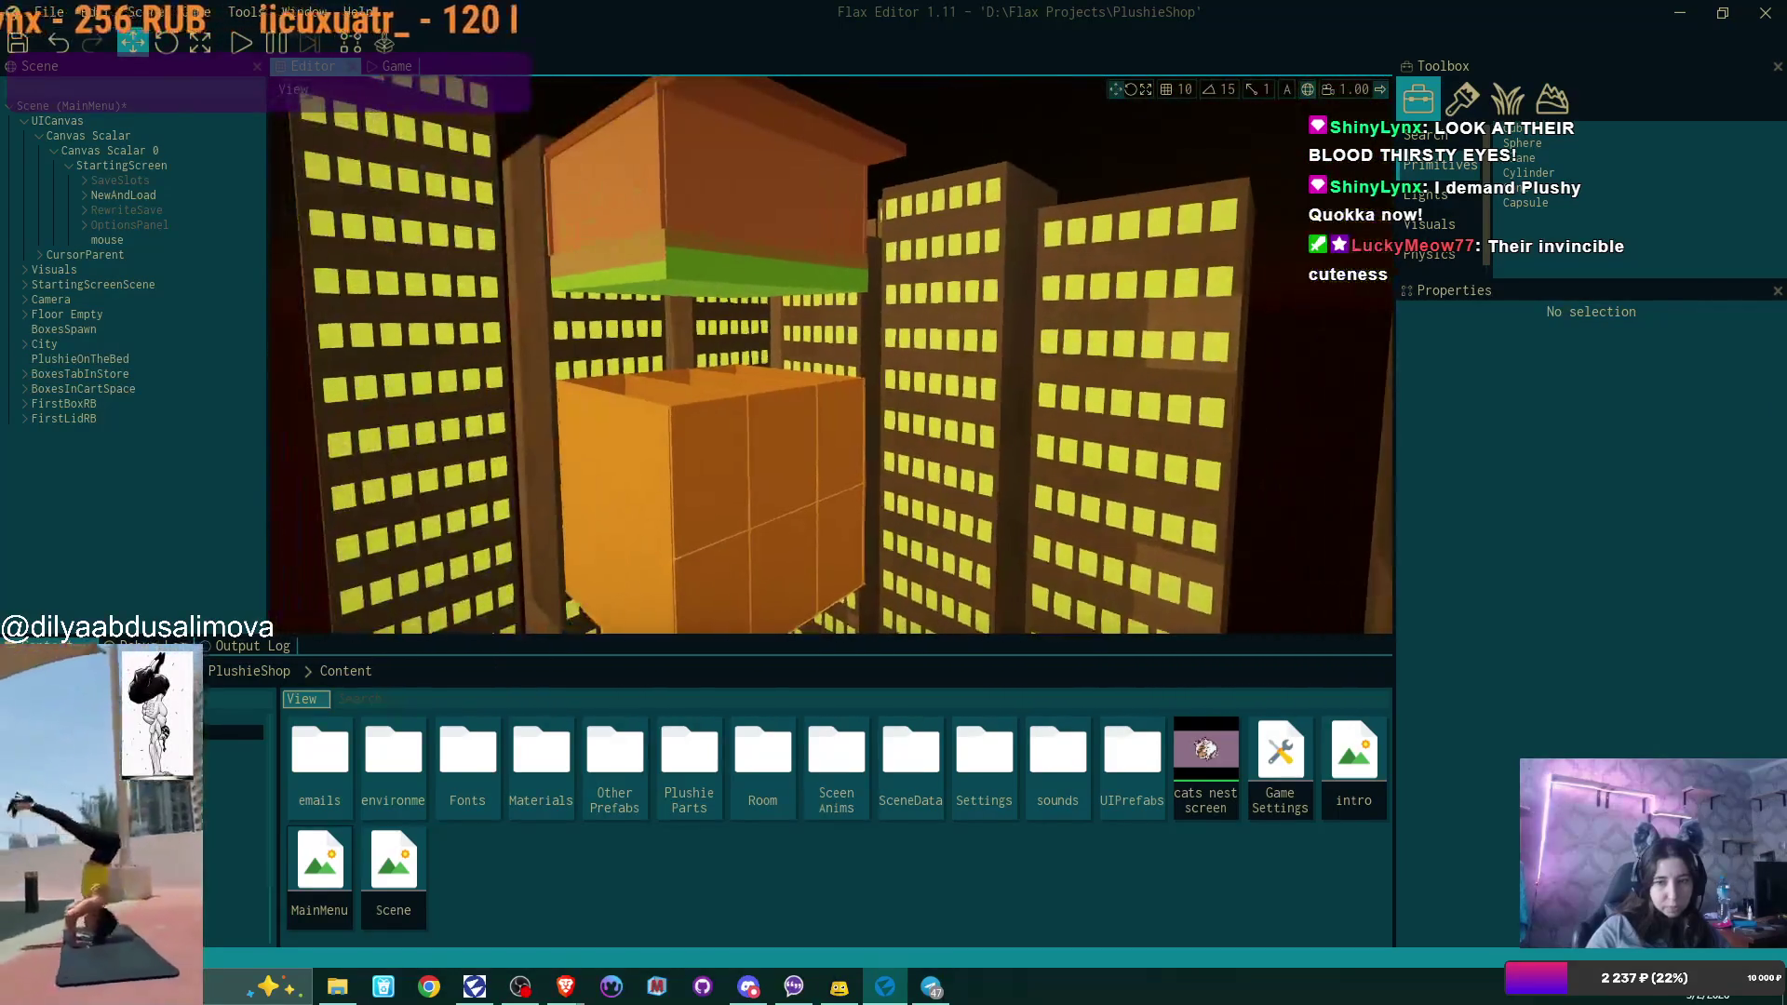
click(156, 360)
key(Delete)
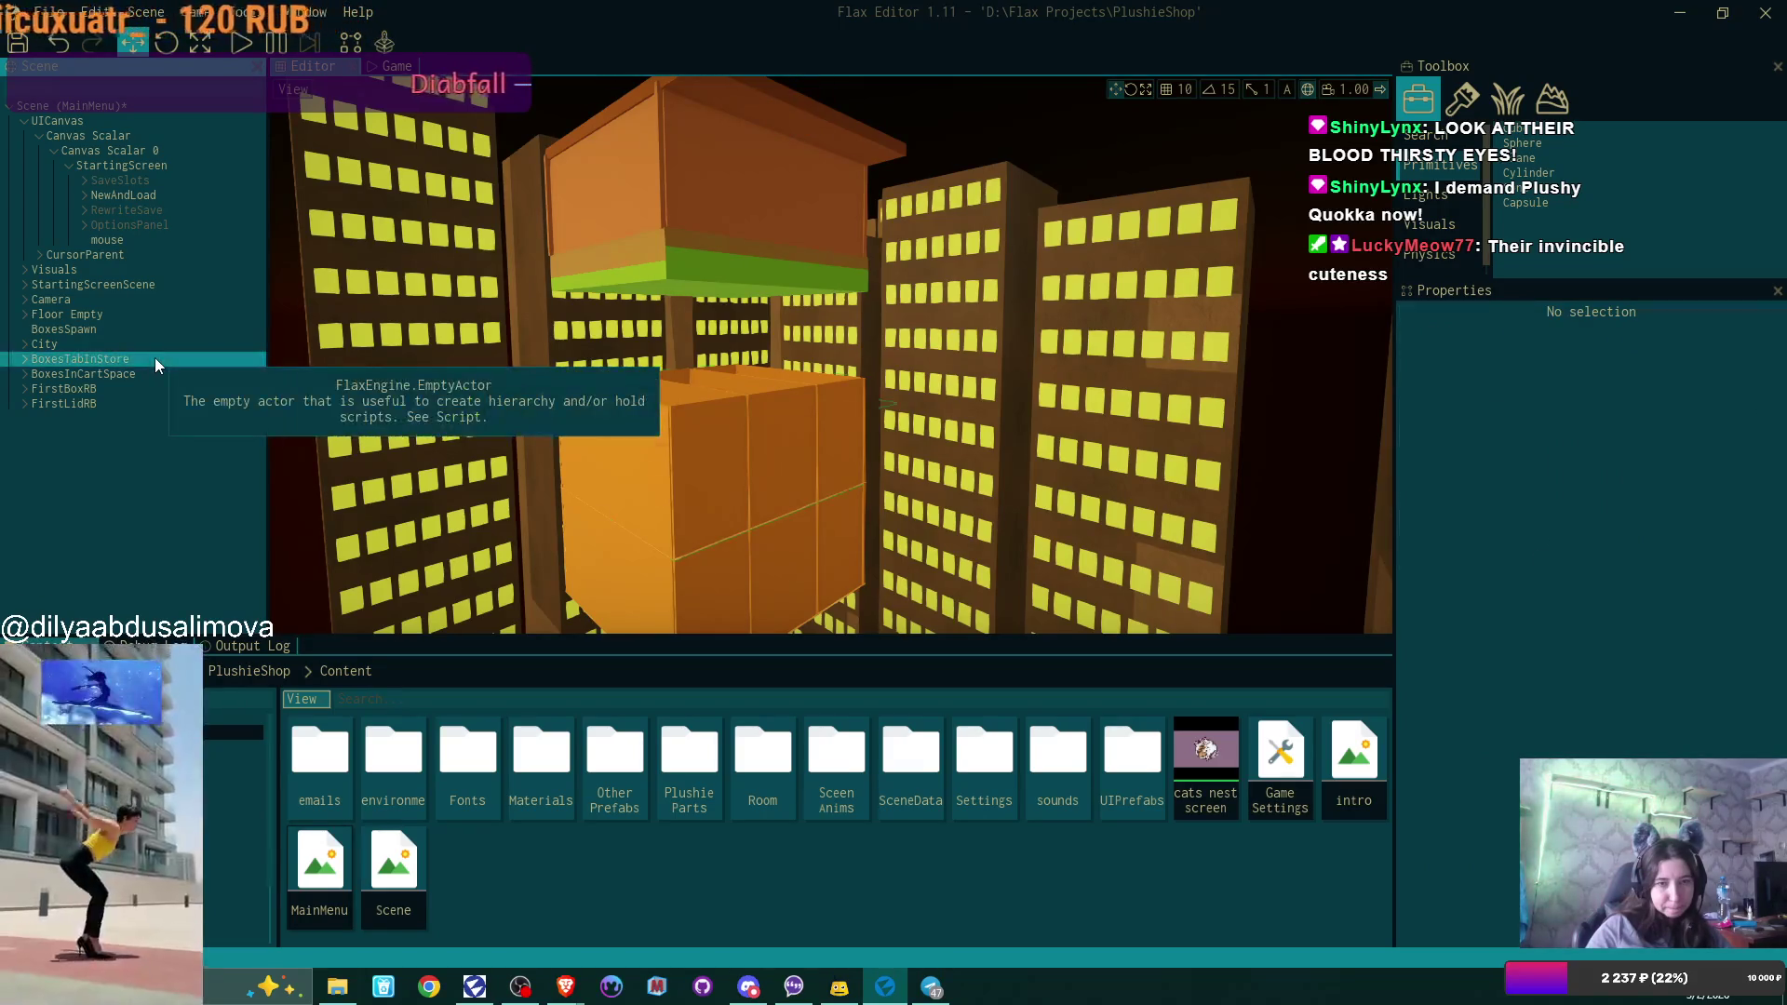
Delete BoxesTabInStore, BoxesInCartSpace, FirstBoxRB and FirstLidRB so the scene ends at City.
click(155, 357)
key(Delete)
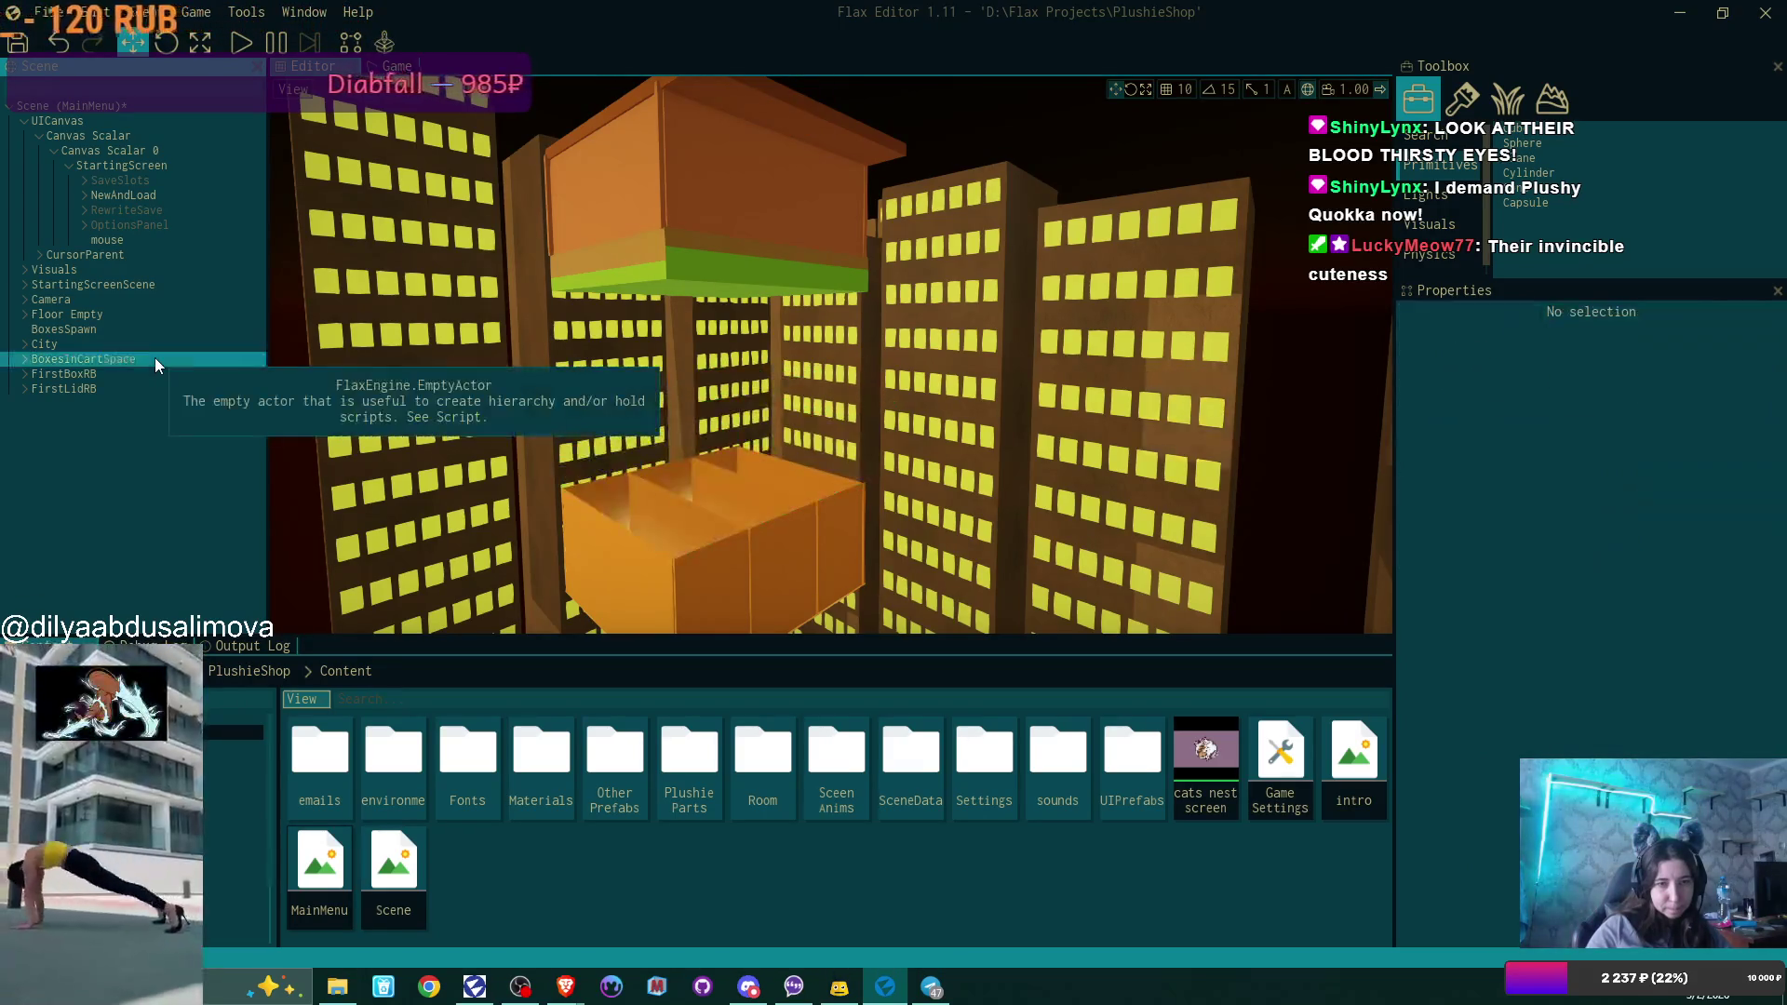
click(154, 357)
key(Delete)
click(151, 361)
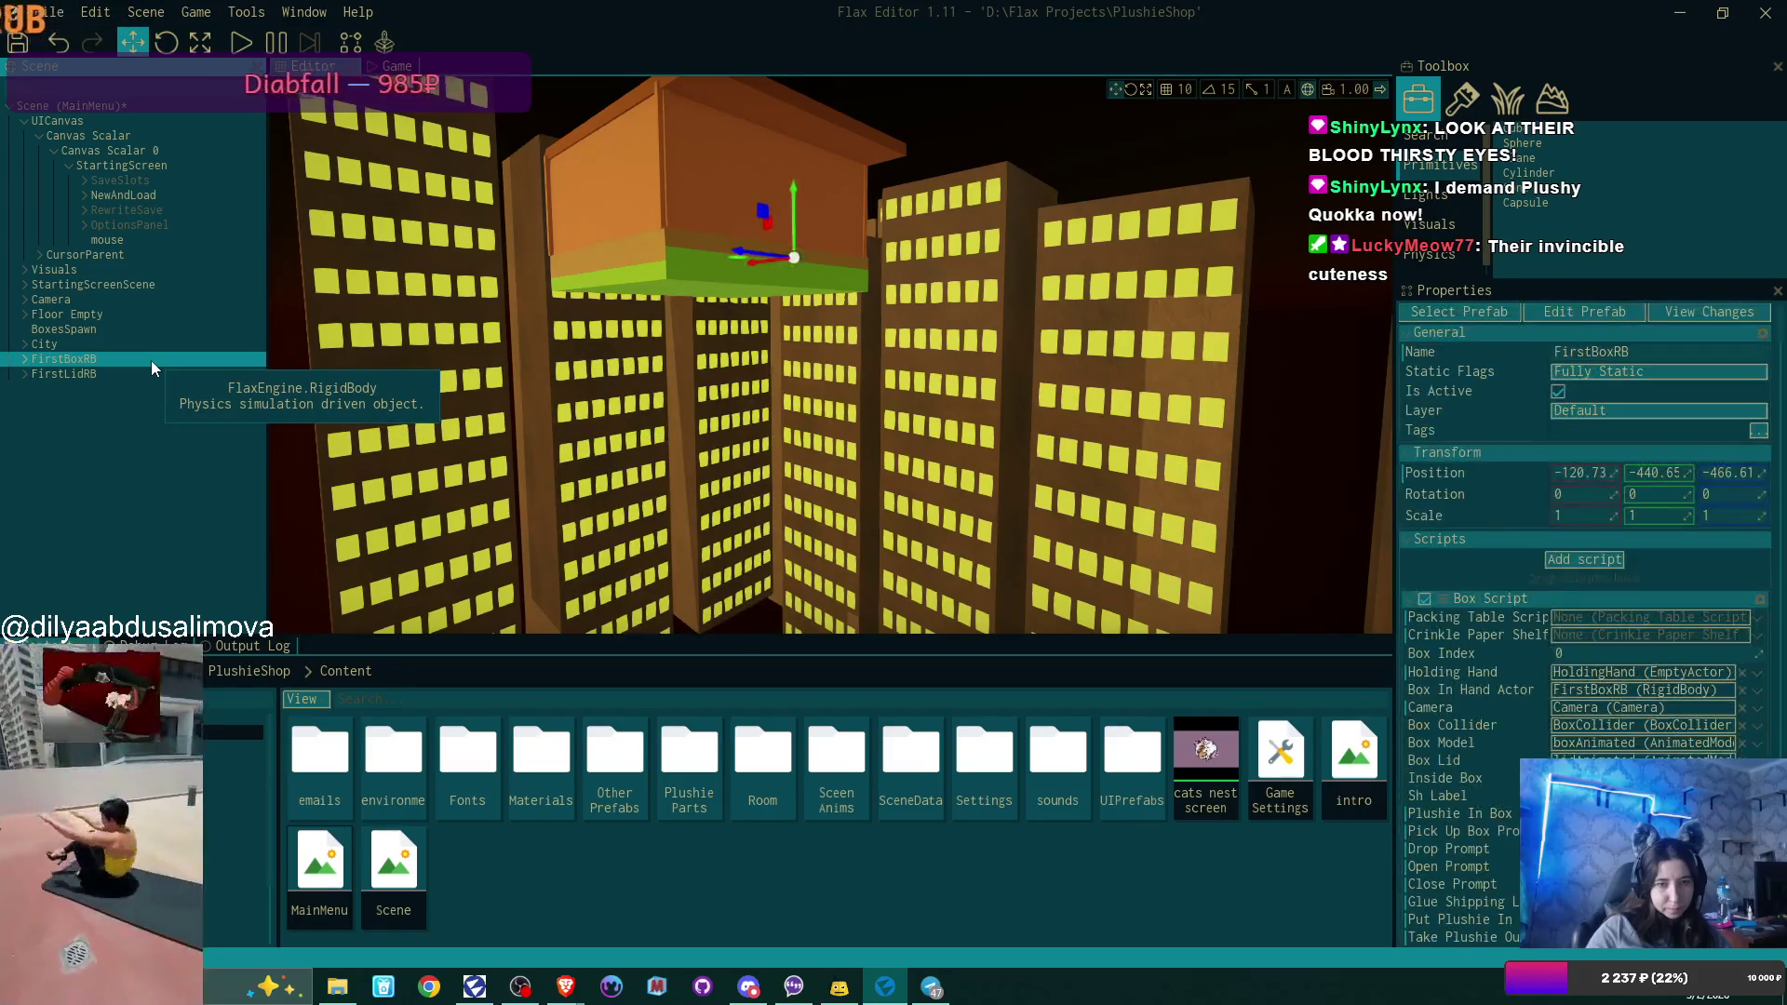
key(Delete)
key(ctrl+z)
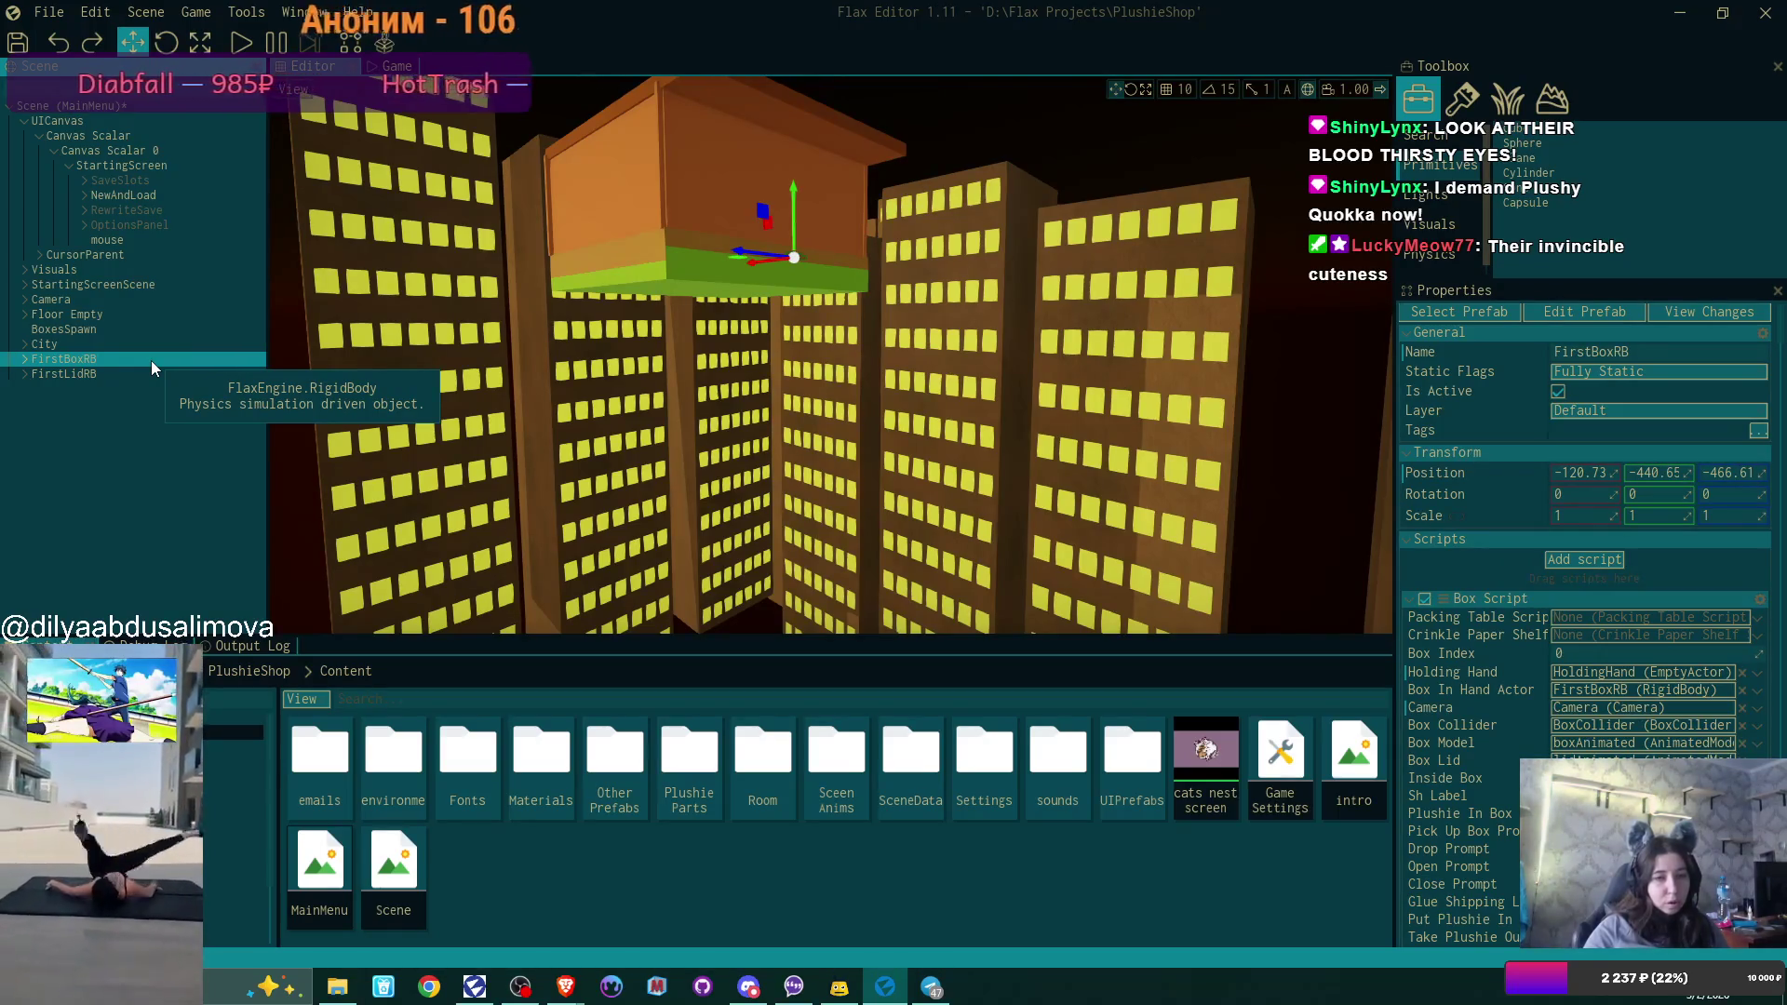
key(Delete)
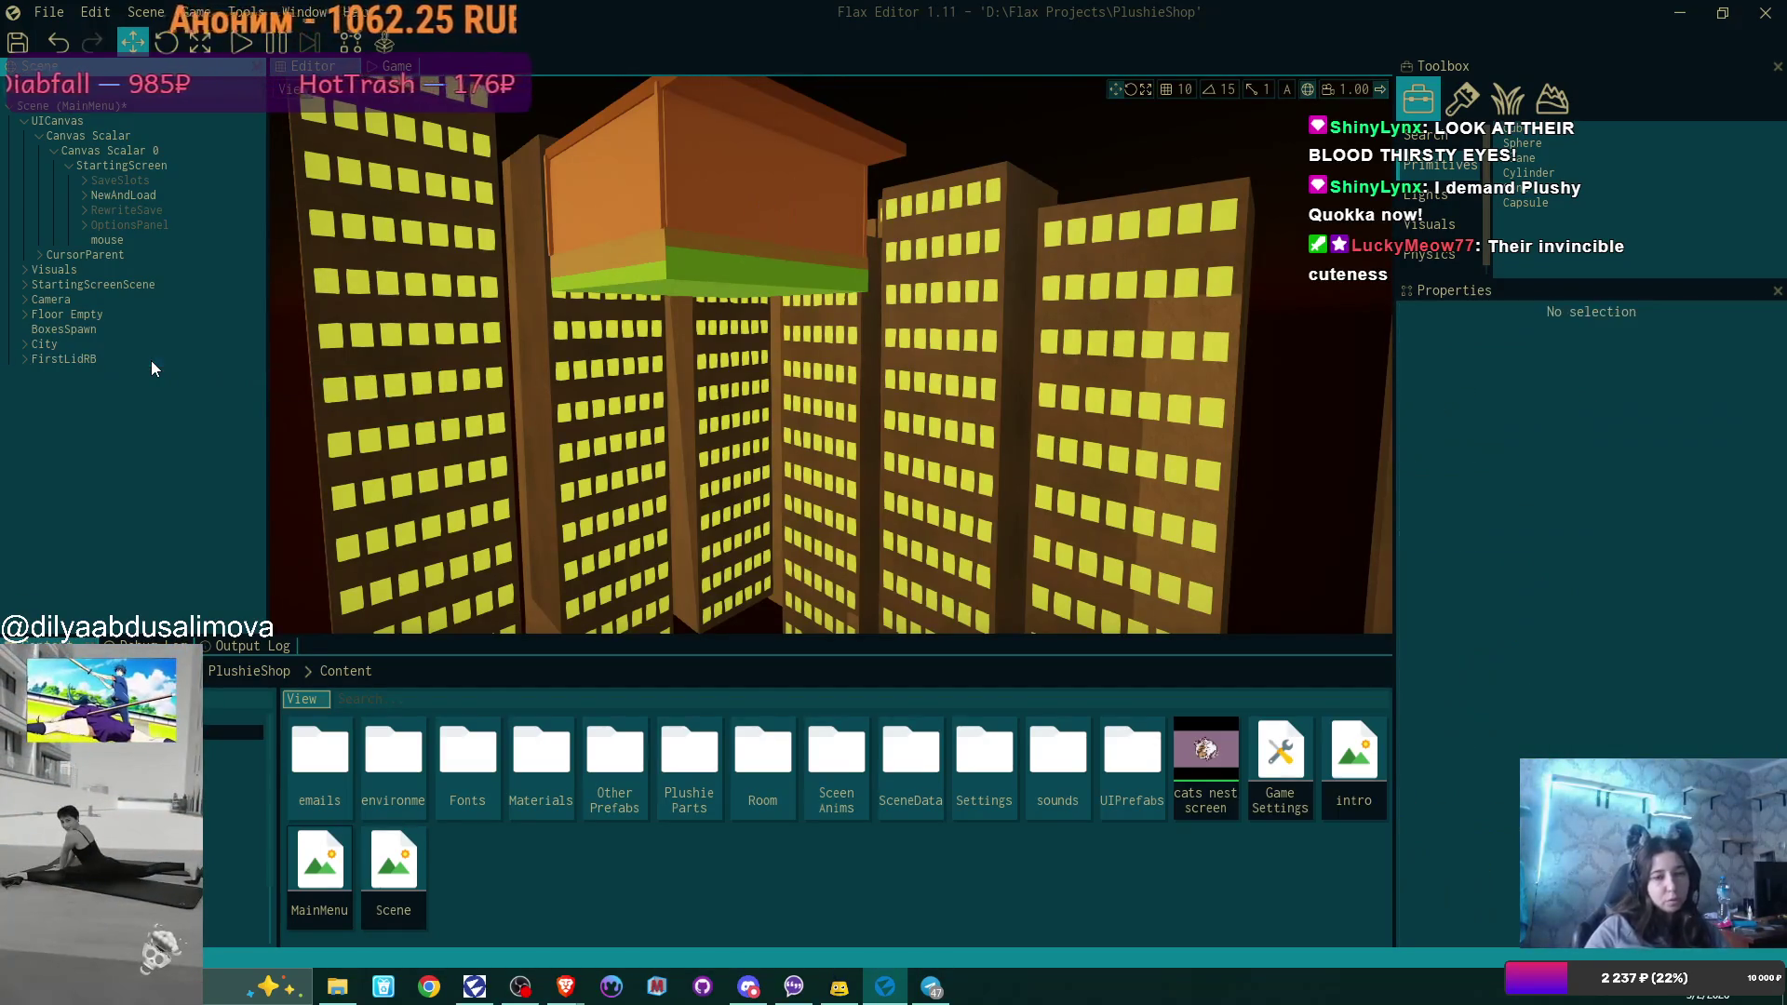
click(151, 360)
key(Delete)
scroll(828, 353, up, 5)
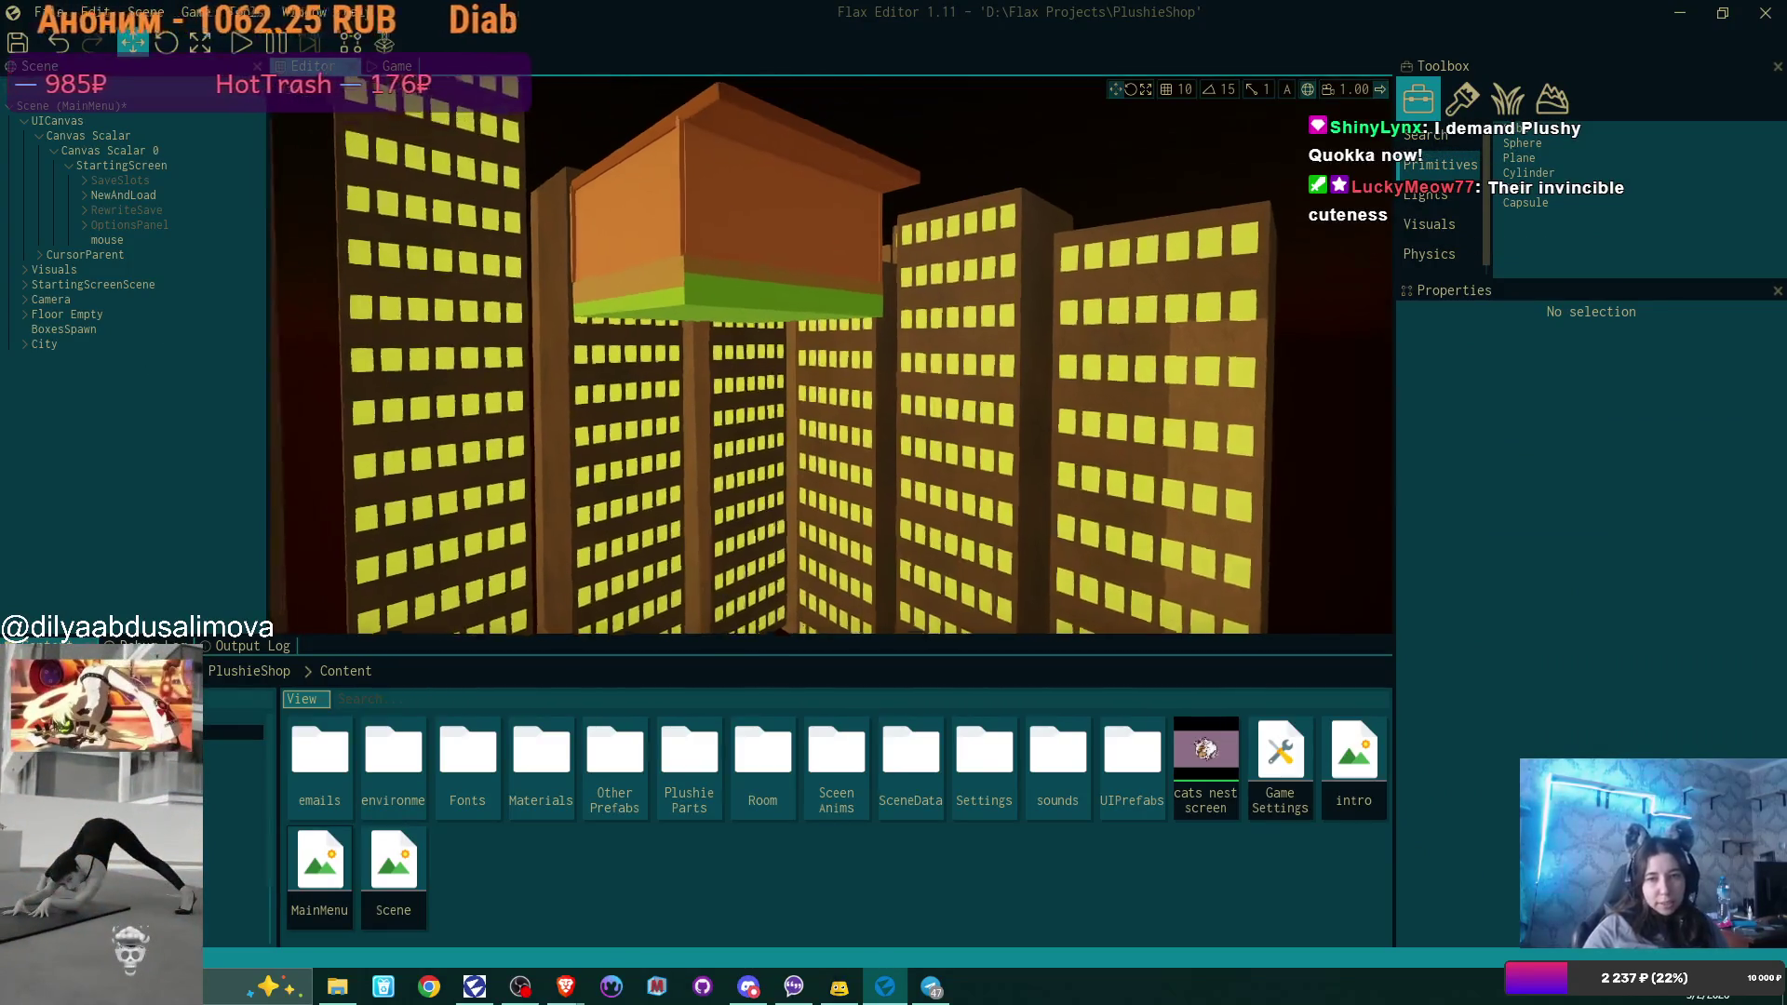
Fly the scene camera past the desk and chair, out toward the window and city.
scroll(828, 354, up, 5)
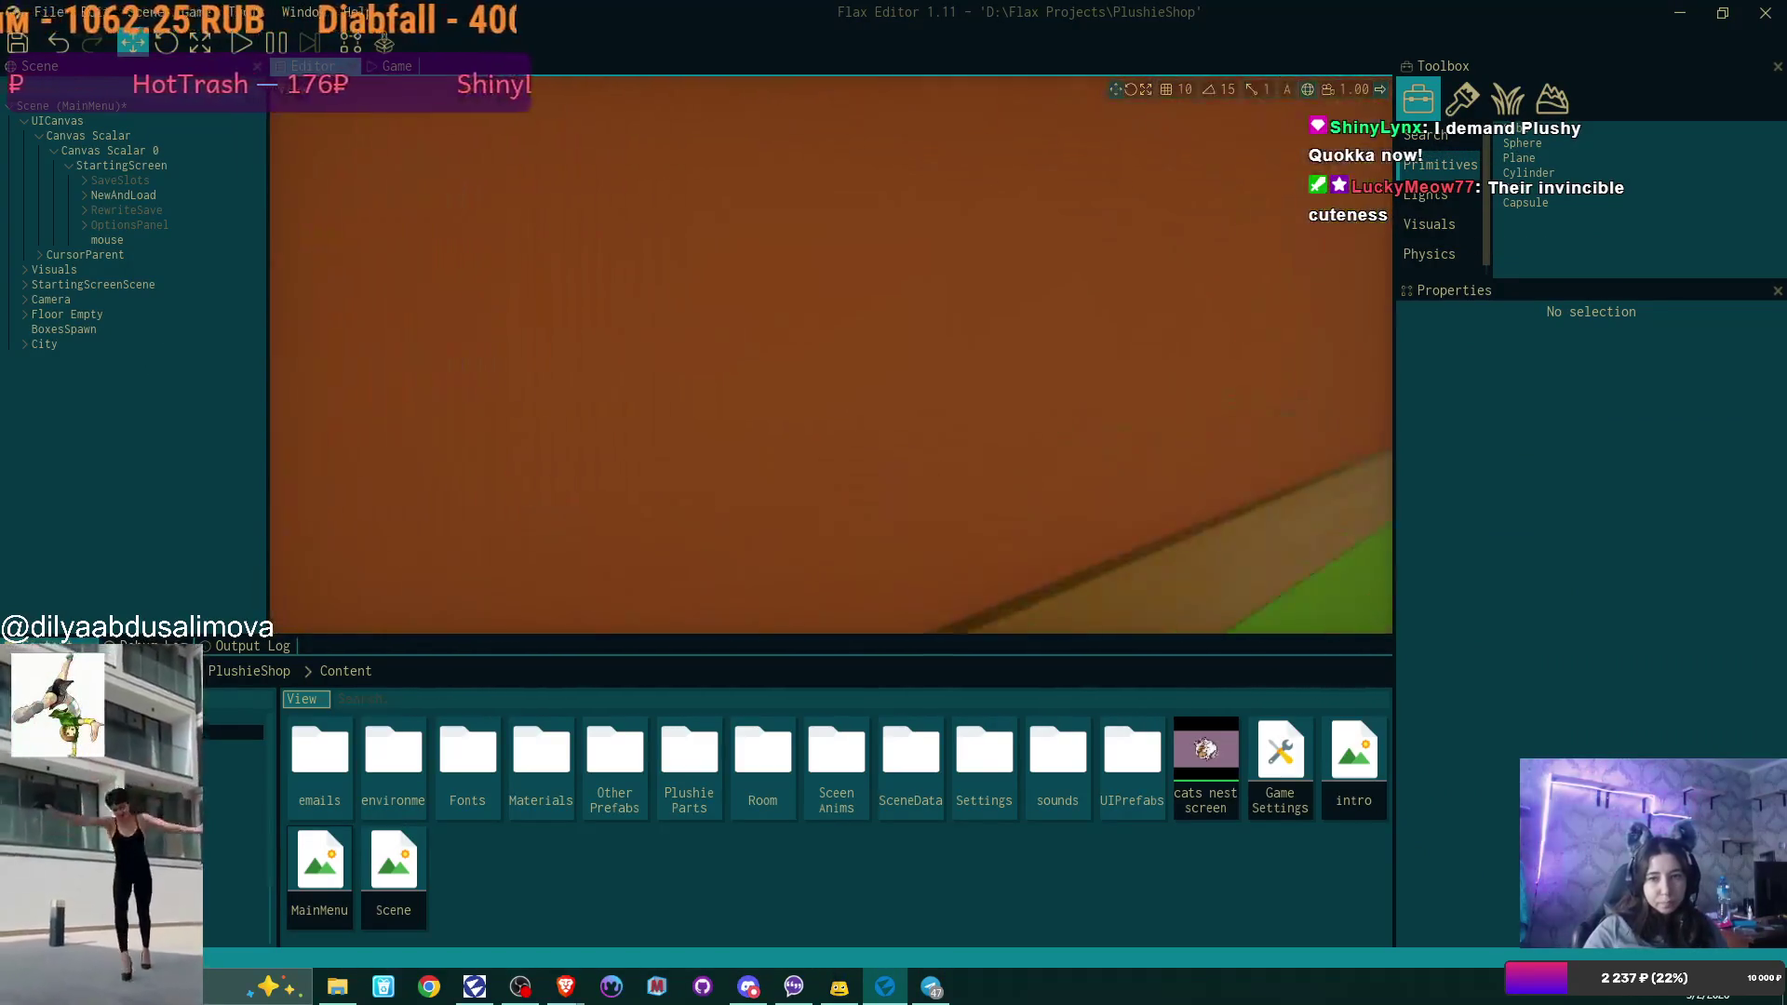
drag(829, 353, 801, 433)
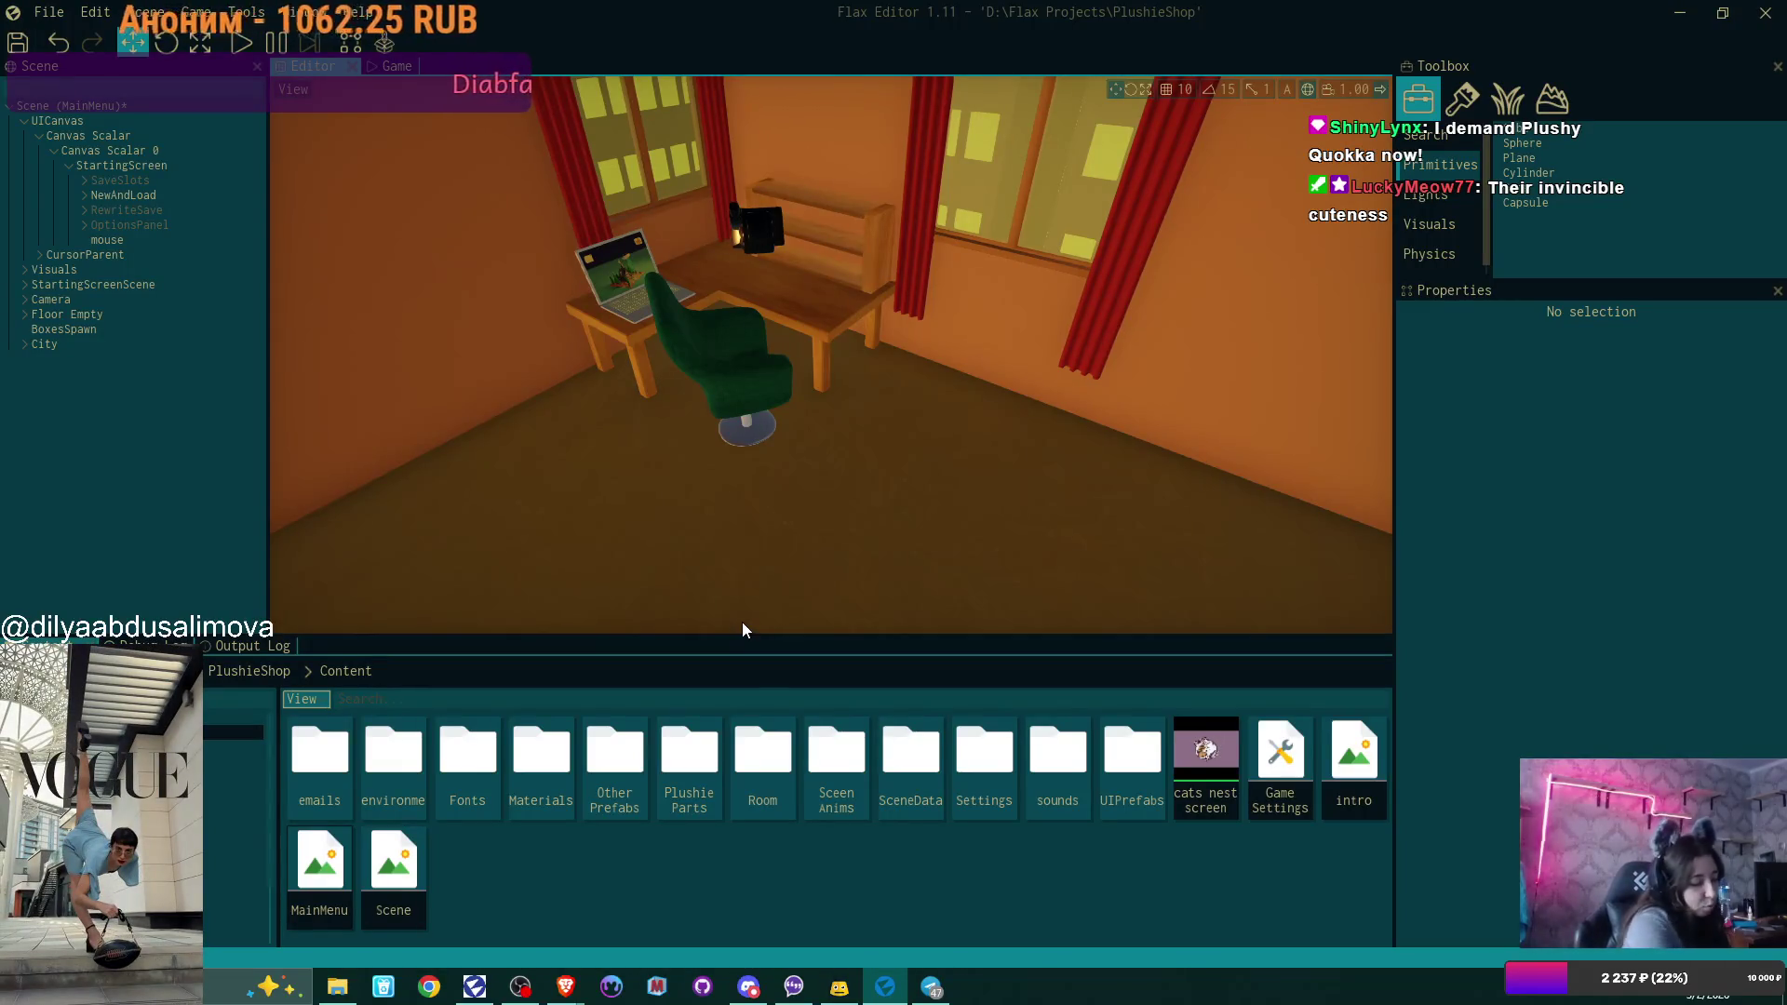
mouse_move(782, 448)
mouse_down()
mouse_move(633, 446)
mouse_move(689, 442)
mouse_move(717, 475)
mouse_move(948, 459)
mouse_up()
mouse_move(744, 418)
mouse_down()
mouse_move(633, 419)
mouse_move(707, 414)
mouse_move(661, 410)
mouse_up()
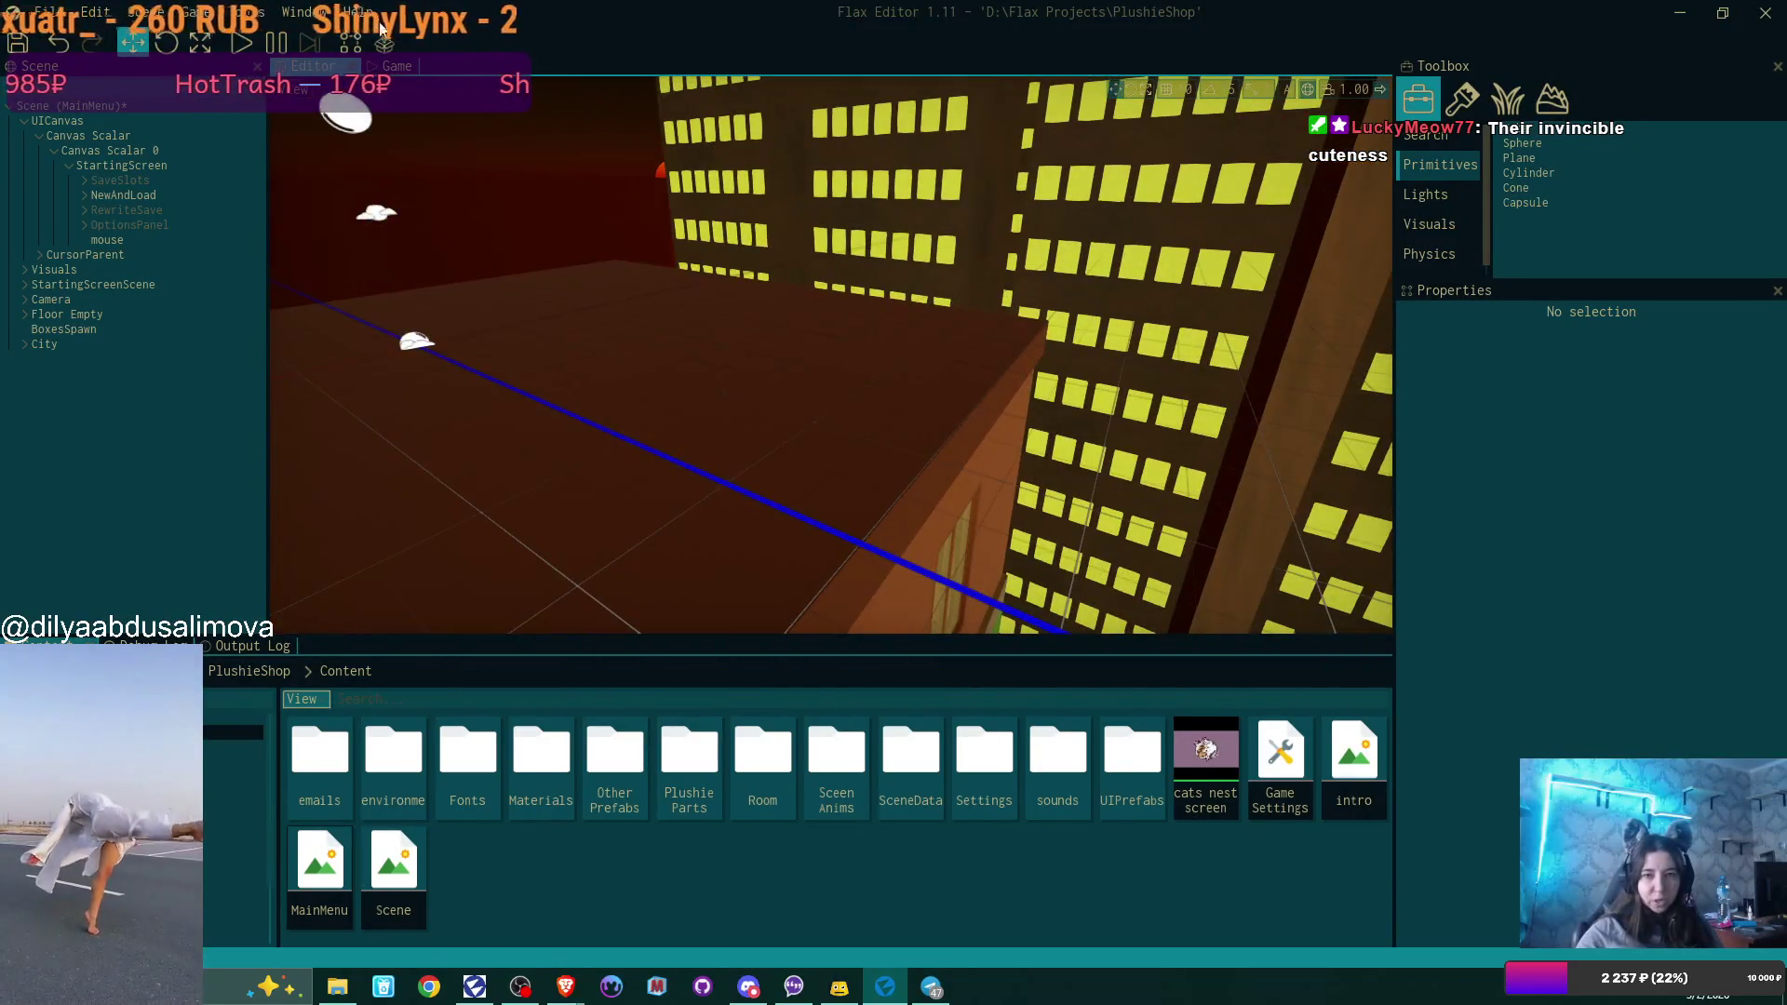
Preview the Plushie Shop menu, then delete the Buildong and Buildong 0 buildings.
click(396, 69)
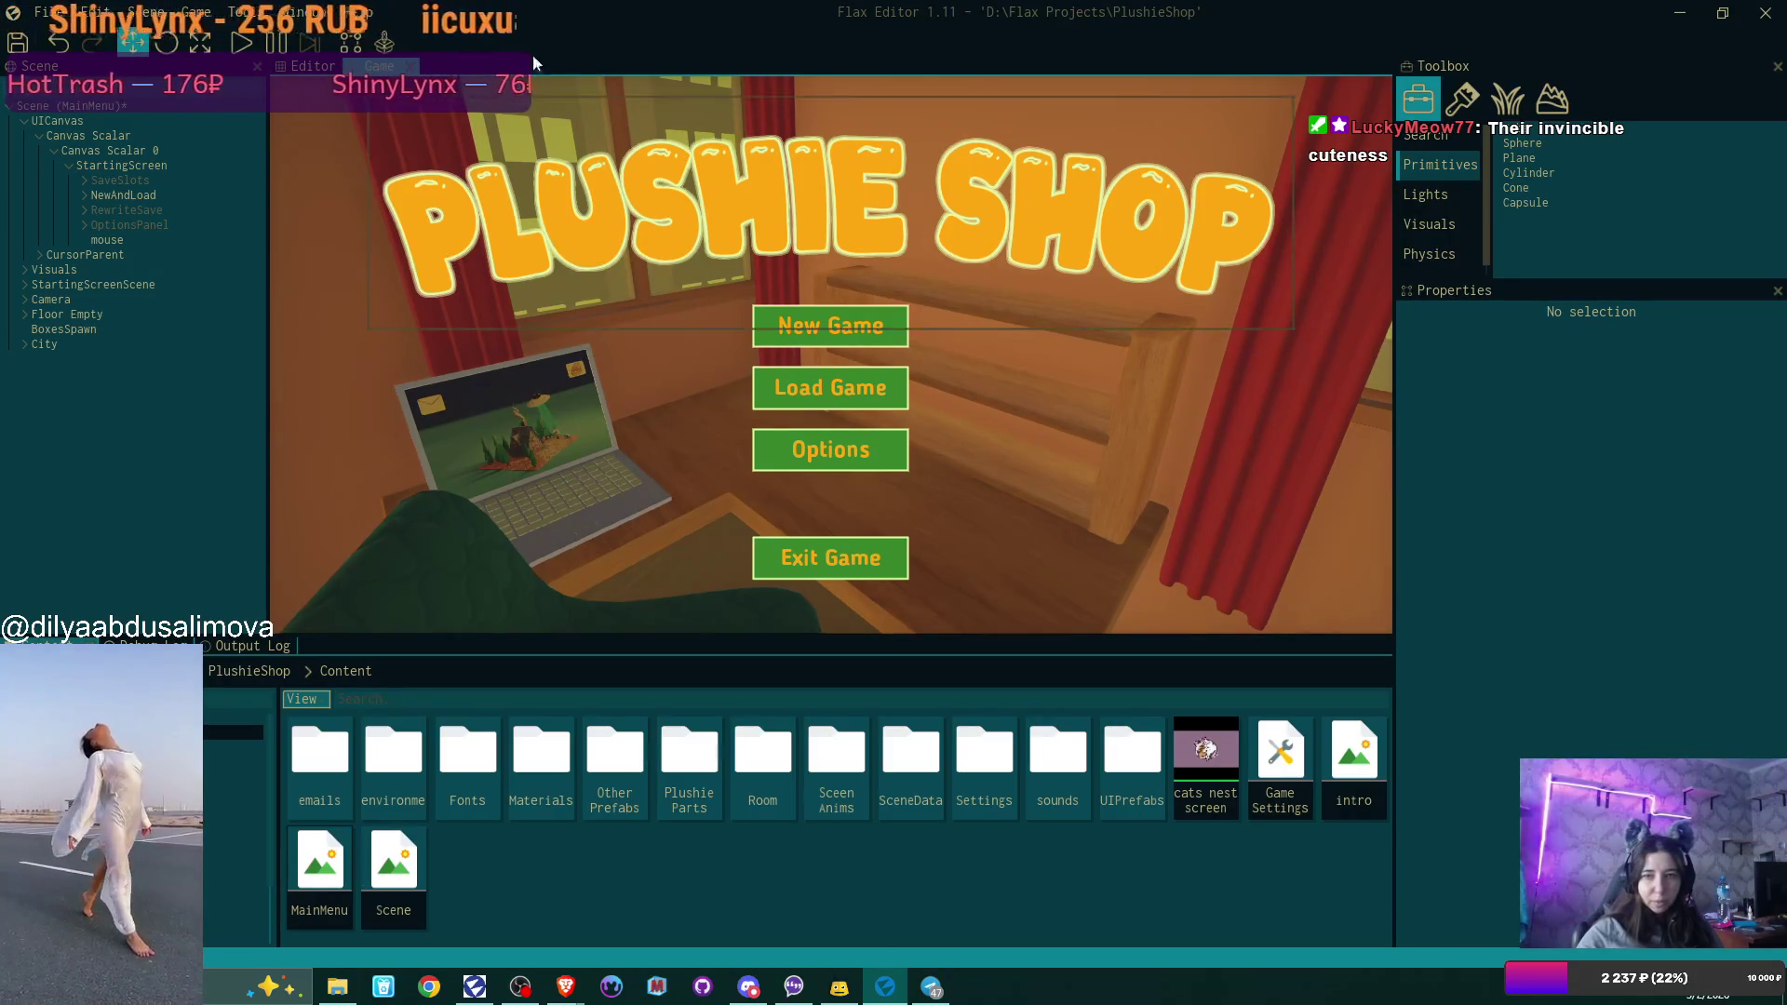
click(307, 66)
drag(443, 113, 443, 114)
click(646, 225)
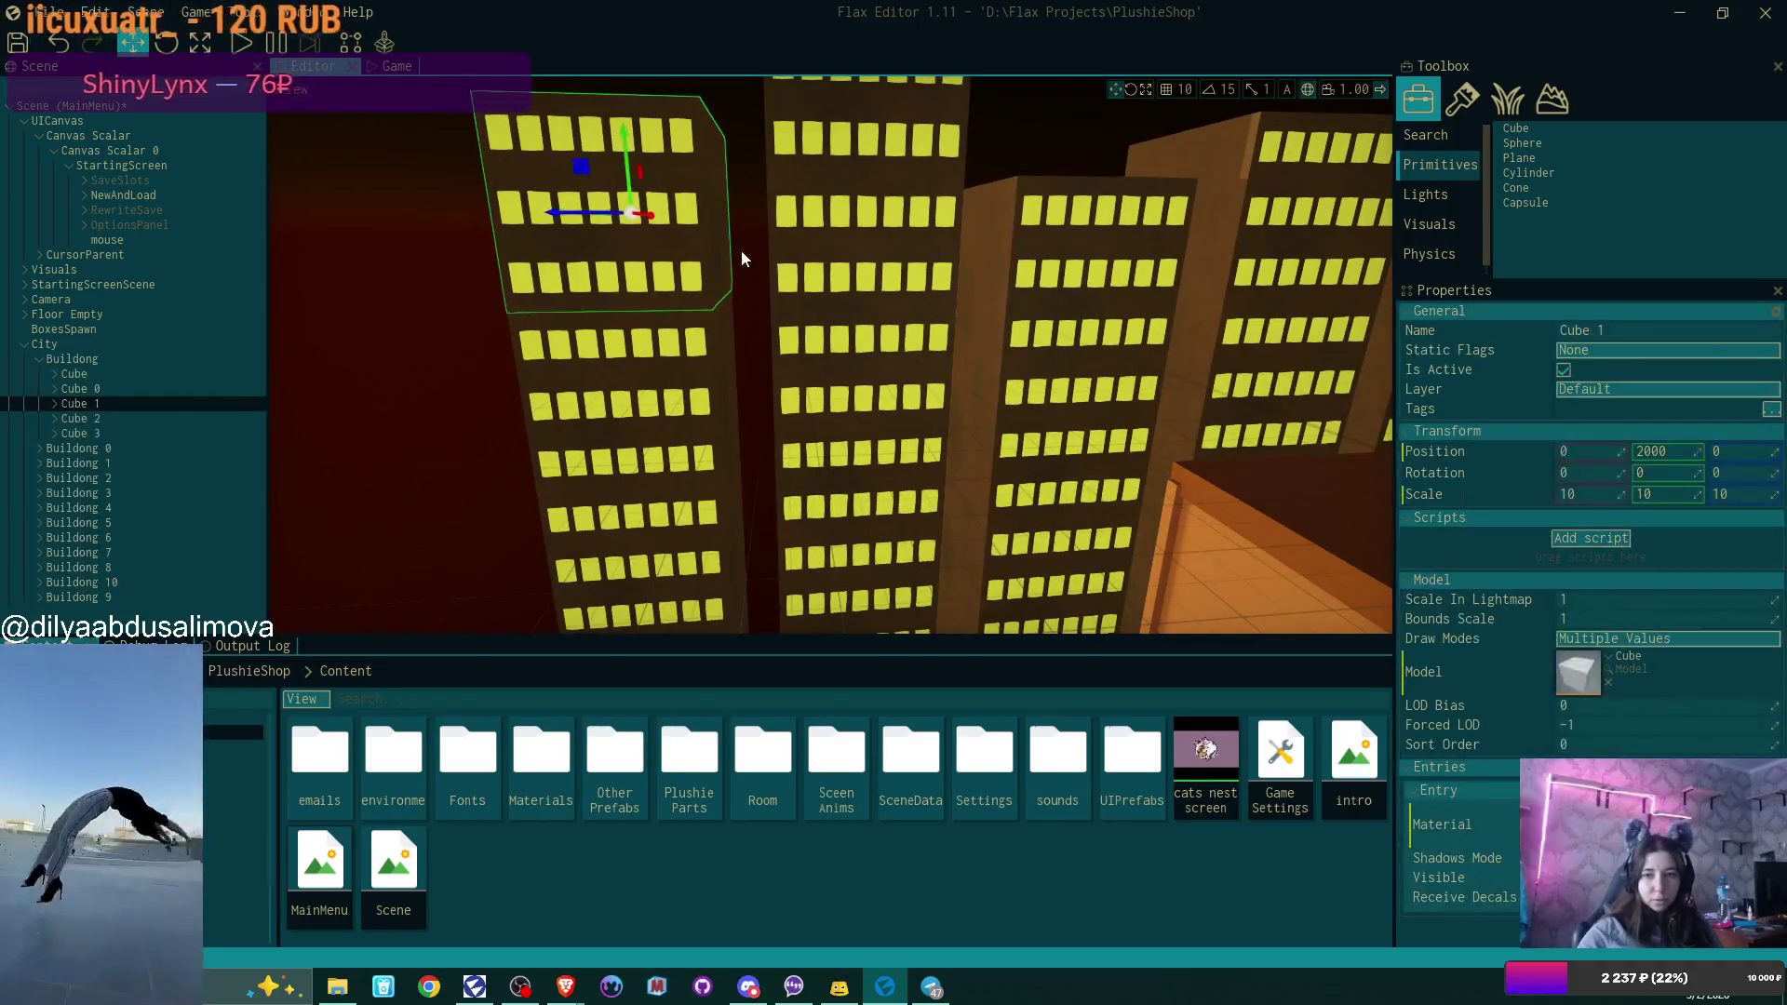
click(50, 358)
key(Delete)
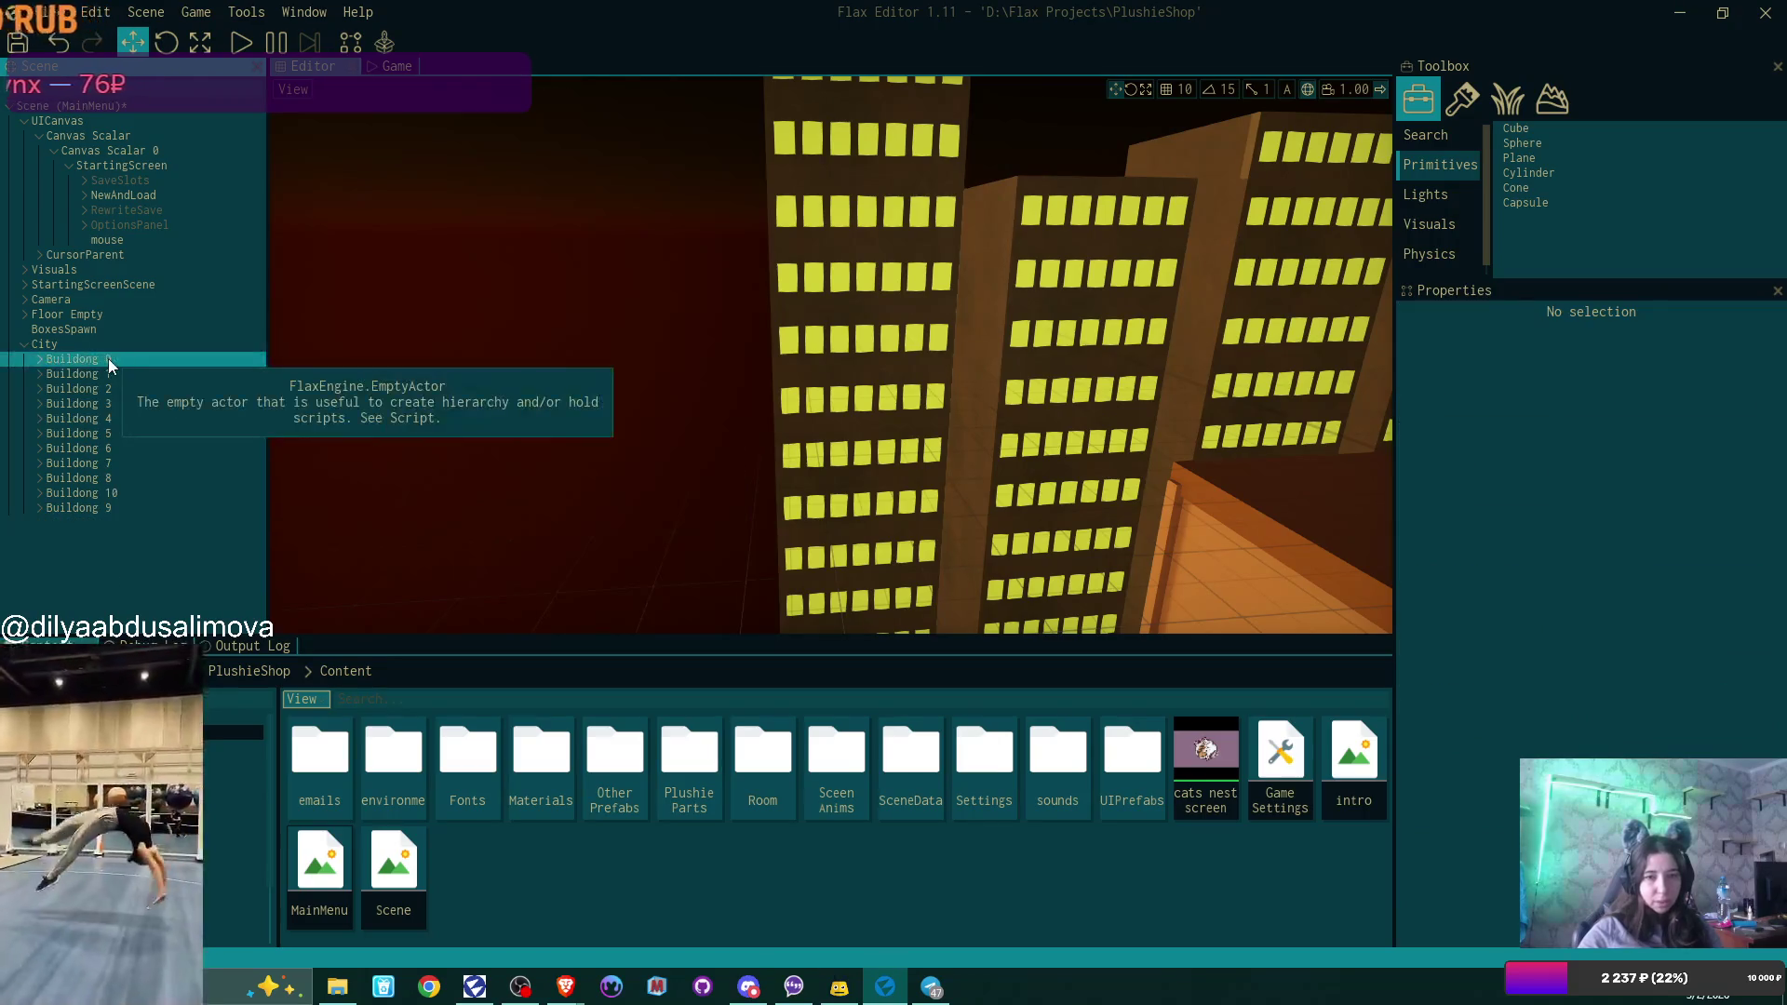
click(108, 359)
key(Delete)
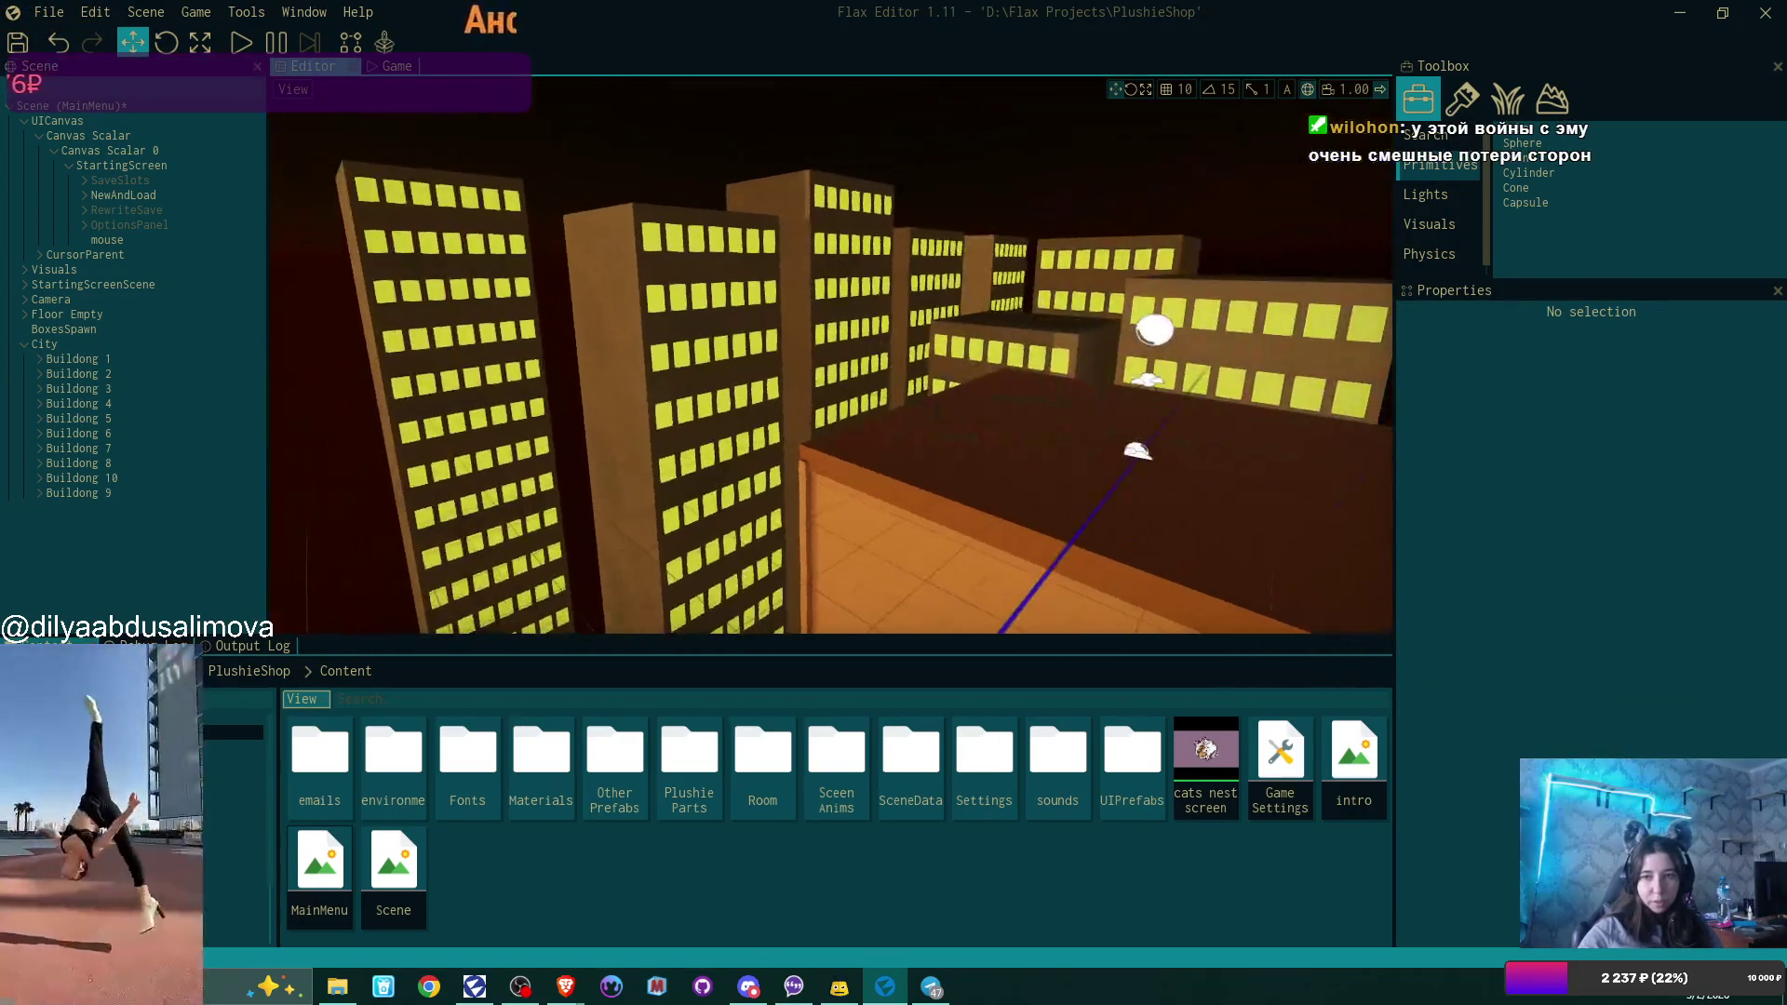
Delete the Buildong 4 and Buildong 8 buildings from City.
click(337, 187)
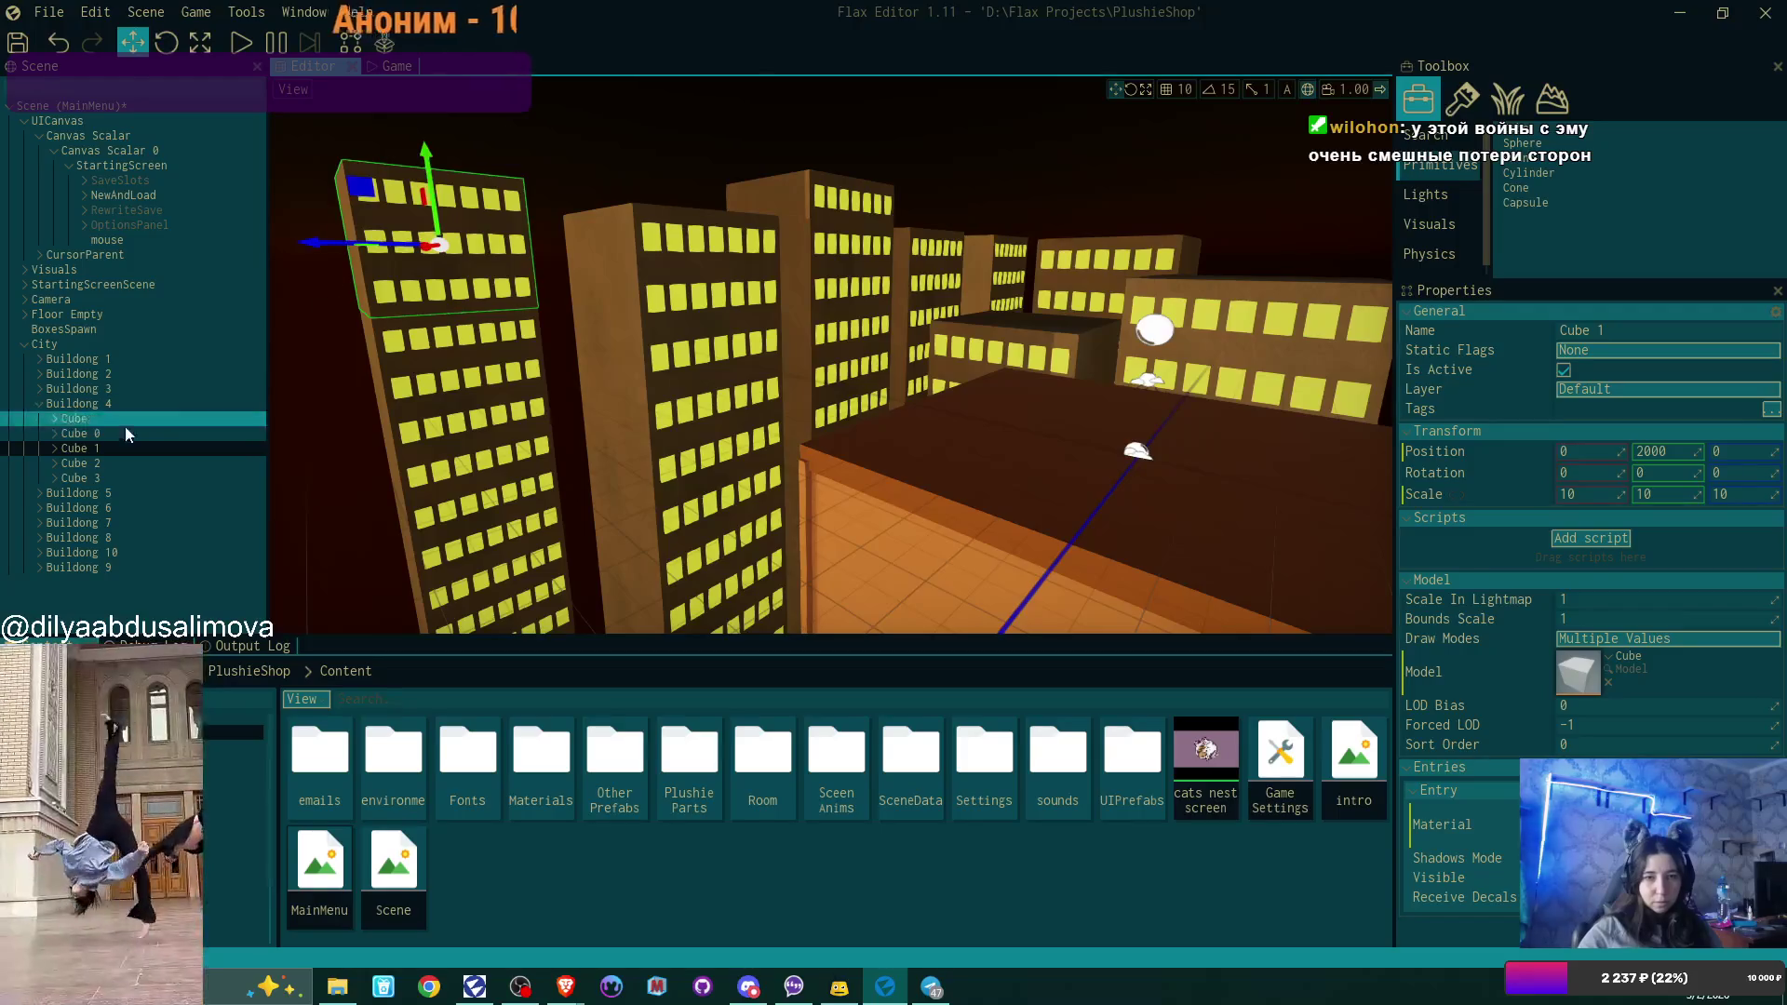
key(Delete)
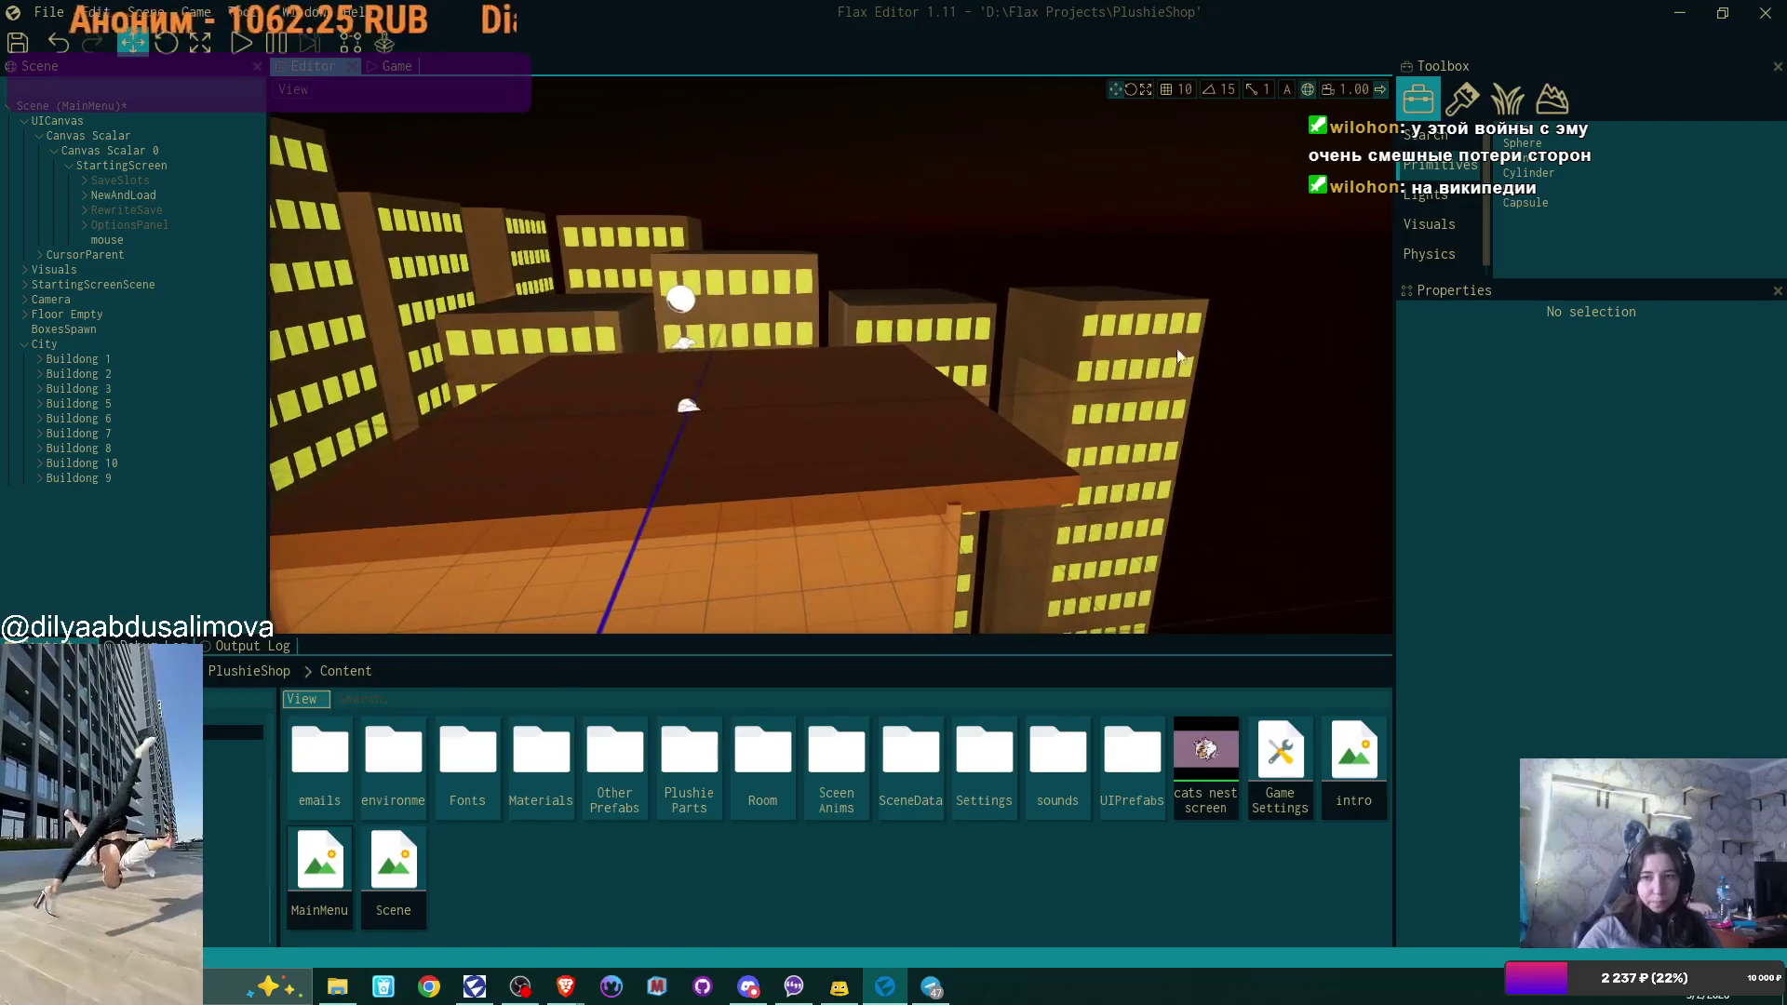
click(1040, 299)
click(93, 447)
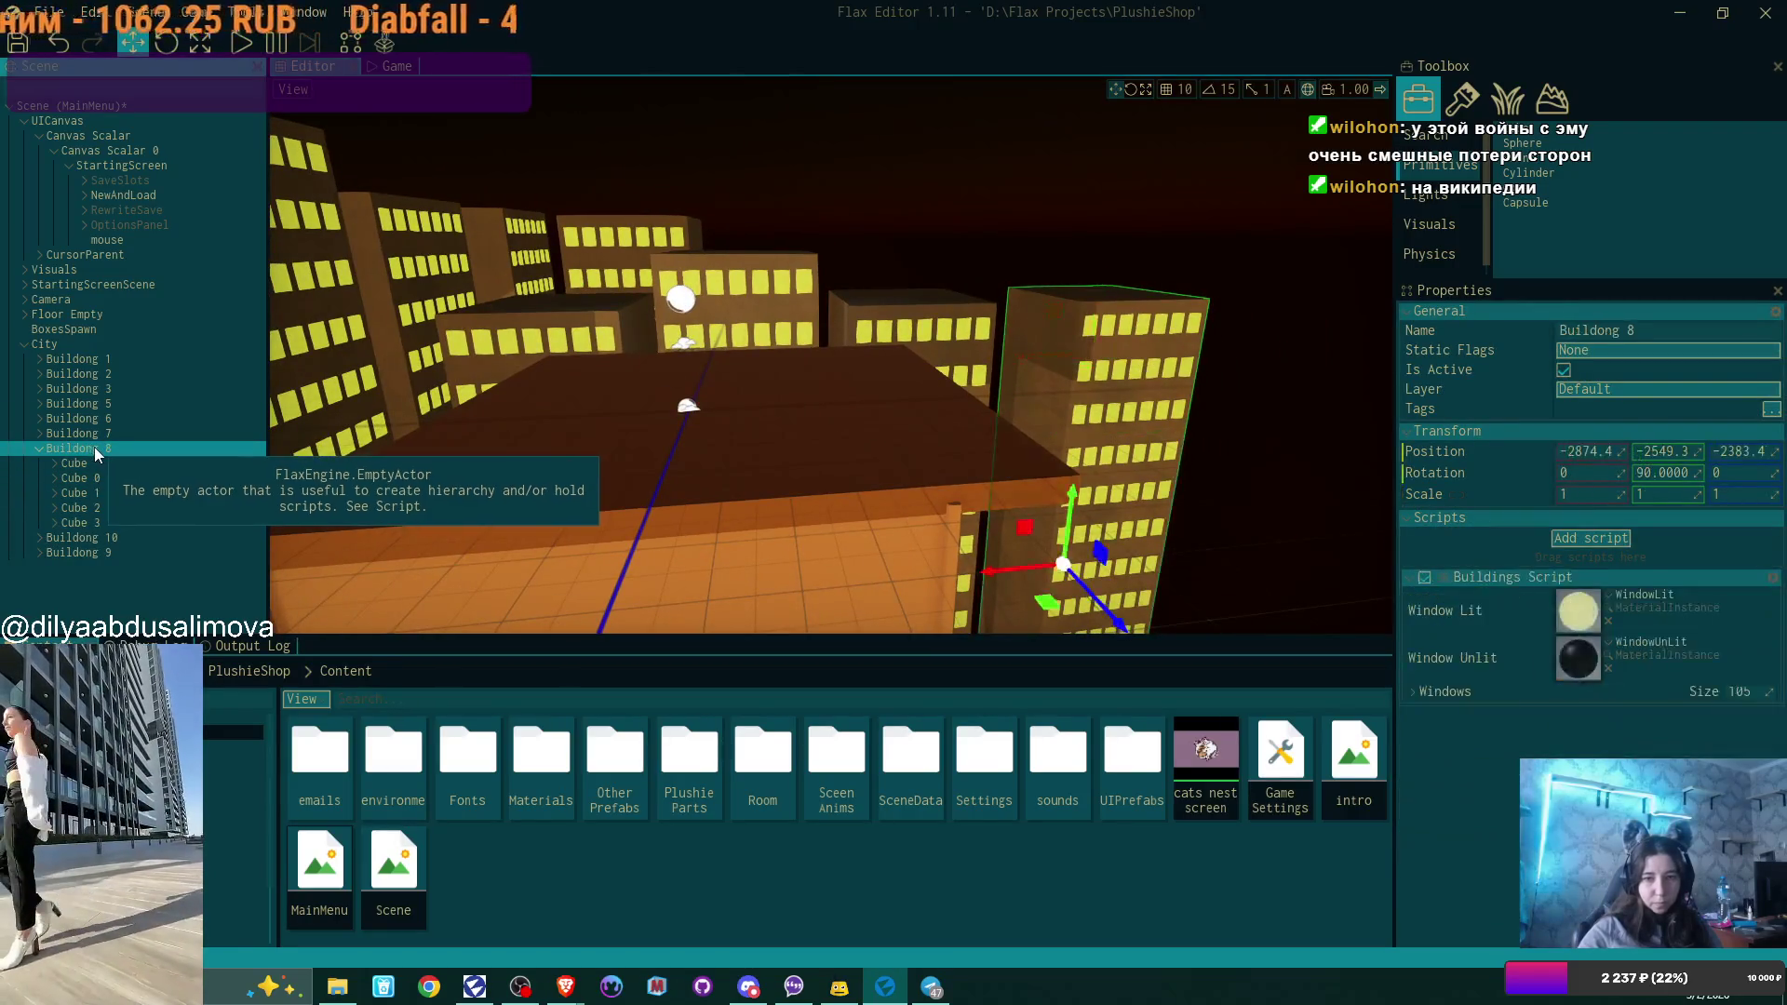
key(Delete)
Pull the Game preview out into a floating window and select Buildong 9.
click(93, 463)
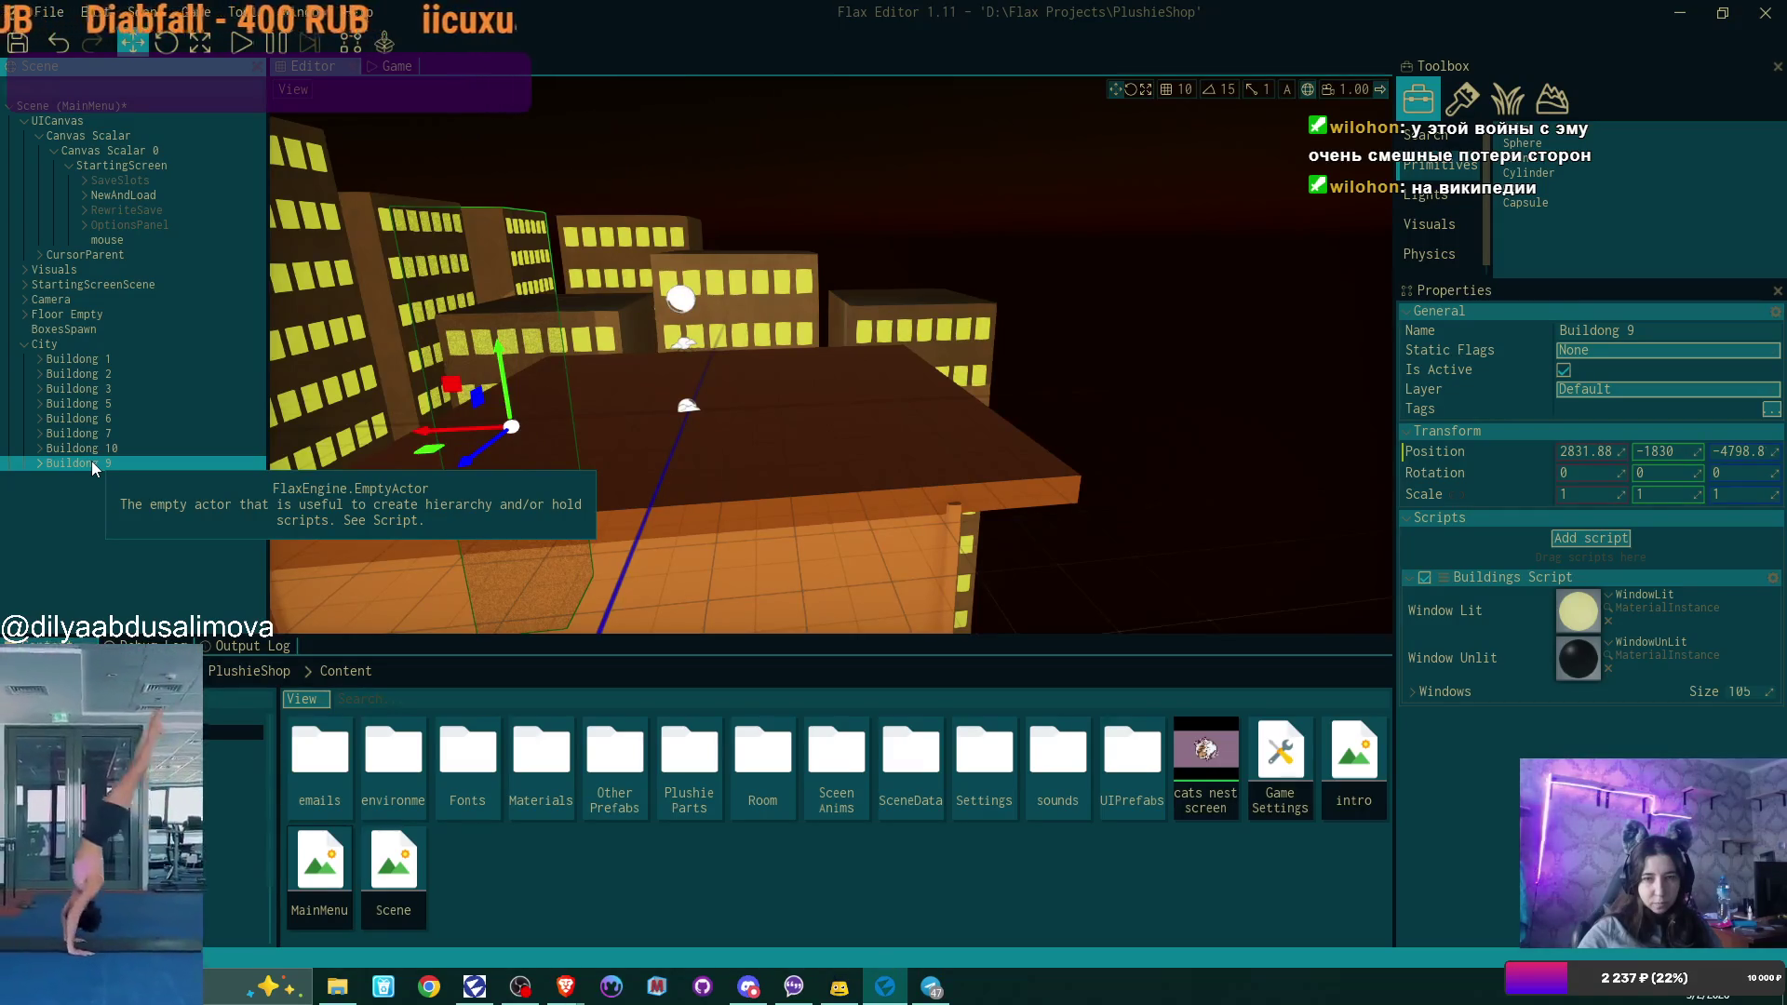
click(411, 79)
drag(410, 78, 824, 327)
click(88, 464)
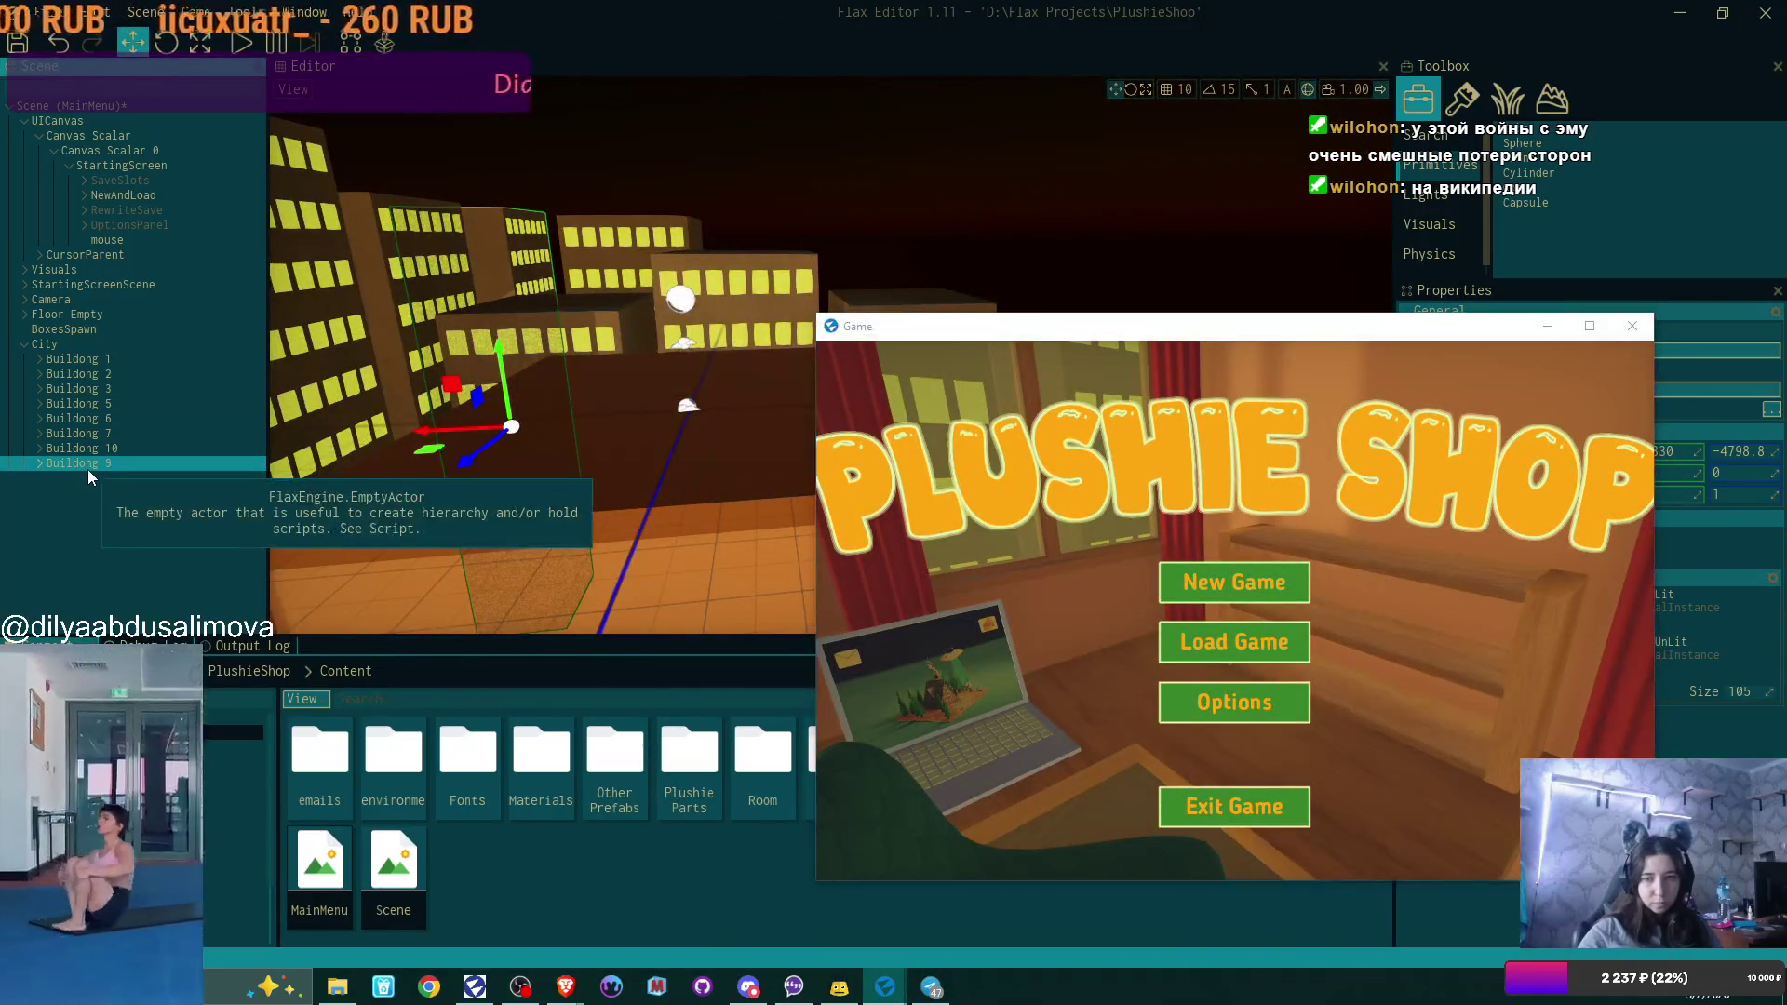
Delete Buildong 9, then move and widen the floating game window across most of the editor.
key(Delete)
drag(1211, 332, 1109, 339)
click(713, 596)
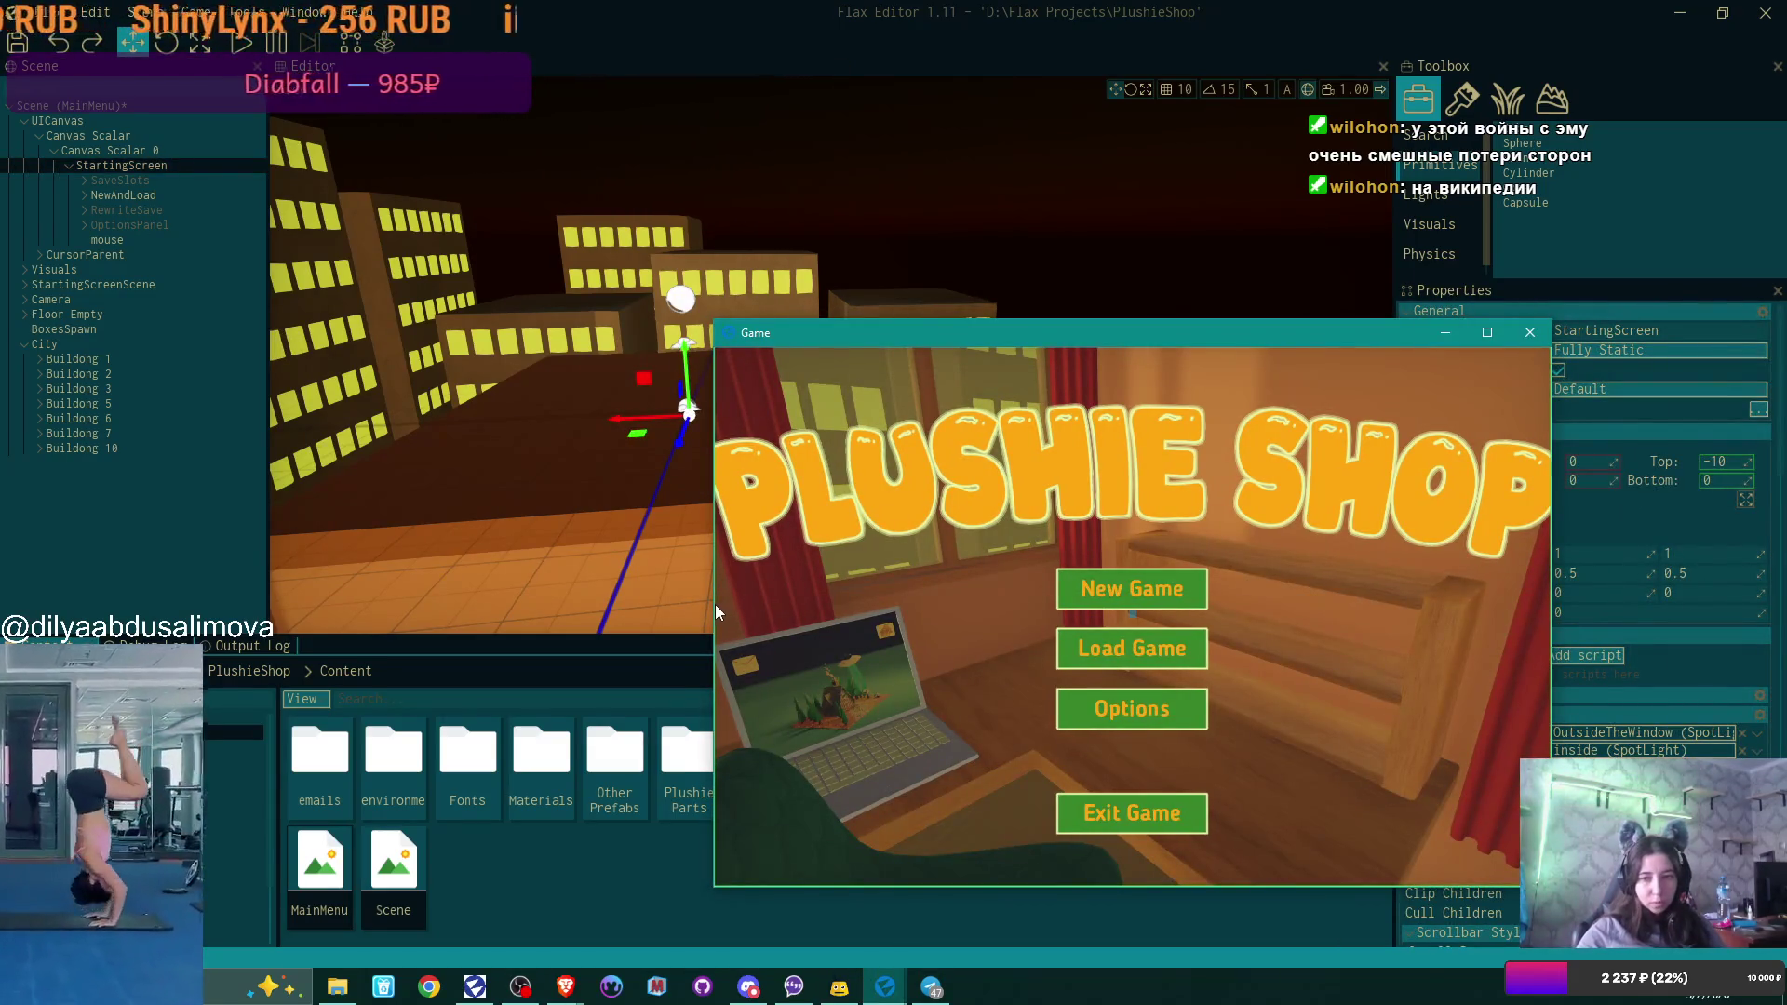
drag(782, 334, 784, 333)
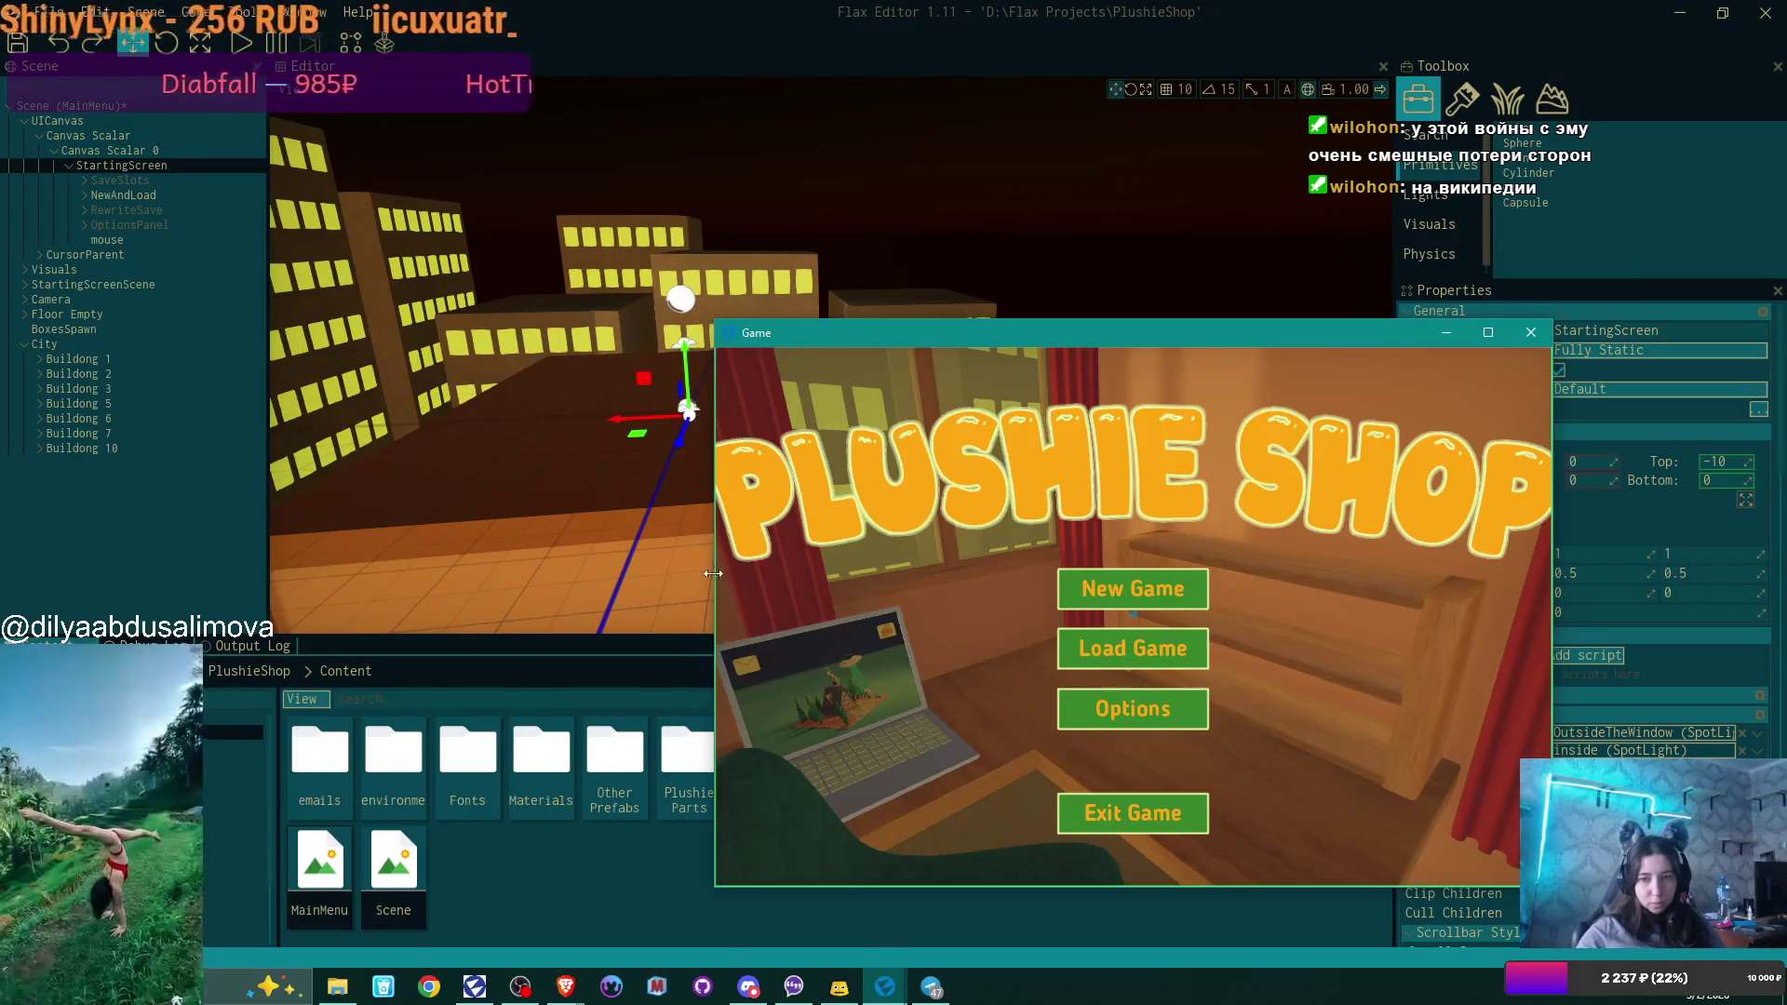
drag(713, 573, 318, 573)
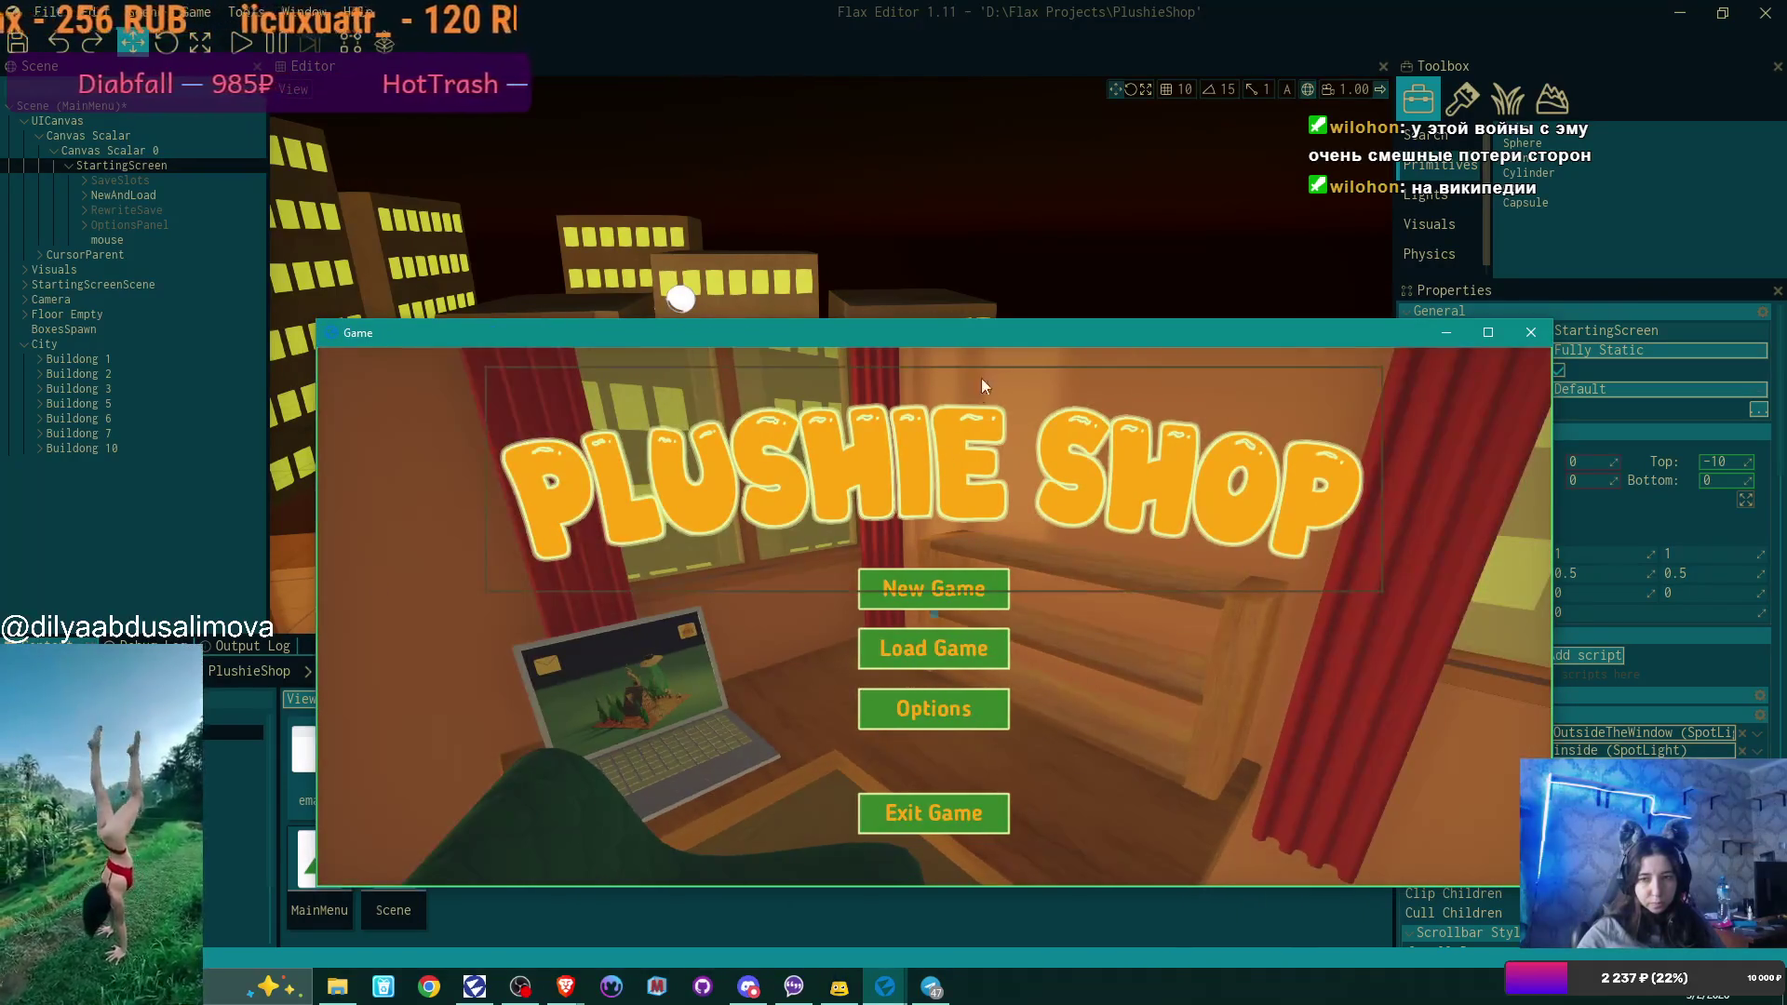
drag(1014, 326, 1056, 338)
drag(1595, 700, 1773, 700)
mouse_move(1270, 348)
mouse_down()
mouse_move(1068, 379)
mouse_move(1137, 392)
mouse_up()
drag(1638, 691, 1782, 677)
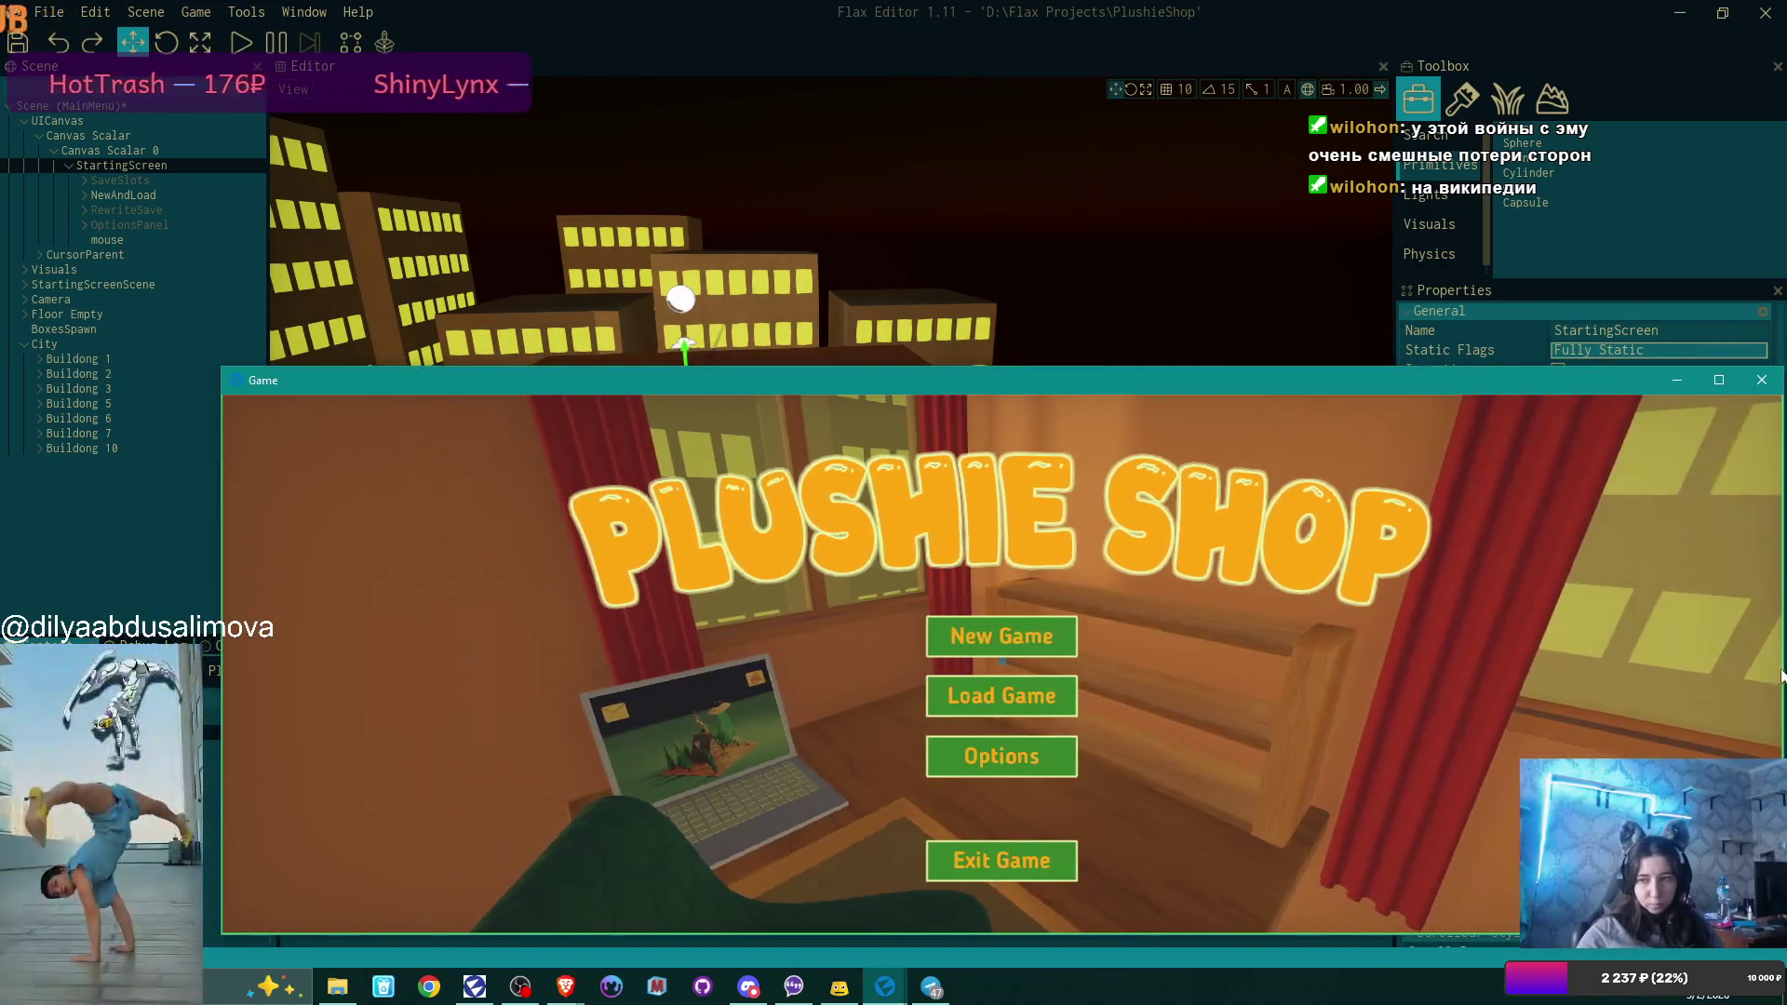
Delete Buildong 10, 7 and 3, restoring Buildong 6 after its accidental deletion.
click(97, 447)
key(Delete)
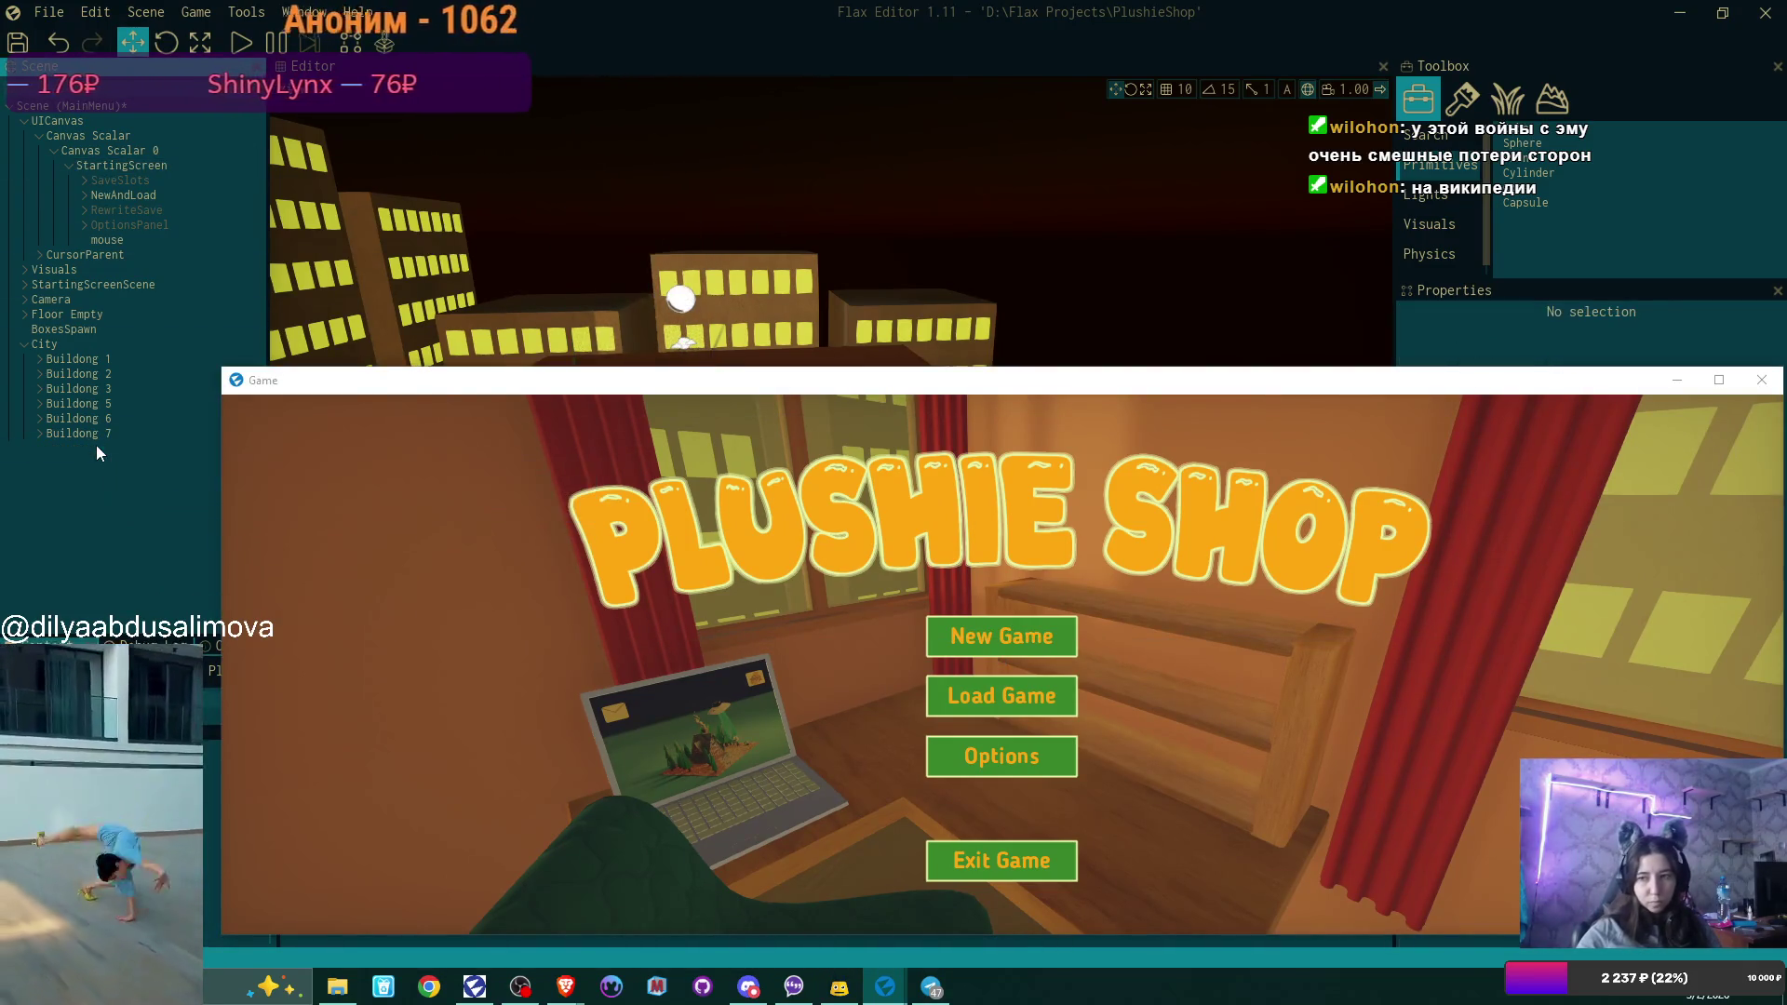
click(94, 423)
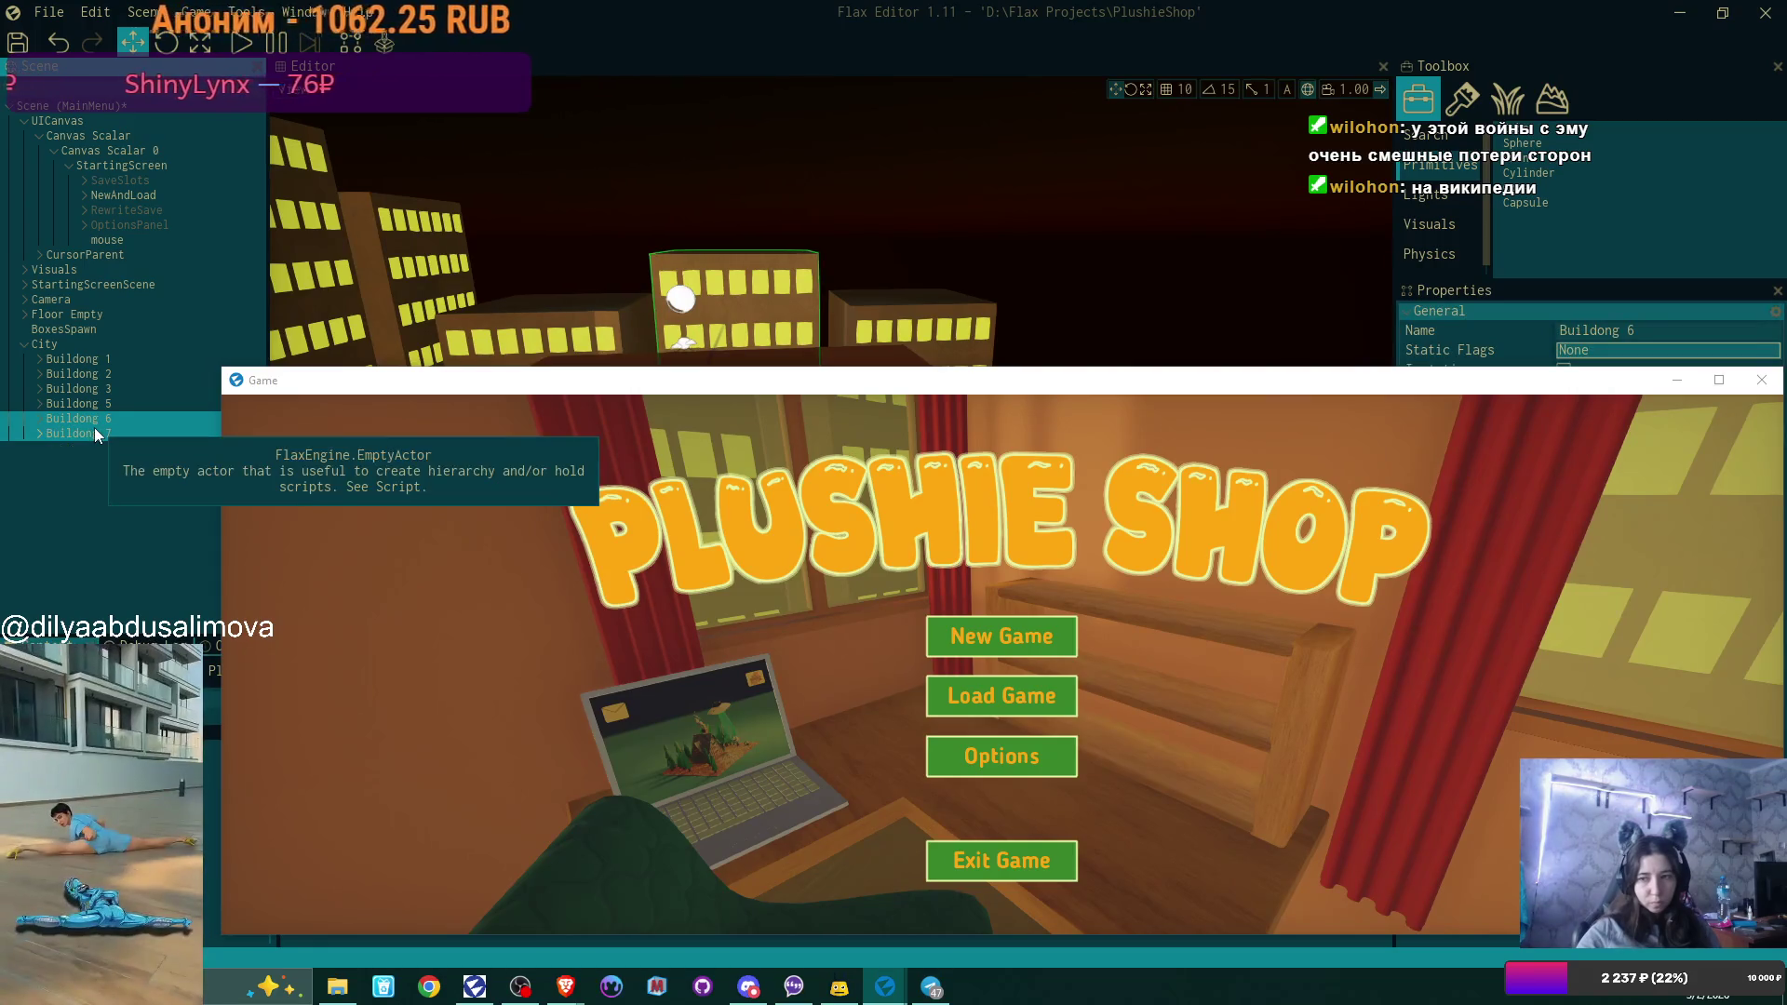
key(Delete)
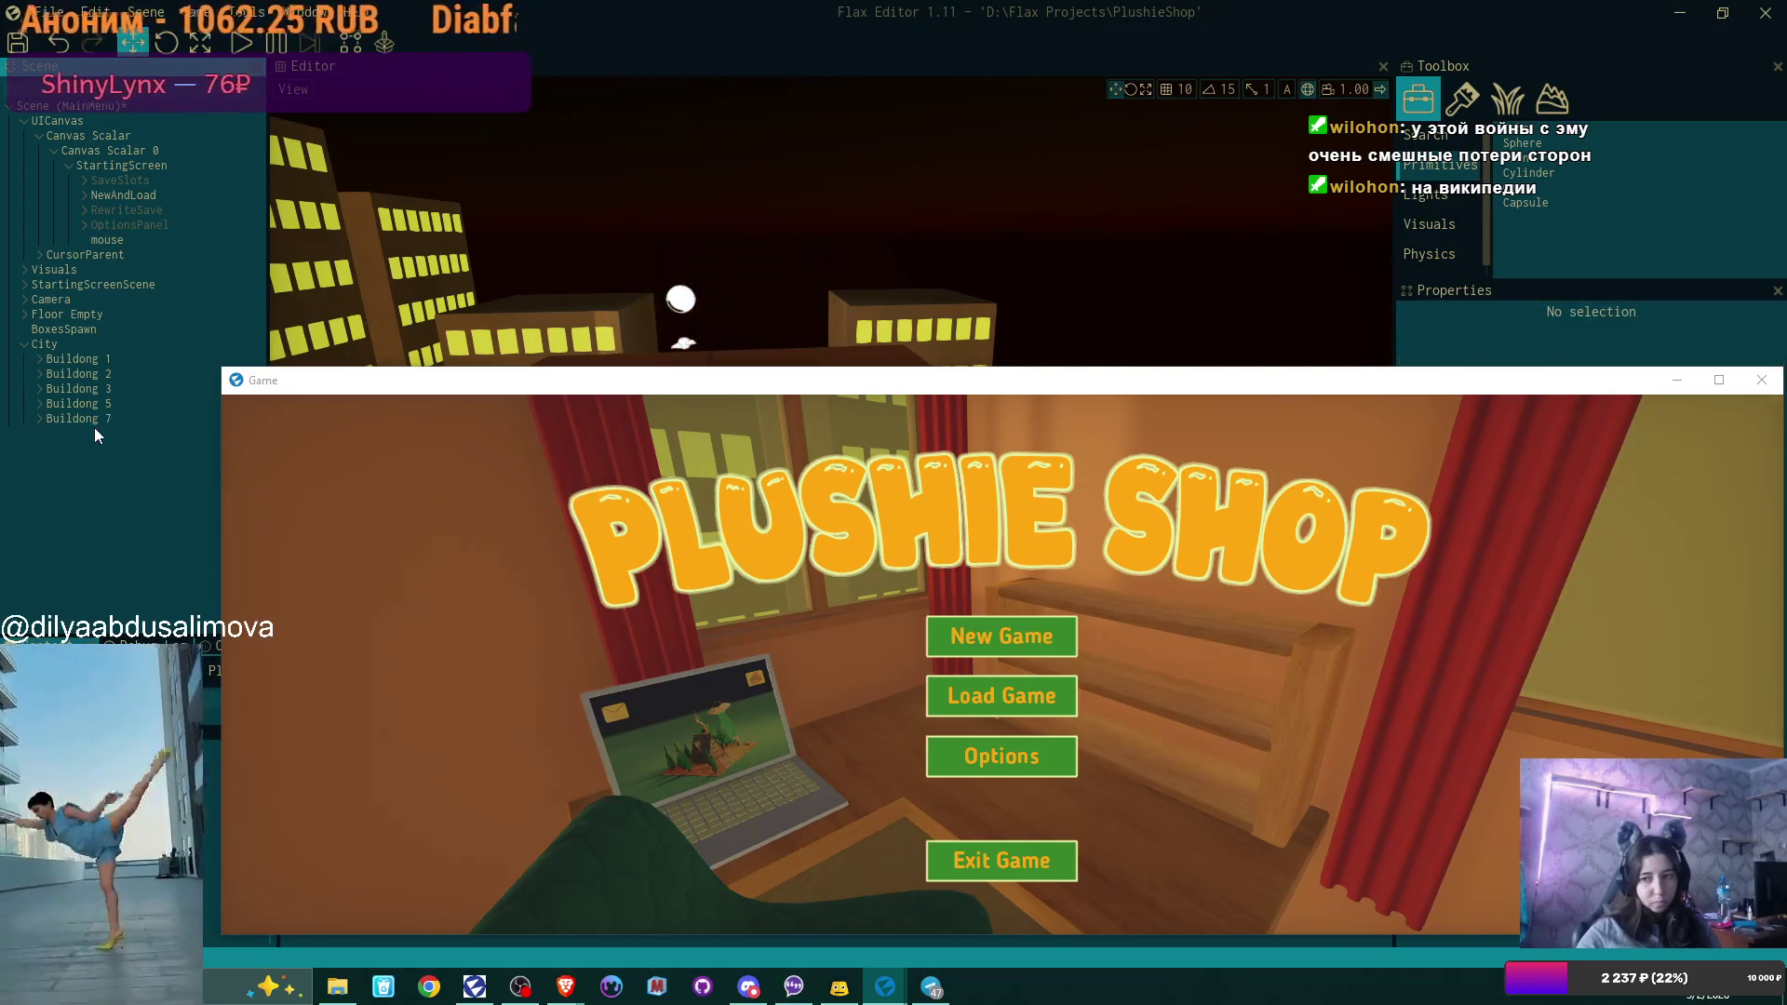
key(ctrl+z)
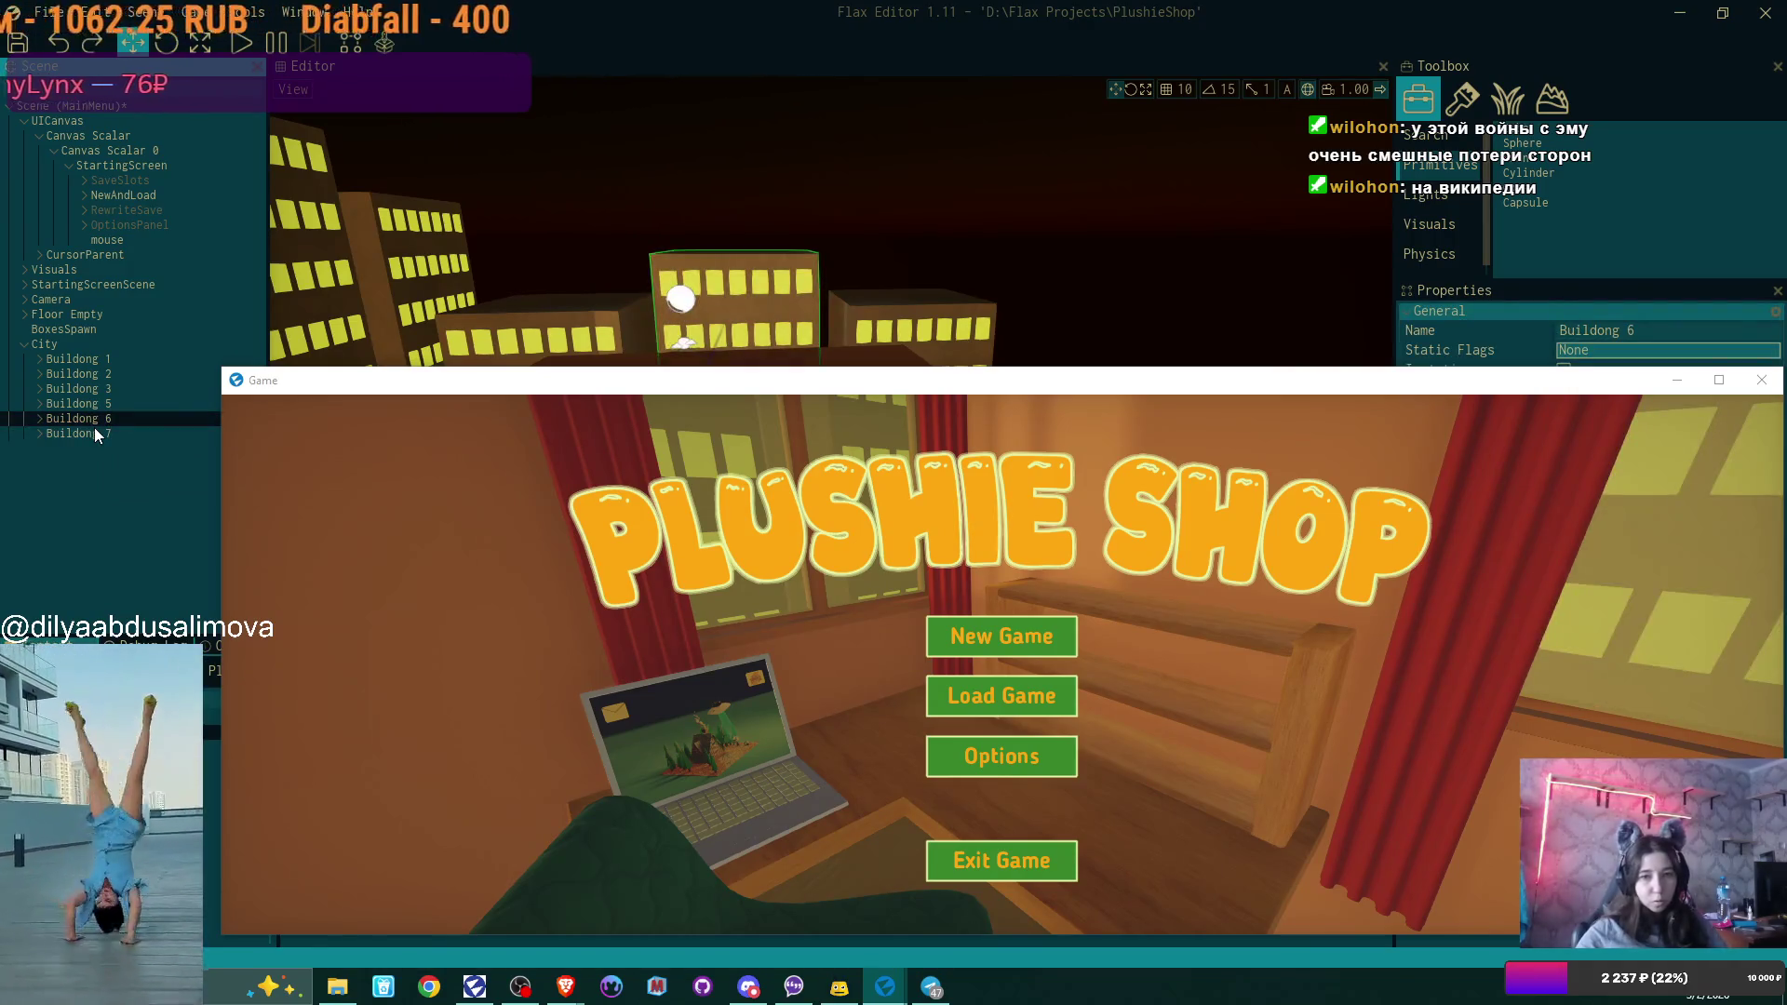
click(93, 433)
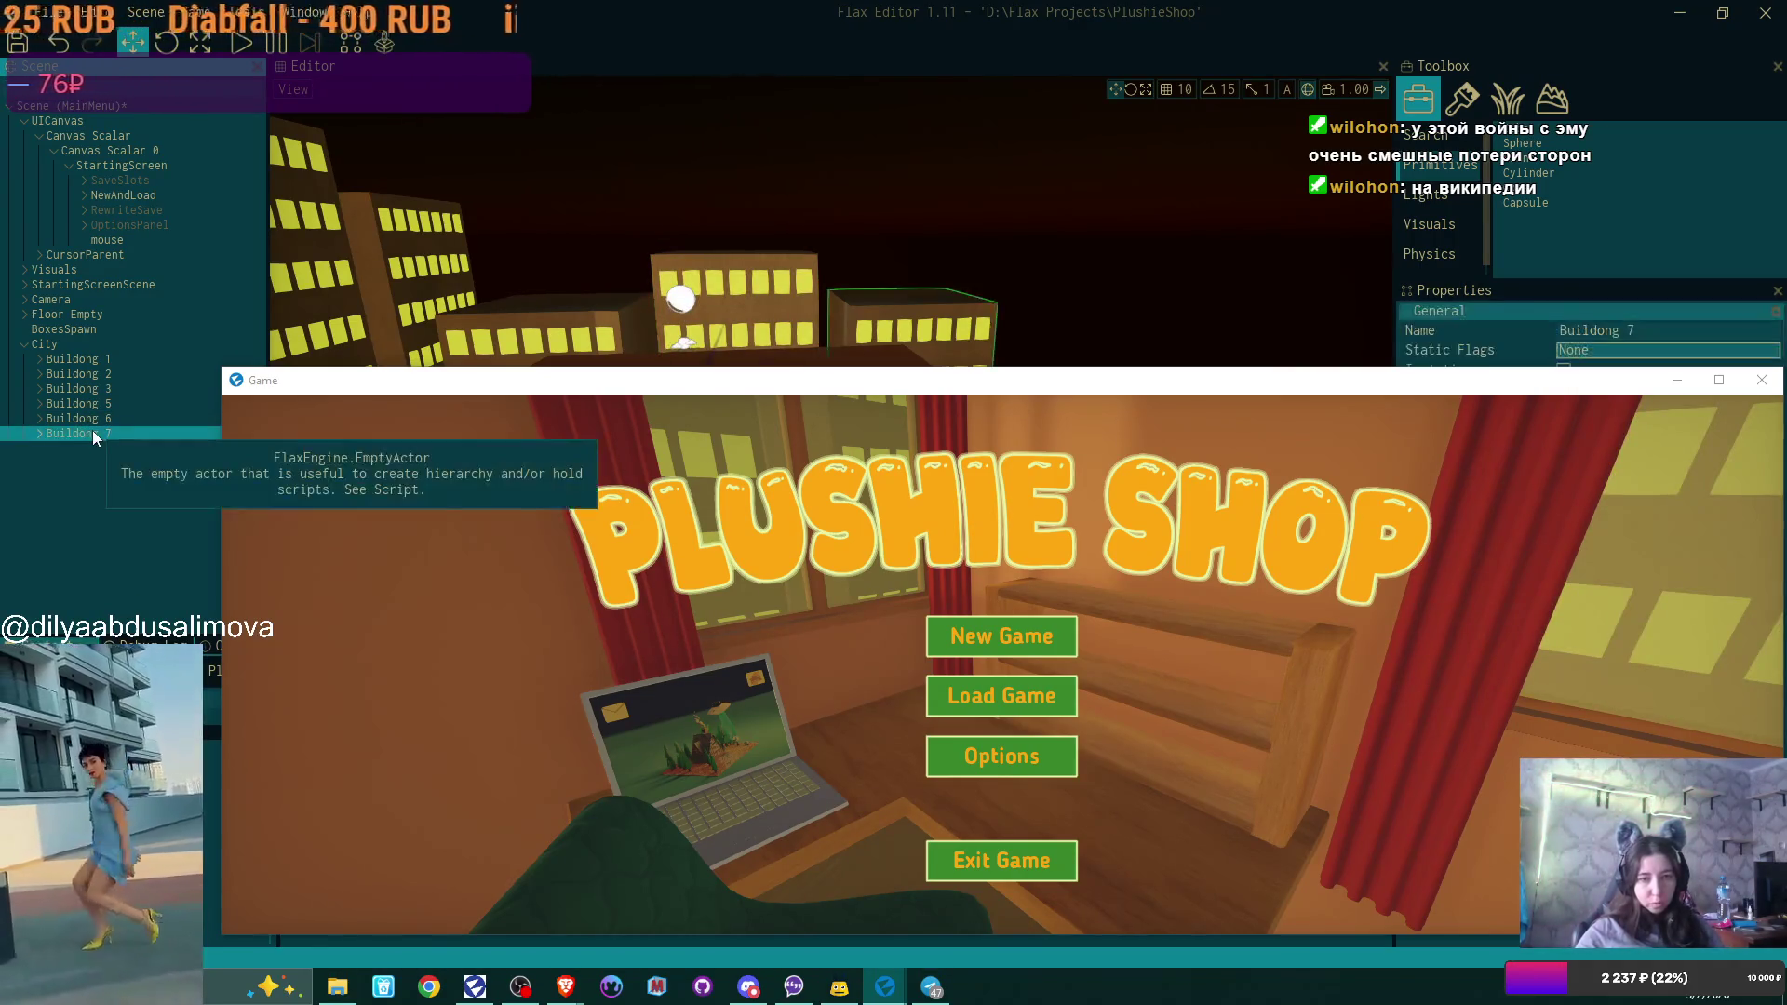
key(Delete)
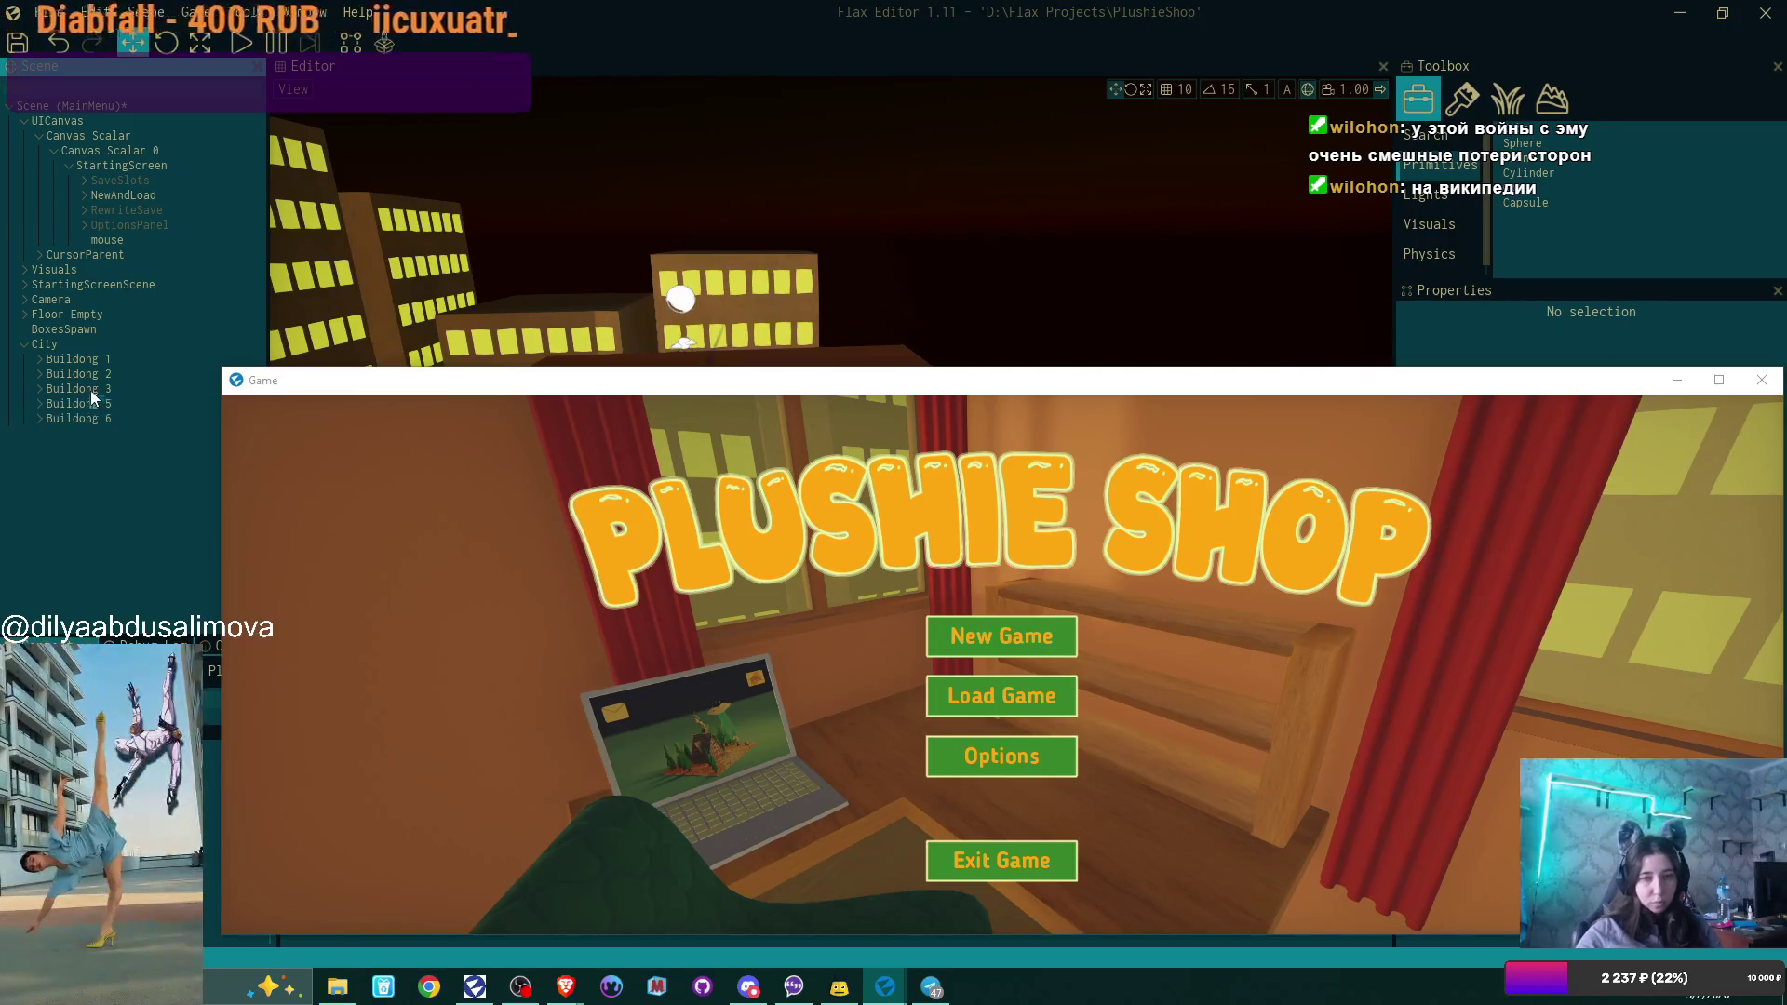
click(90, 387)
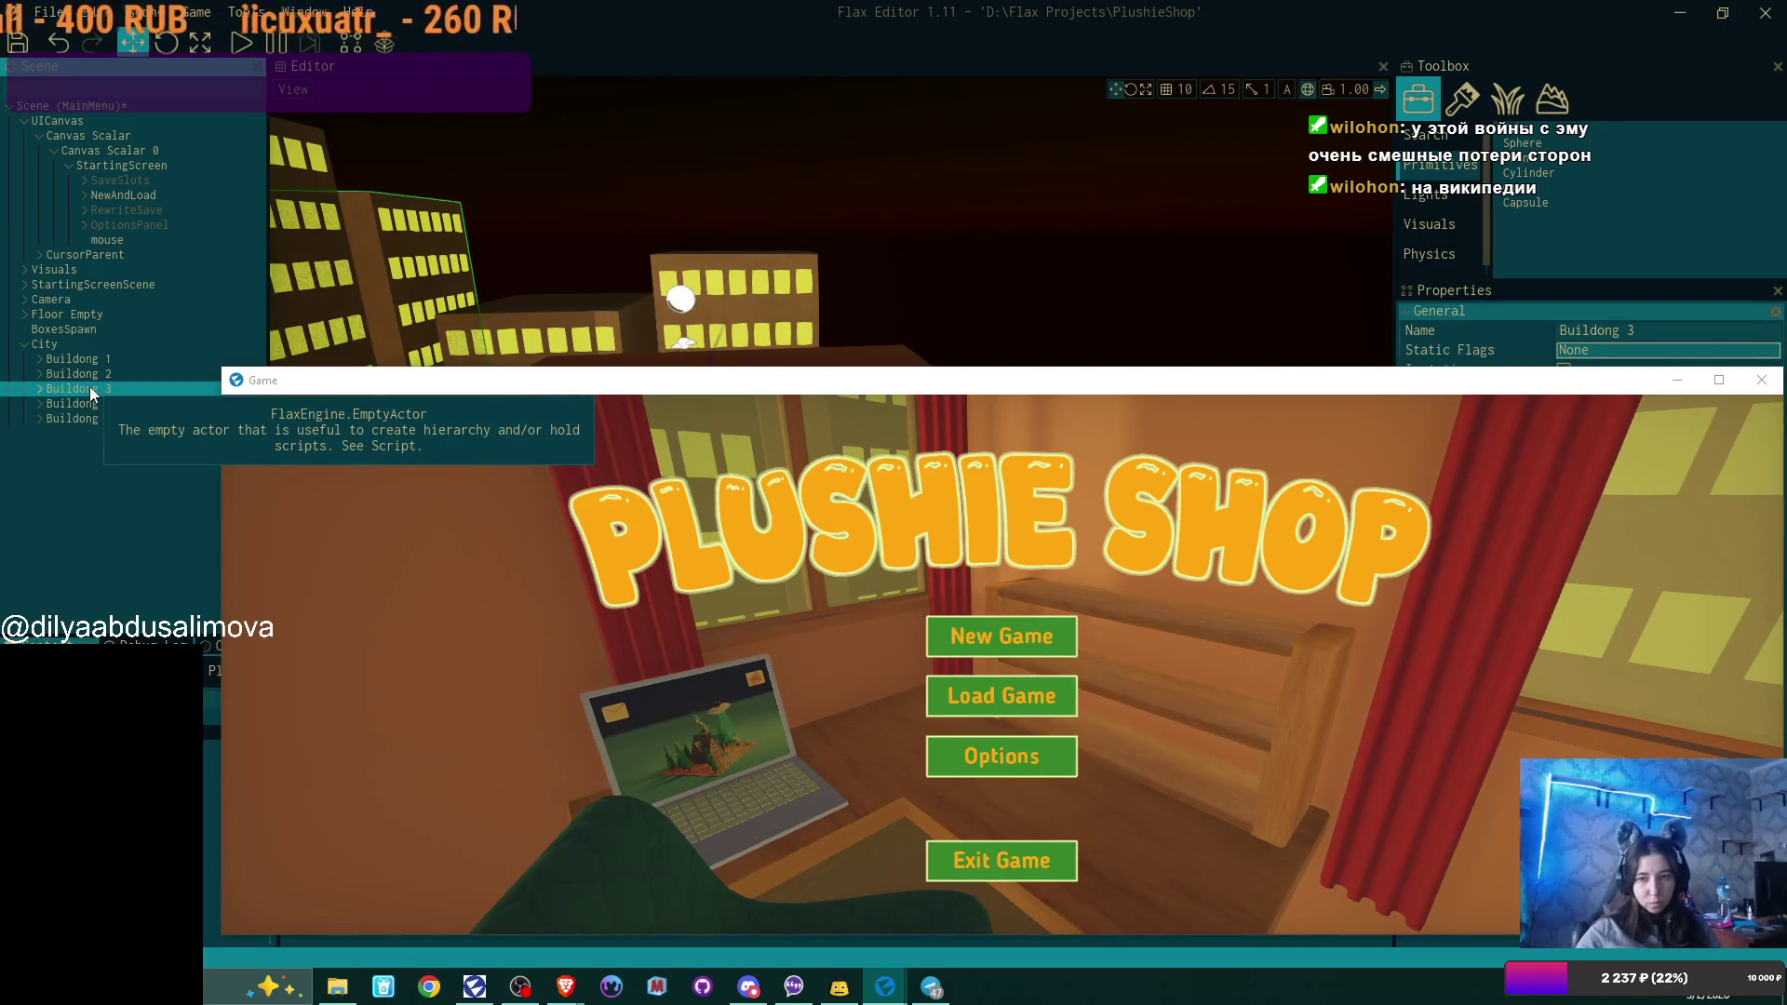
key(Delete)
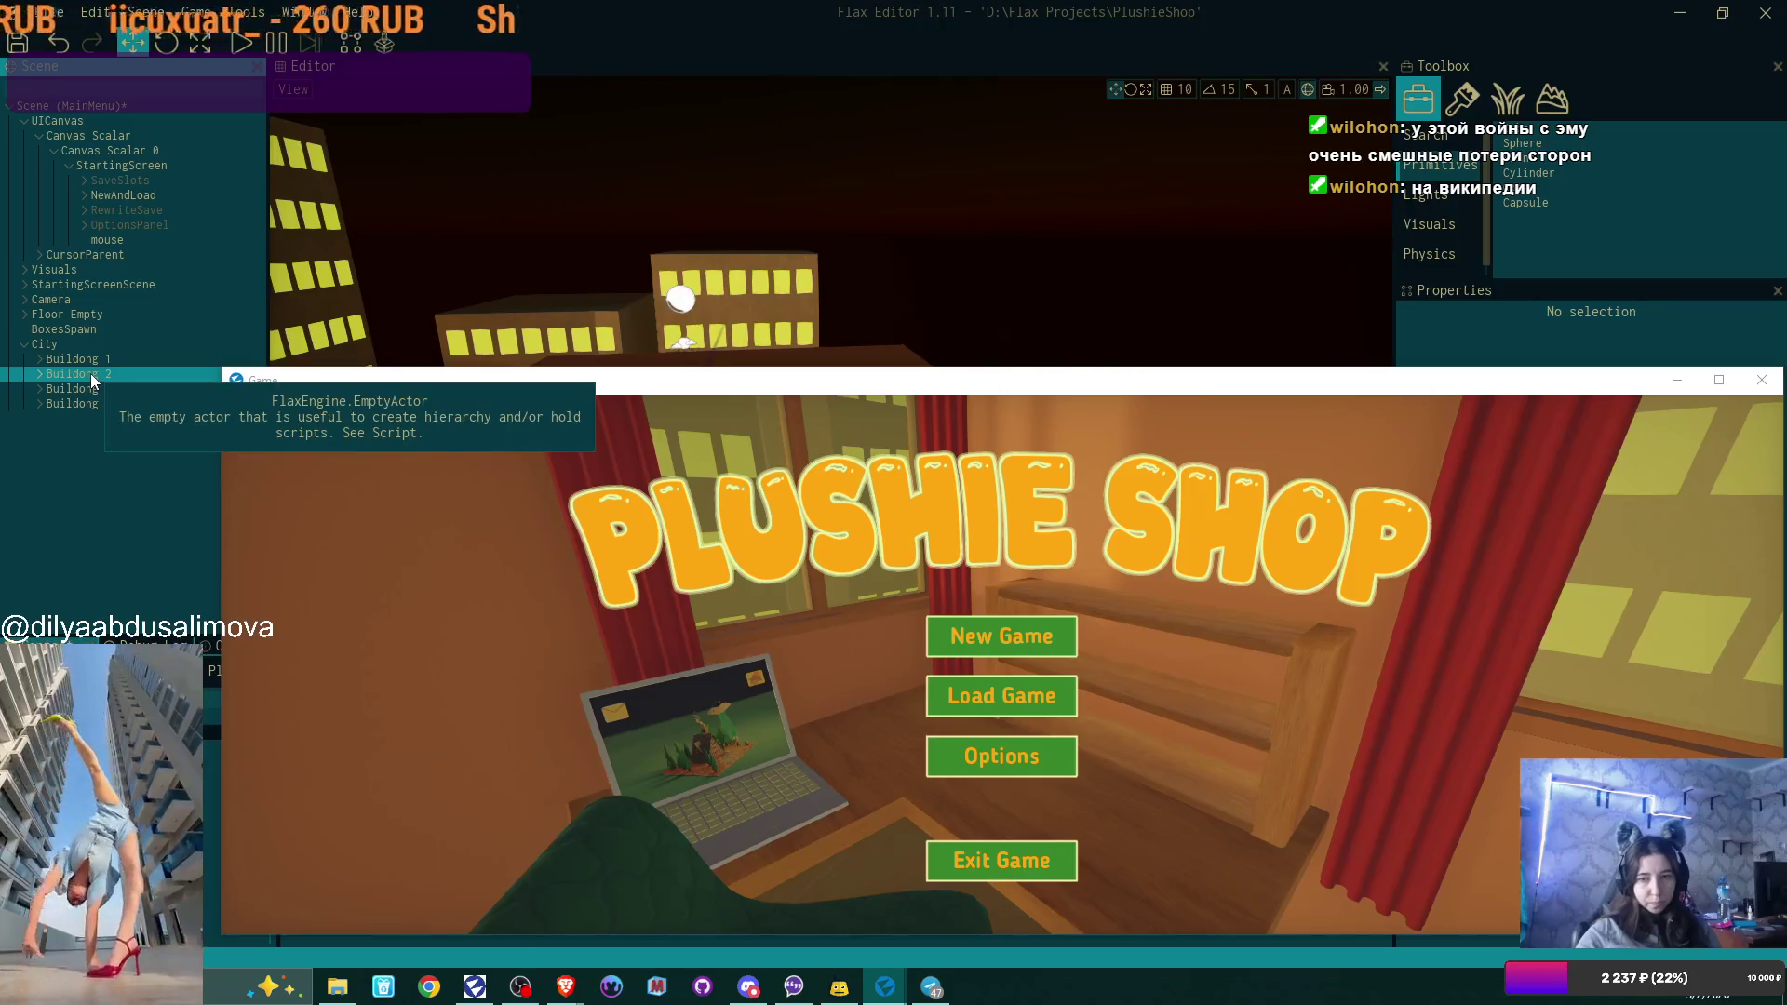
Move the scene camera closer to the buildings and dock the game preview back into the editor.
click(91, 374)
drag(667, 198, 374, 255)
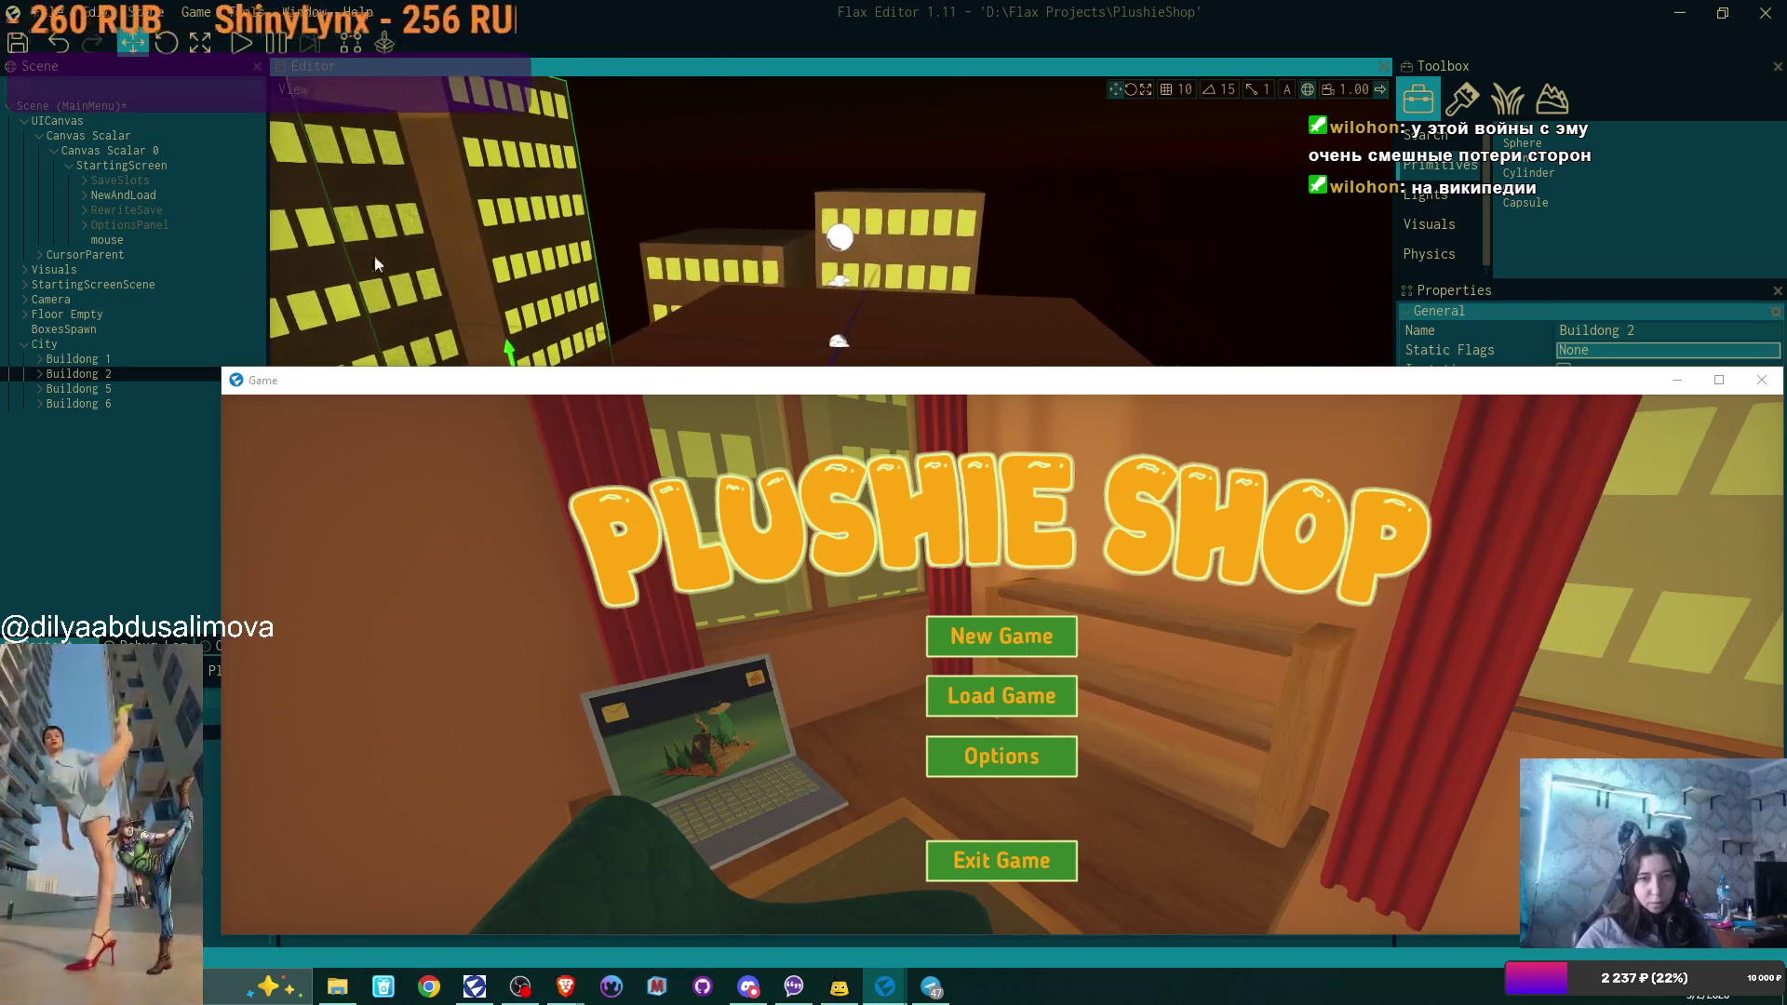
click(103, 383)
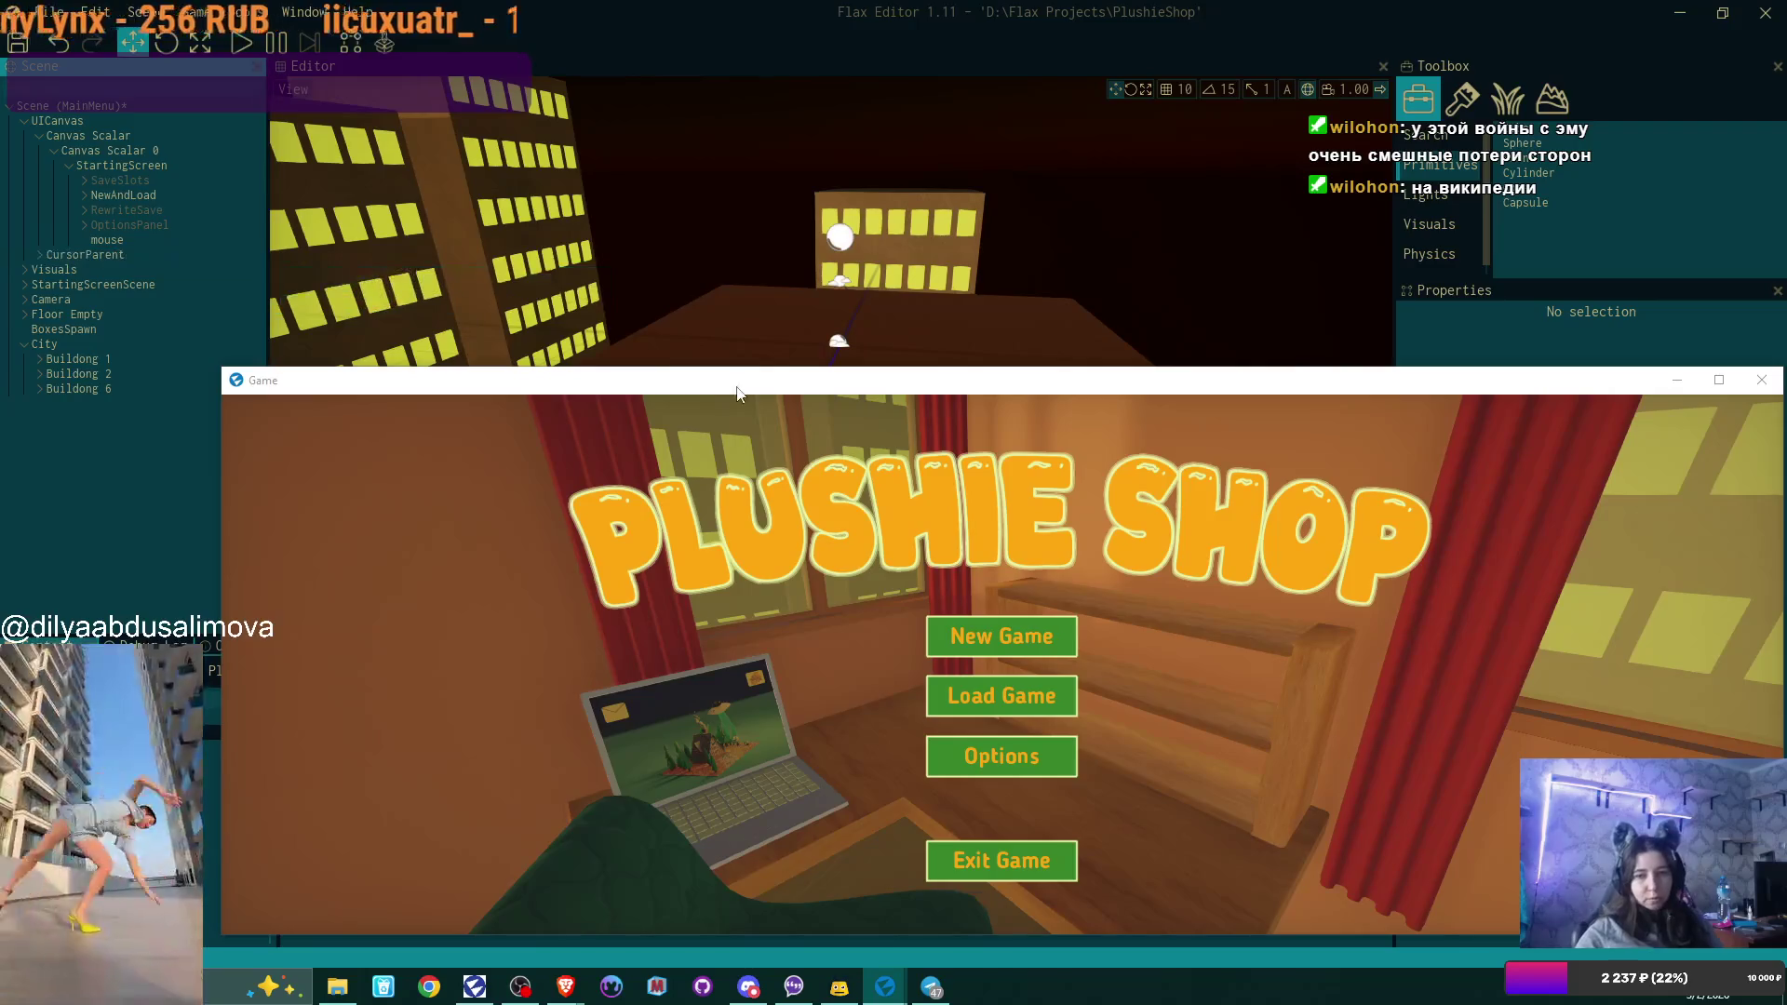
mouse_move(1060, 380)
mouse_down()
mouse_move(1195, 384)
mouse_move(858, 358)
mouse_up()
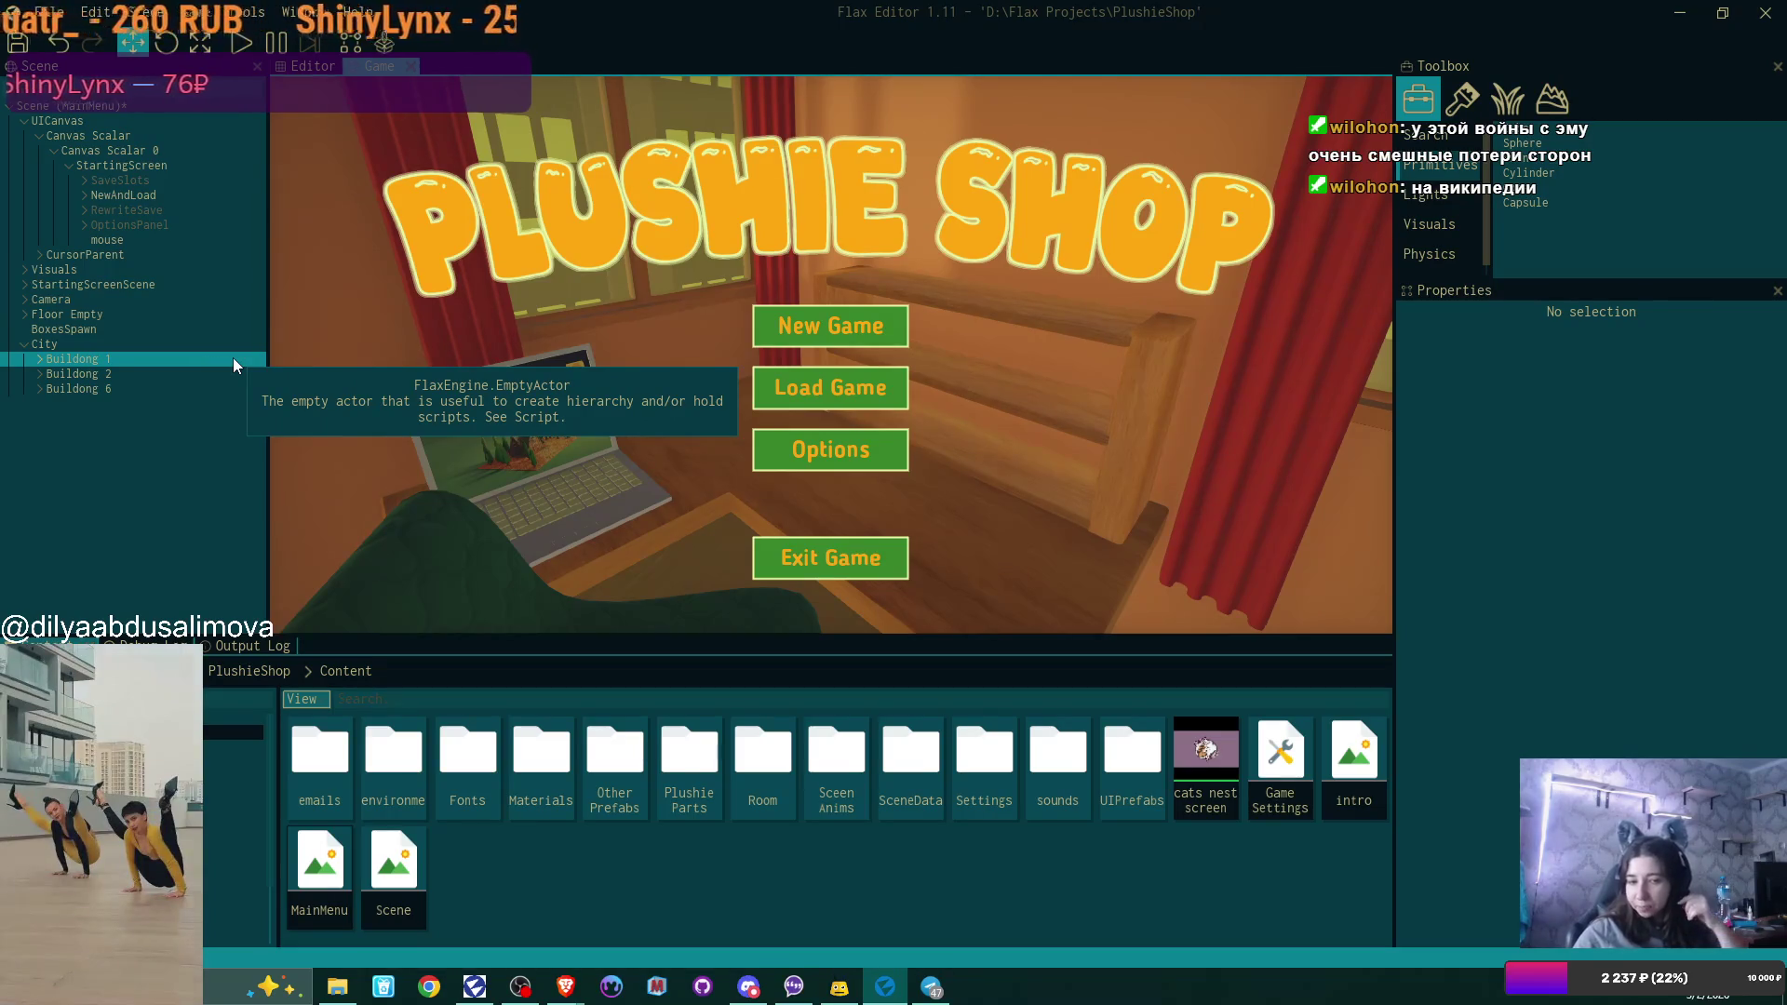
Load the intro scene, set the Logo script's Game scene to MainMenu, and open logo.cs for editing.
double_click(1367, 755)
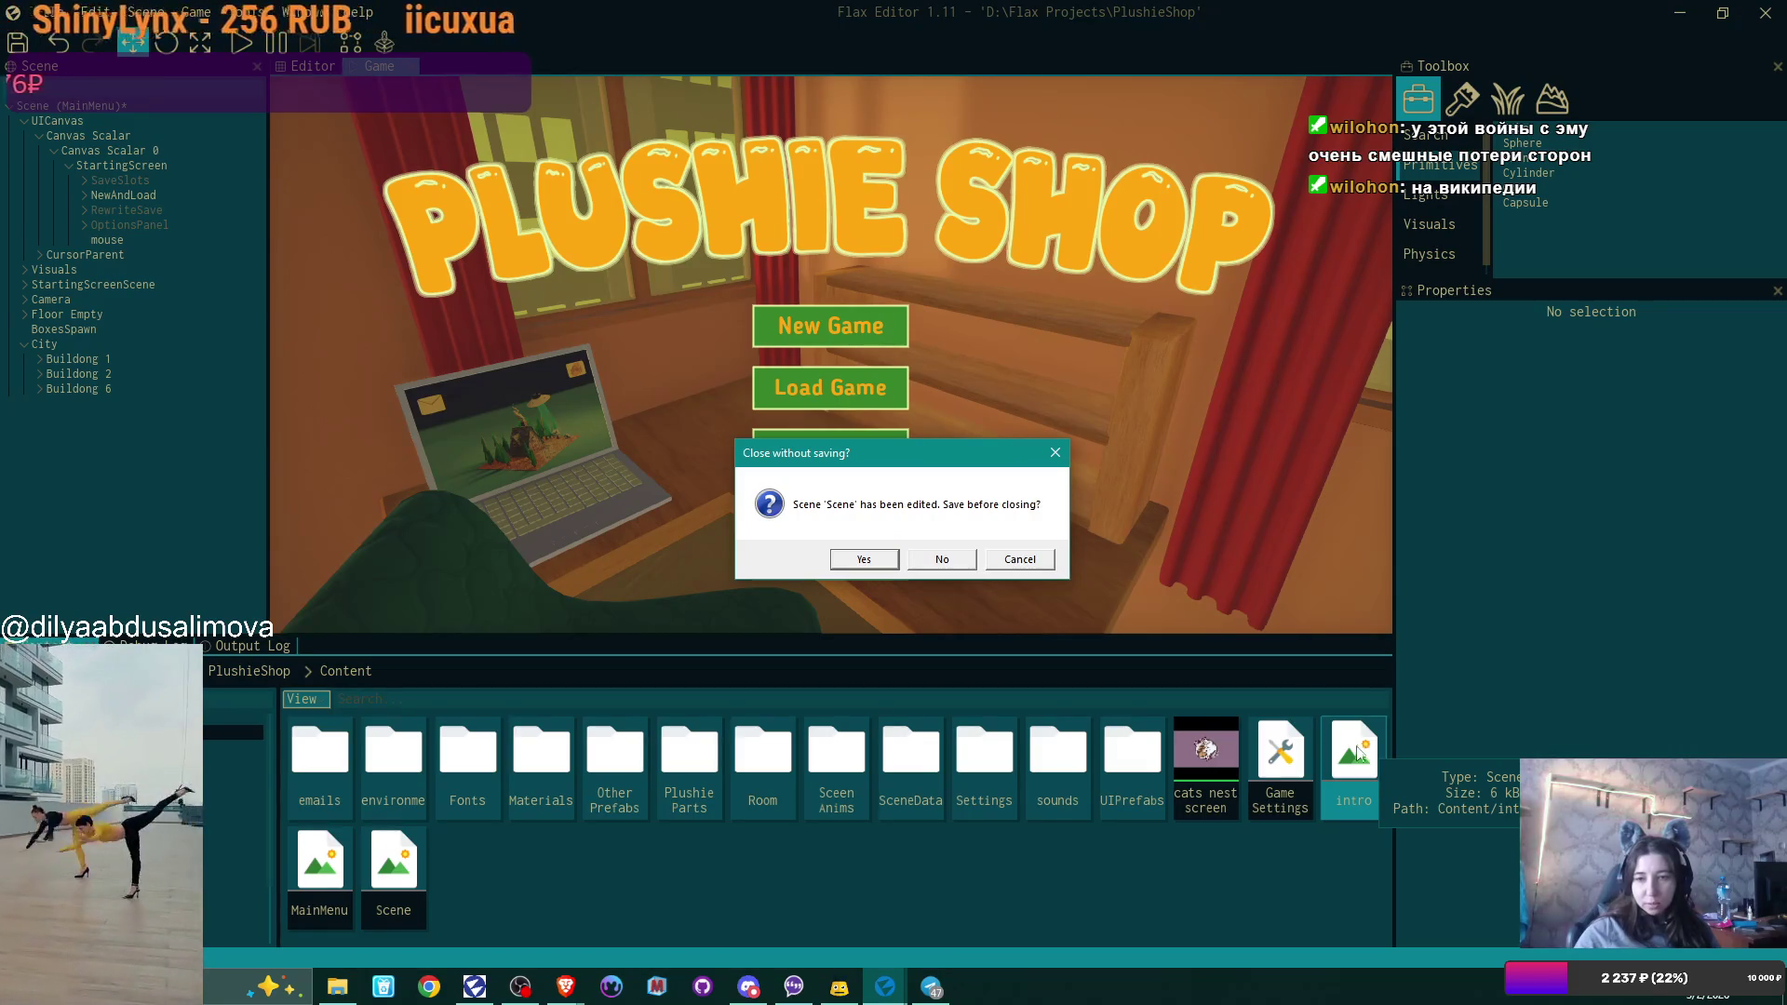
click(942, 559)
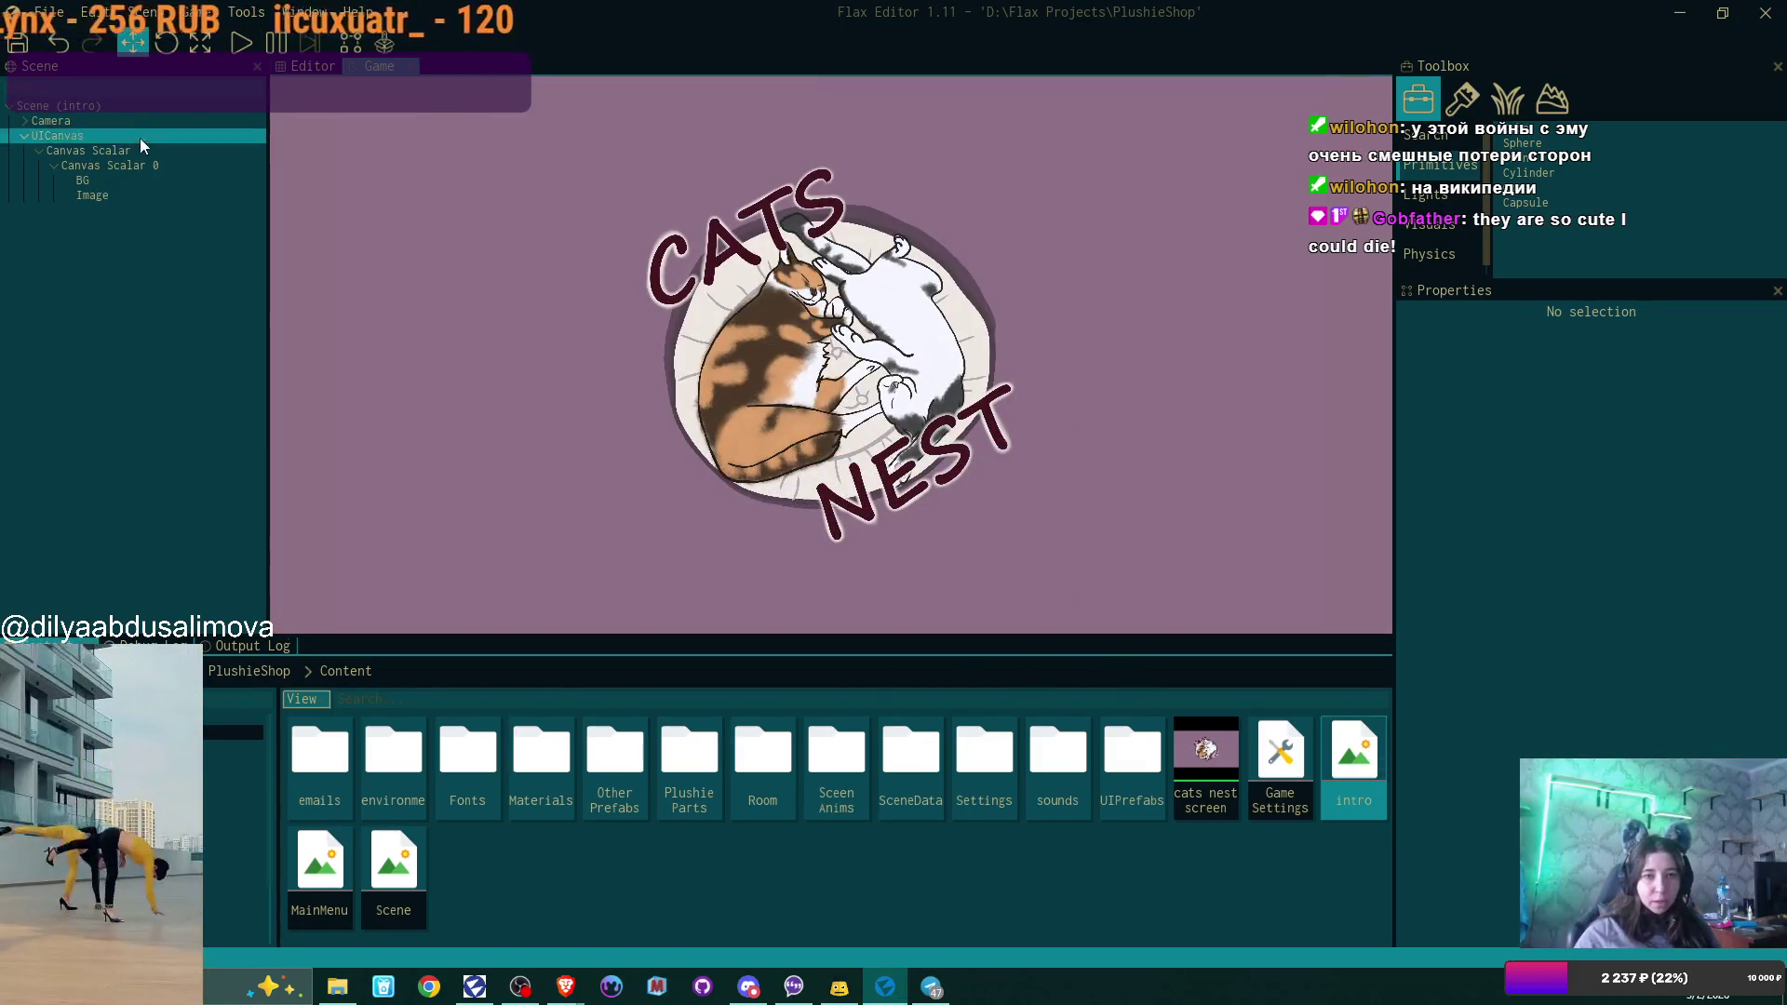
click(86, 107)
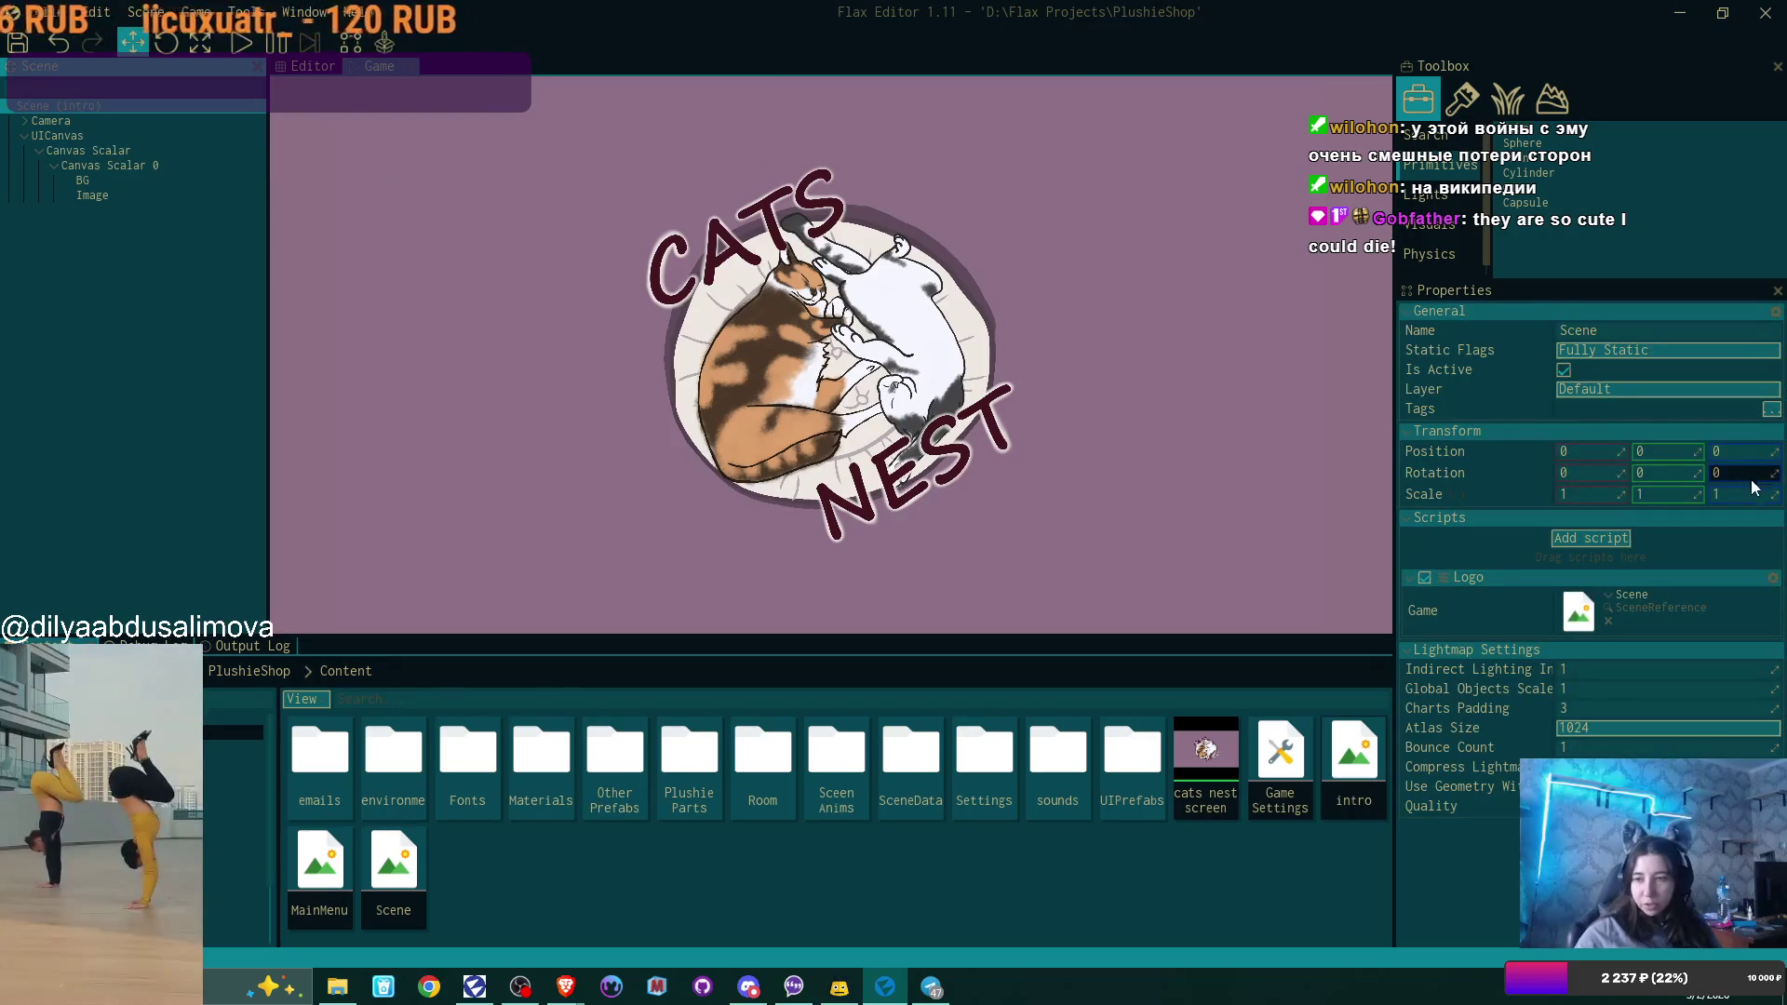
drag(319, 865, 1582, 609)
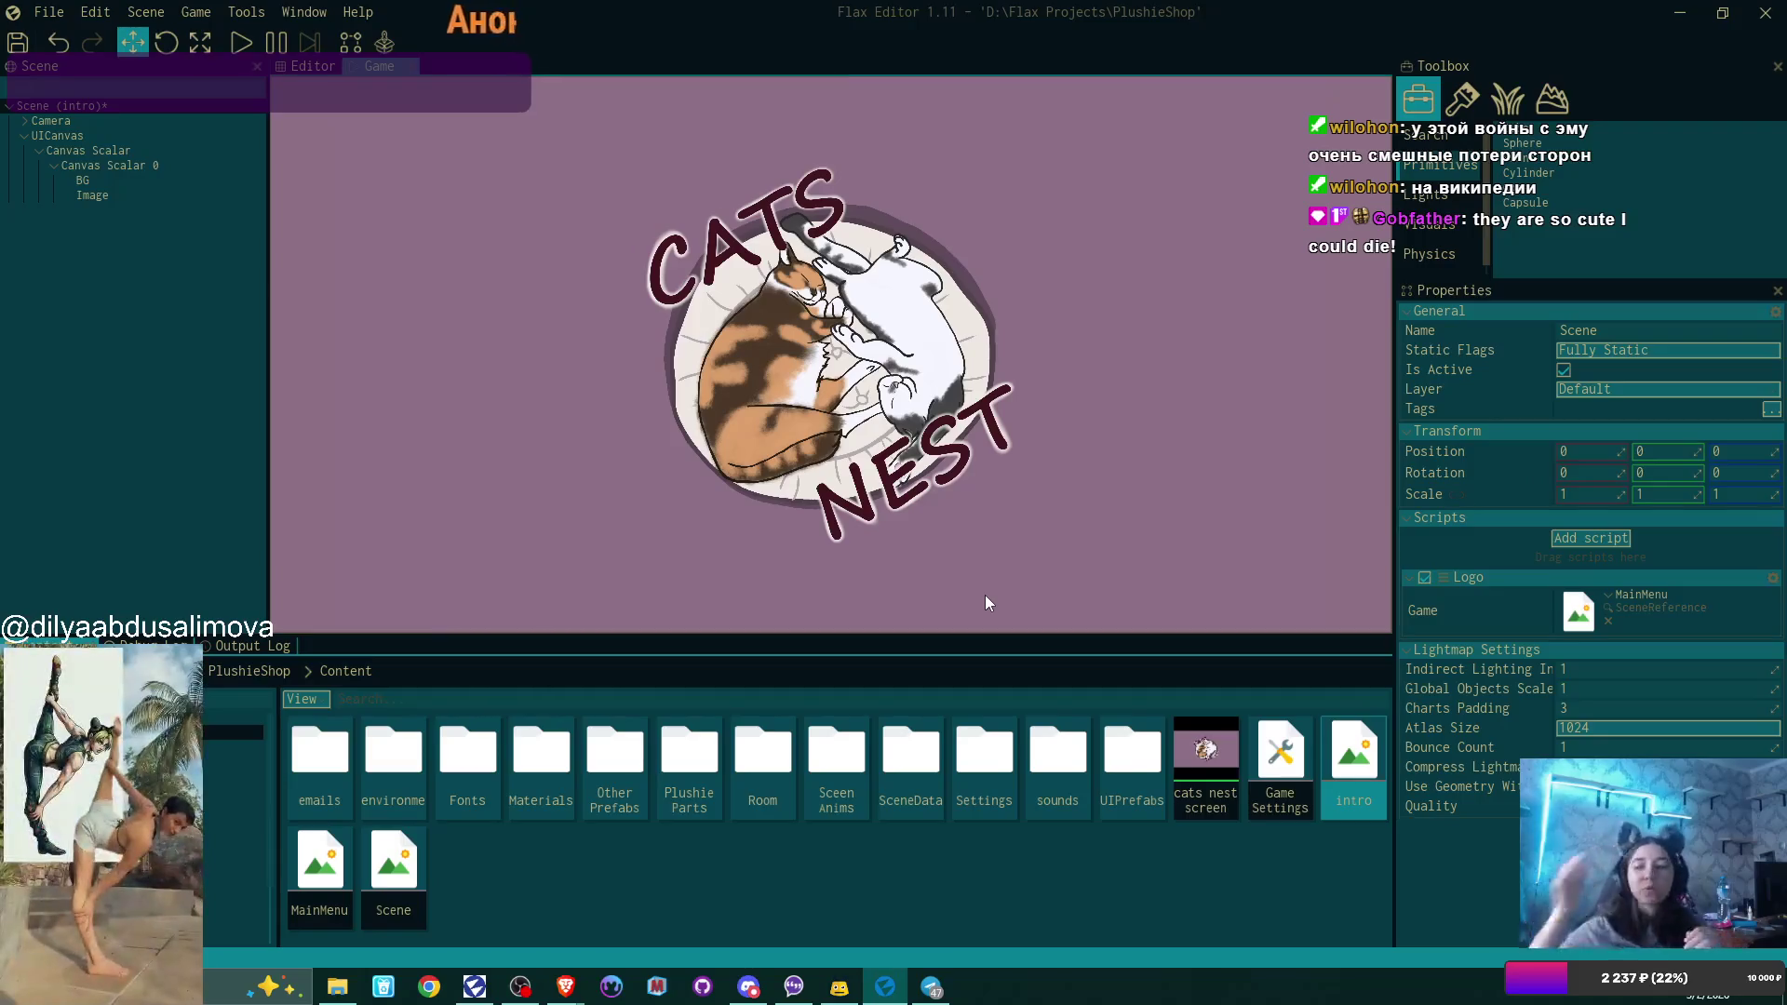
click(1774, 578)
click(1665, 695)
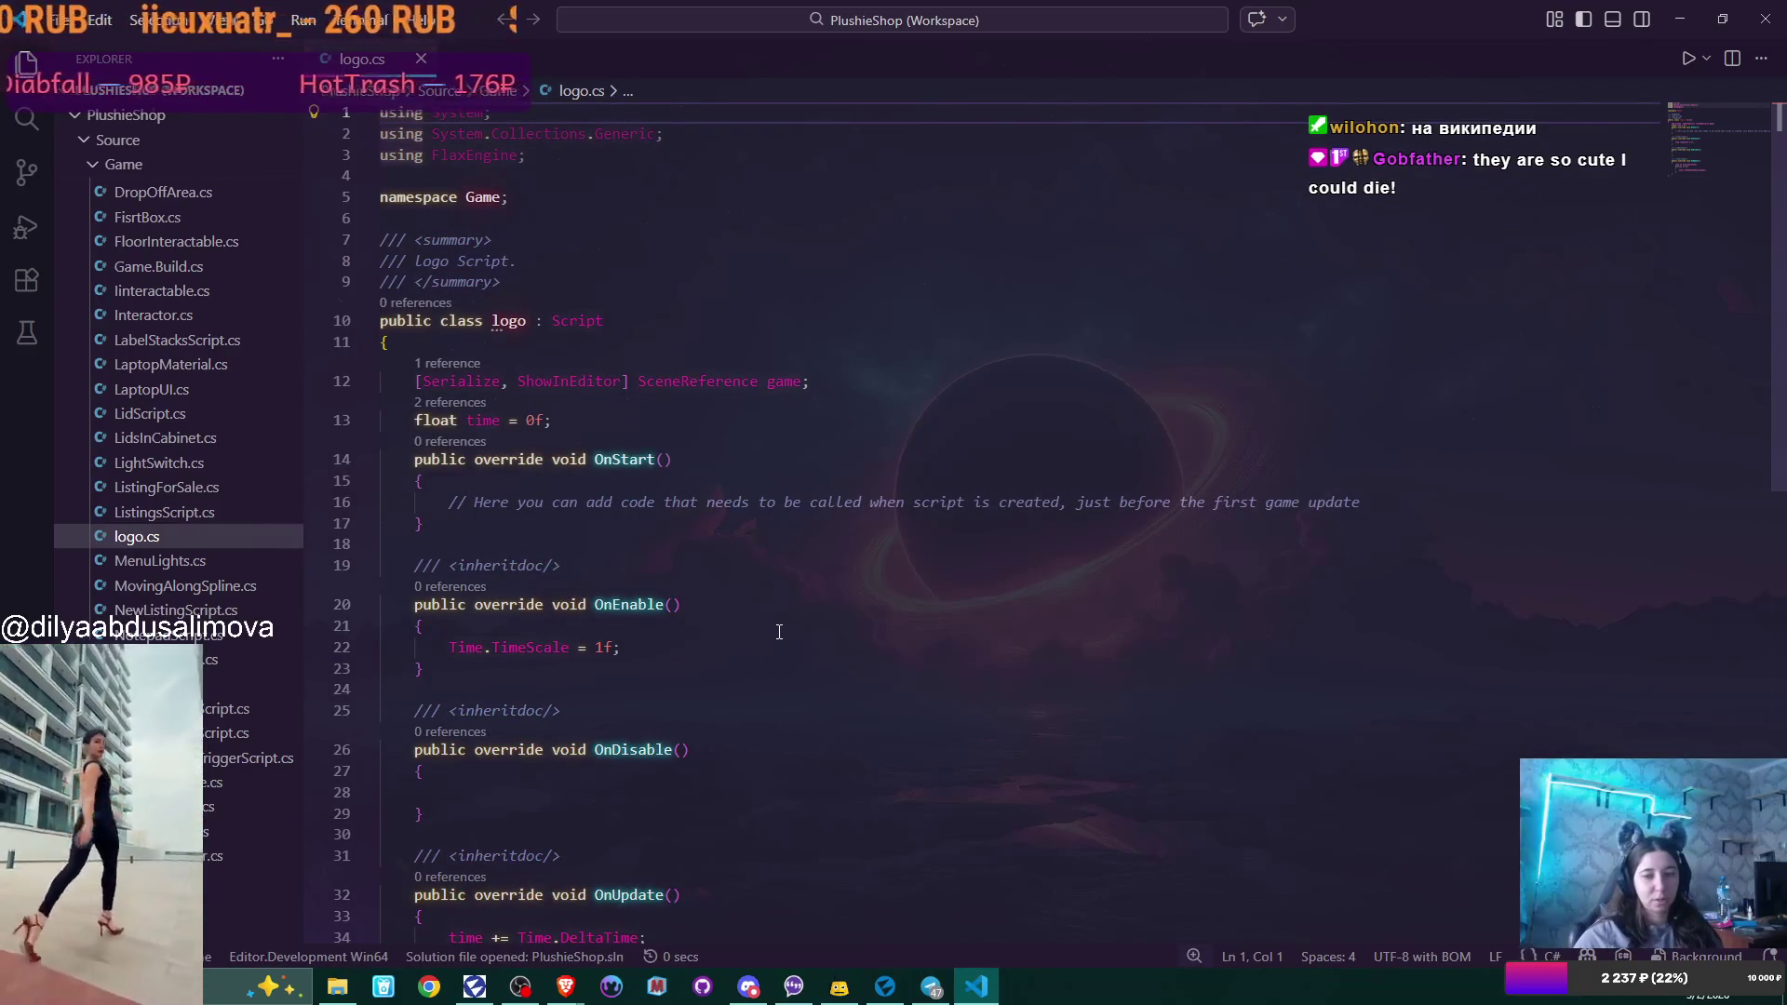
Delete the 'Time.TimeScale = 1f;' line so OnEnable in logo.cs is empty.
scroll(779, 632, down, 2)
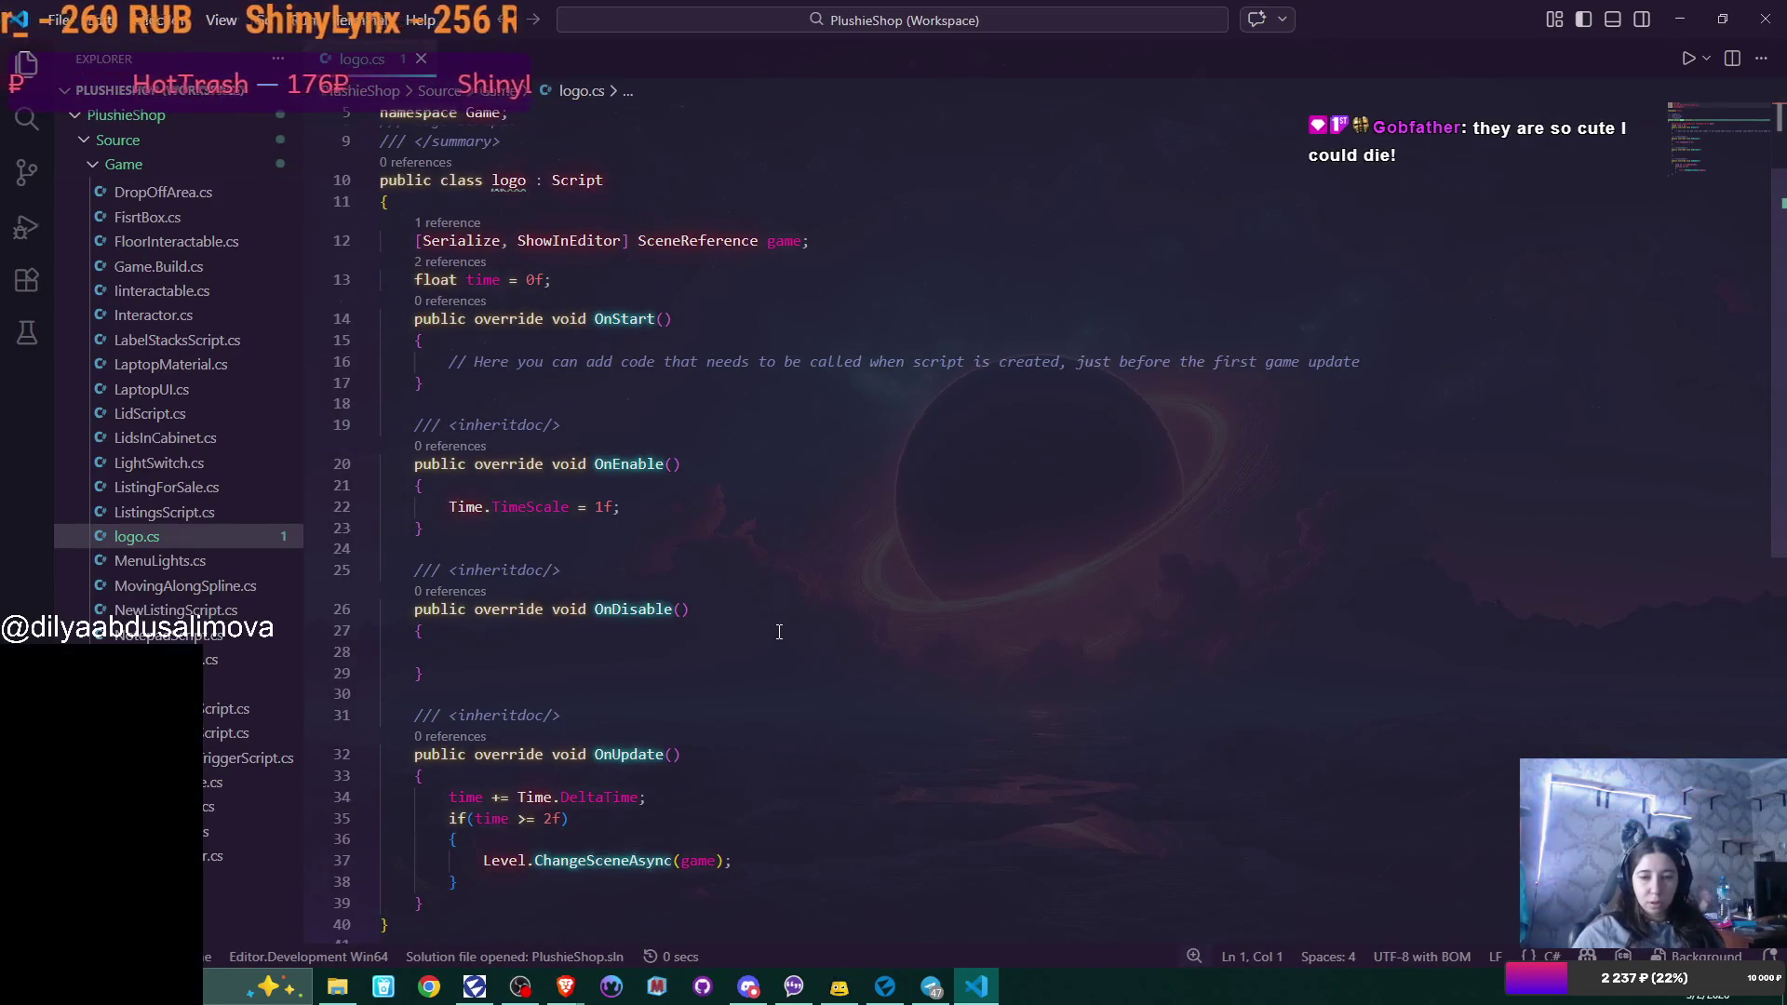
scroll(779, 632, down, 1)
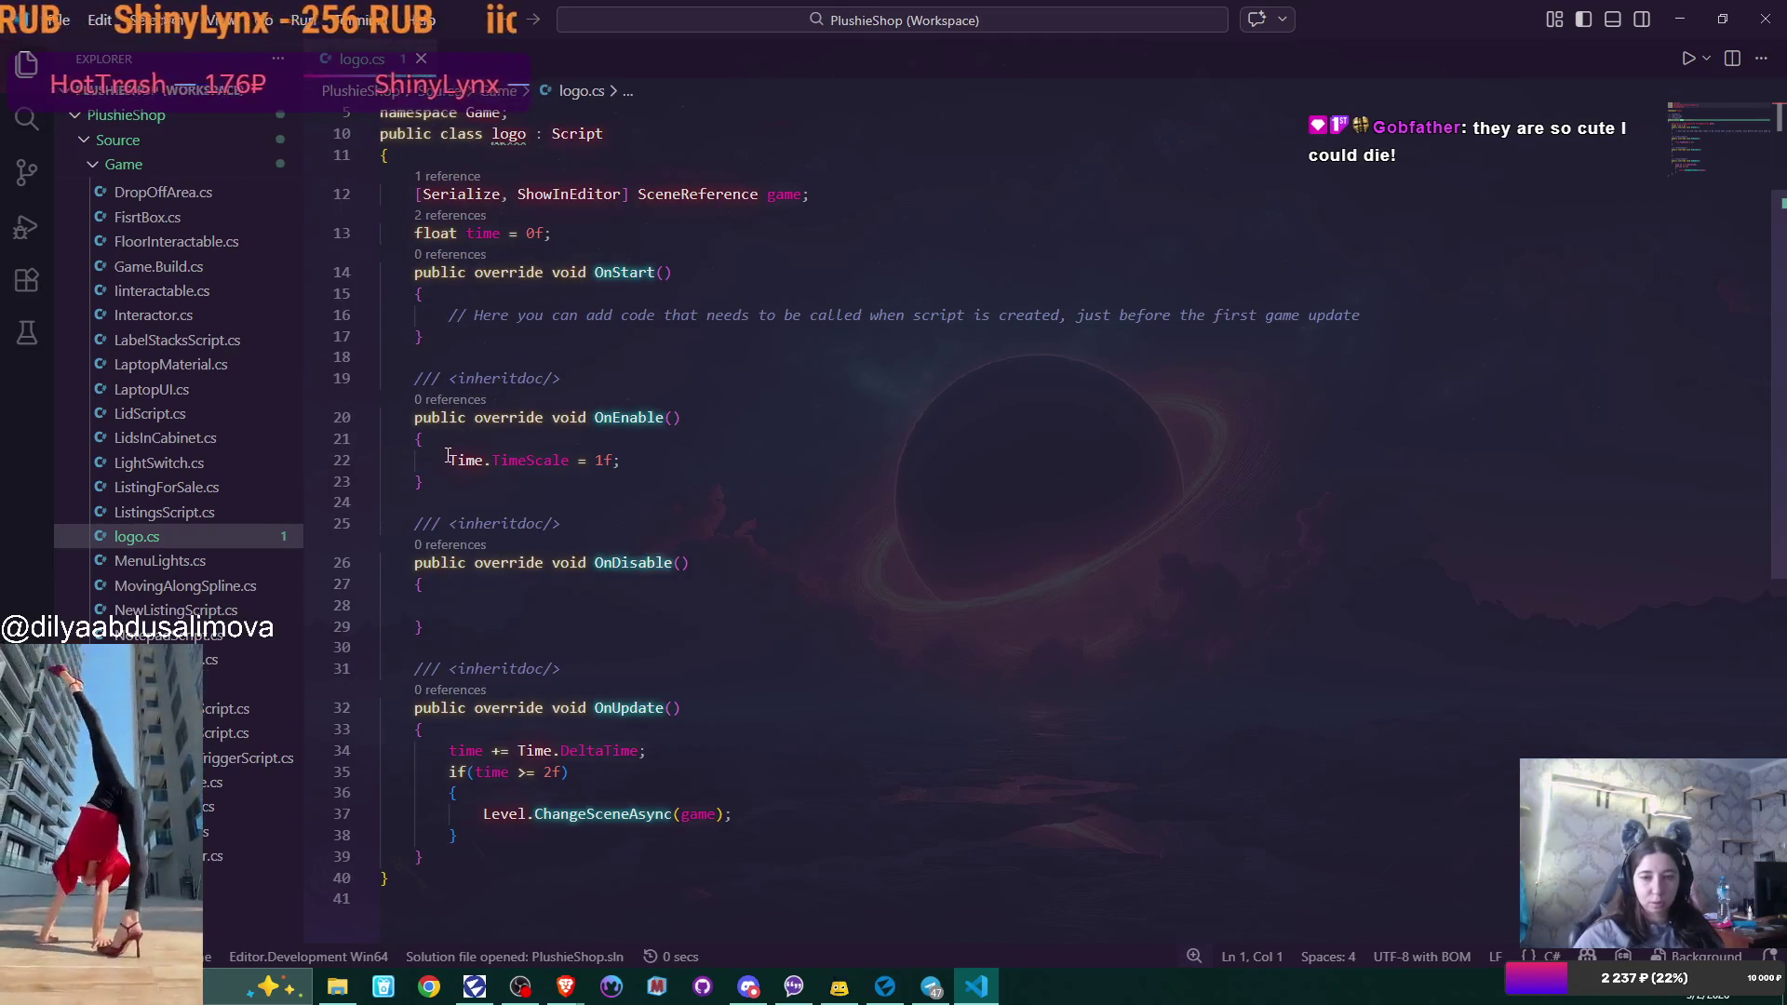
drag(448, 460, 631, 463)
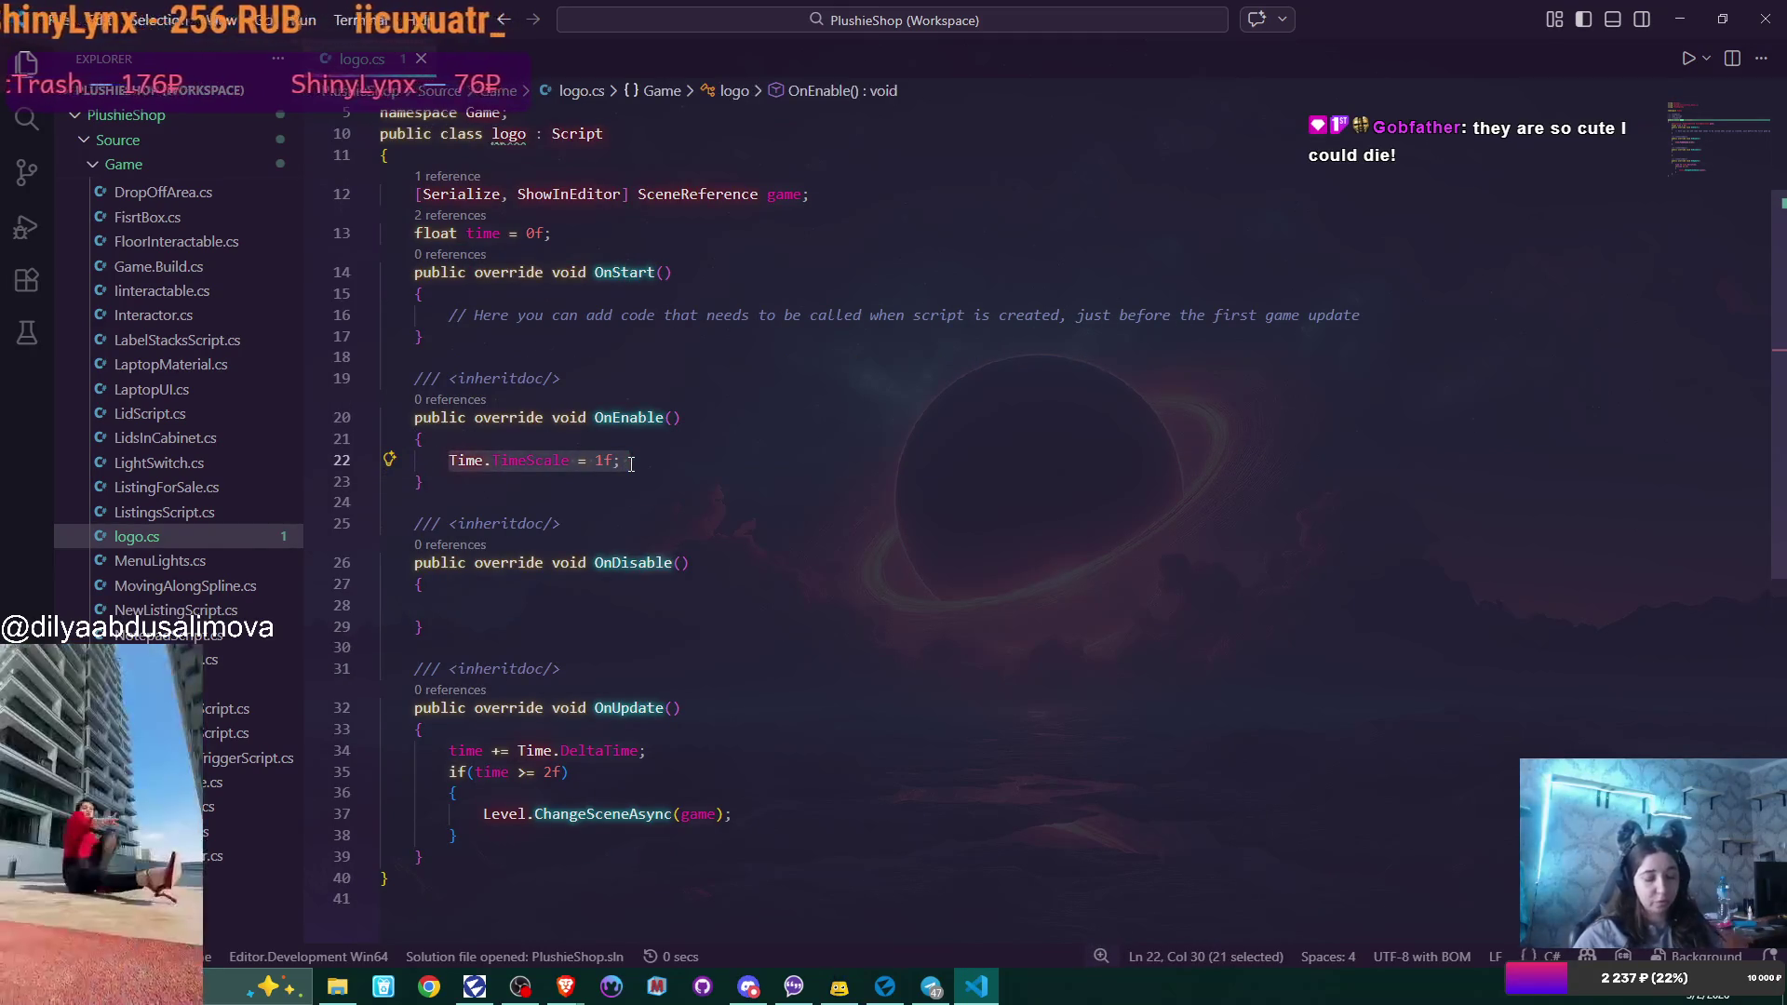
key(BackSpace)
click(578, 440)
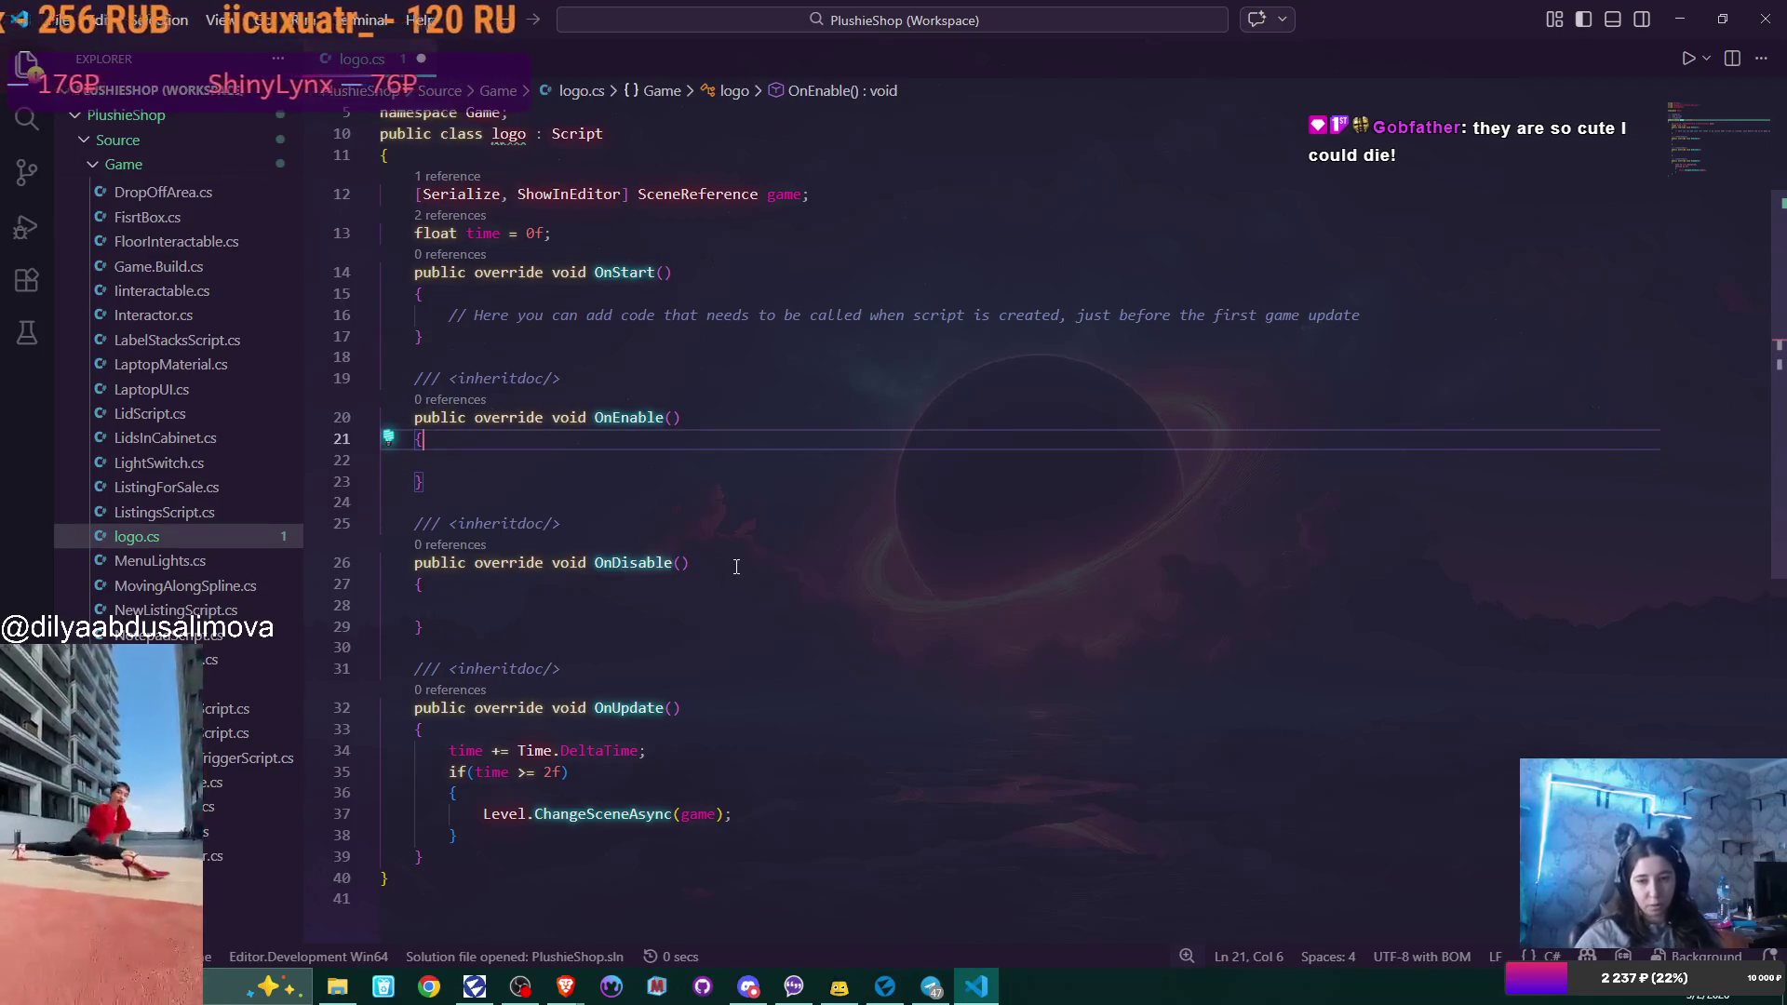
scroll(738, 580, down, 1)
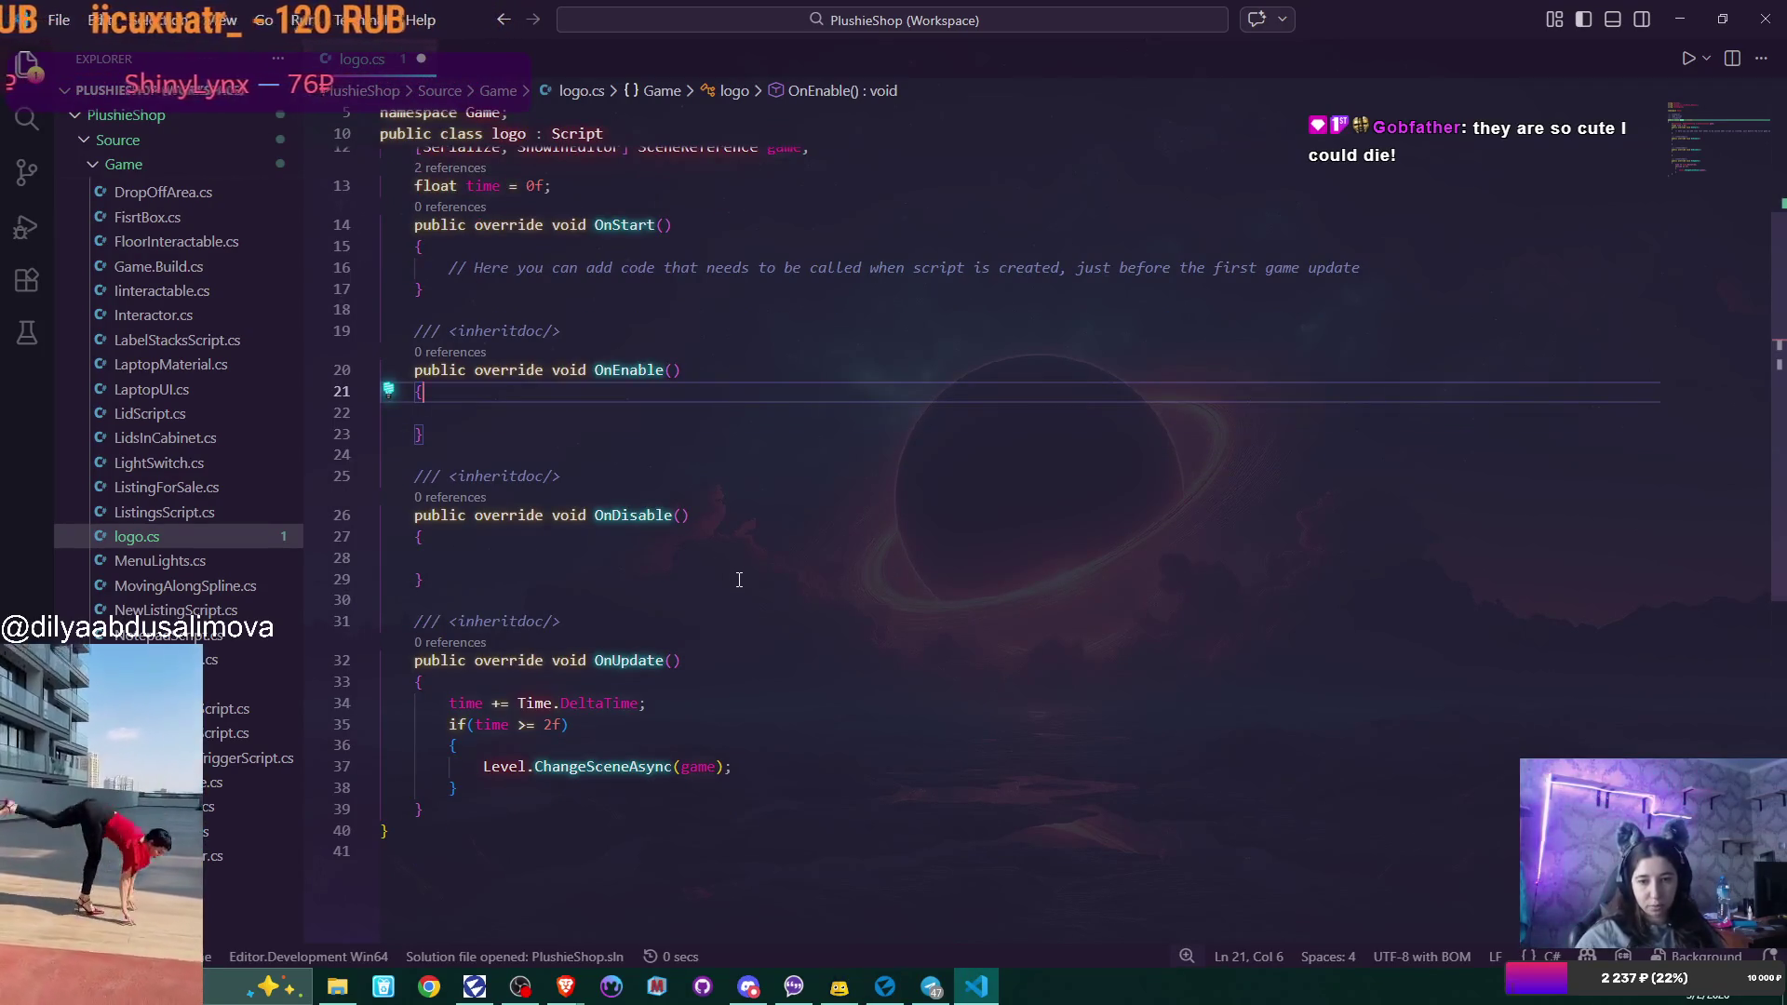
scroll(739, 580, down, 1)
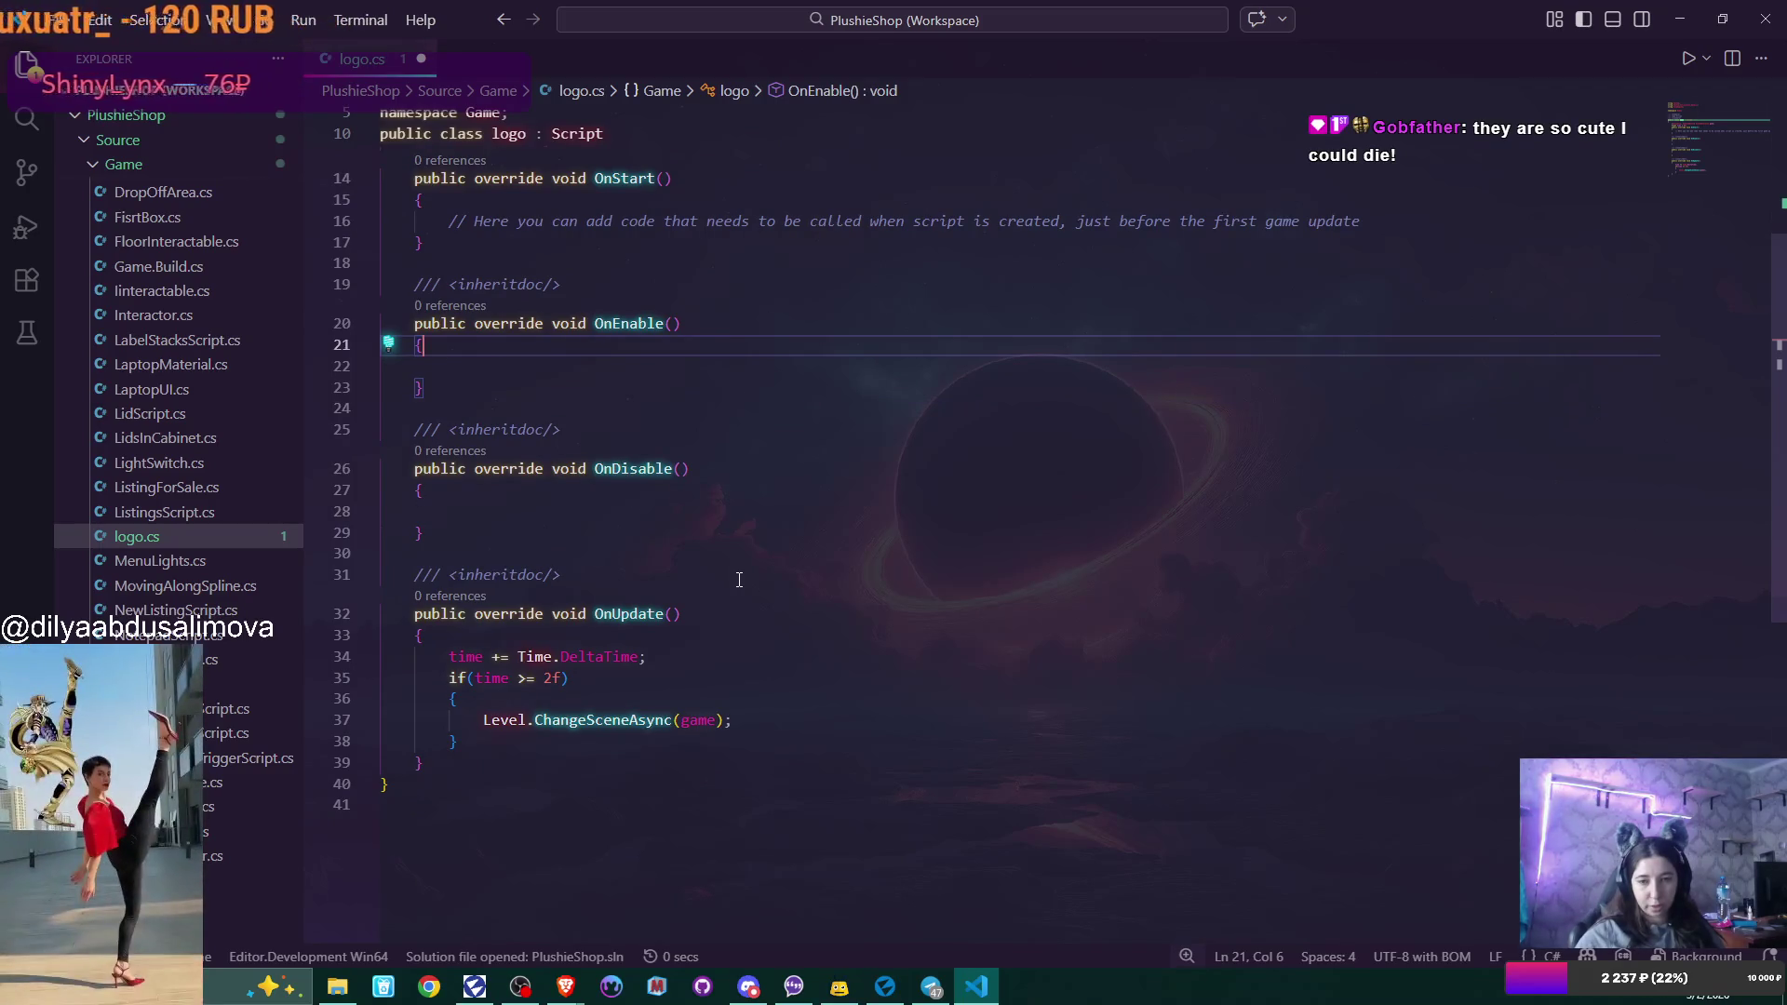
Append '|| Input.' to the time >= 2f condition on line 35.
click(569, 680)
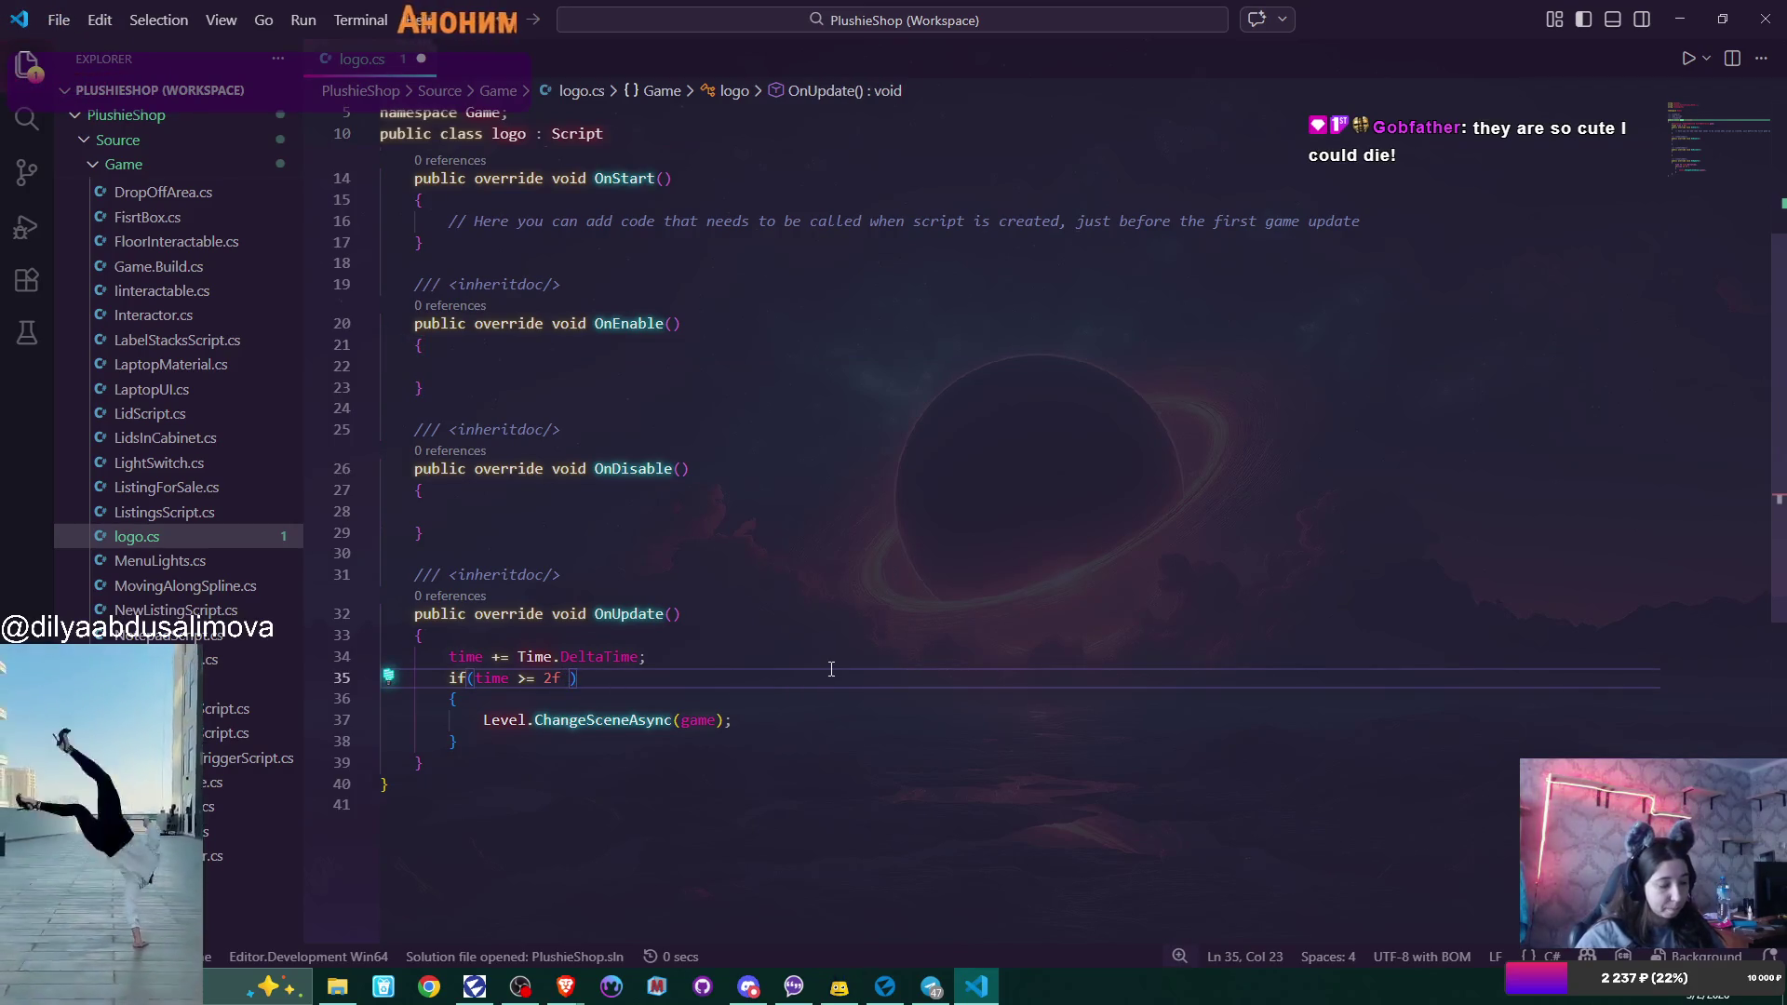
text(//)
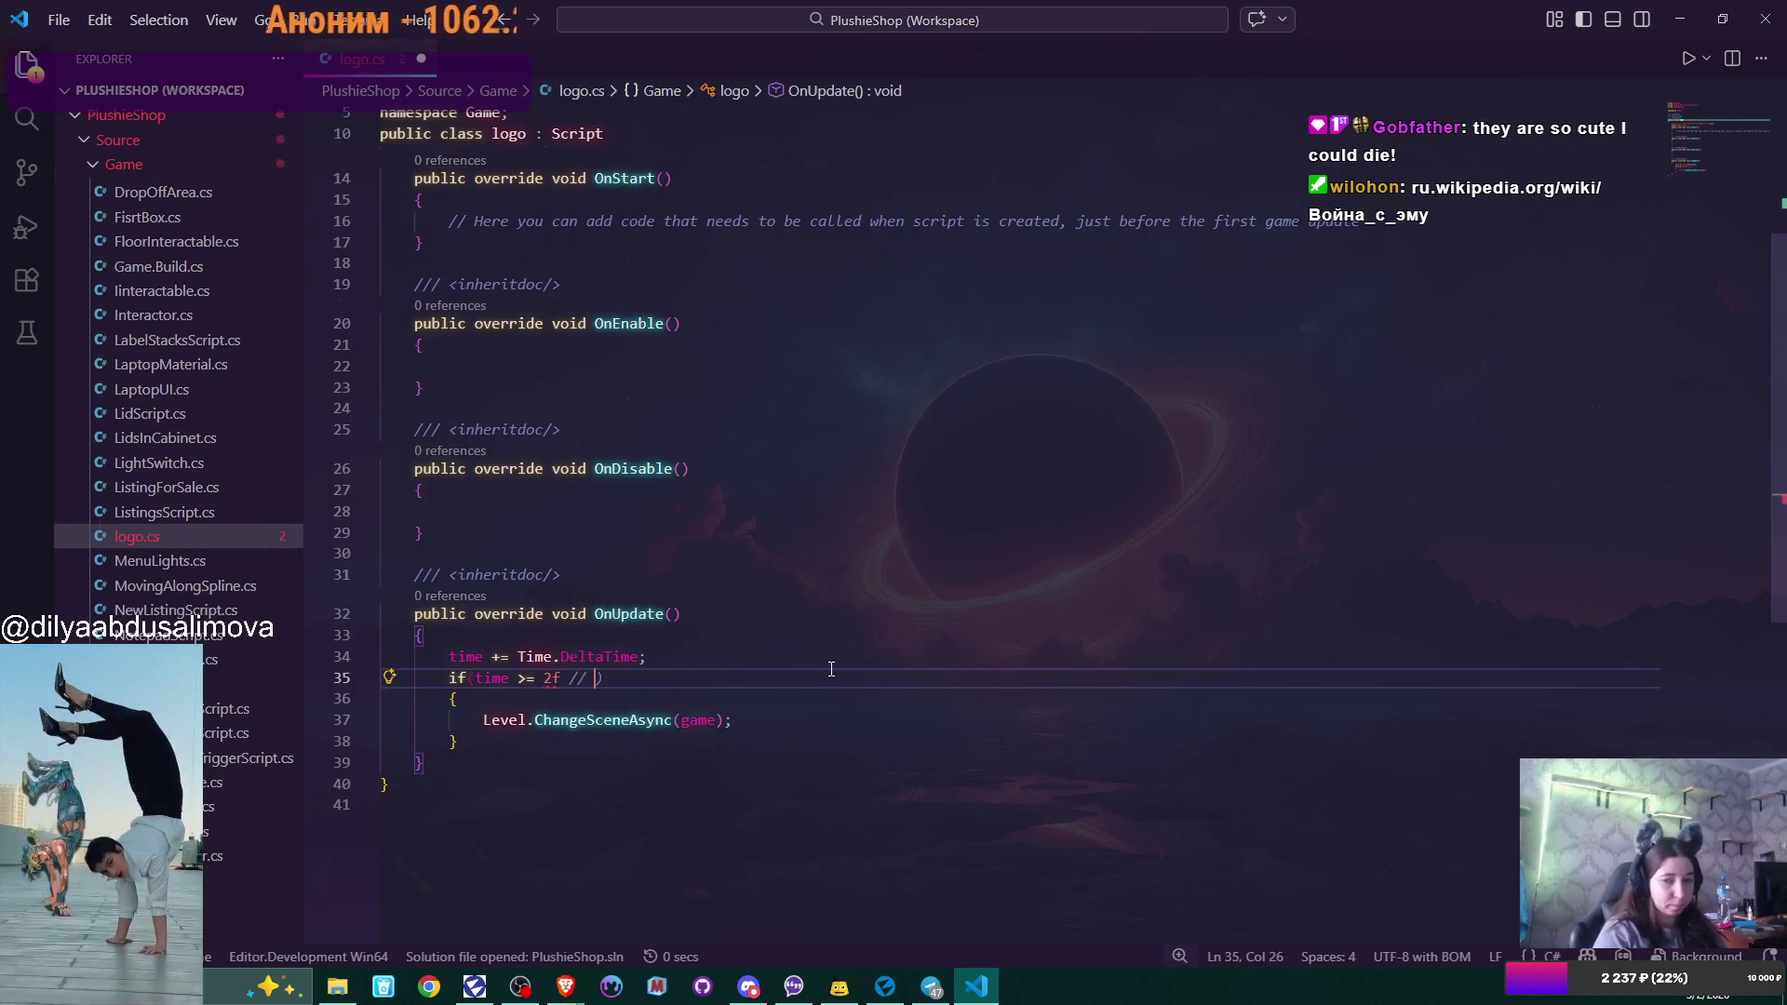
key(BackSpace)
key(BackSpace)
text(\\)
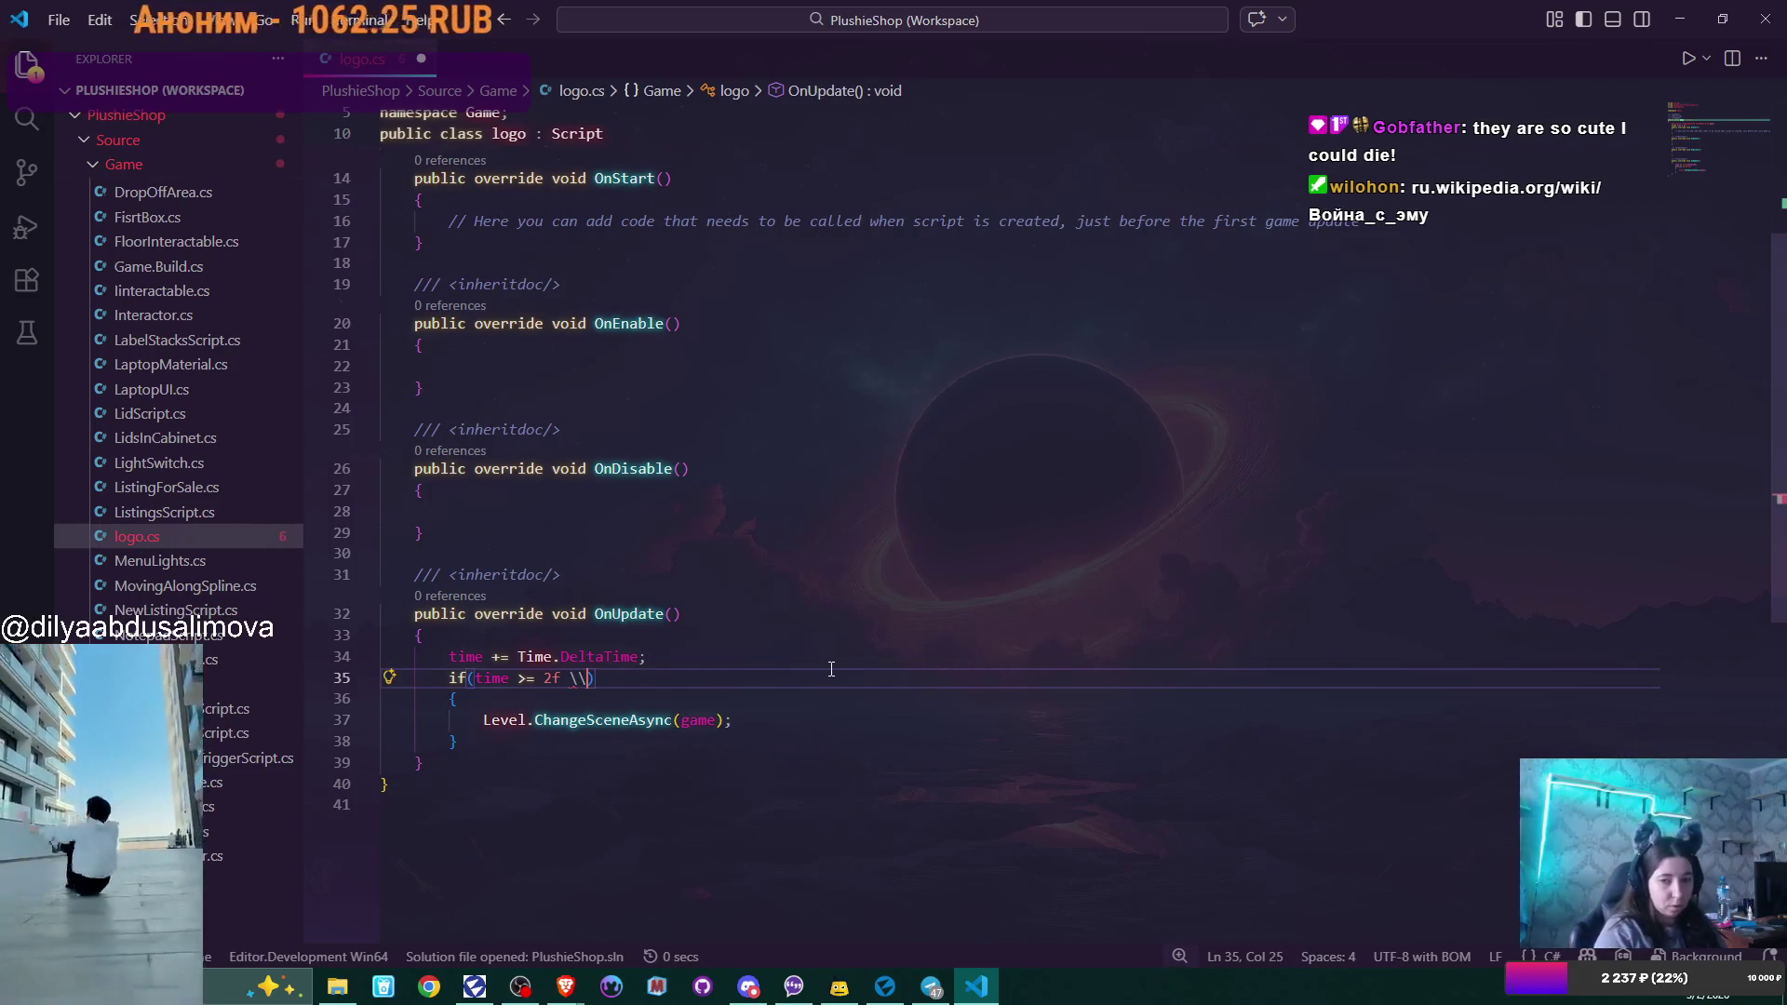
key(BackSpace)
key(BackSpace)
text(//)
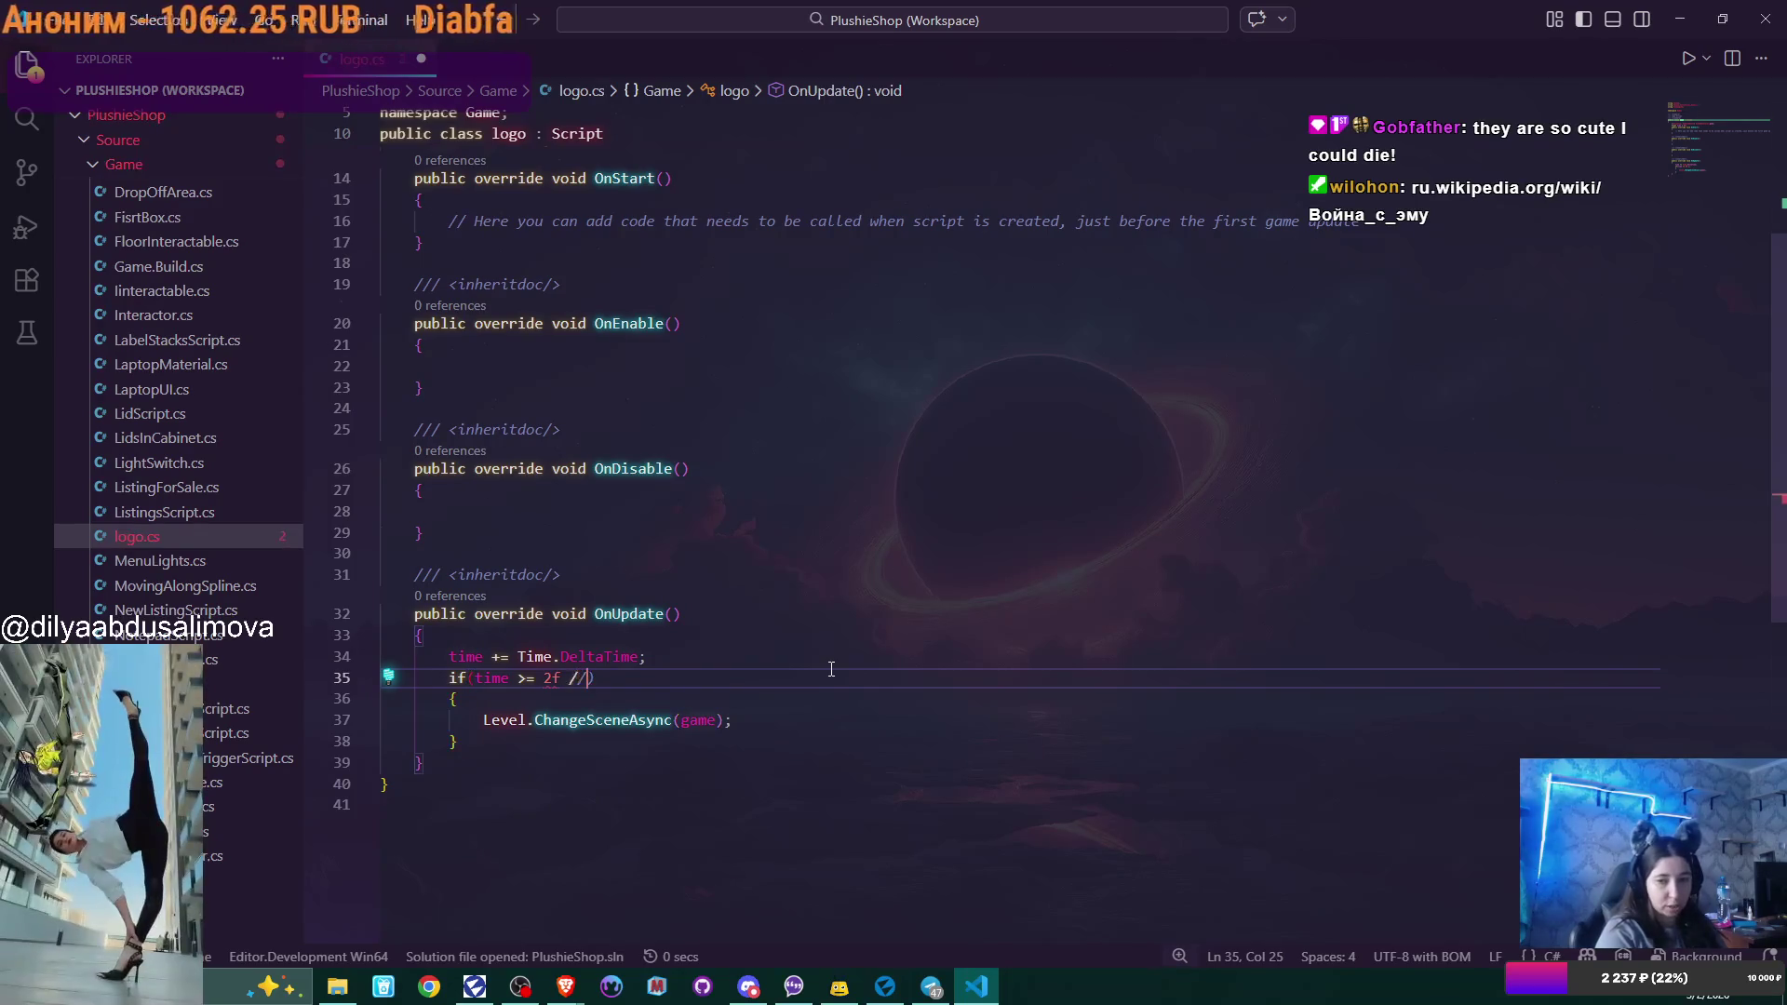
key(BackSpace)
text(|| )
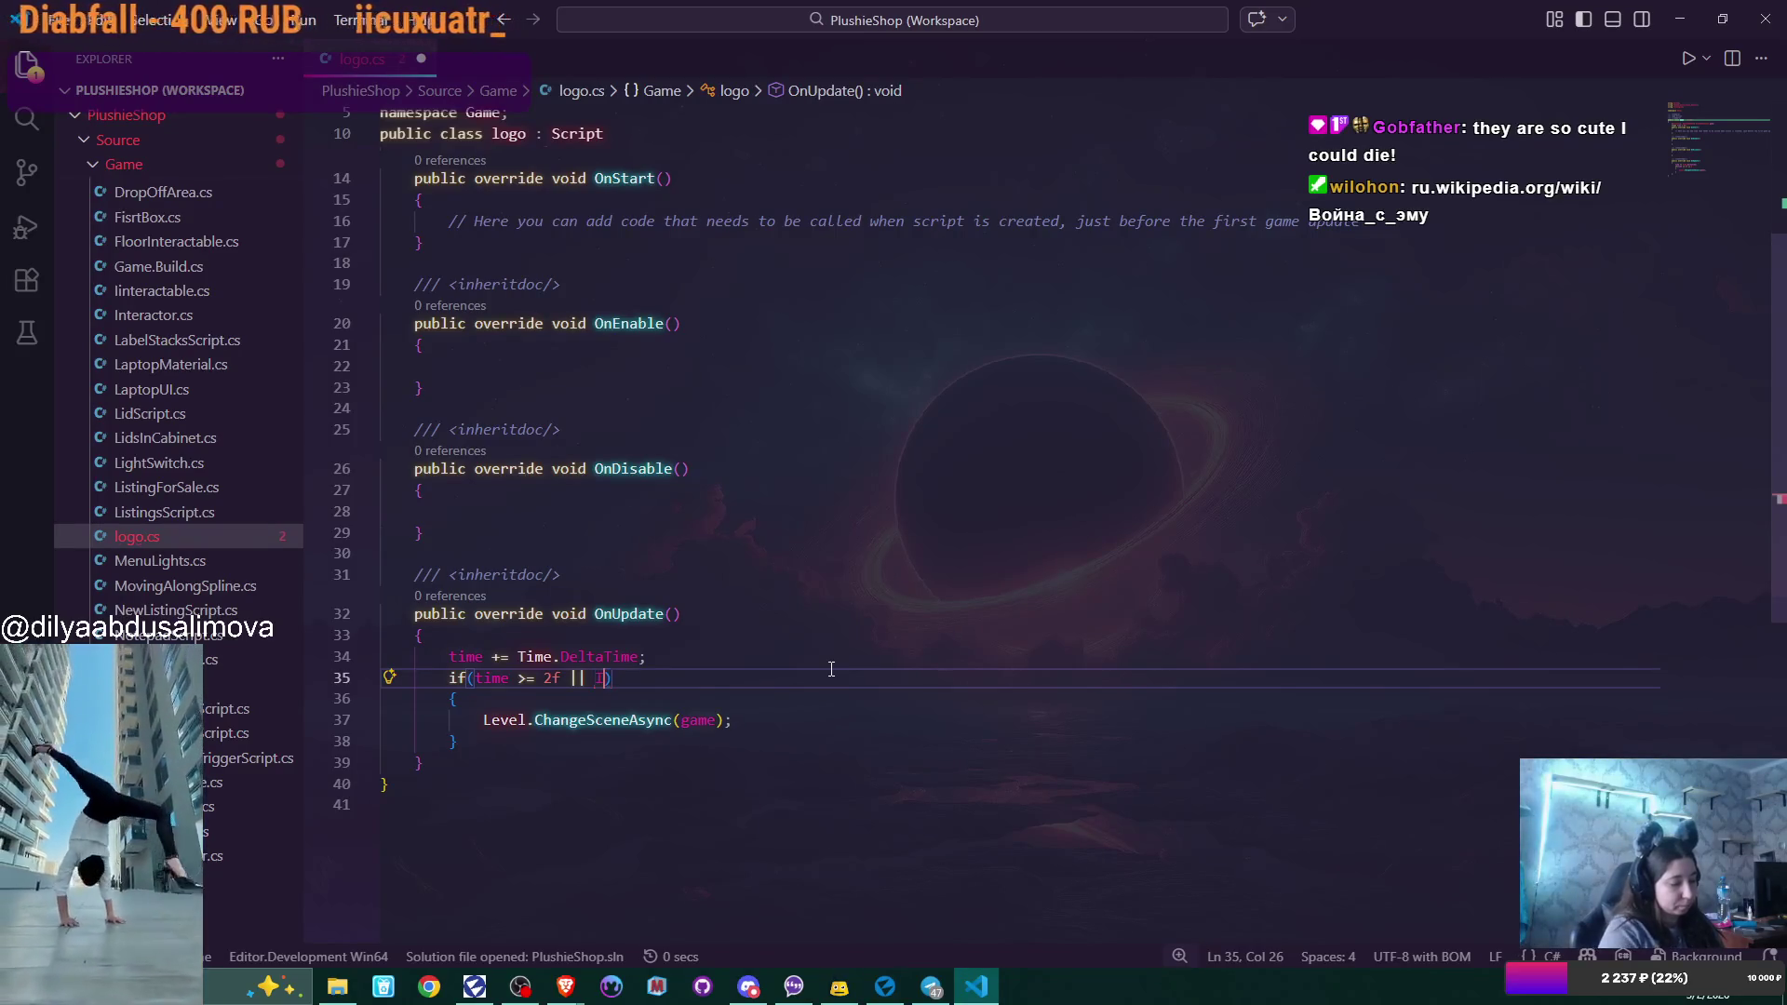
text(Input)
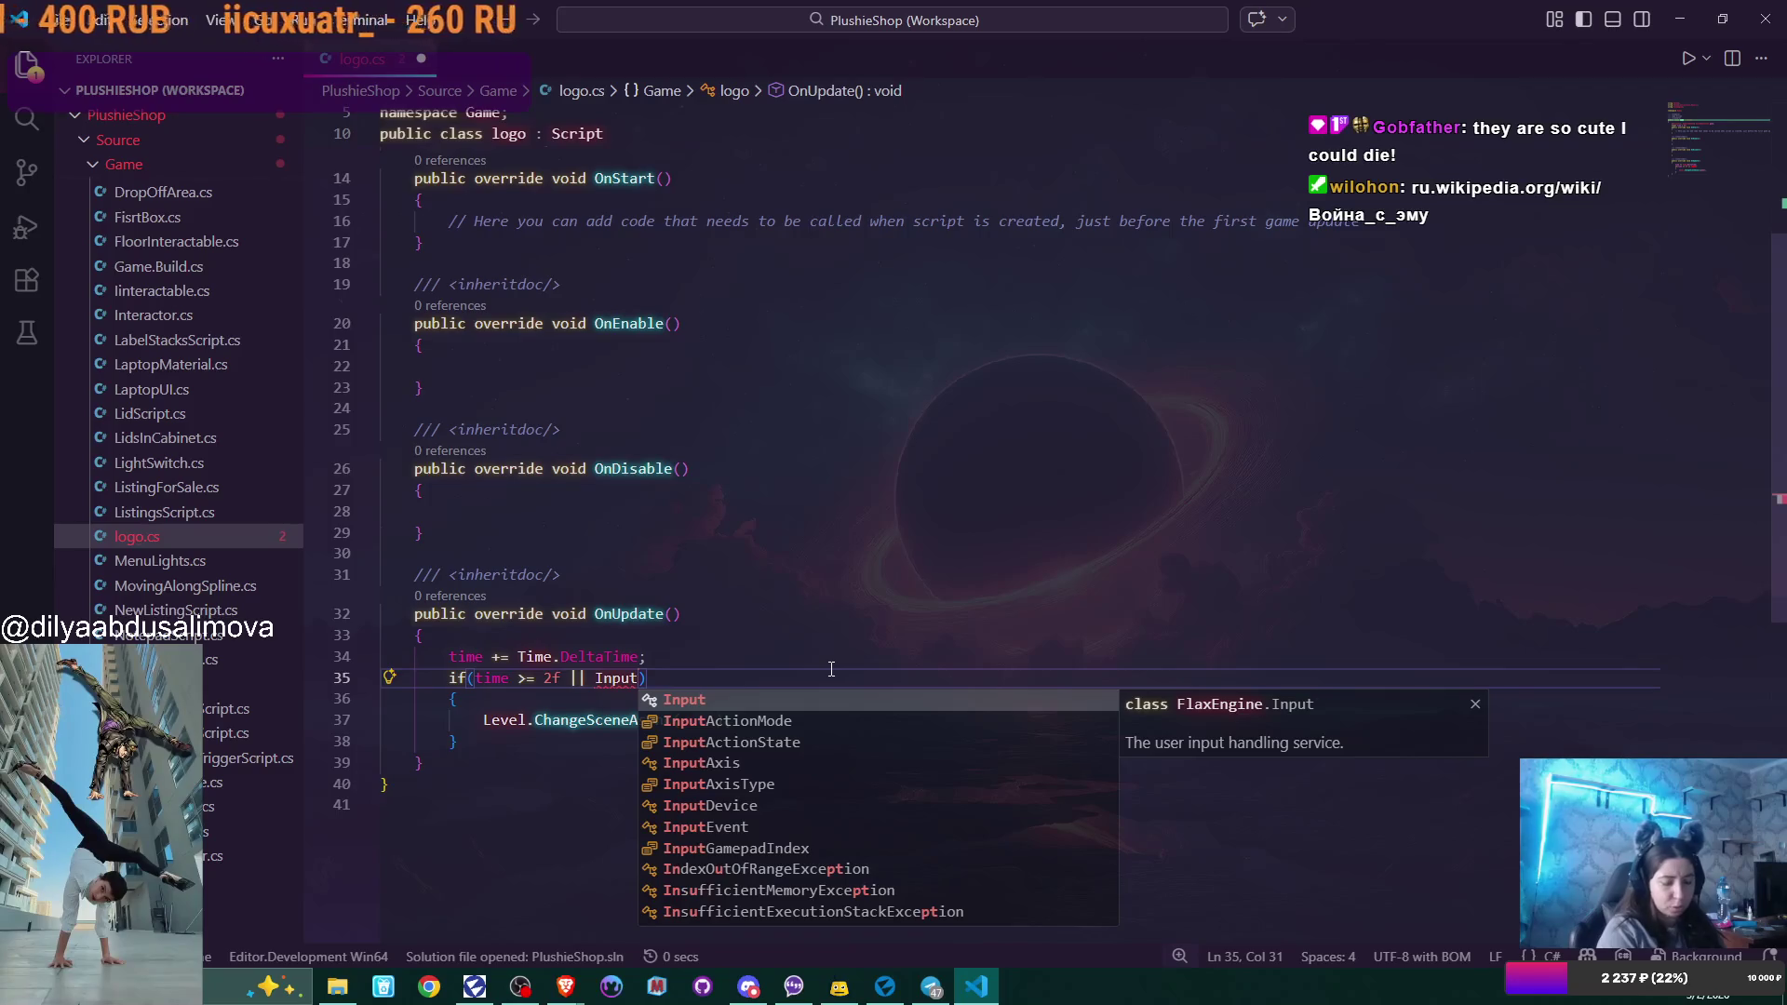
text(.)
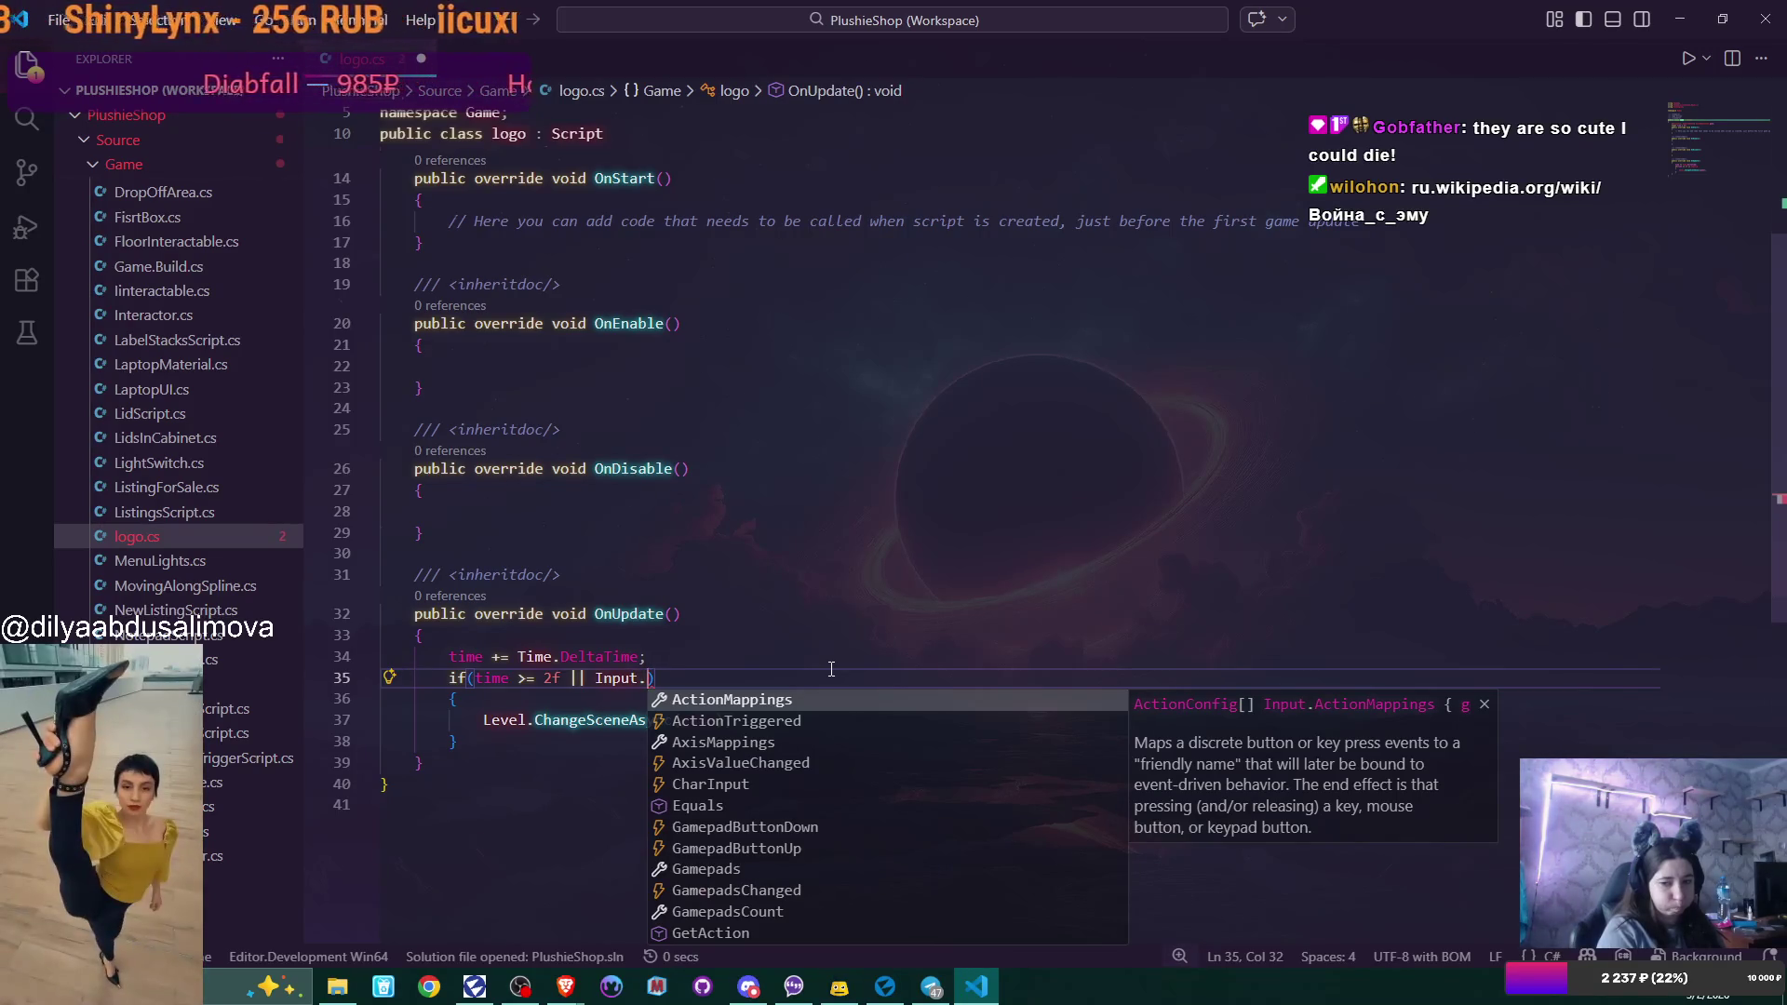
Complete the condition with GetAction("Action1") using autocomplete.
scroll(820, 819, down, 2)
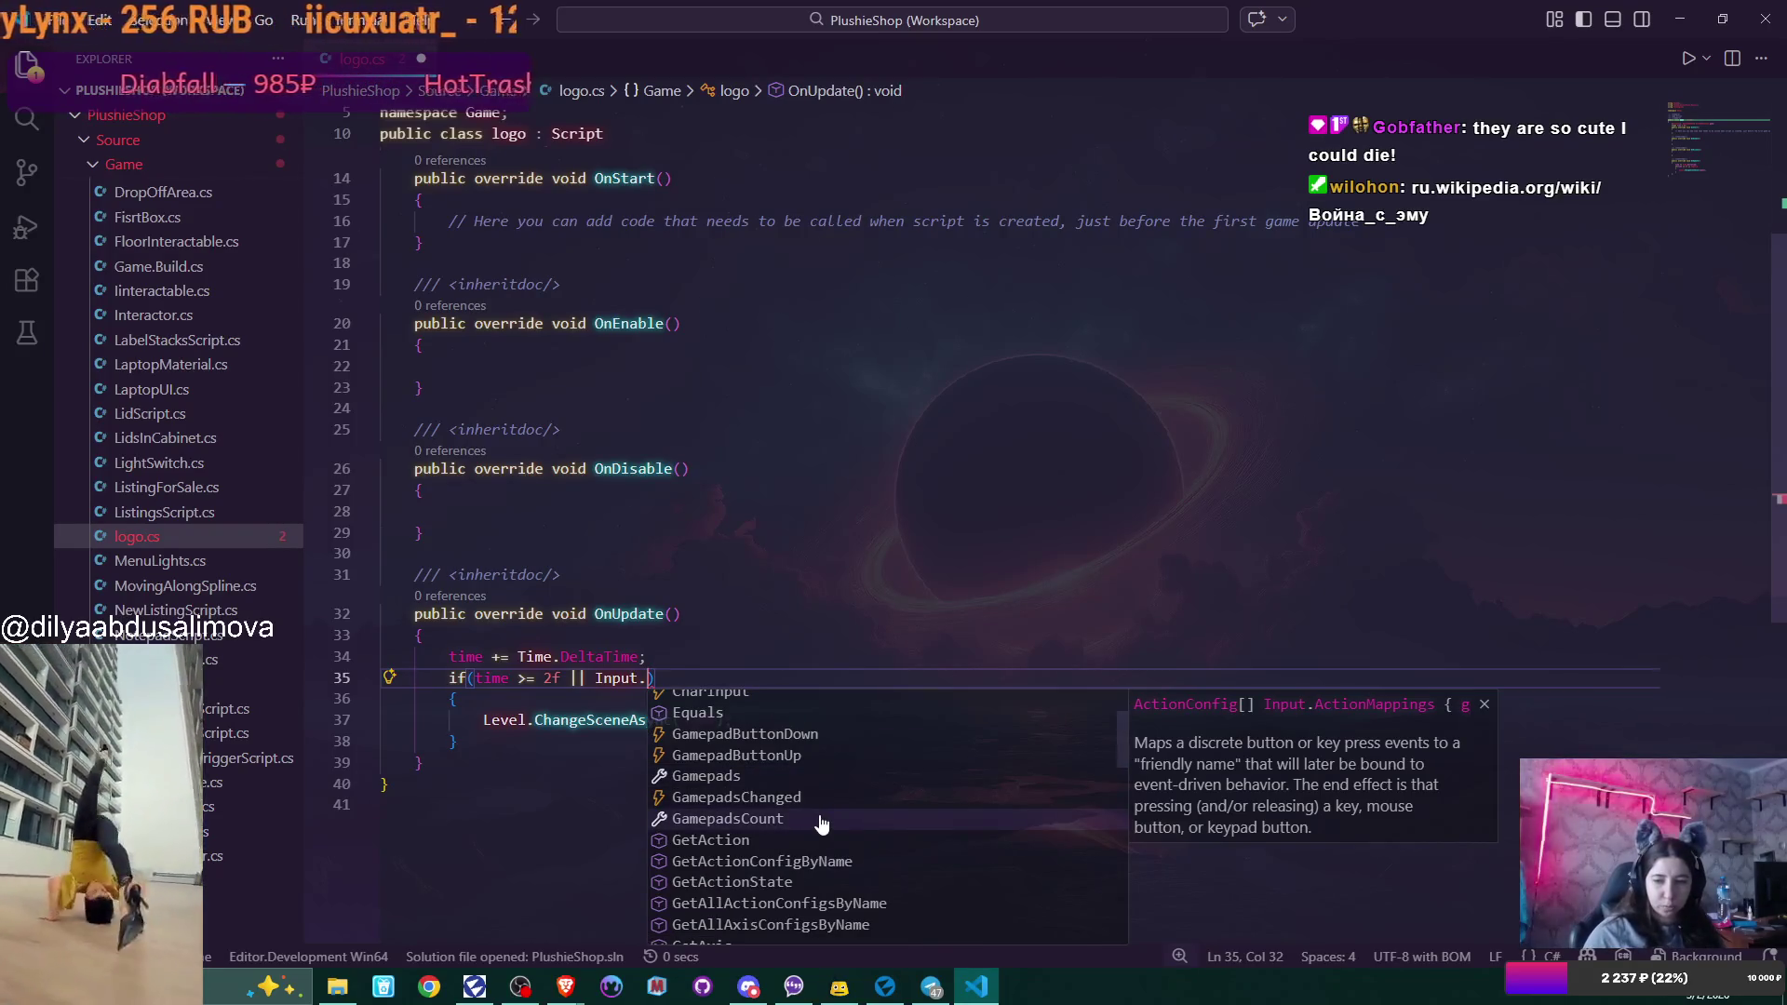
click(689, 828)
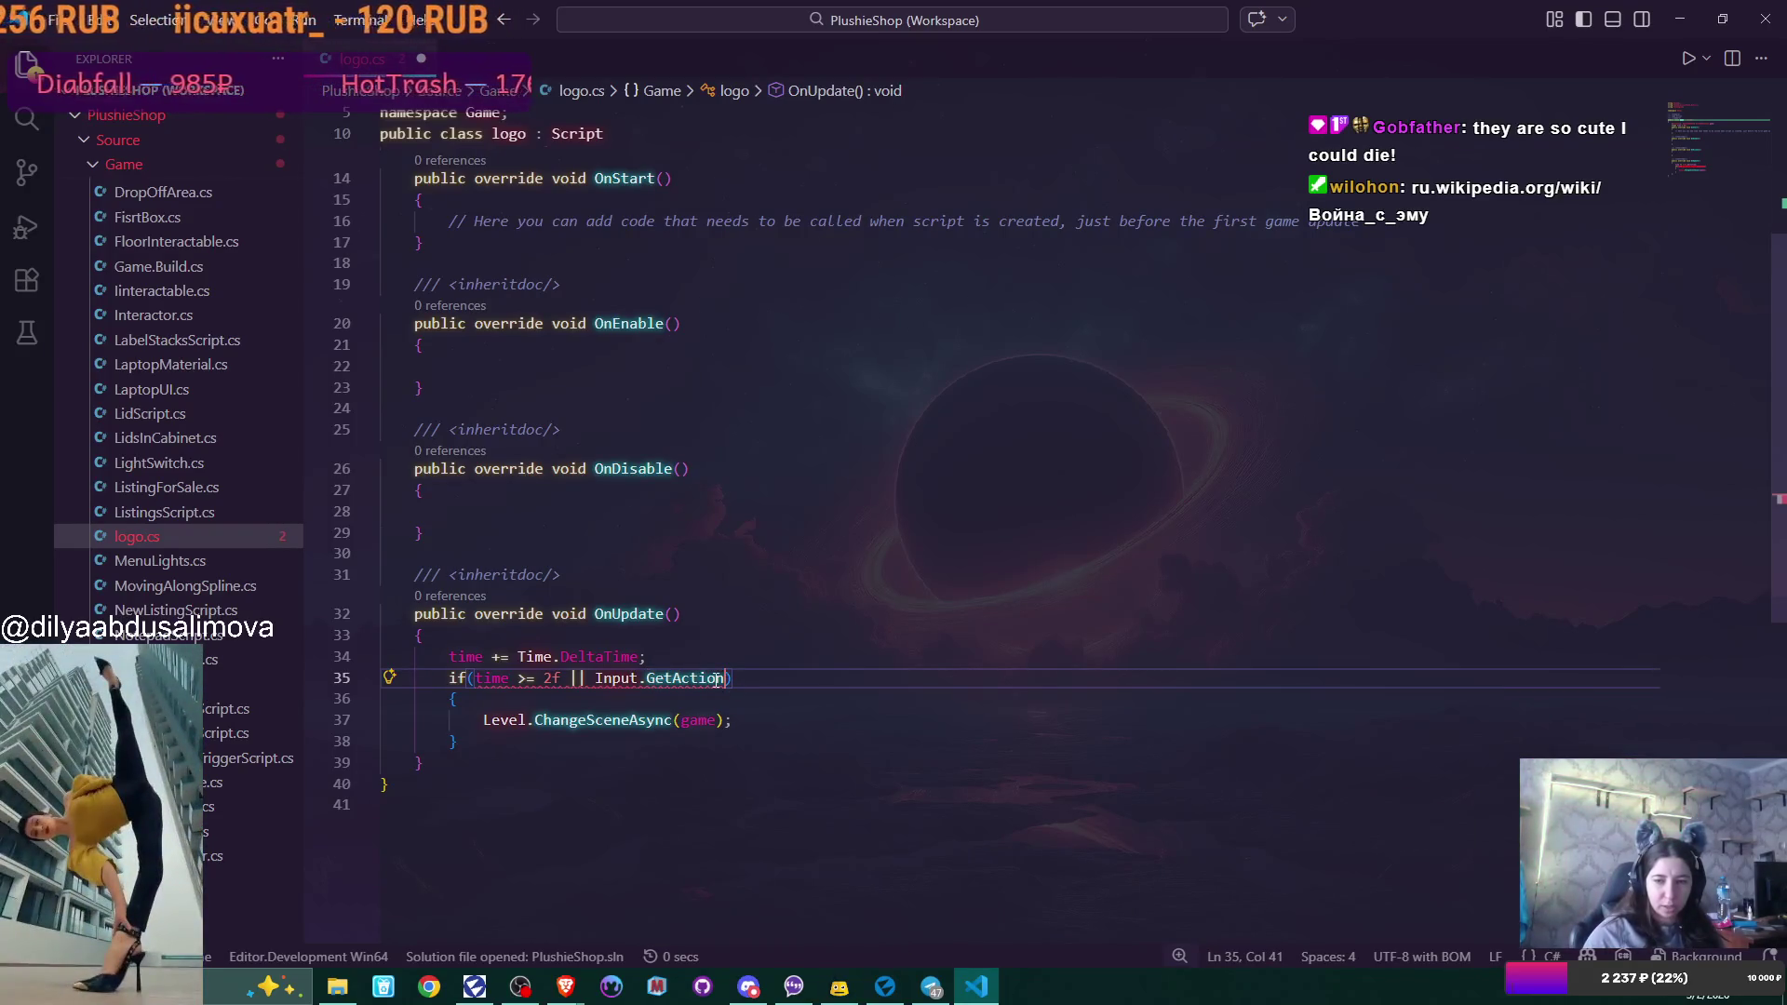
text((Actrio)
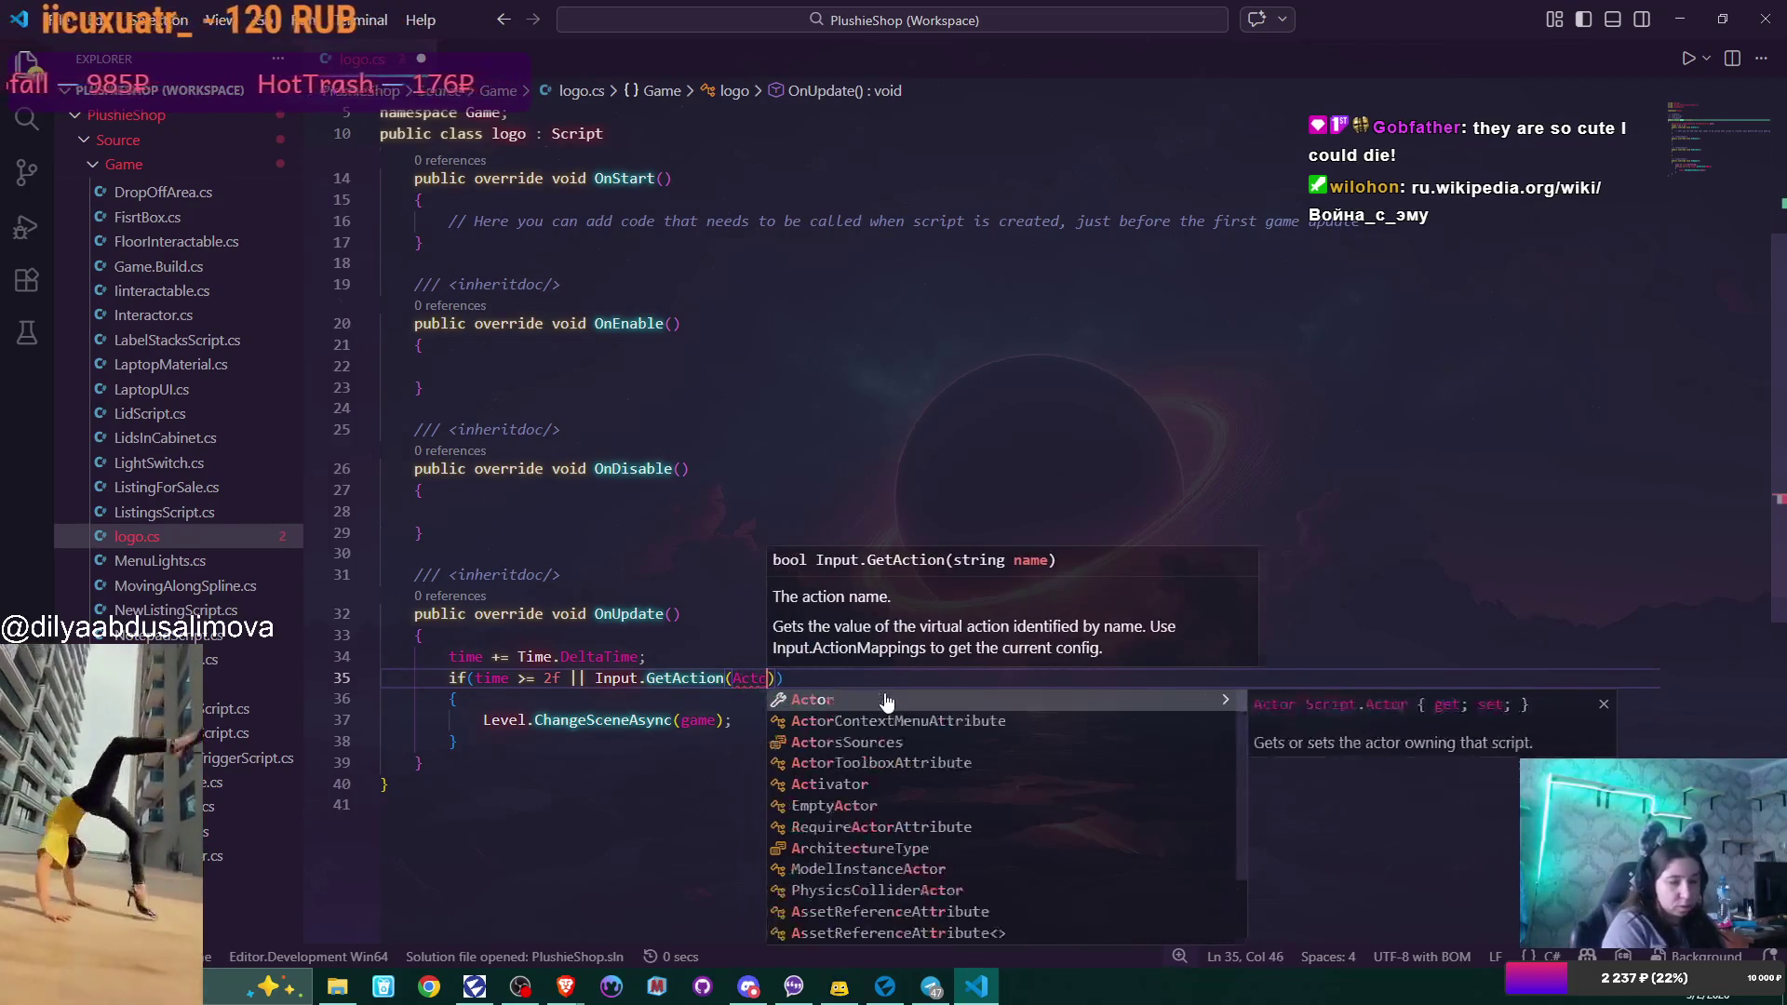
key(BackSpace)
key(BackSpace)
key(BackSpace)
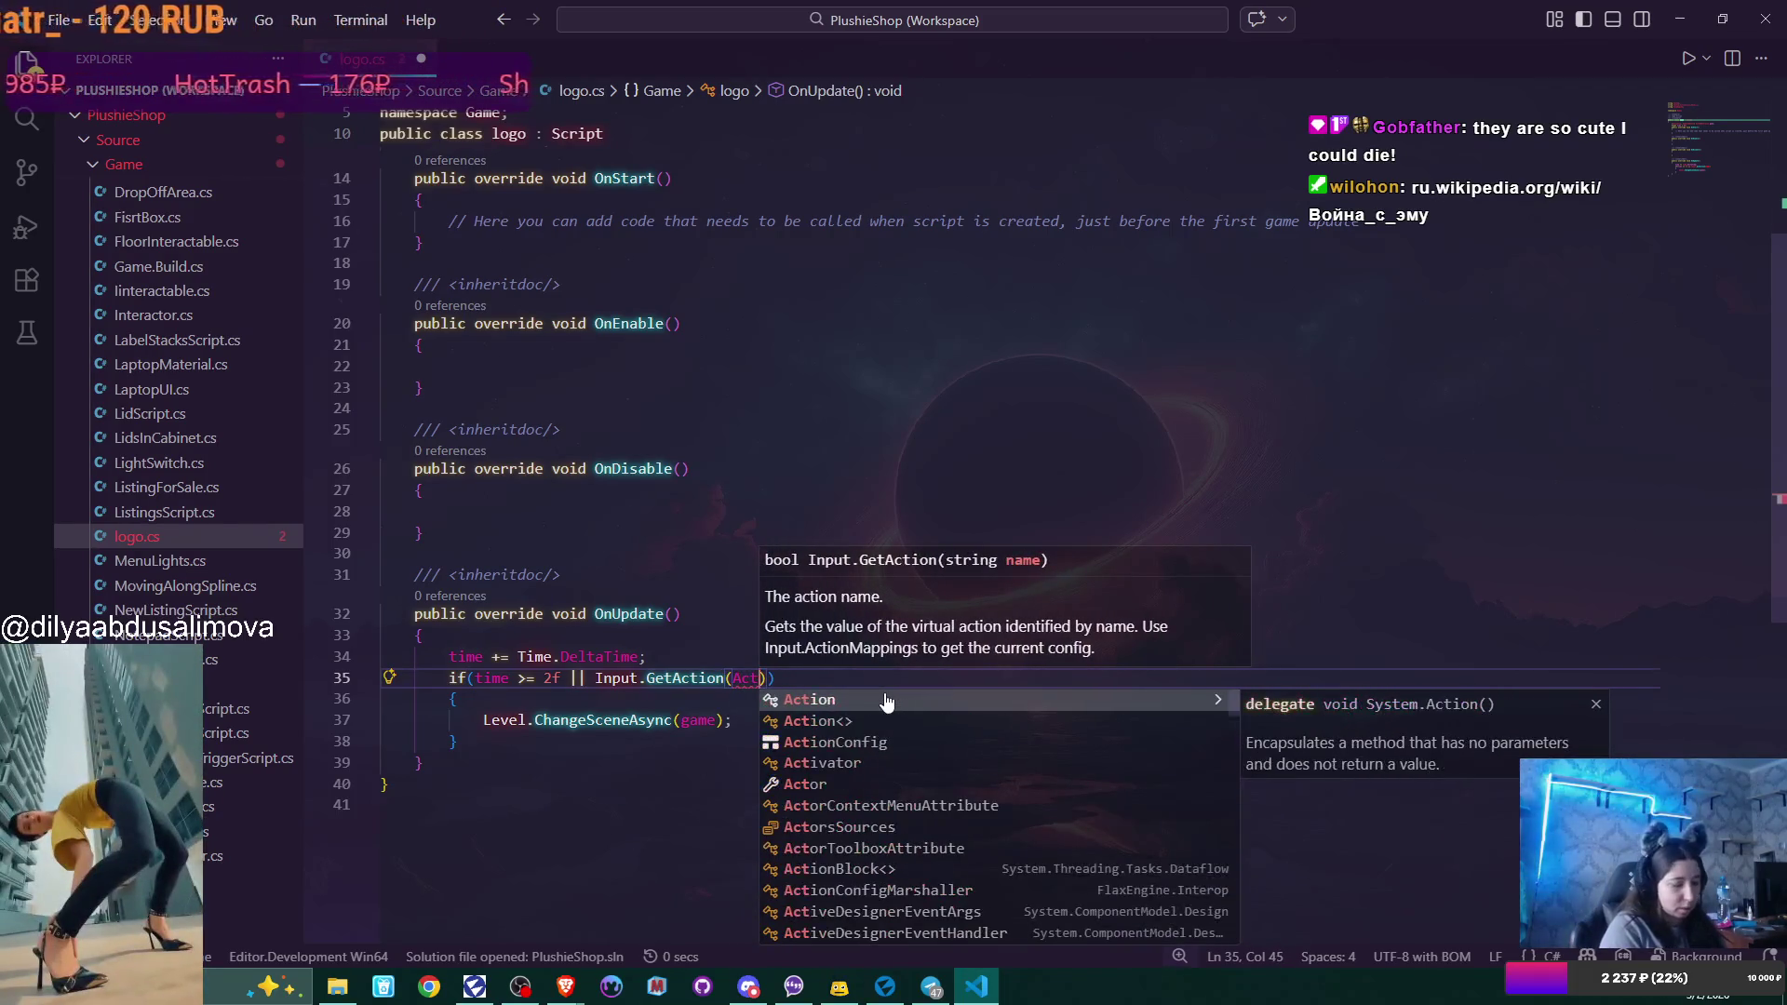
text(ion1)
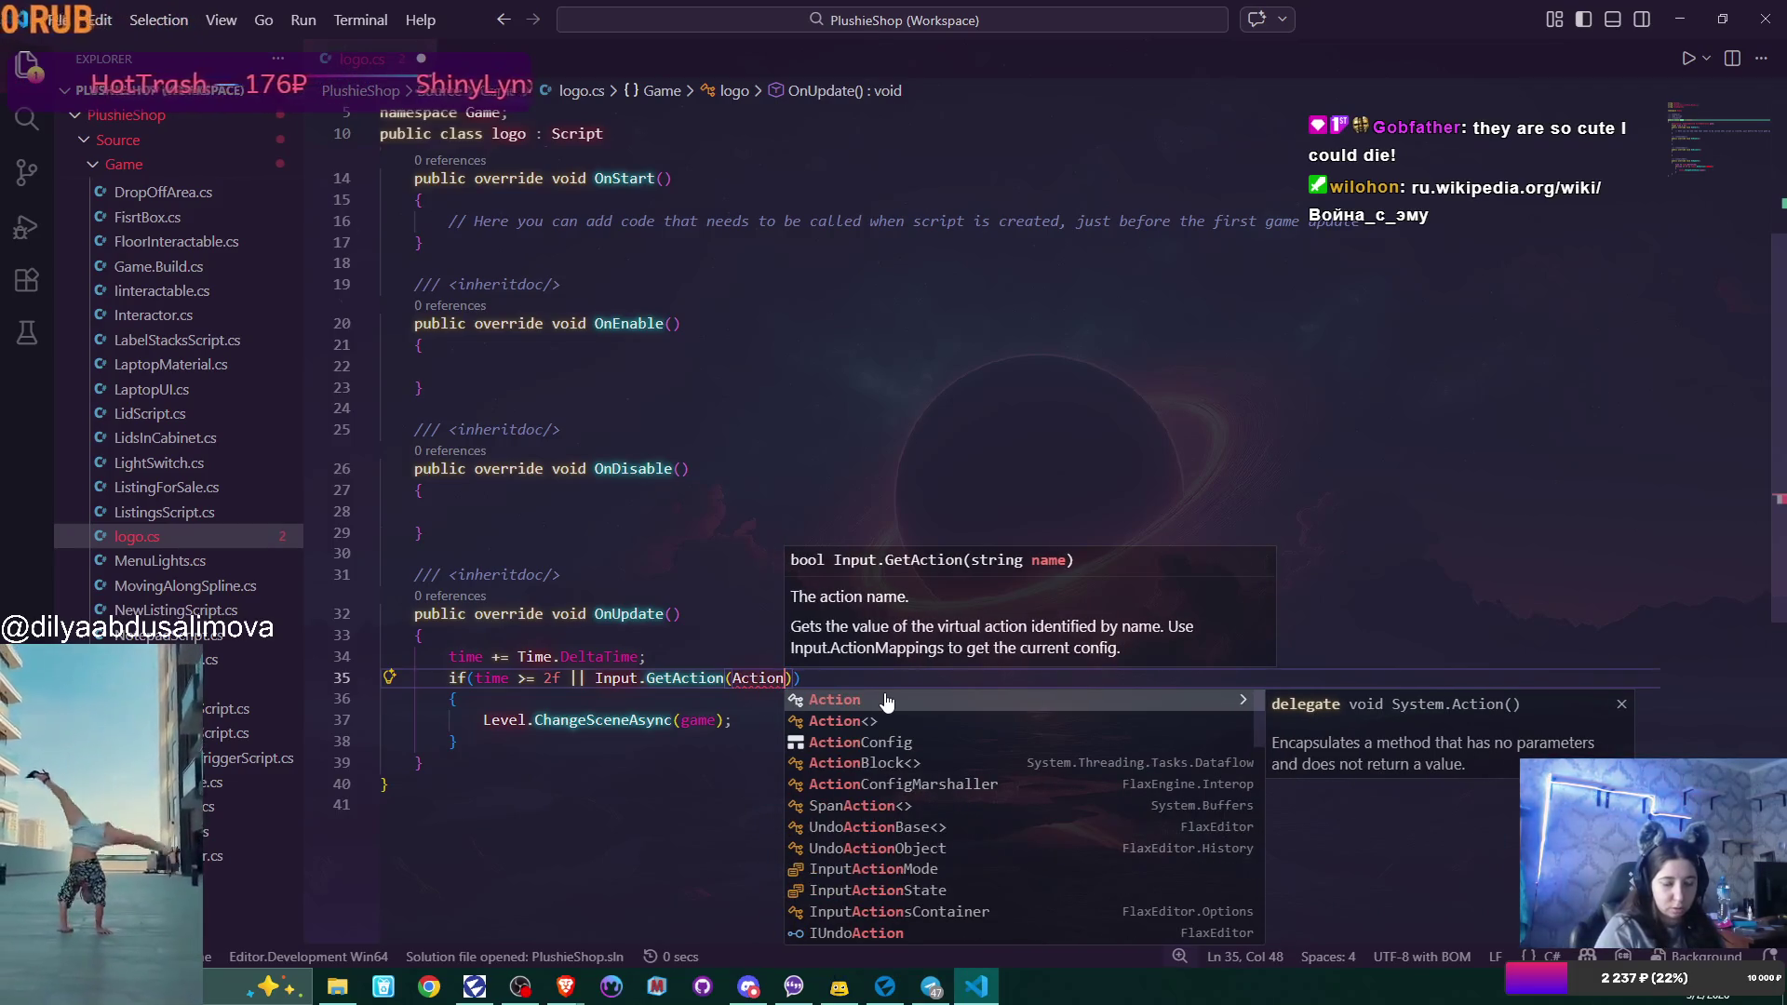
key(ctrl+Left)
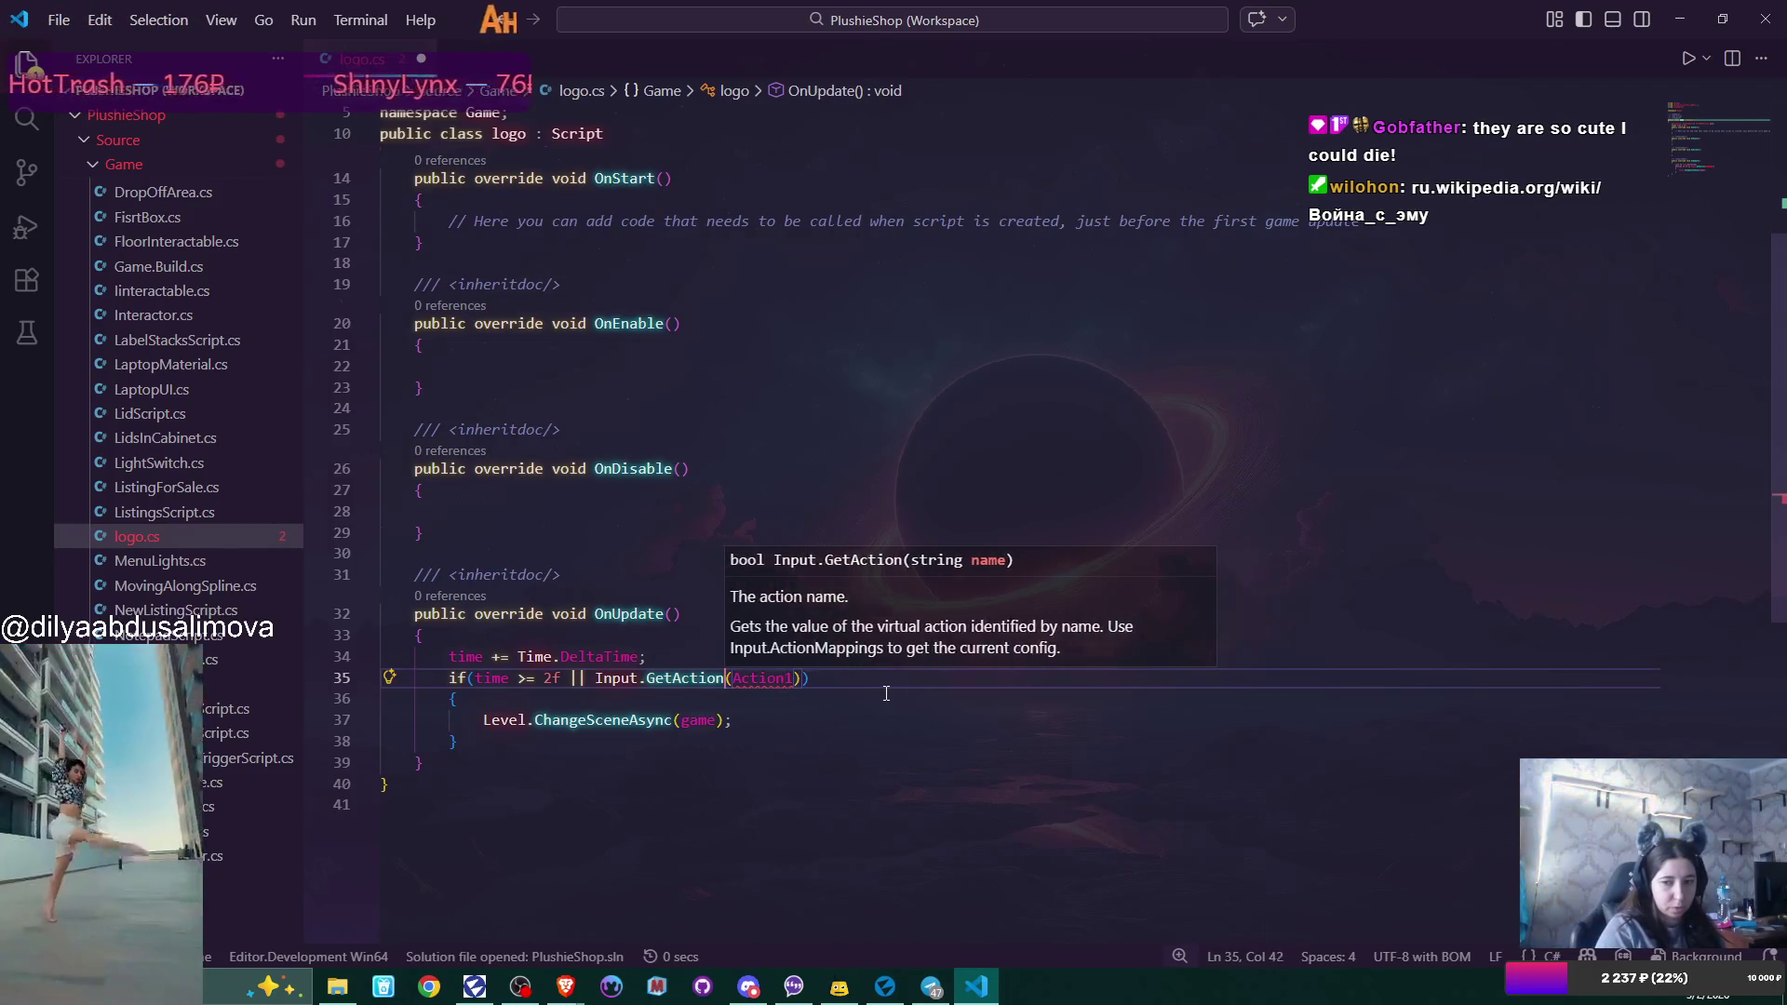
key(Escape)
text(")
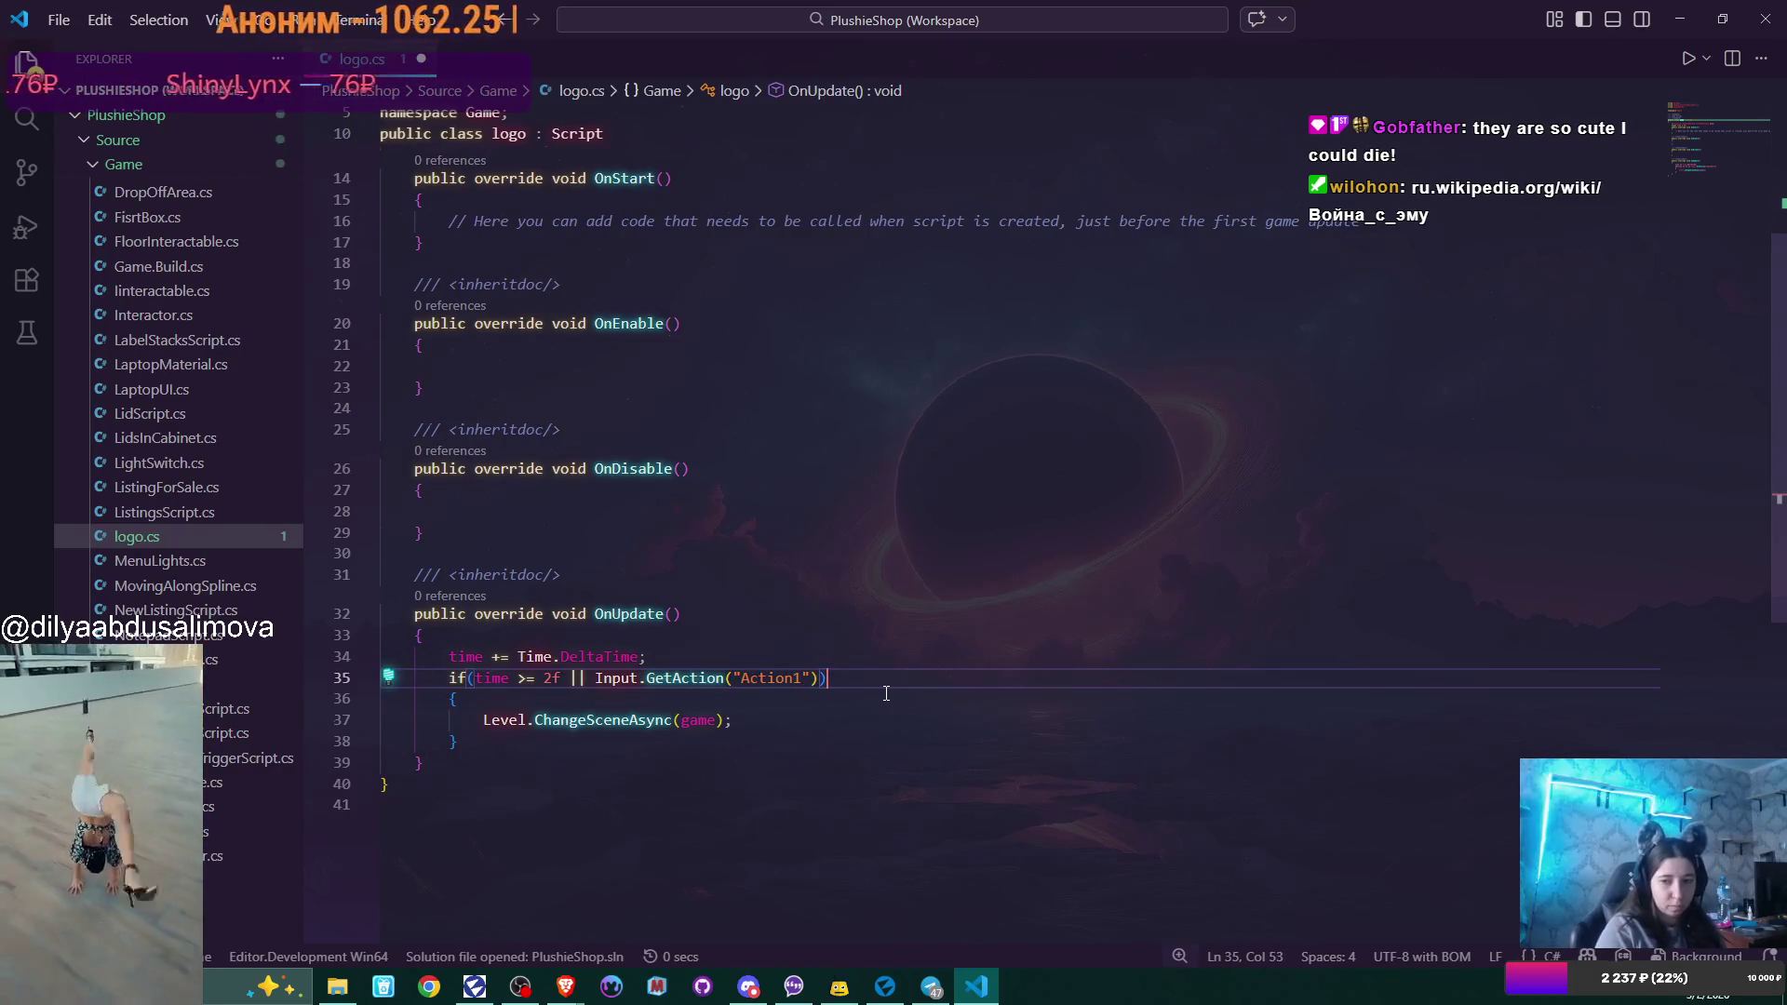
mouse_move(717, 676)
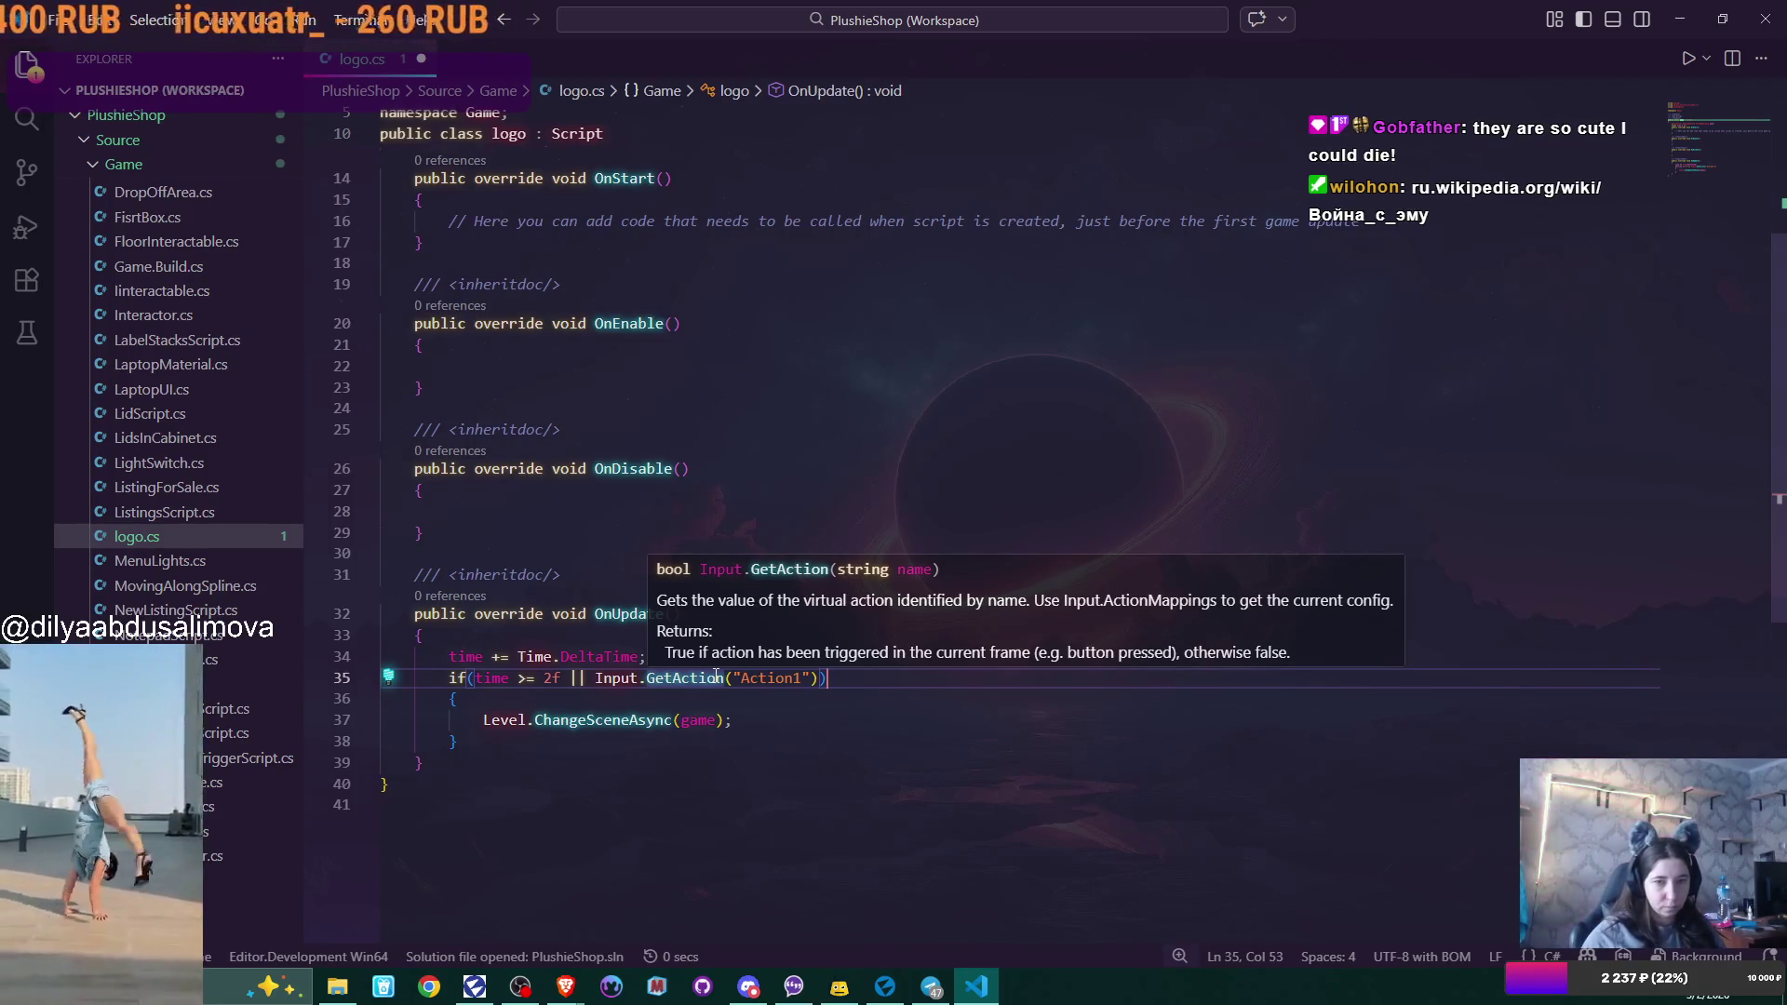
Check how Interactor.cs reads actions, then lower logo.cs's time threshold from 2f to 1.5f.
click(153, 315)
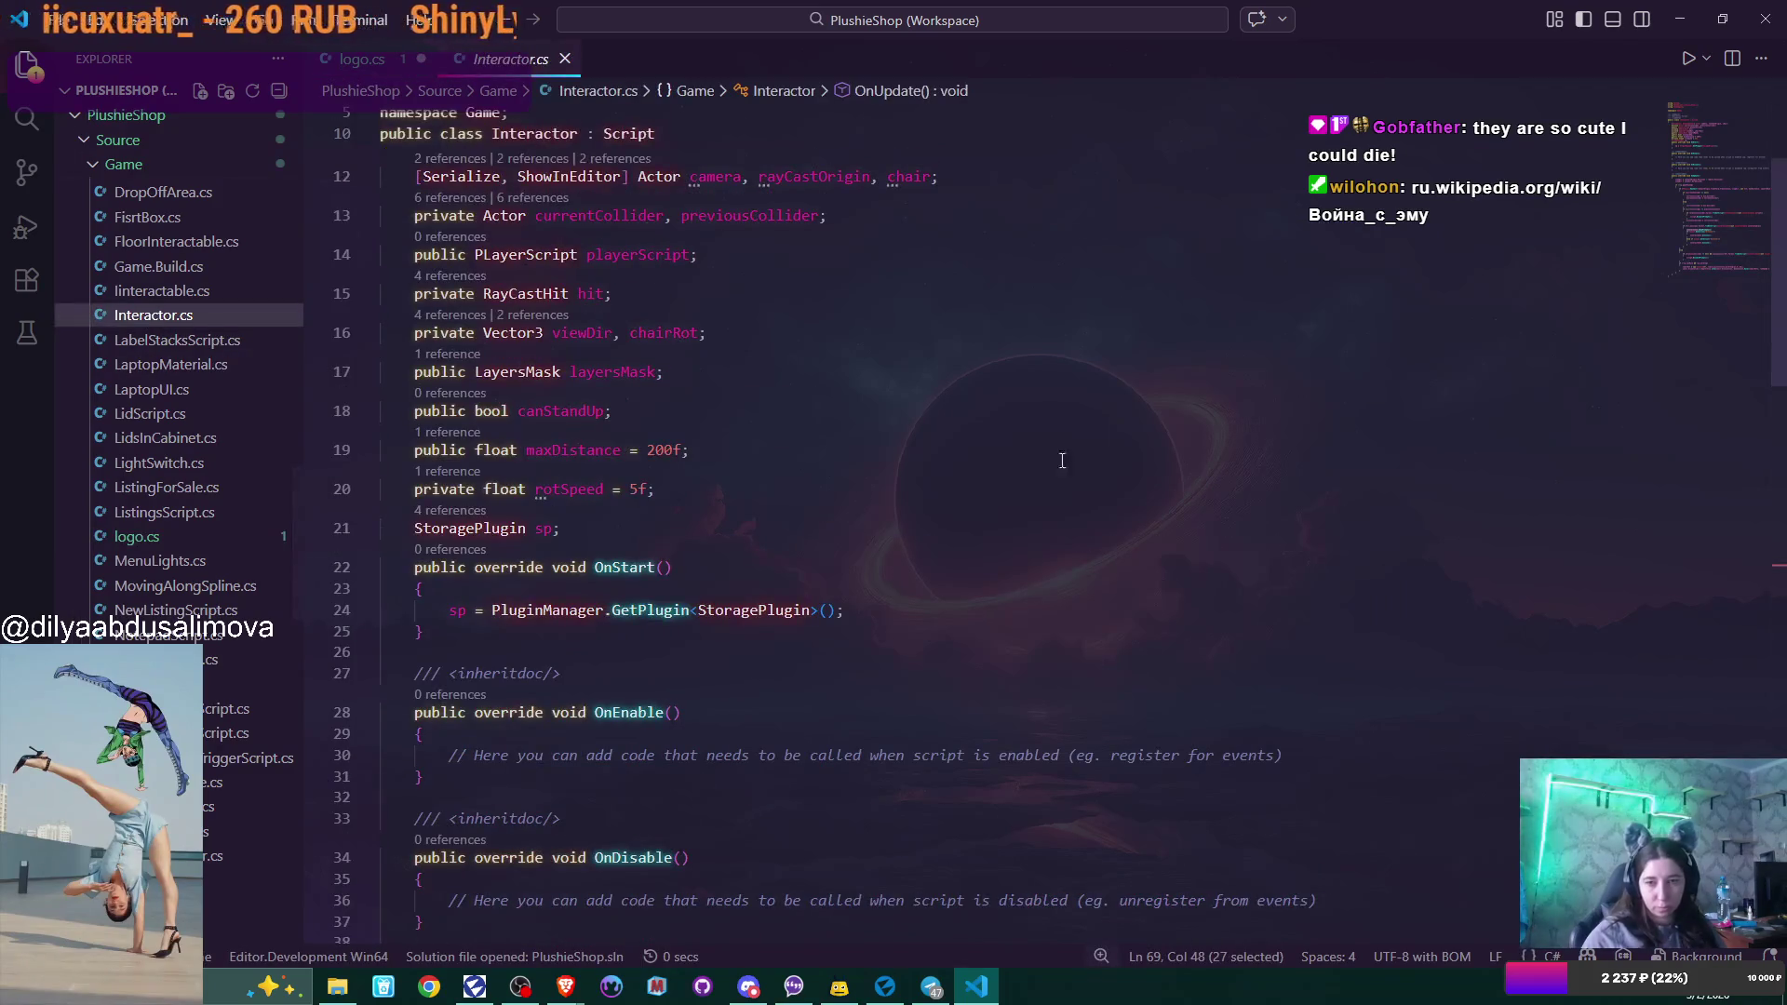
scroll(1103, 499, down, 8)
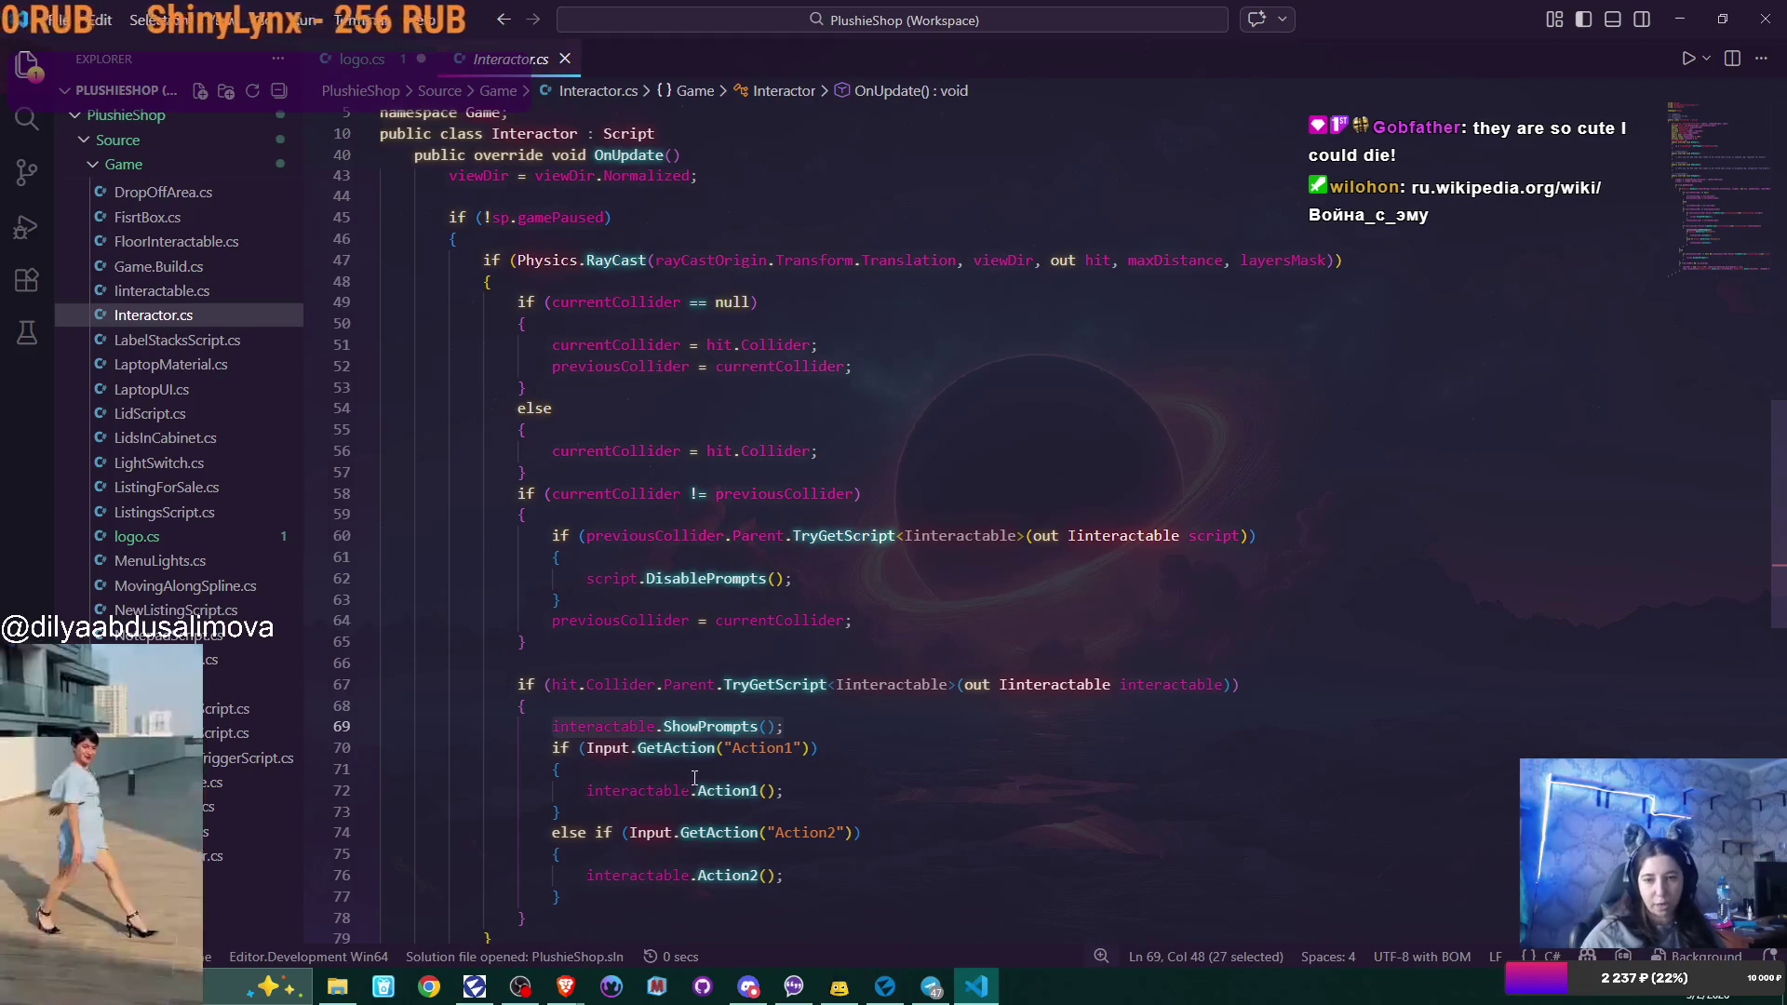
click(362, 59)
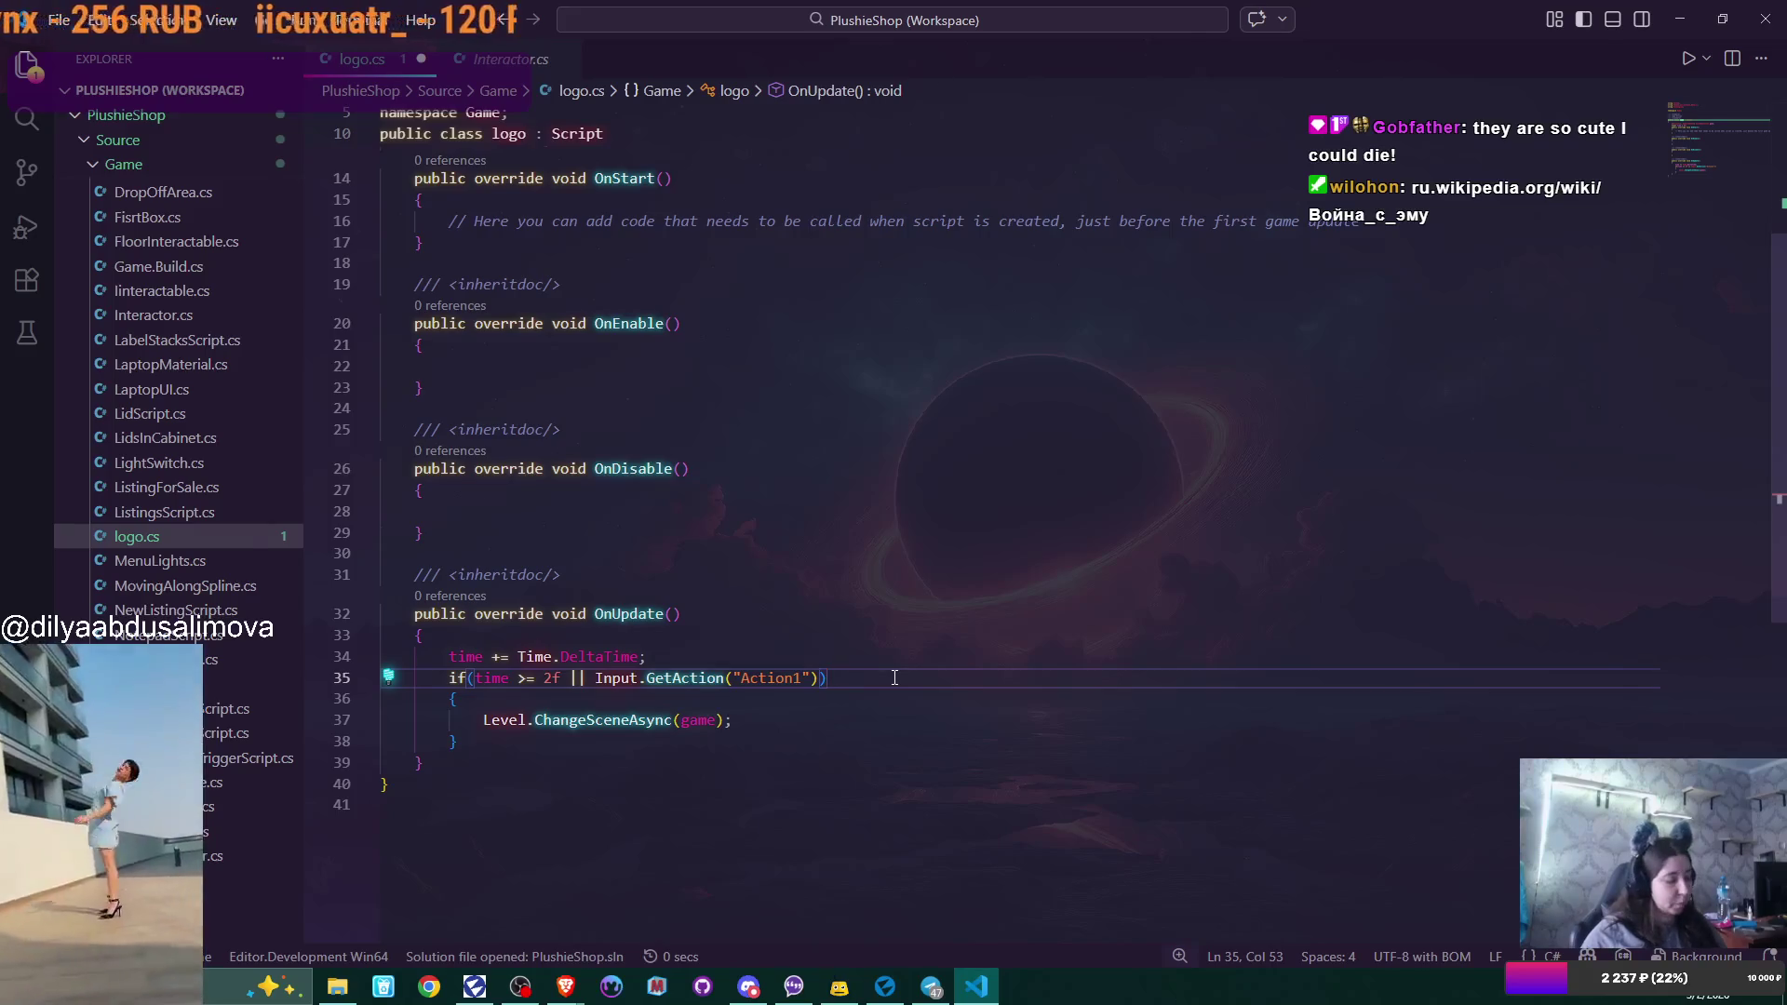
click(552, 678)
key(BackSpace)
text(1.5)
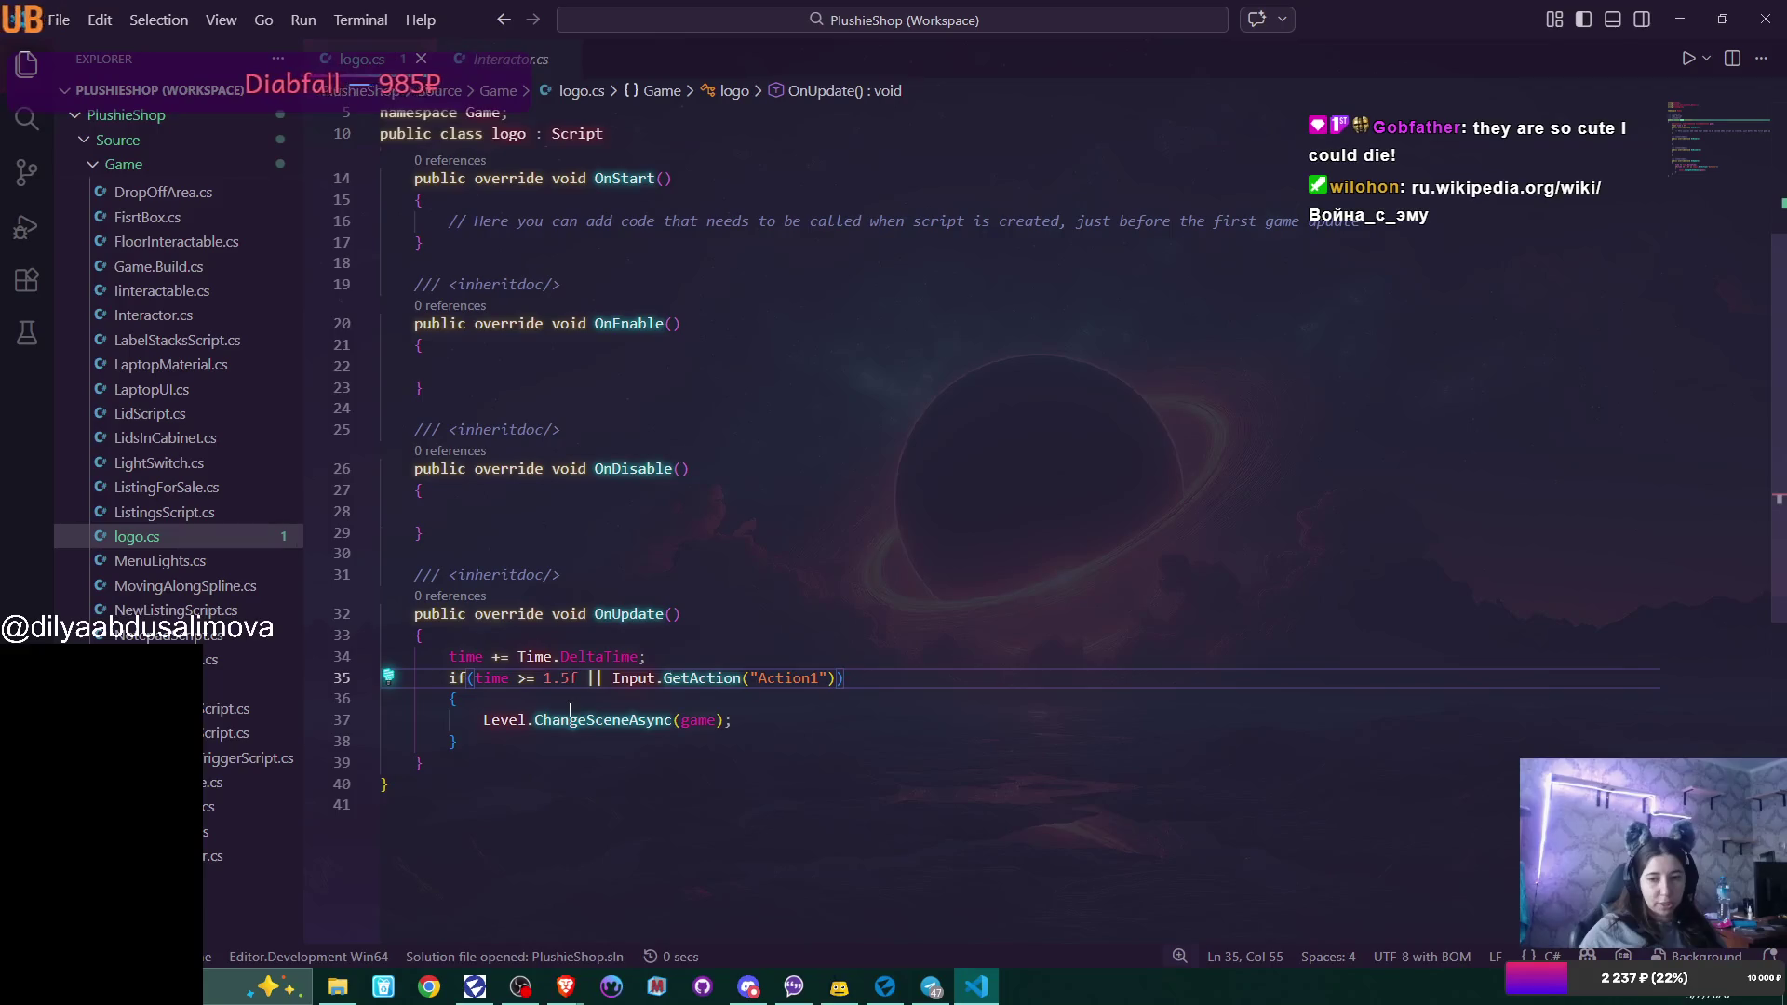
Rename the scene field 'game' to 'mainMenu' and pass mainMenu to ChangeSceneAsync.
scroll(770, 715, up, 3)
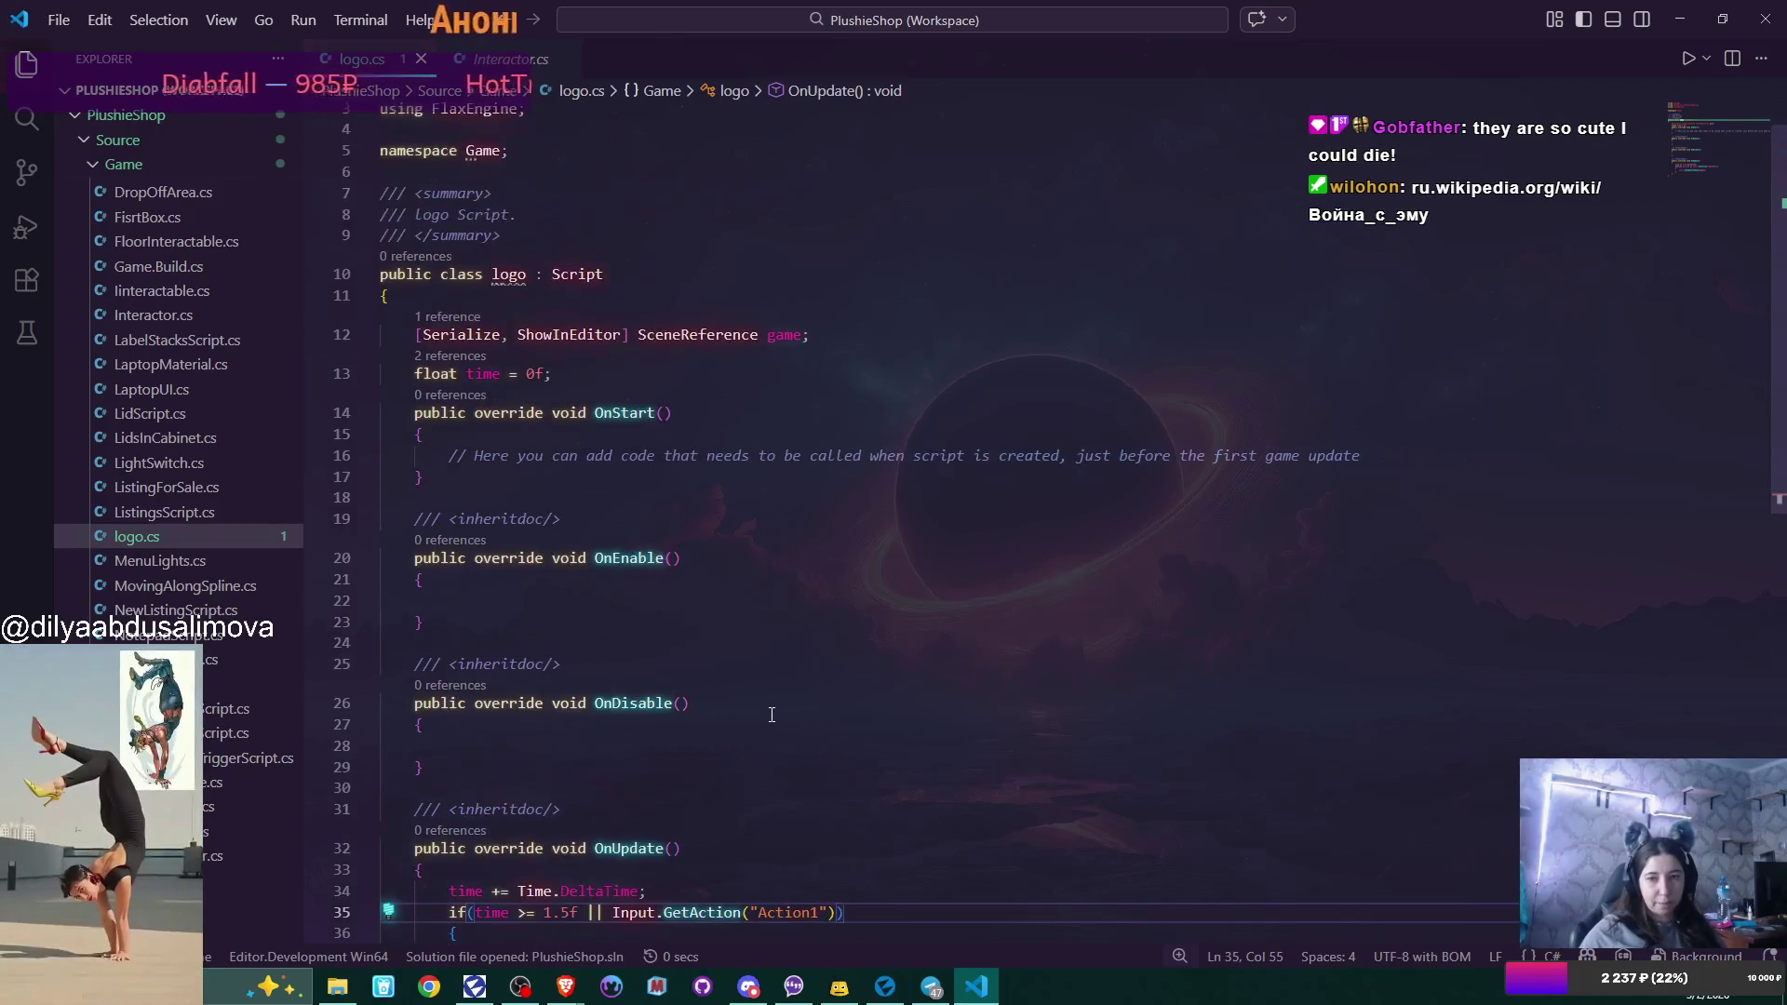
double_click(785, 334)
text(mainMenu)
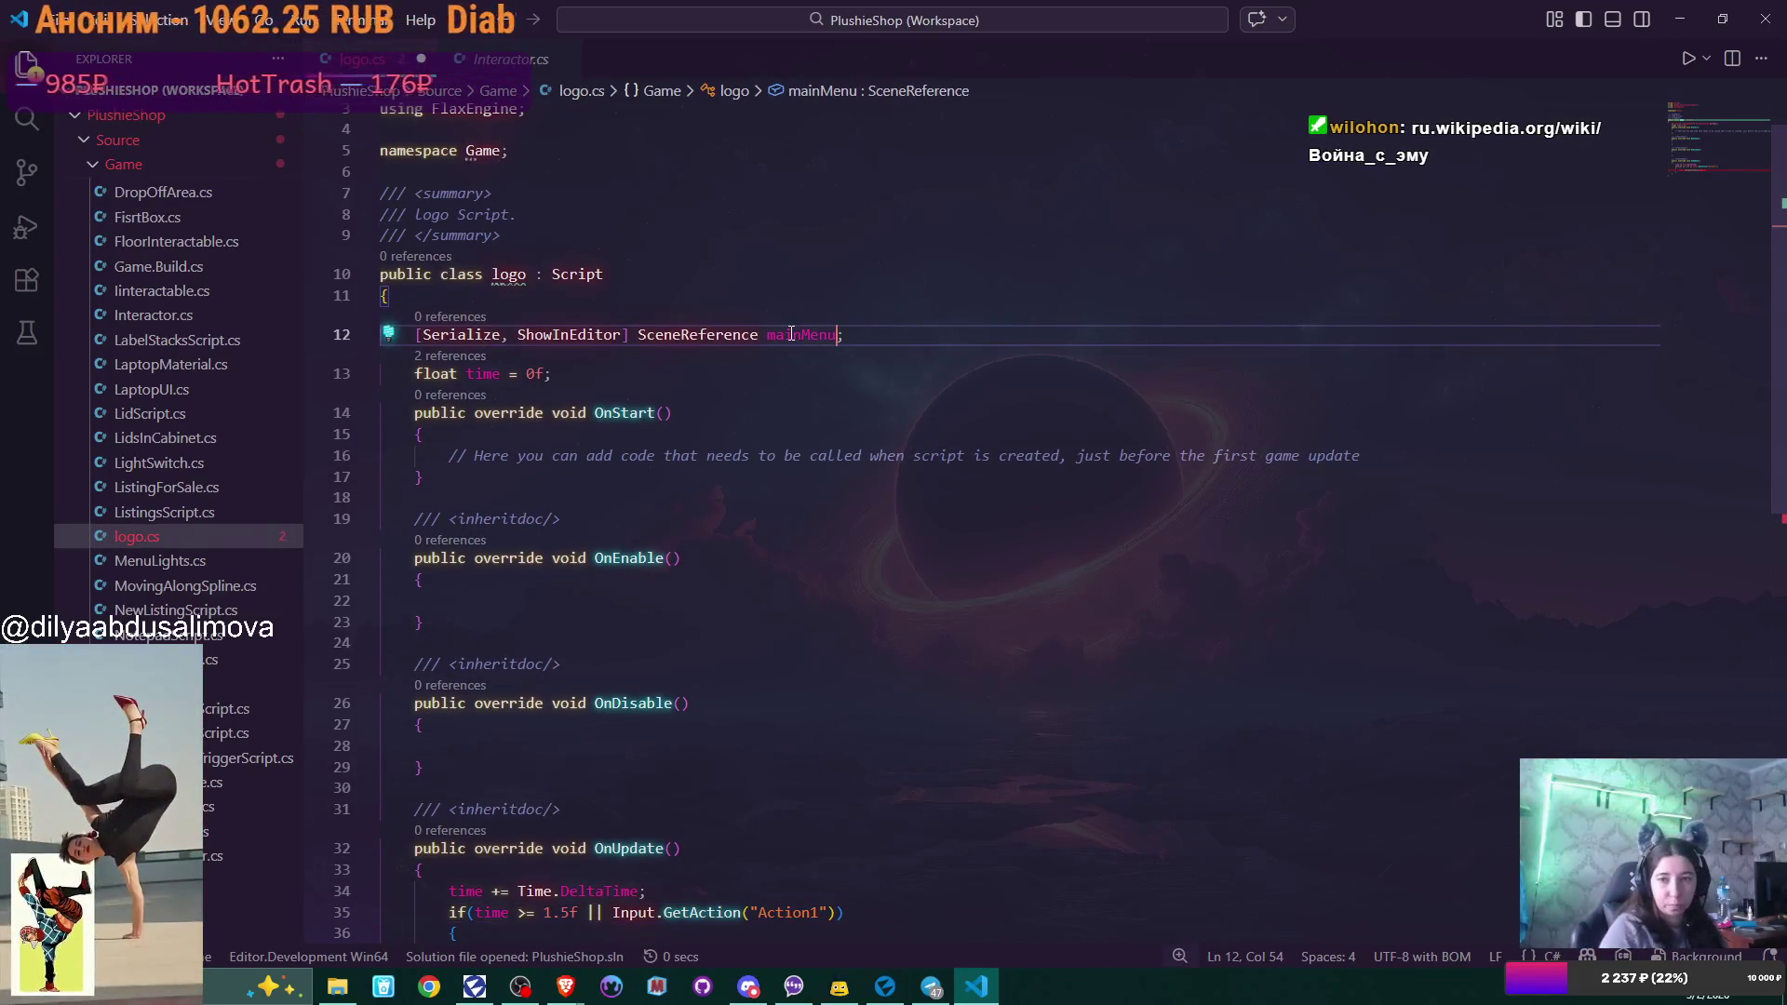
scroll(792, 334, down, 5)
double_click(700, 673)
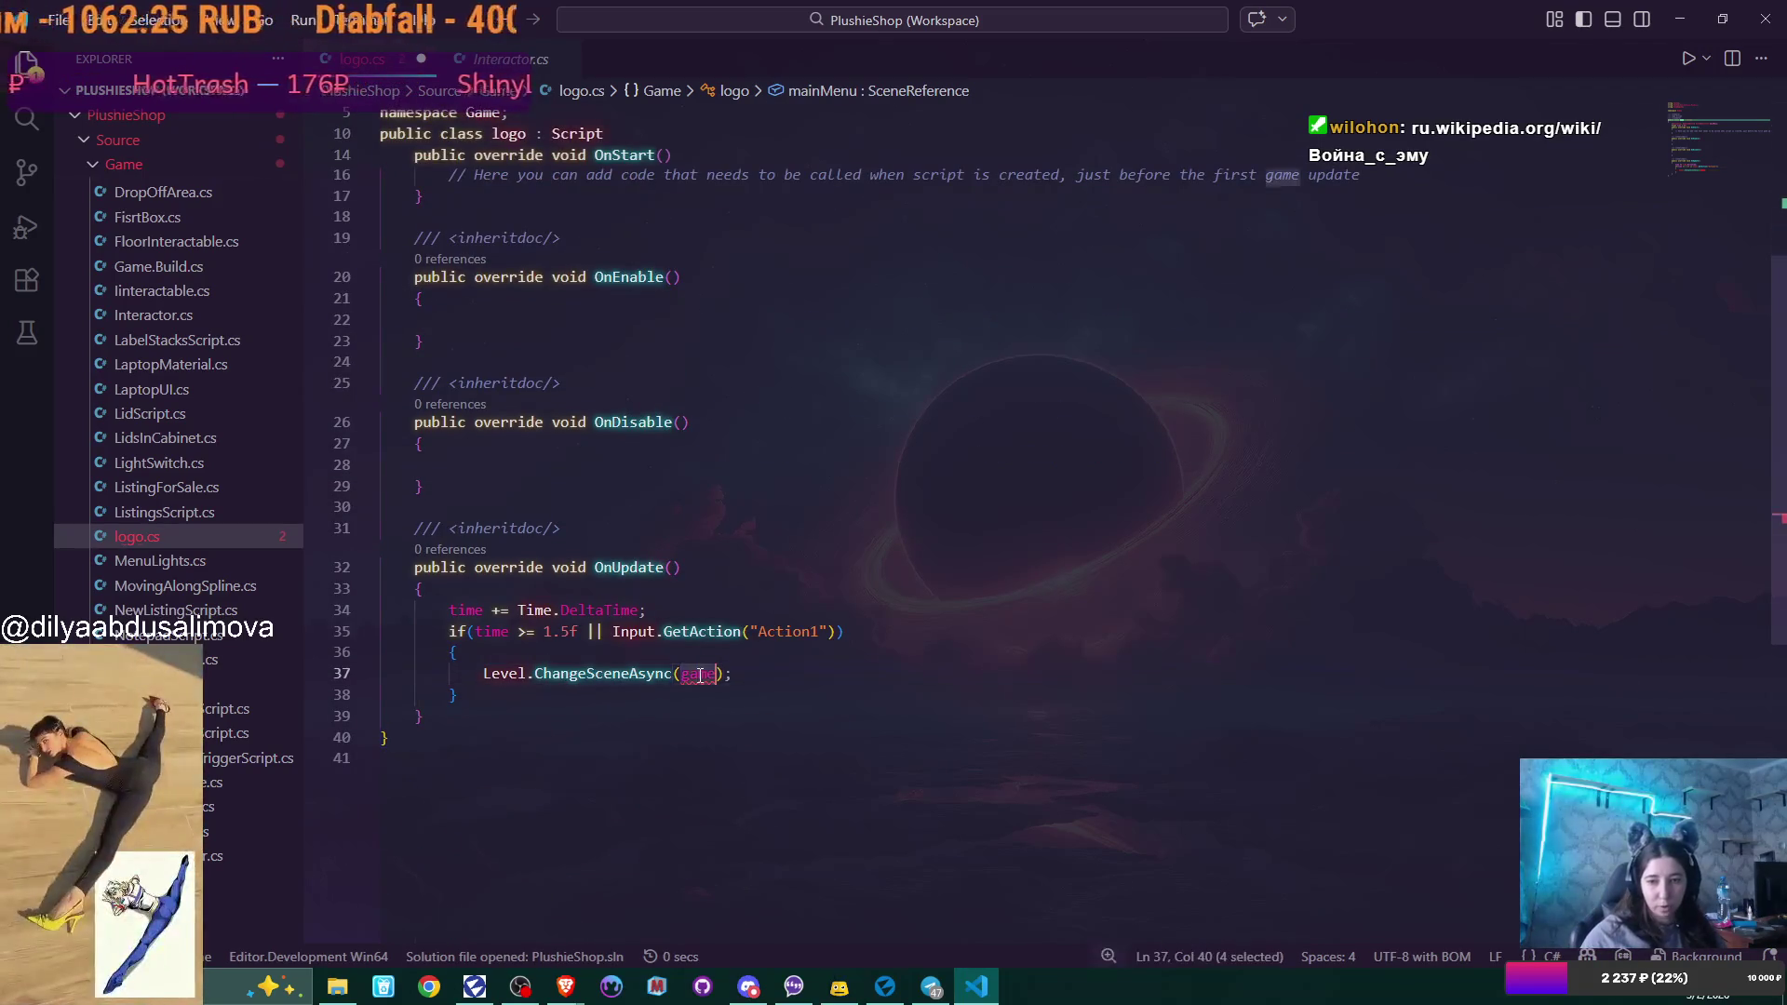
text(main)
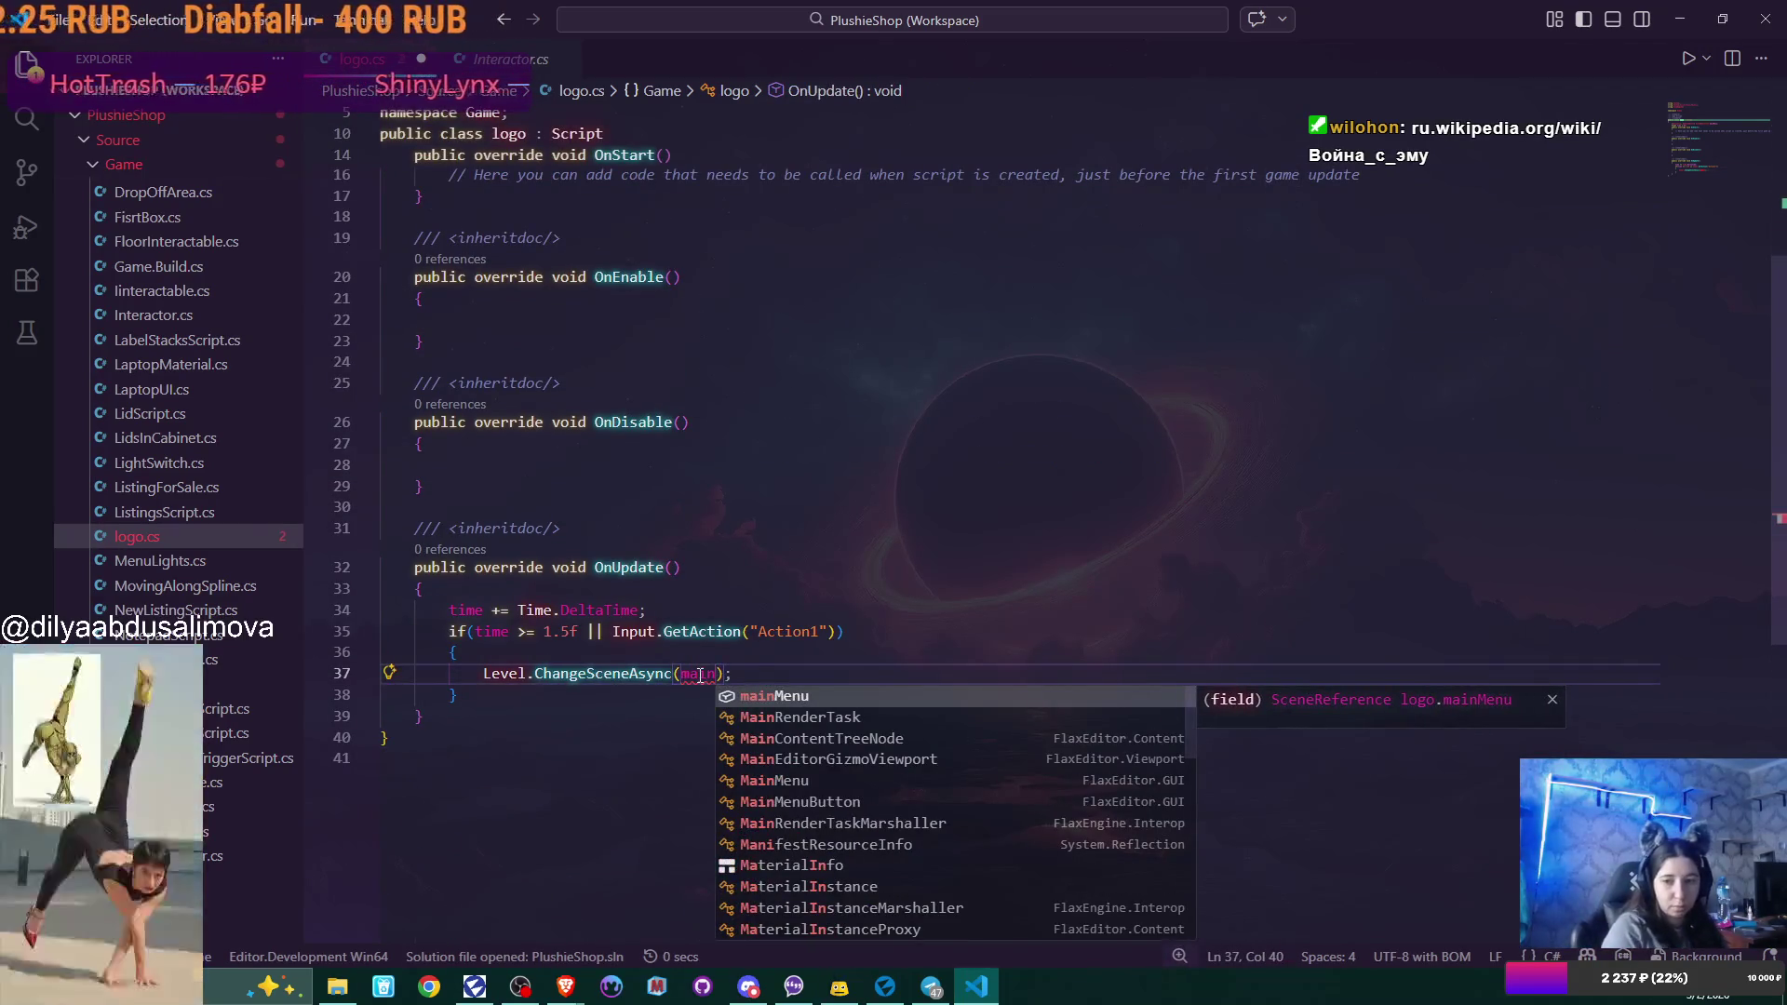
key(Return)
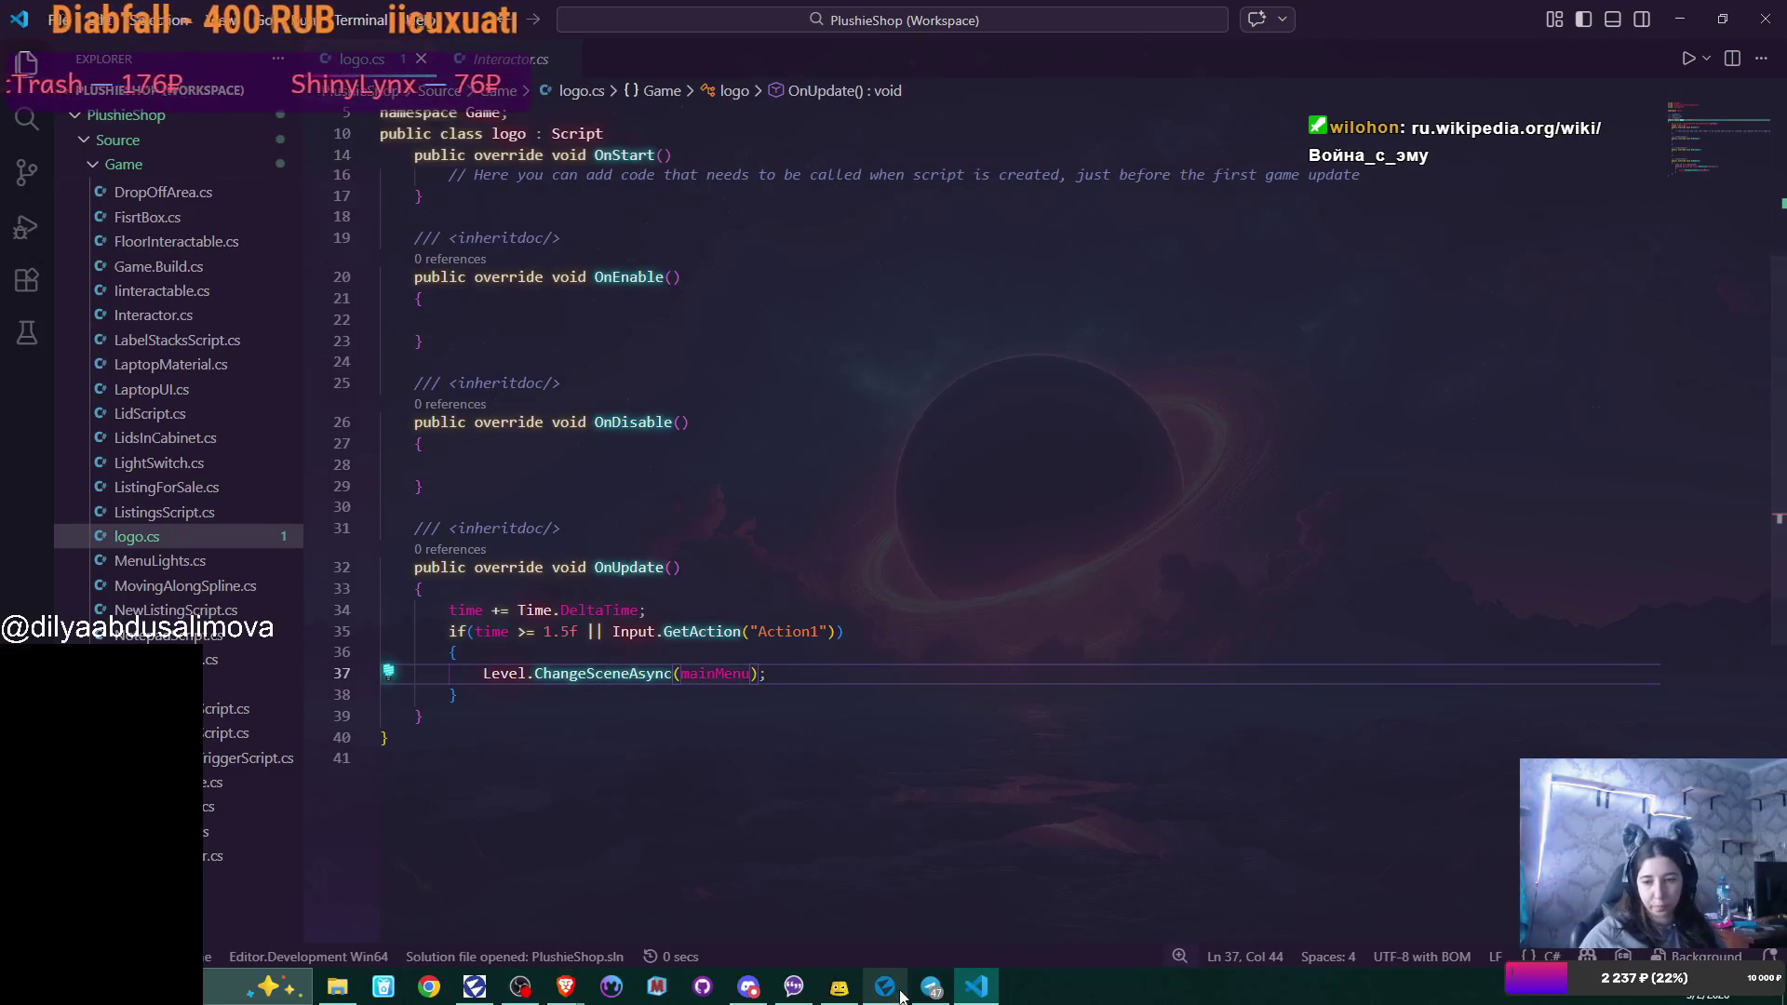
Assign MainMenu to the Logo script's Main Menu field, save the intro scene, and open MainMenu.
click(901, 996)
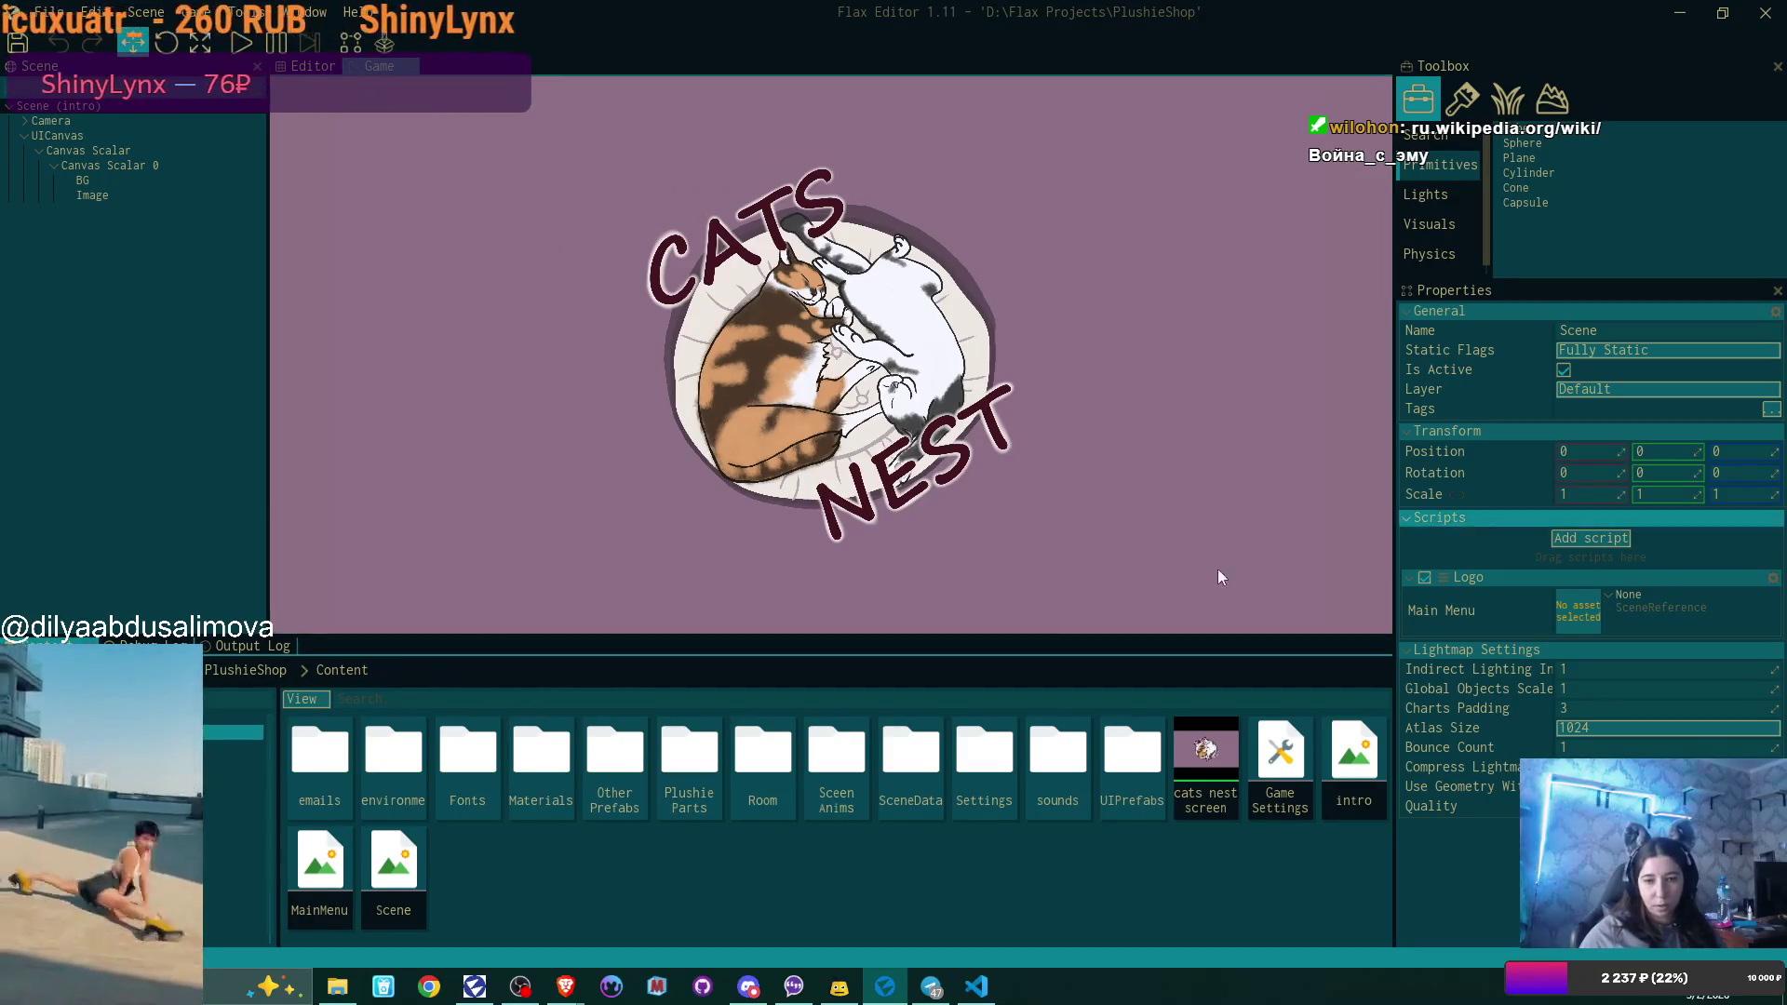
drag(319, 870, 1546, 603)
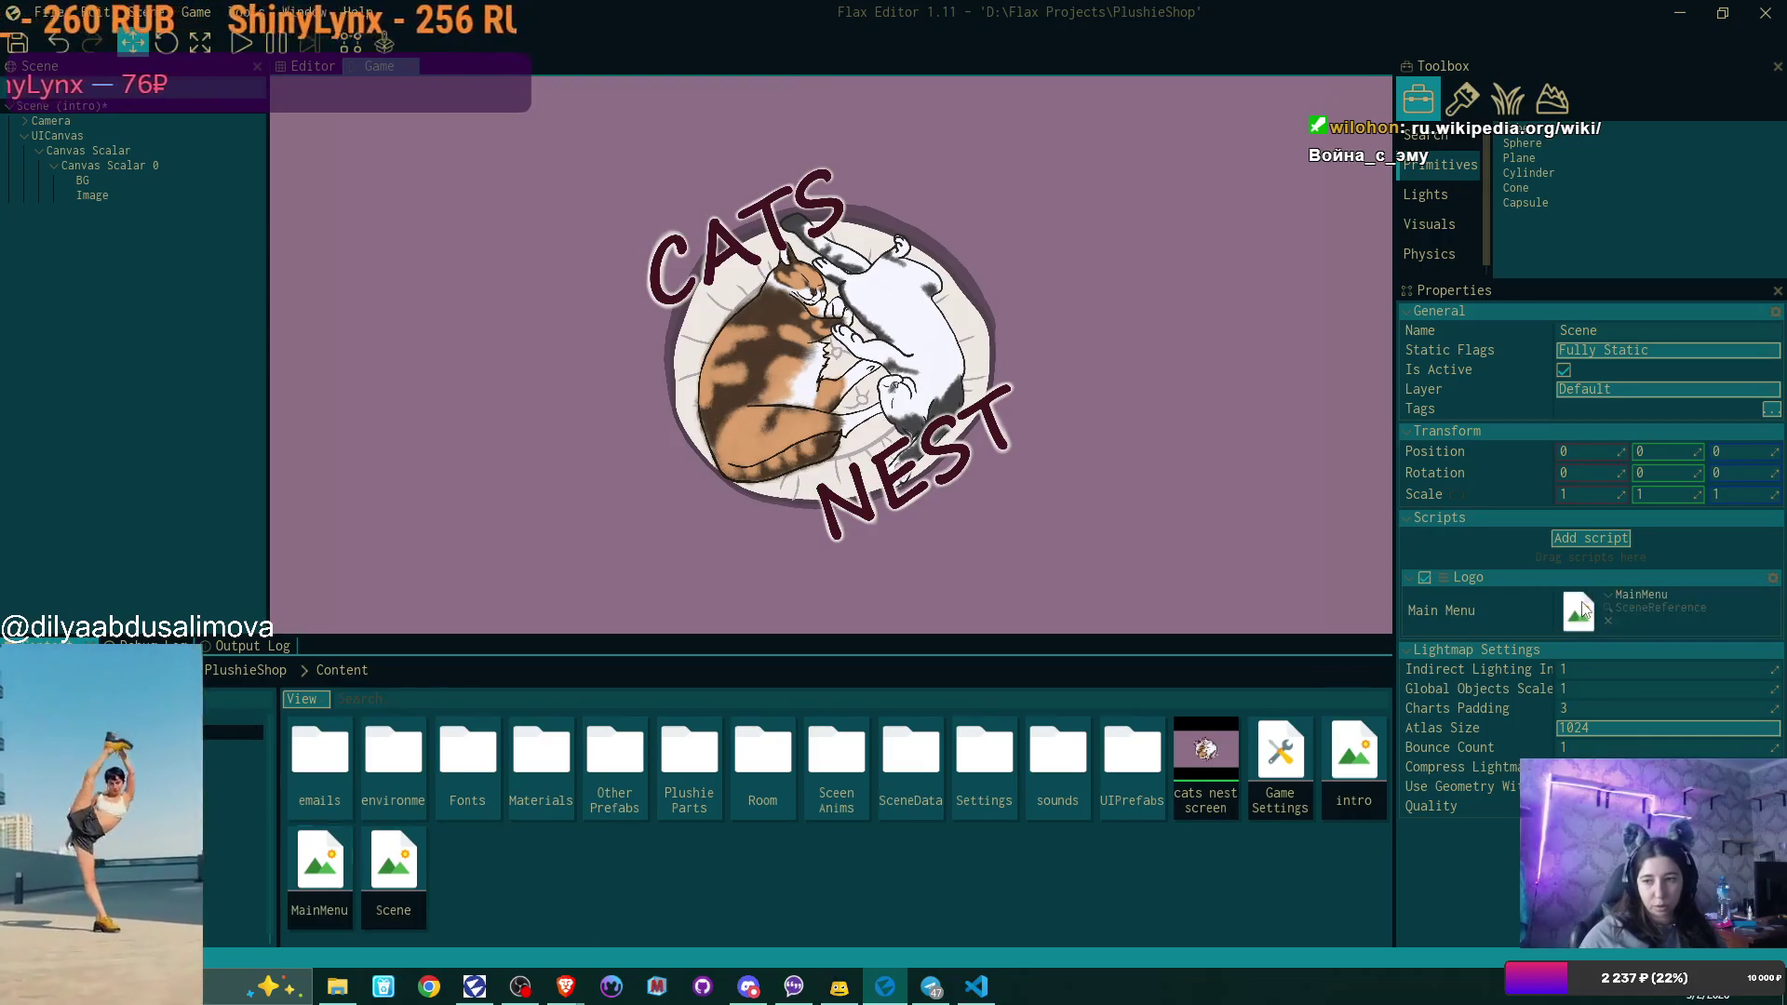
click(23, 49)
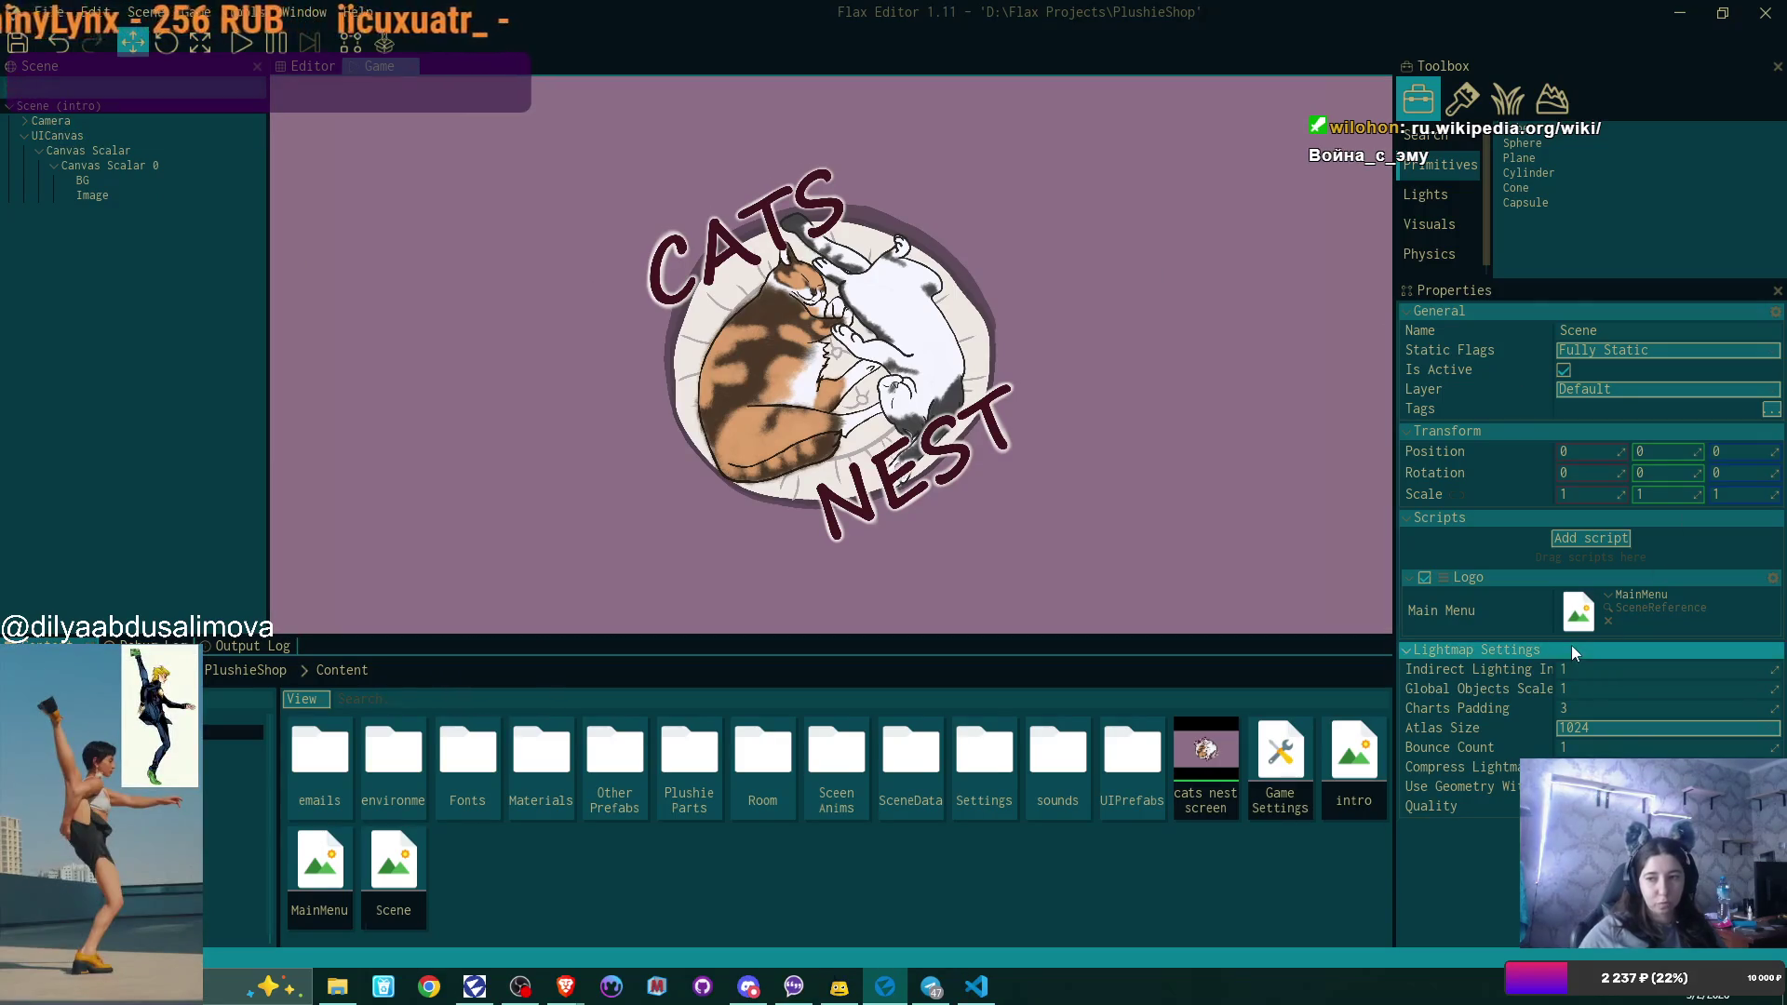
double_click(319, 866)
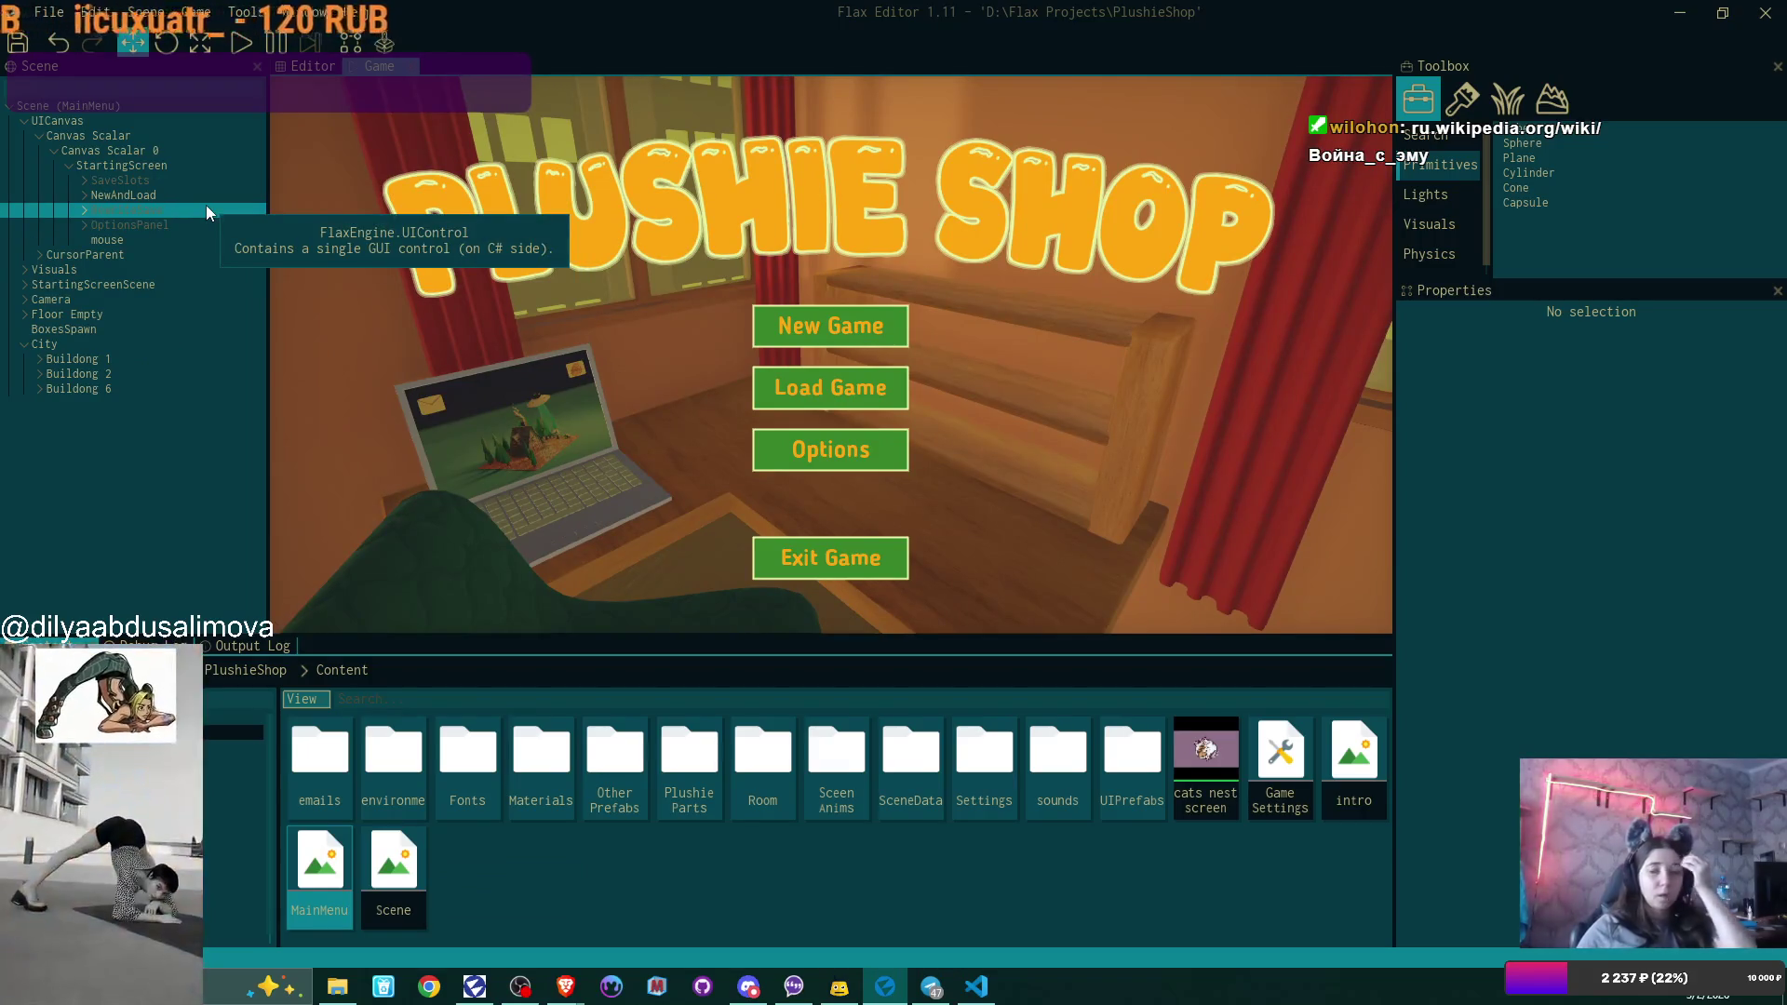
Collapse City in the MainMenu scene tree, then expand and select the NewAndLoad group.
click(23, 344)
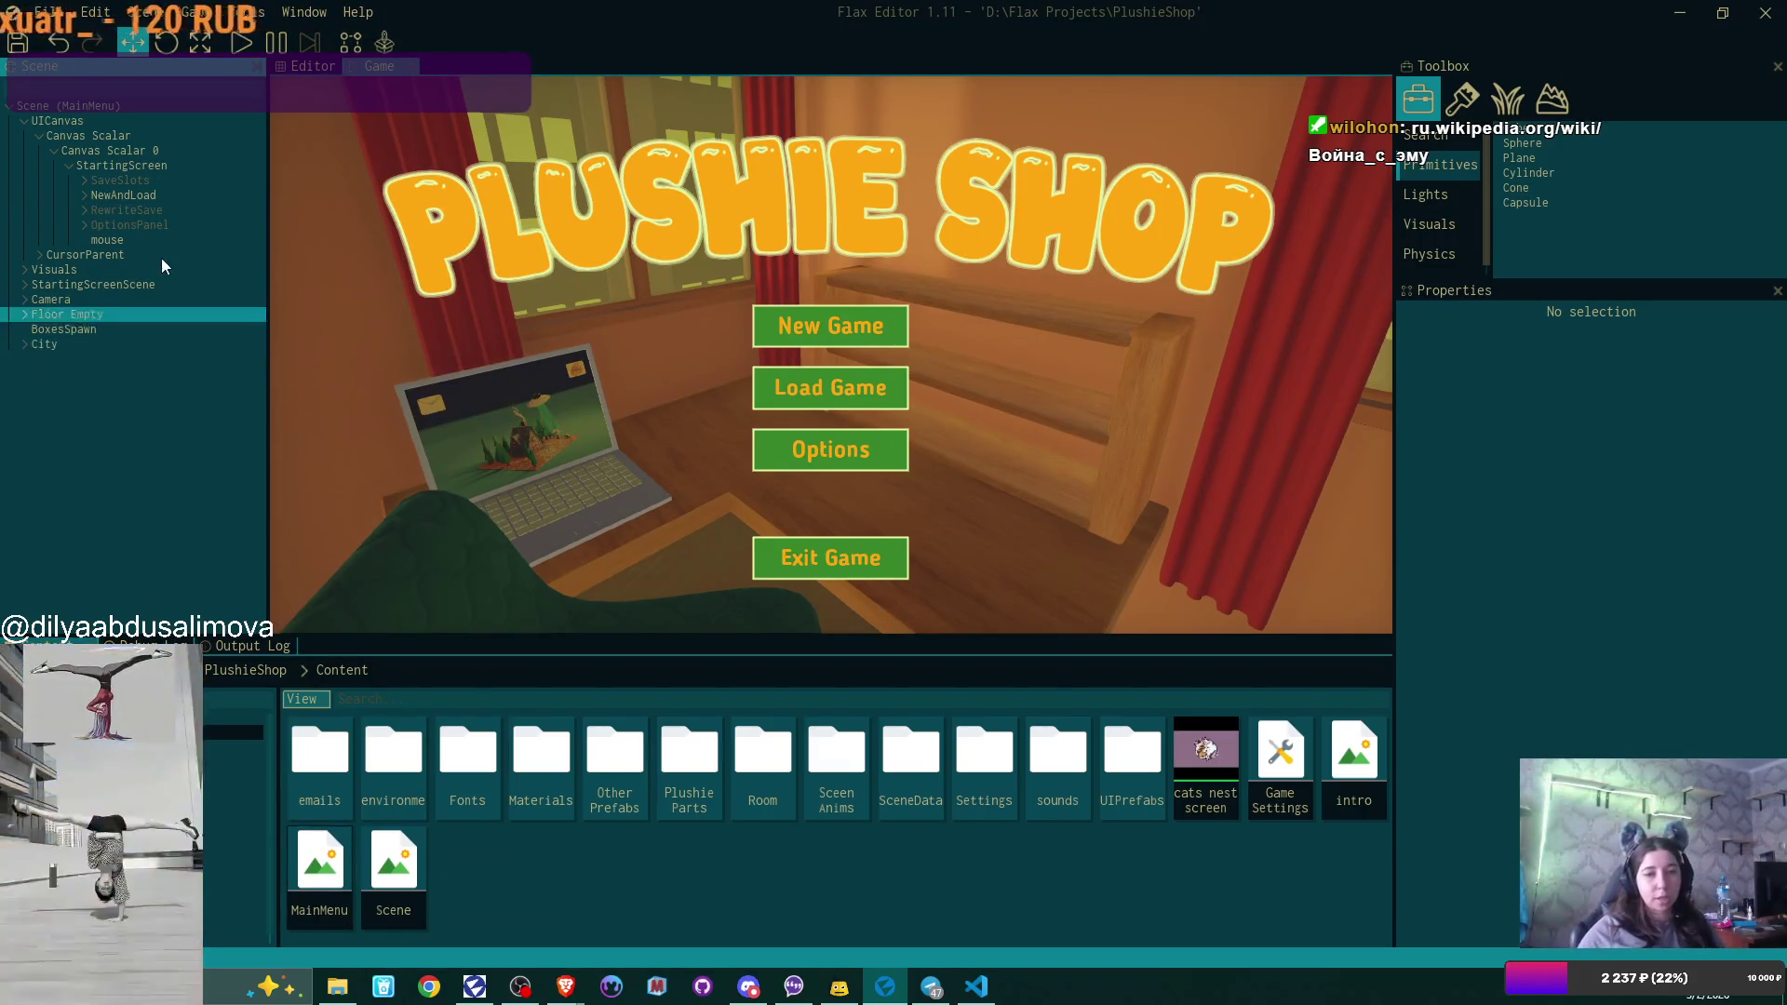
click(85, 195)
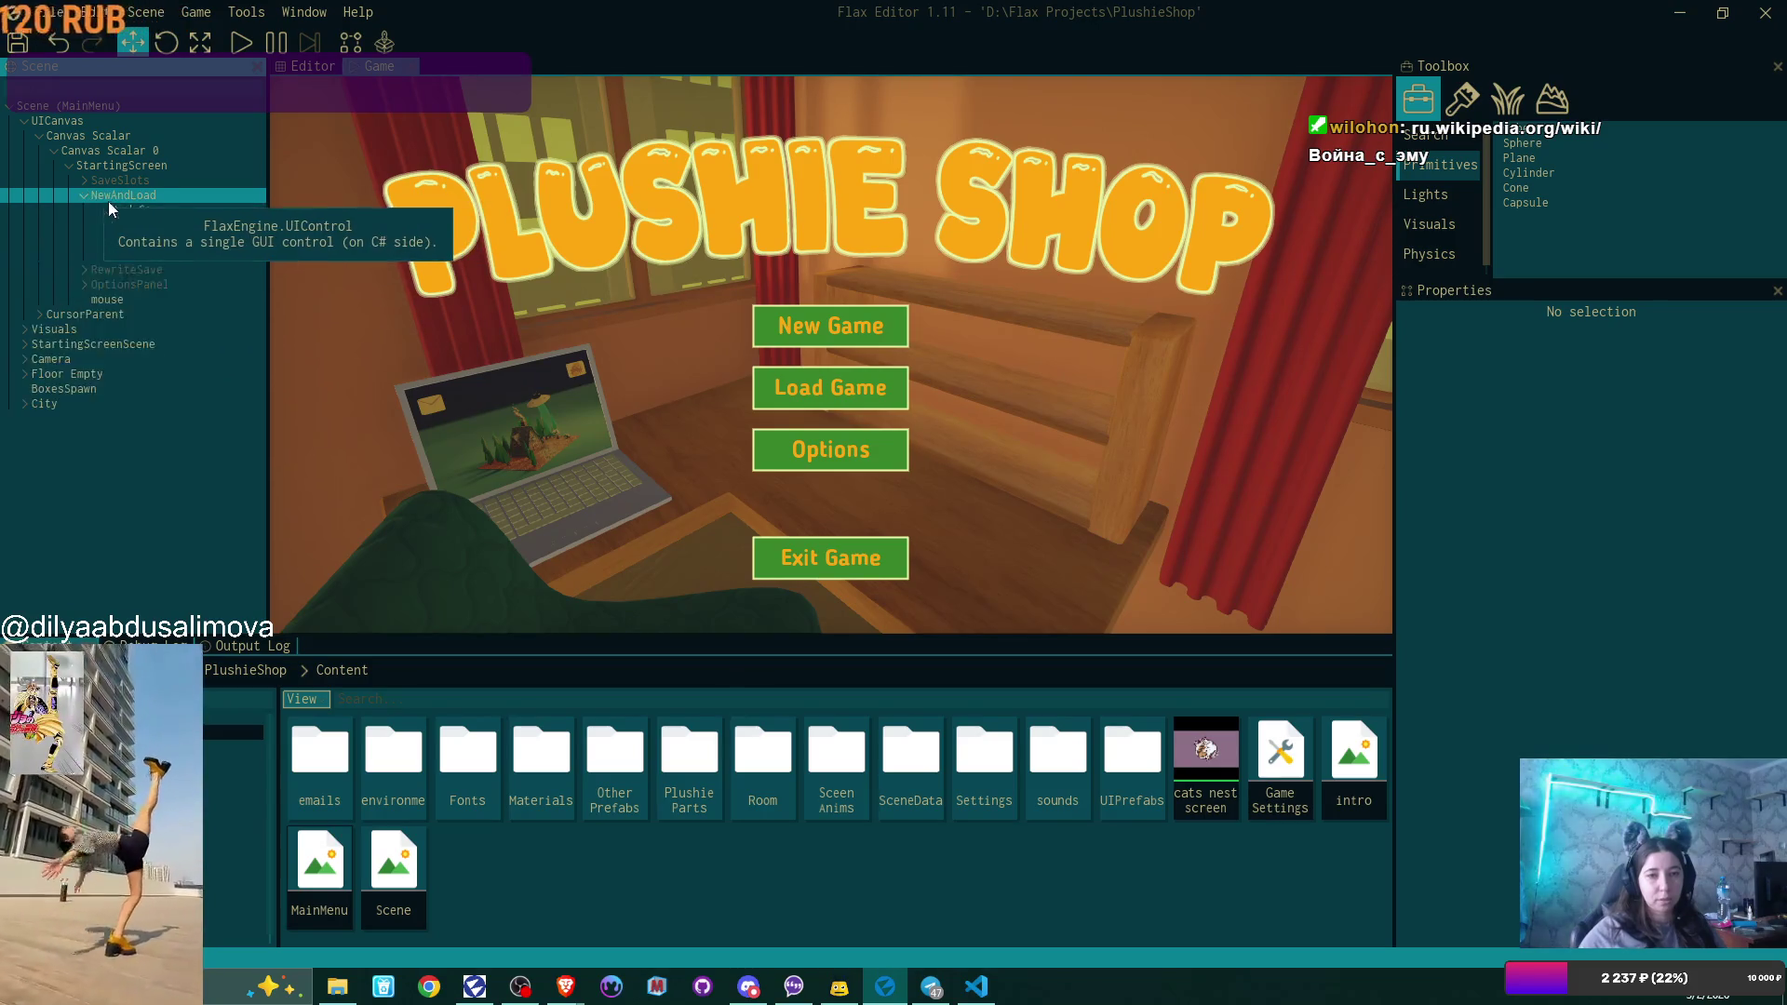
click(193, 197)
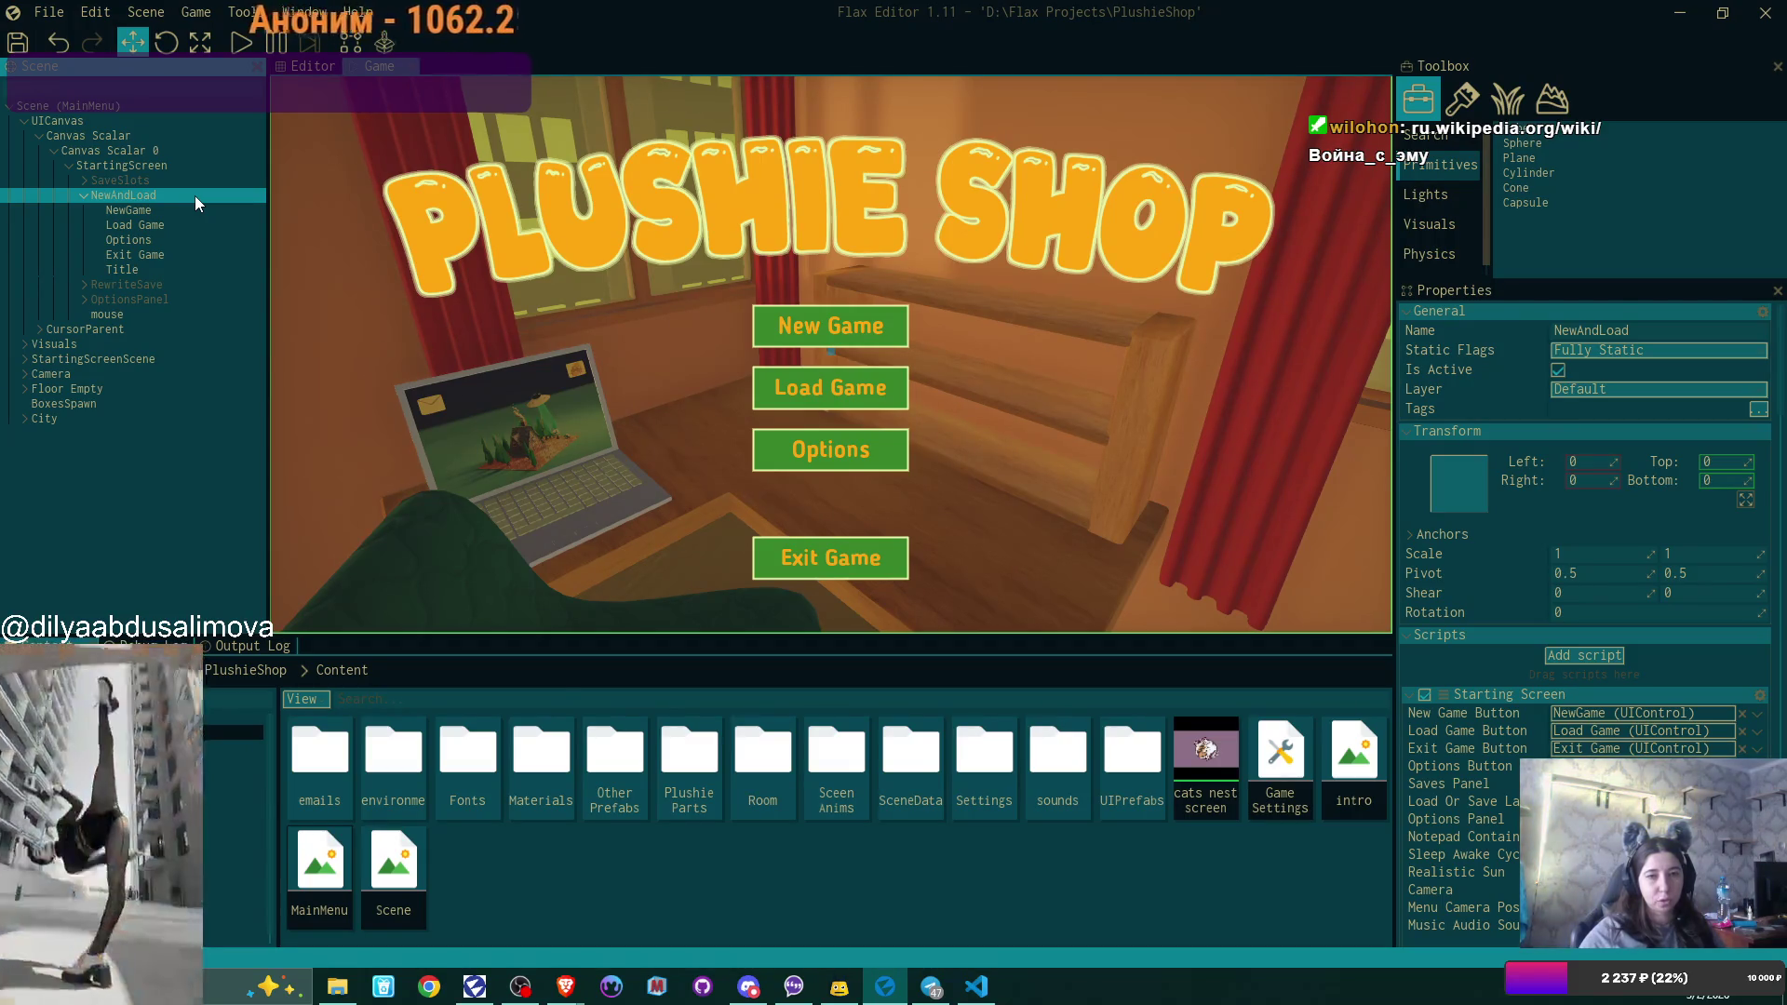
Open the main Scene, expand UICanvas and delete the StartingScreen menu group.
double_click(391, 875)
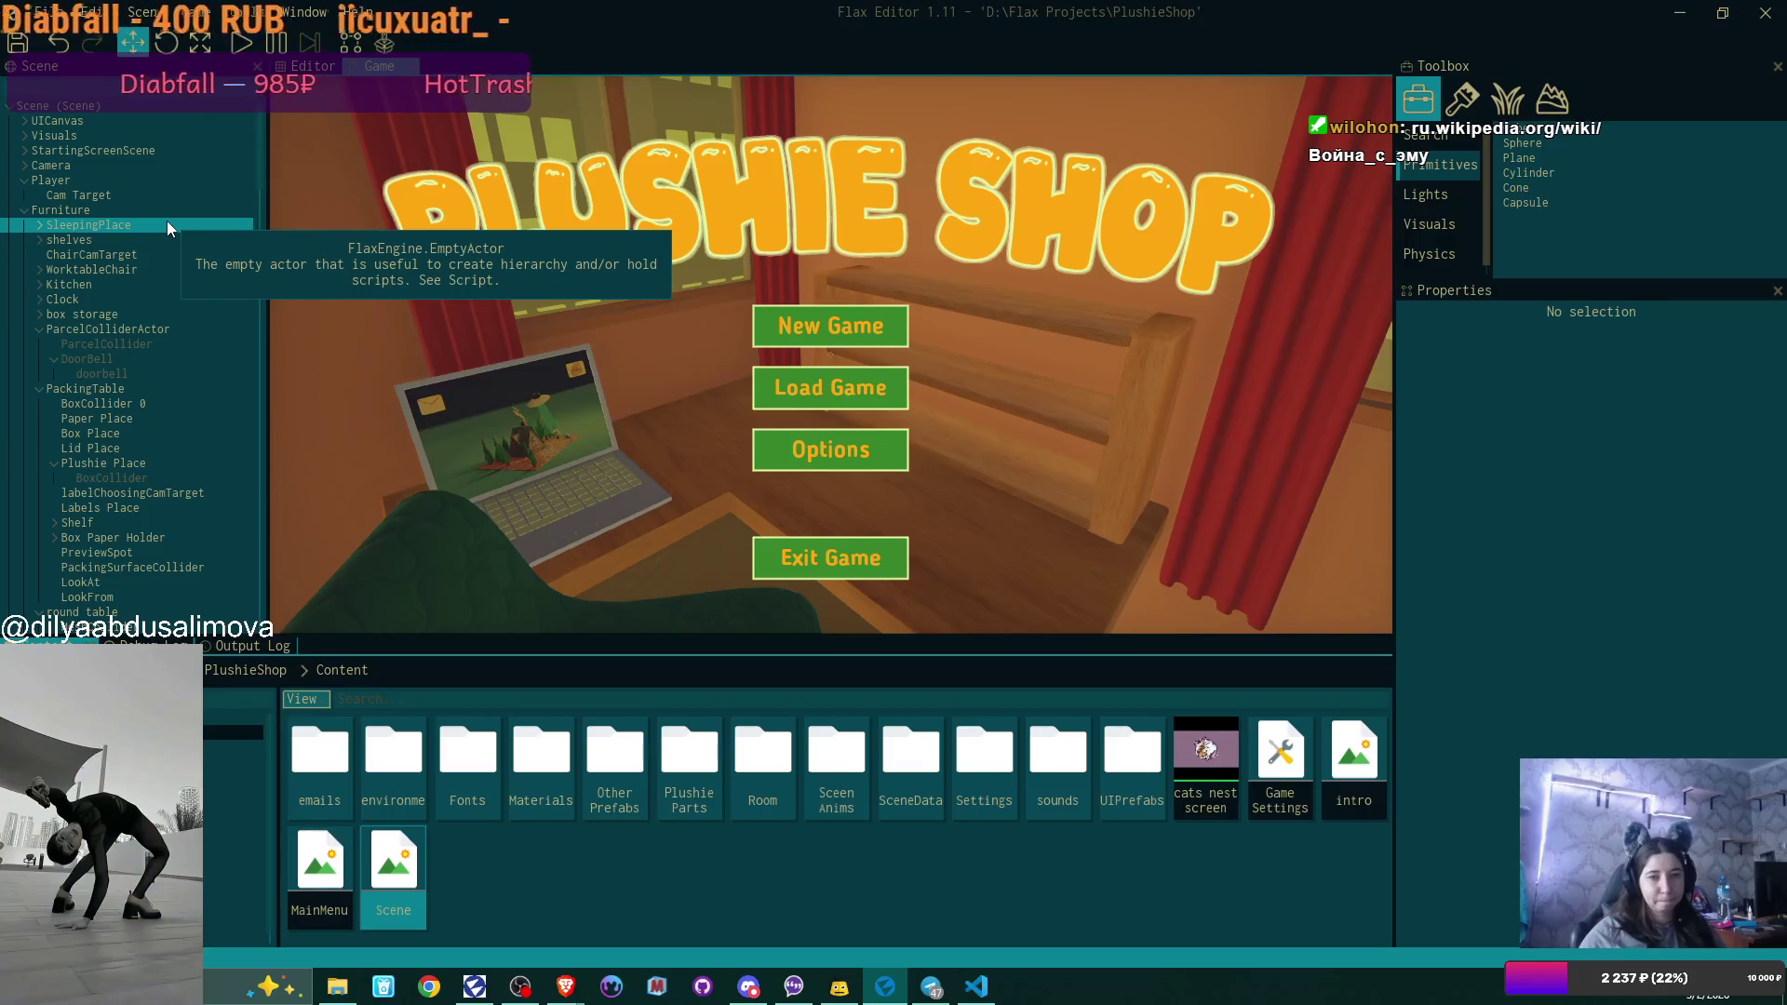
click(21, 119)
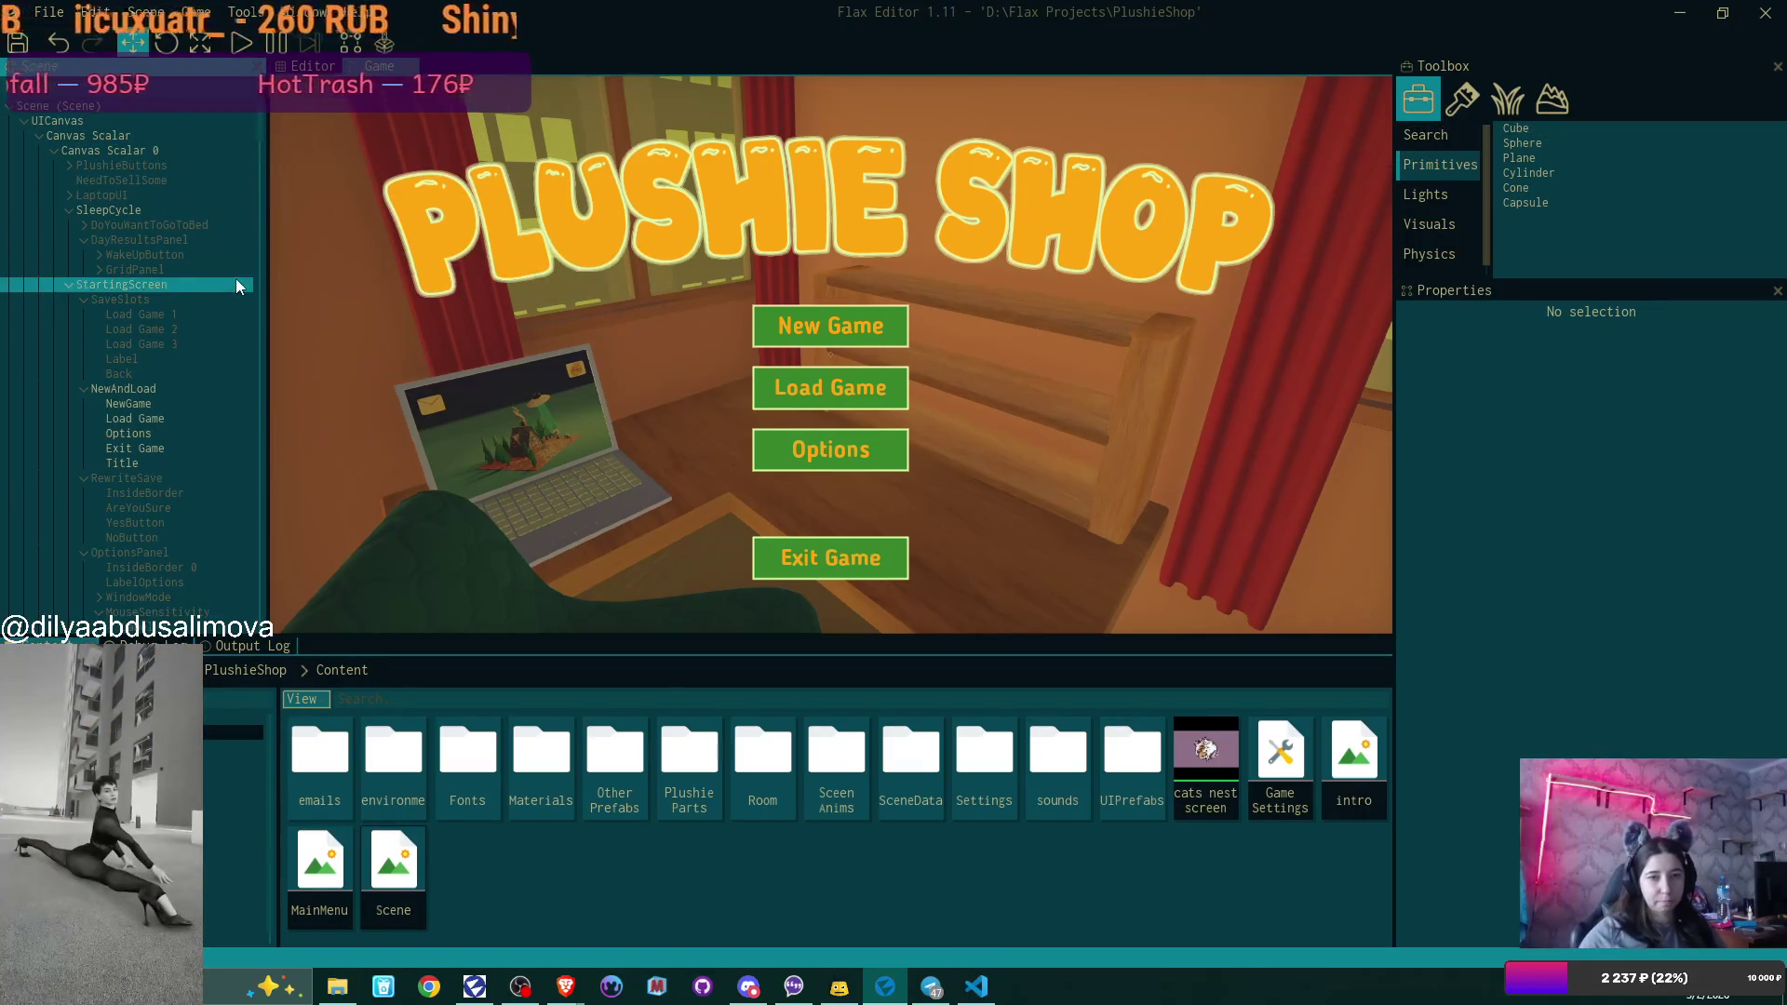
click(215, 290)
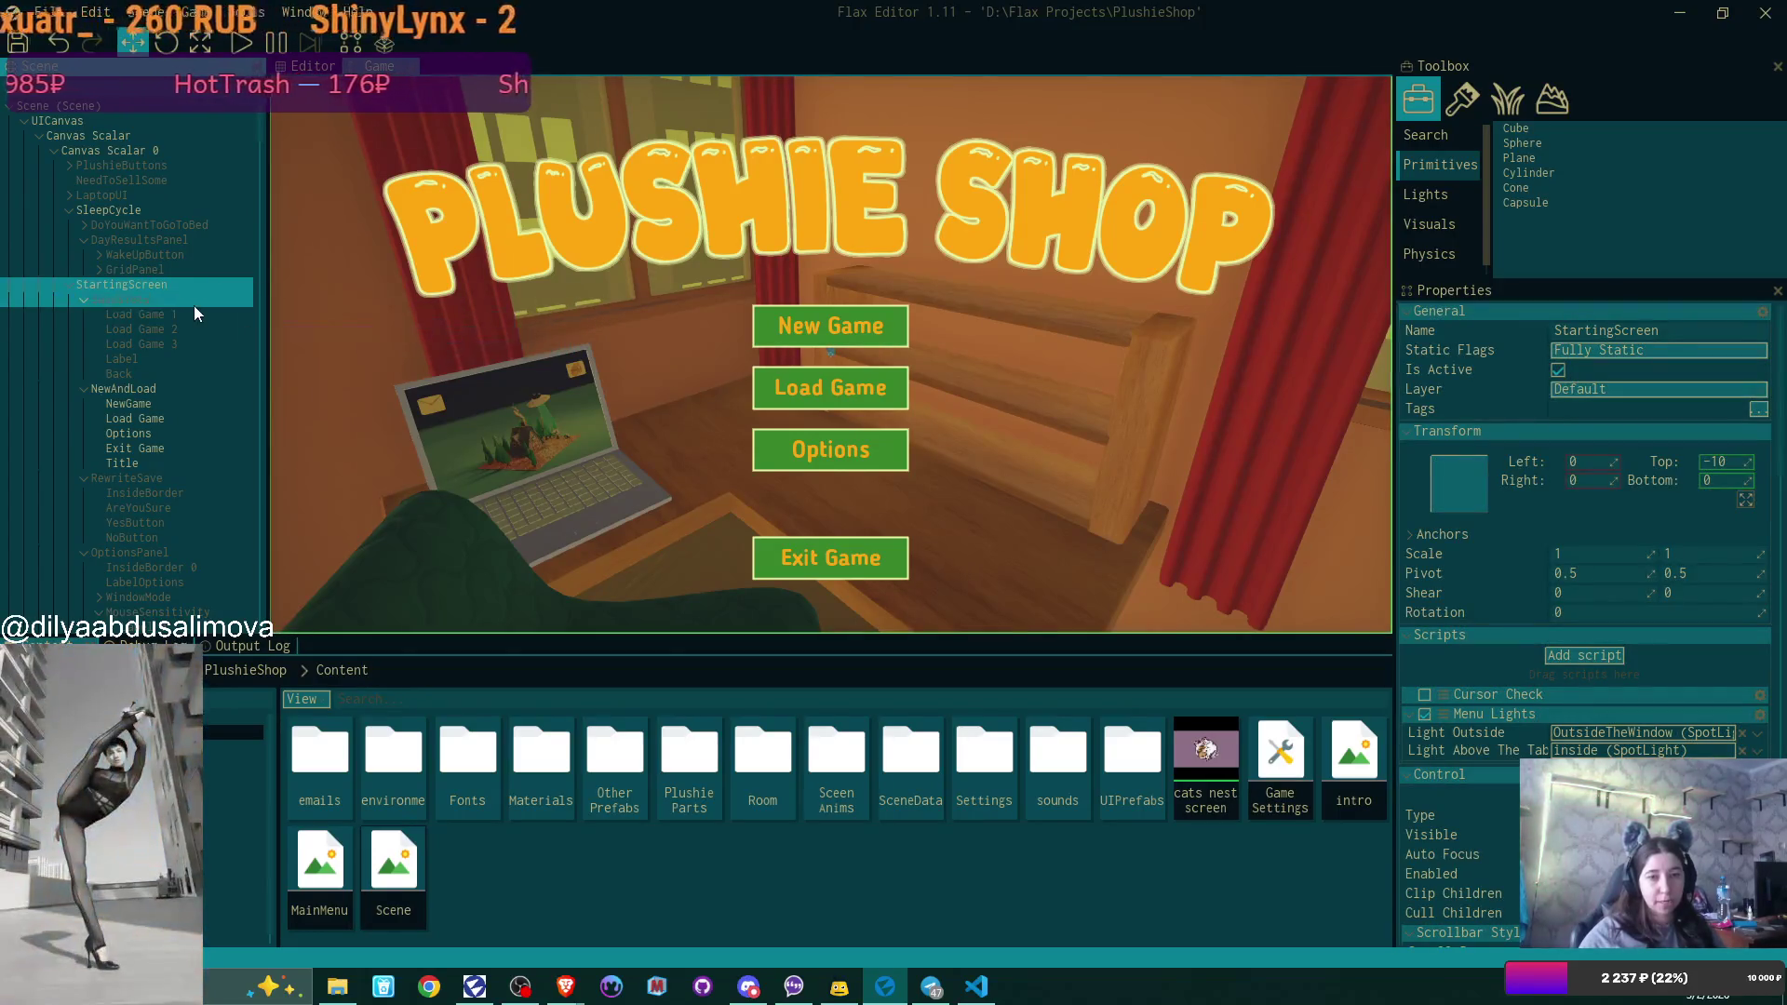
scroll(193, 306, down, 3)
scroll(194, 305, up, 2)
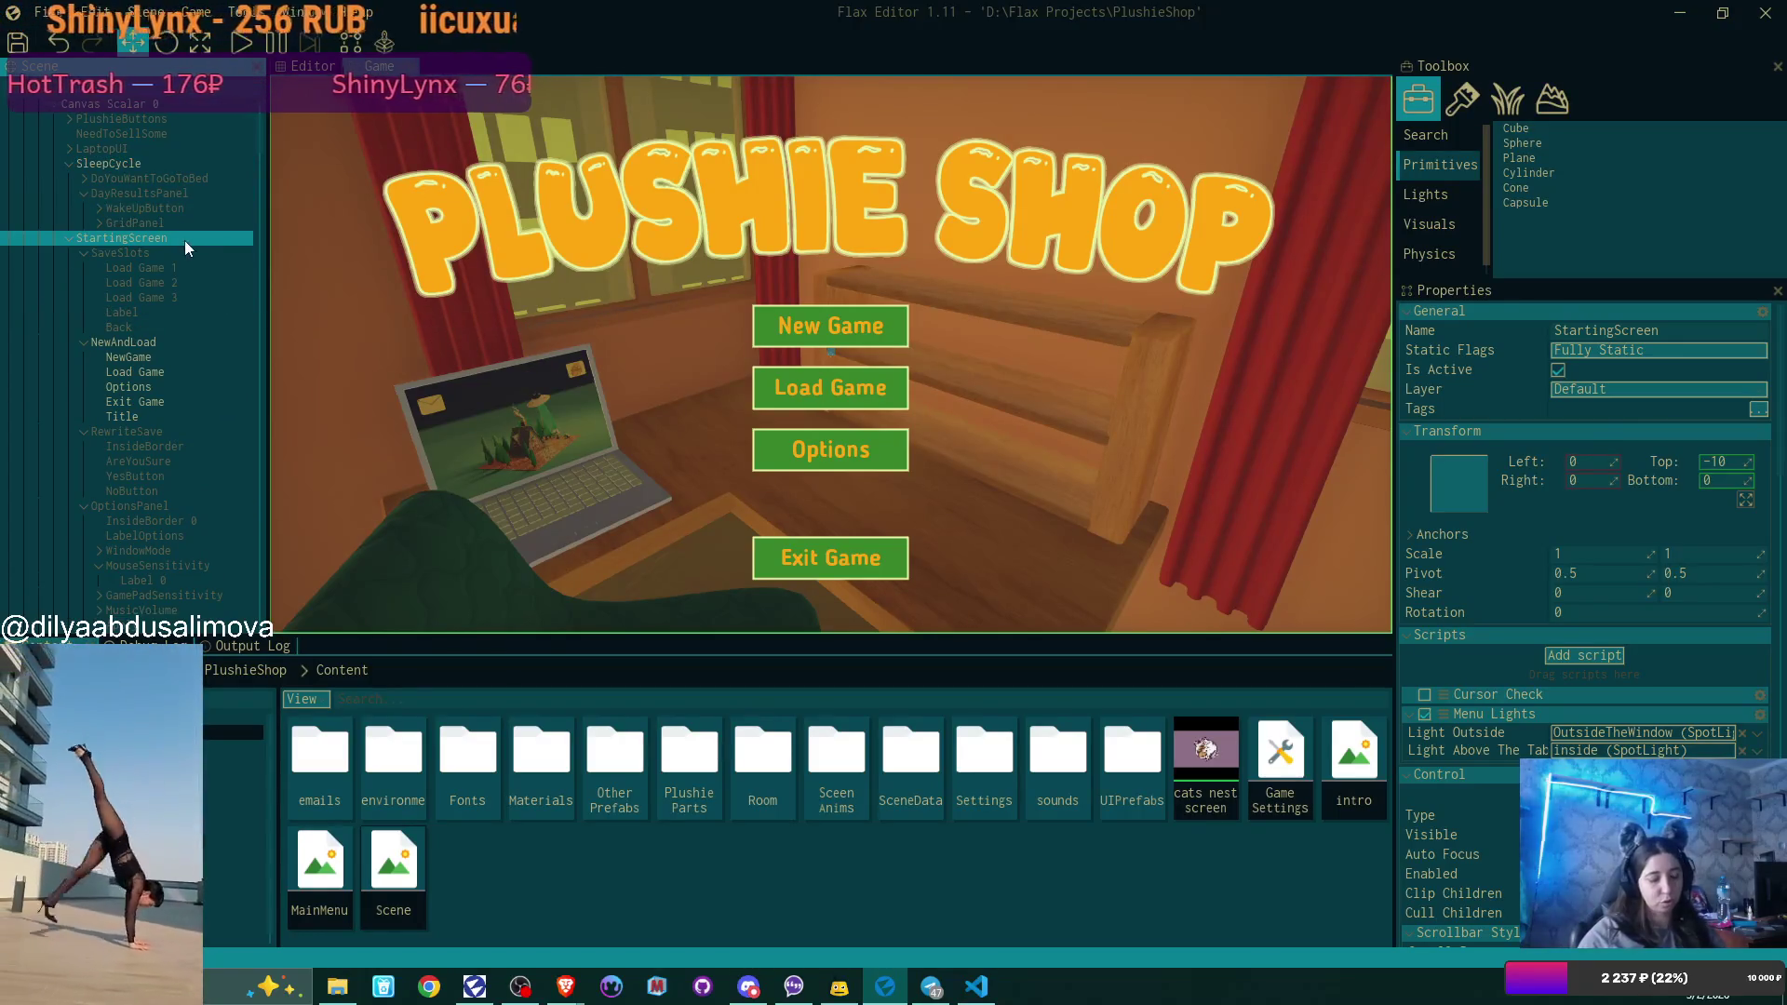
key(Delete)
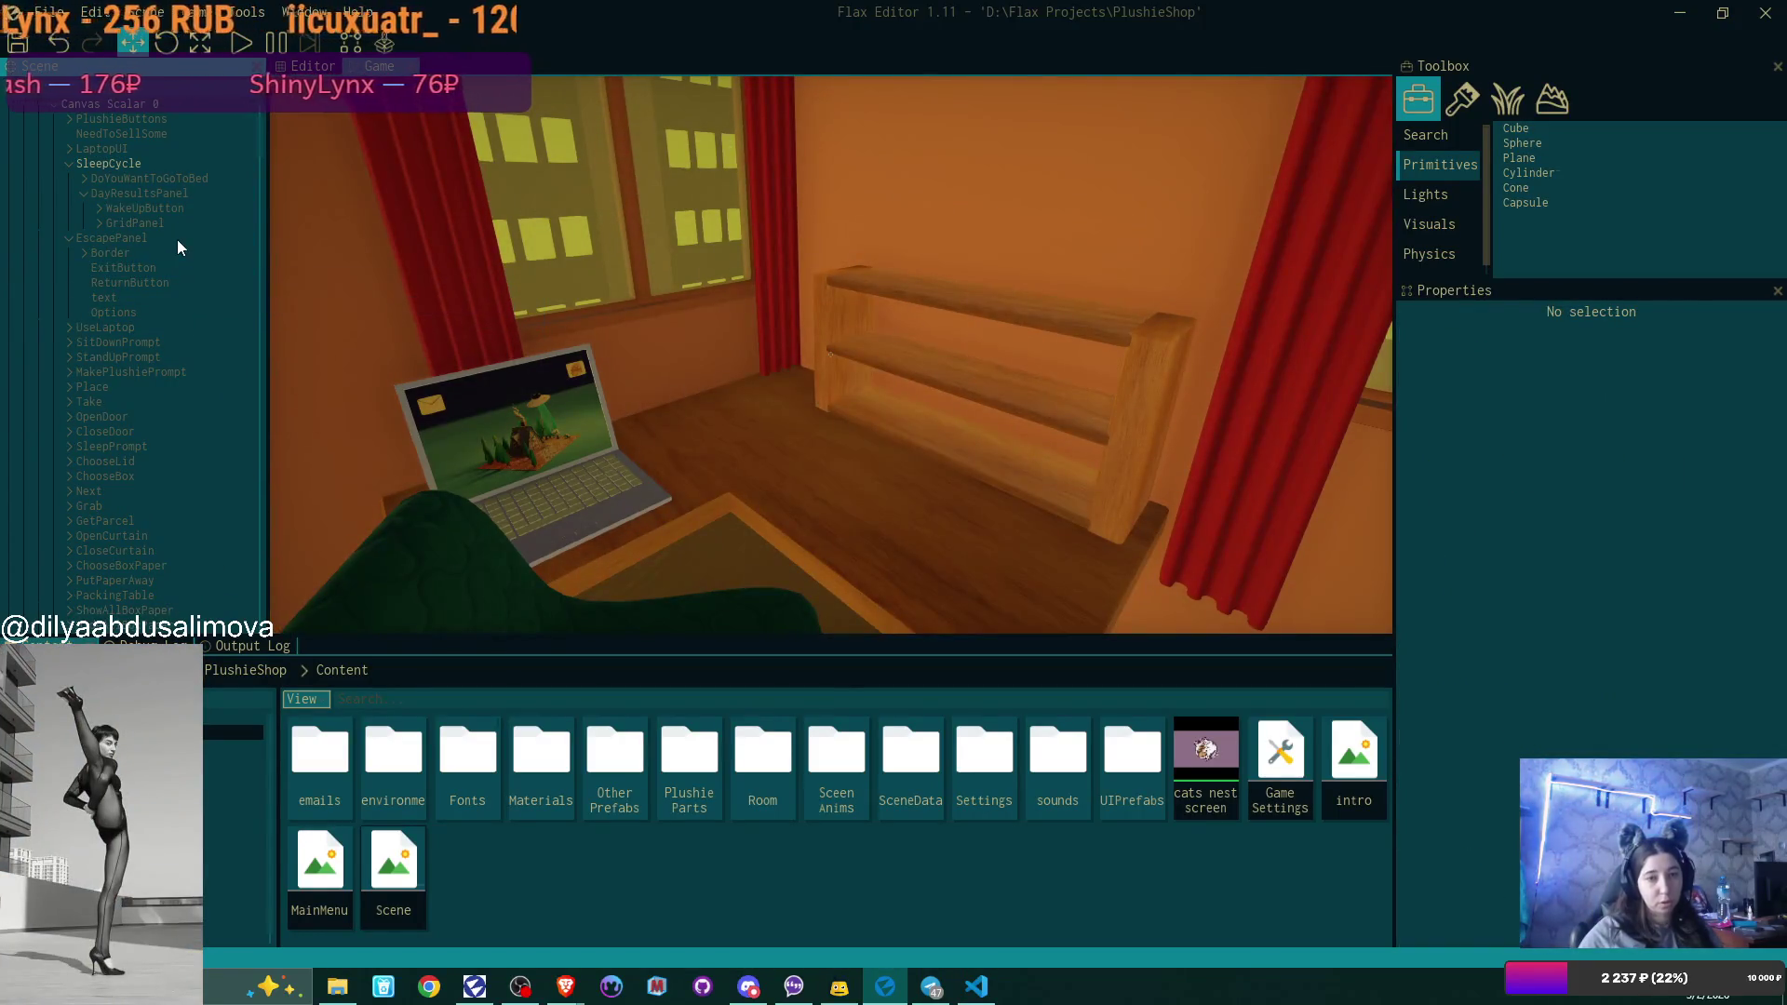
Collapse Furniture, select the StartingScreenScene actor and switch the viewport to the Editor view.
click(177, 238)
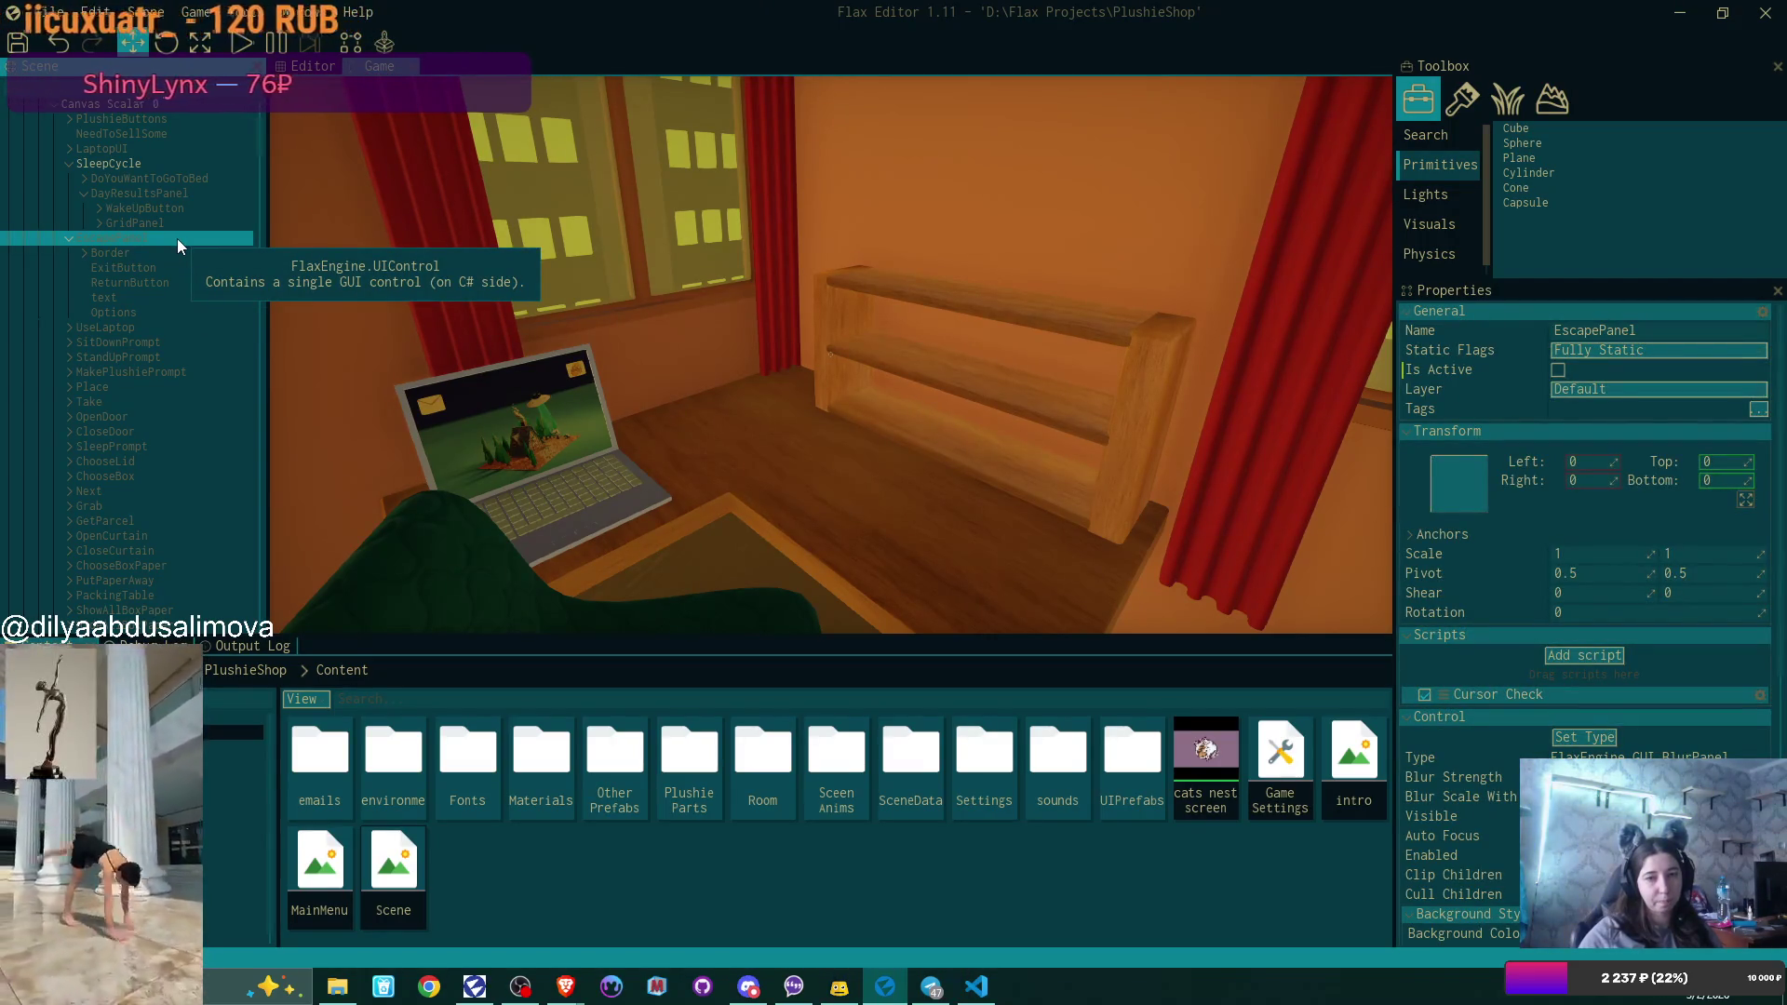
scroll(156, 337, down, 9)
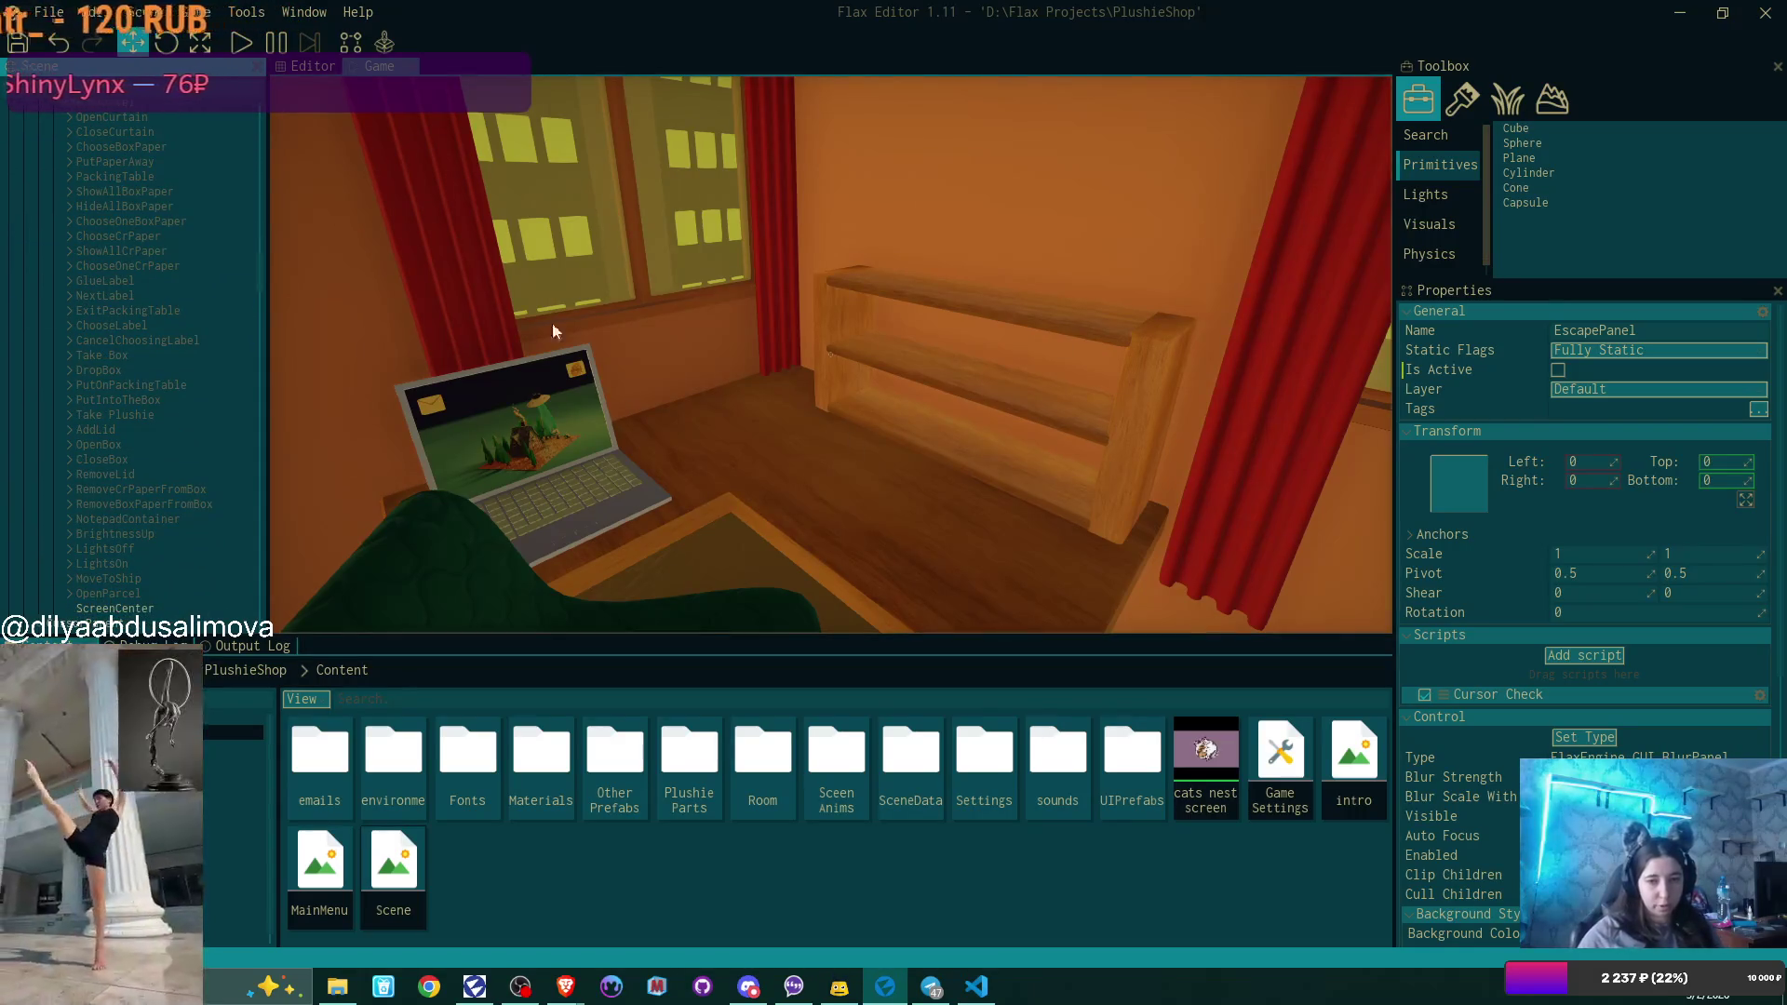
scroll(140, 298, down, 8)
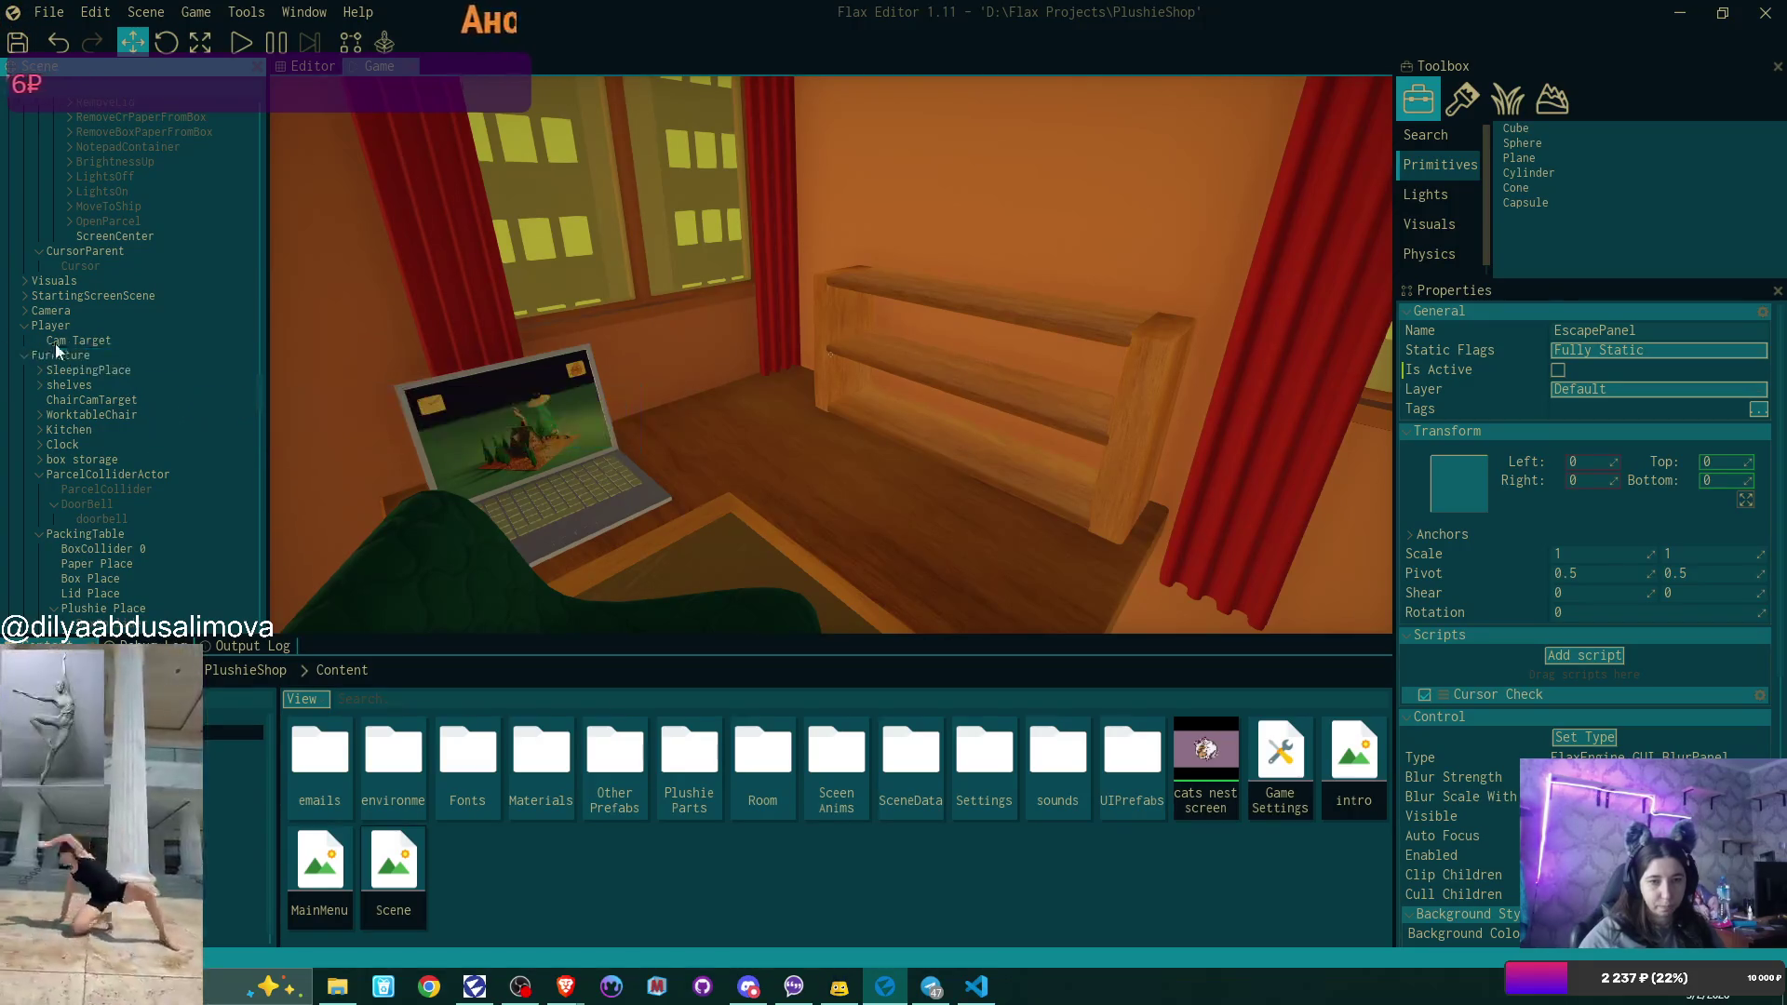
click(22, 356)
click(108, 295)
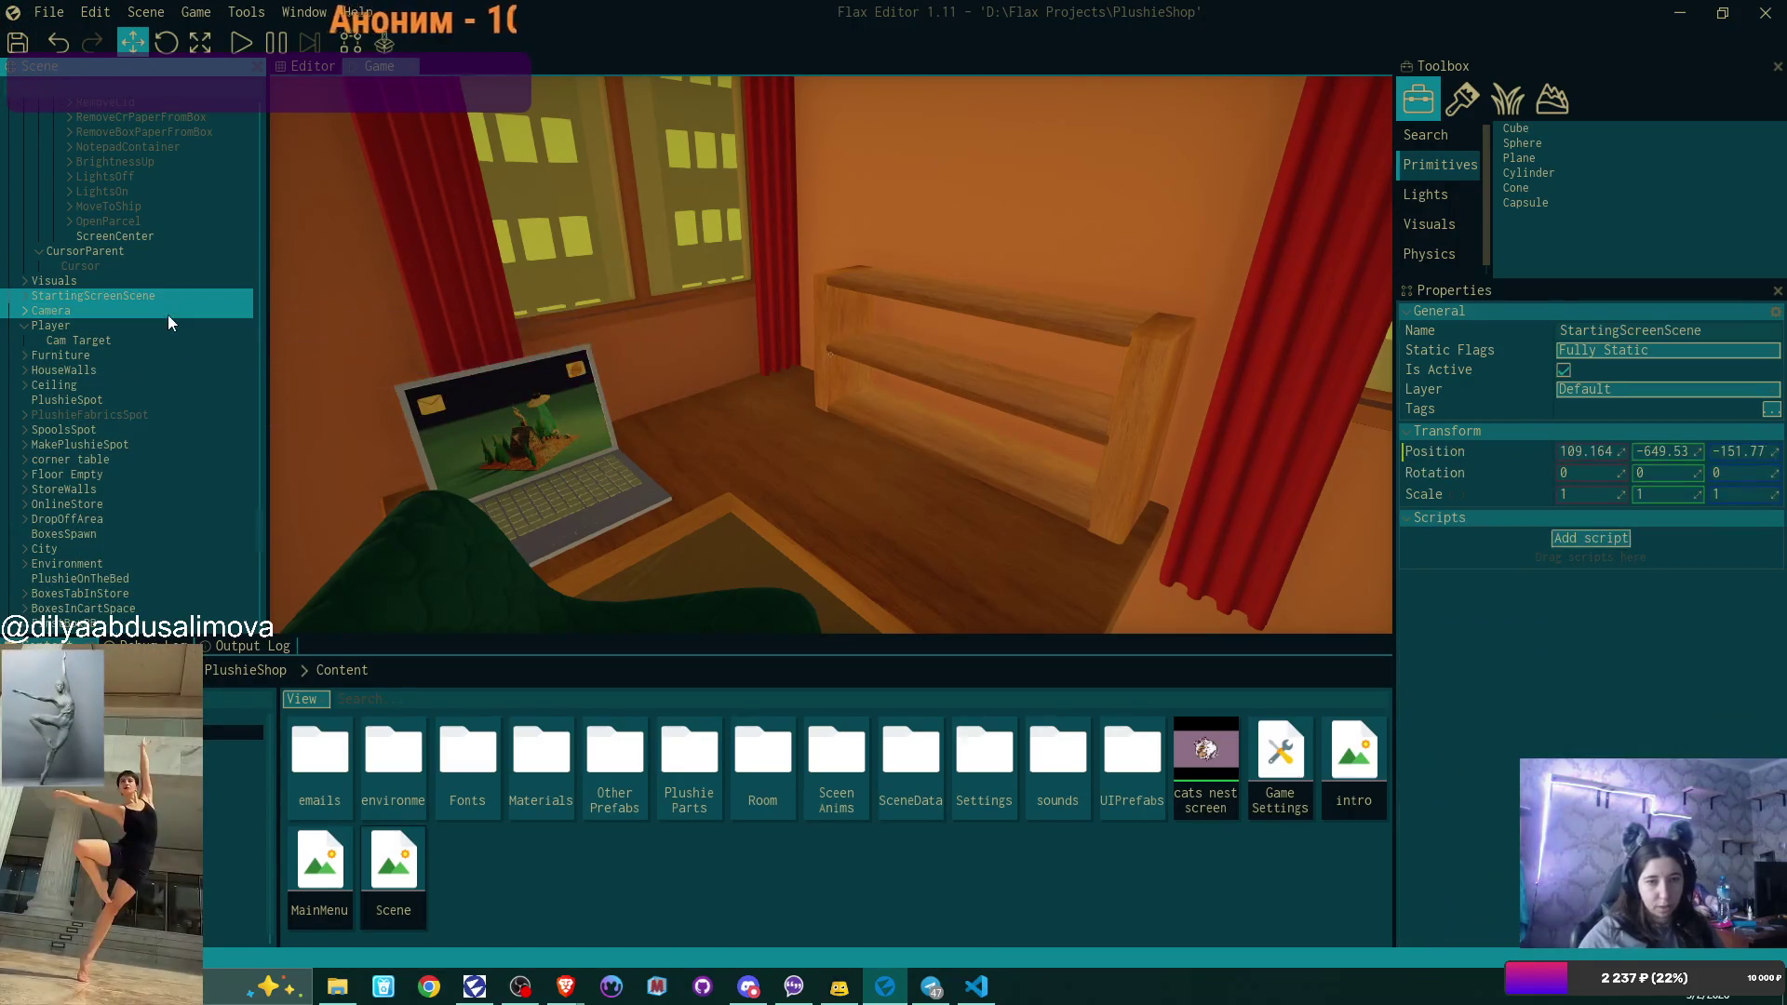
click(1478, 367)
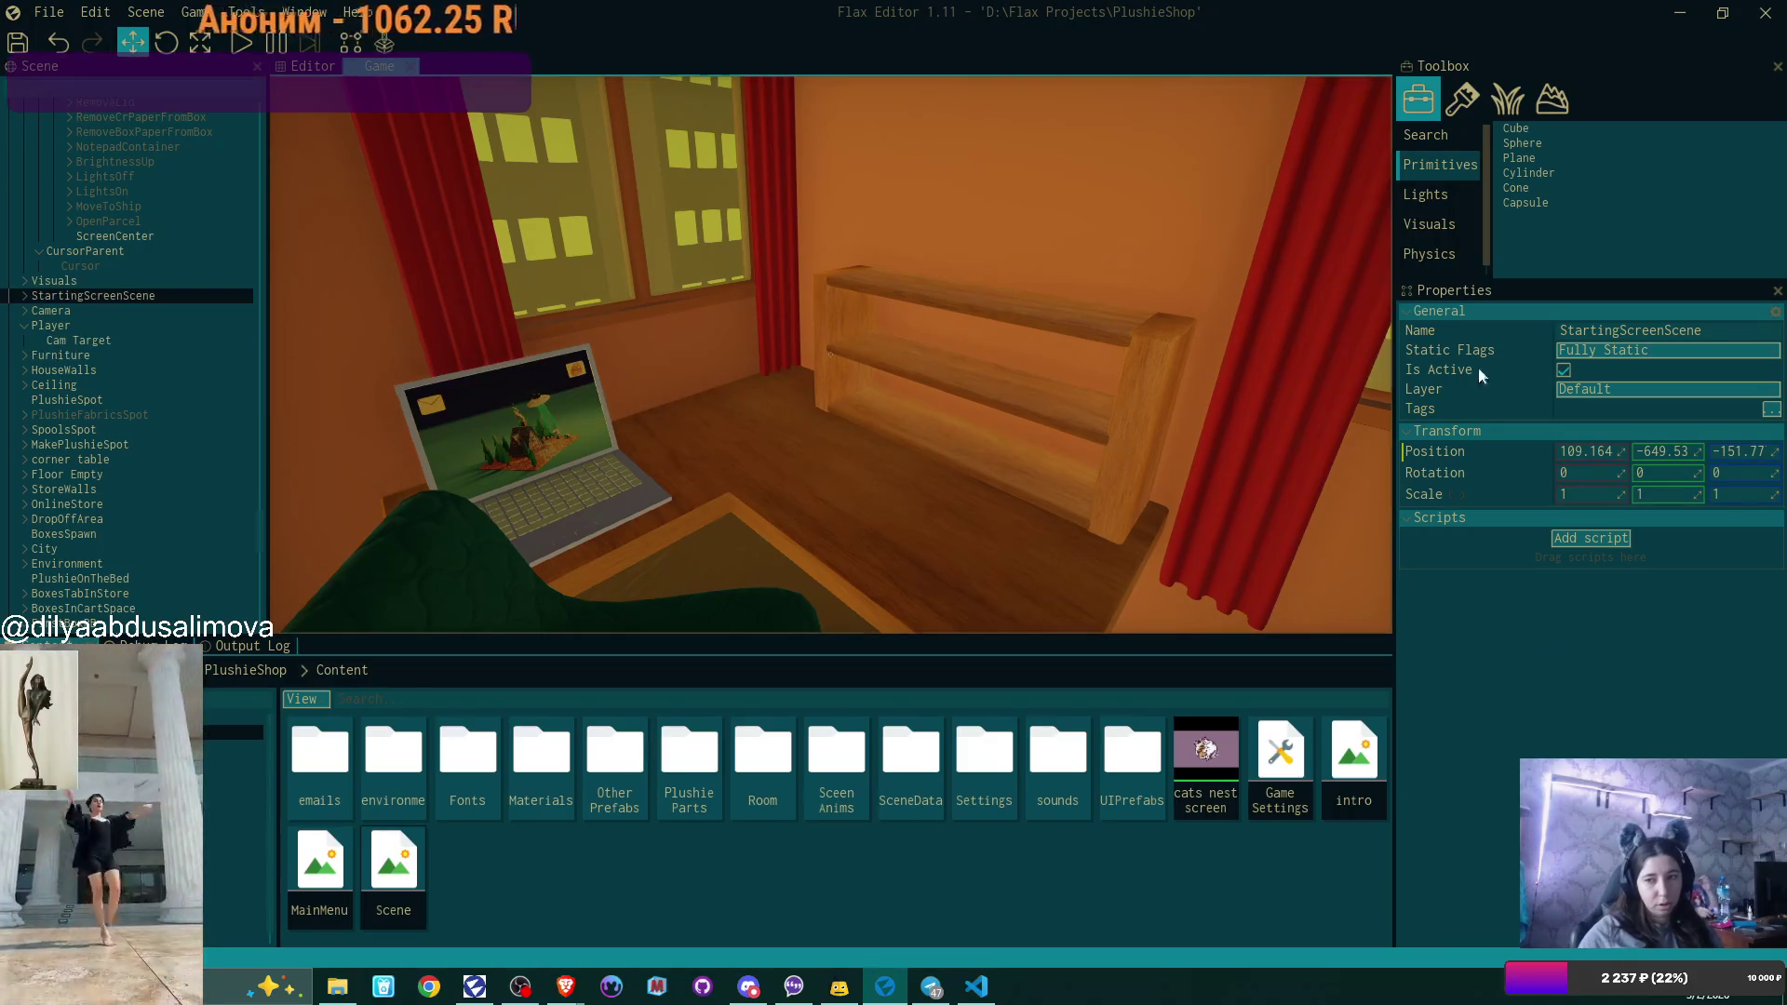
click(313, 66)
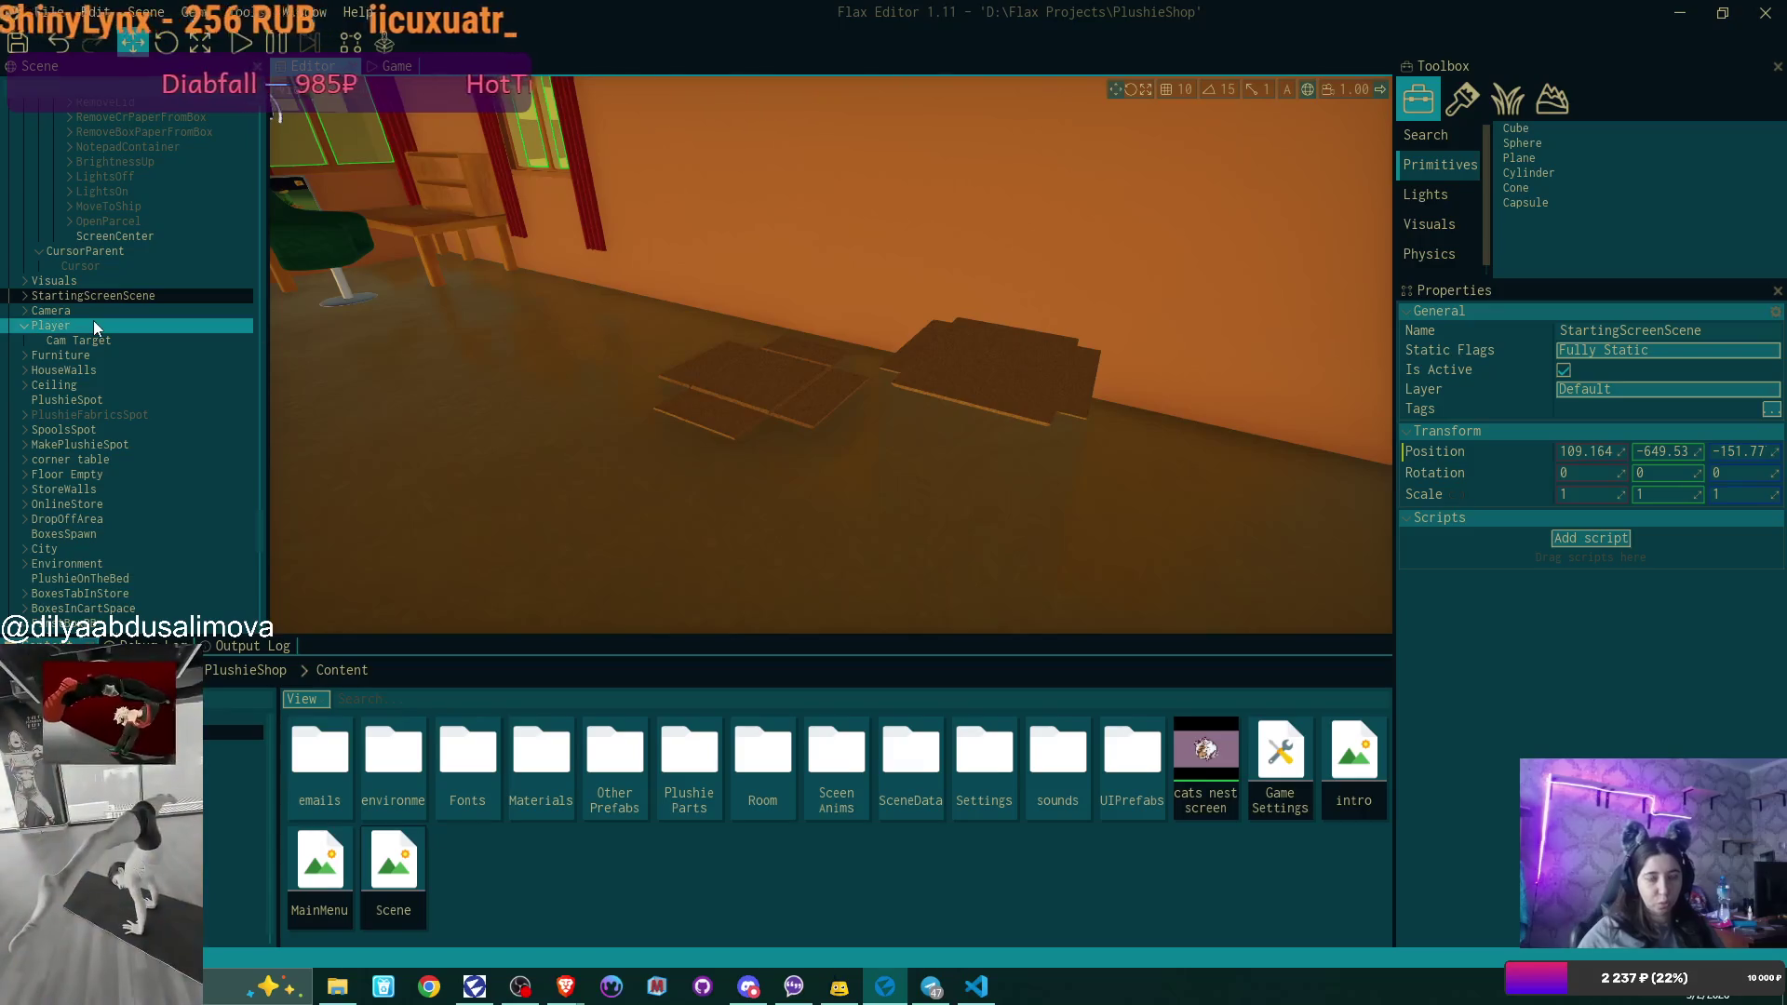
Delete the StartingScreenScene actor, the FirstBoxRB box and the remaining brown box.
key(Delete)
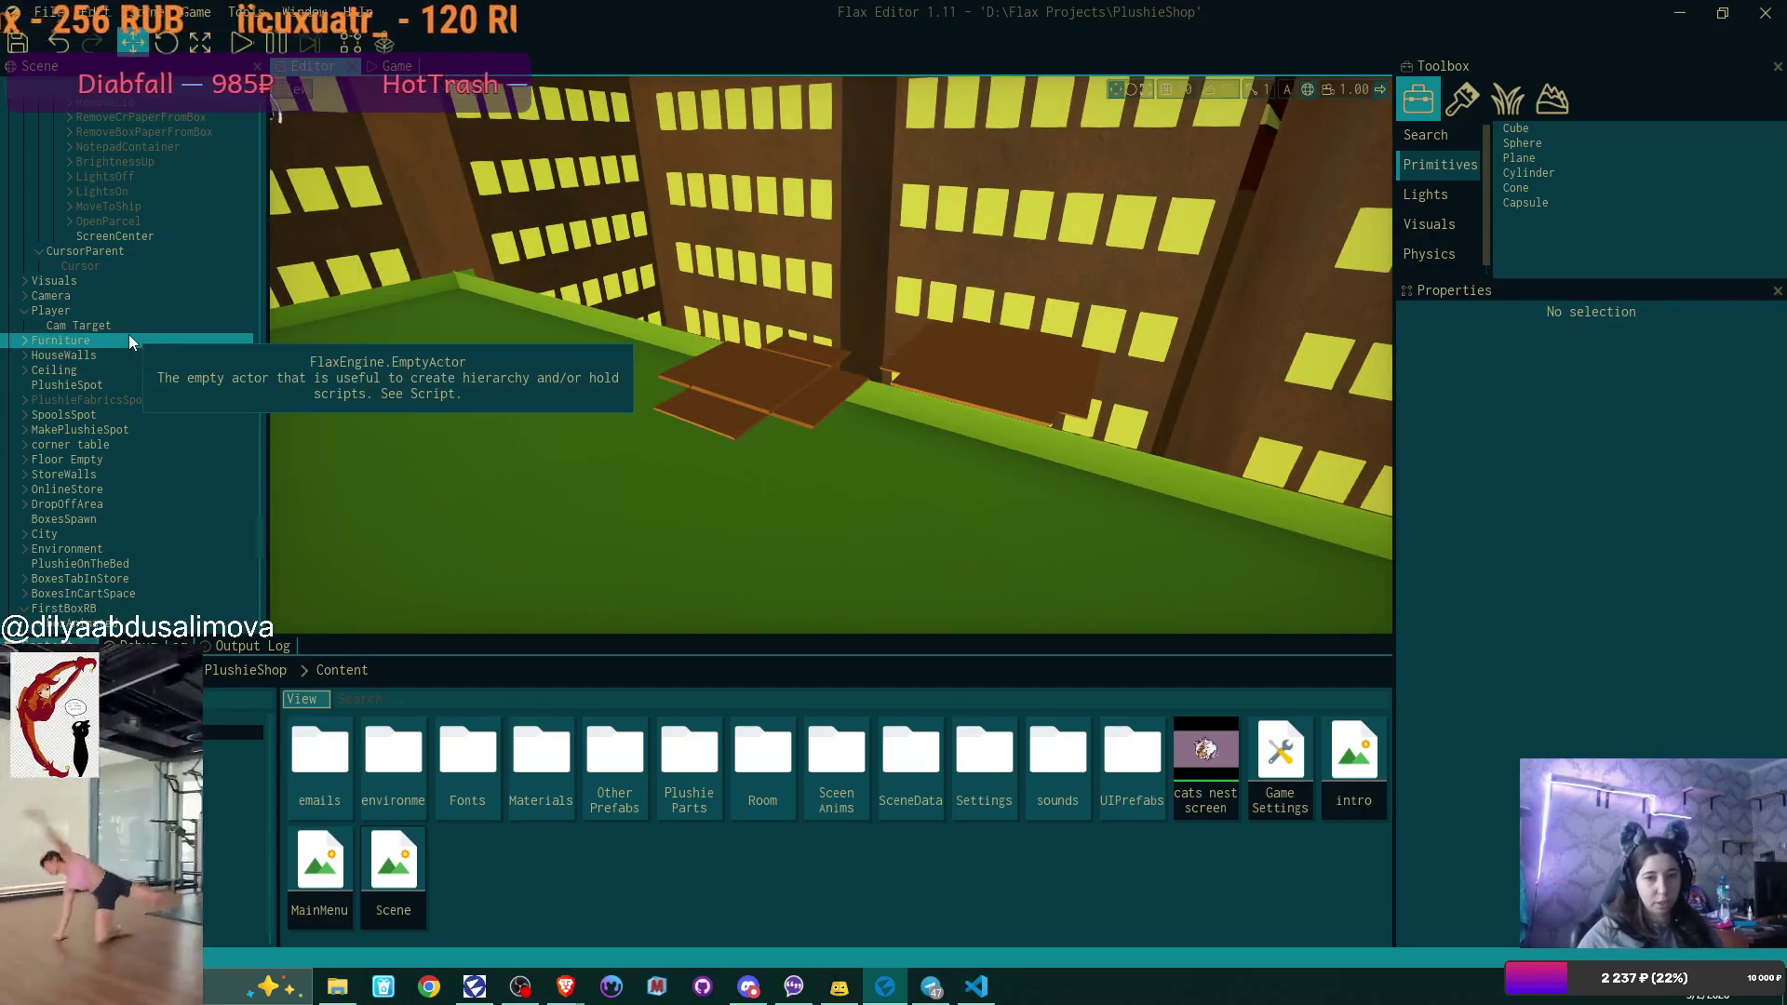
click(803, 382)
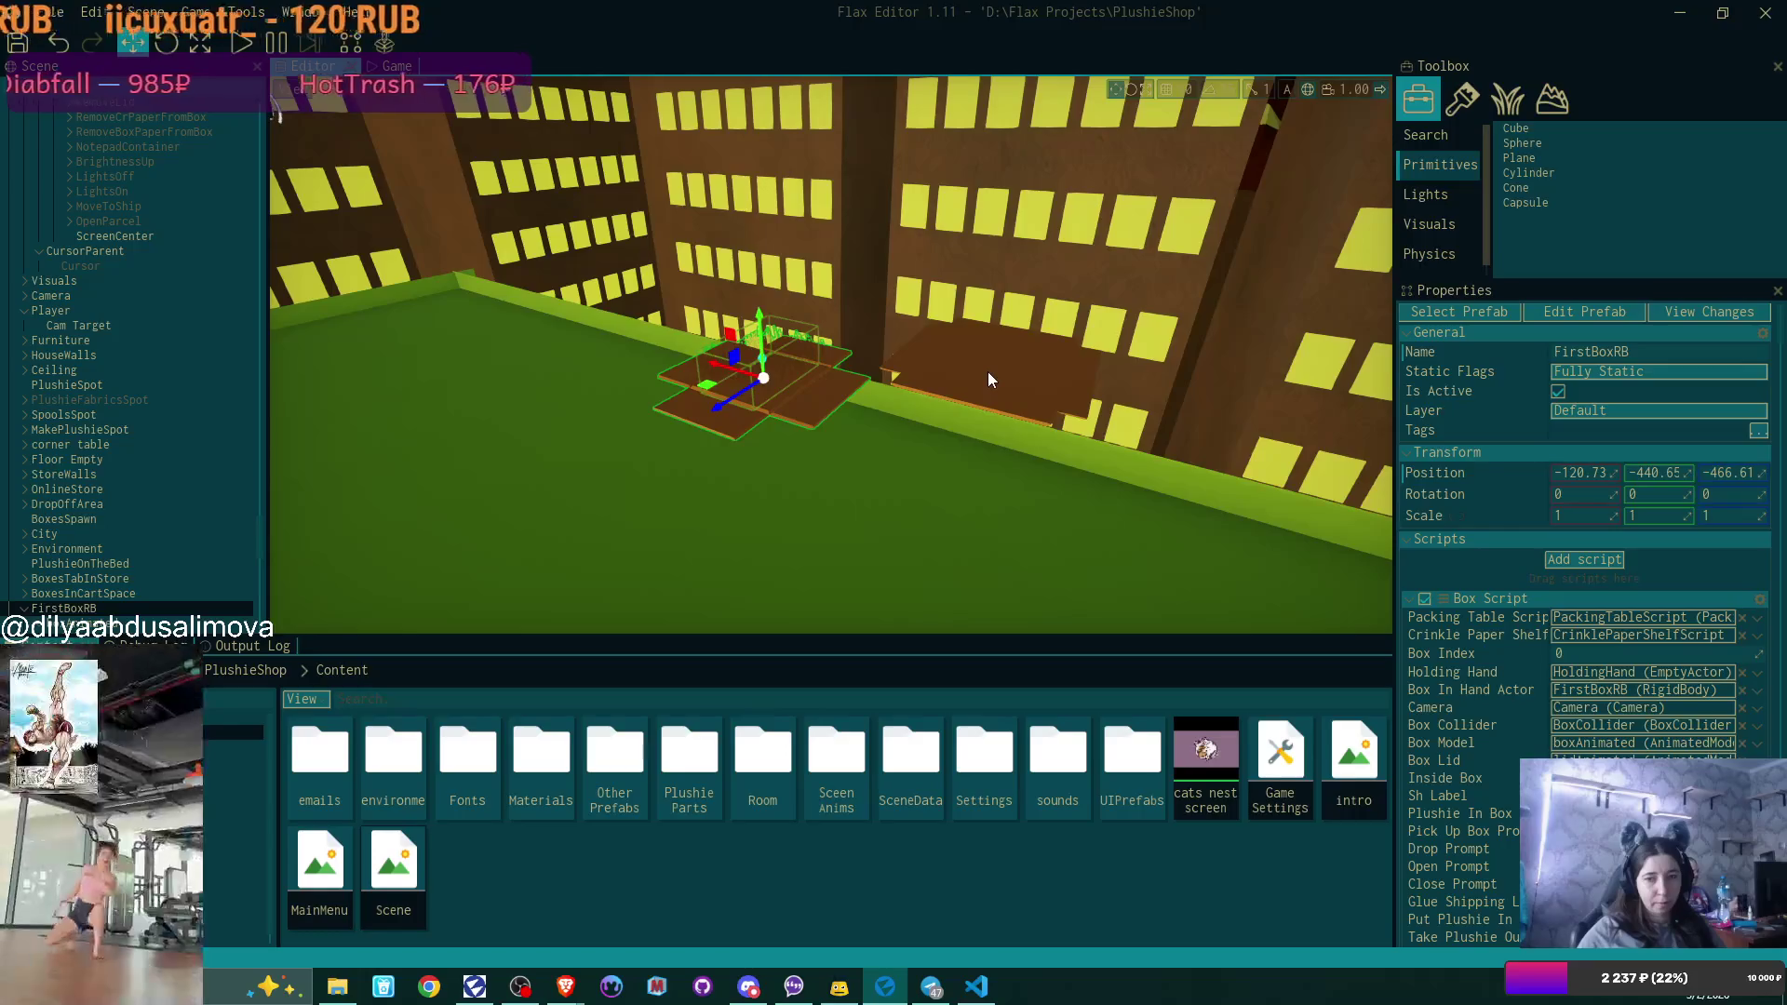
scroll(136, 426, down, 5)
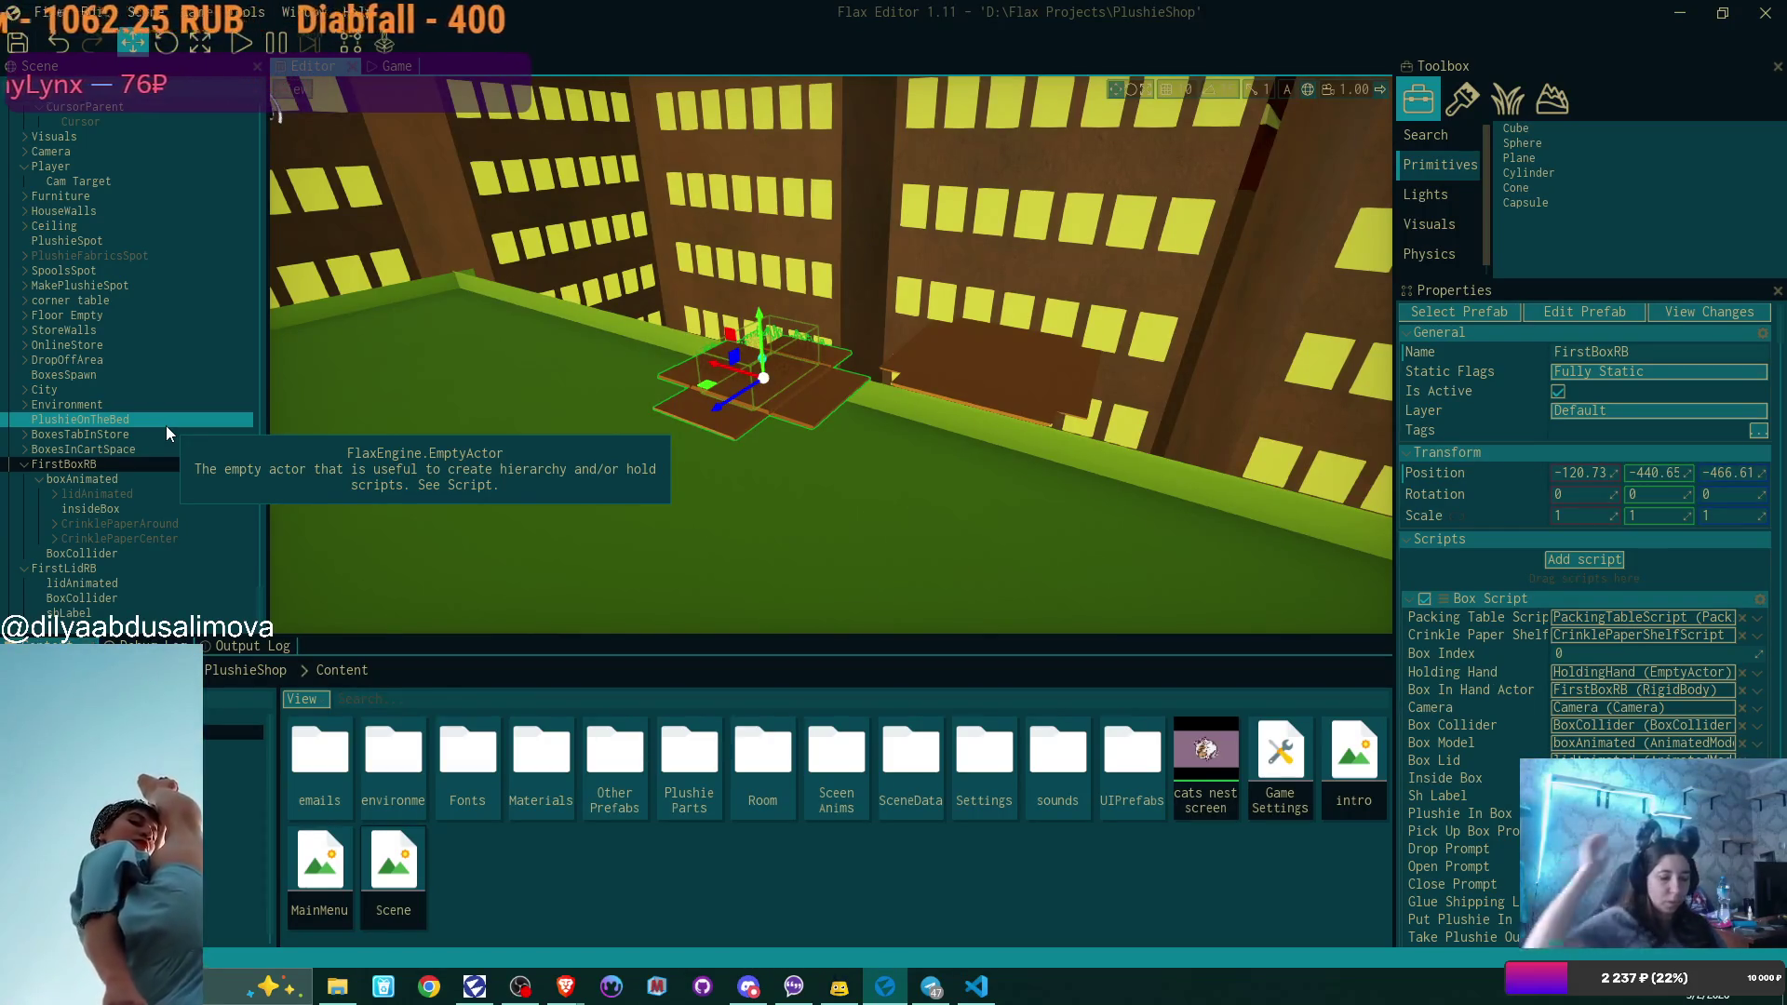
key(Delete)
click(988, 387)
key(Delete)
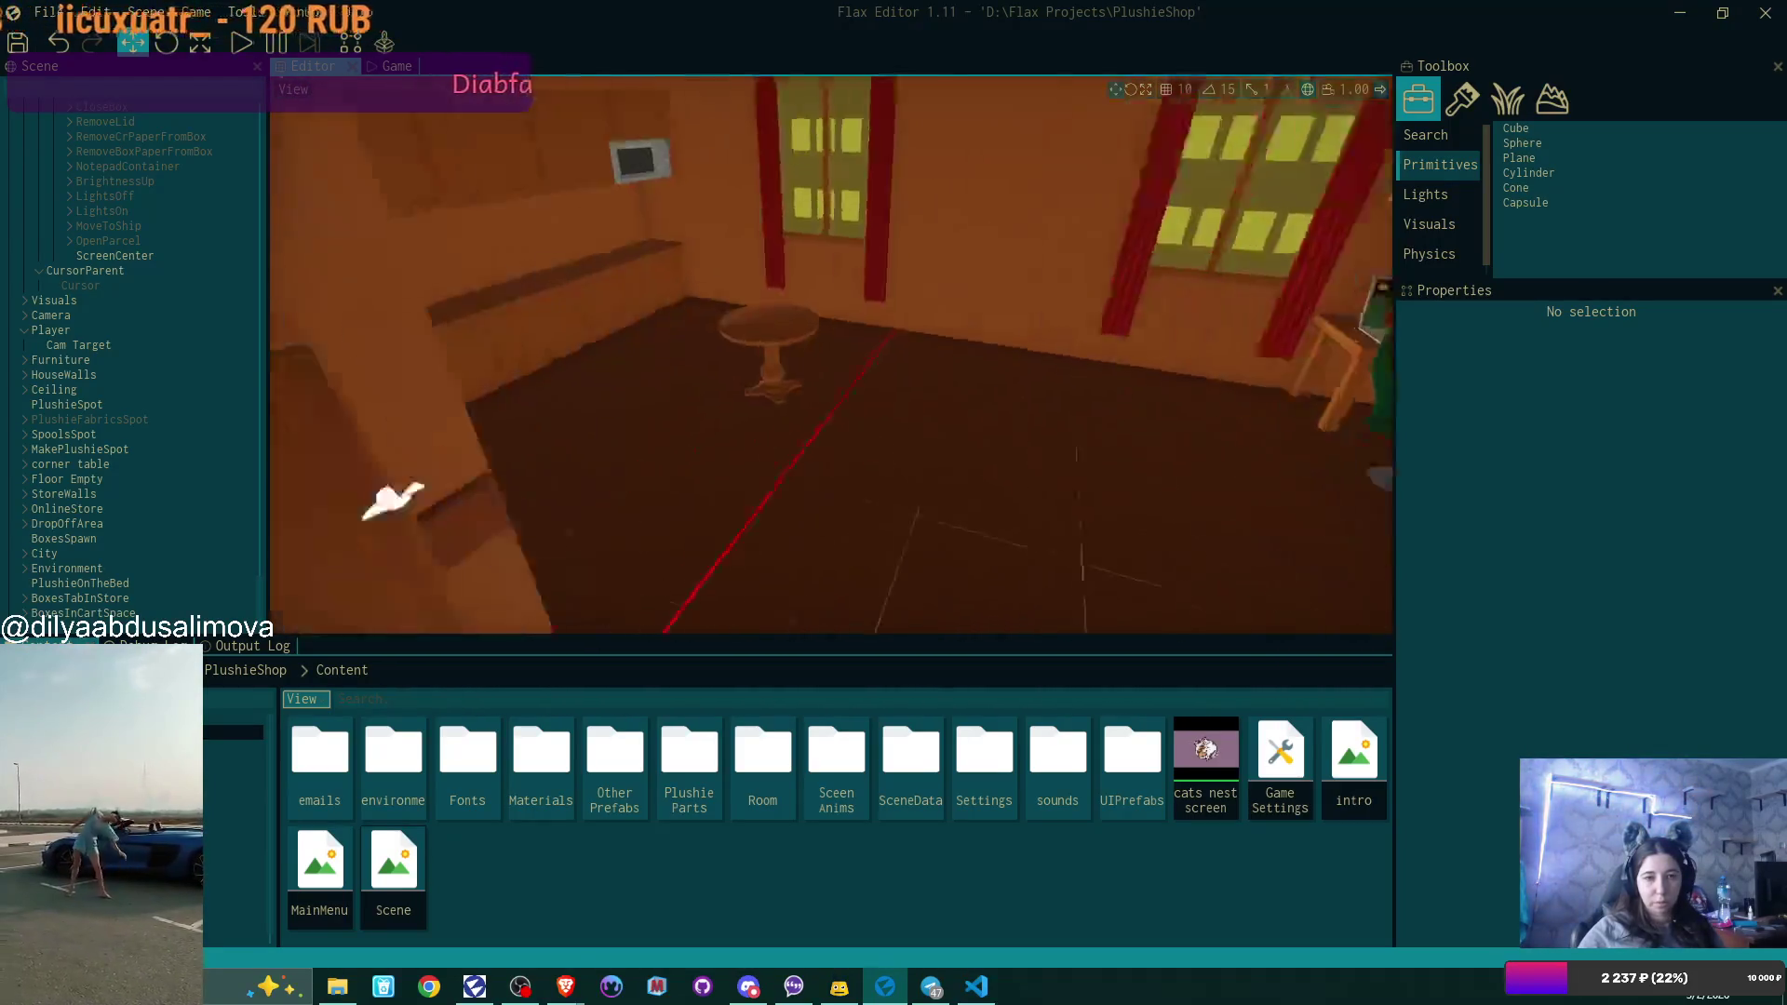
Move the Camera to position -419.58, 204.876, 321.188 facing the desk and shelves.
click(39, 317)
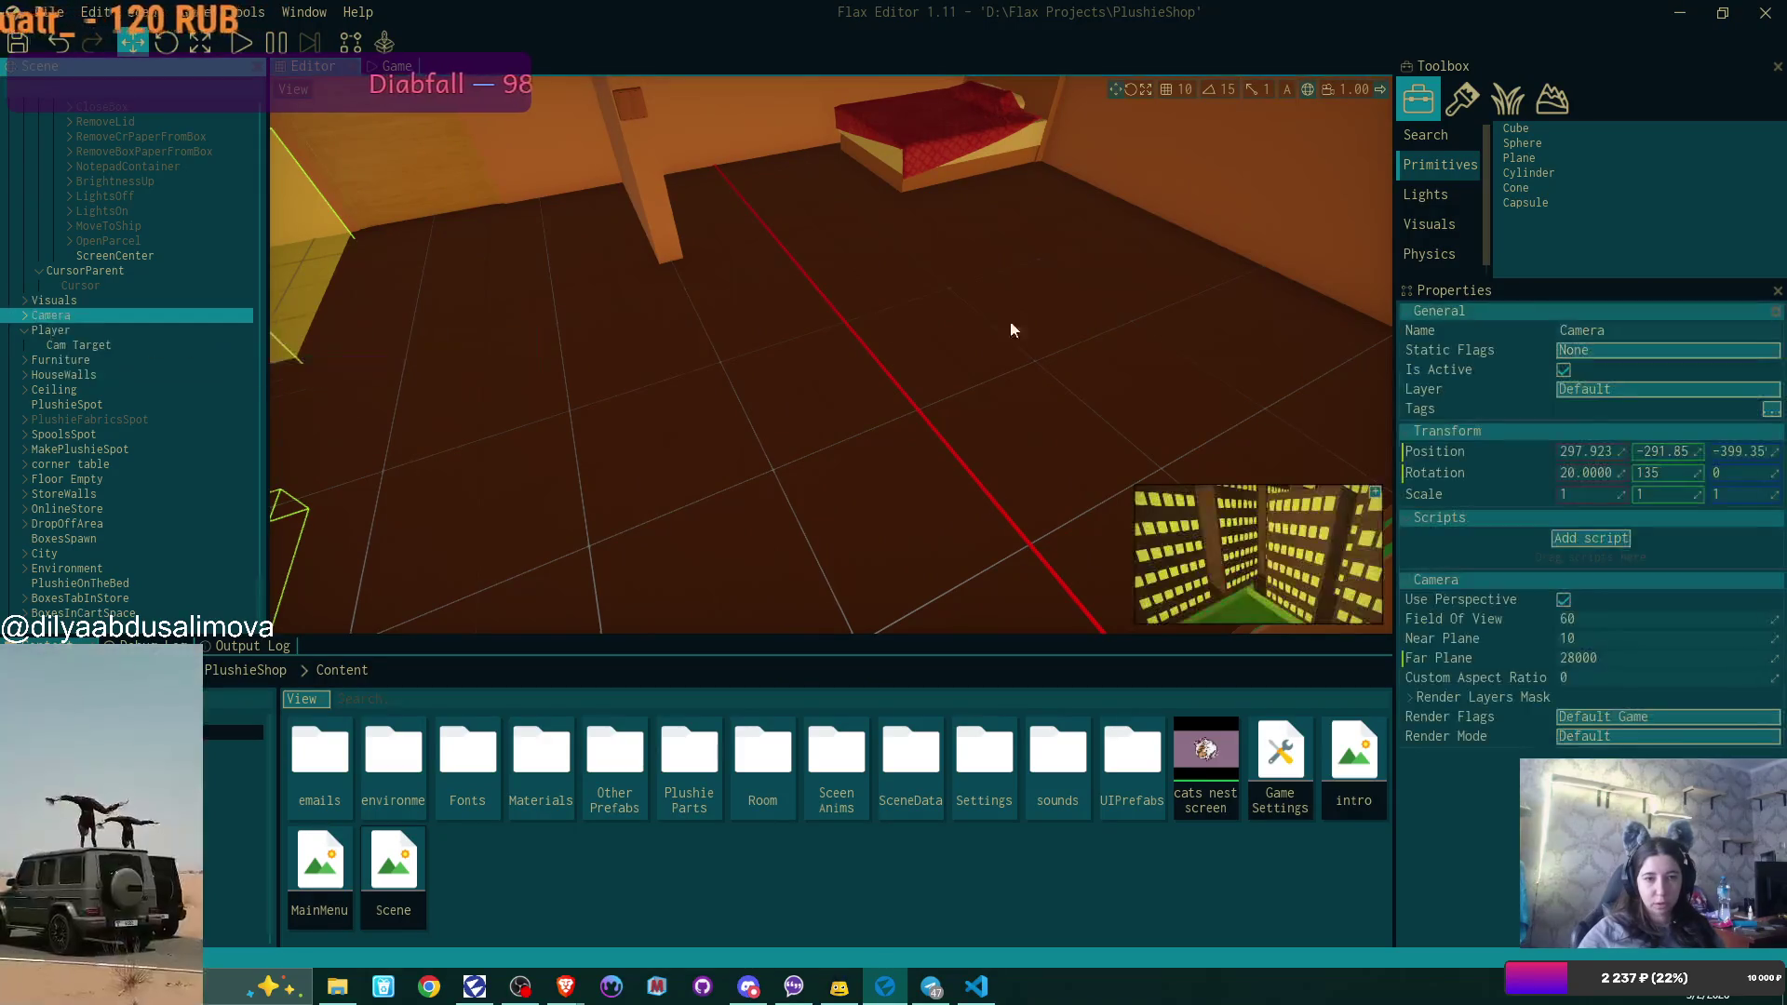
key(f)
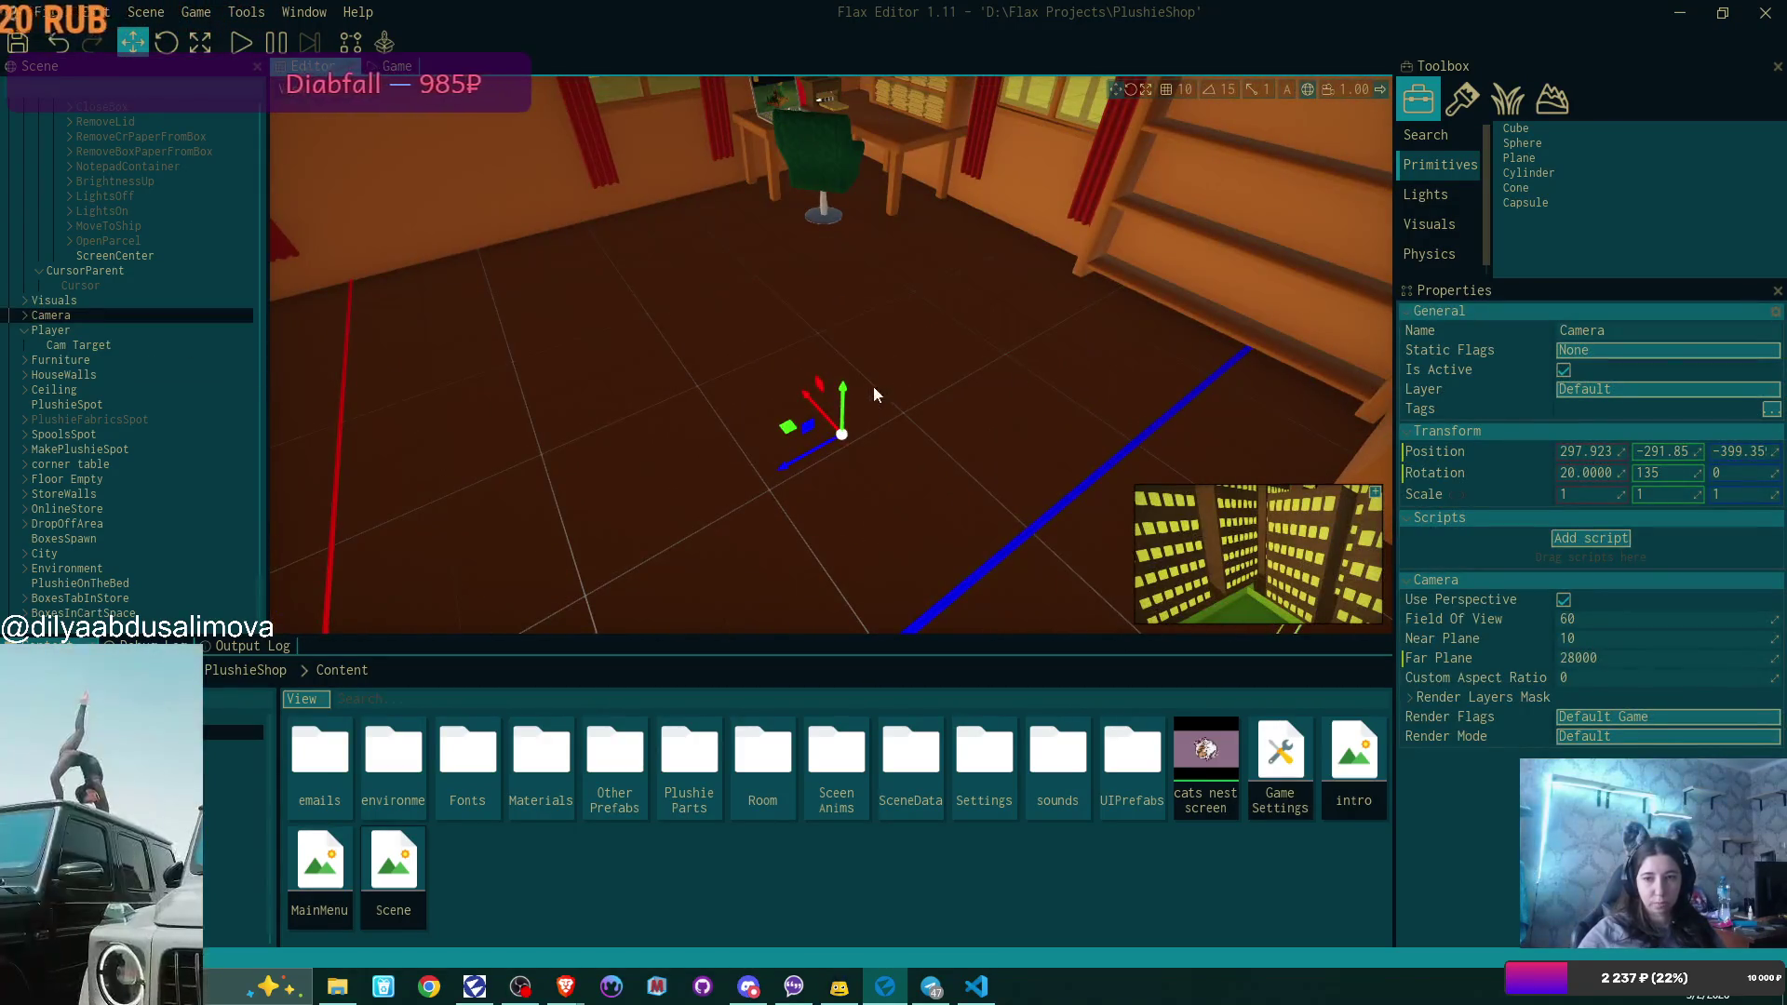
drag(844, 395, 820, 91)
drag(640, 299, 641, 299)
mouse_move(533, 391)
mouse_down()
mouse_move(590, 367)
mouse_move(1103, 501)
mouse_move(670, 431)
mouse_move(732, 377)
mouse_up()
mouse_move(721, 538)
mouse_down()
mouse_move(1024, 266)
mouse_move(1070, 155)
mouse_move(934, 339)
mouse_up()
mouse_move(532, 331)
mouse_down()
mouse_move(475, 220)
mouse_move(465, 138)
mouse_move(471, 172)
mouse_up()
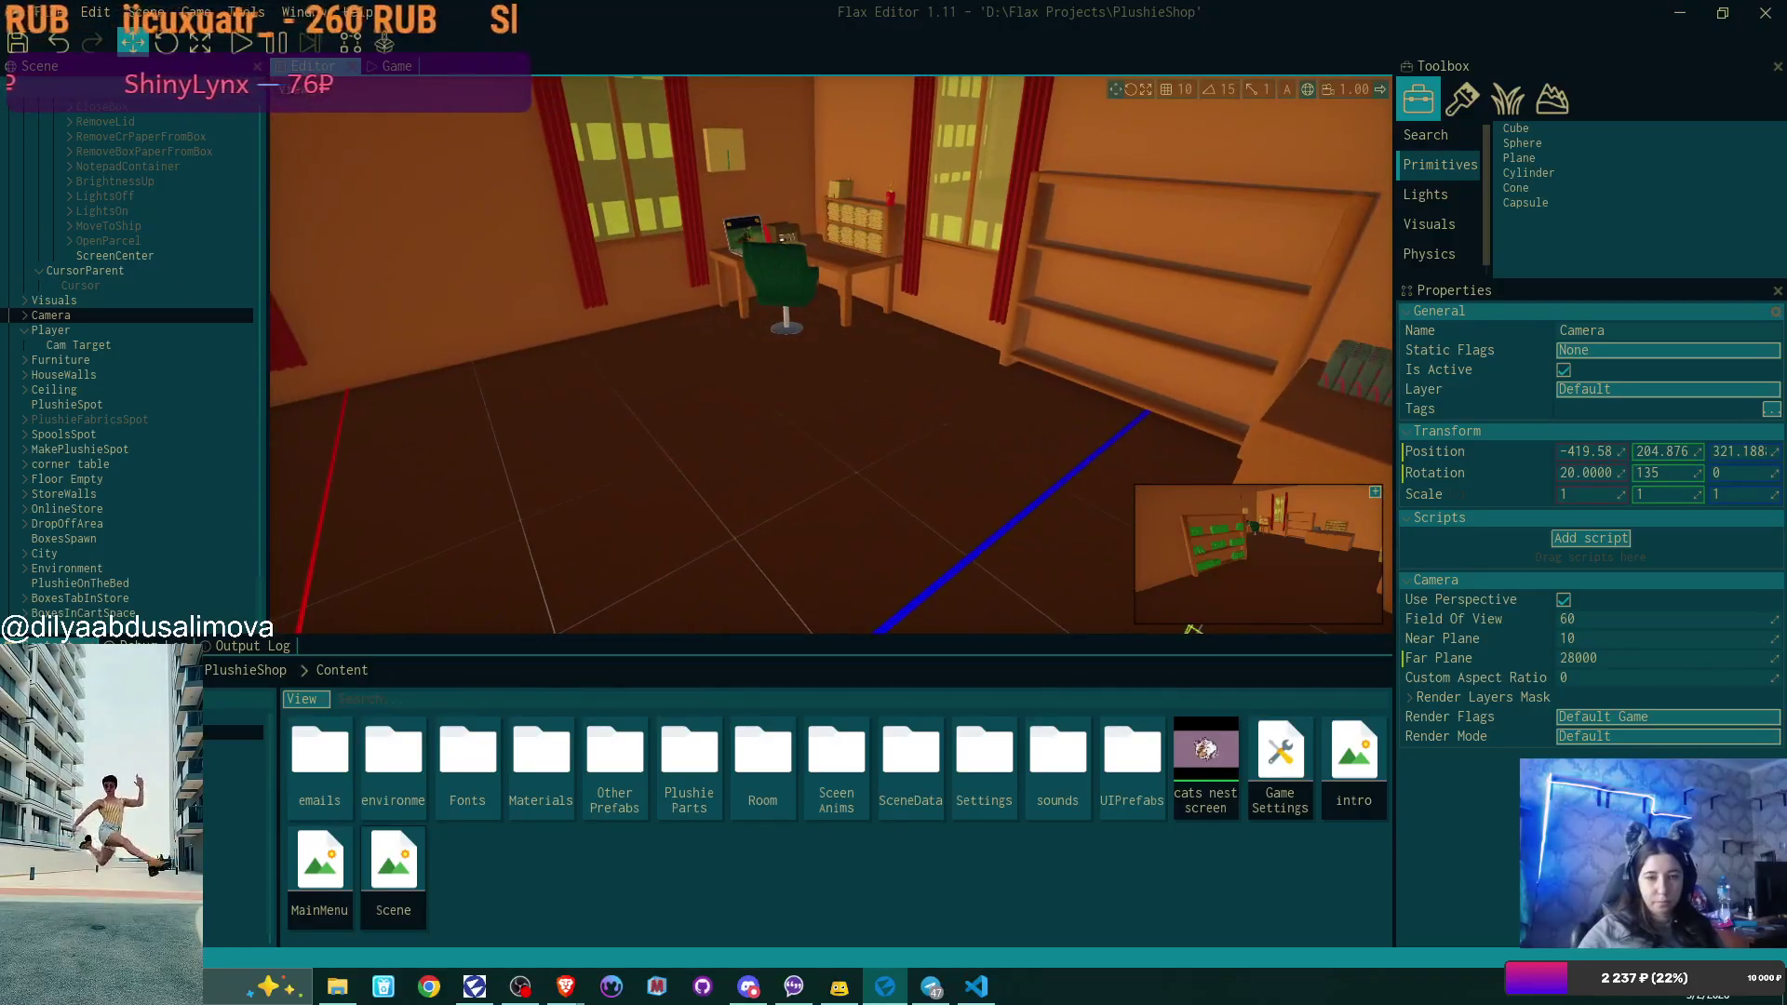
Collapse Player, then inspect EscapePanel and select ExitButton together with ReturnButton.
click(24, 330)
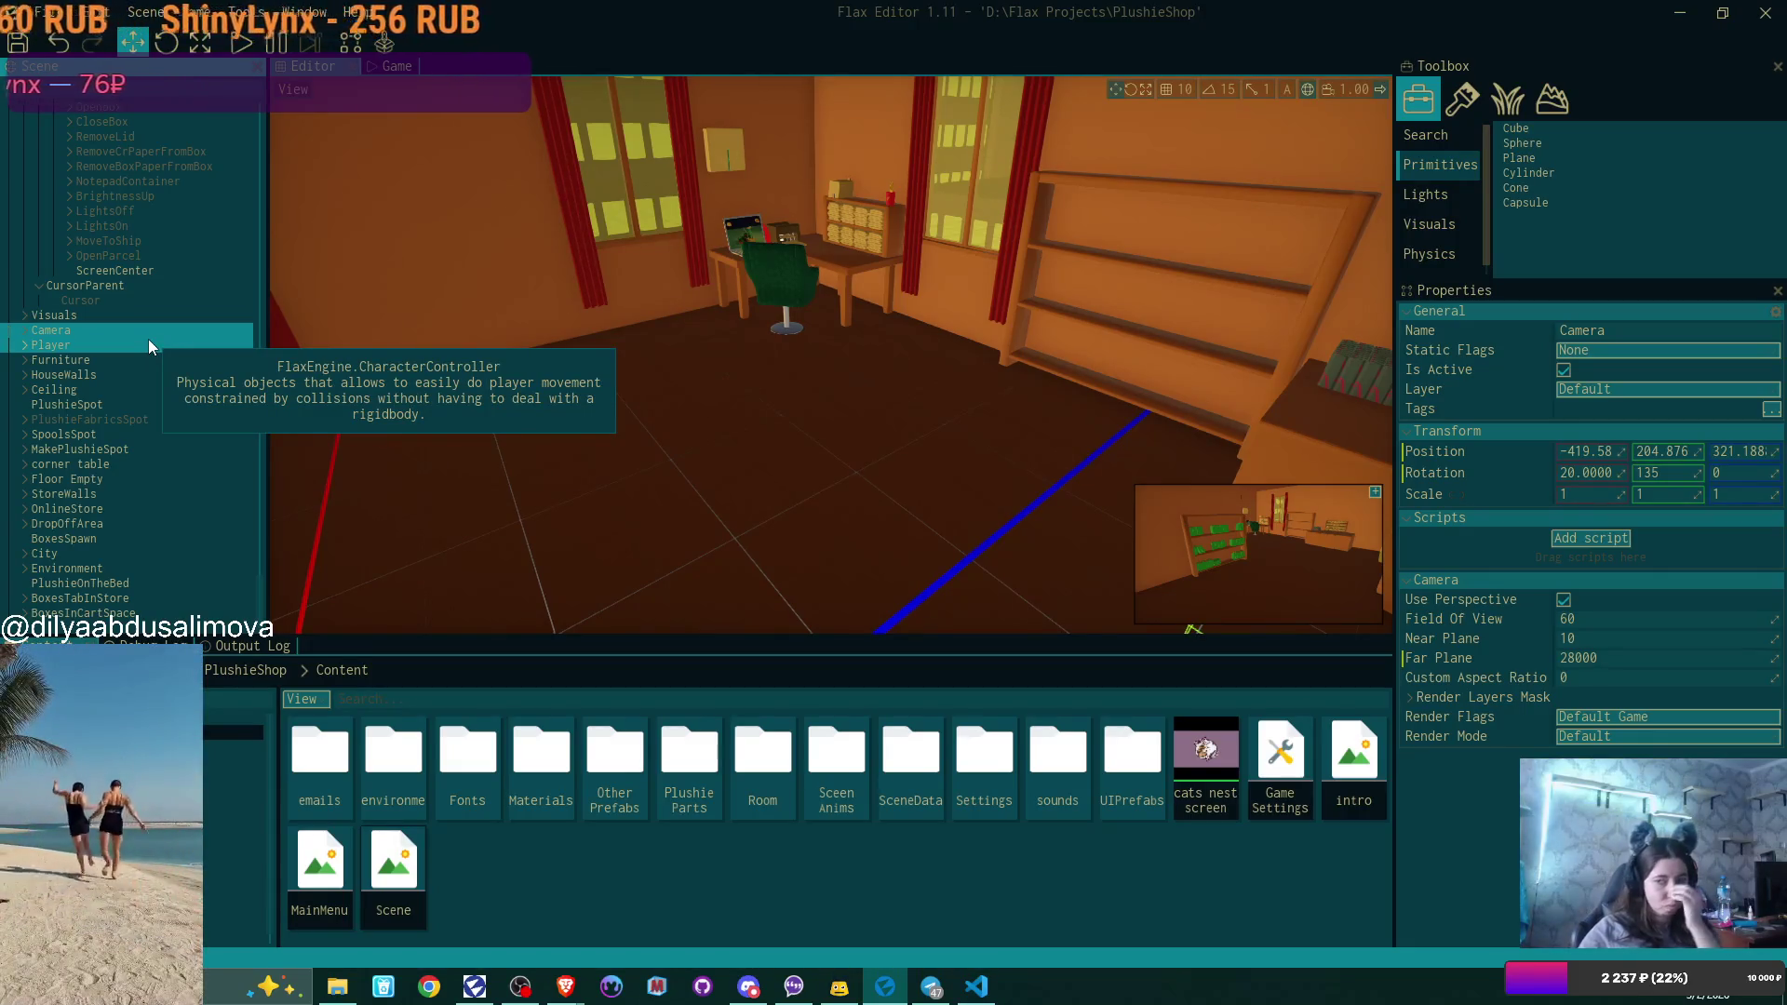
scroll(149, 347, up, 1)
scroll(149, 340, up, 8)
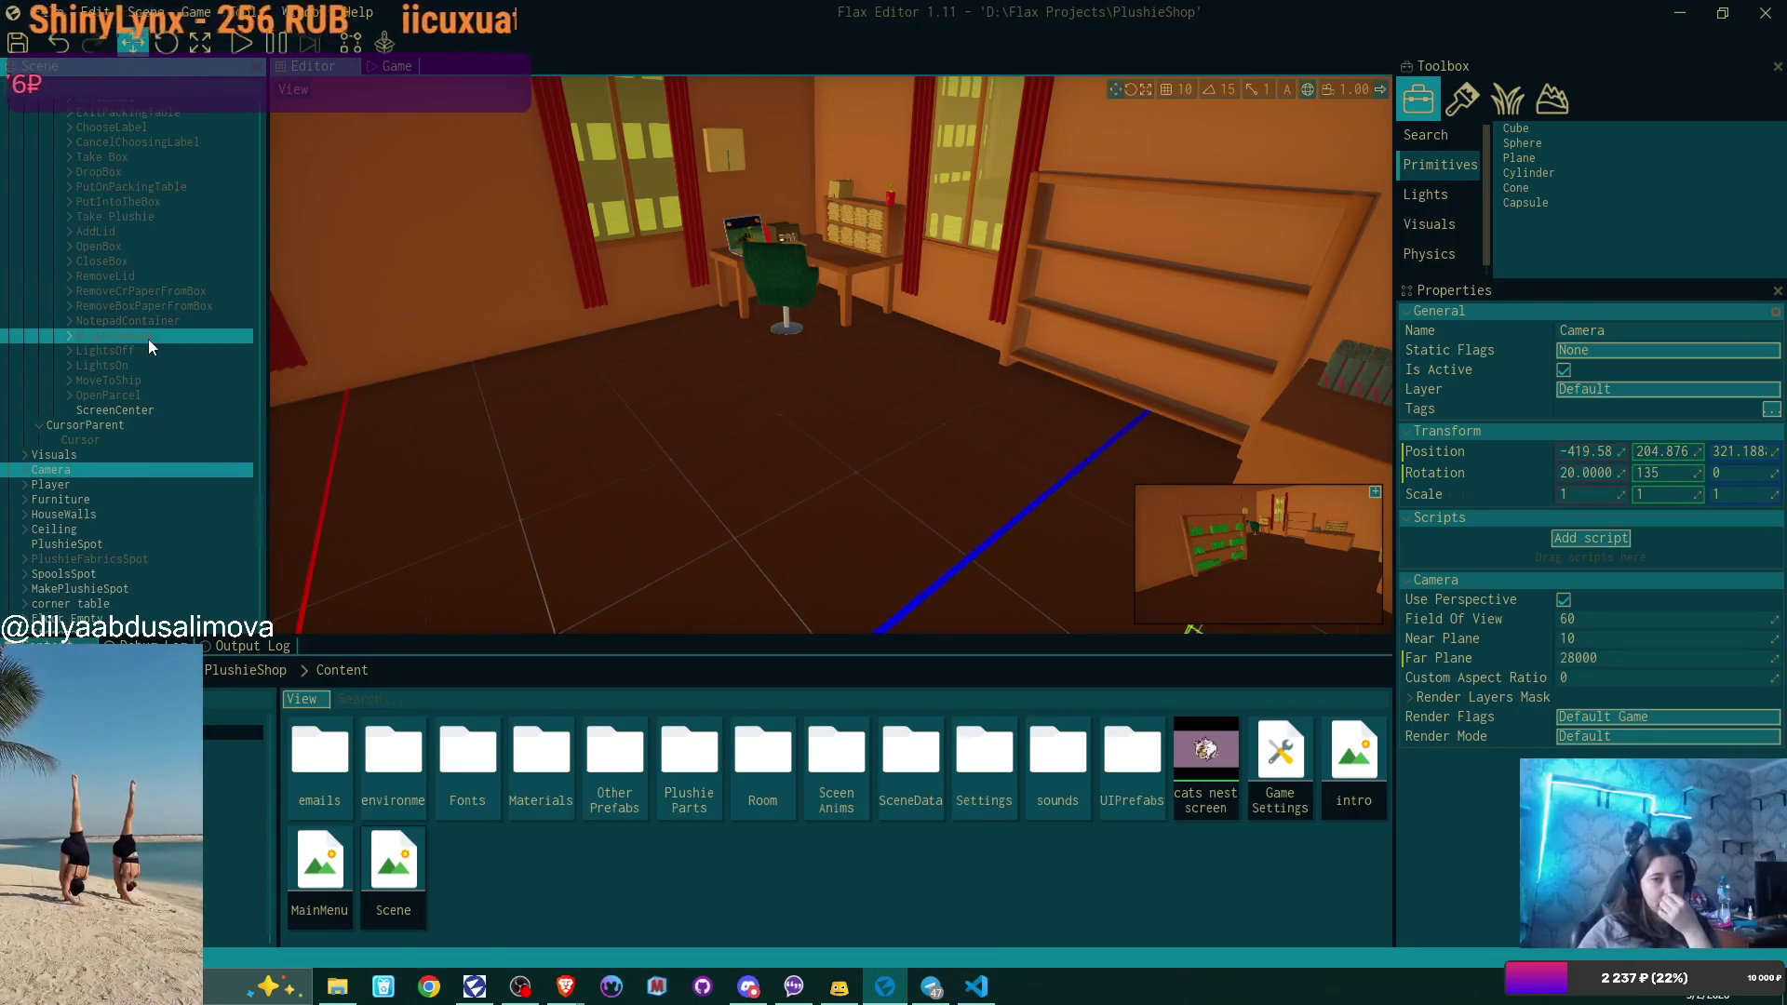
scroll(149, 346, up, 7)
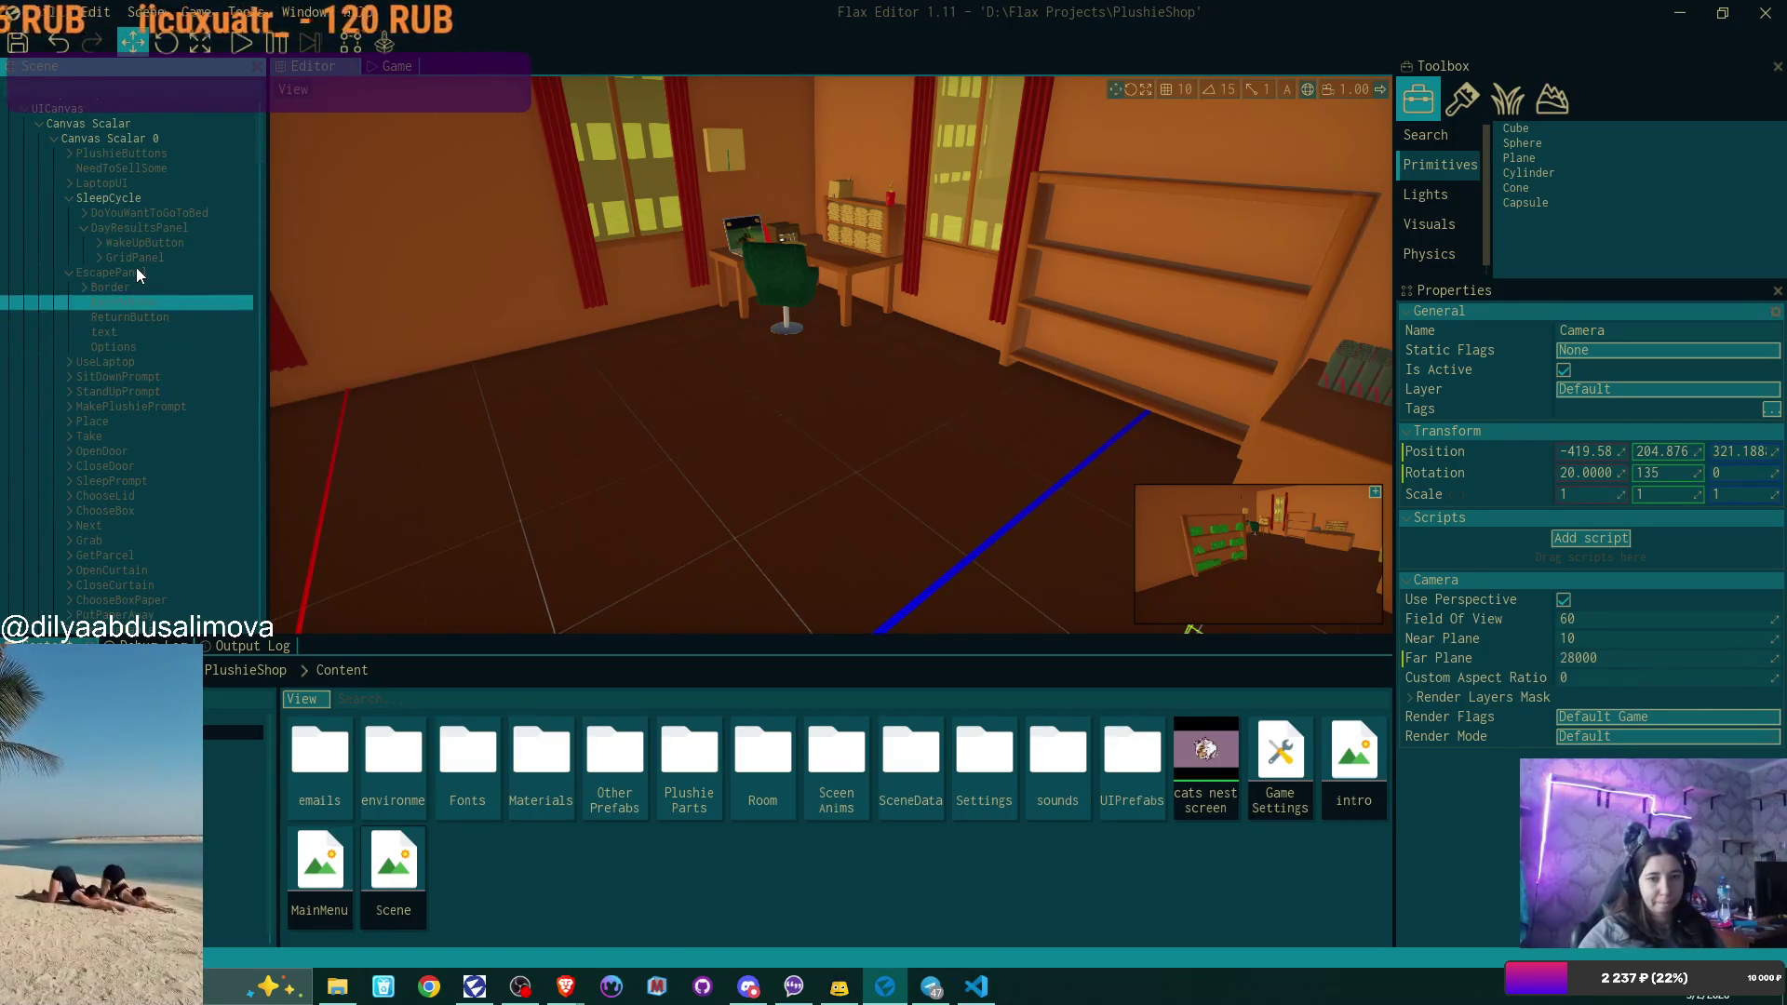
click(136, 269)
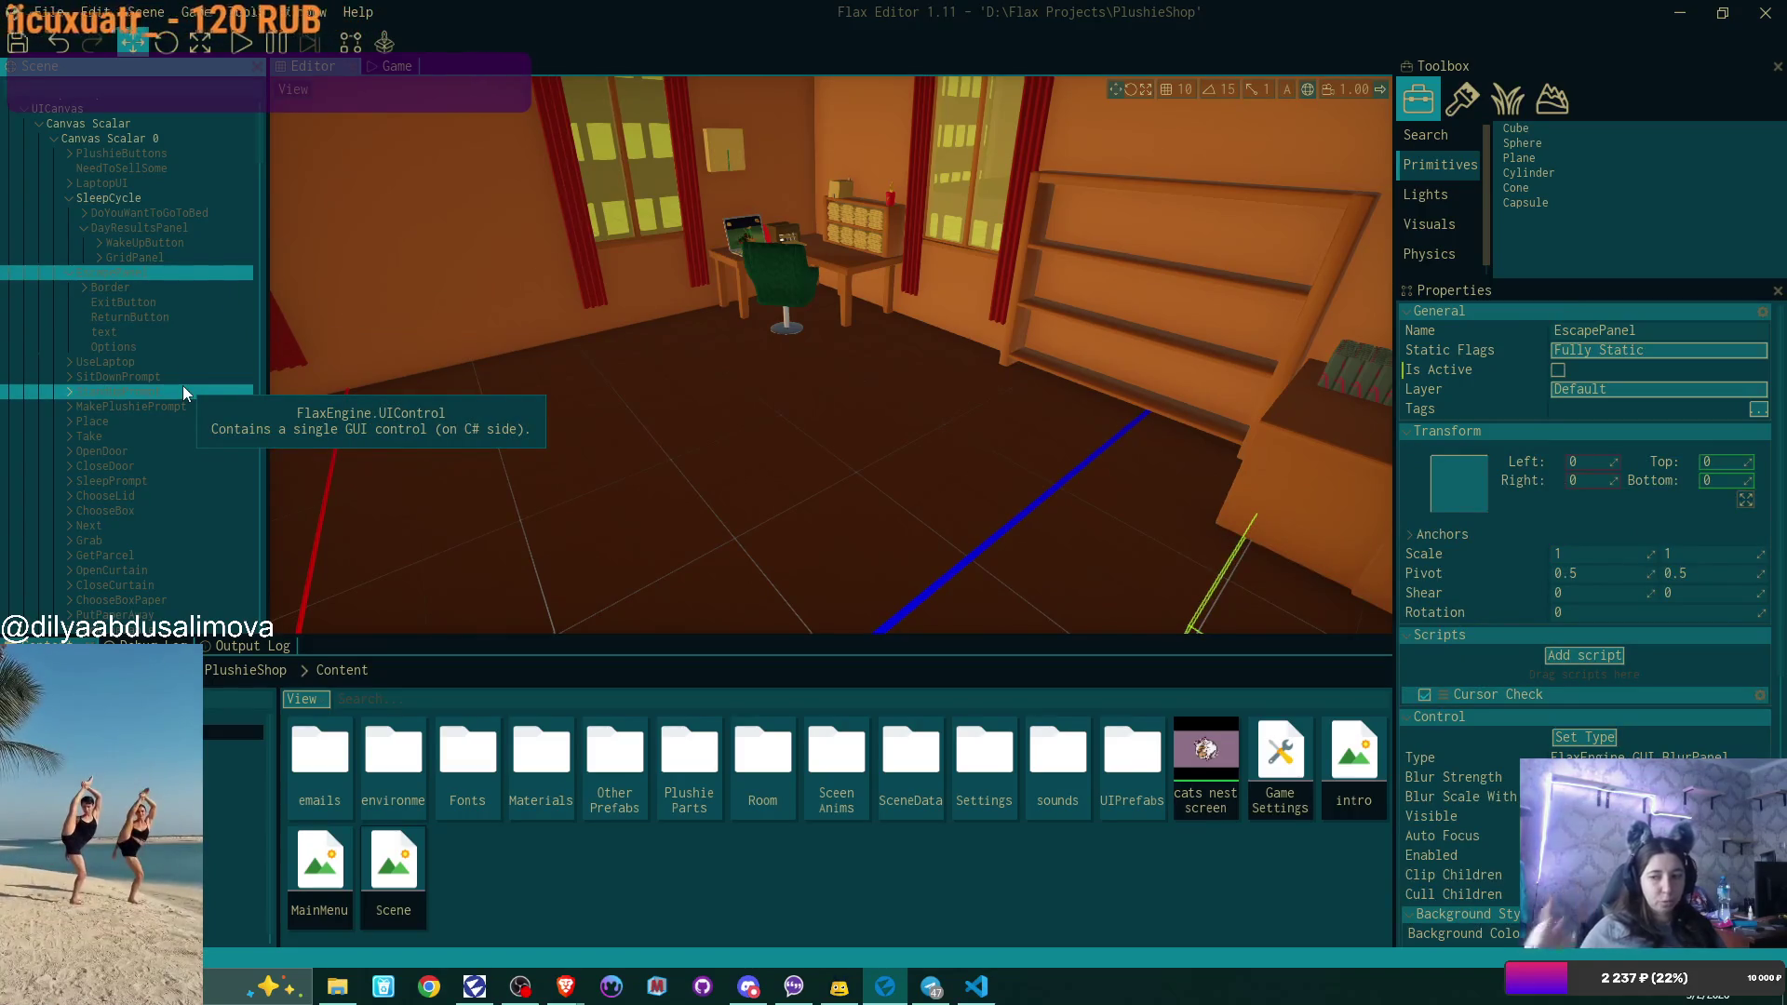
click(153, 303)
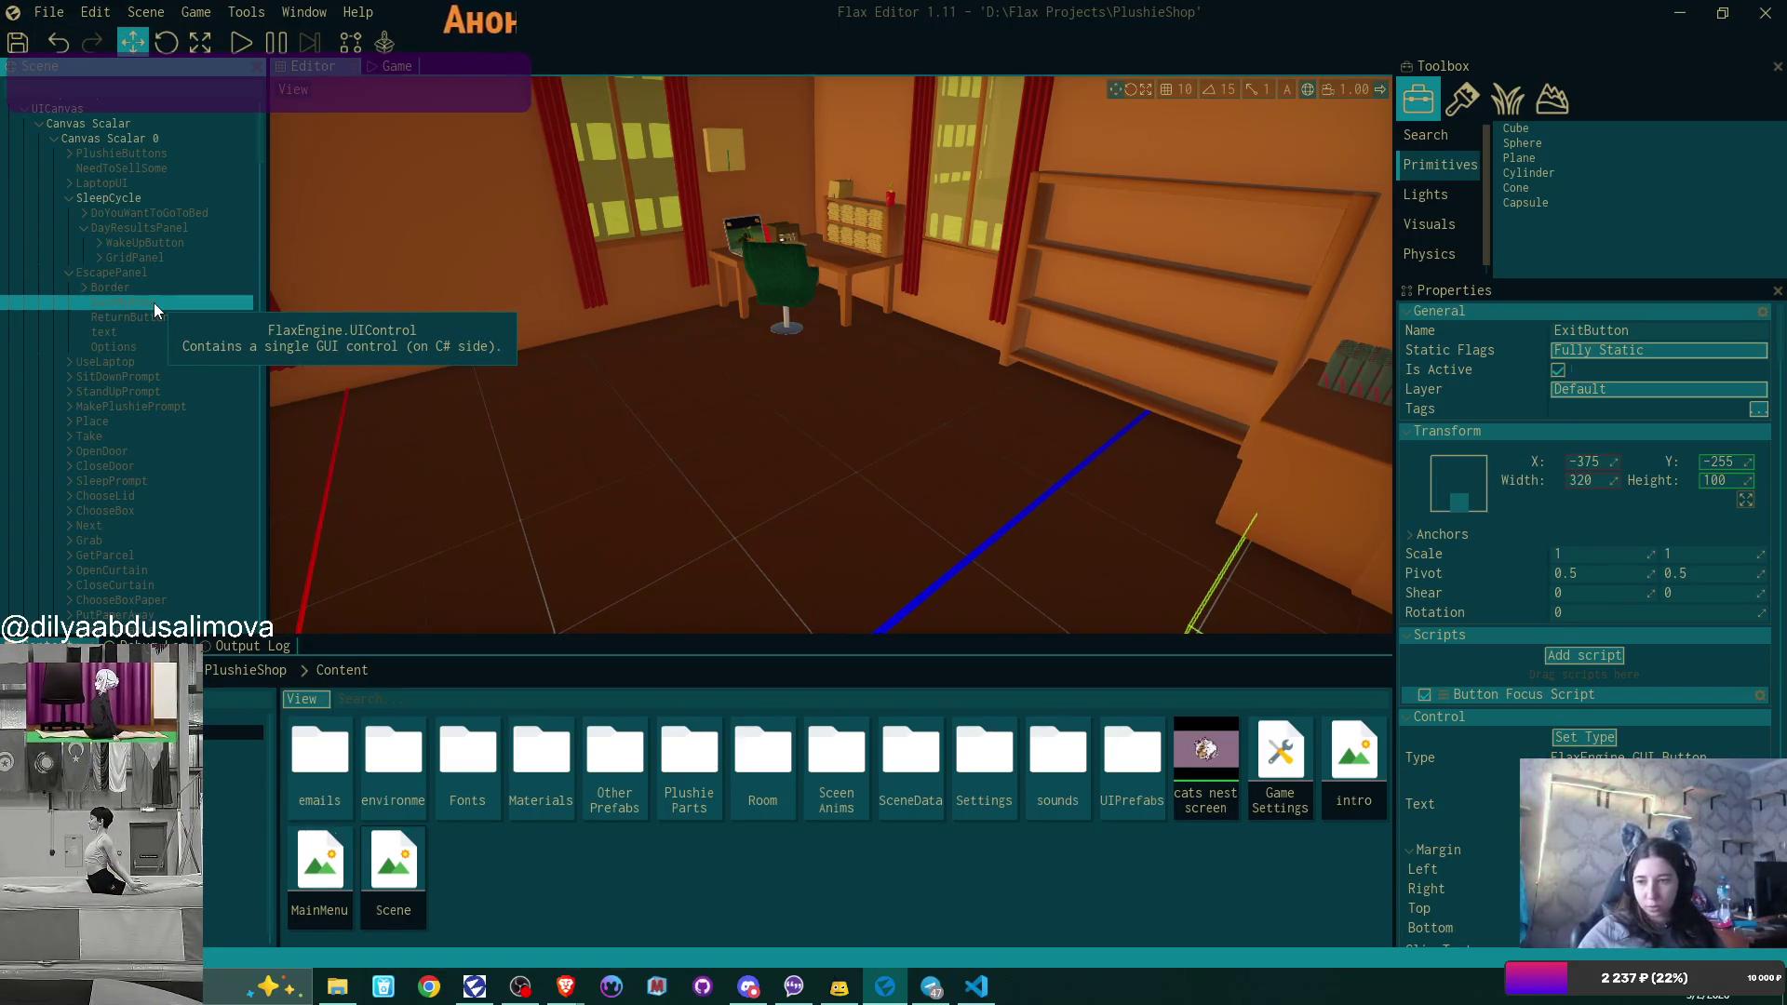
ctrl+click(162, 323)
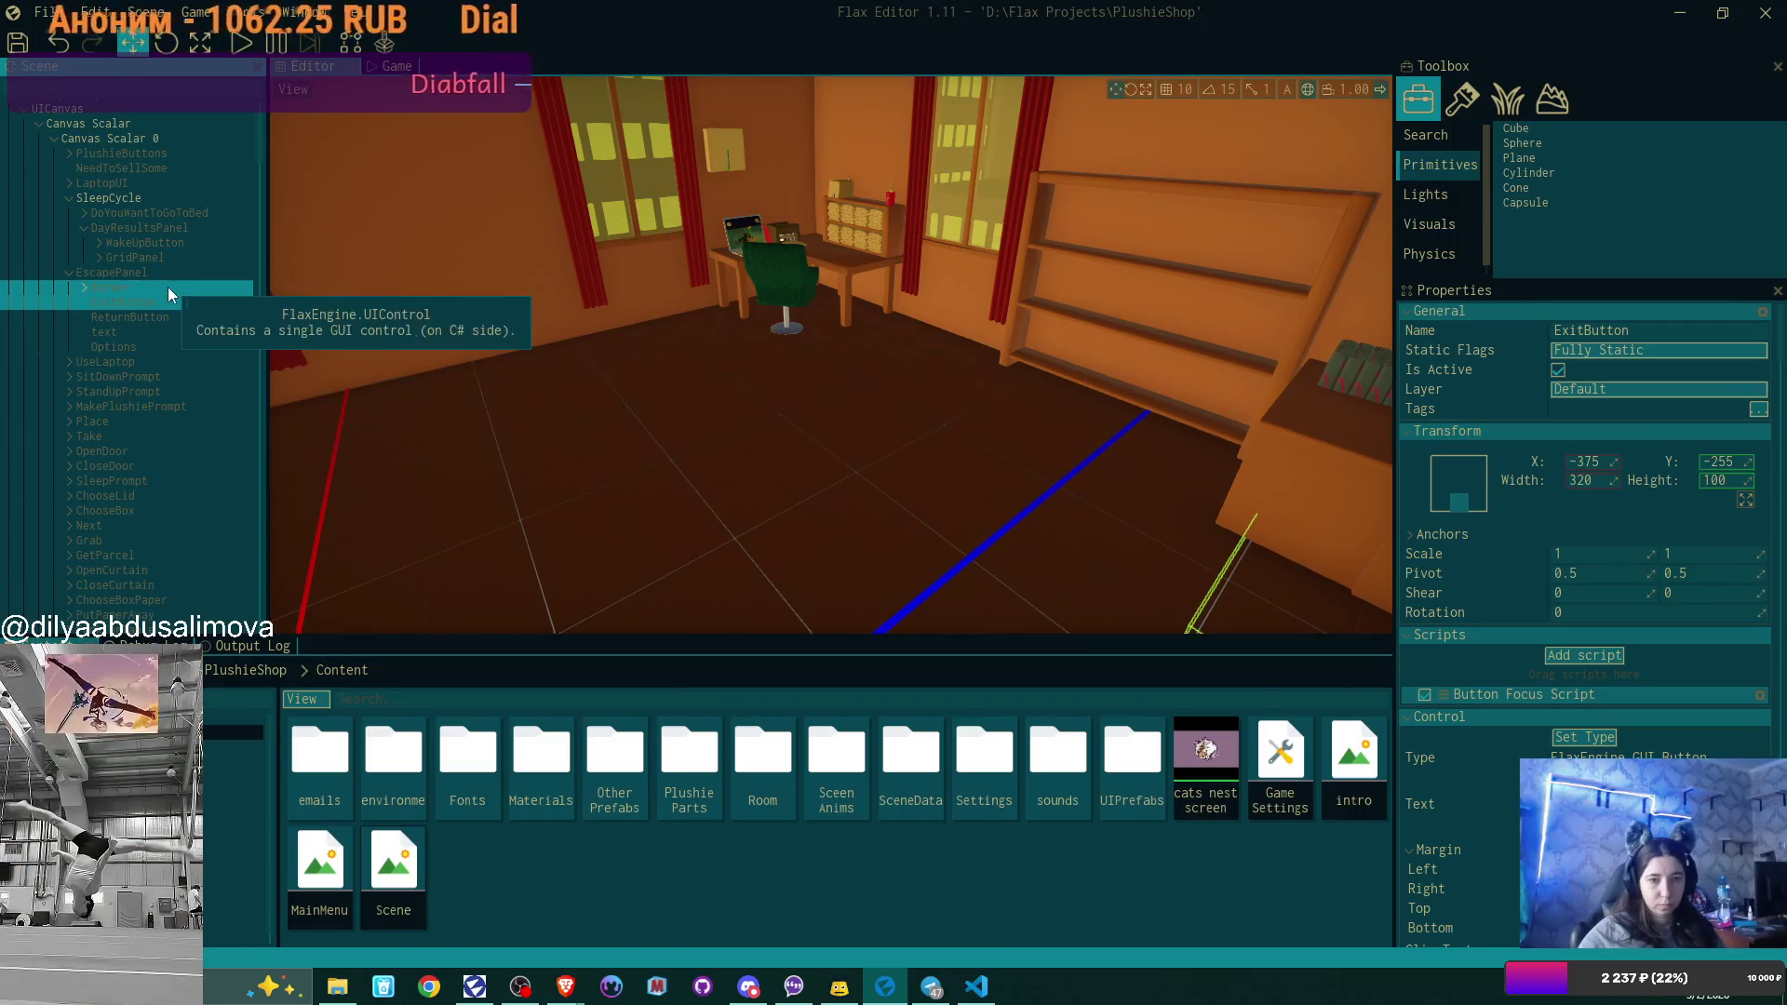
Check Border's InsideBorder child, then show the ExitButton properties with its Main Menu label.
click(87, 289)
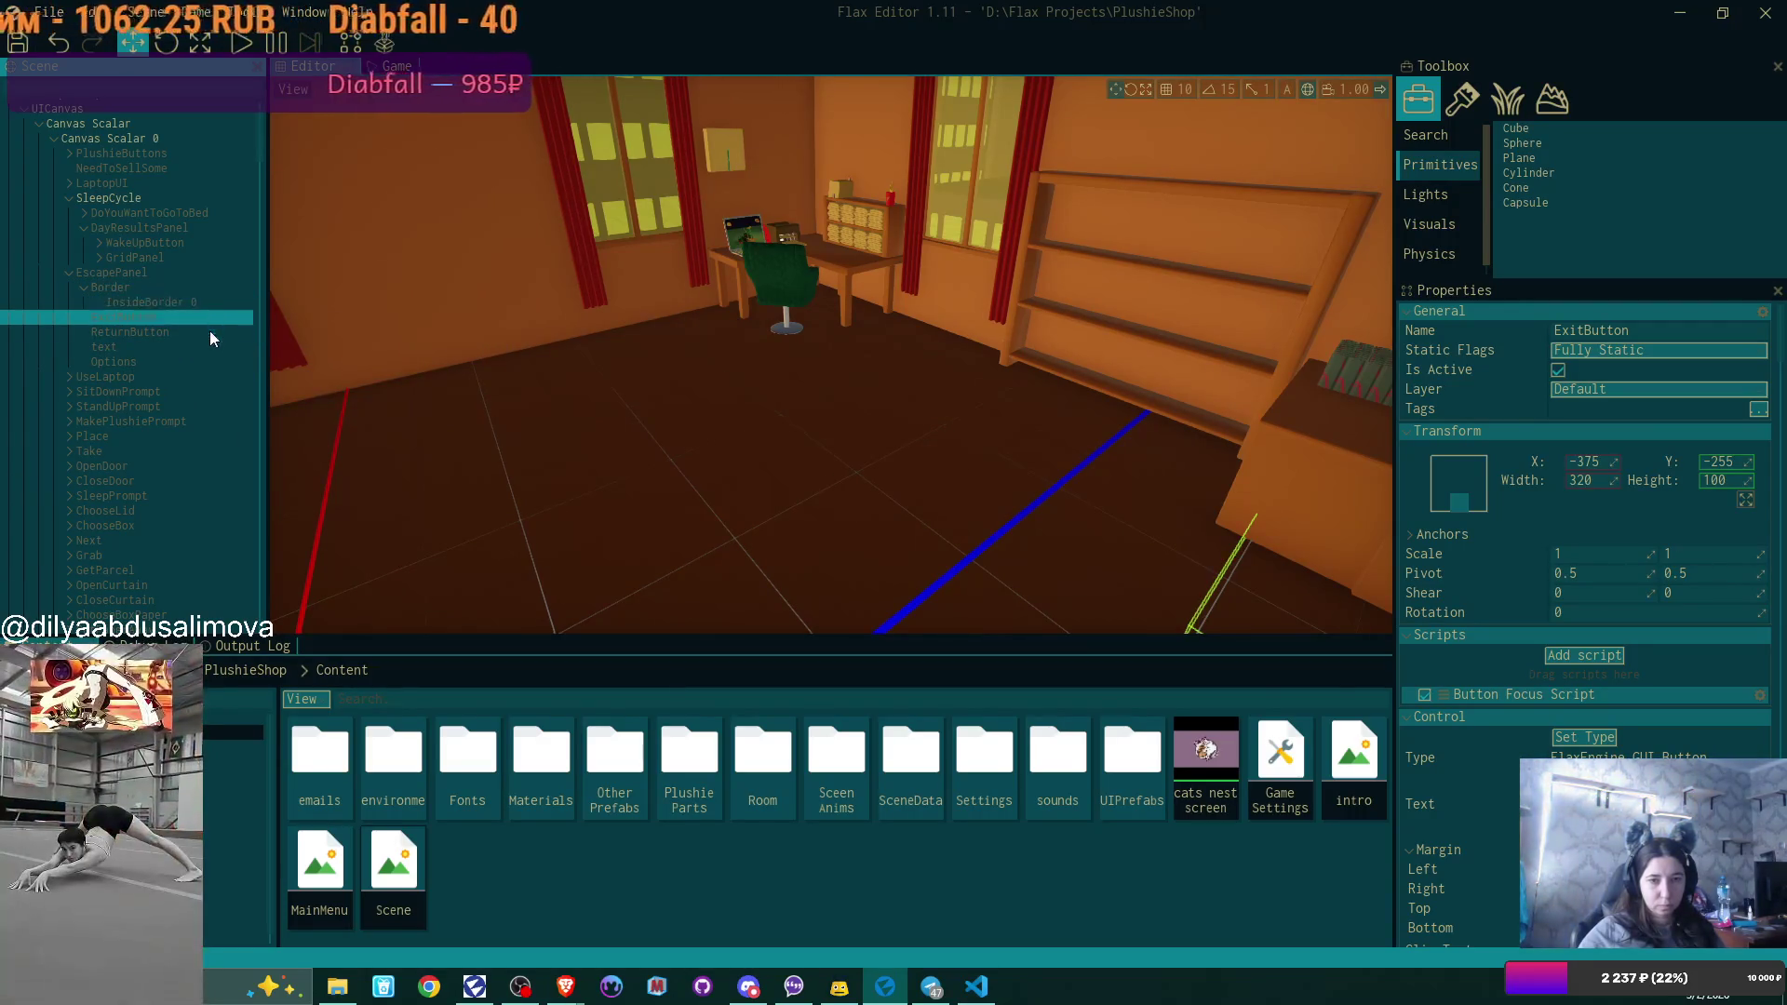
click(82, 288)
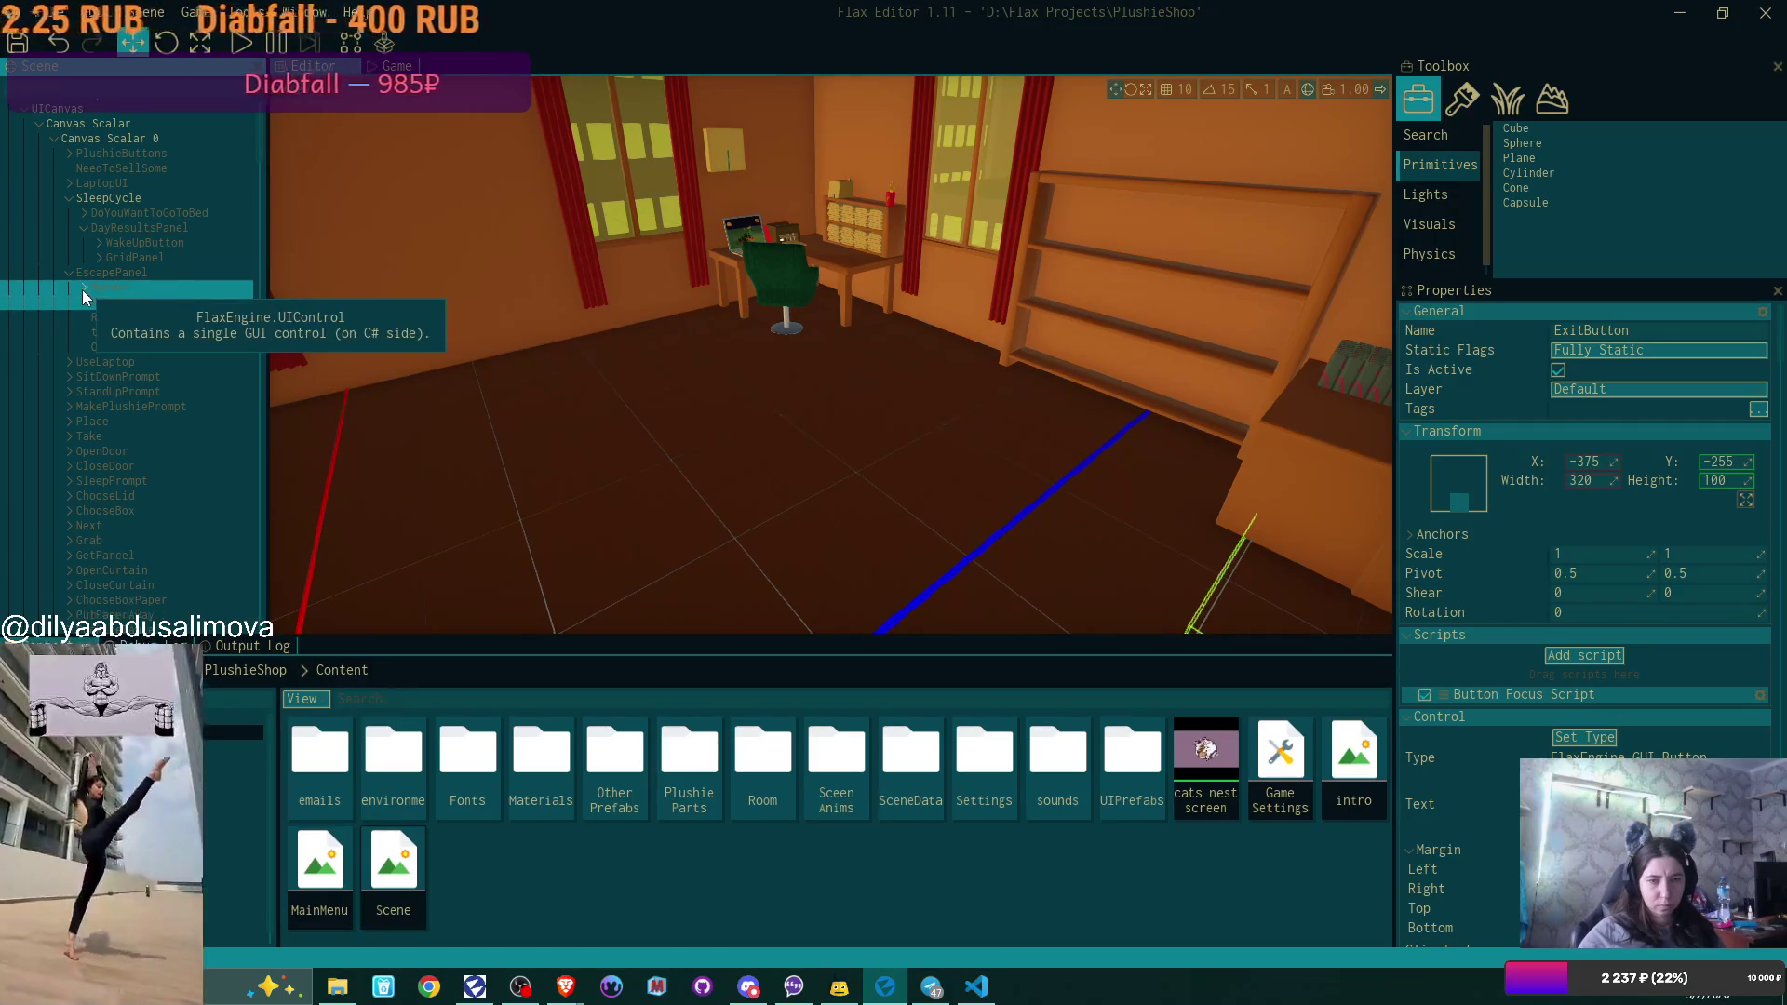
click(148, 273)
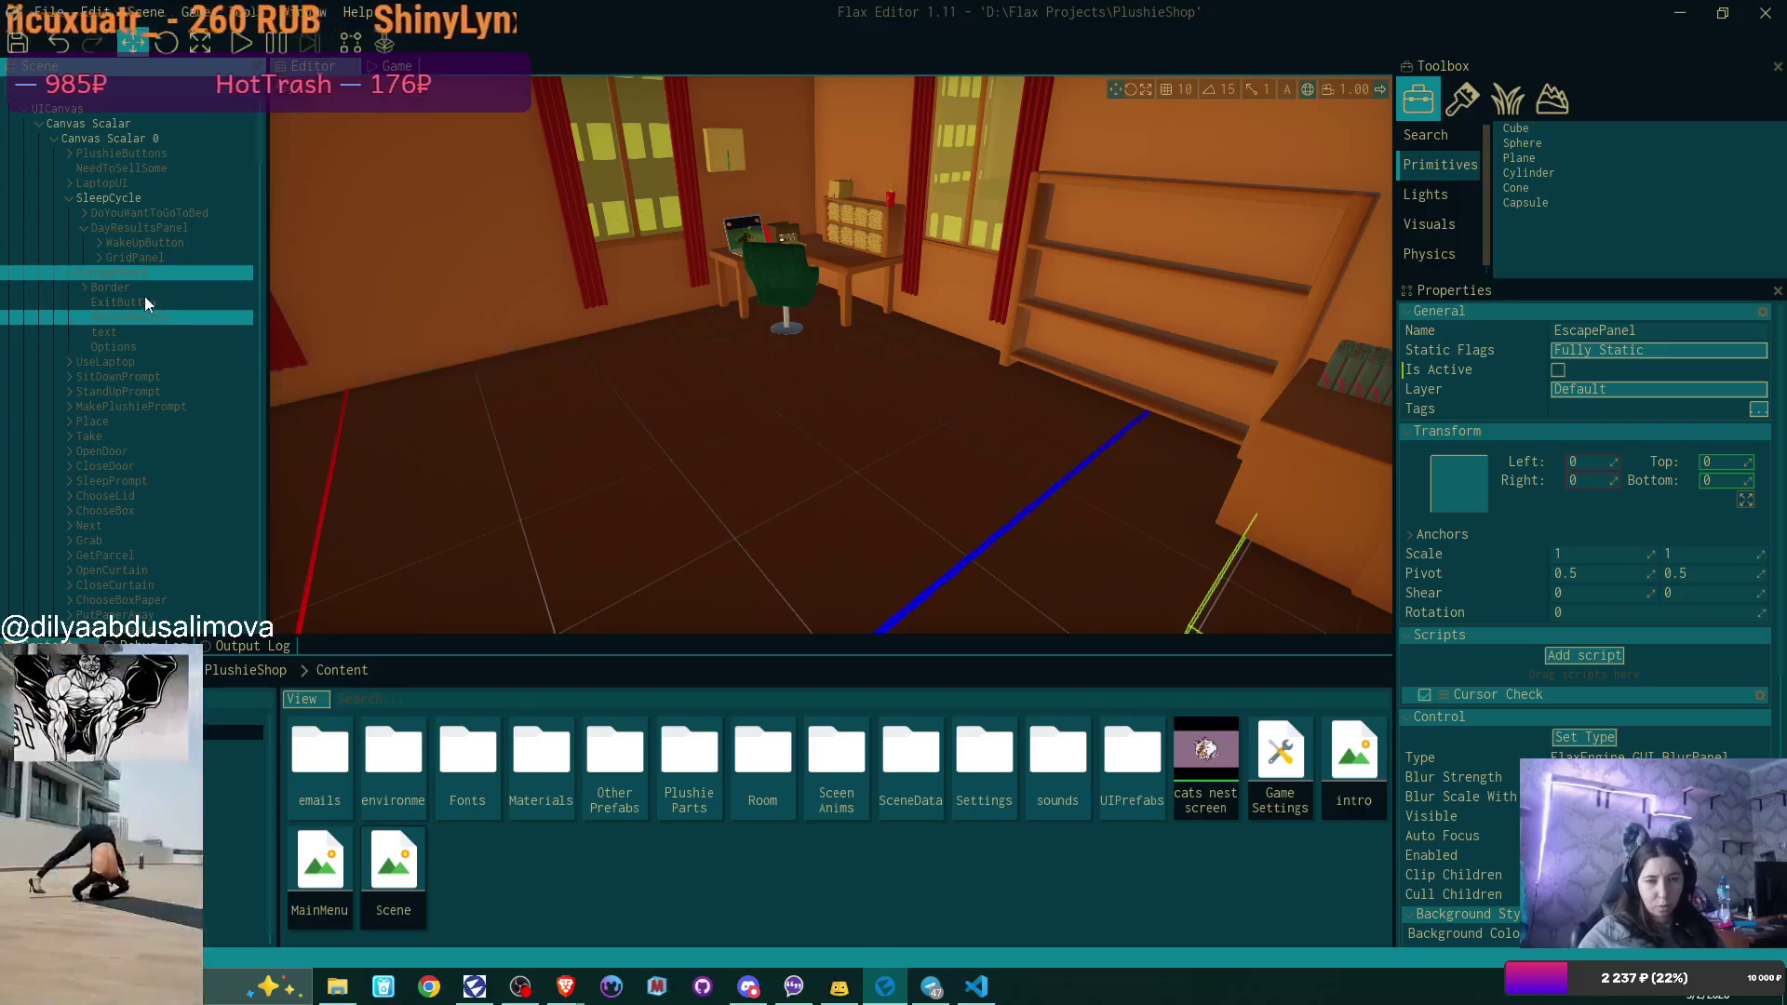
click(143, 296)
scroll(1657, 405, down, 10)
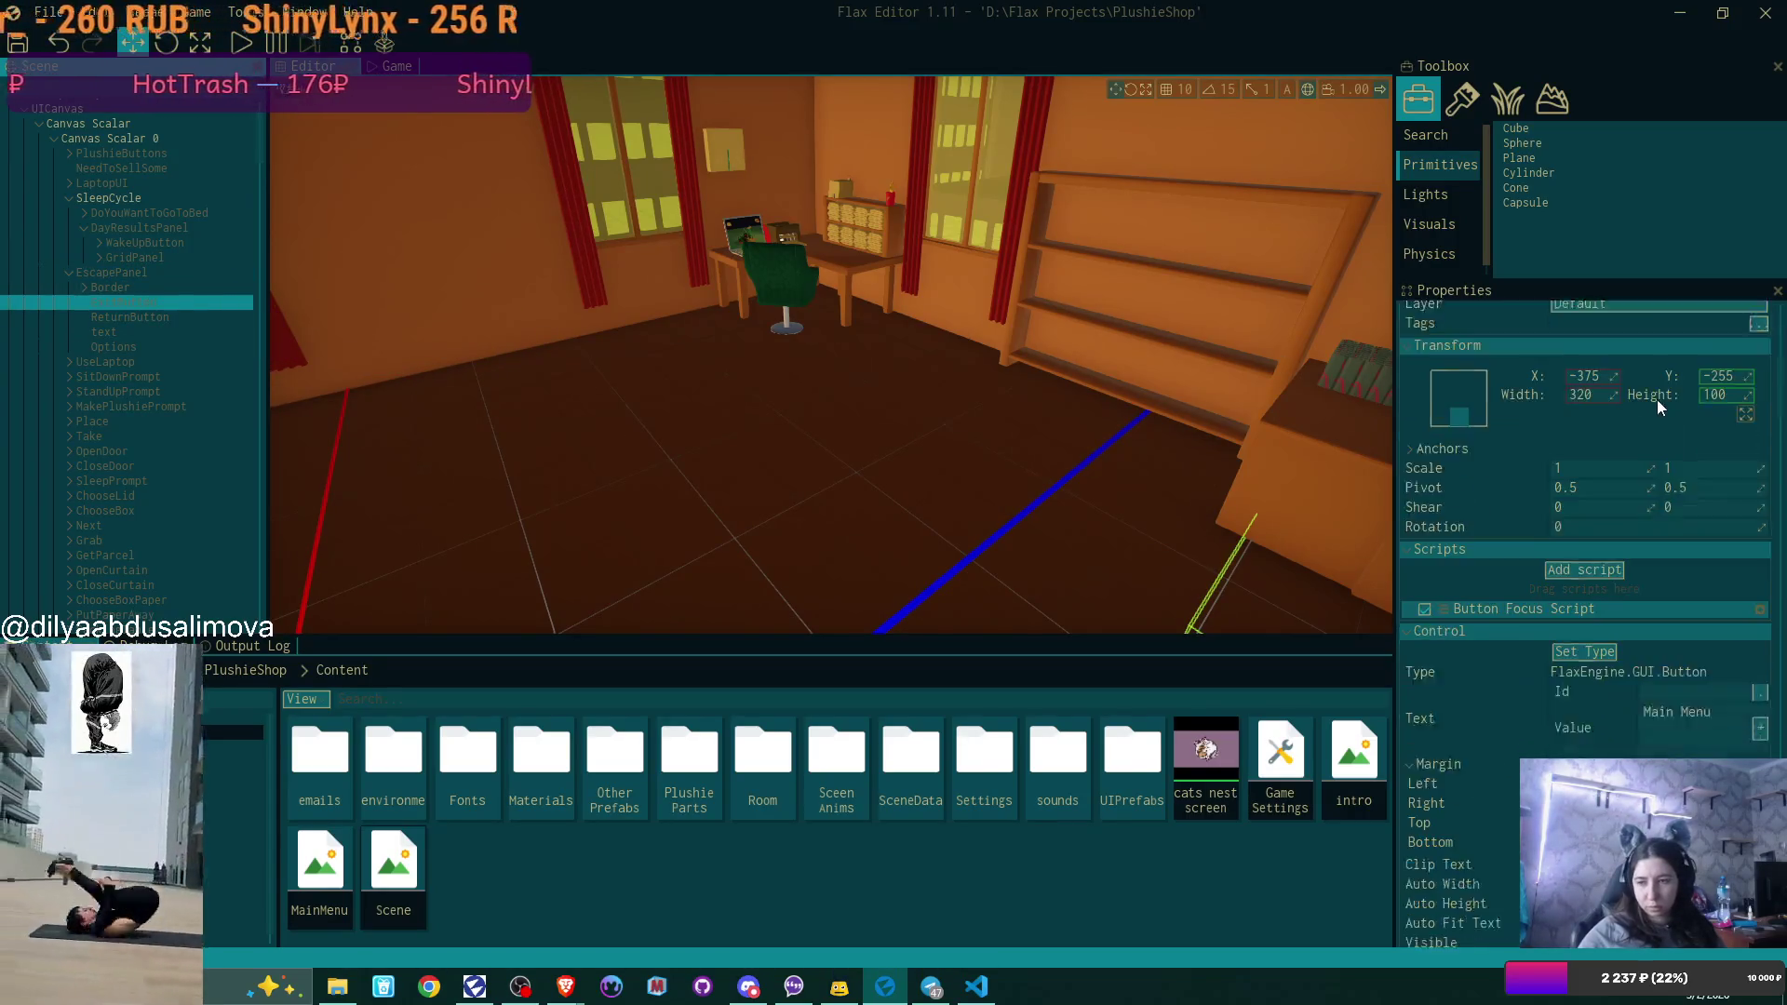
scroll(1656, 399, up, 10)
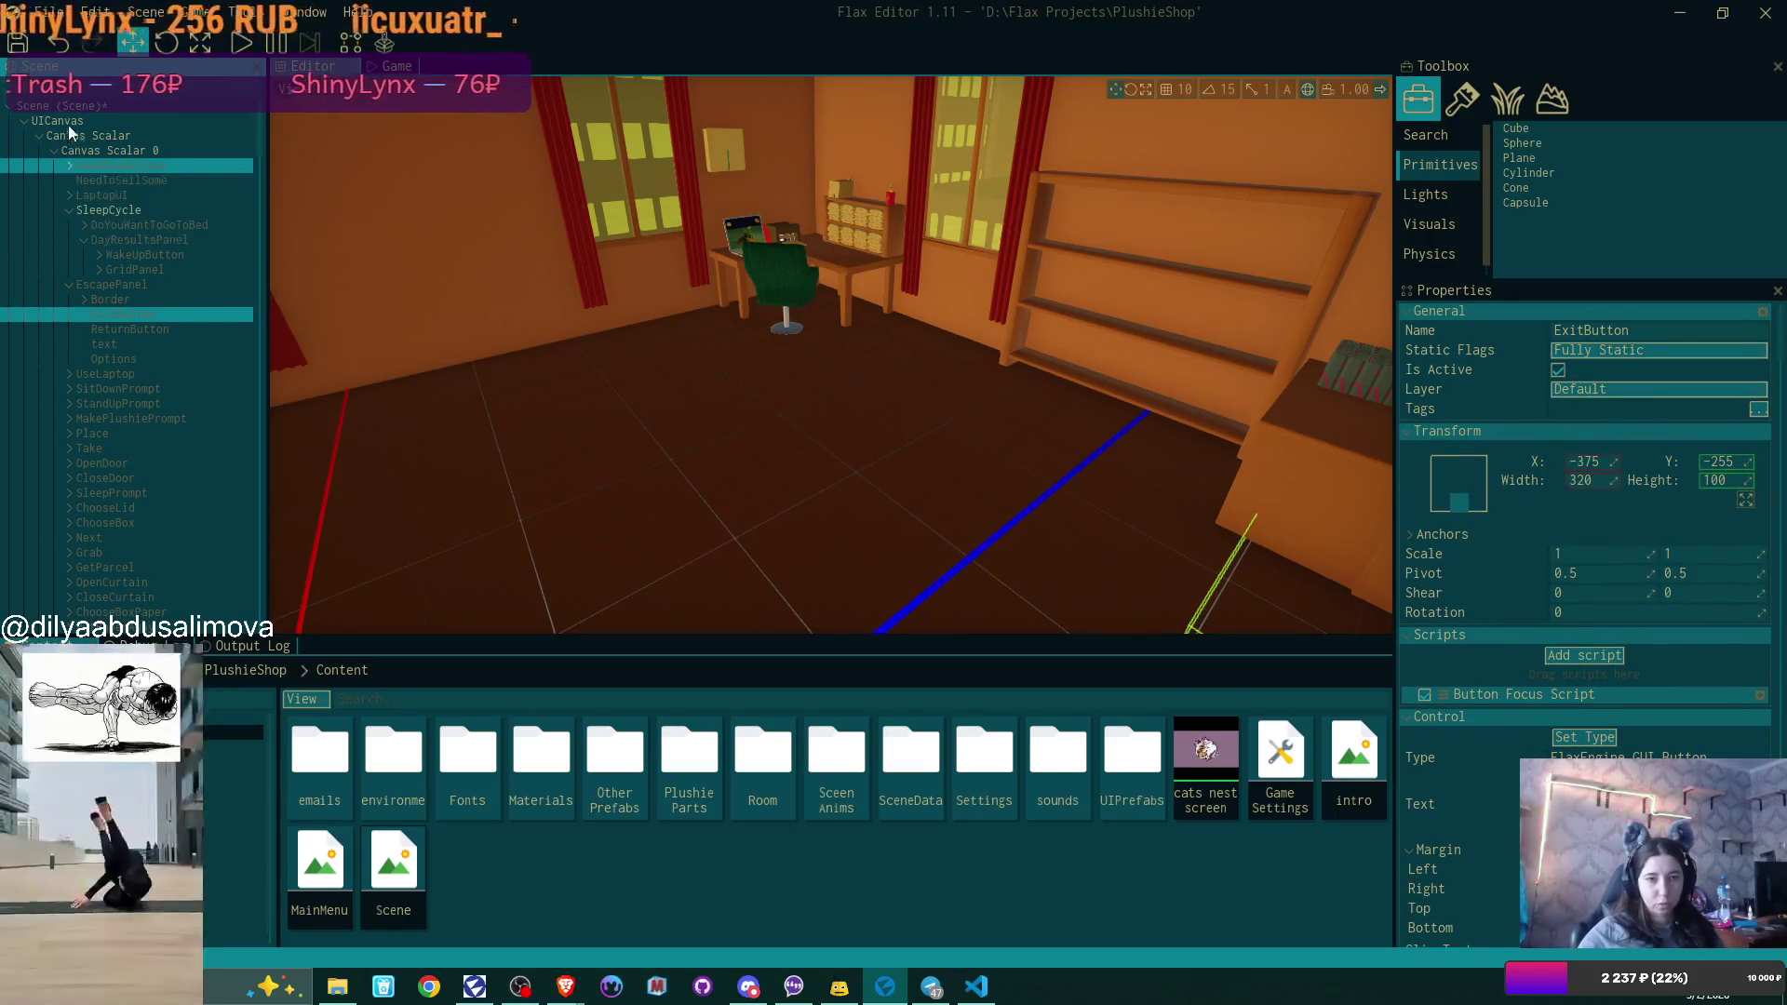
Select the Scene root and choose Edit script on Exit On Esc to open ExitOnEsc.cs.
click(76, 110)
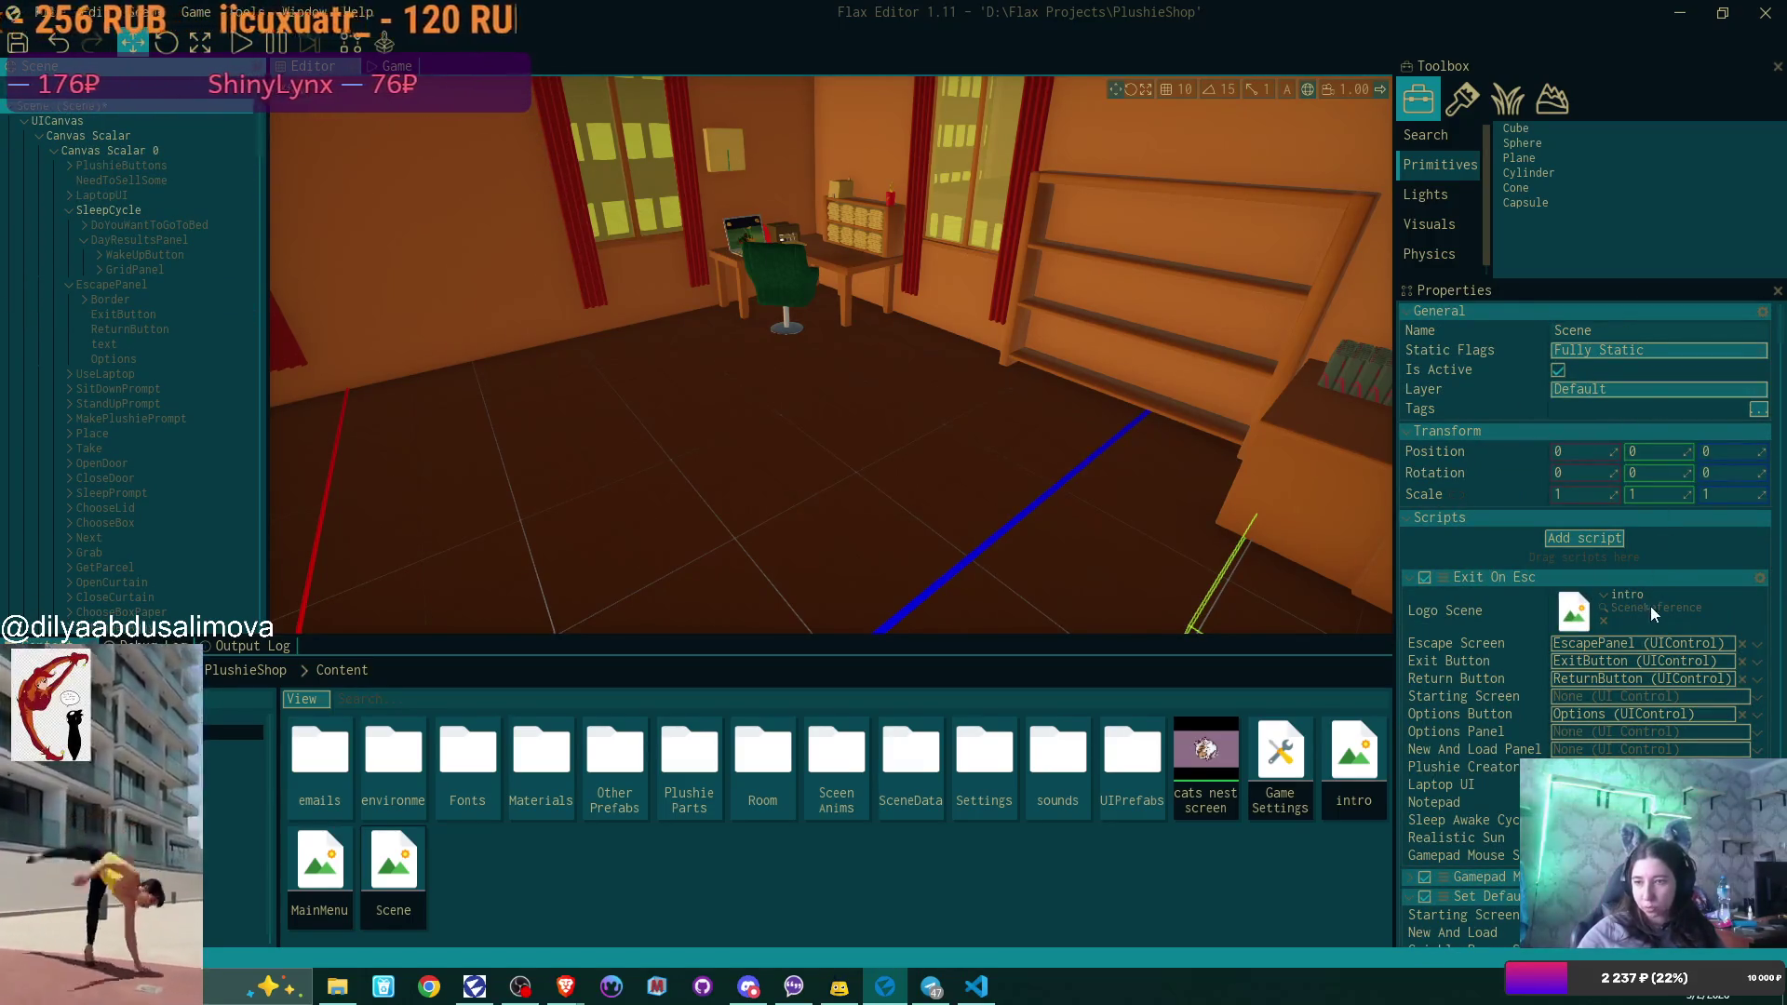
click(1759, 578)
click(1656, 695)
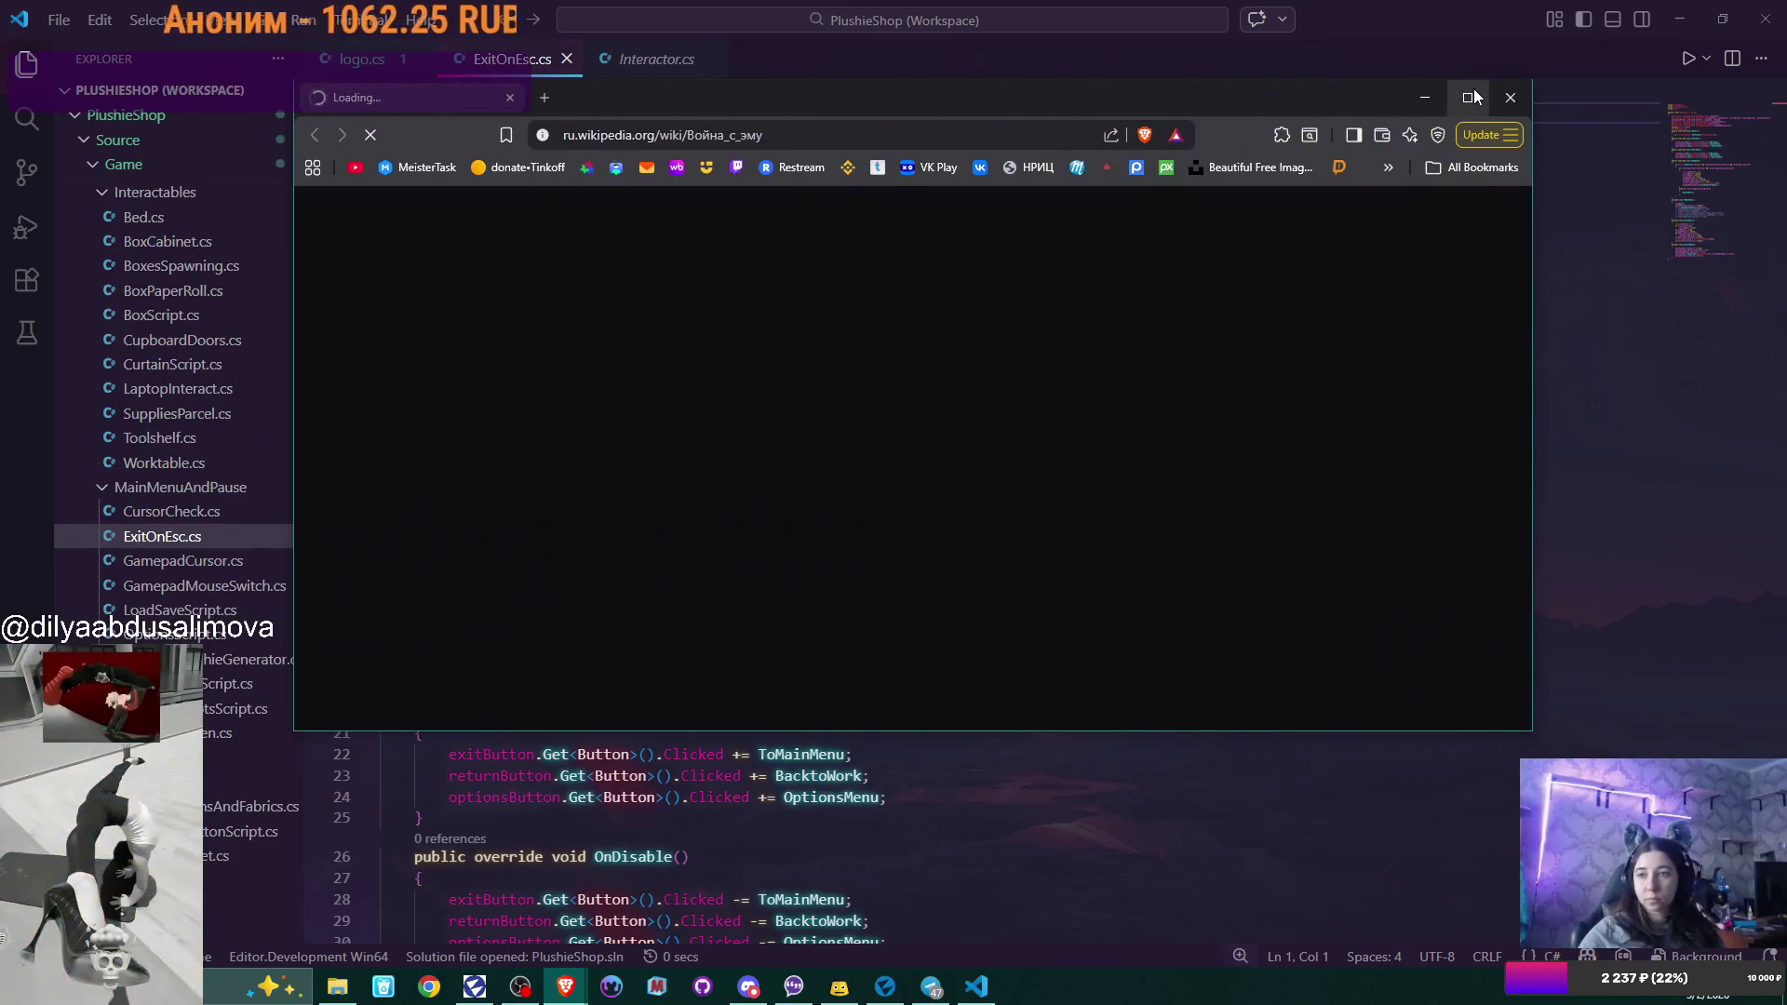
Maximize Brave, scroll through the «Война с эму» Wikipedia article, then open the YouTube bookmark.
click(1471, 96)
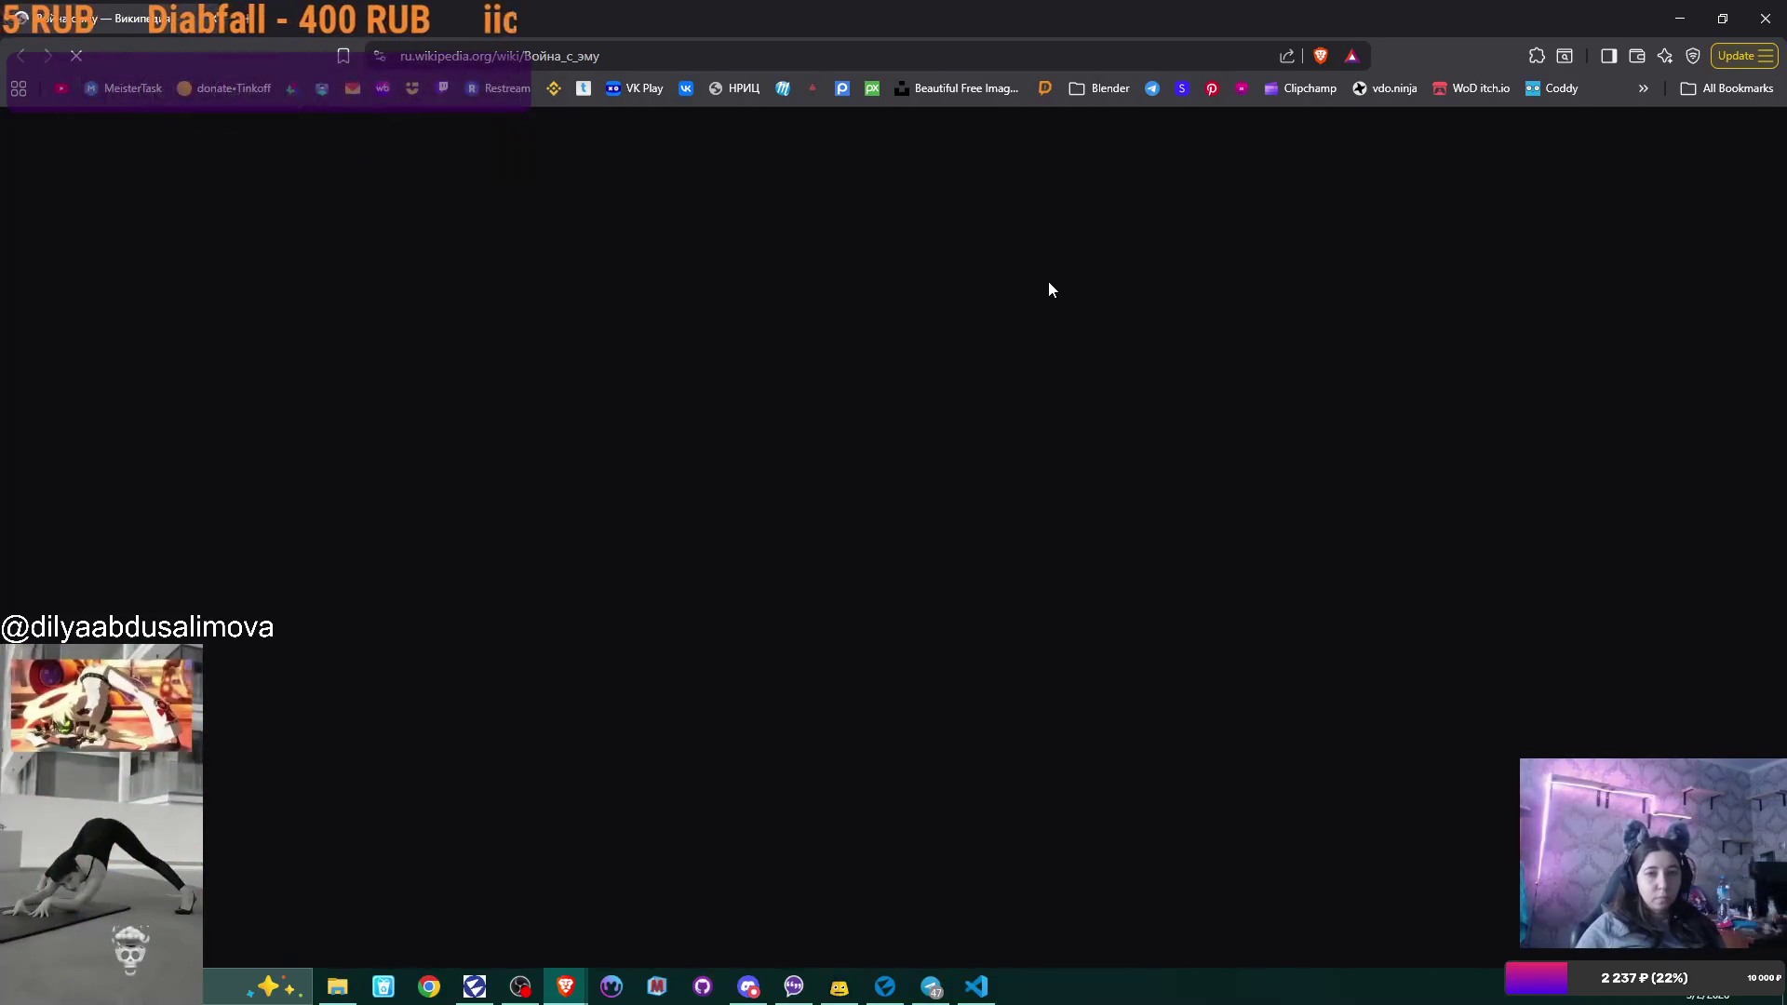
scroll(1303, 605, down, 4)
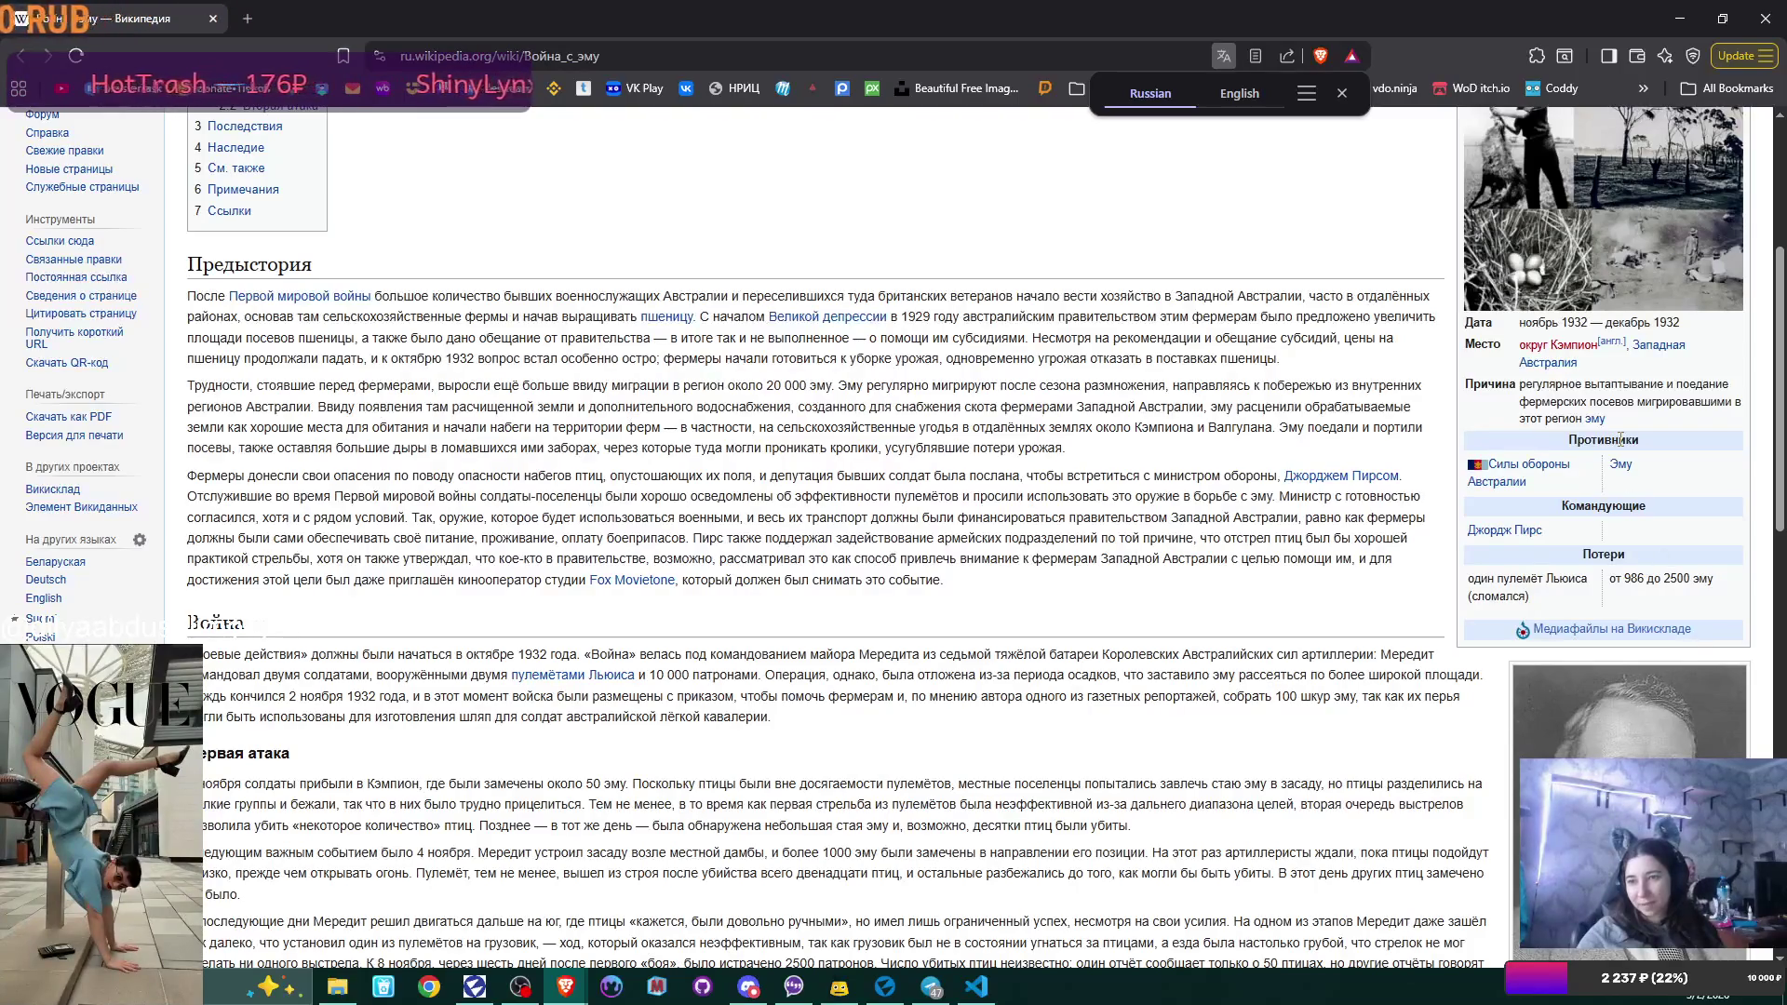
scroll(1620, 439, up, 2)
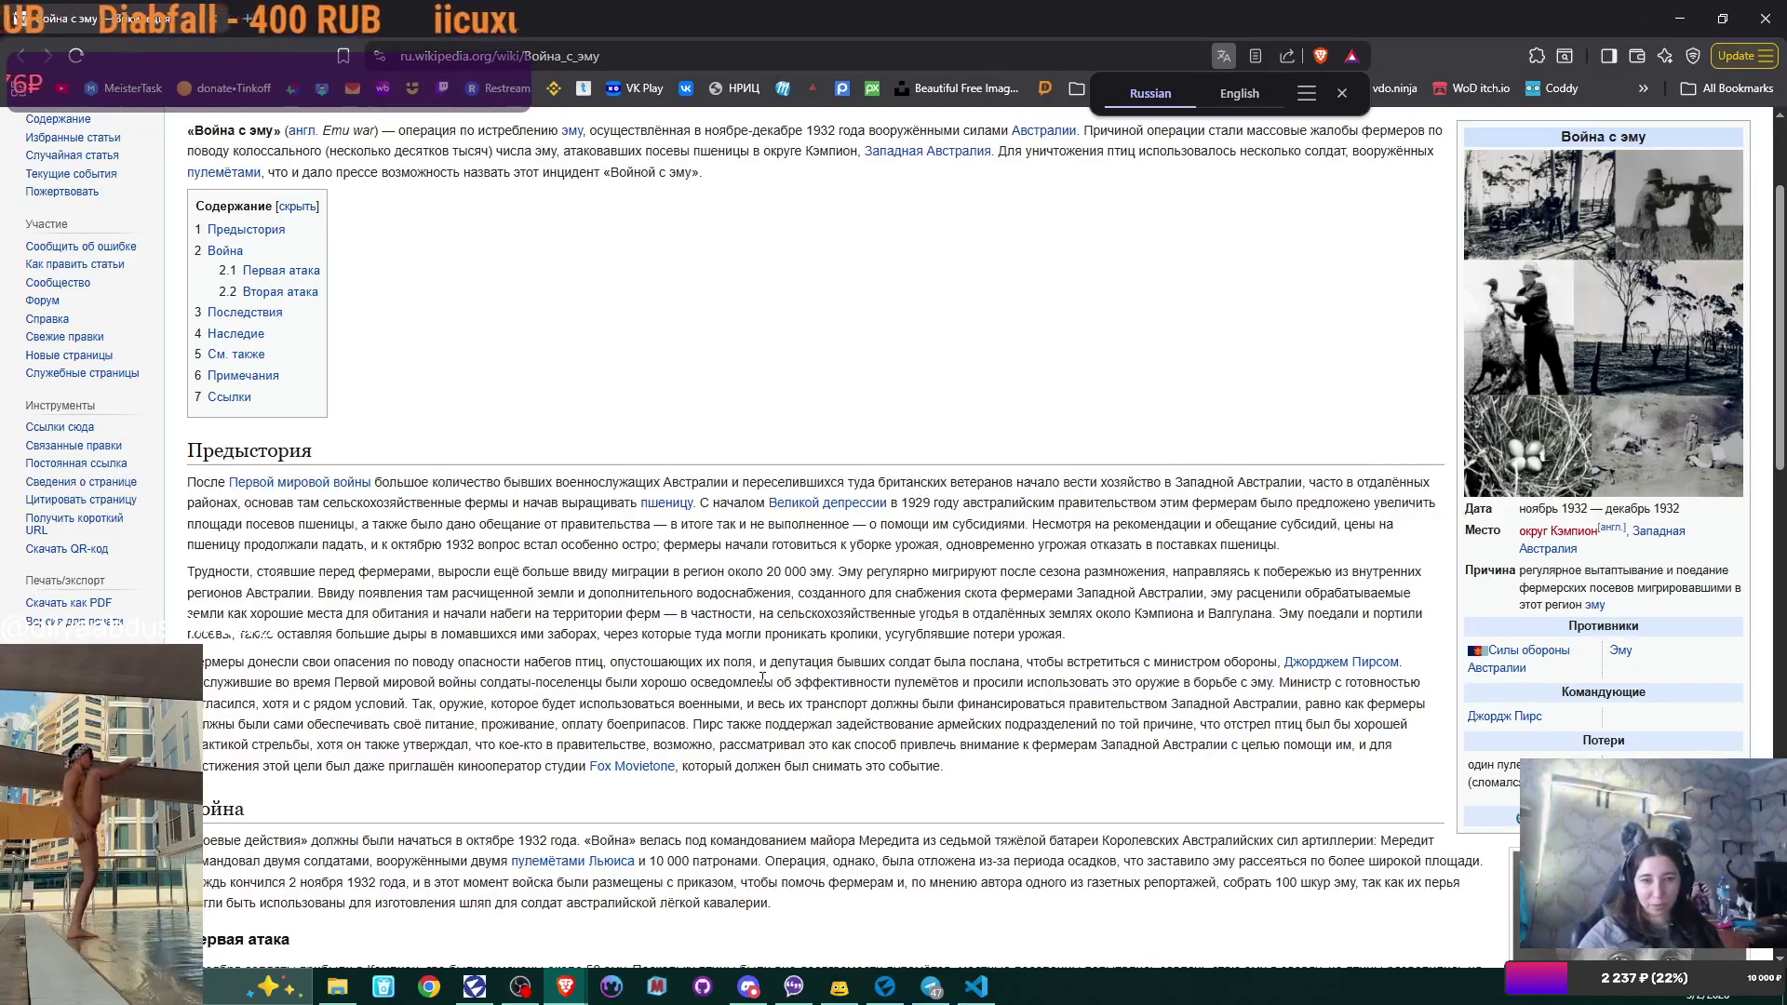
scroll(738, 676, down, 2)
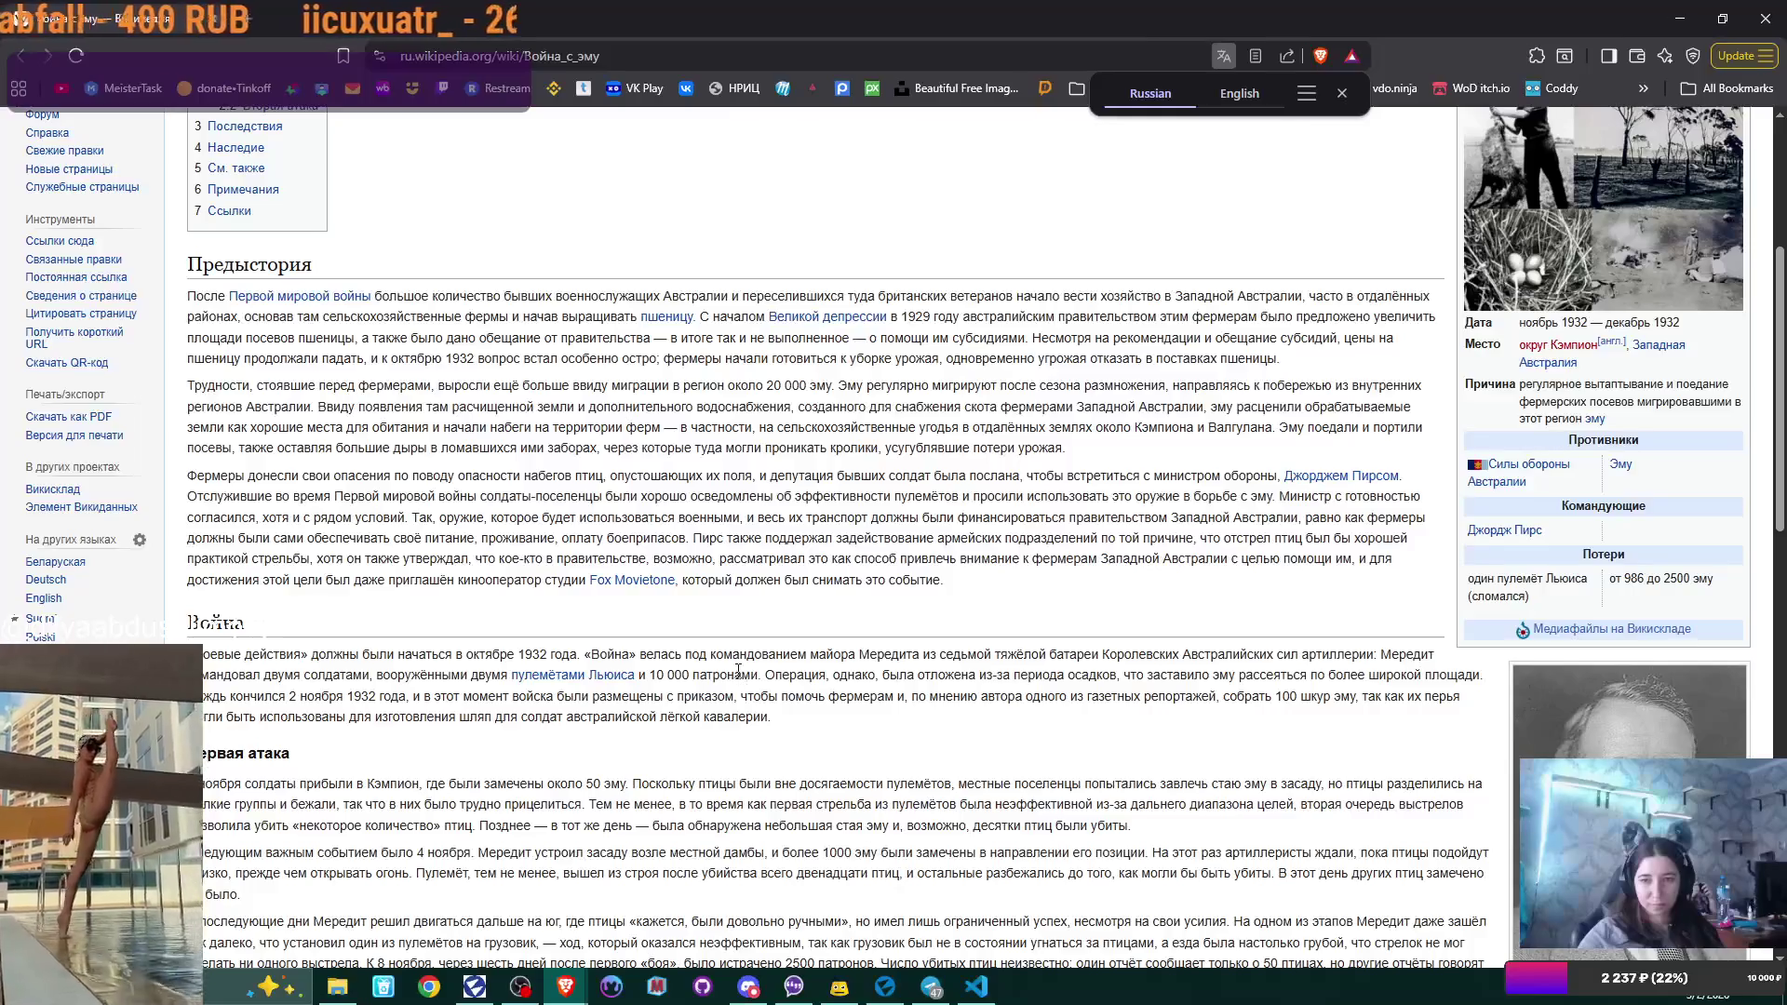
scroll(738, 670, down, 3)
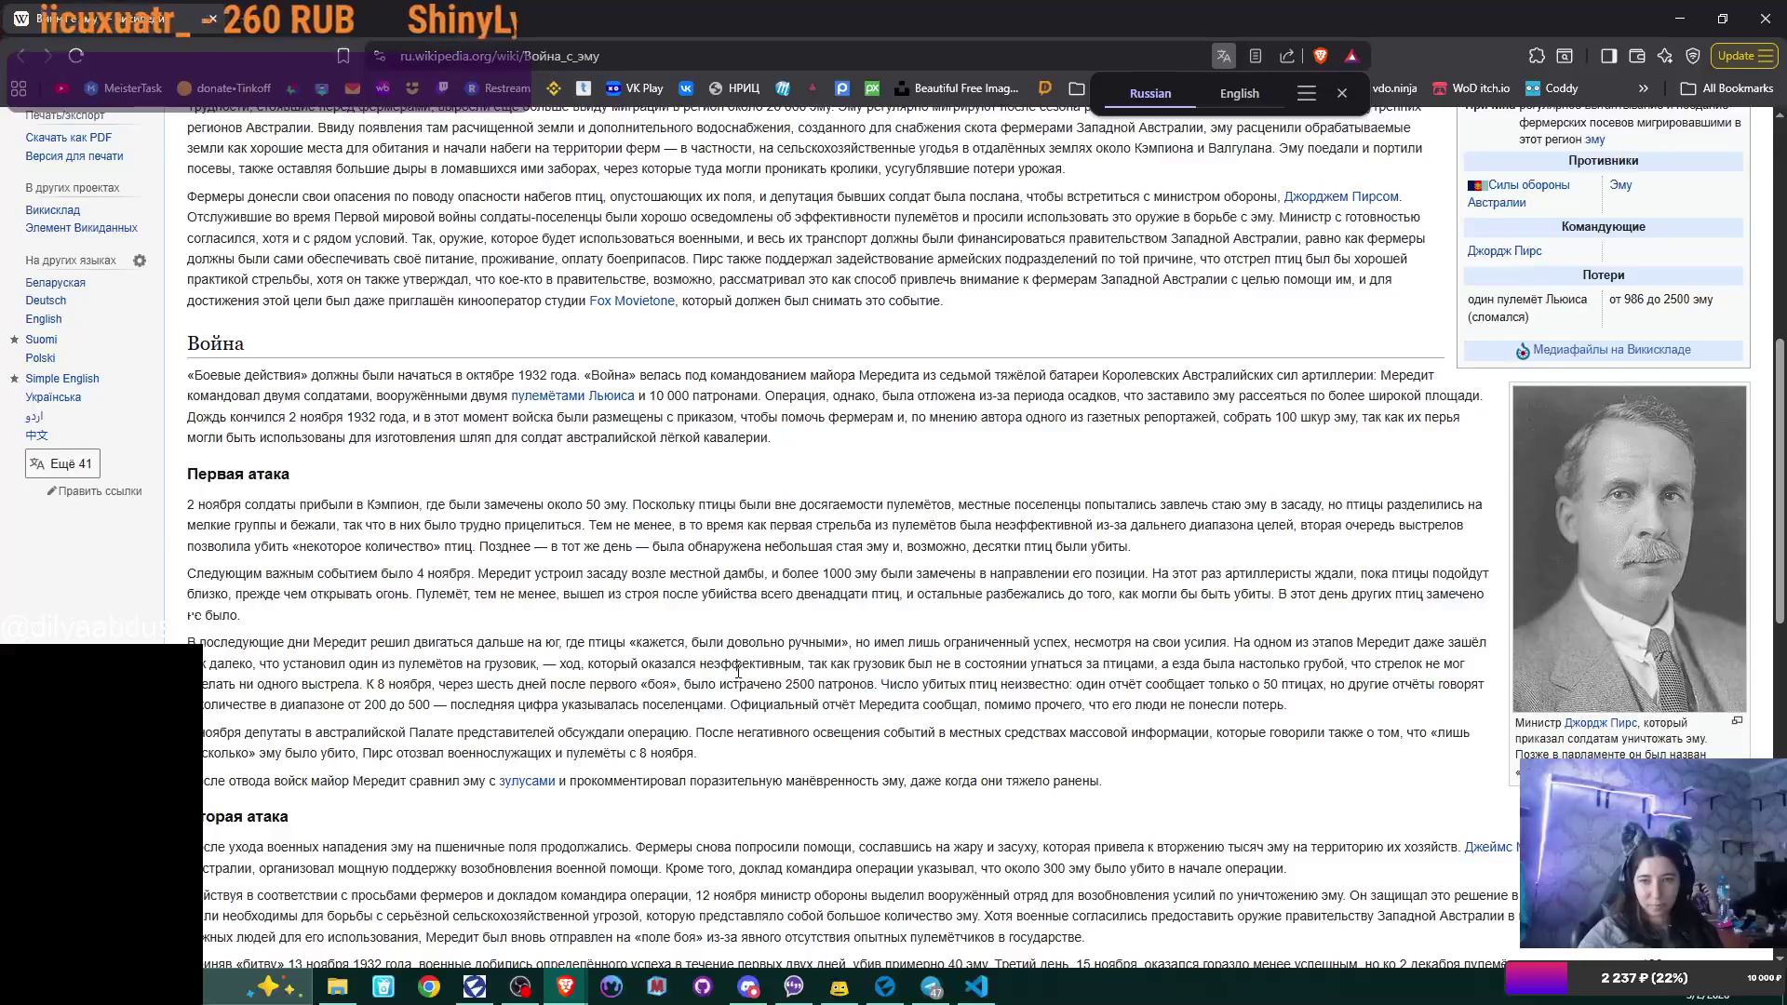
scroll(738, 670, down, 1)
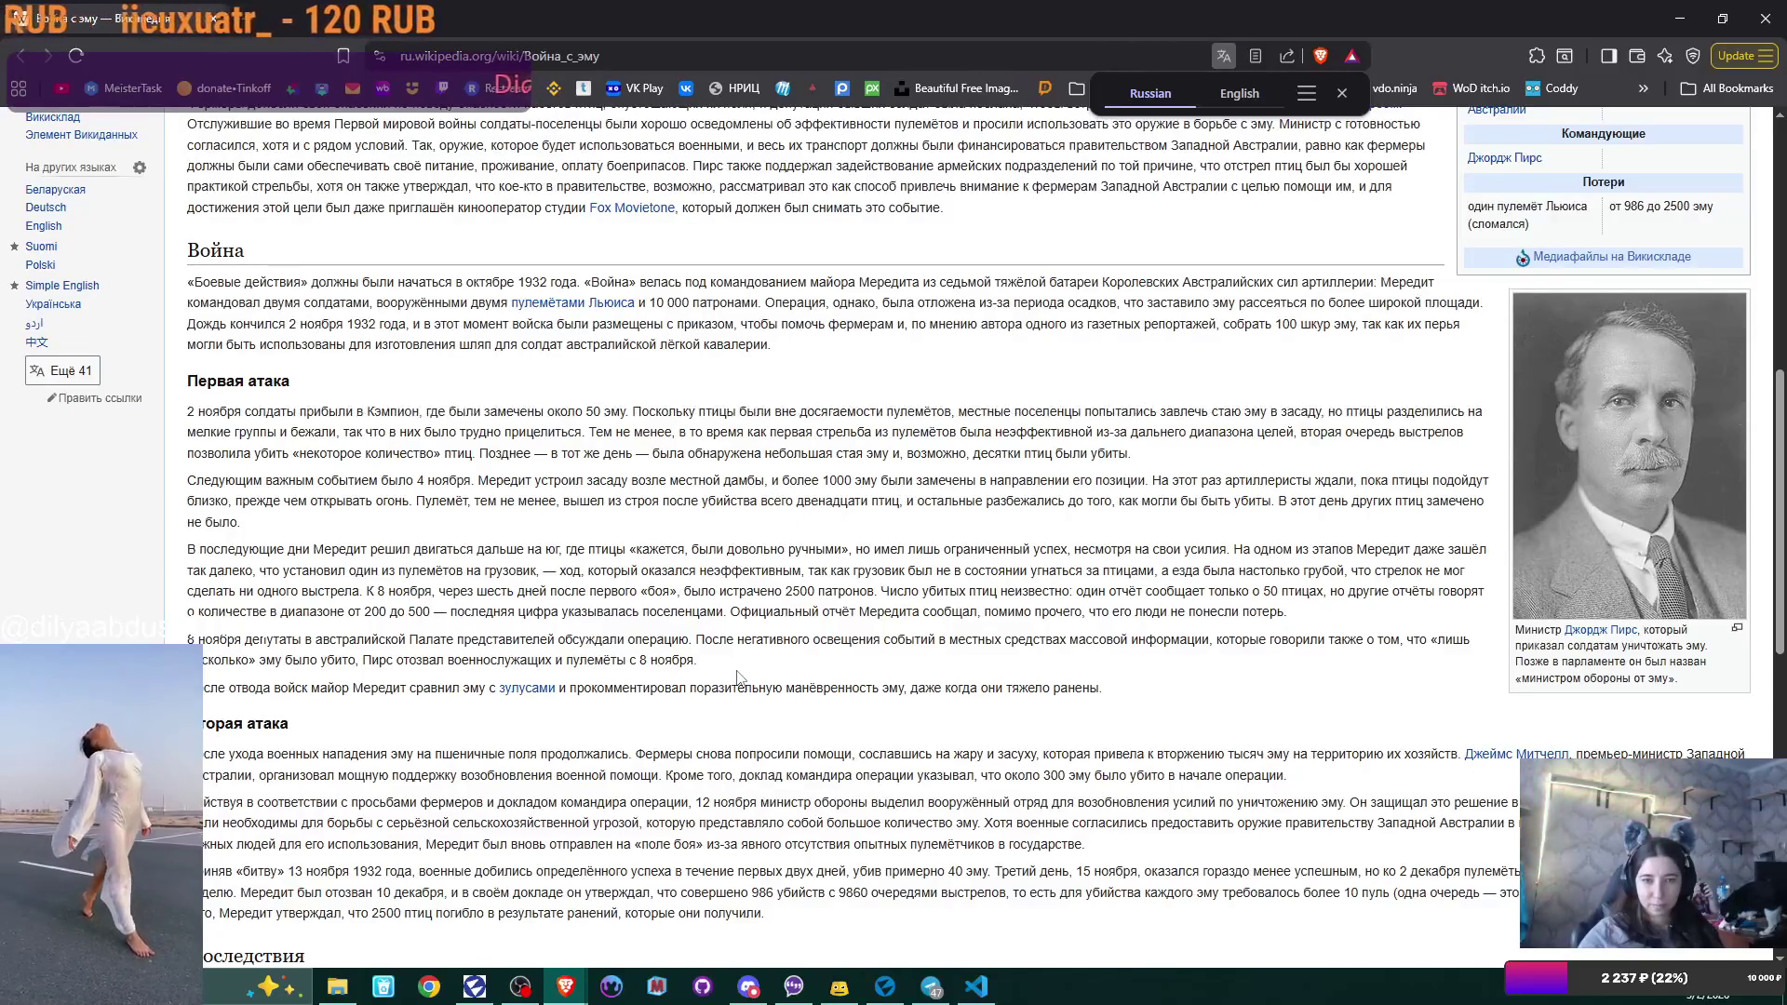
scroll(738, 677, down, 4)
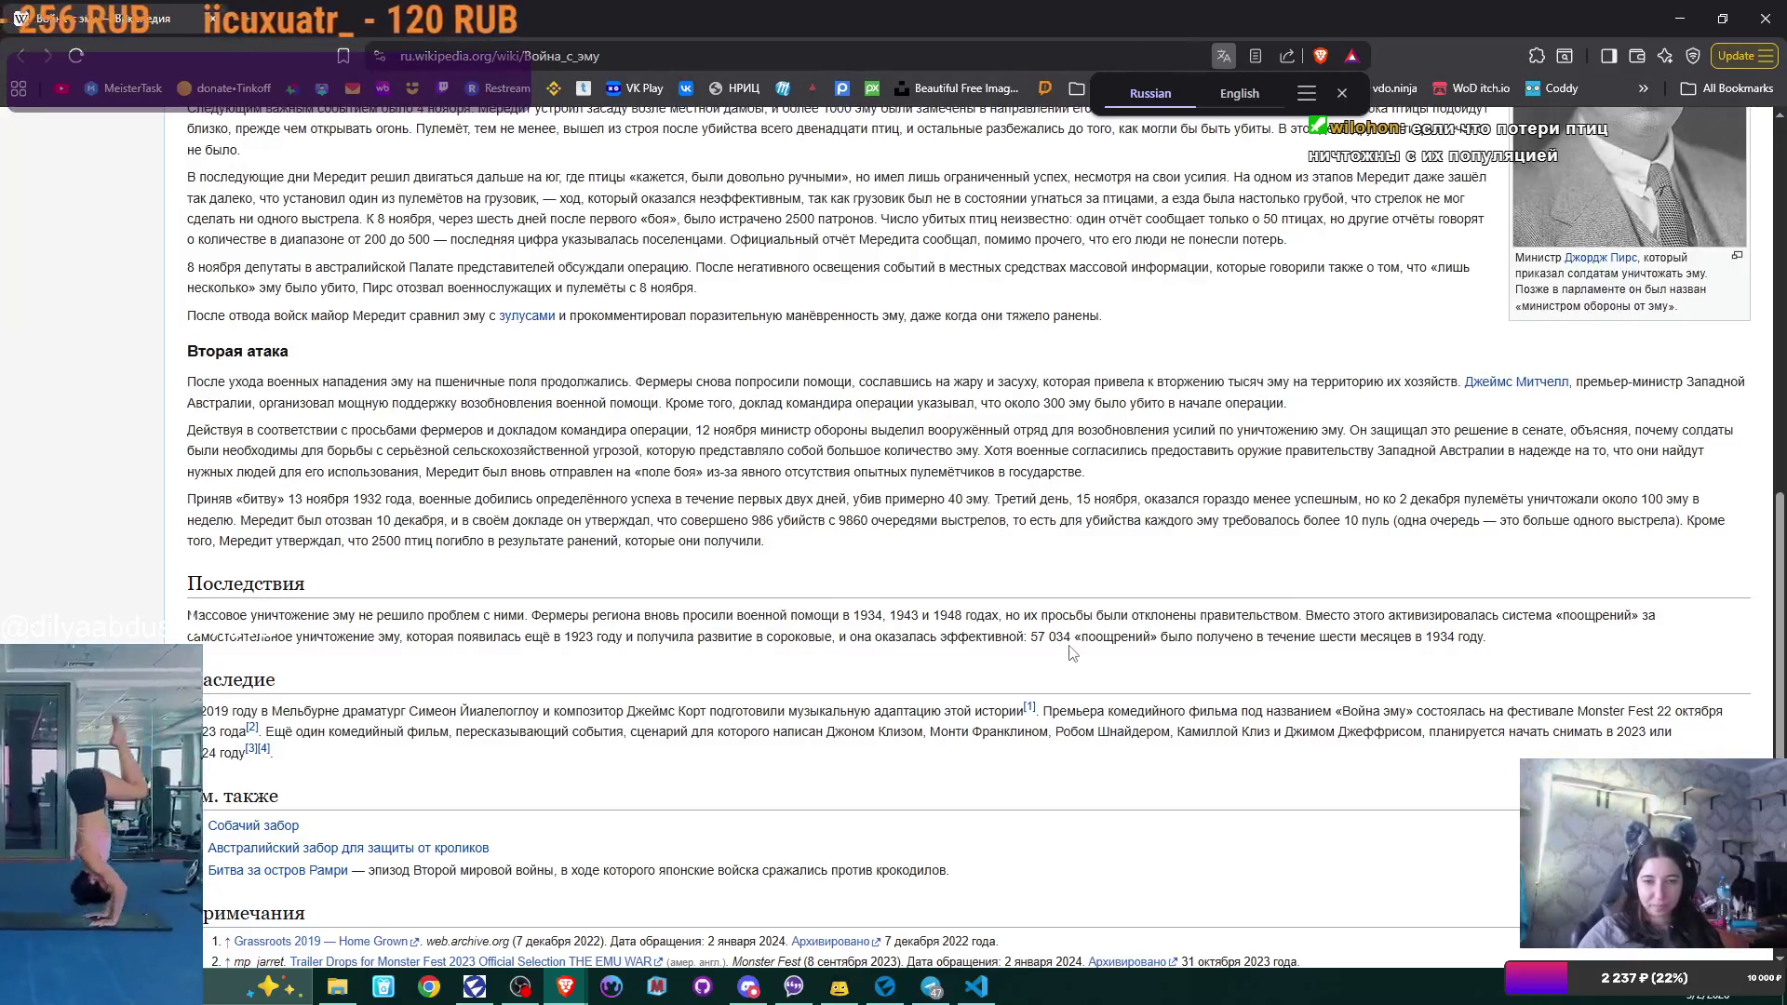
click(62, 88)
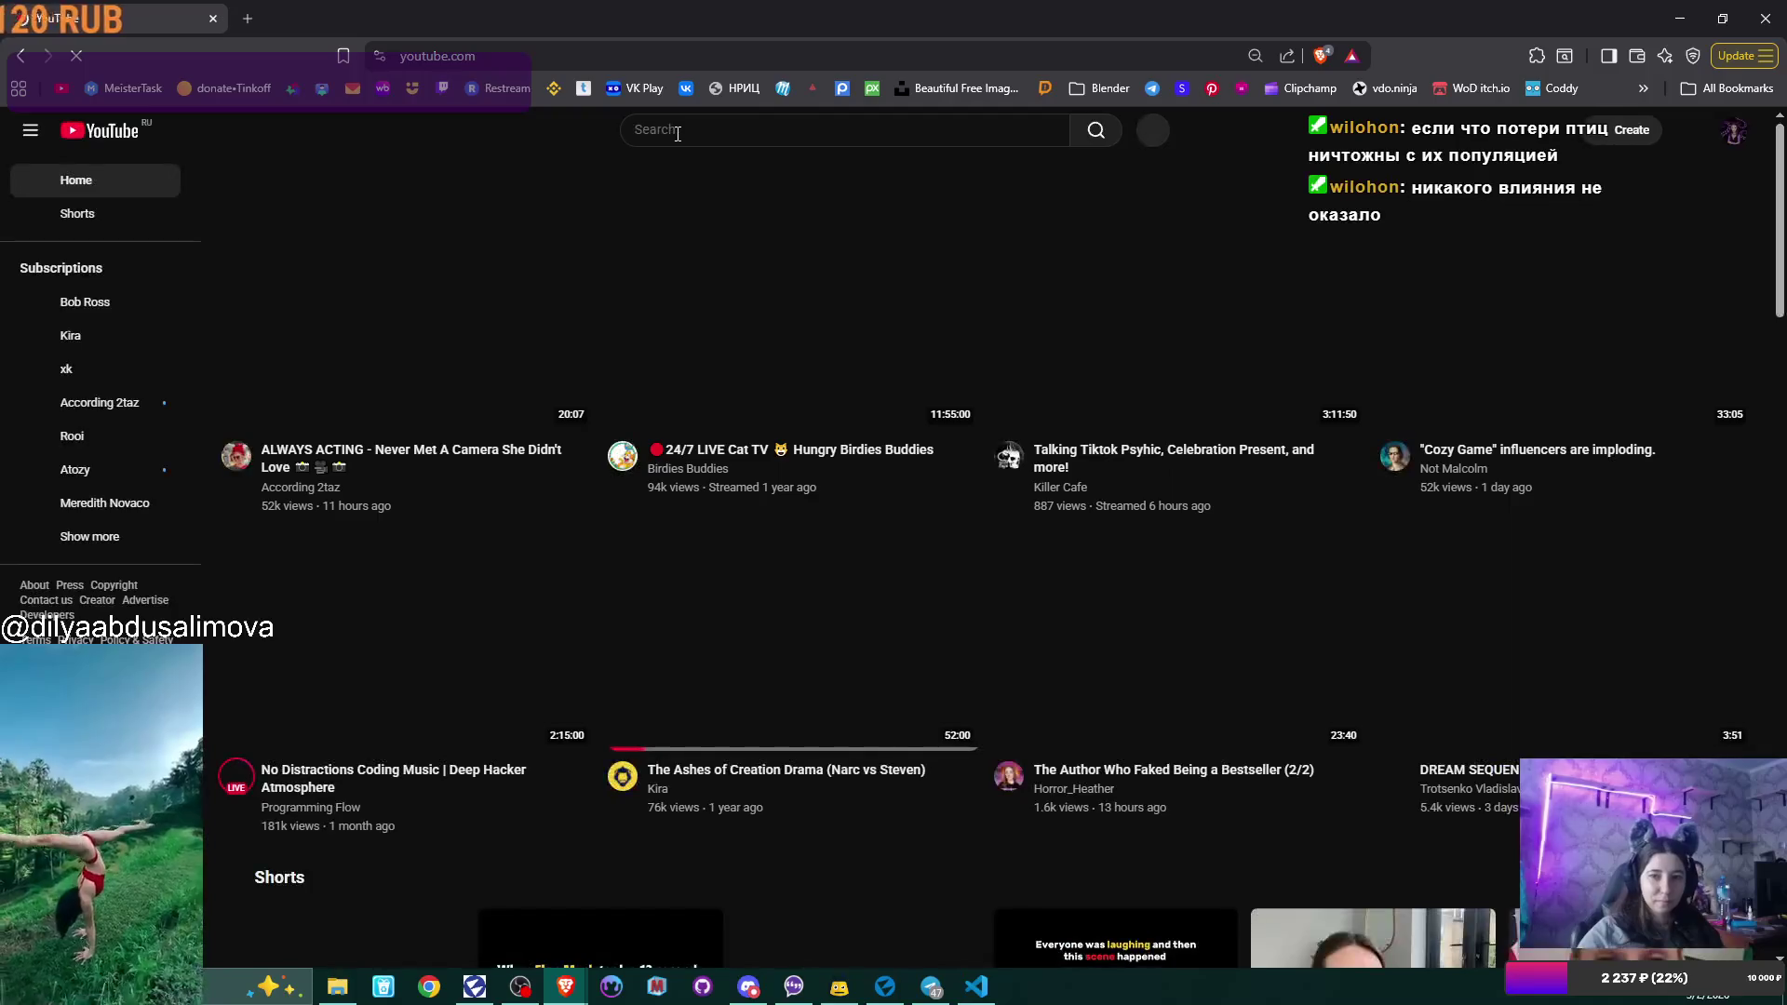
Search YouTube for 'war with emu' and open The Second Emu War in a background tab.
text(war wi)
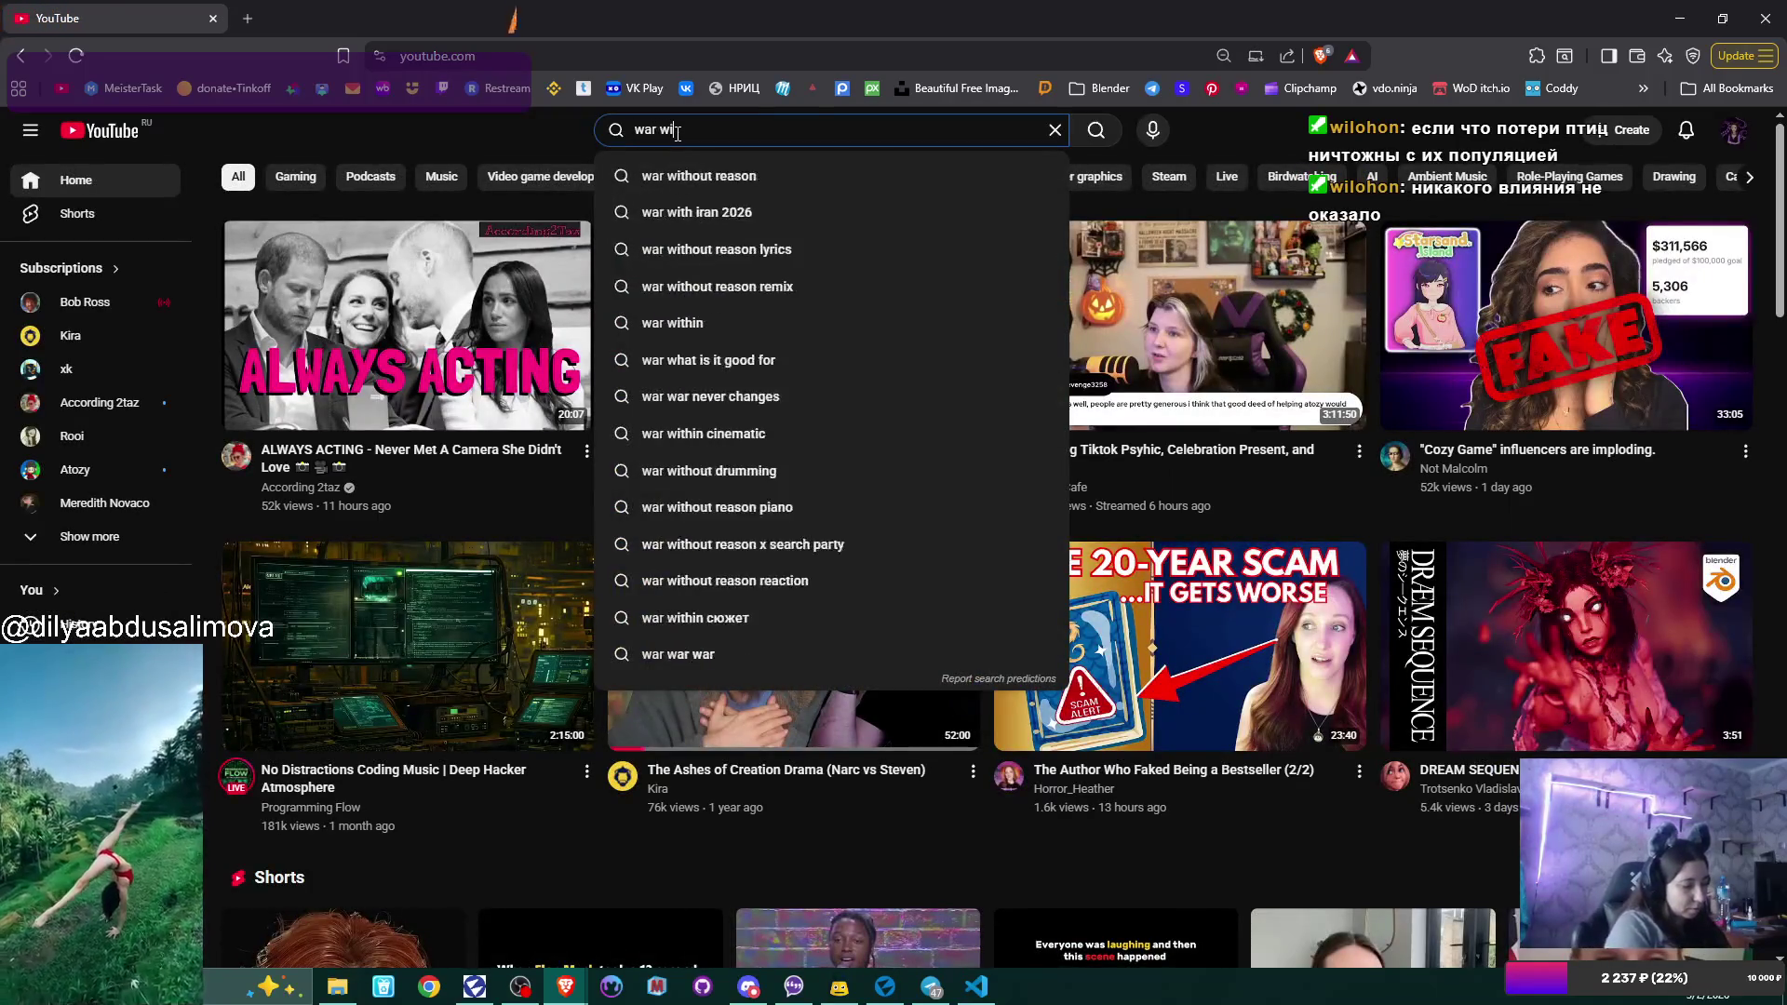
text(th emu)
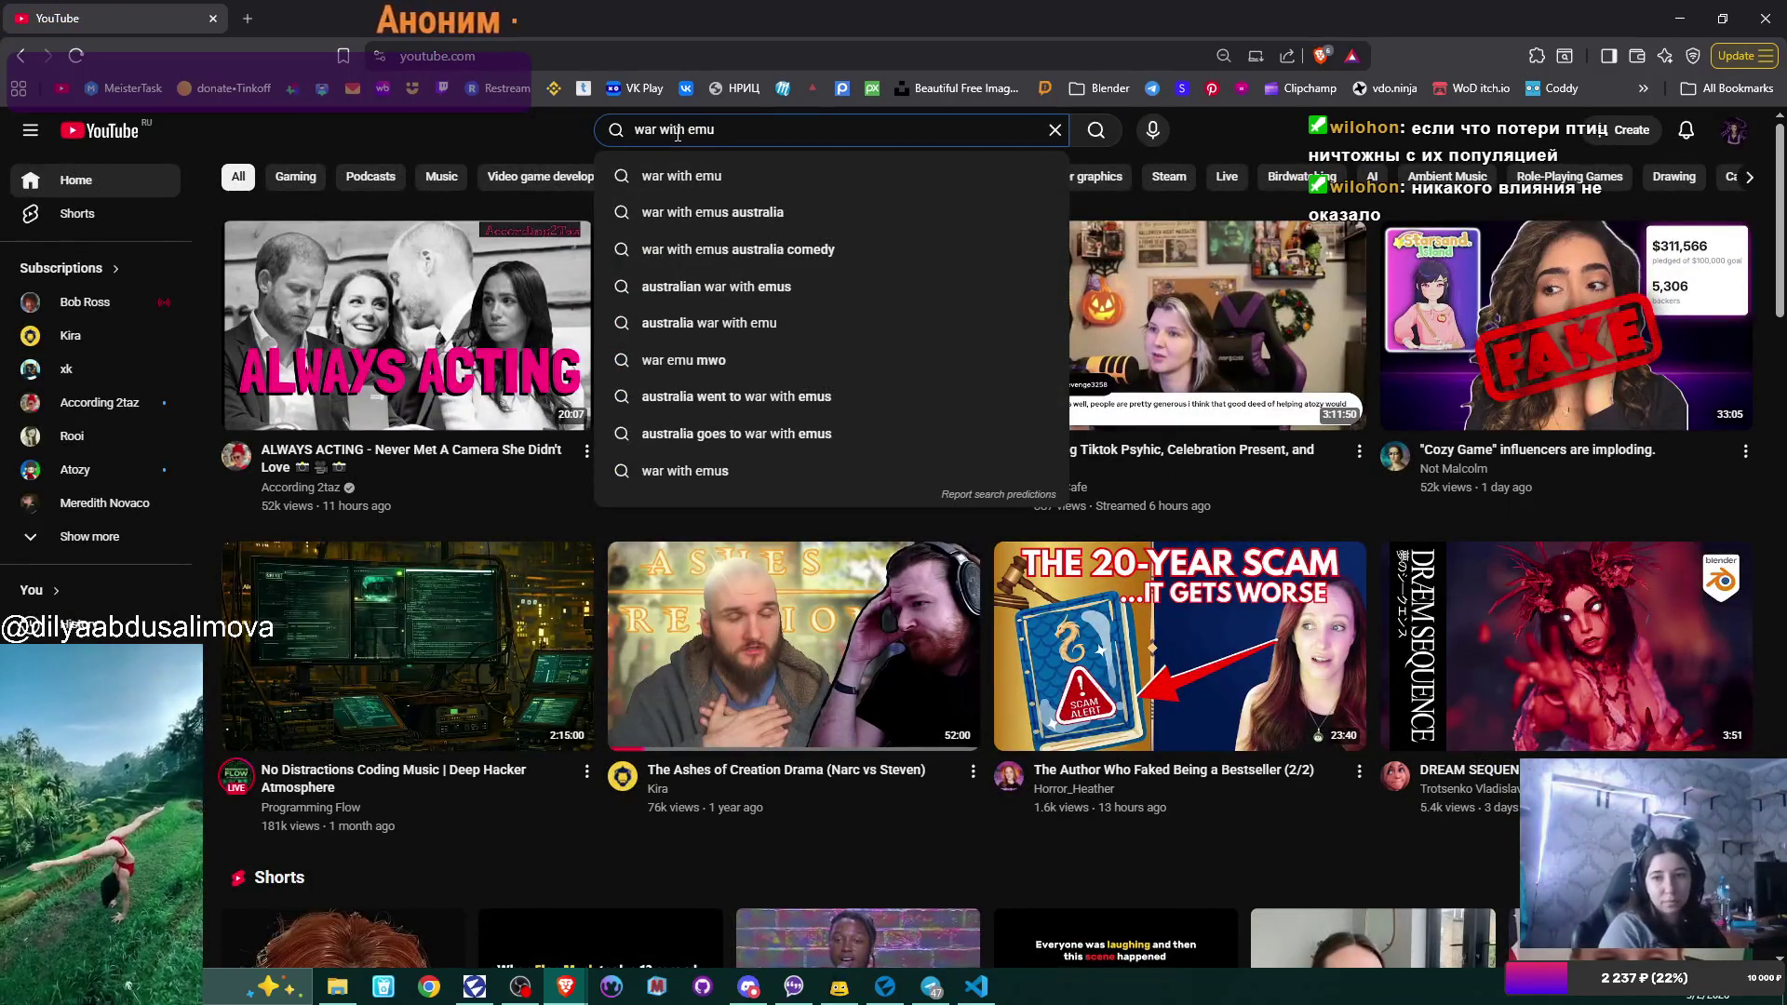
key(Return)
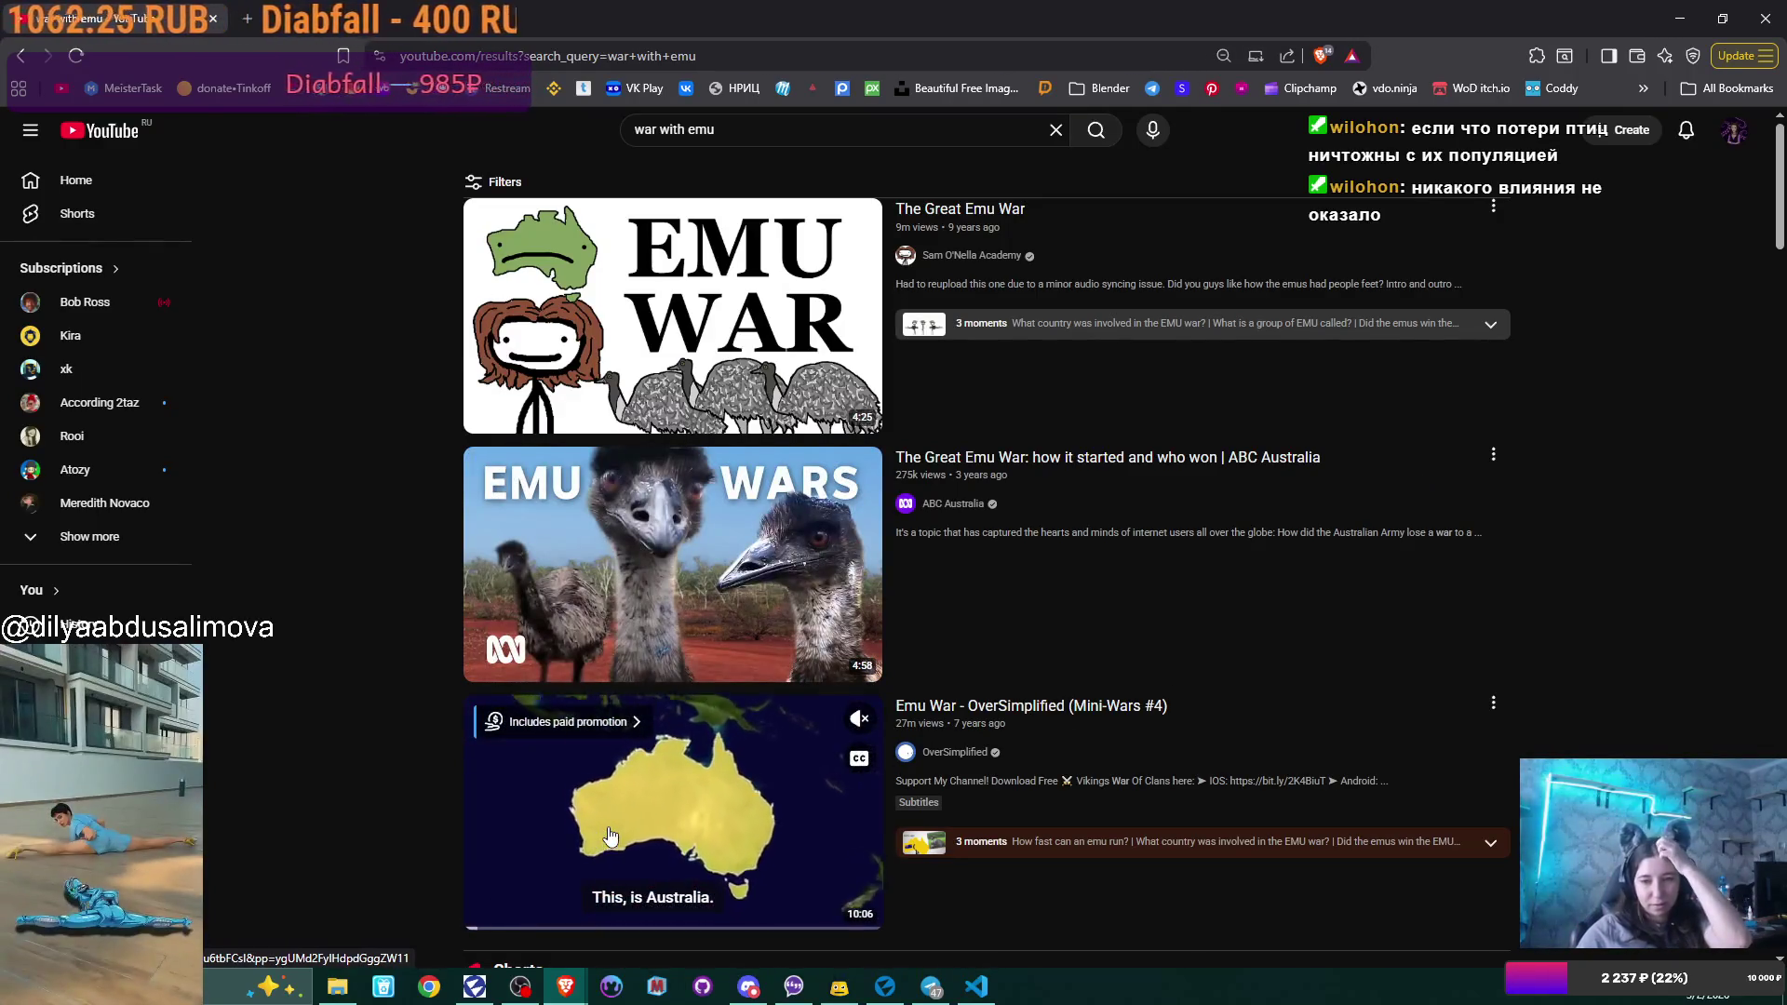
scroll(1297, 763, down, 1)
scroll(1294, 756, down, 15)
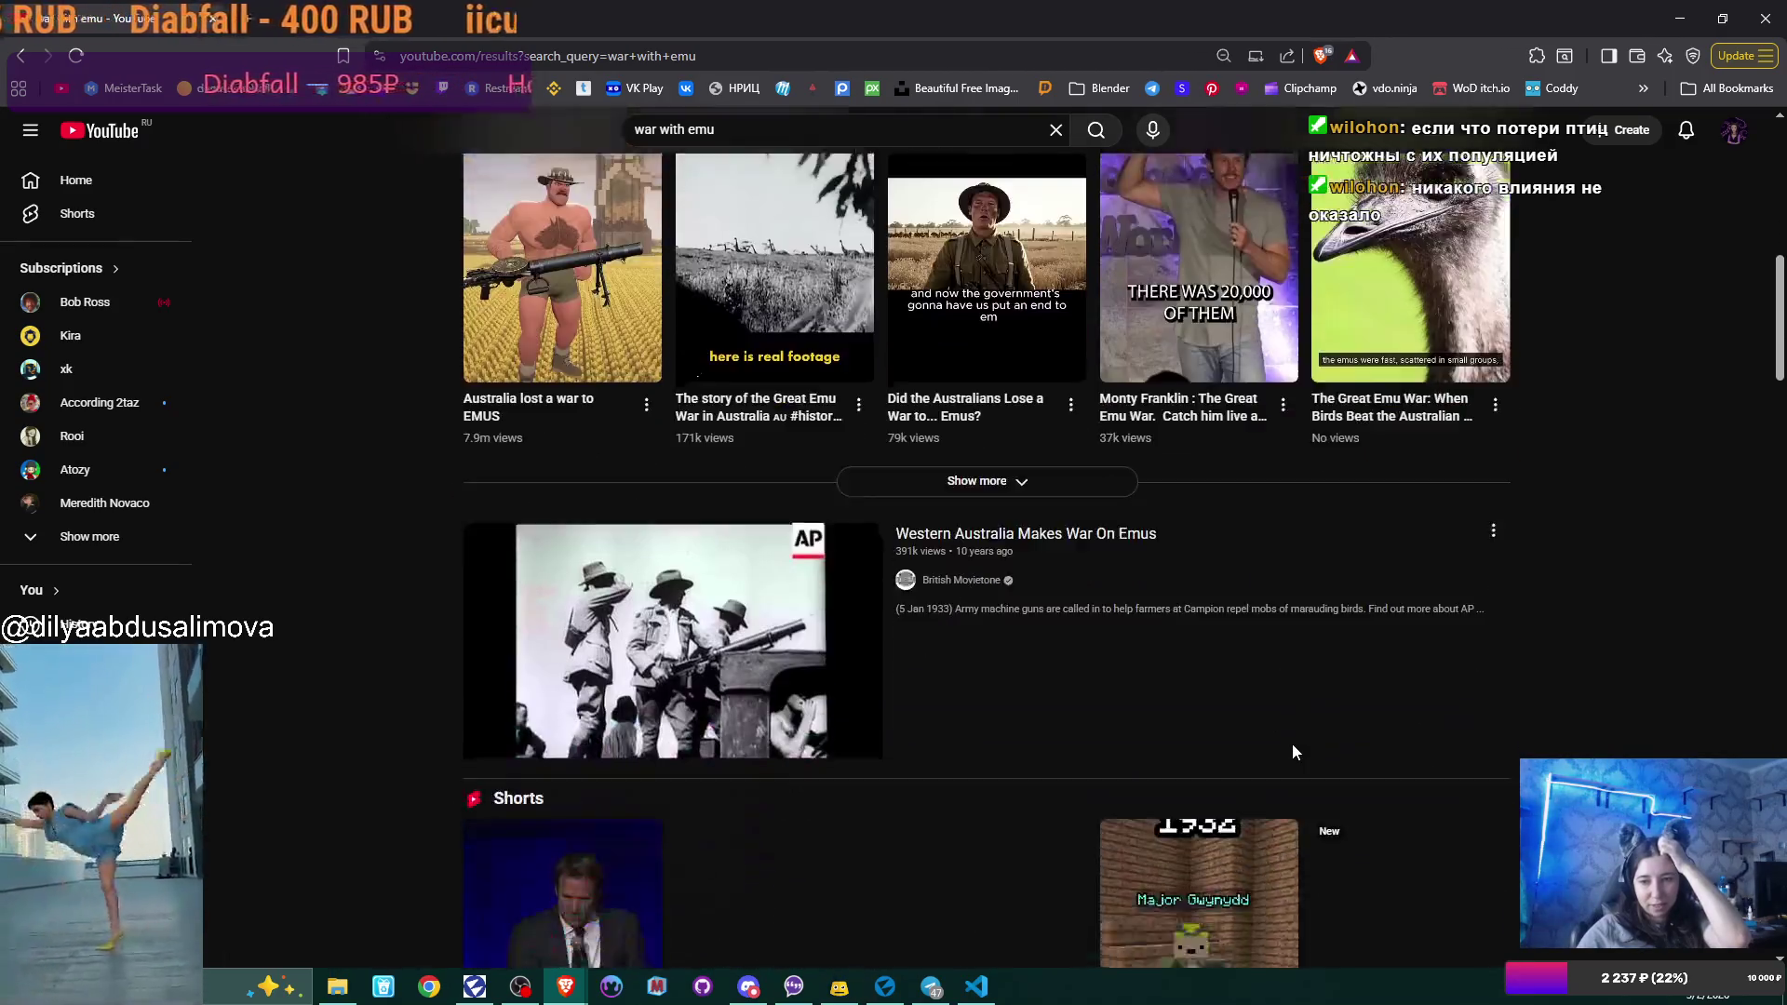
scroll(1292, 742, down, 7)
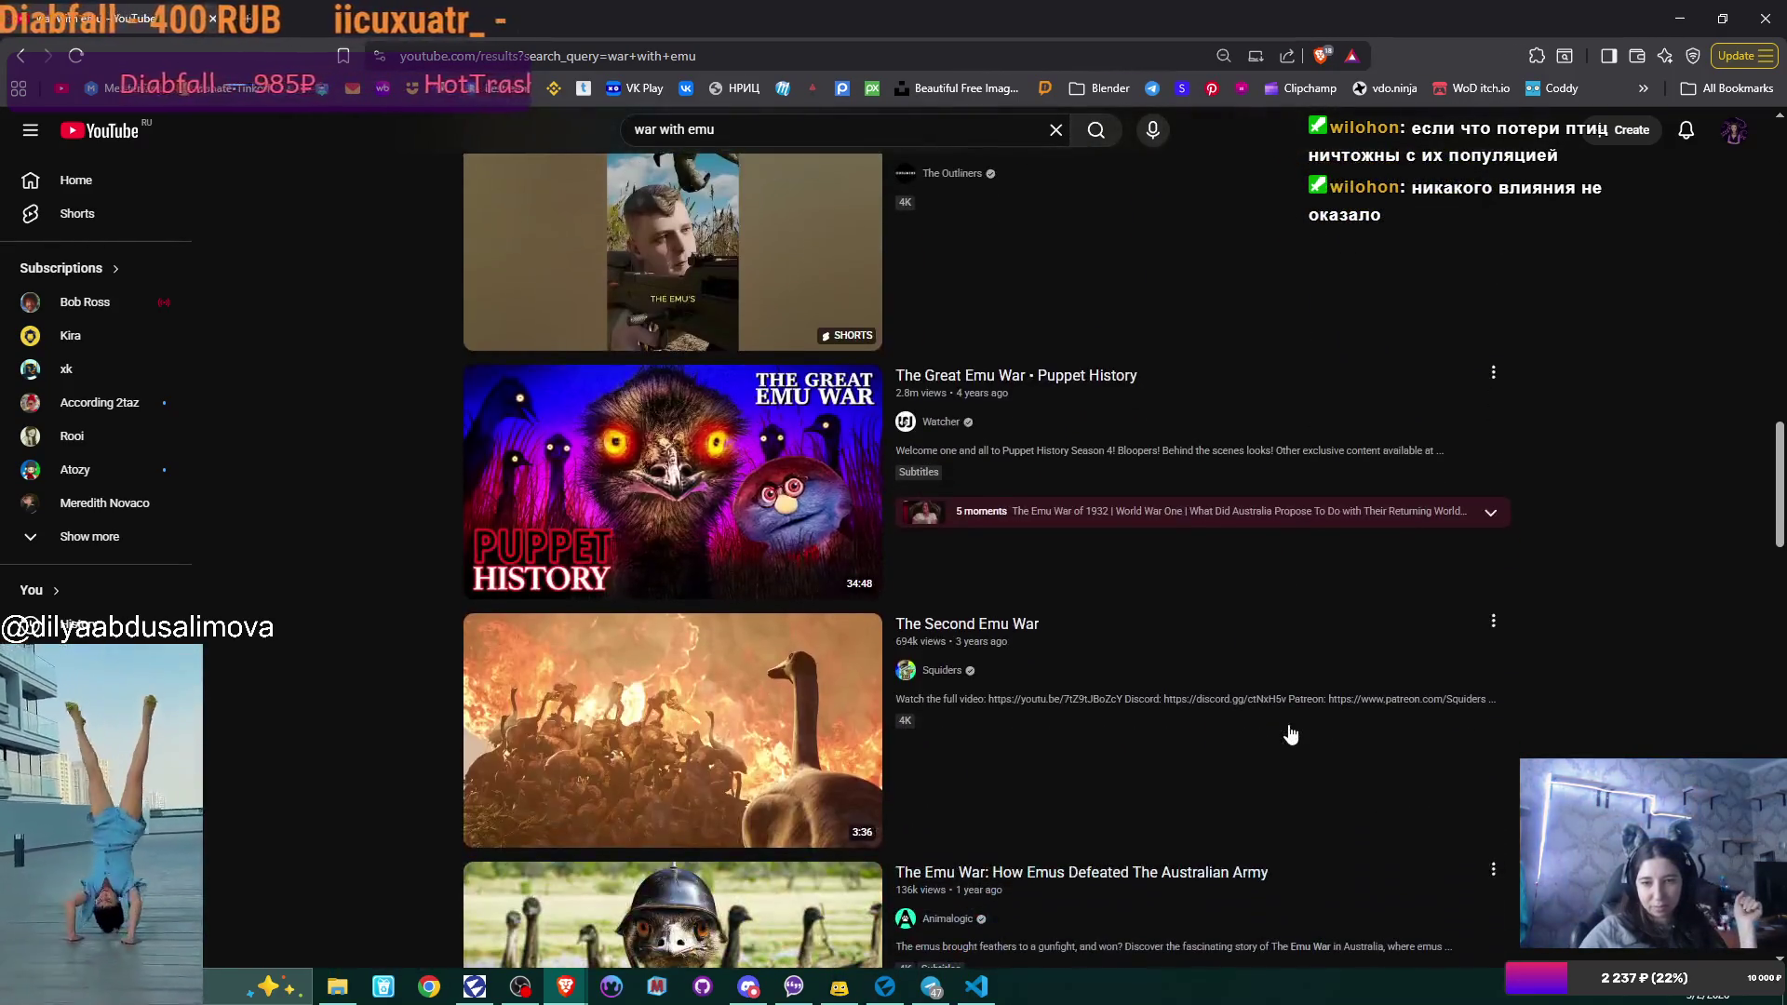
scroll(1291, 735, down, 2)
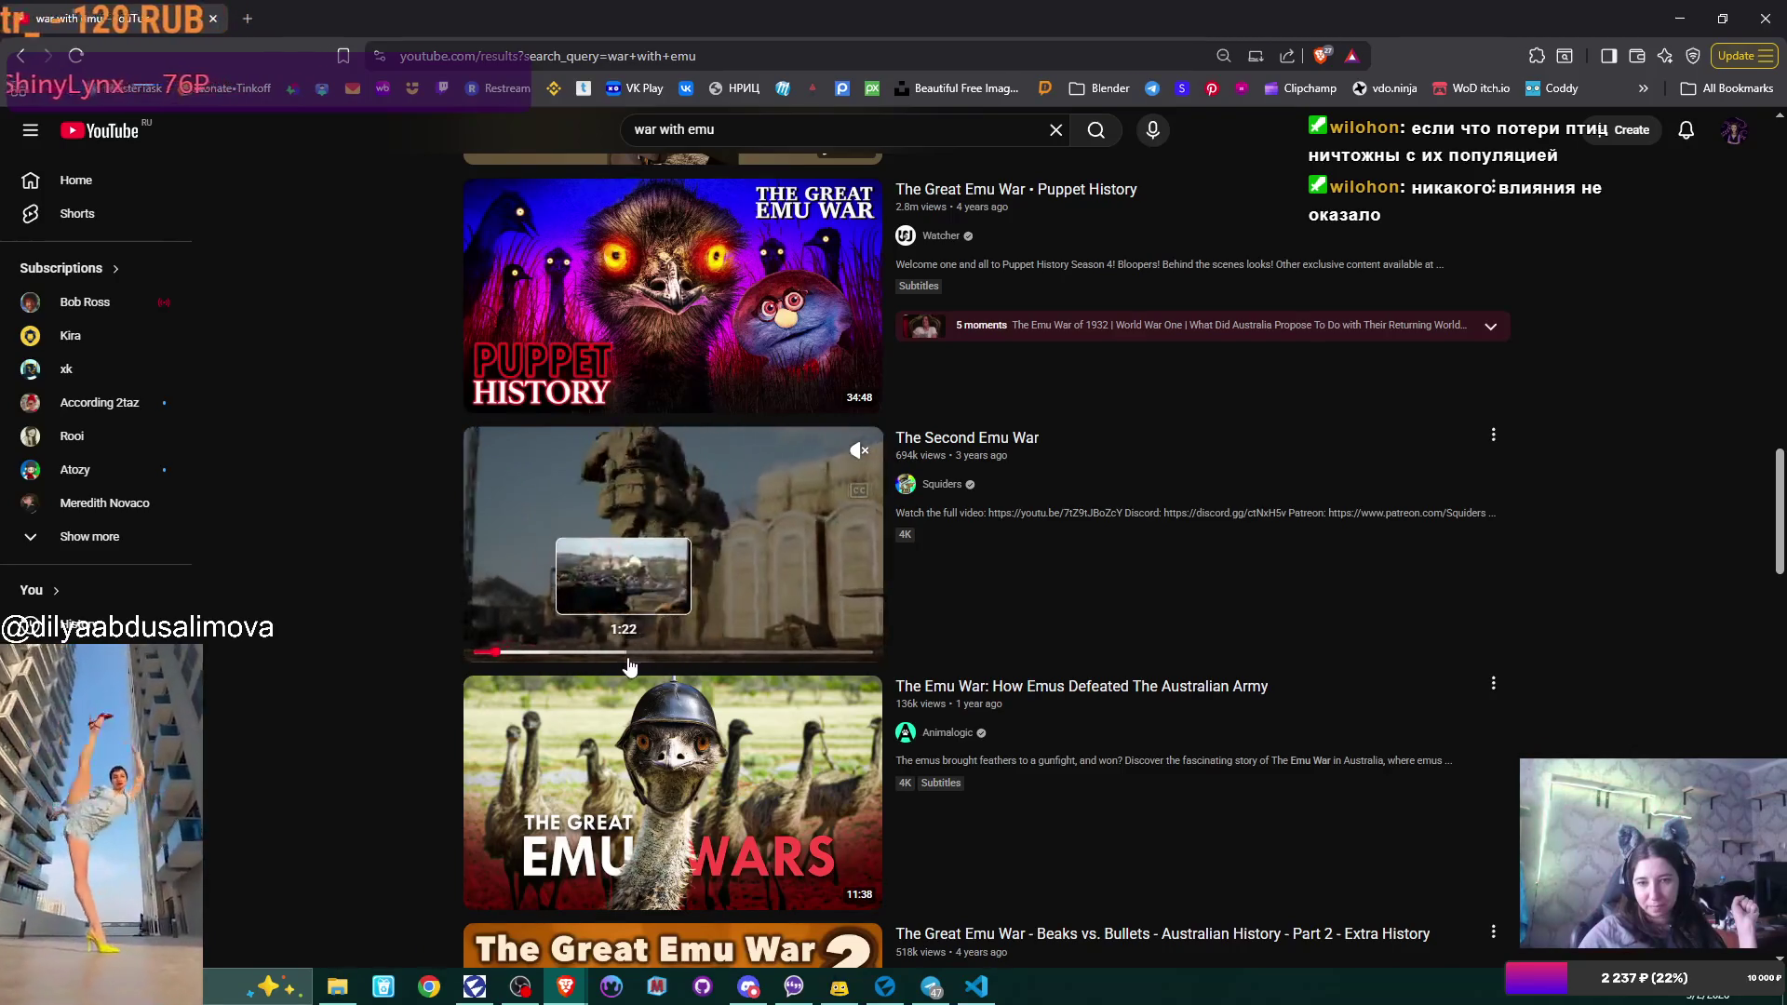
middle_click(968, 438)
Switch to The Second Emu War tab and play the video in full screen.
scroll(1298, 591, down, 1)
scroll(1298, 591, down, 5)
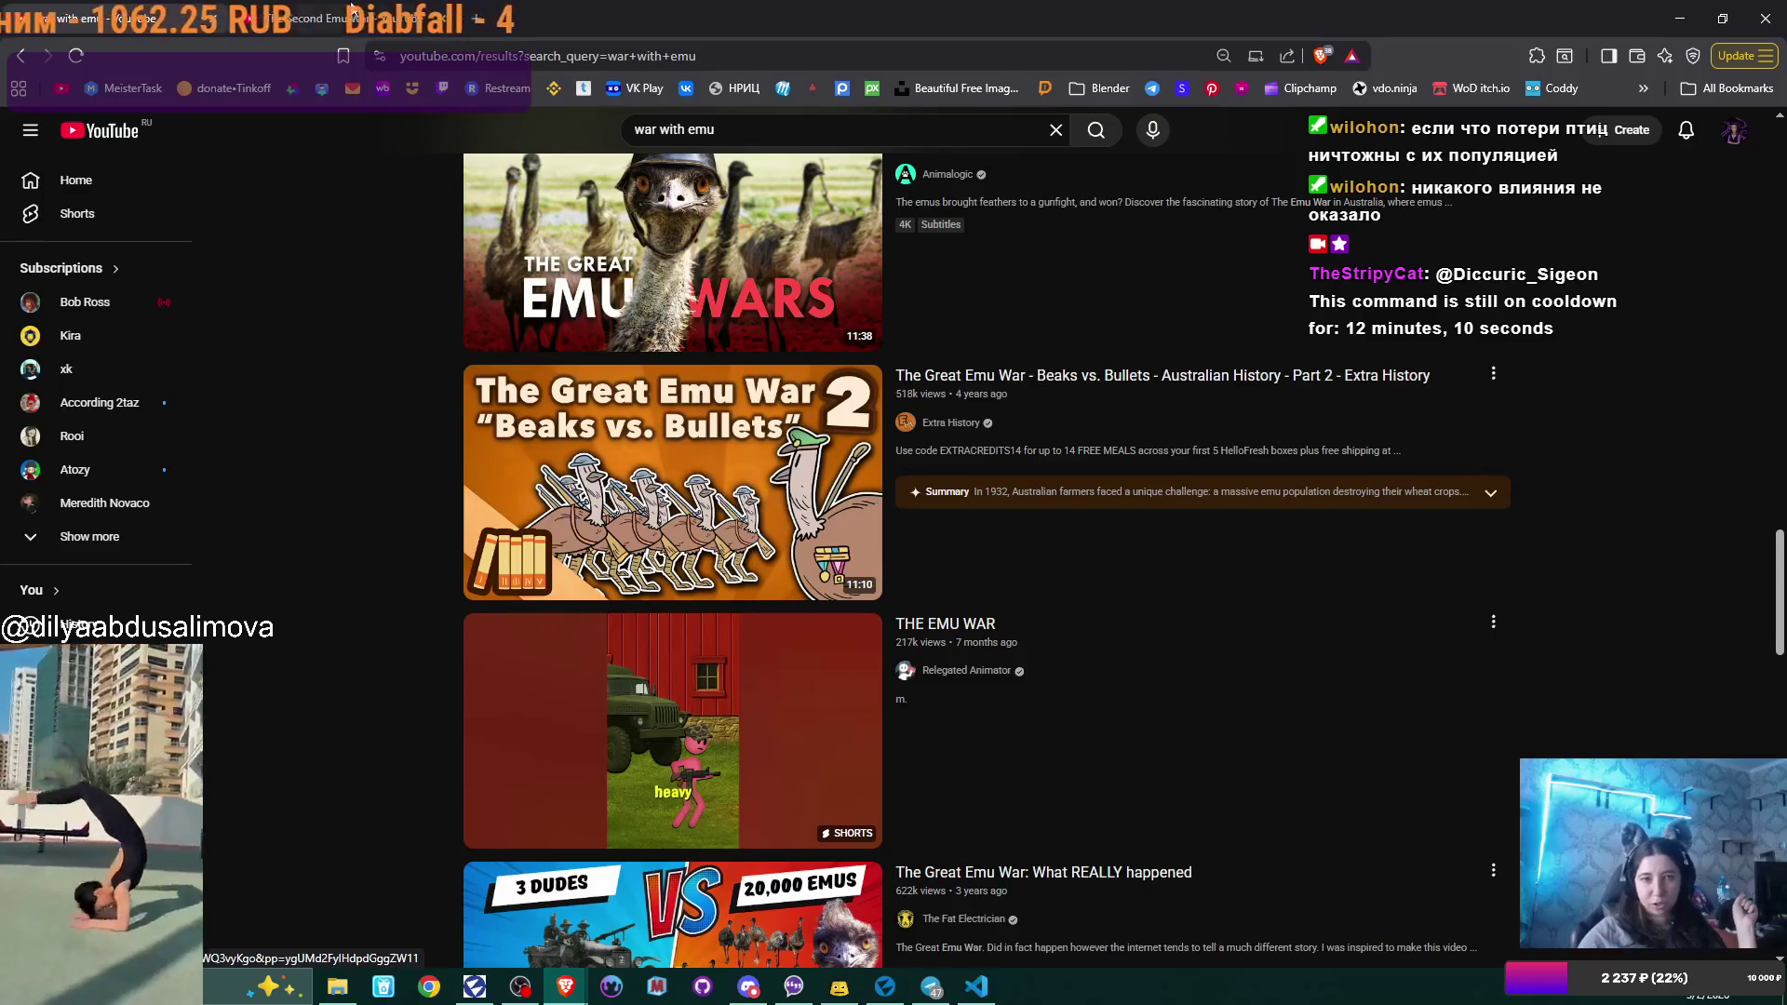
key(ctrl+Tab)
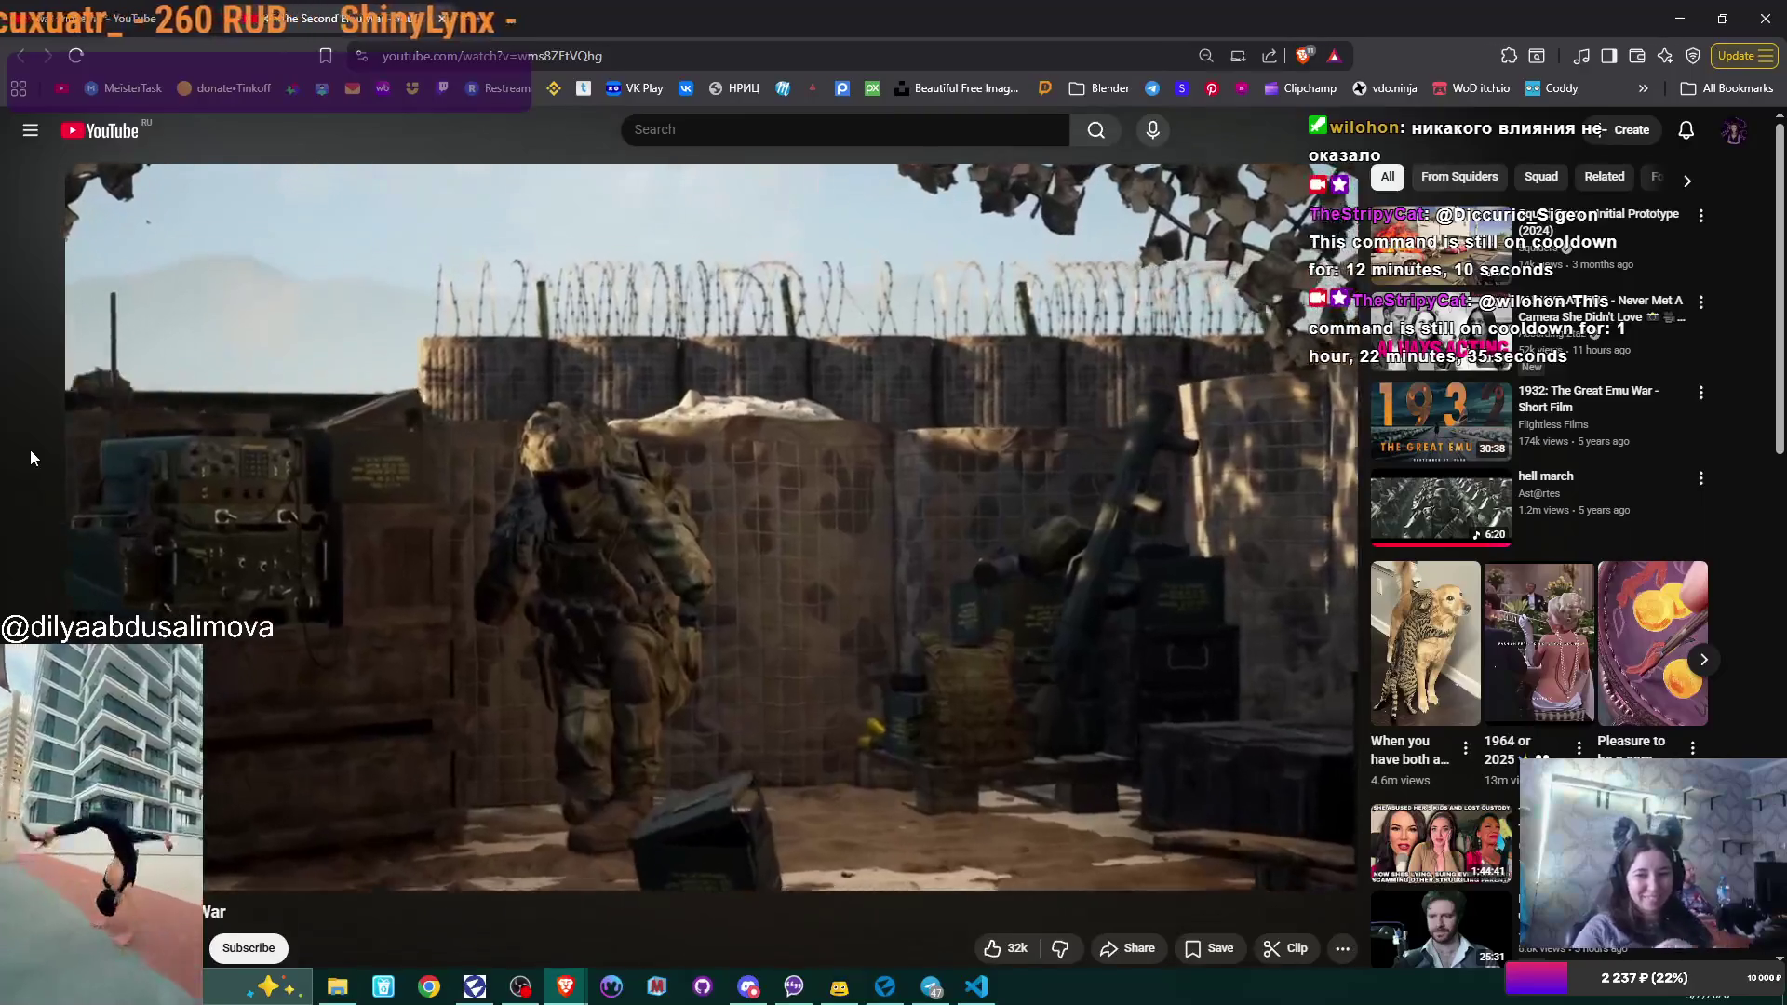
click(1323, 866)
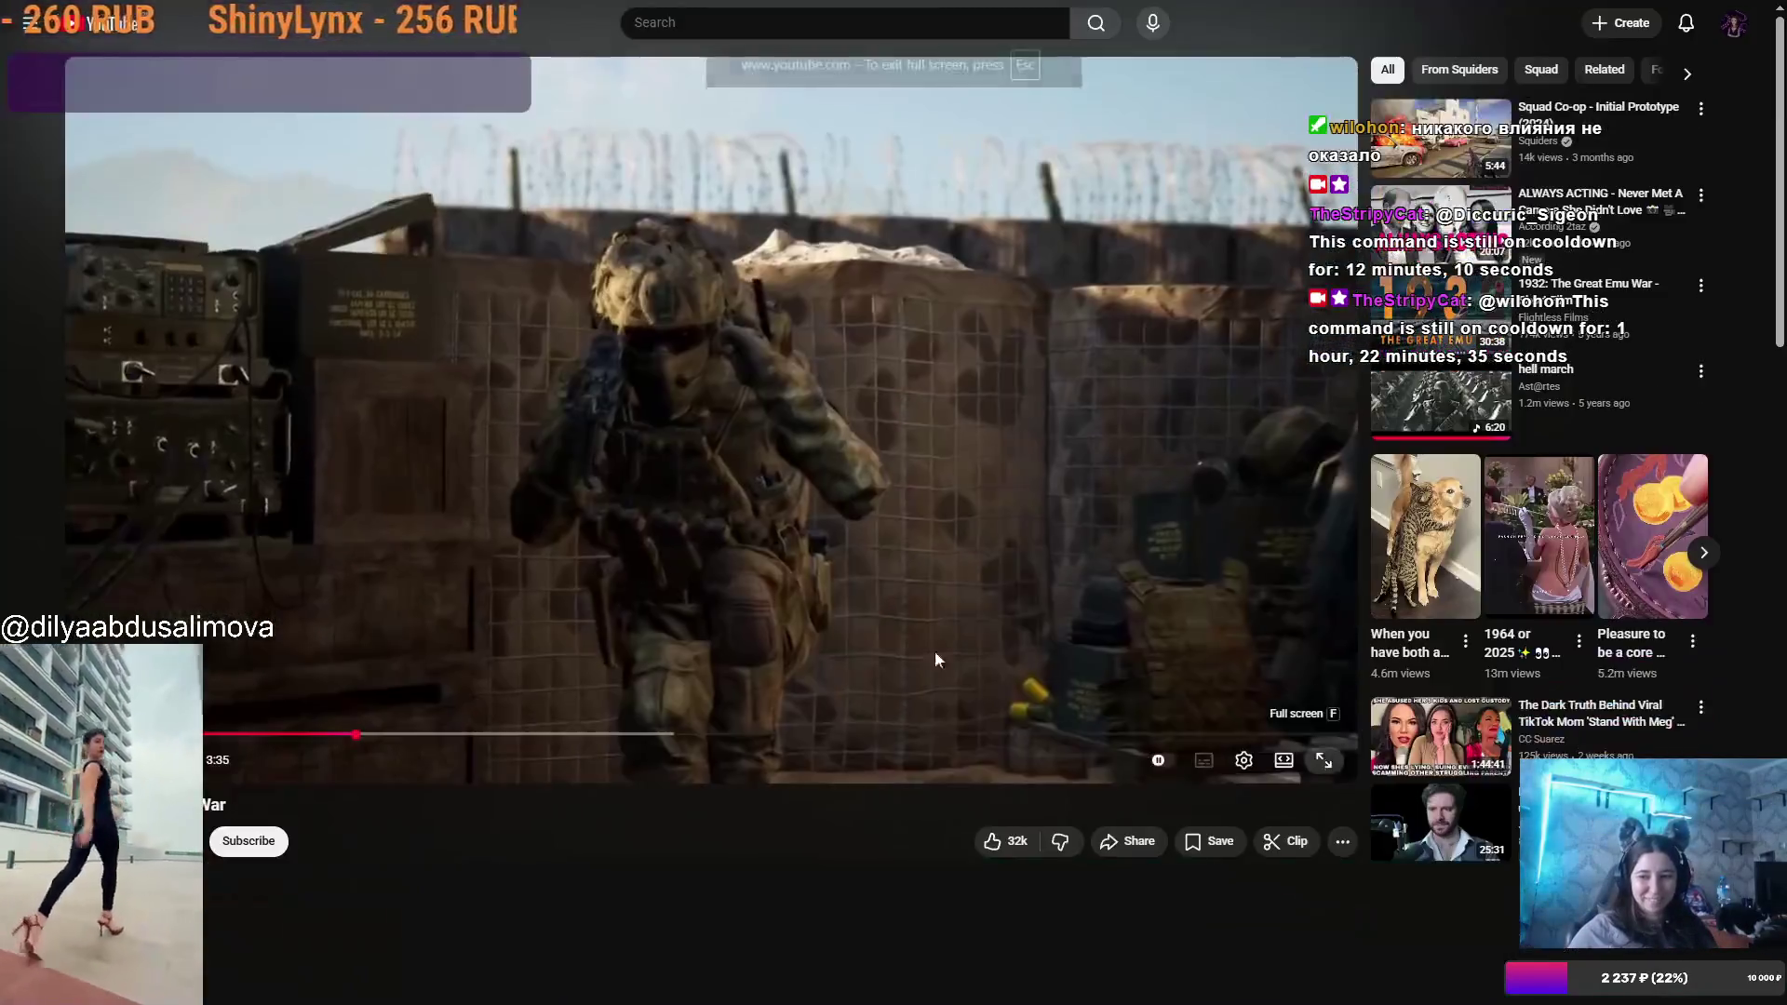
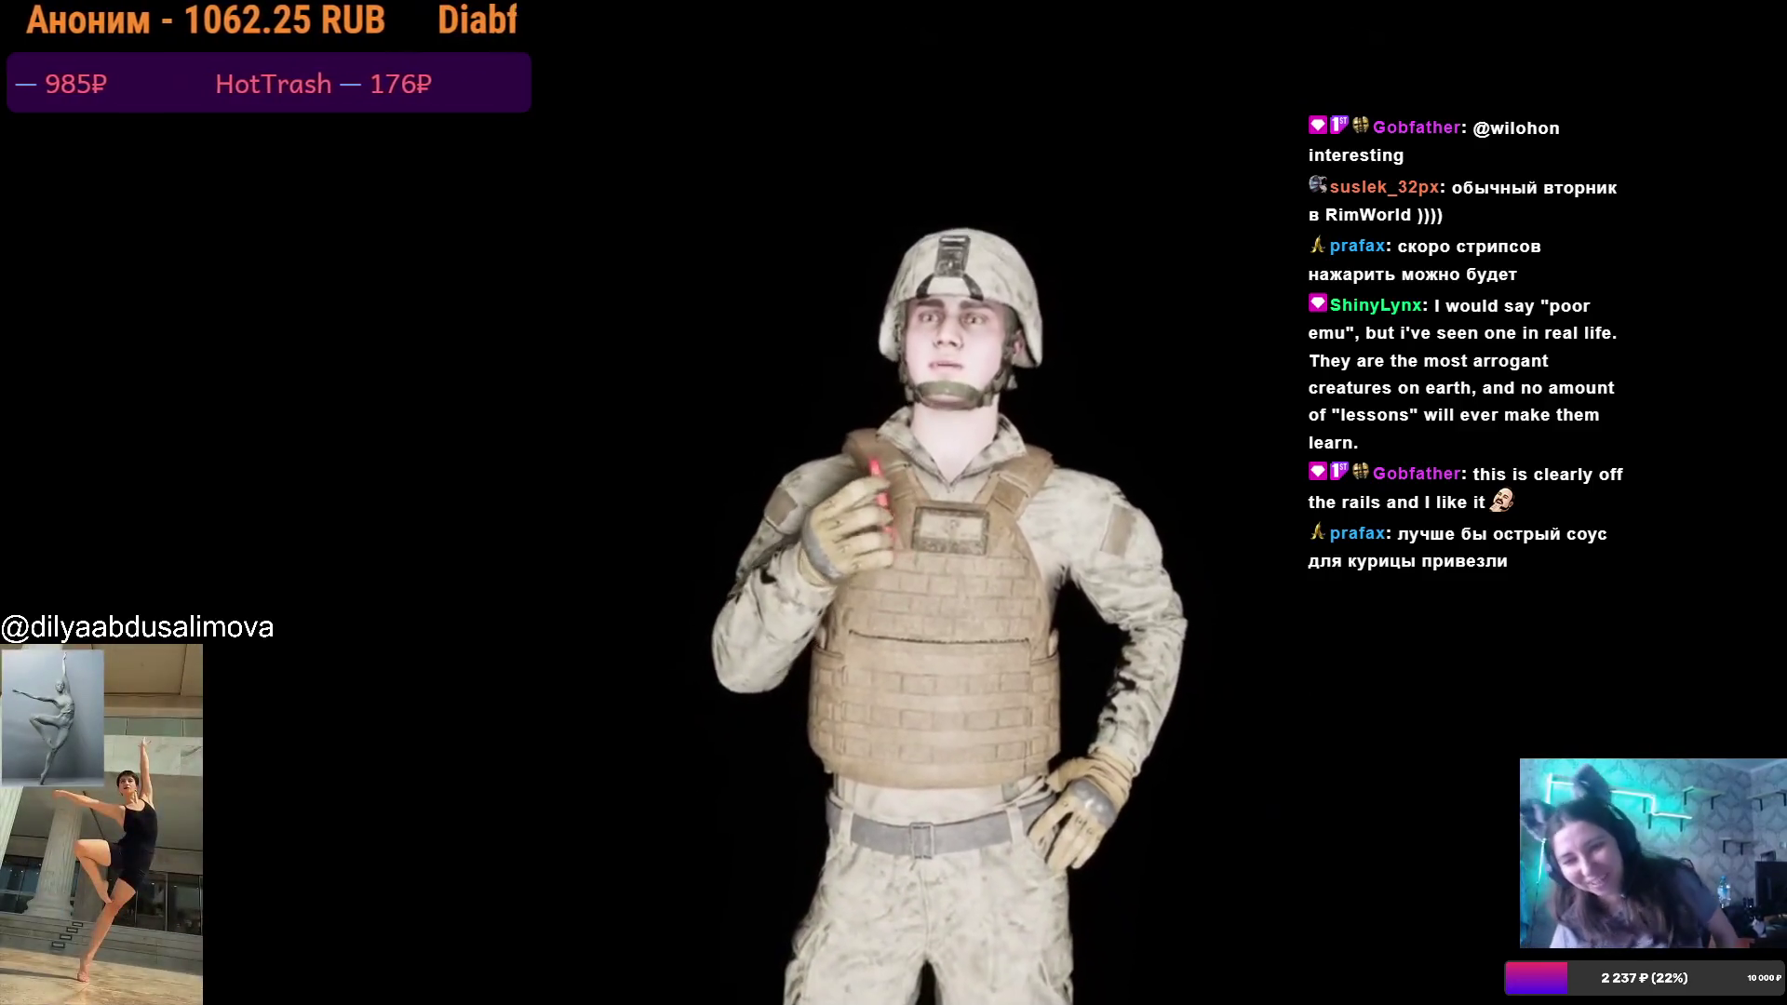
Exit fullscreen on the finished video and return to the war with emu search results.
mouse_move(651, 699)
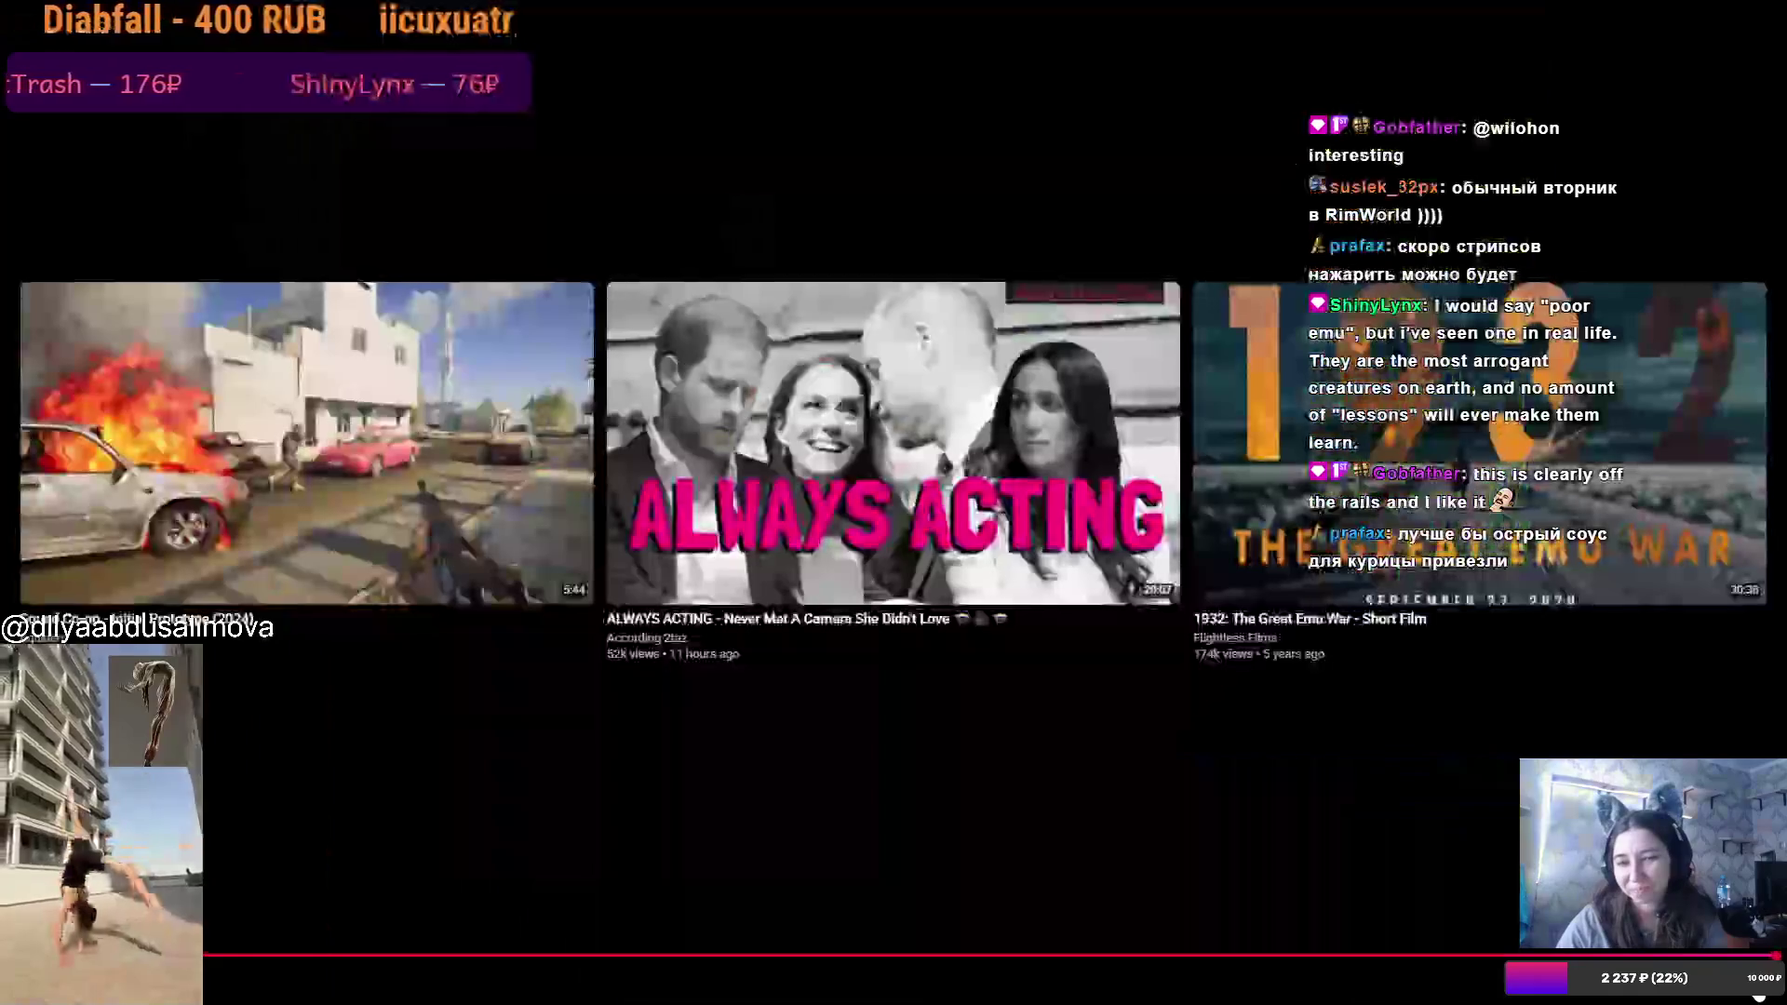
key(Escape)
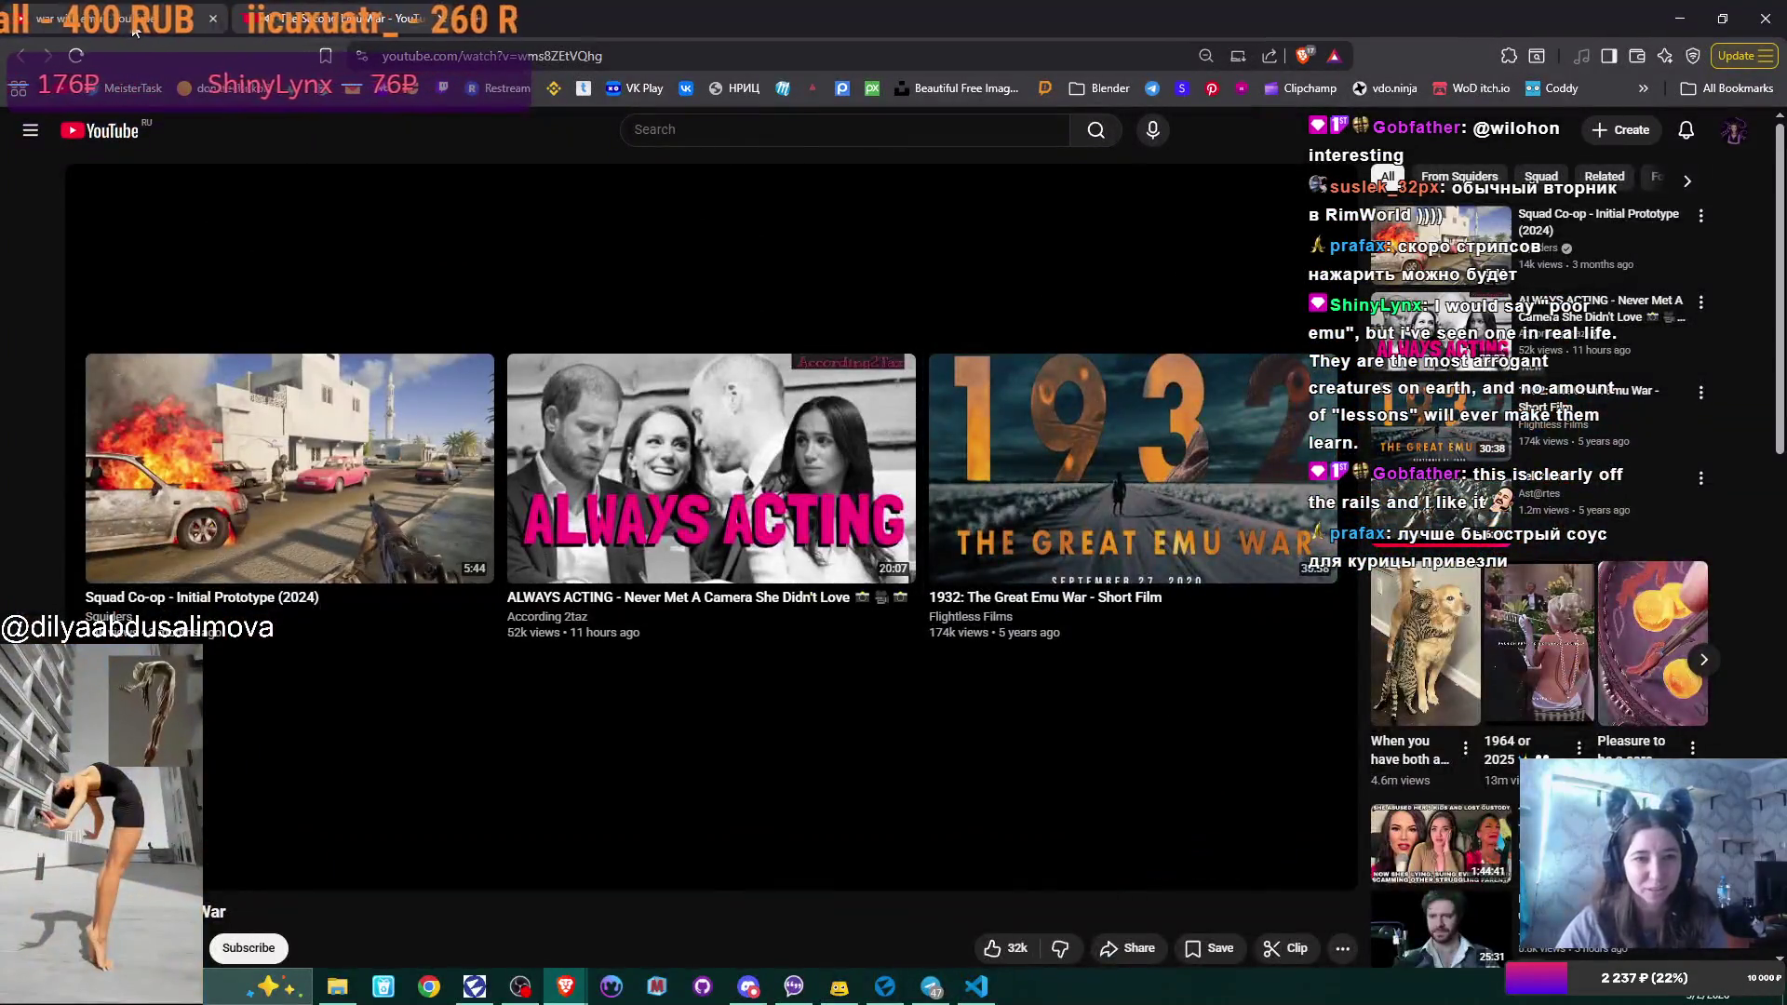
click(133, 31)
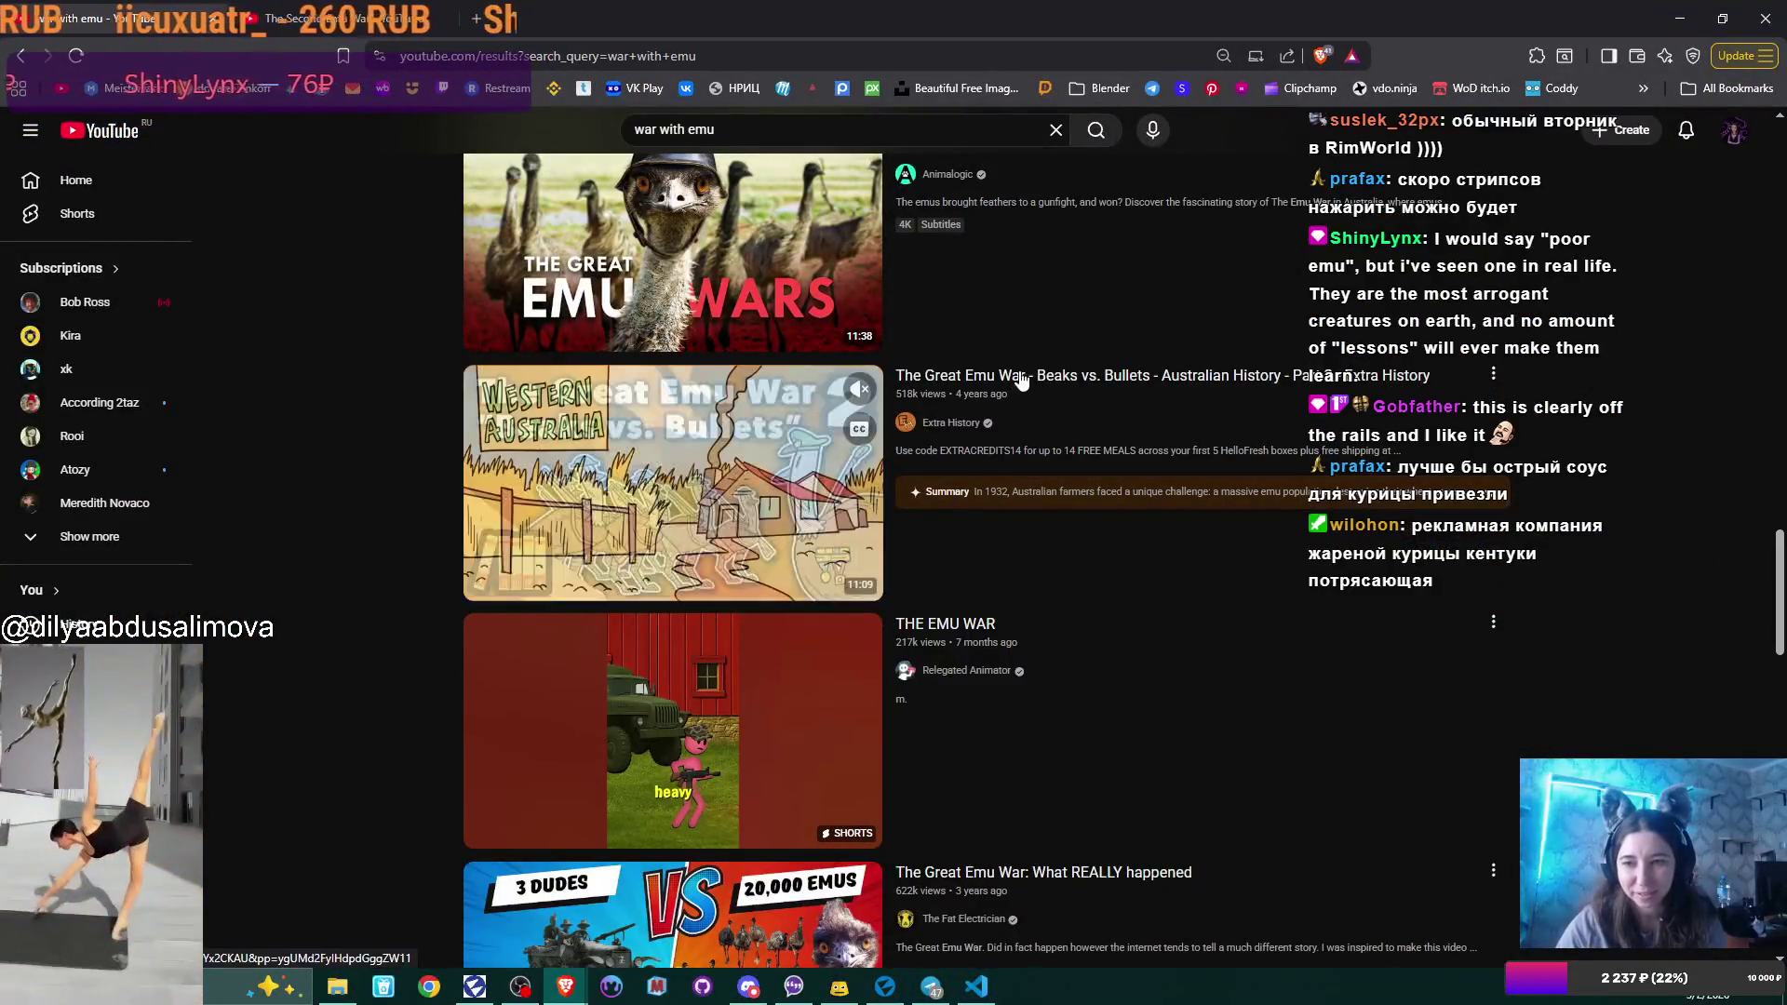
Browse down the war with emu results, then switch back to ExitOnEsc.cs in VS Code.
scroll(1054, 470, down, 12)
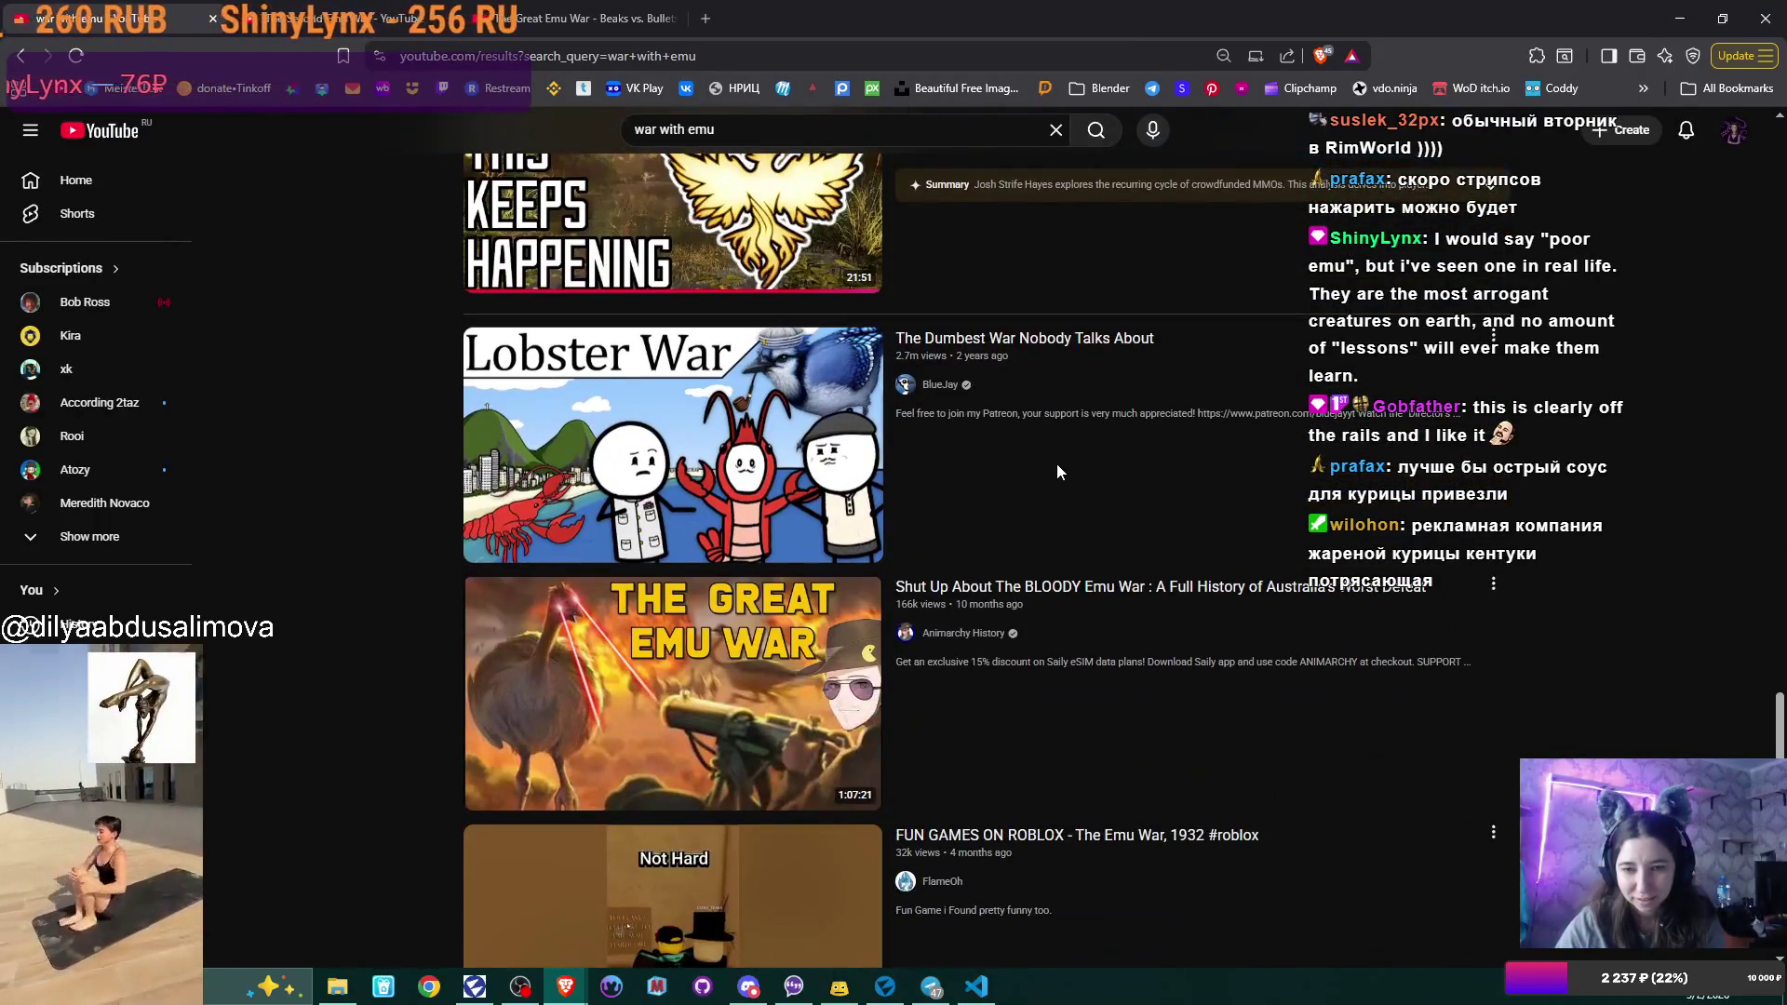
scroll(1057, 472, down, 2)
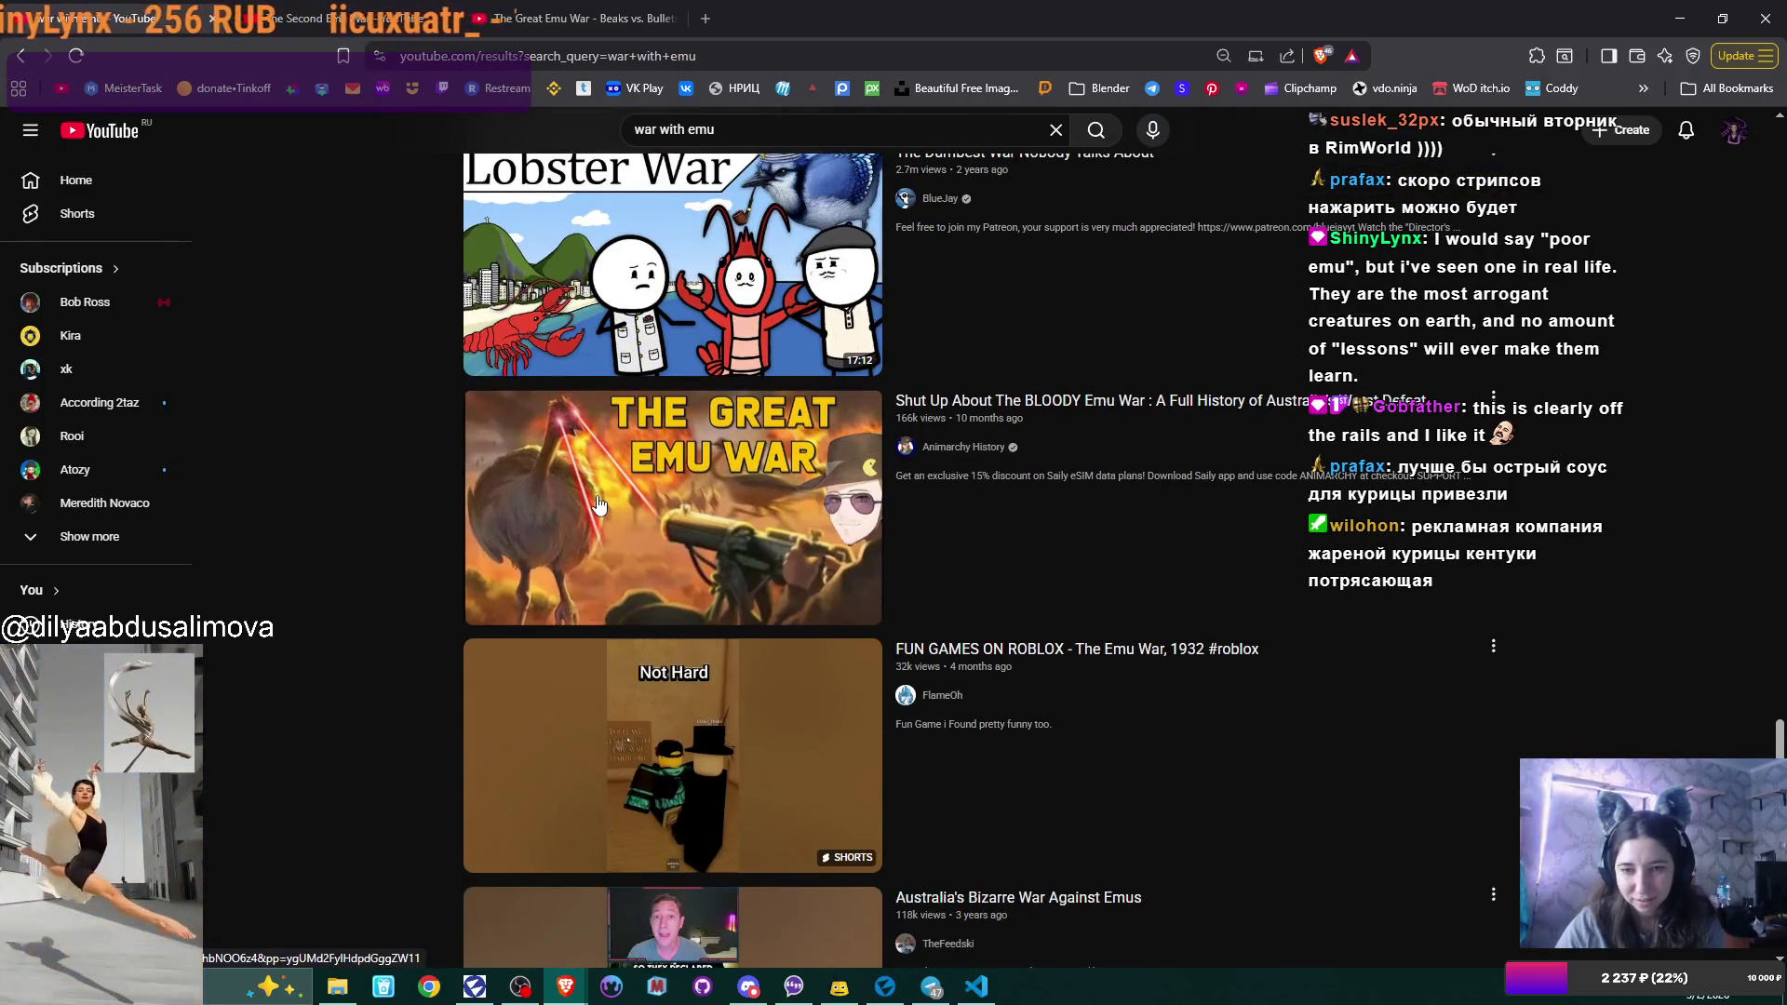
mouse_move(599, 505)
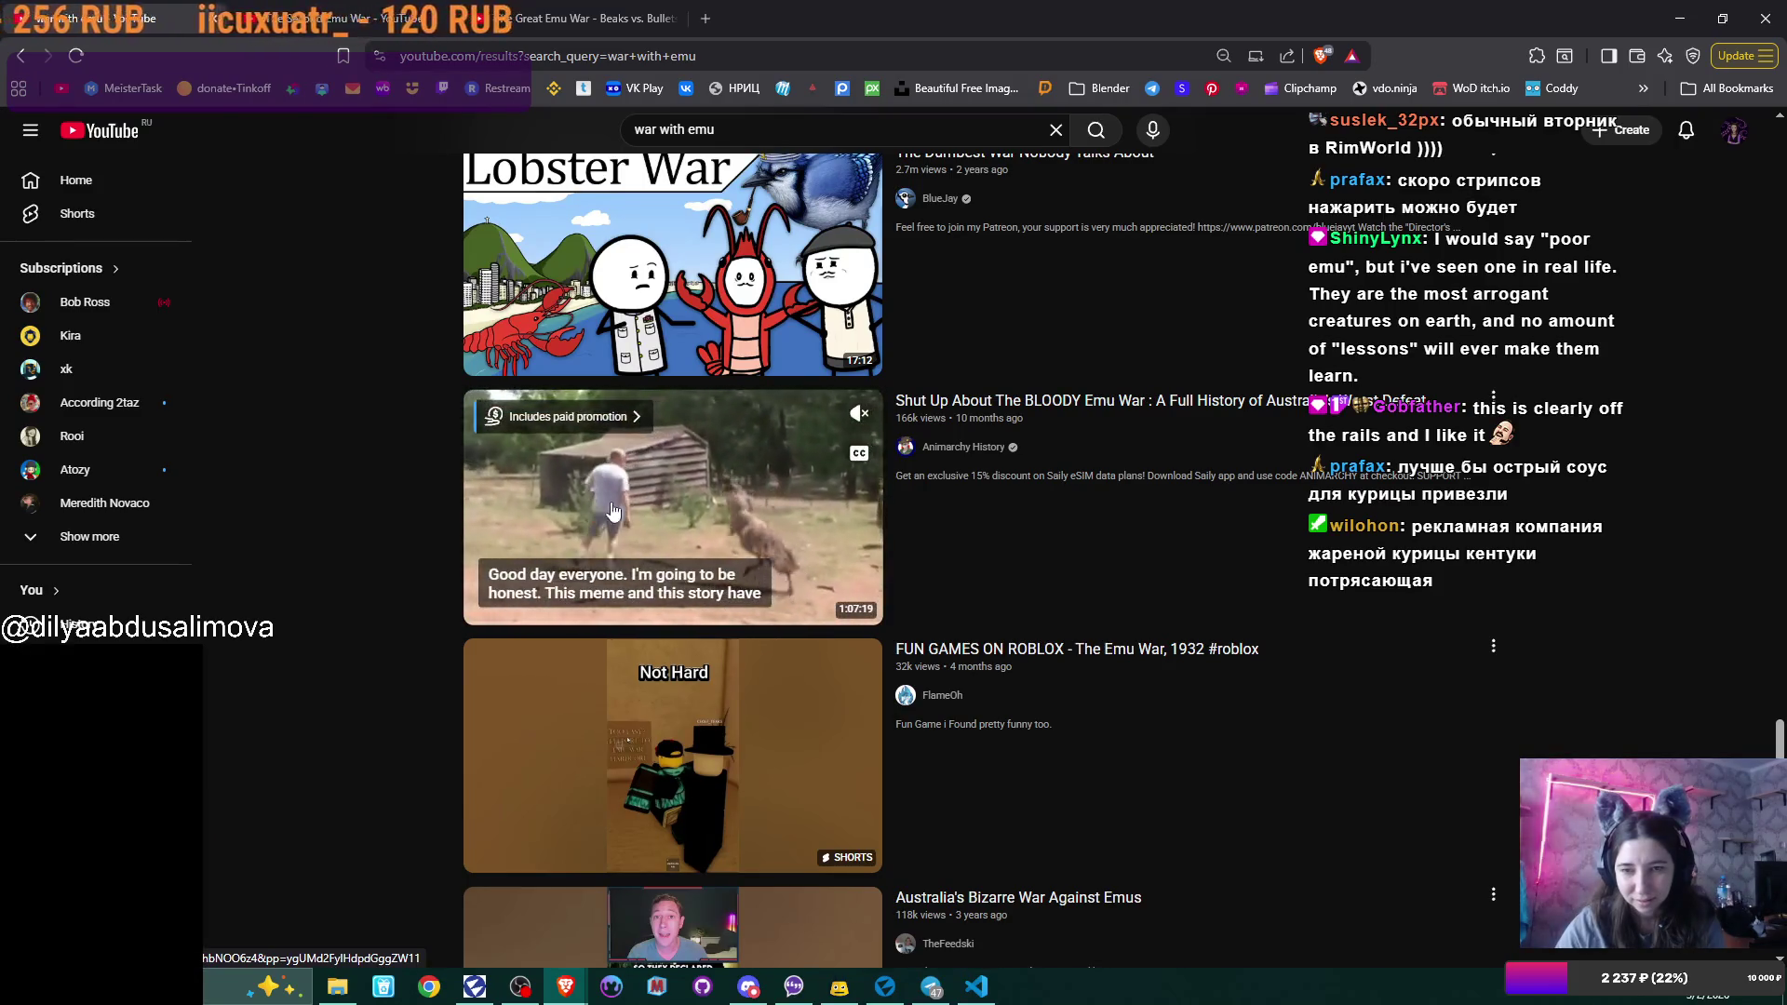
scroll(1139, 511, down, 7)
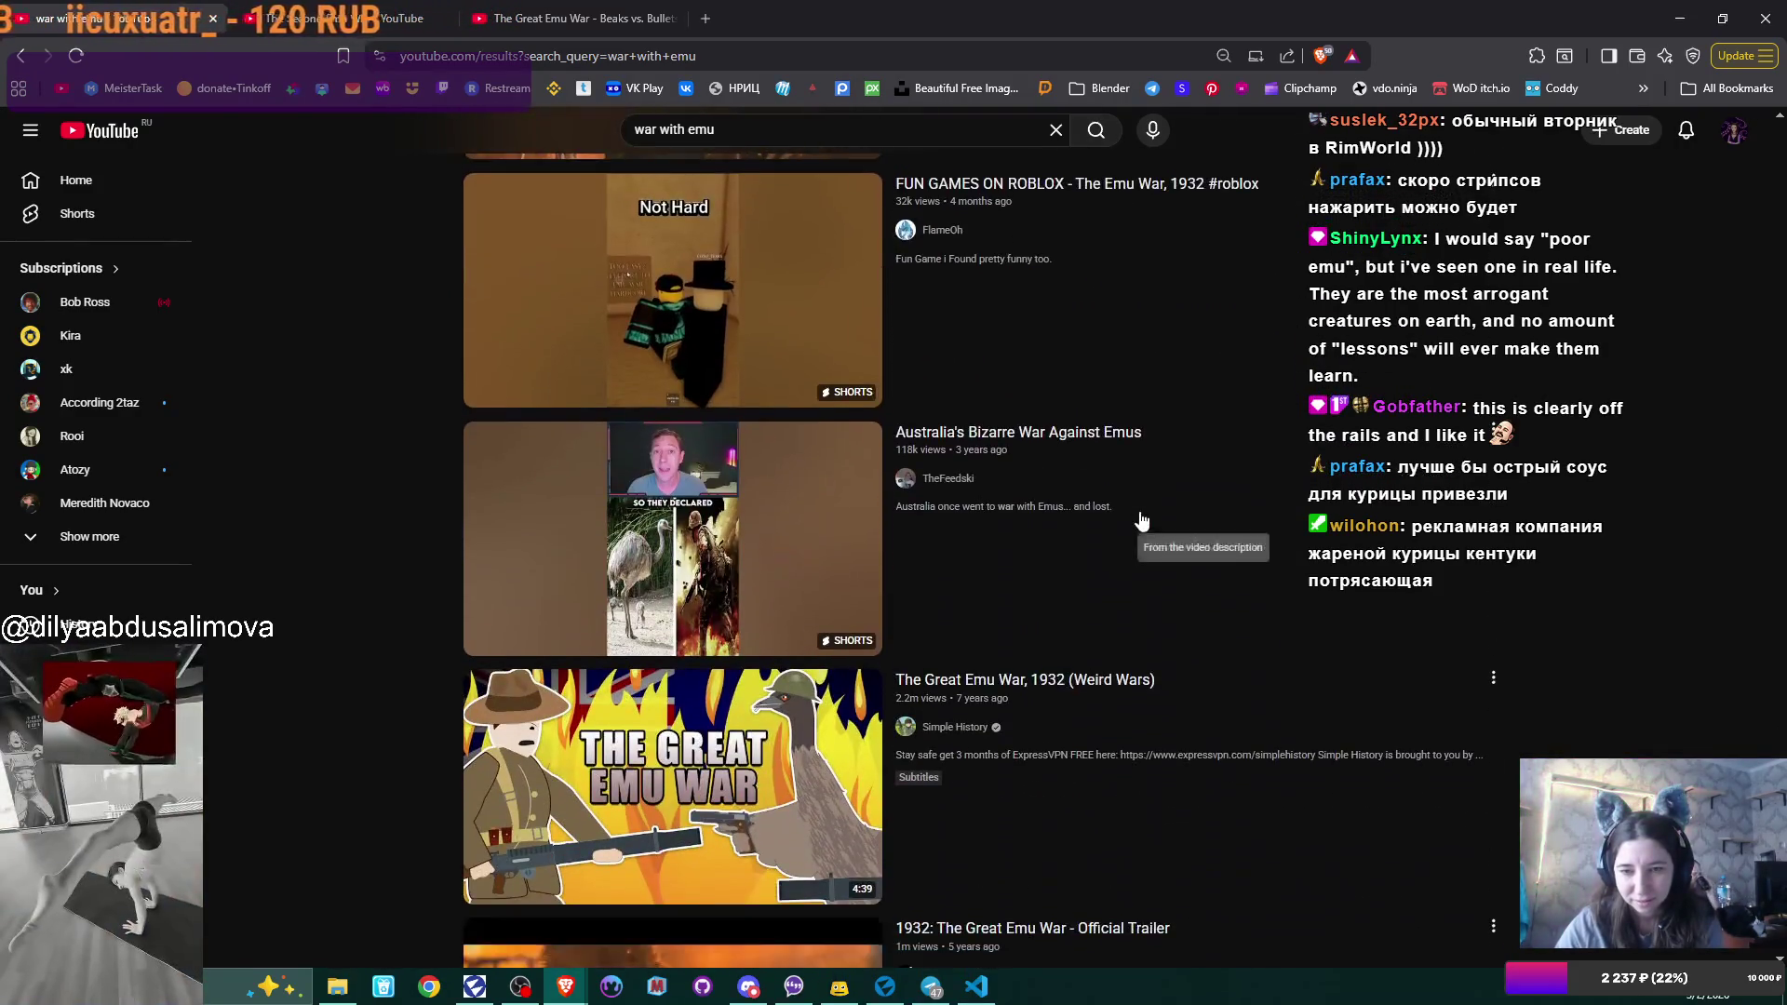
scroll(669, 524, down, 1)
mouse_move(670, 524)
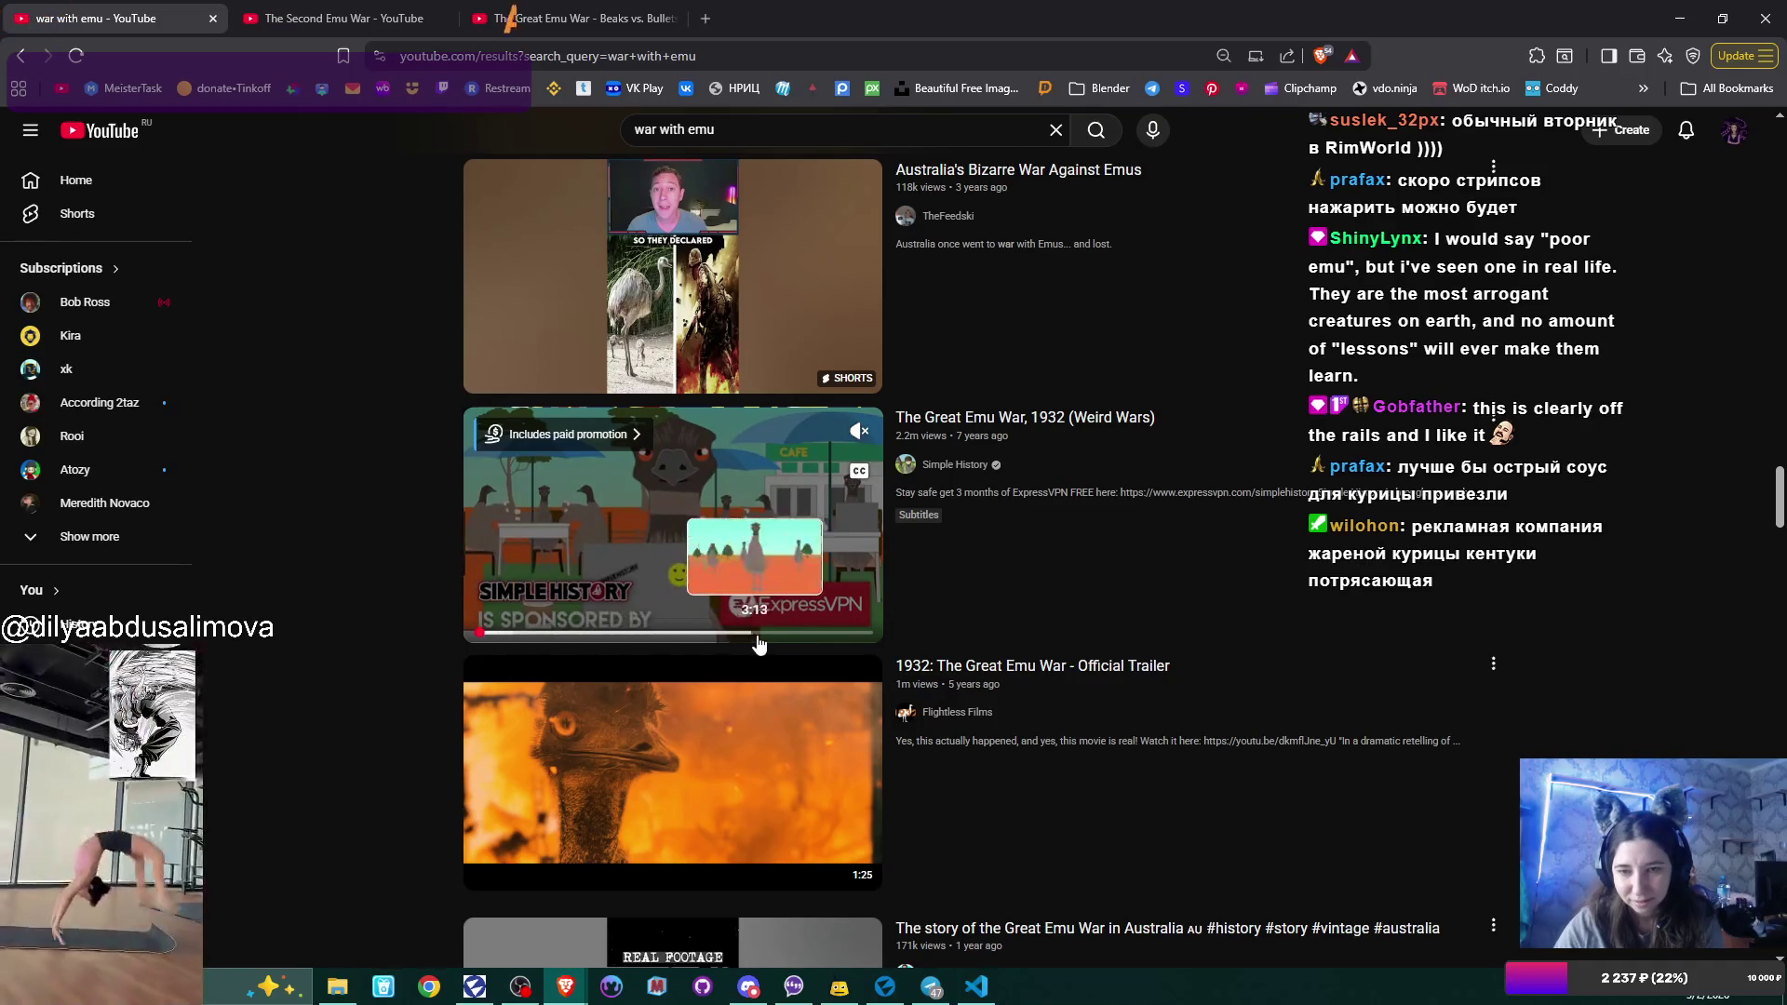
scroll(777, 744, down, 2)
mouse_move(793, 581)
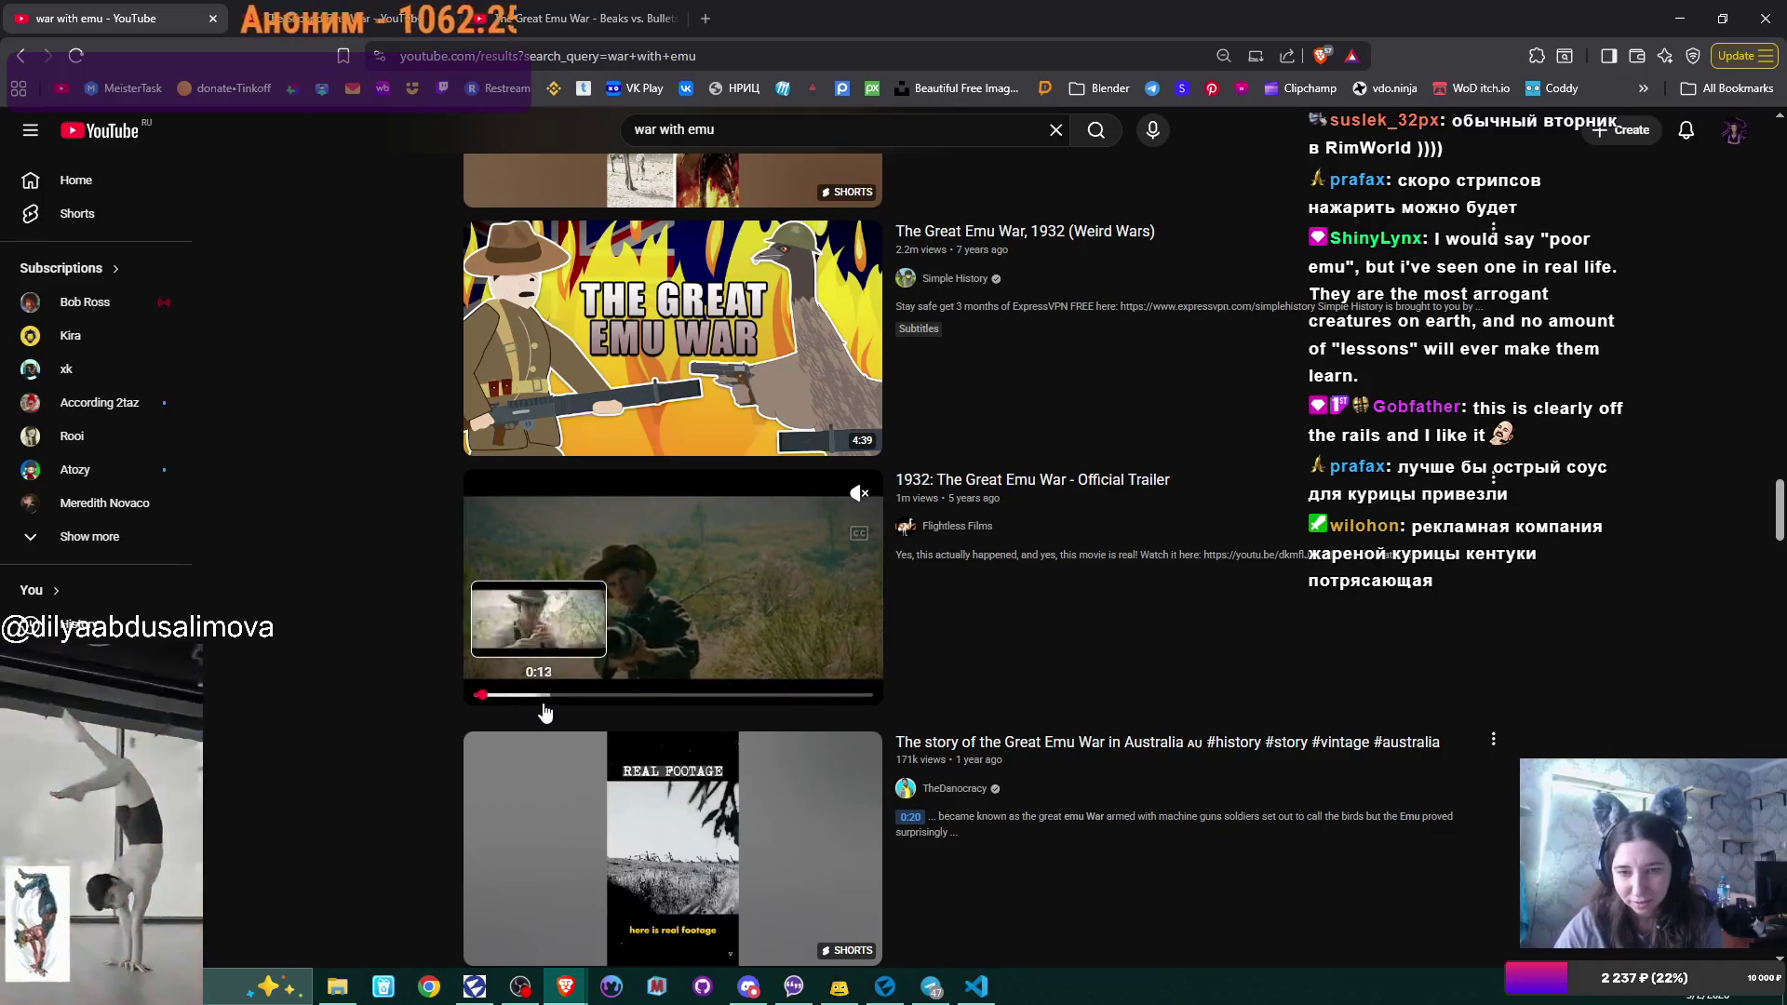
key(alt+Tab)
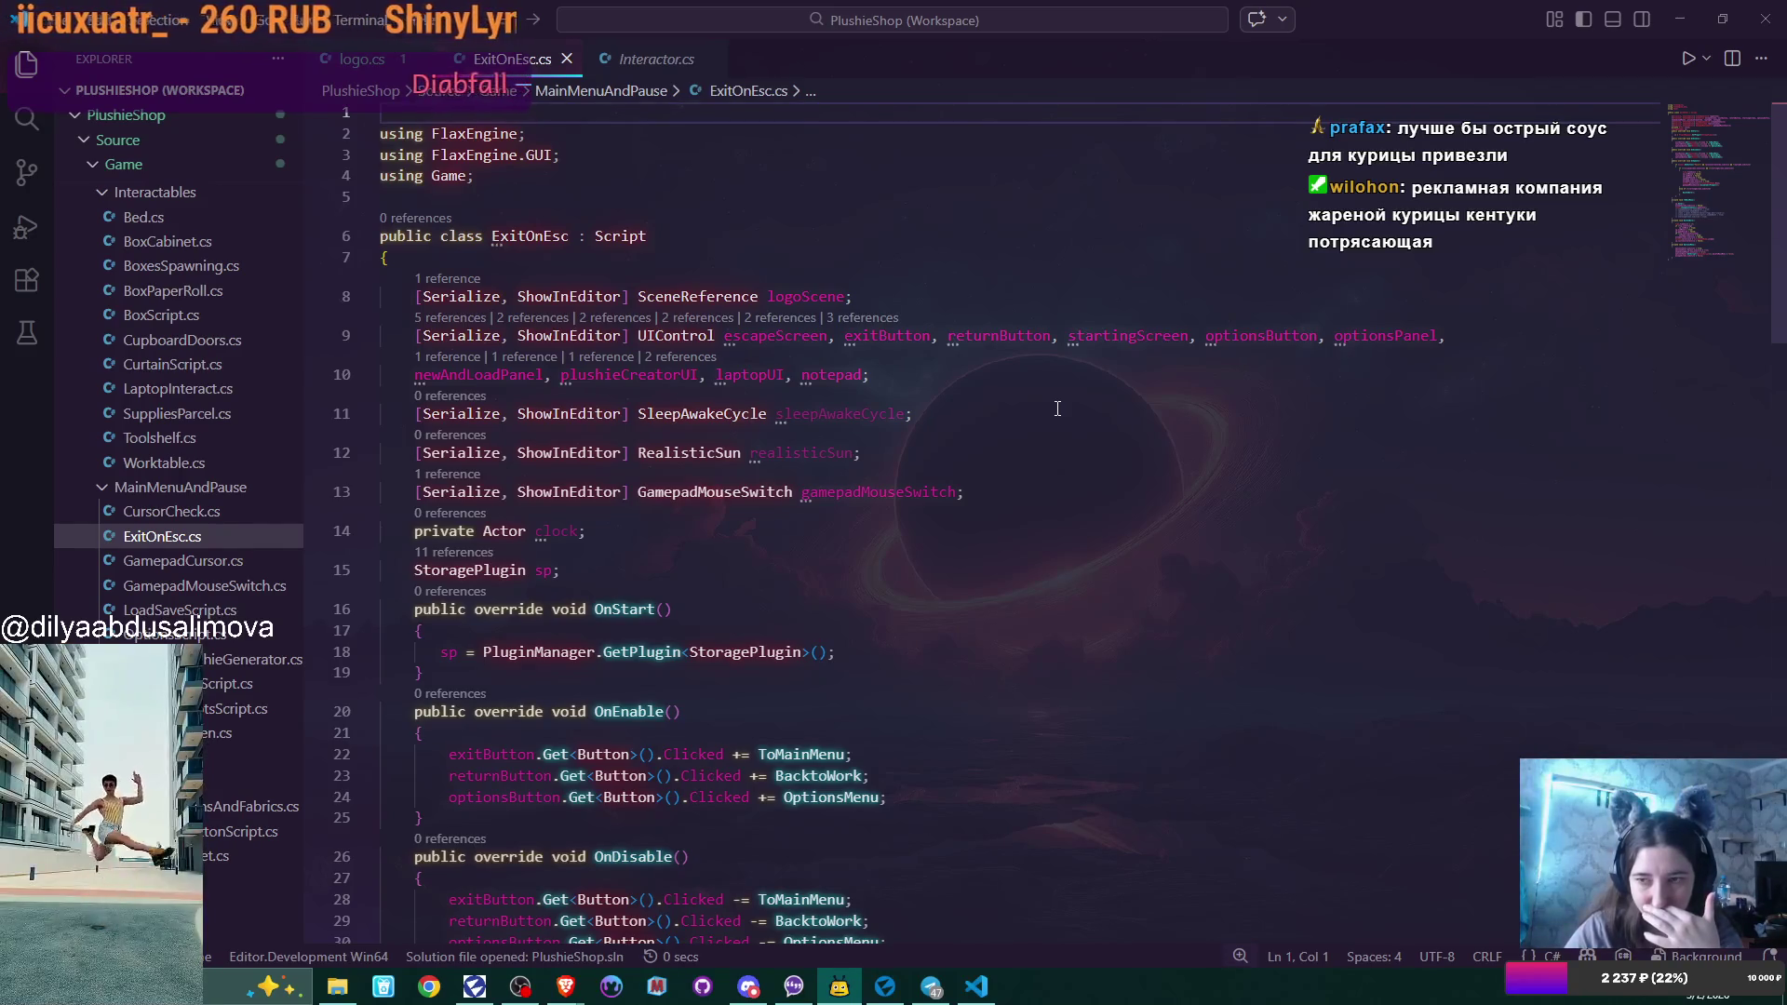
Rename the logoScene field on line 8 to menuScene and save.
double_click(806, 296)
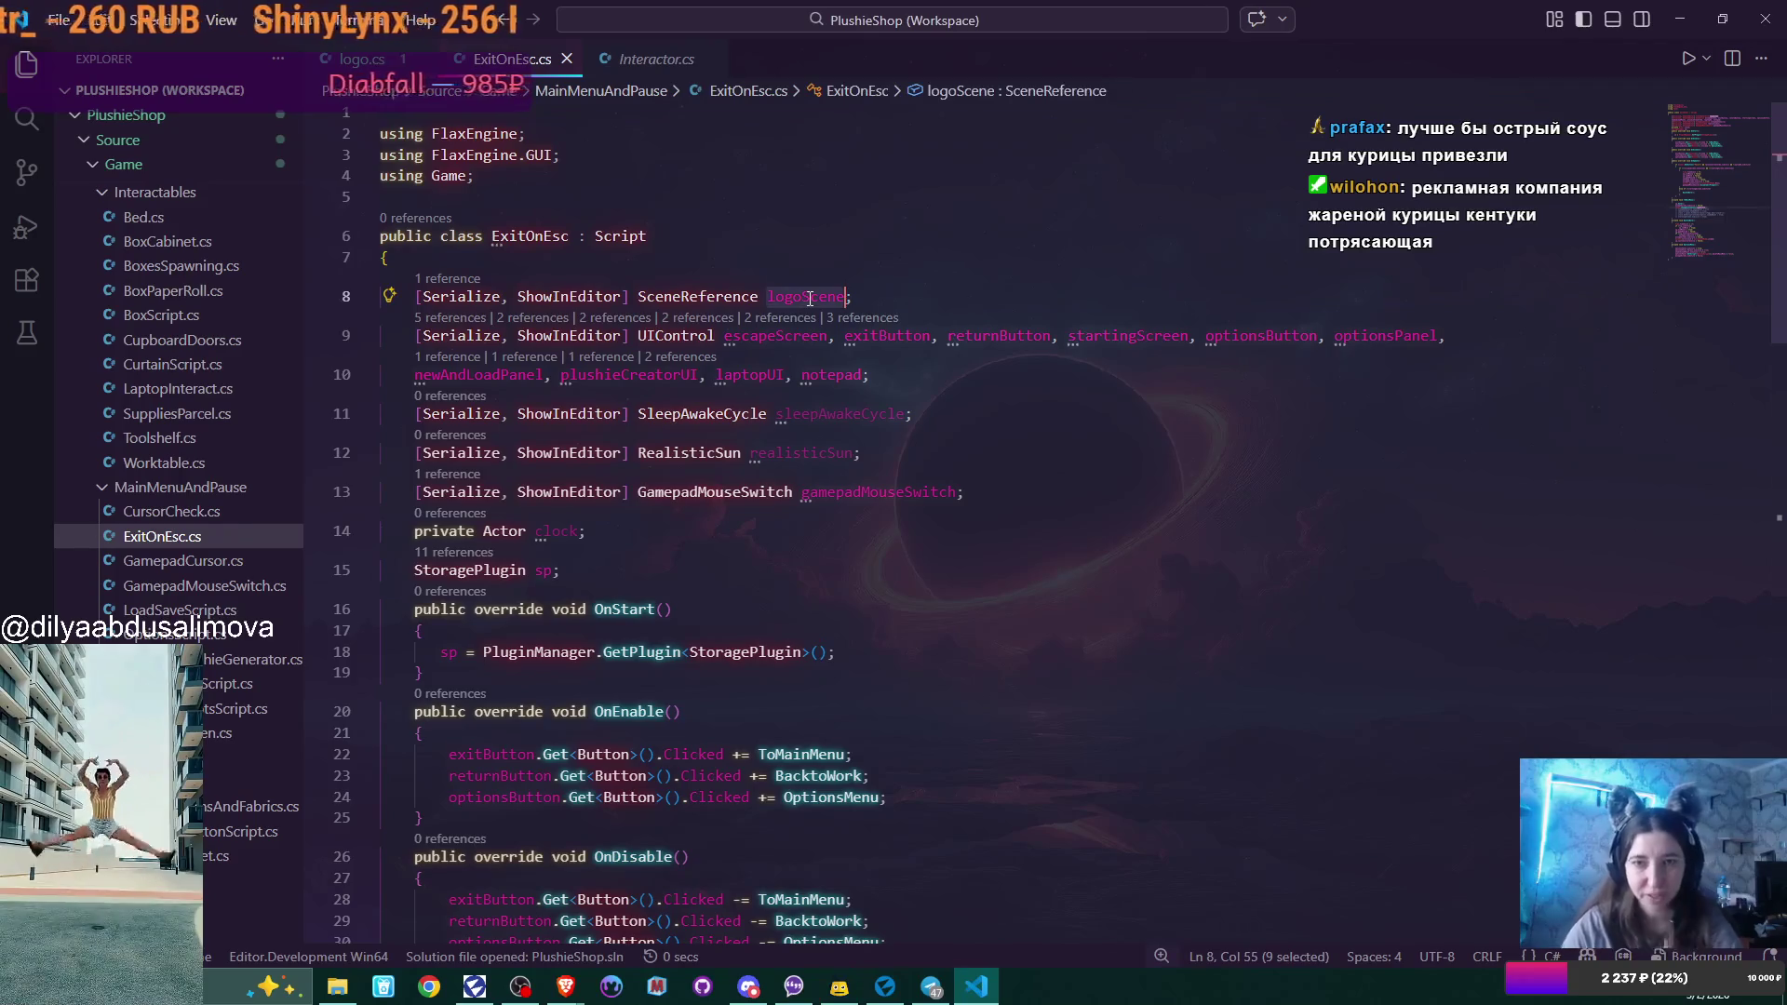
text(men)
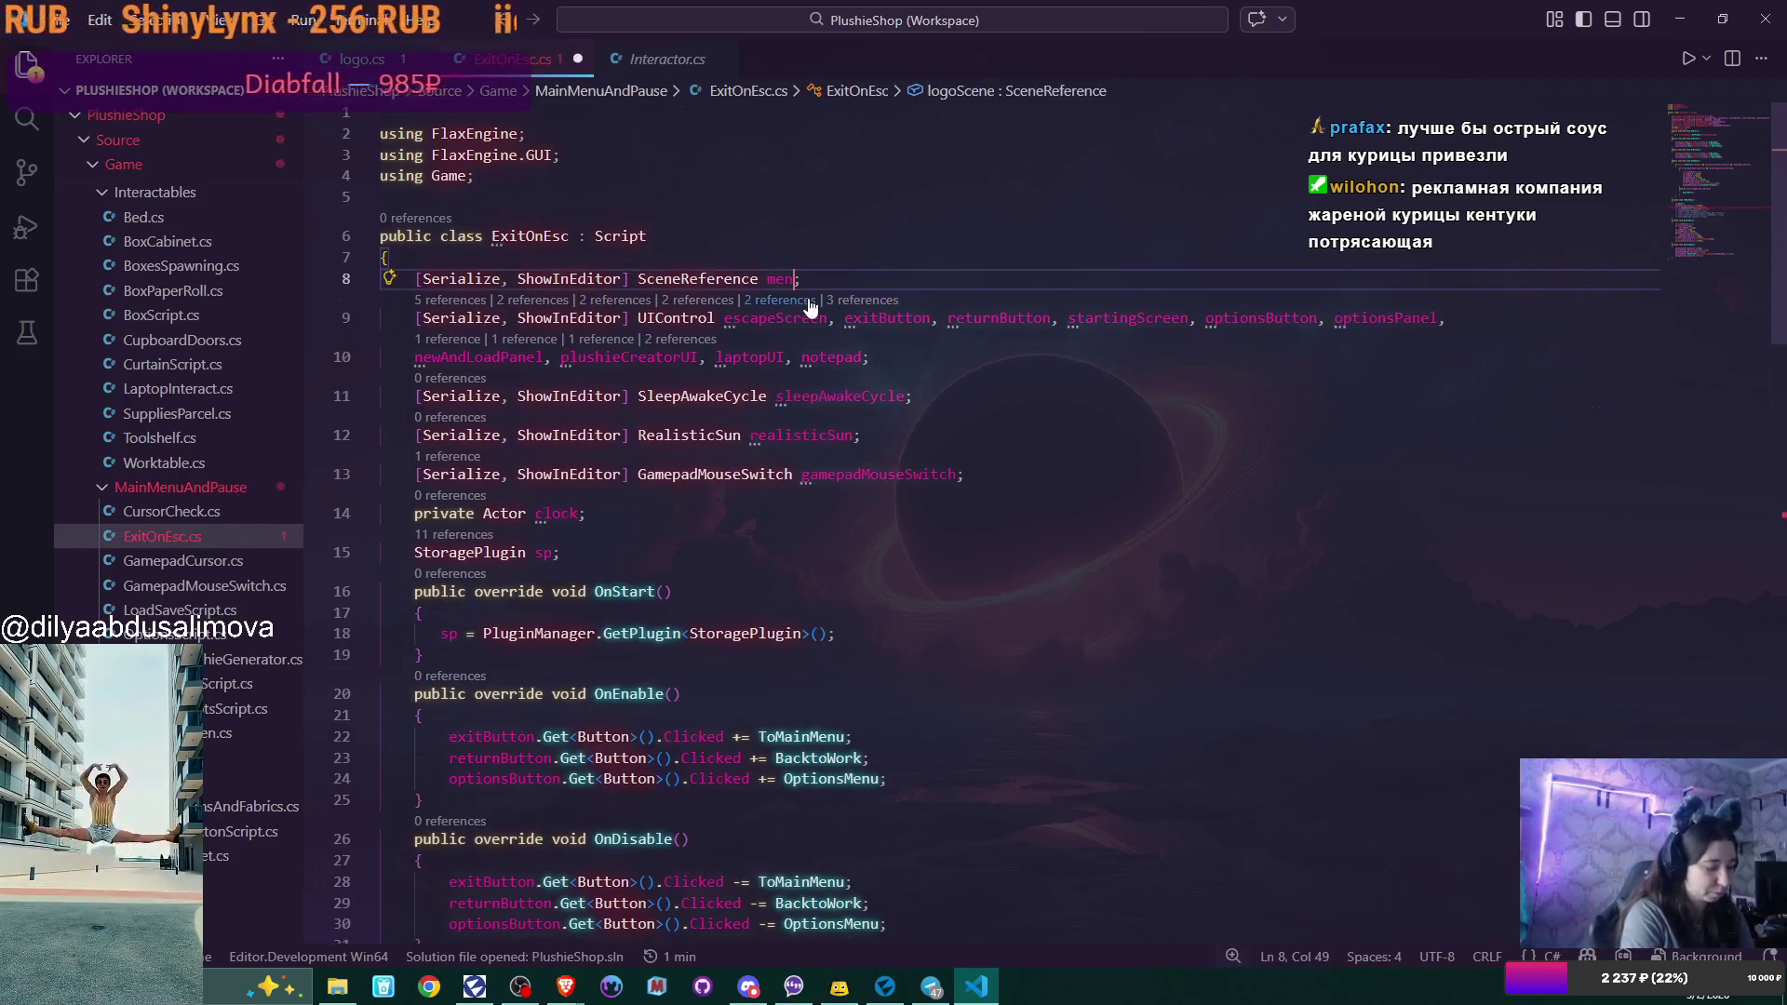
text(uScene)
click(998, 393)
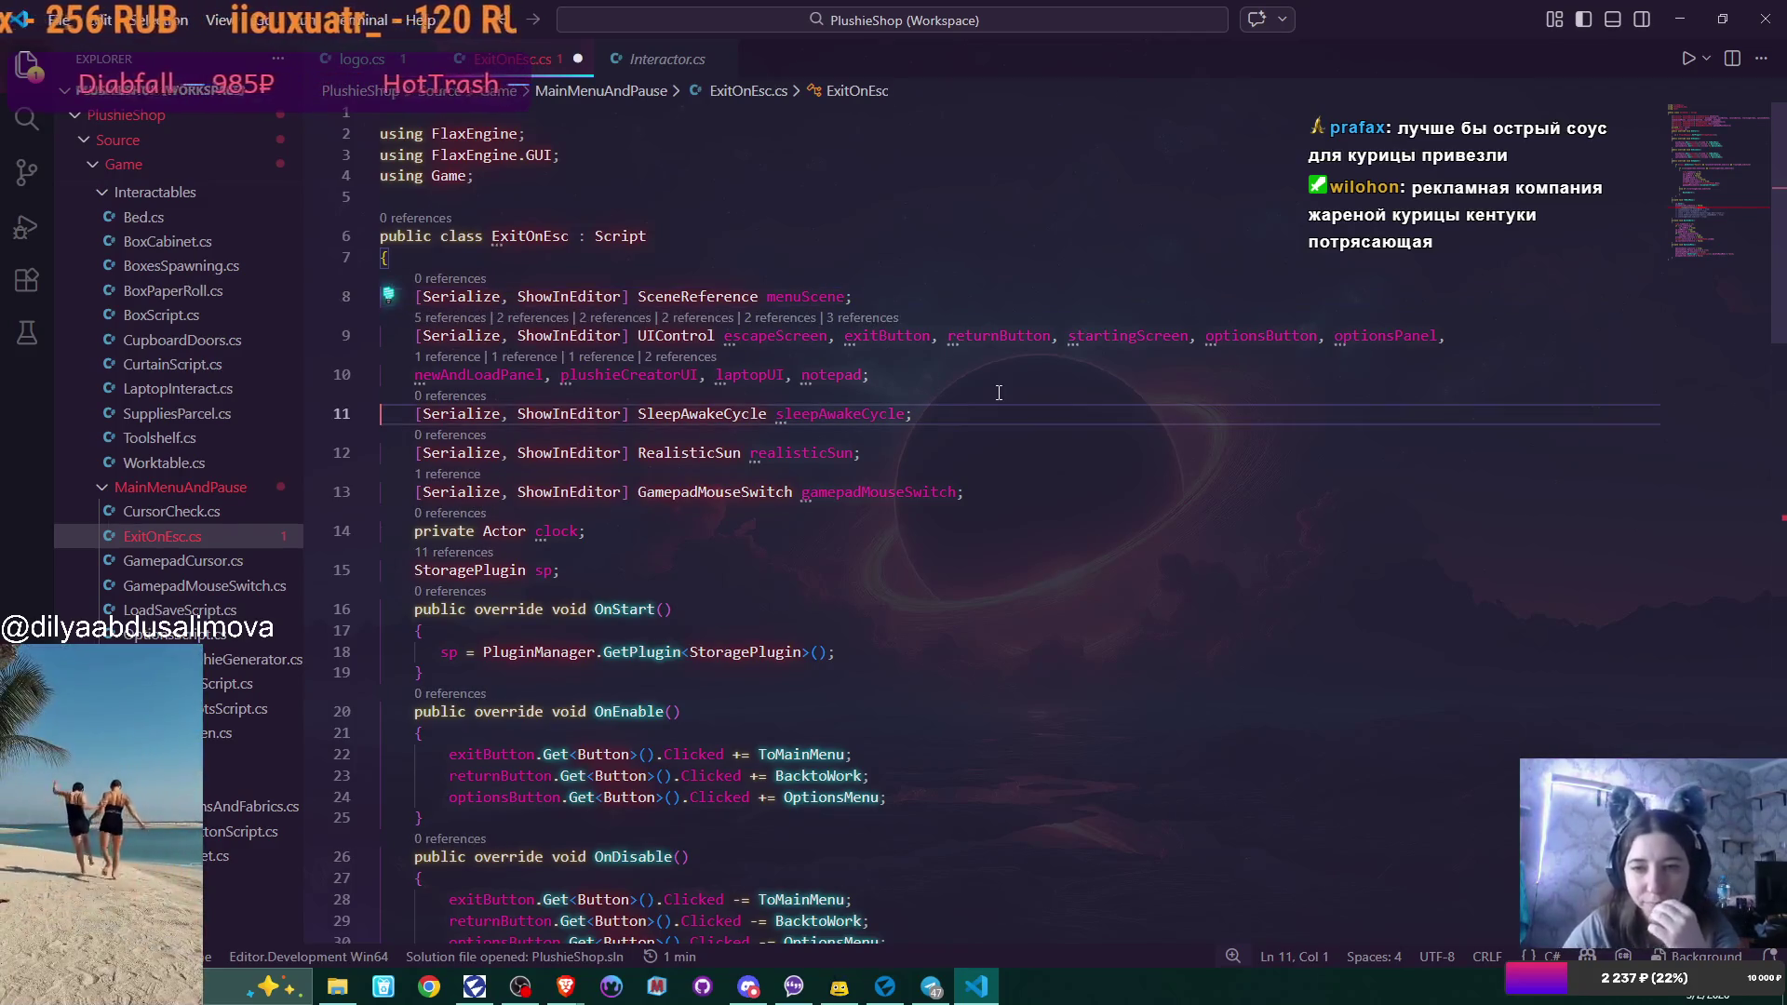
key(ctrl+s)
Make ToMainMenu load menuScene instead of logoScene and save ExitOnEsc.cs.
scroll(936, 563, down, 15)
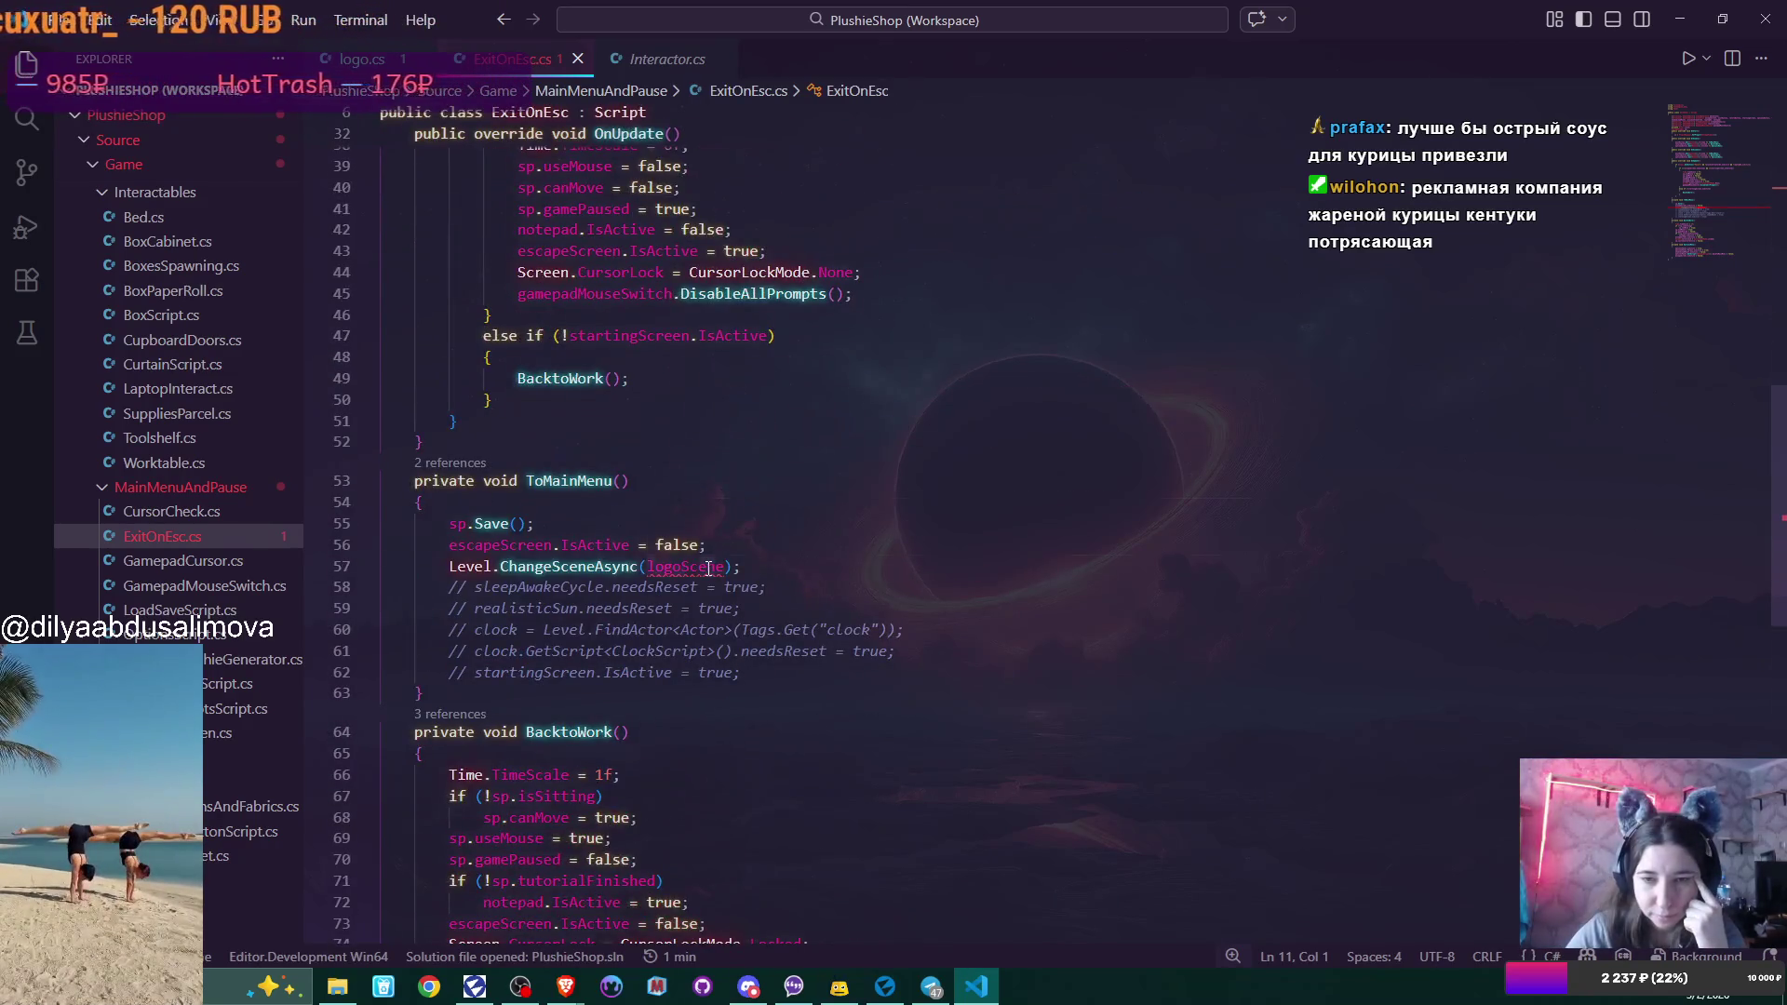
double_click(709, 568)
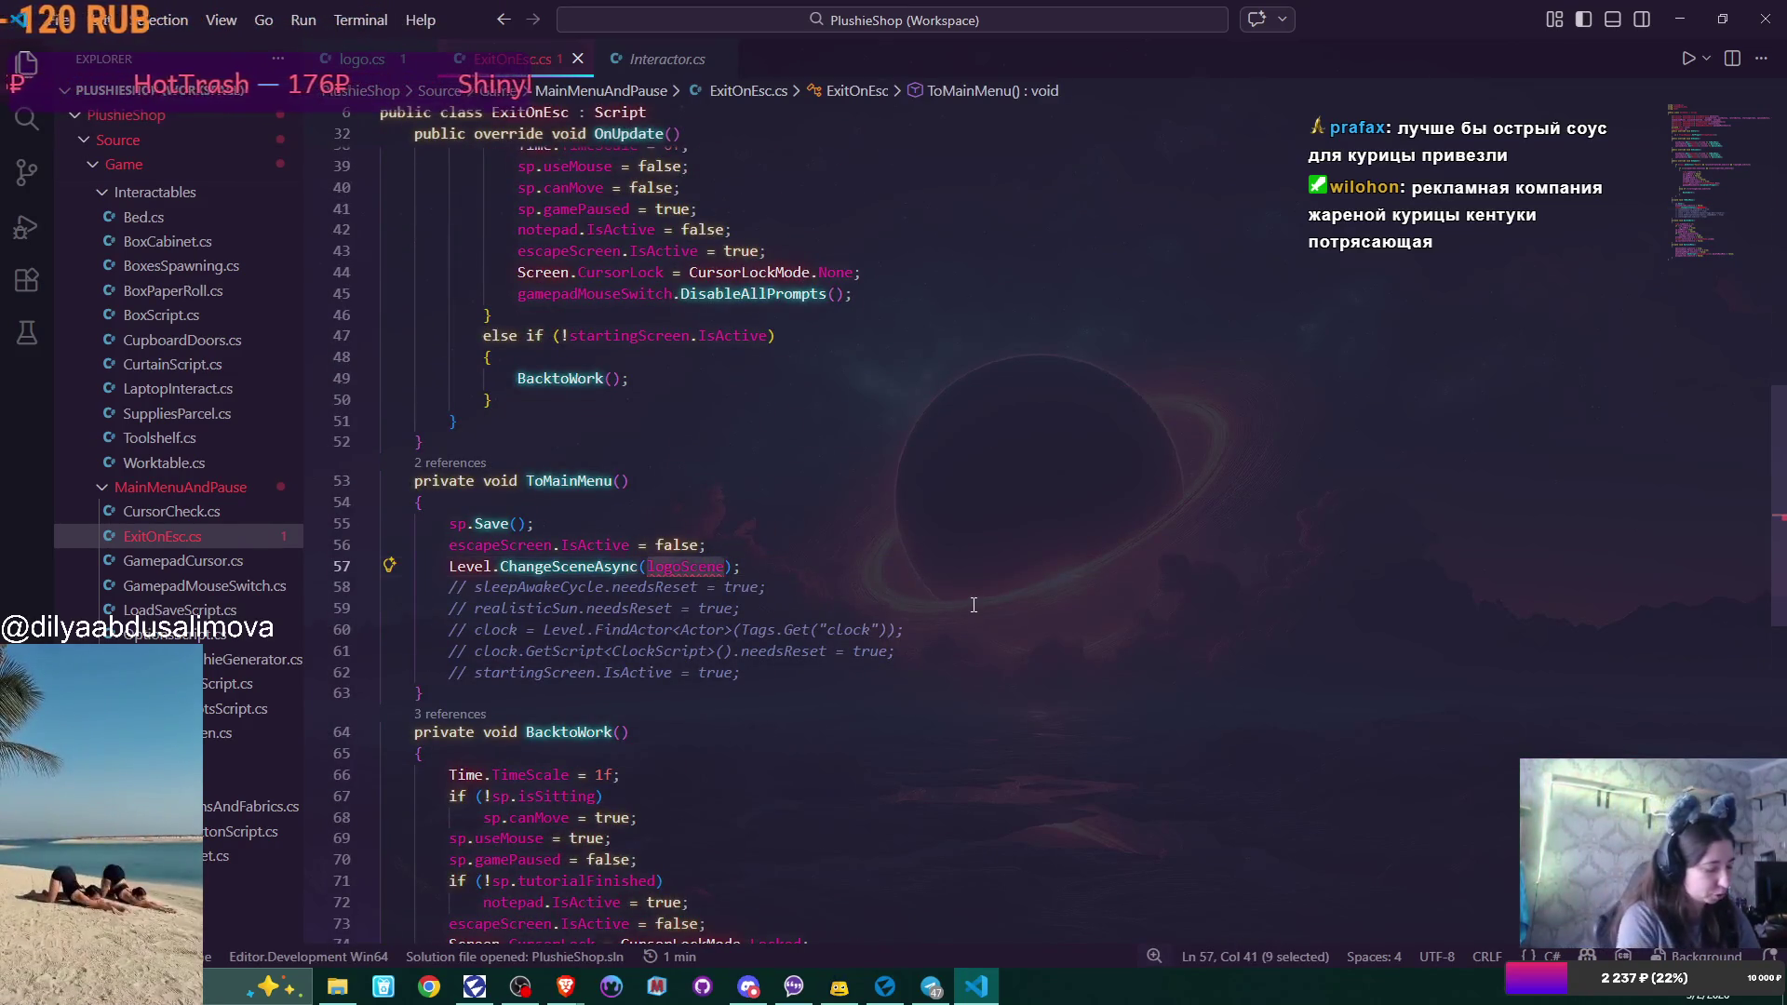
text(menuScene)
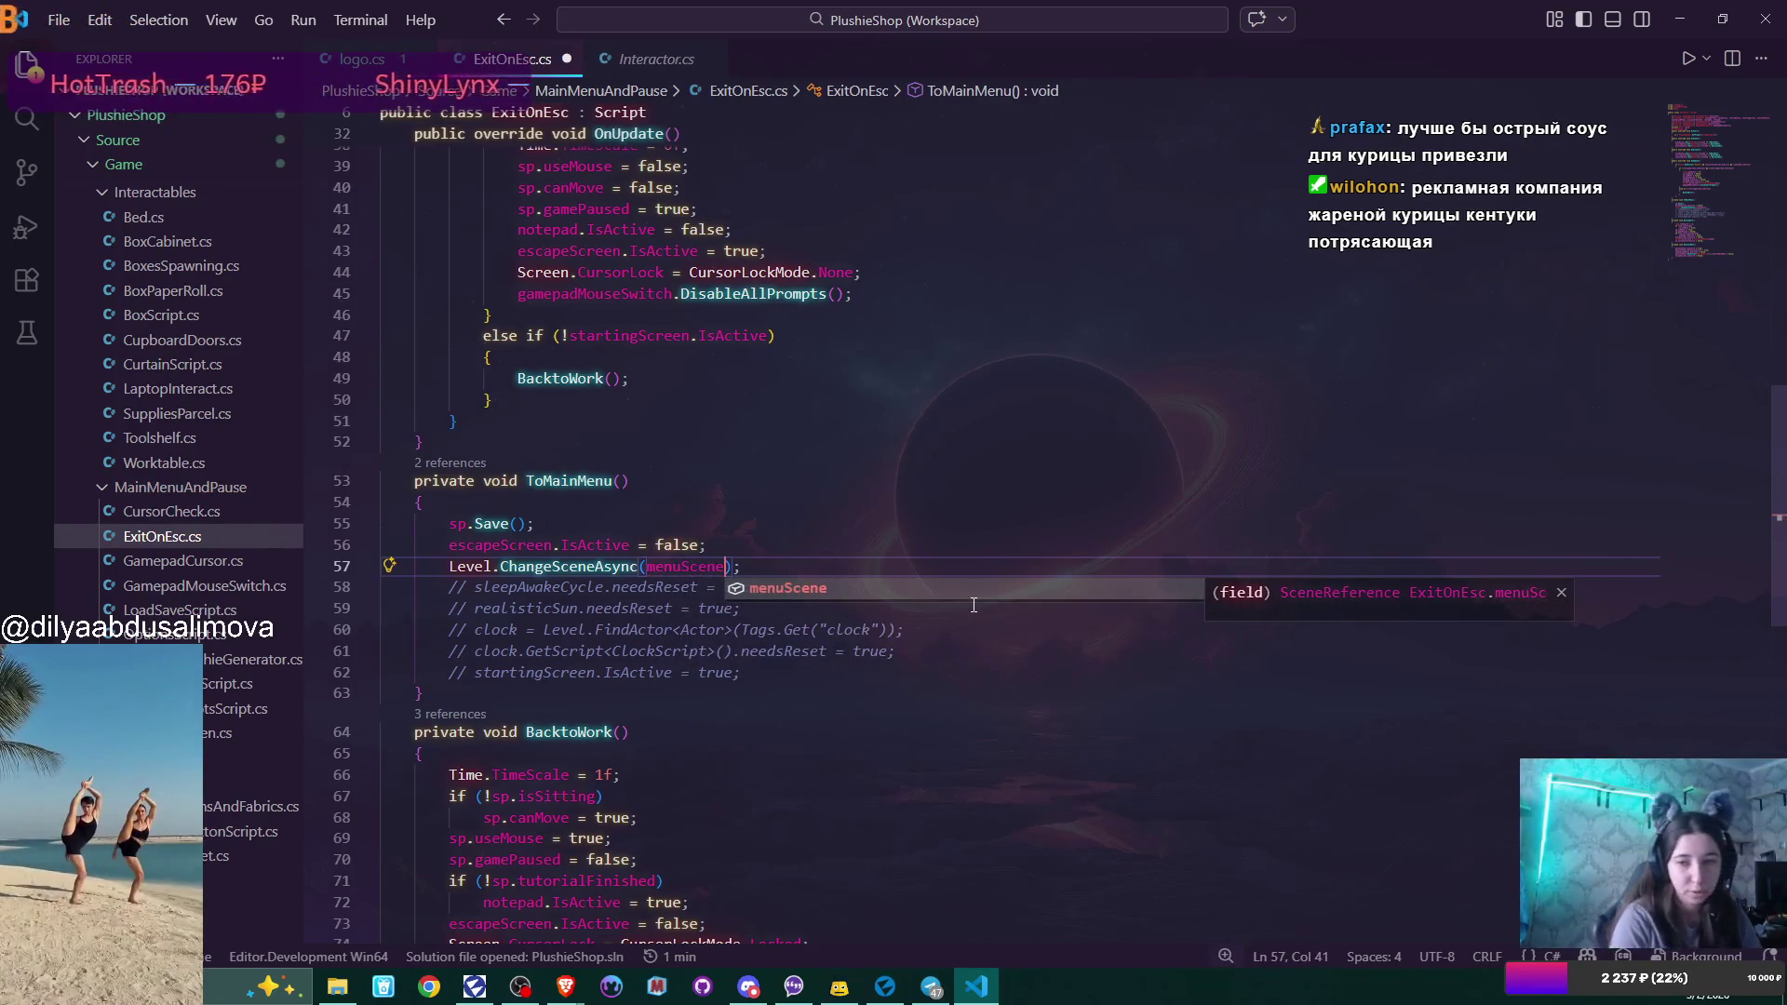
key(End)
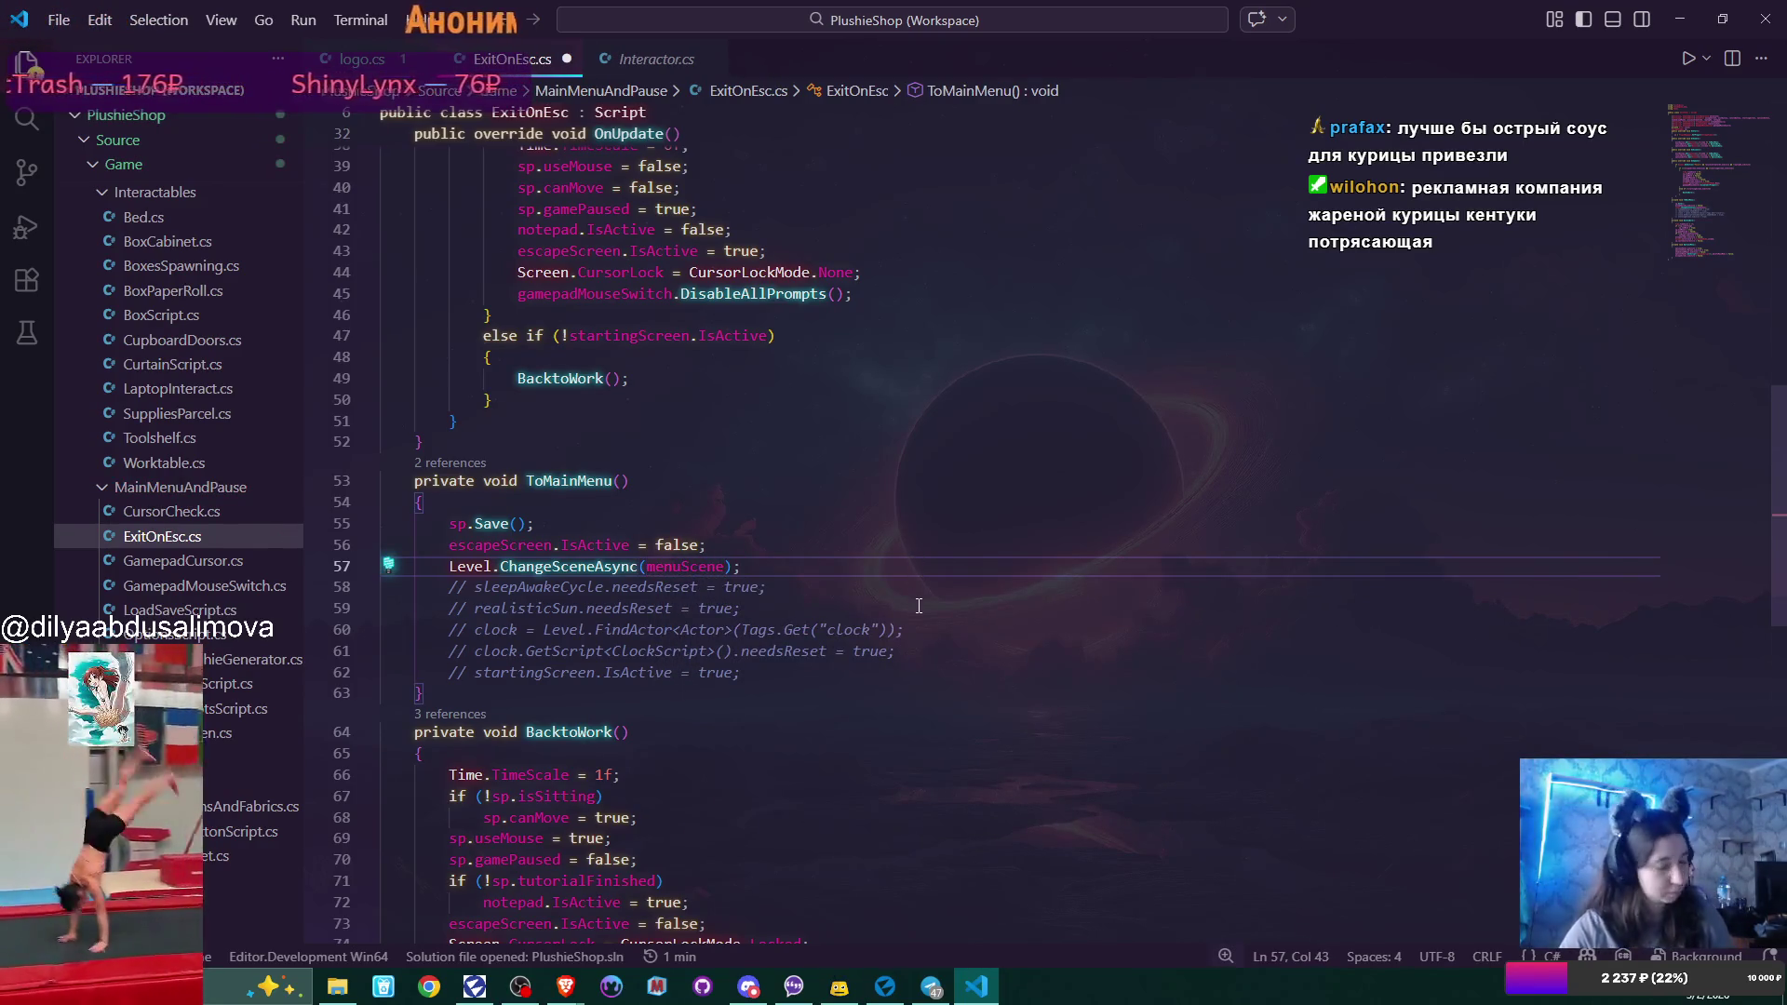
key(ctrl+s)
scroll(943, 649, down, 2)
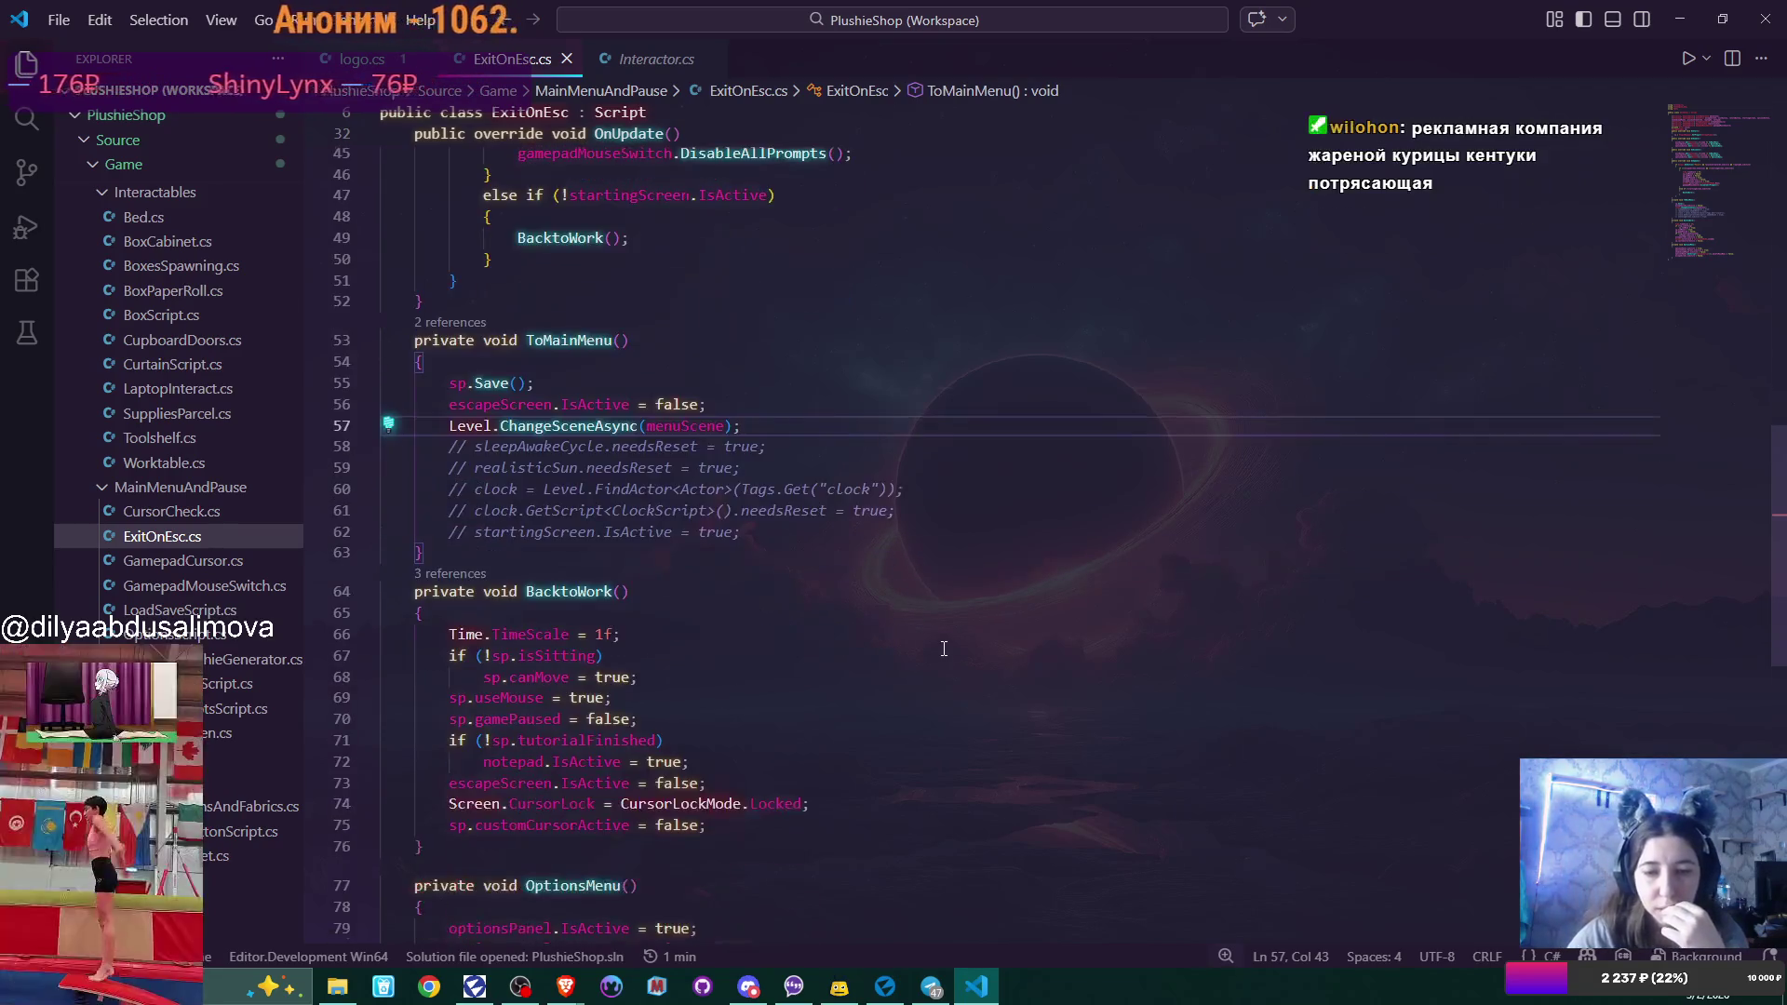
scroll(943, 649, down, 3)
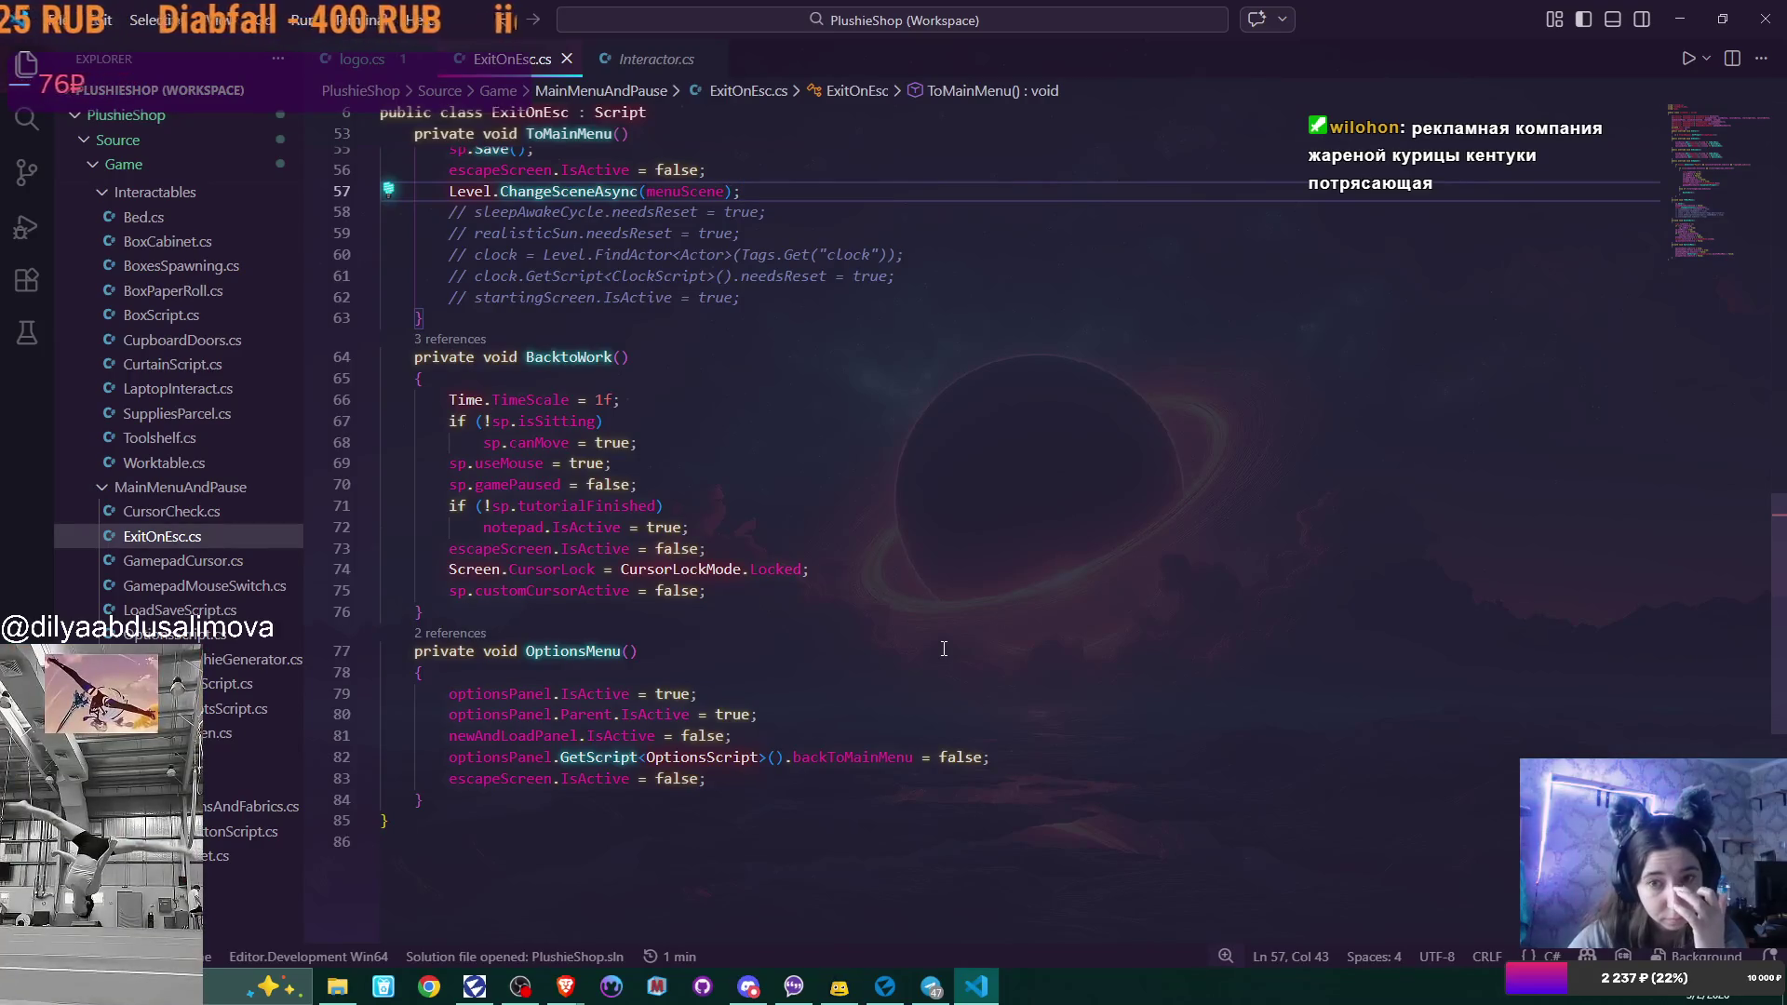
scroll(943, 648, up, 4)
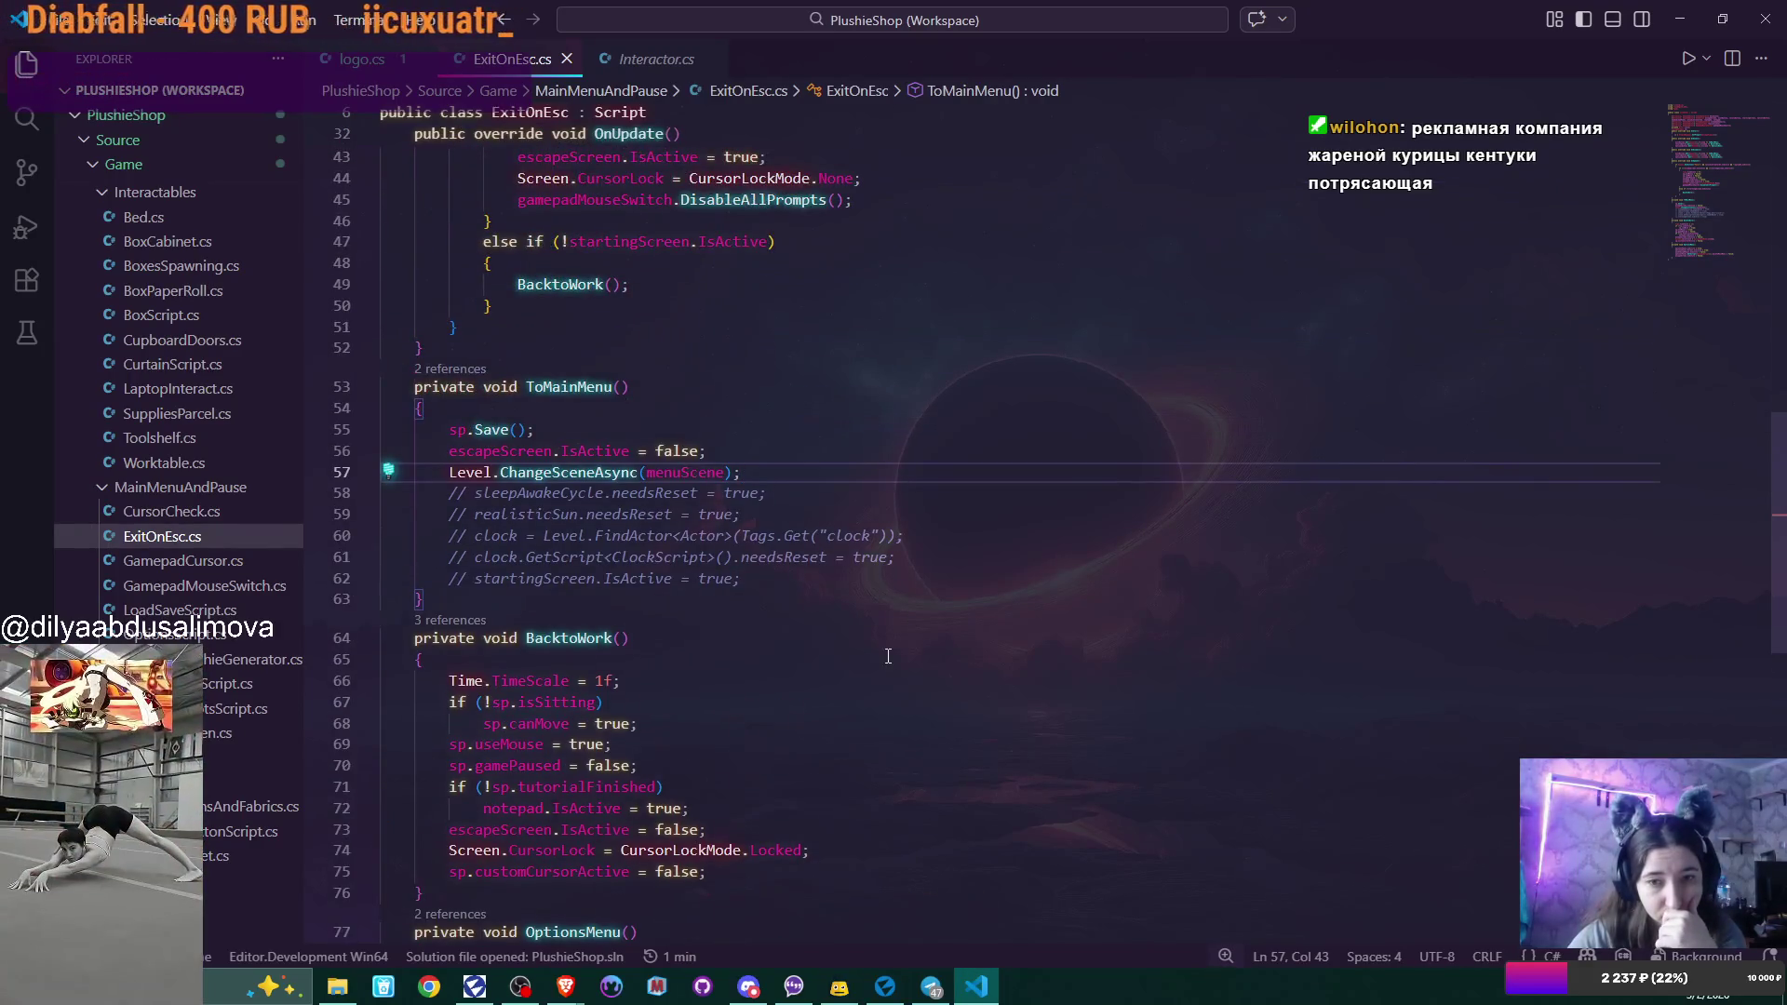
mouse_move(451, 473)
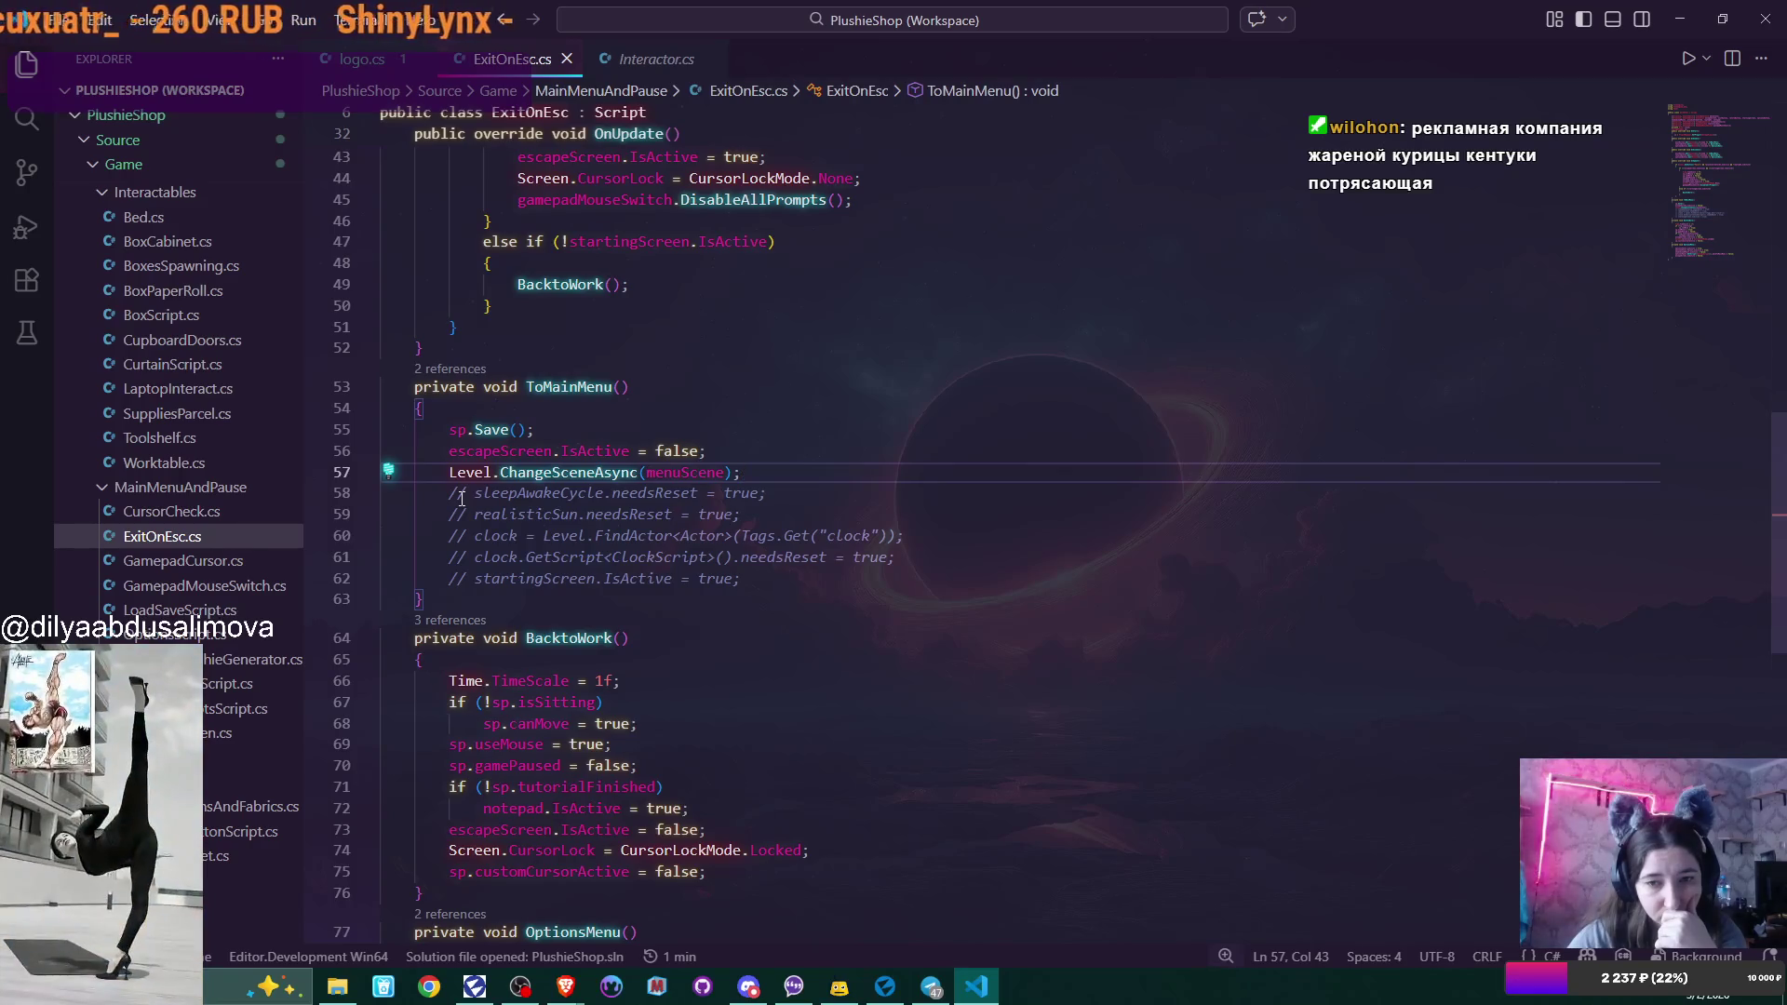
click(466, 493)
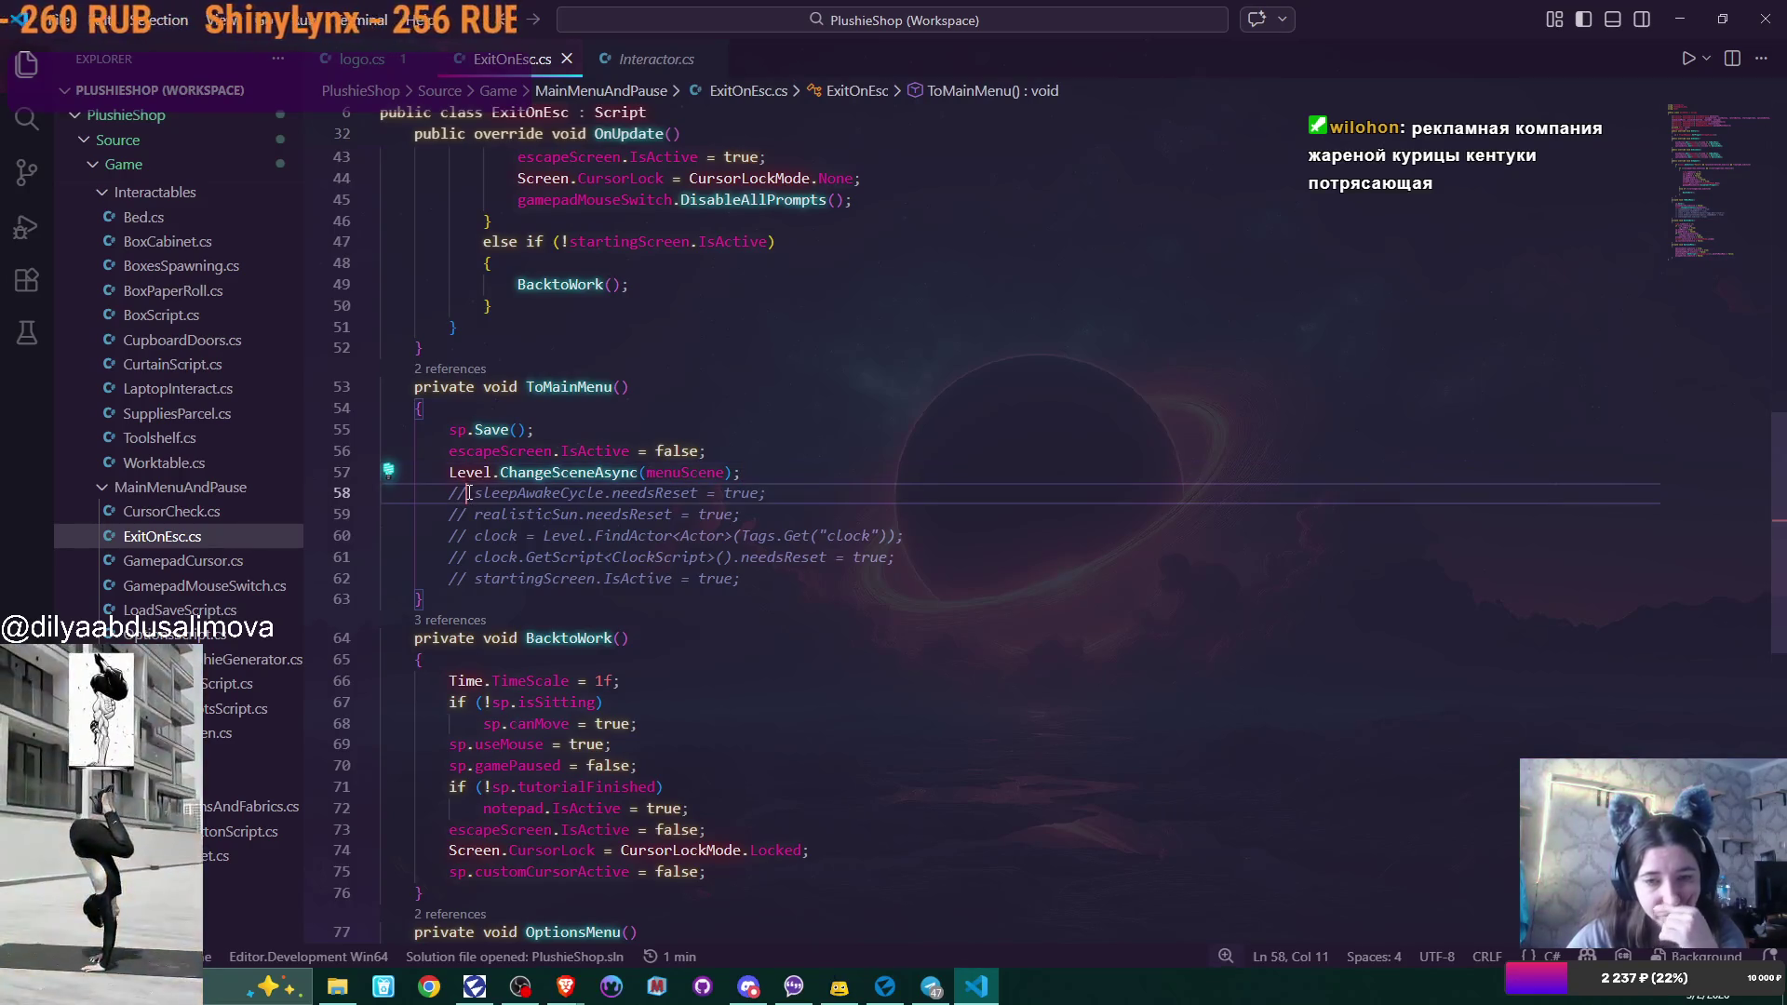
click(479, 493)
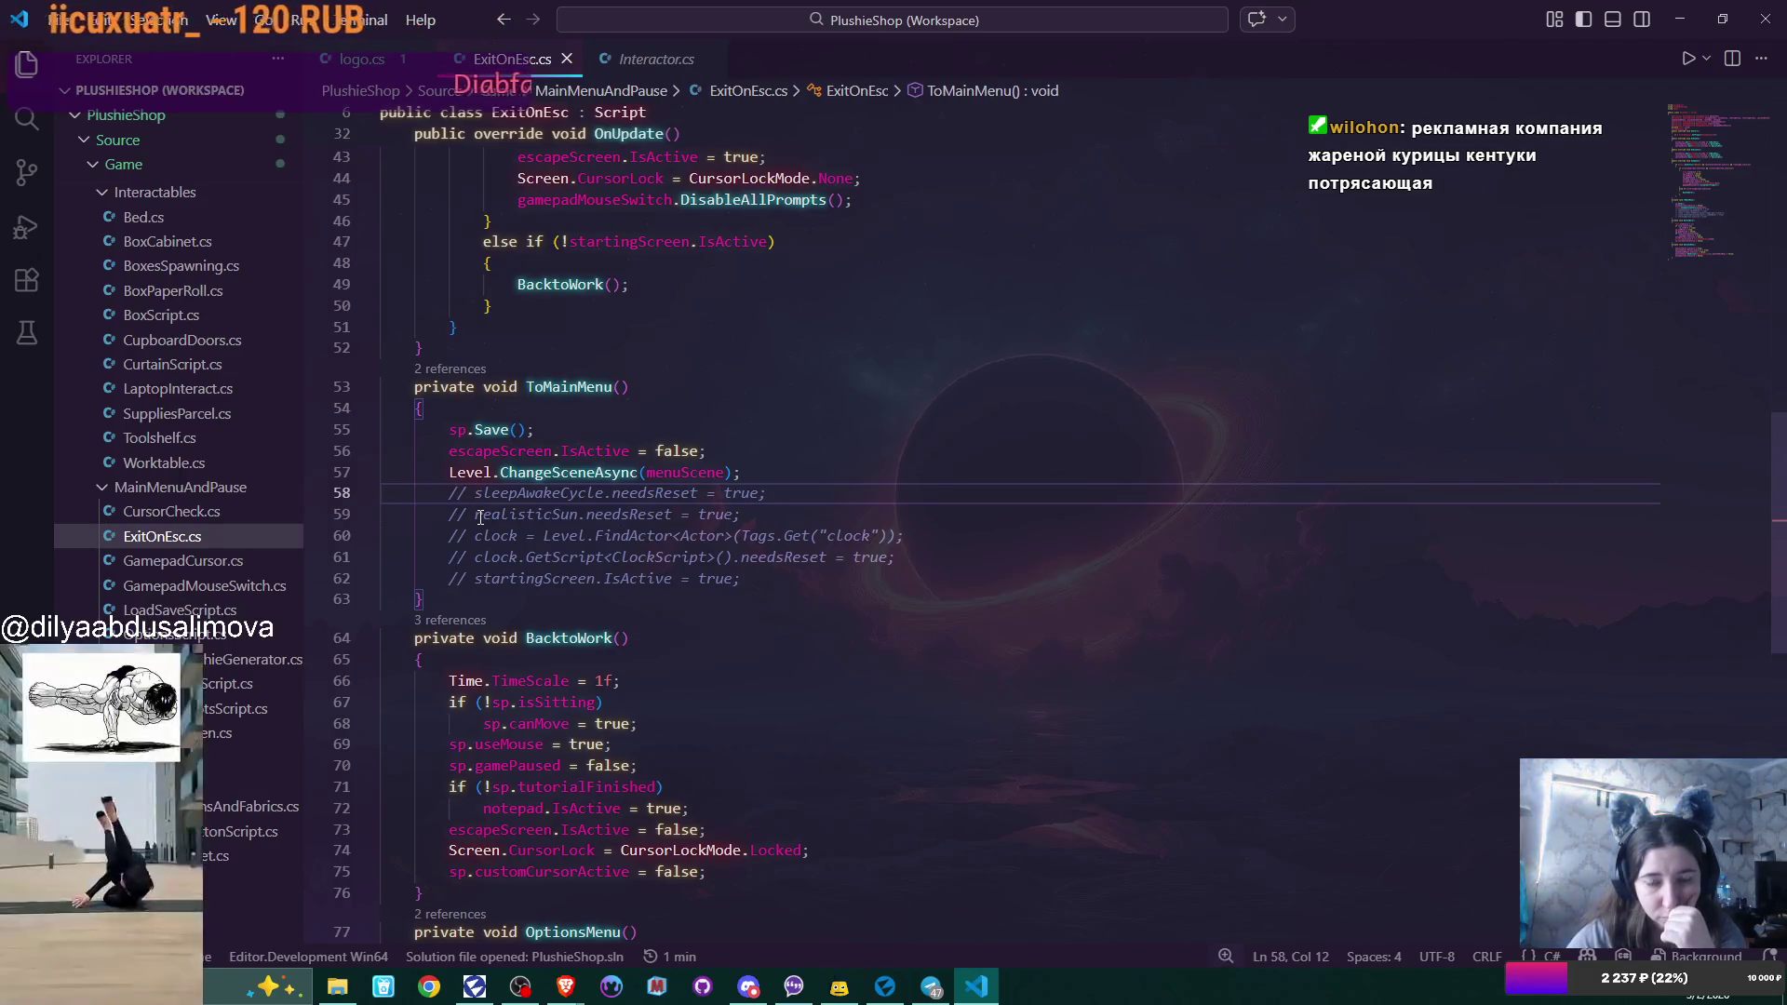
scroll(480, 518, down, 5)
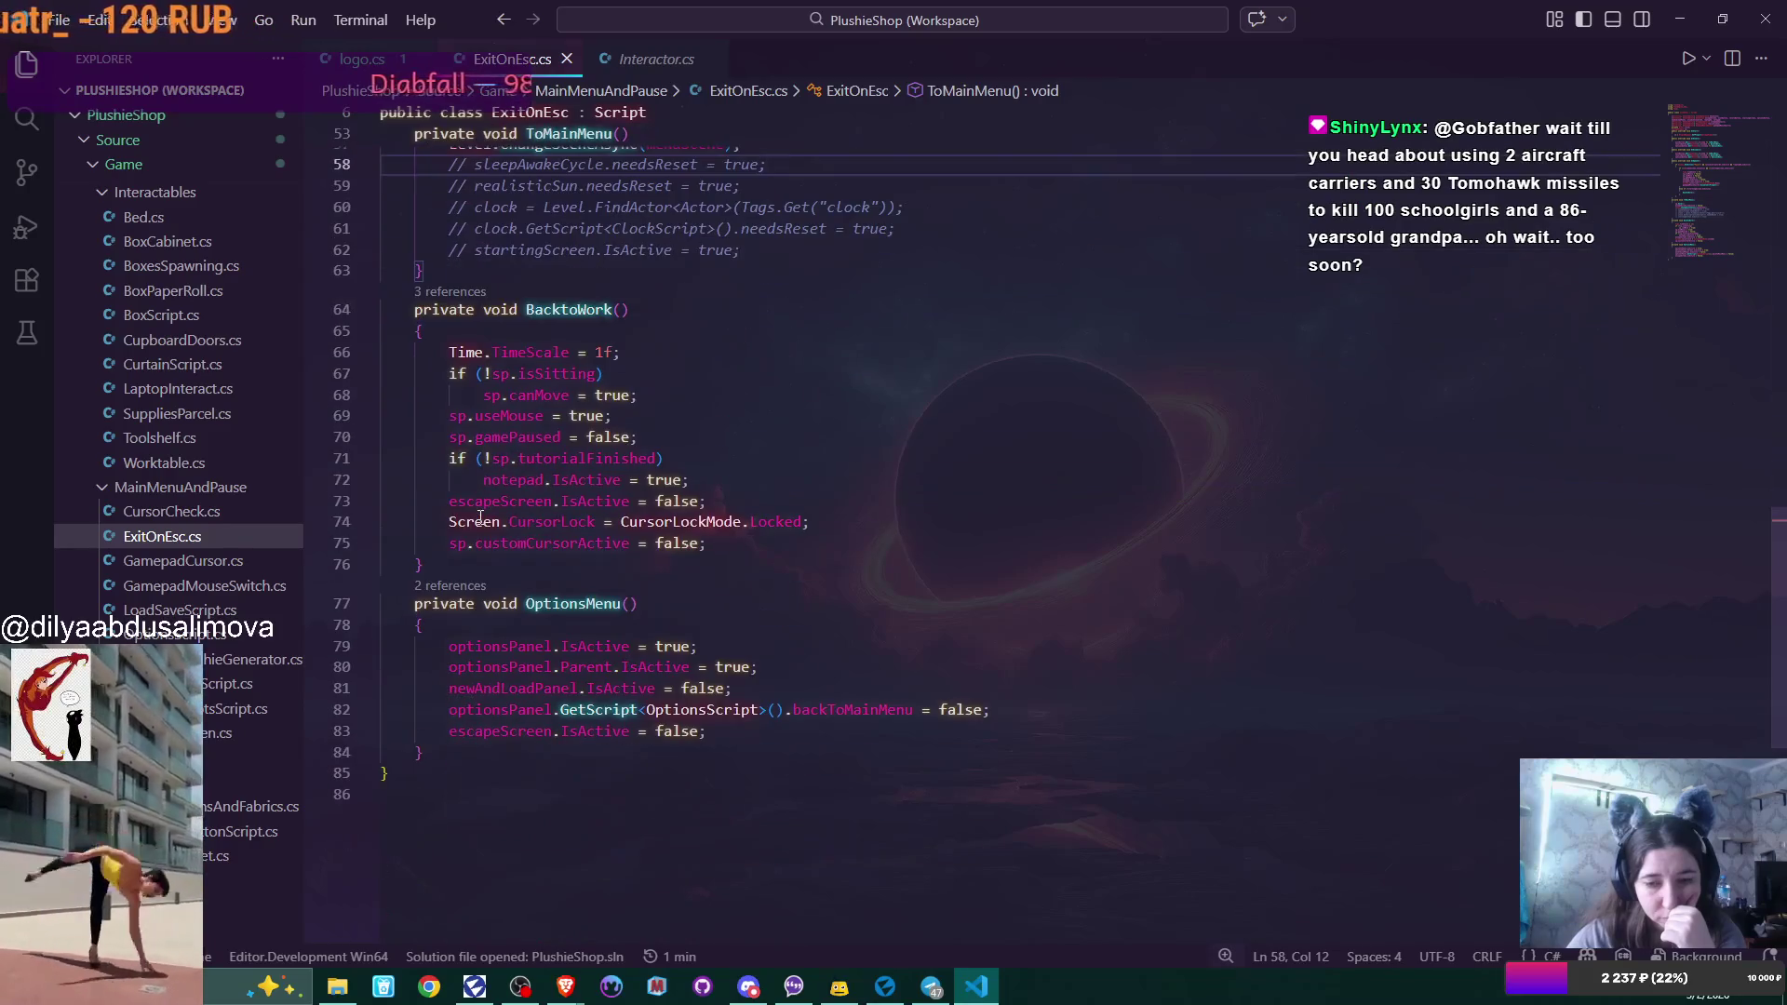
scroll(481, 517, up, 10)
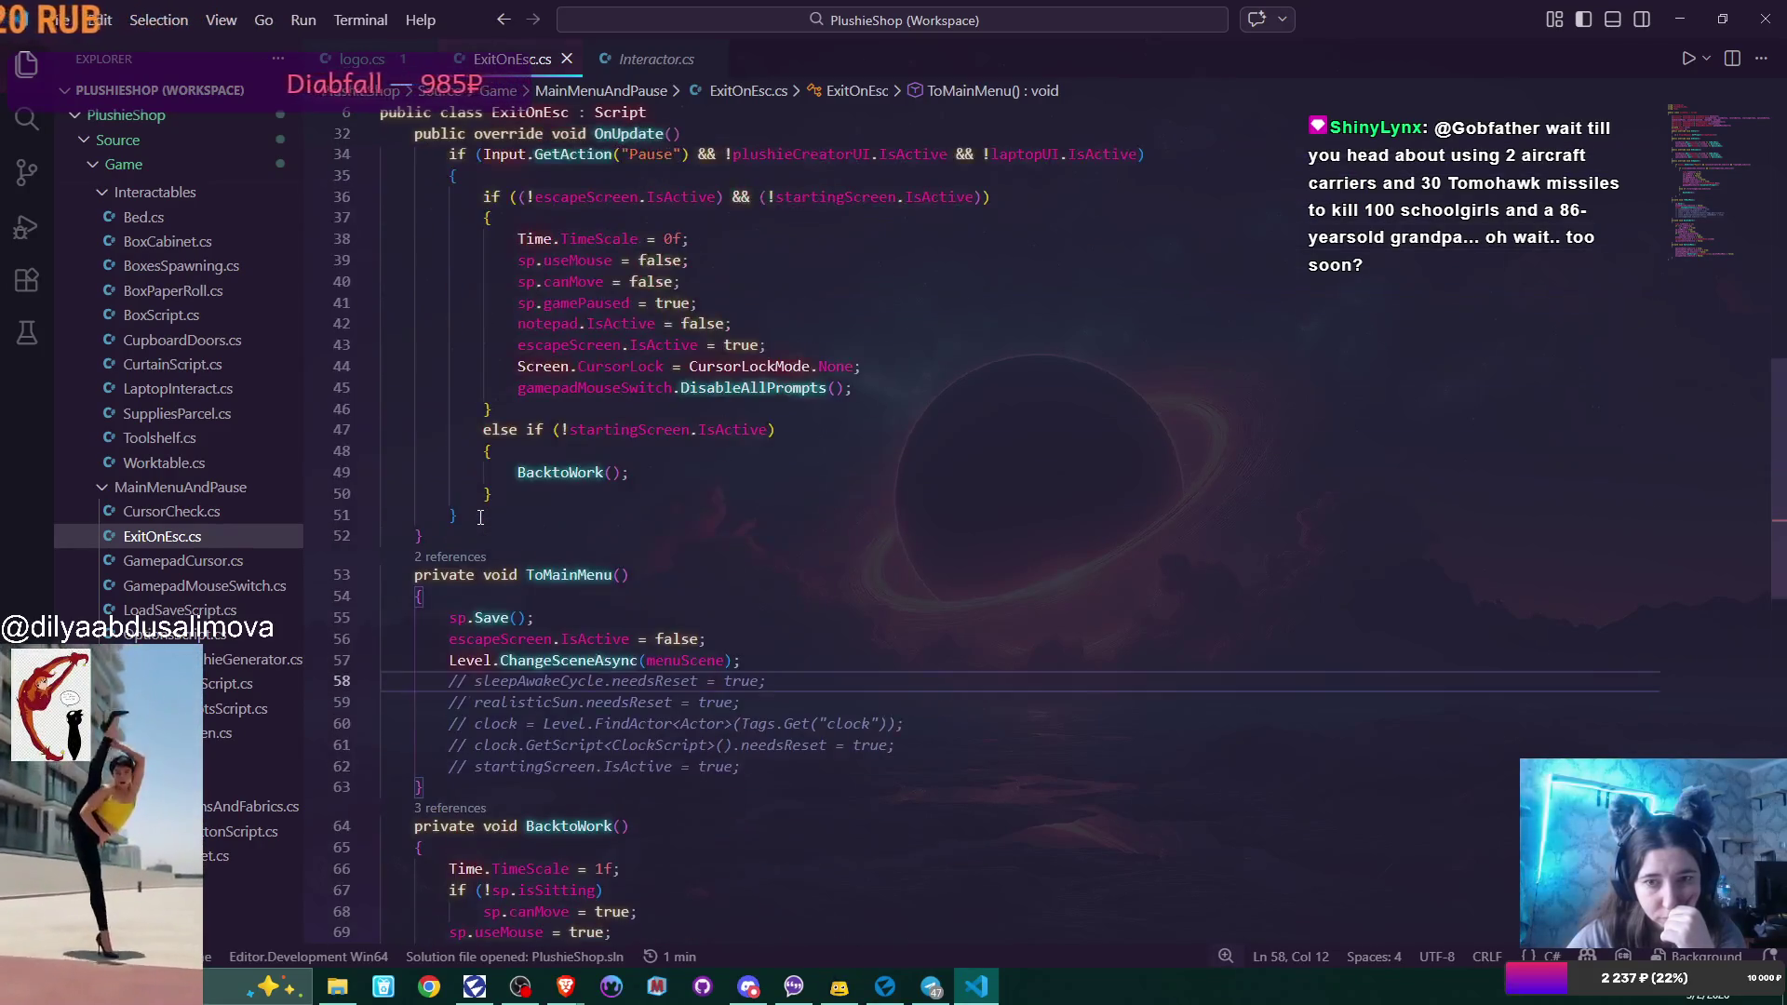
scroll(481, 518, up, 6)
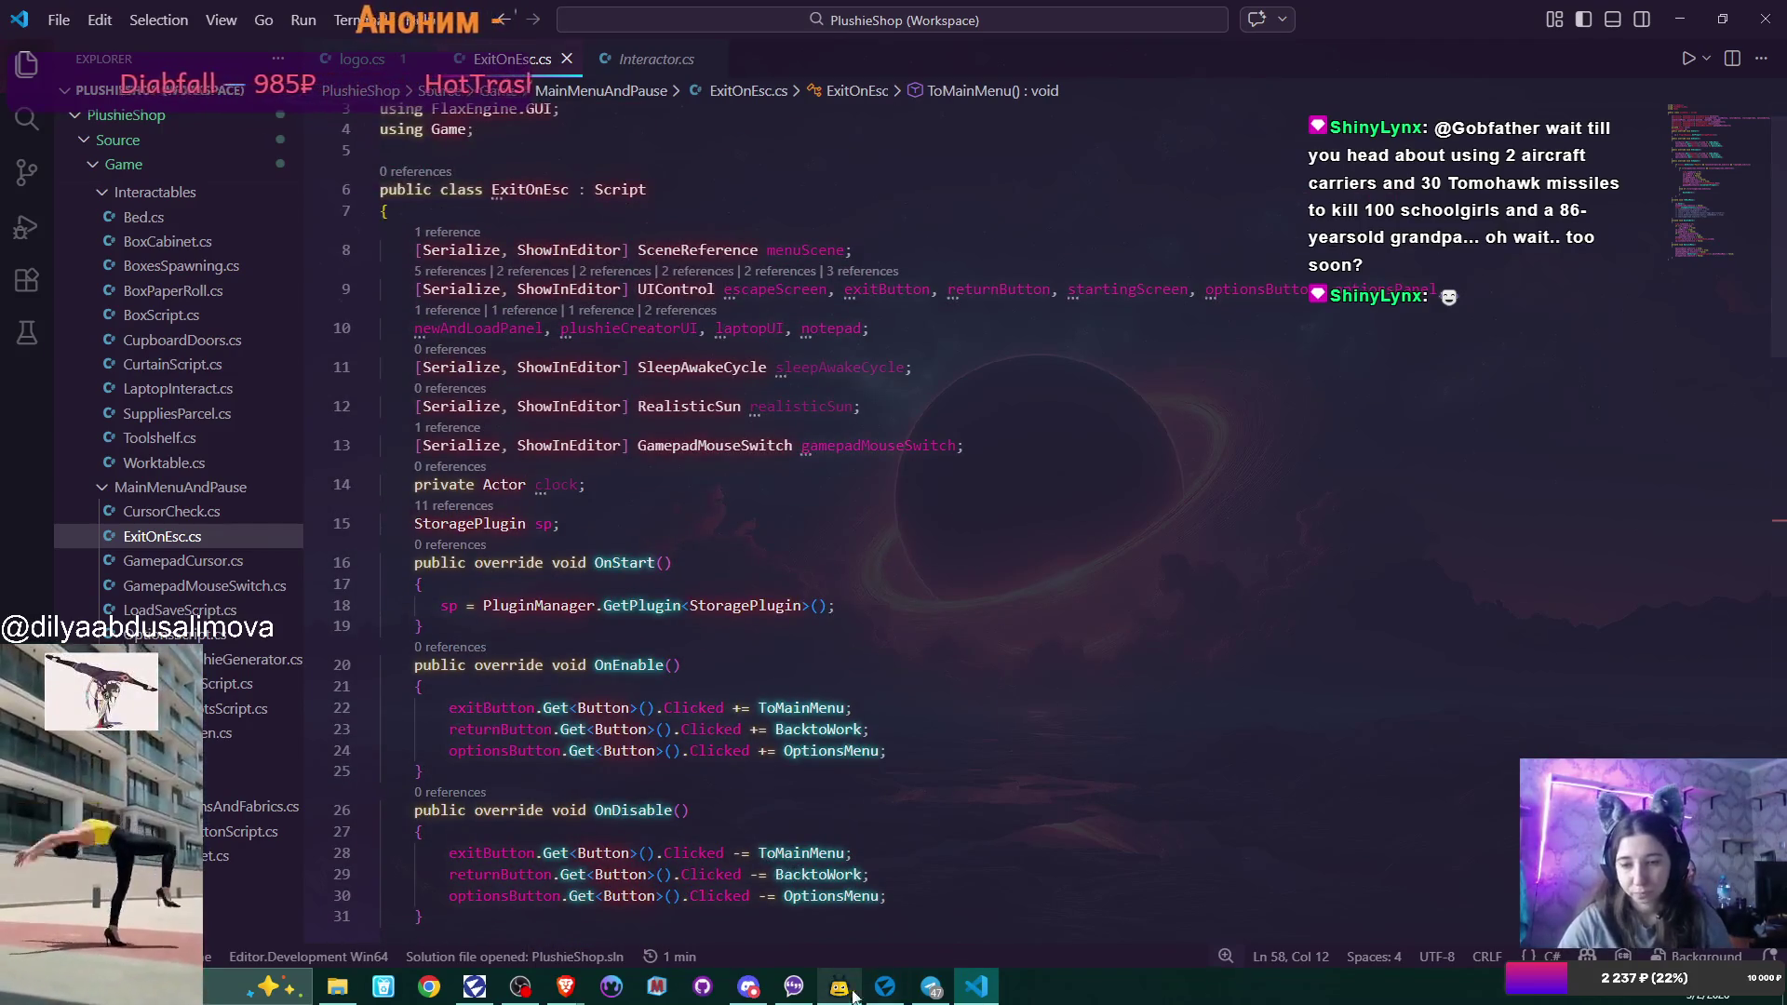
click(884, 987)
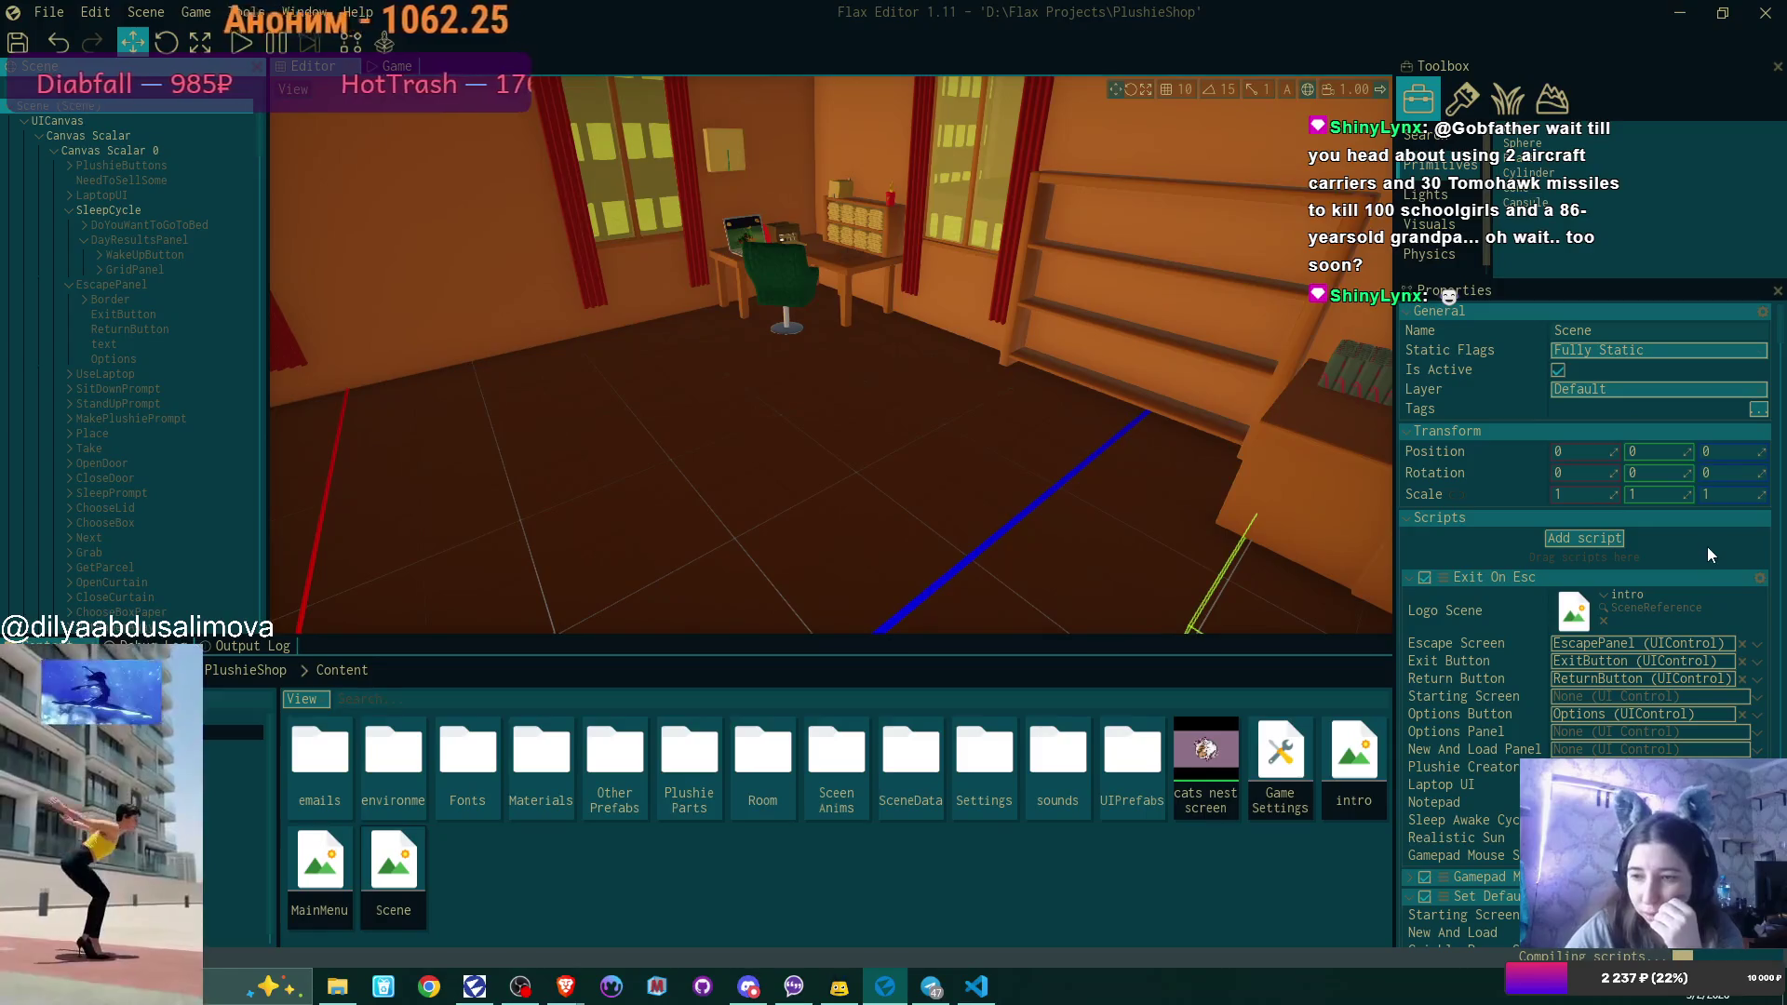
key(alt+Tab)
scroll(921, 260, up, 1)
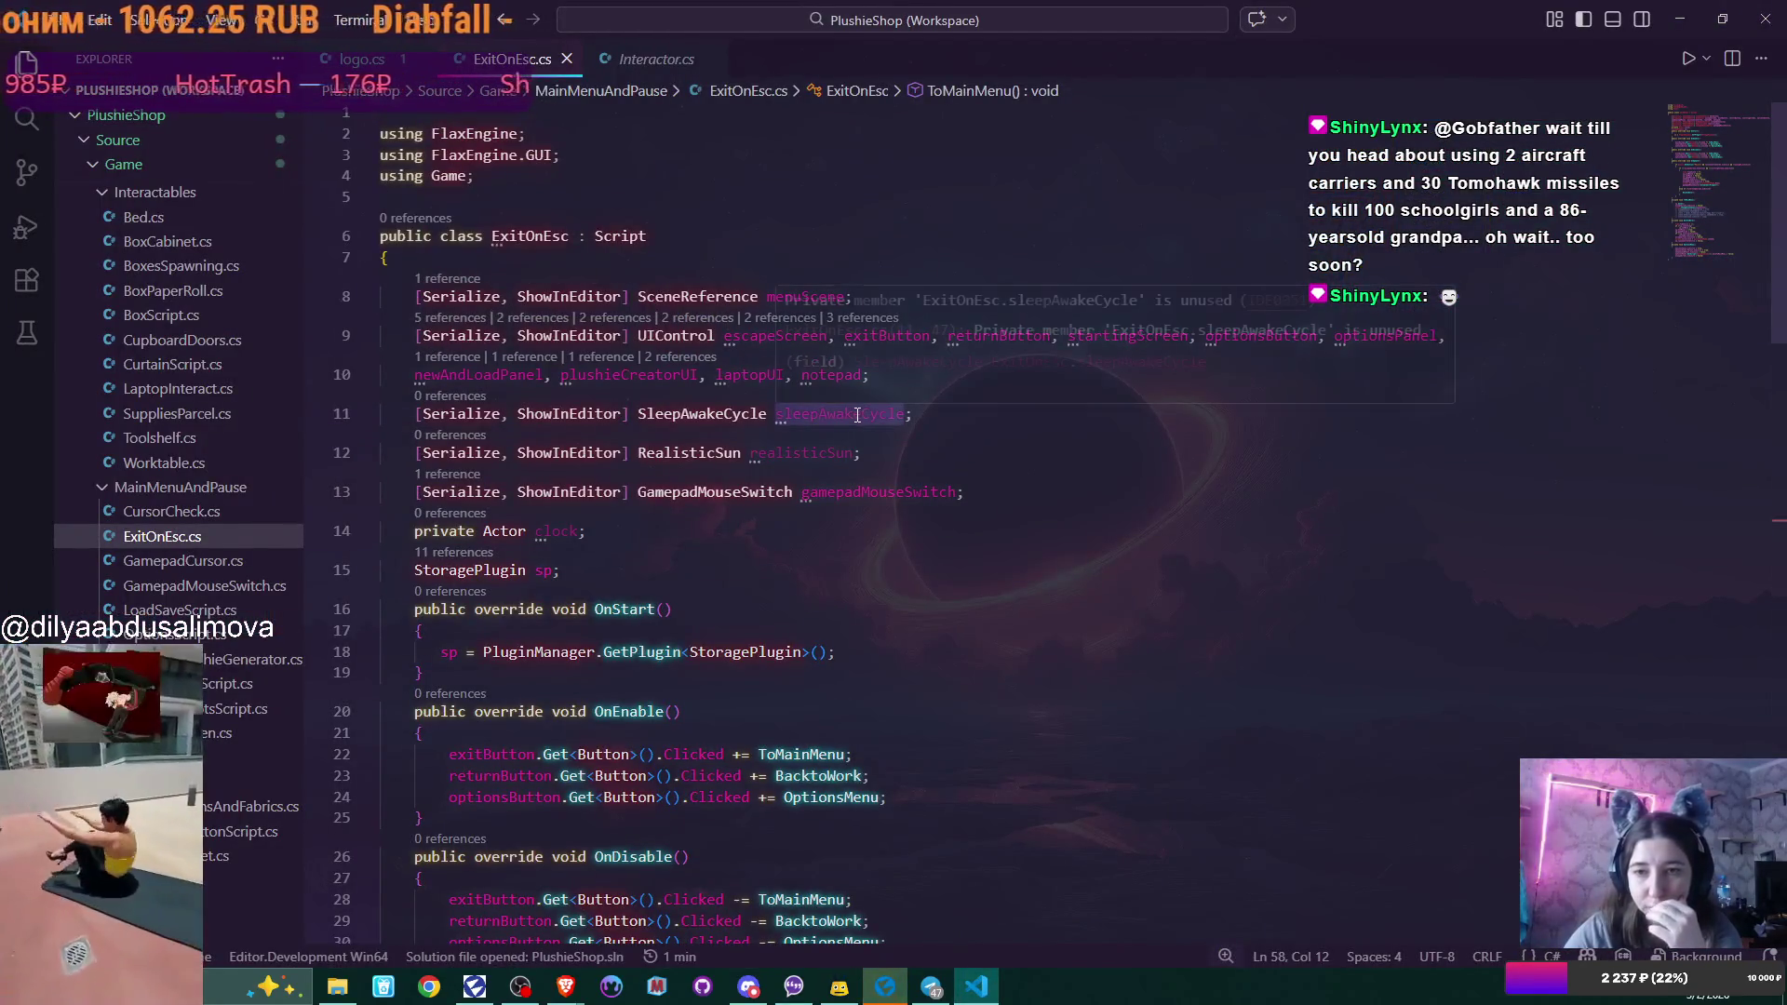
Delete startingScreen from the field declarations on line 9.
mouse_move(857, 416)
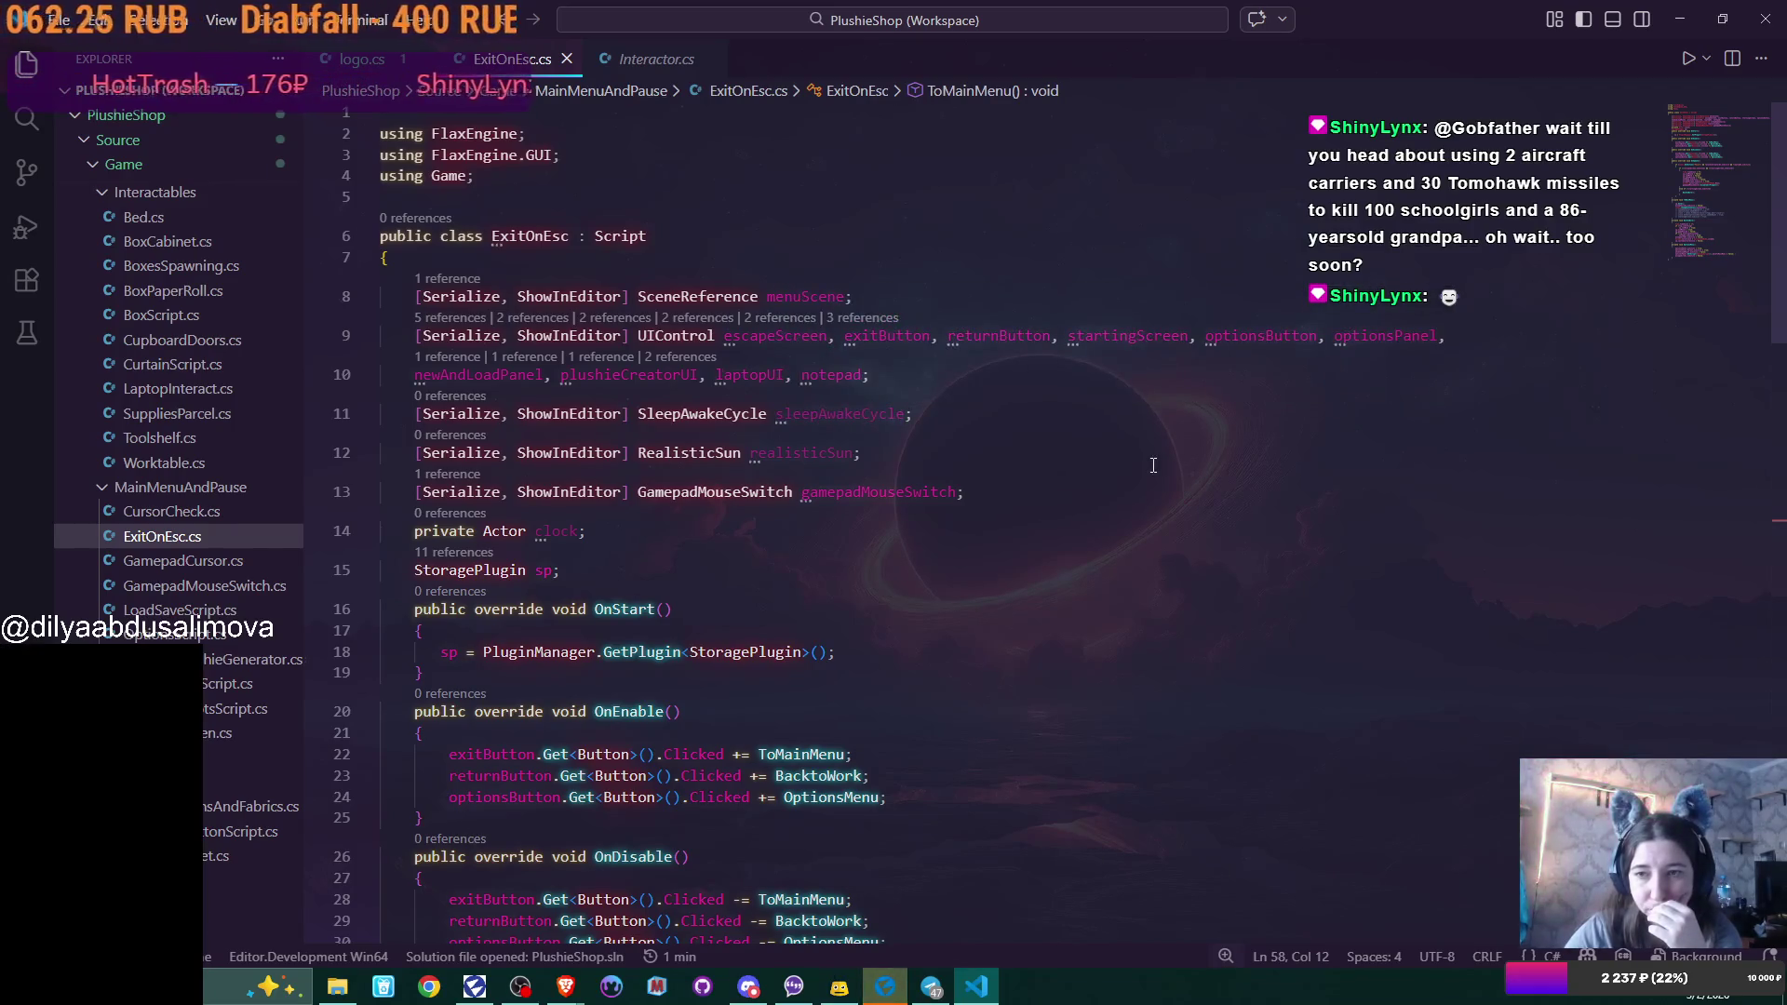
click(1140, 340)
double_click(1139, 341)
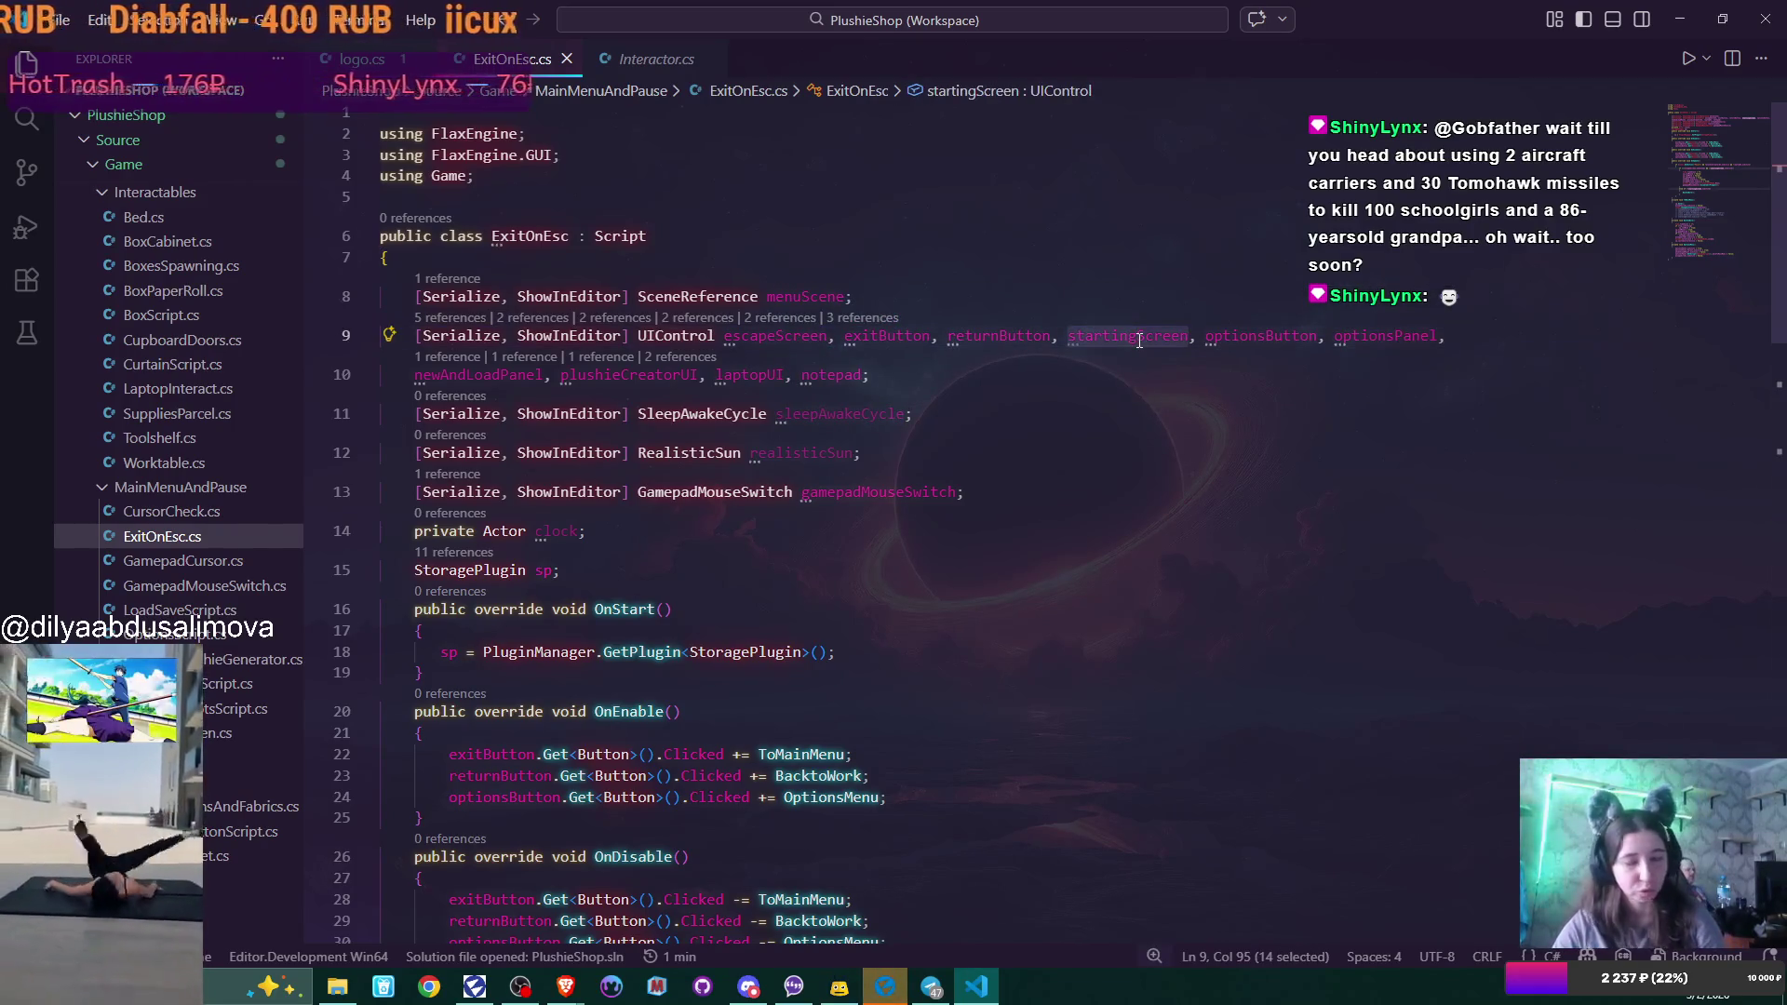
key(Delete)
key(Delete)
key(Delete)
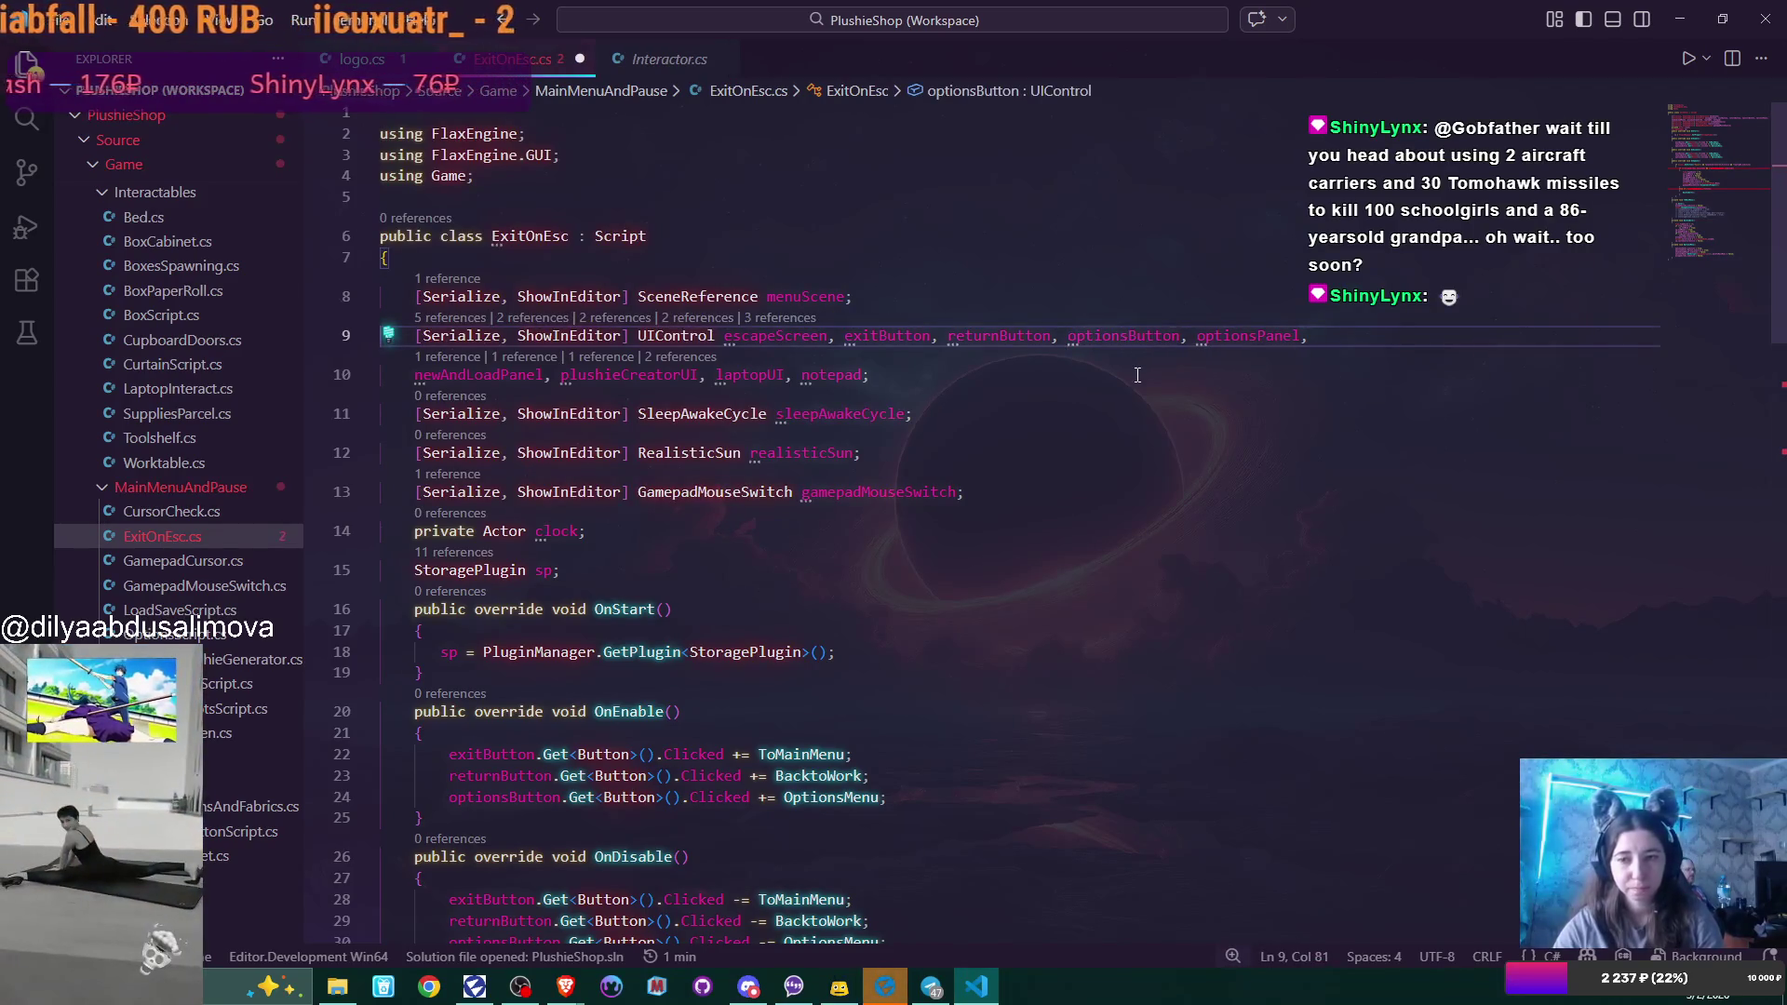
Remove the && (!startingScreen.IsActive) condition and its extra parentheses on line 36.
scroll(1137, 375, down, 9)
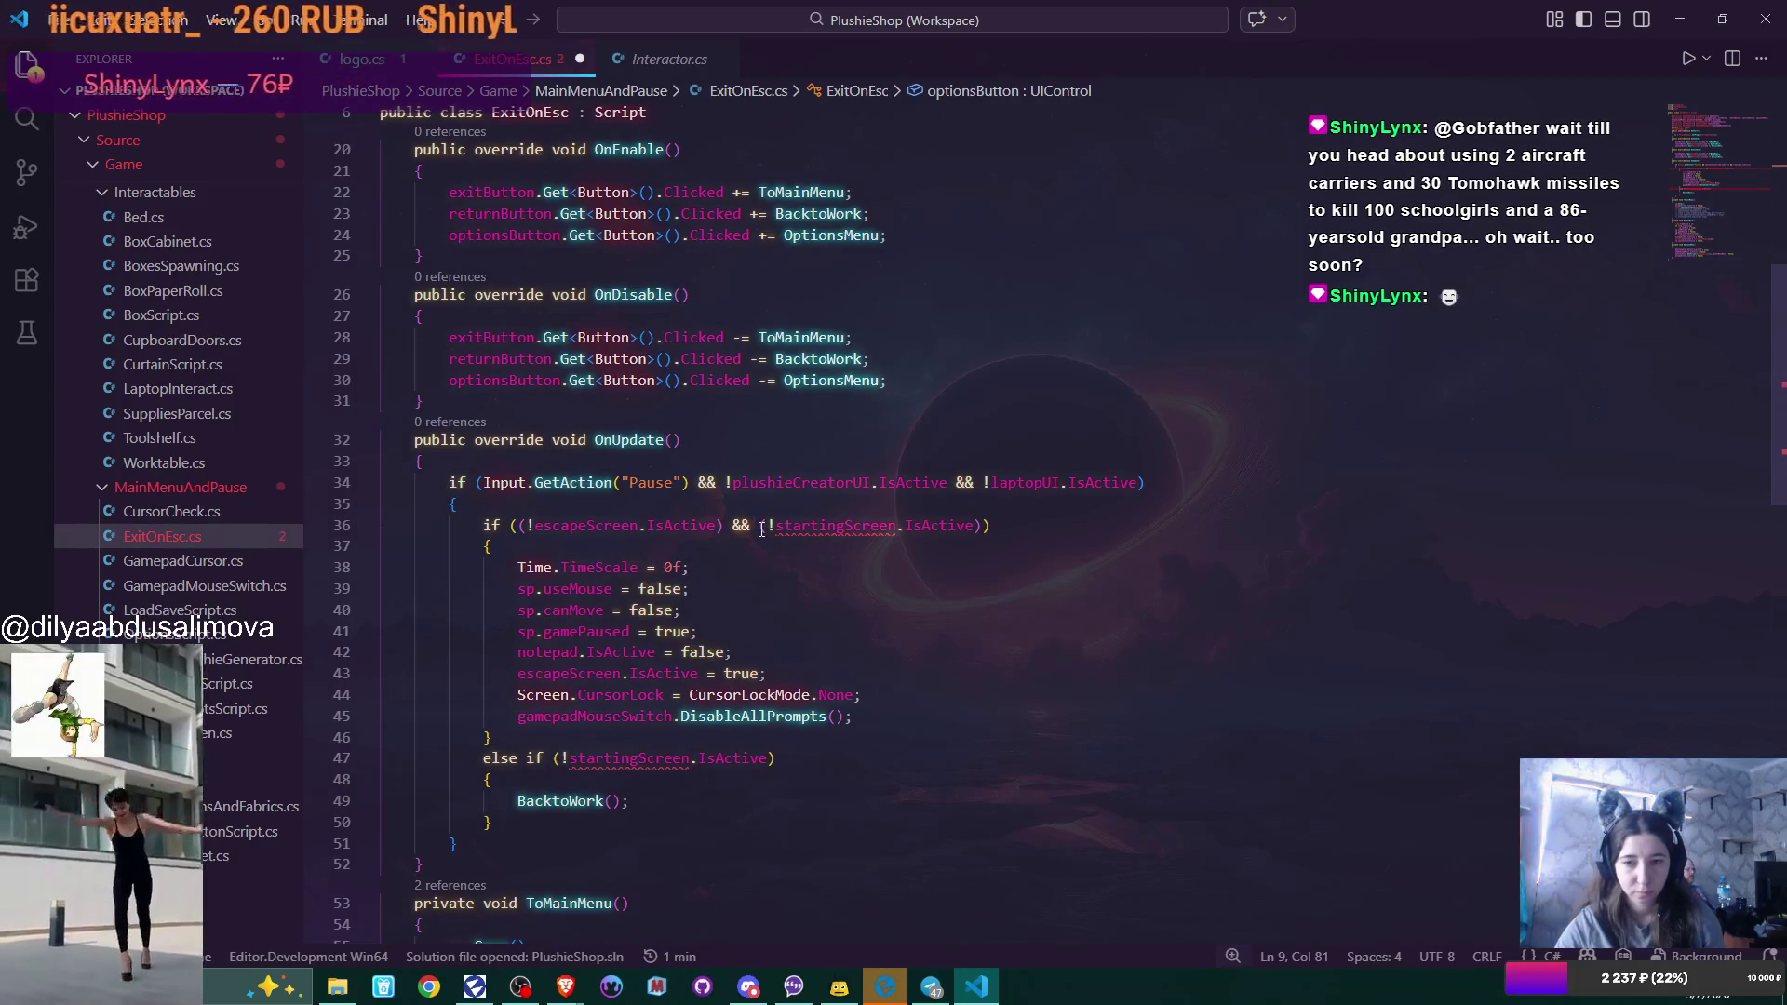
drag(763, 527, 982, 526)
key(BackSpace)
key(BackSpace)
key(BackSpace)
key(BackSpace)
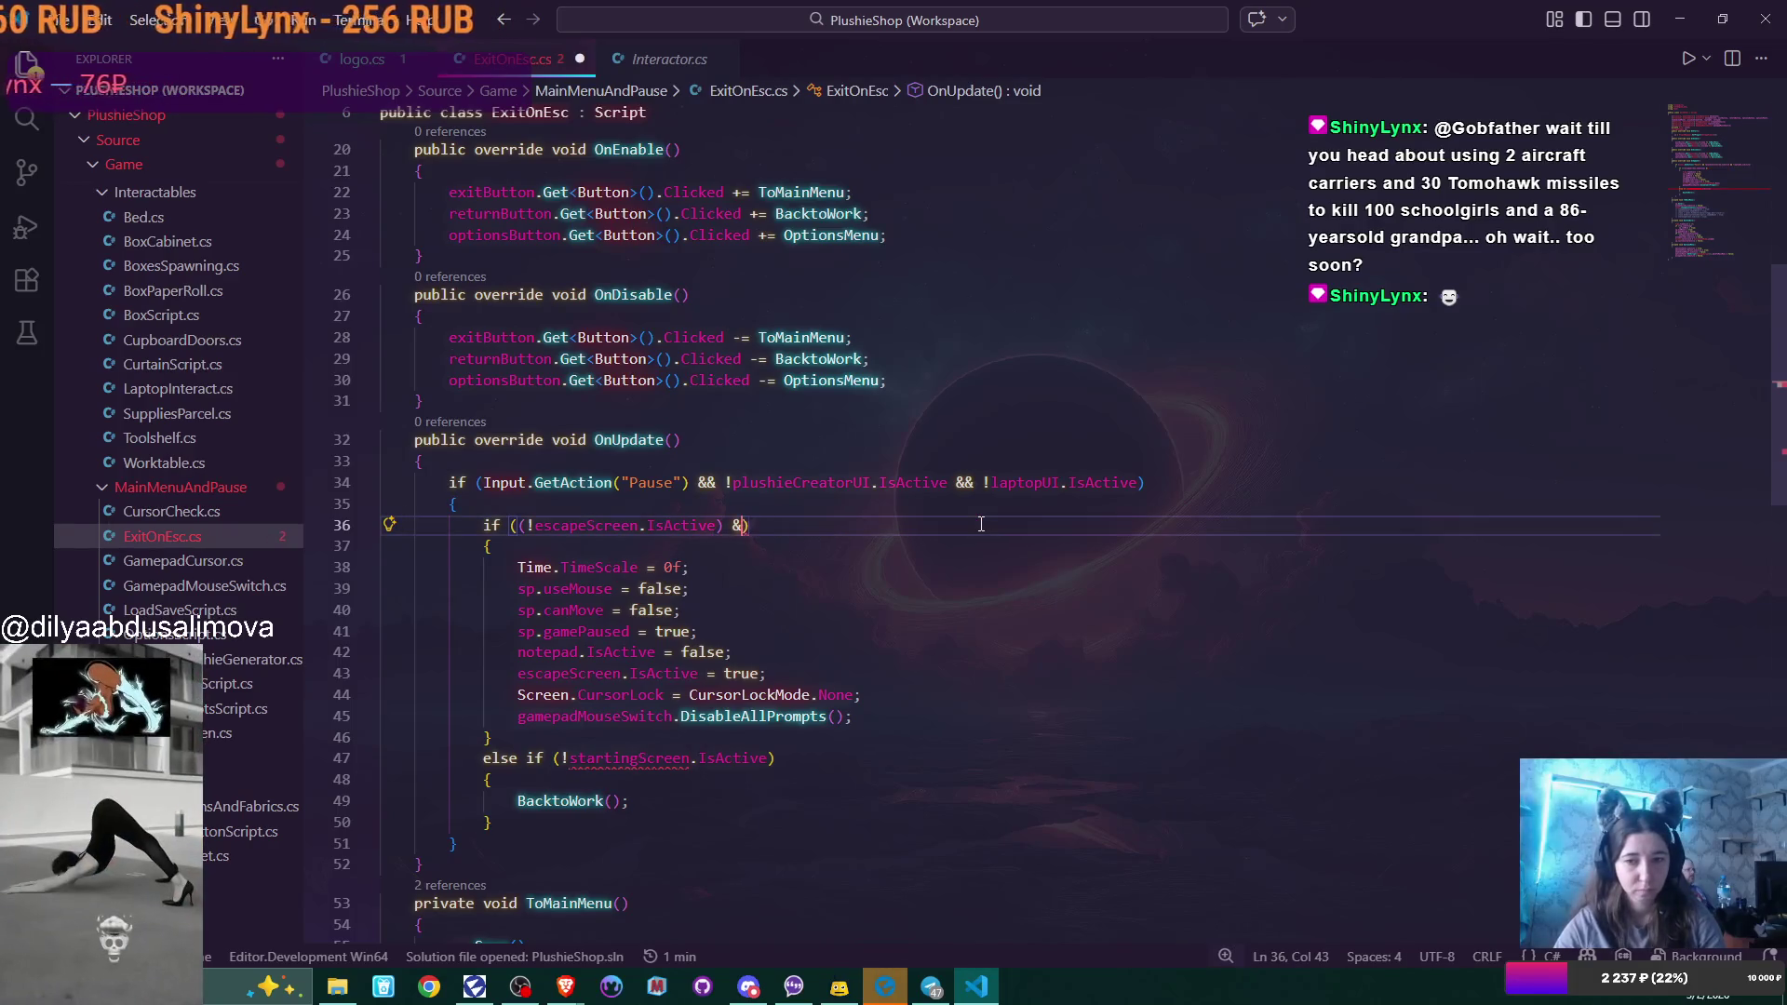
key(BackSpace)
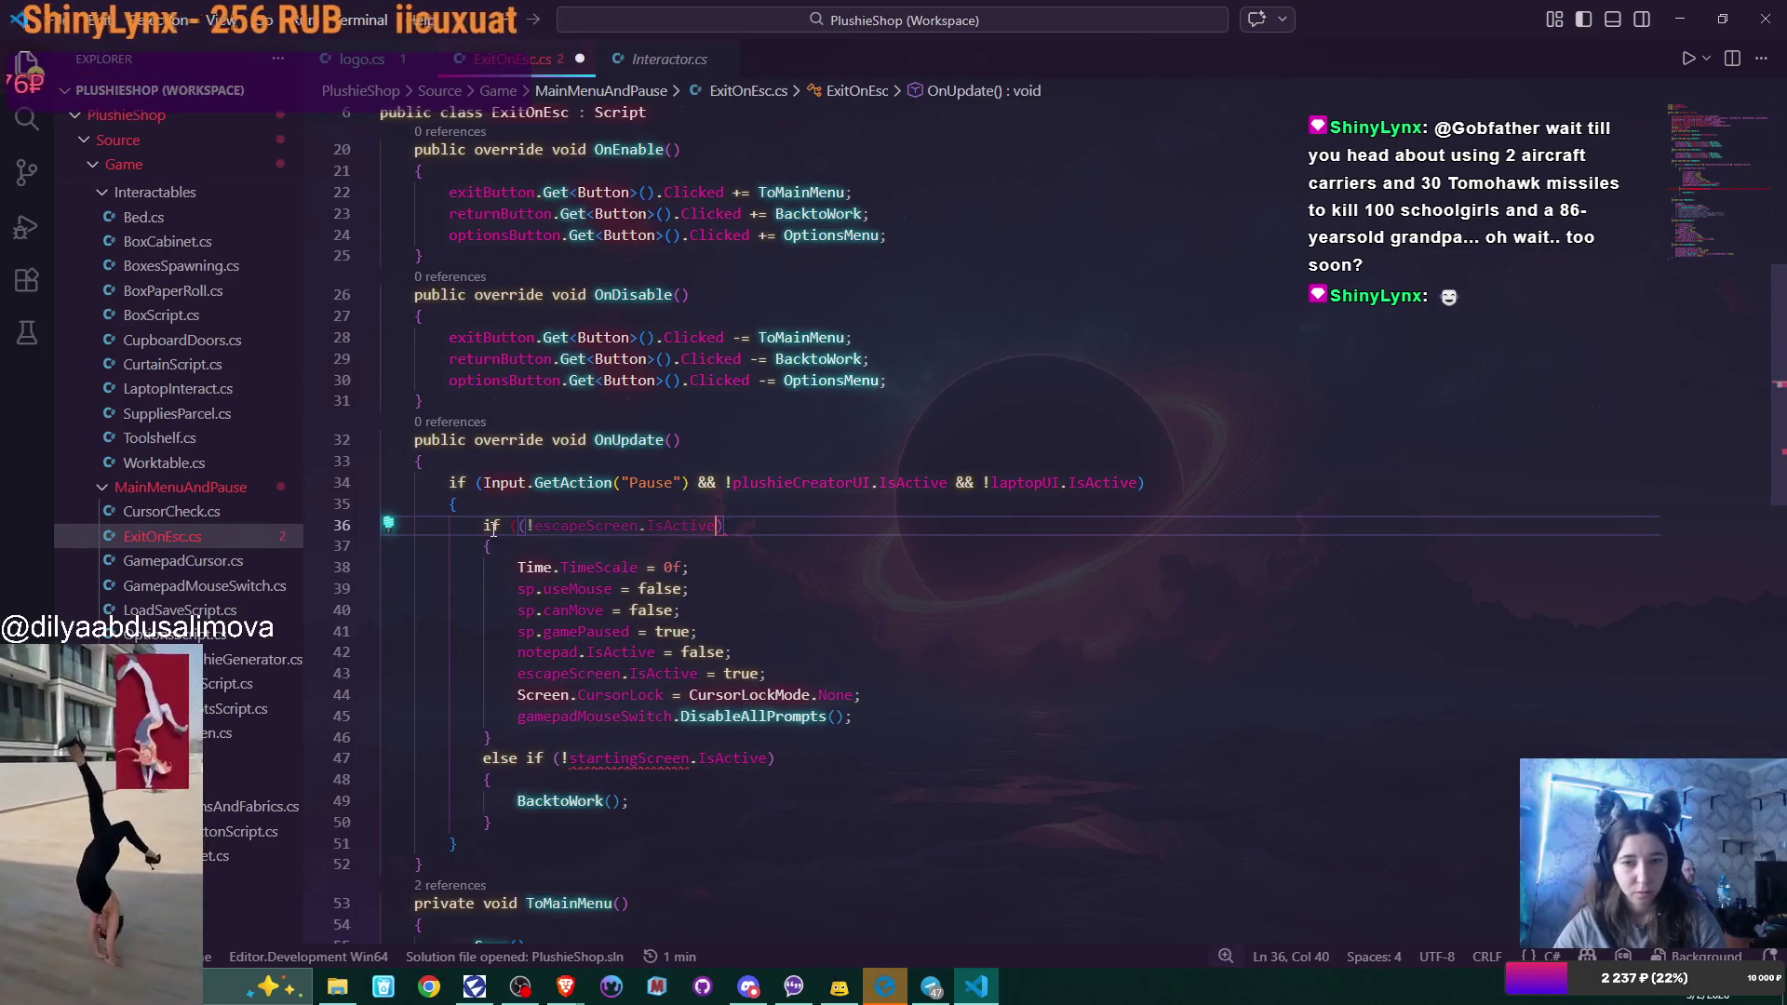
click(521, 517)
key(BackSpace)
key(BackSpace)
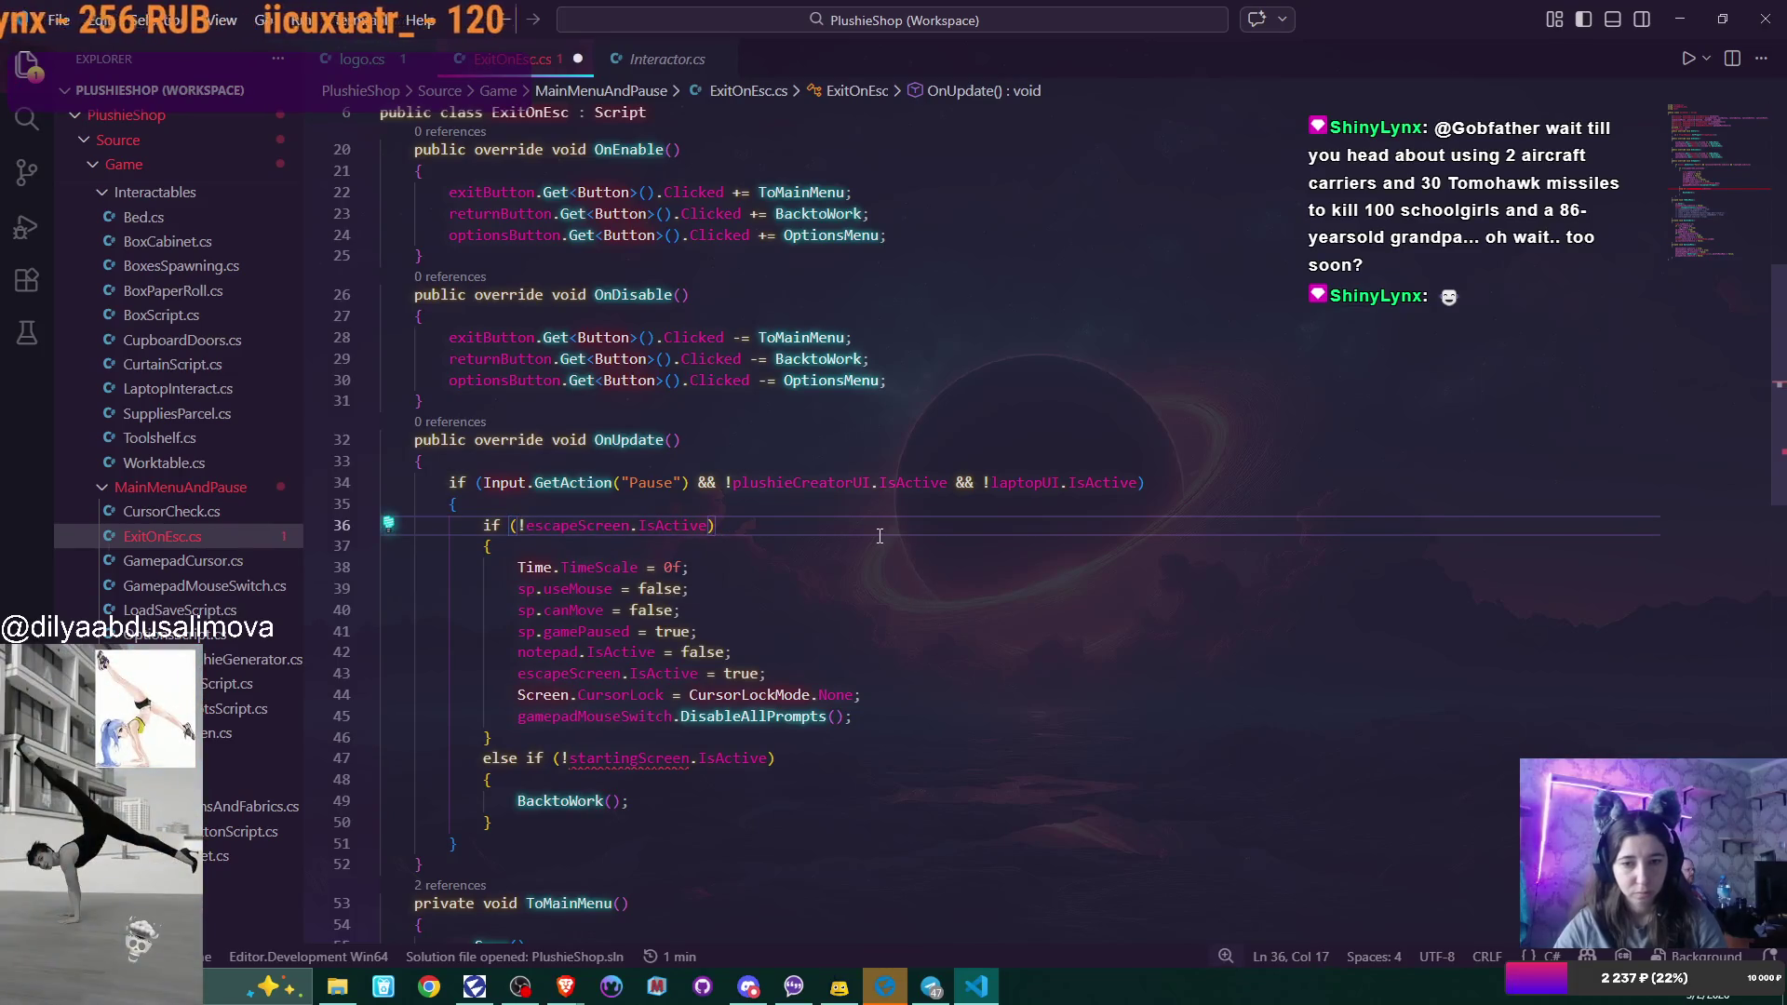
Turn the startingScreen 'else if' on line 47 into a plain else, then go to Flax Editor.
scroll(886, 577, down, 2)
scroll(860, 581, down, 2)
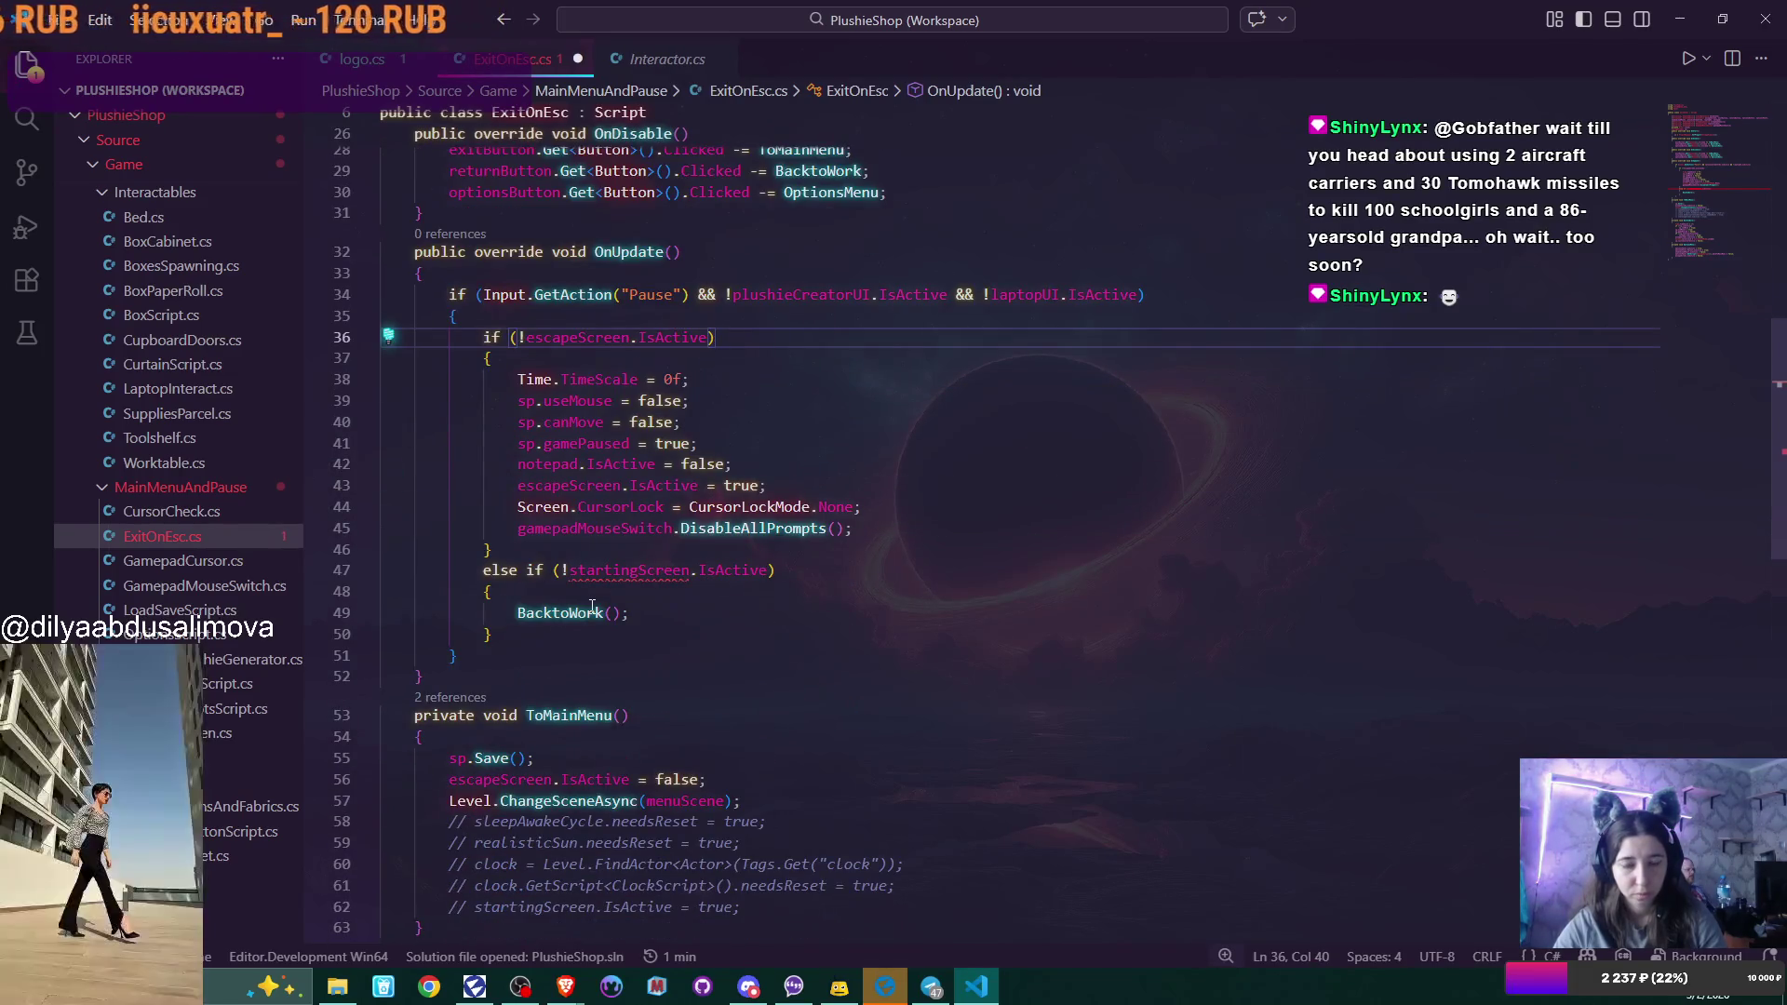
drag(527, 570, 814, 573)
key(BackSpace)
text(=)
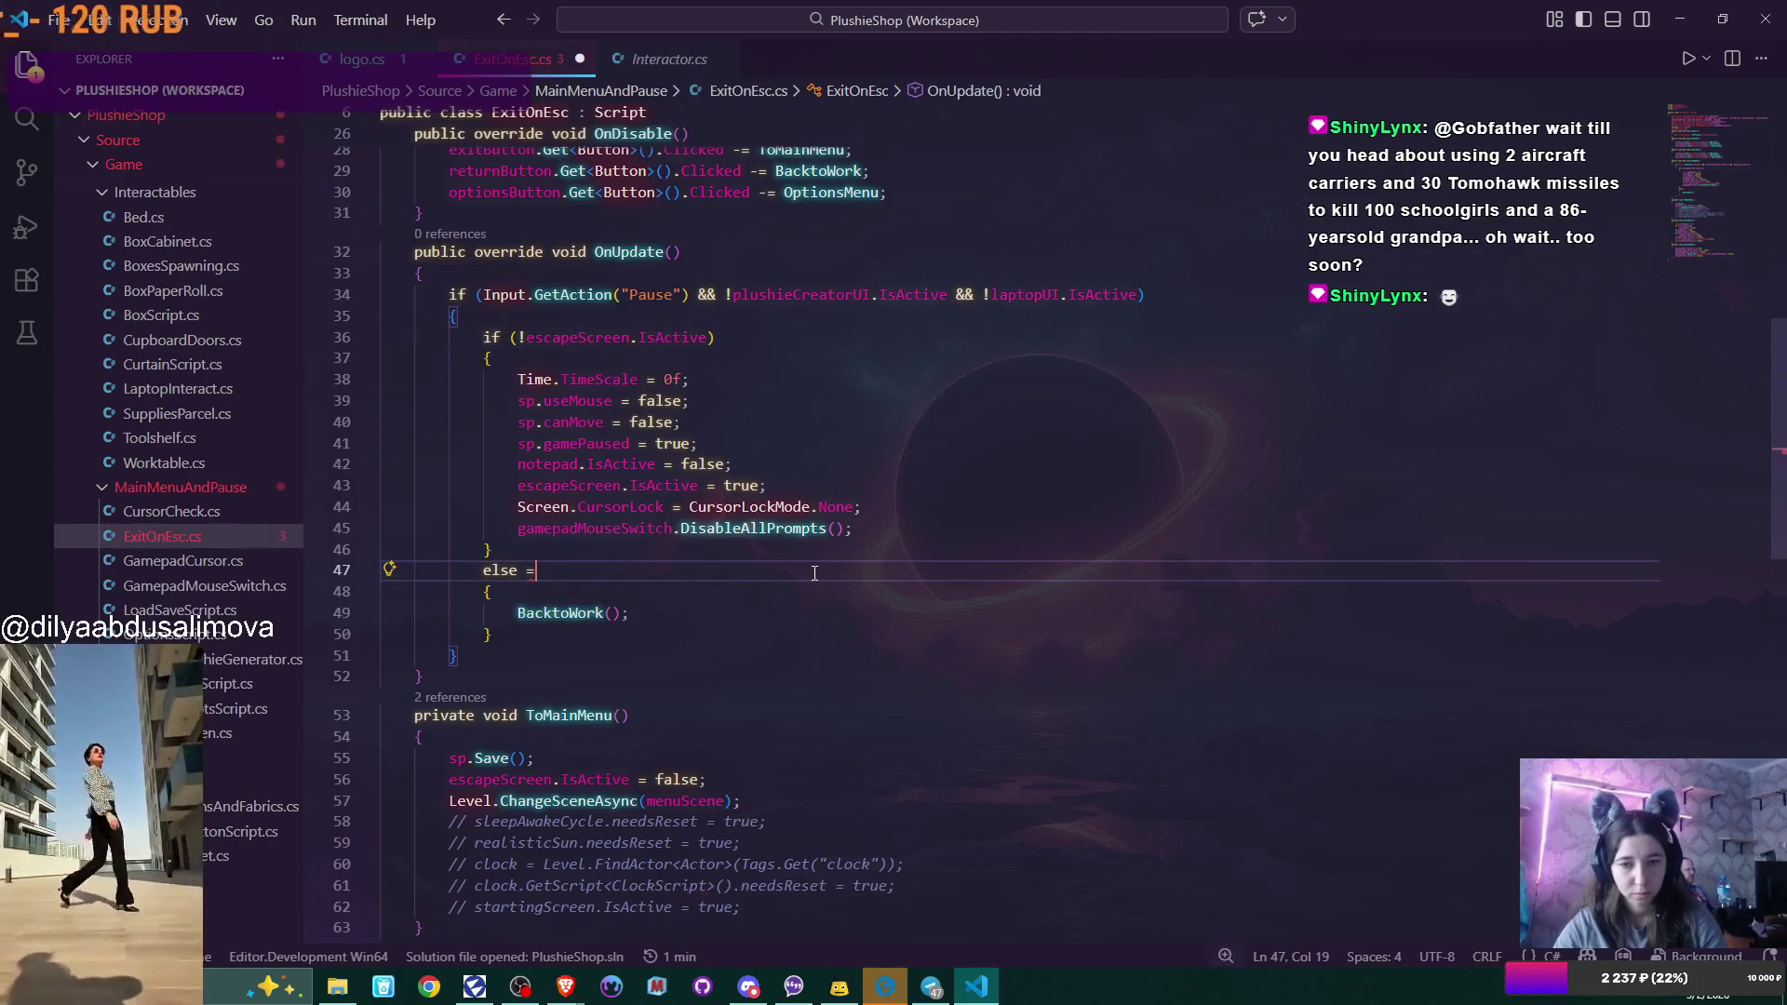
key(BackSpace)
key(BackSpace)
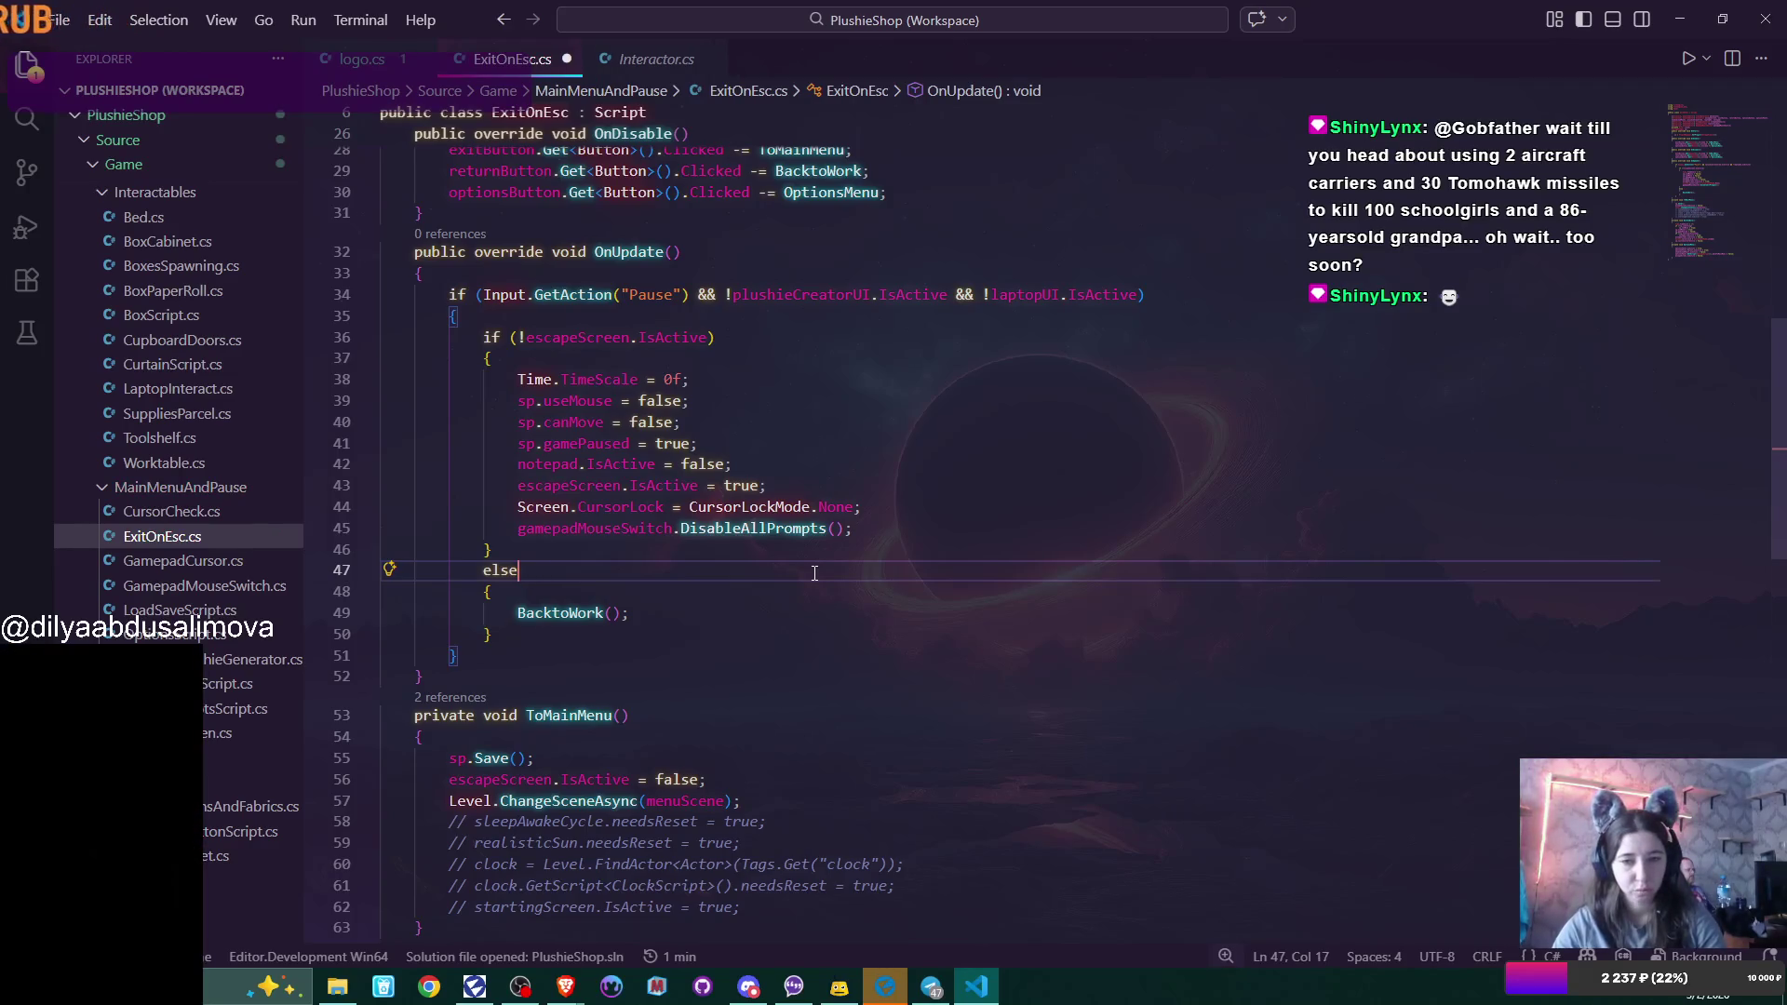
click(893, 991)
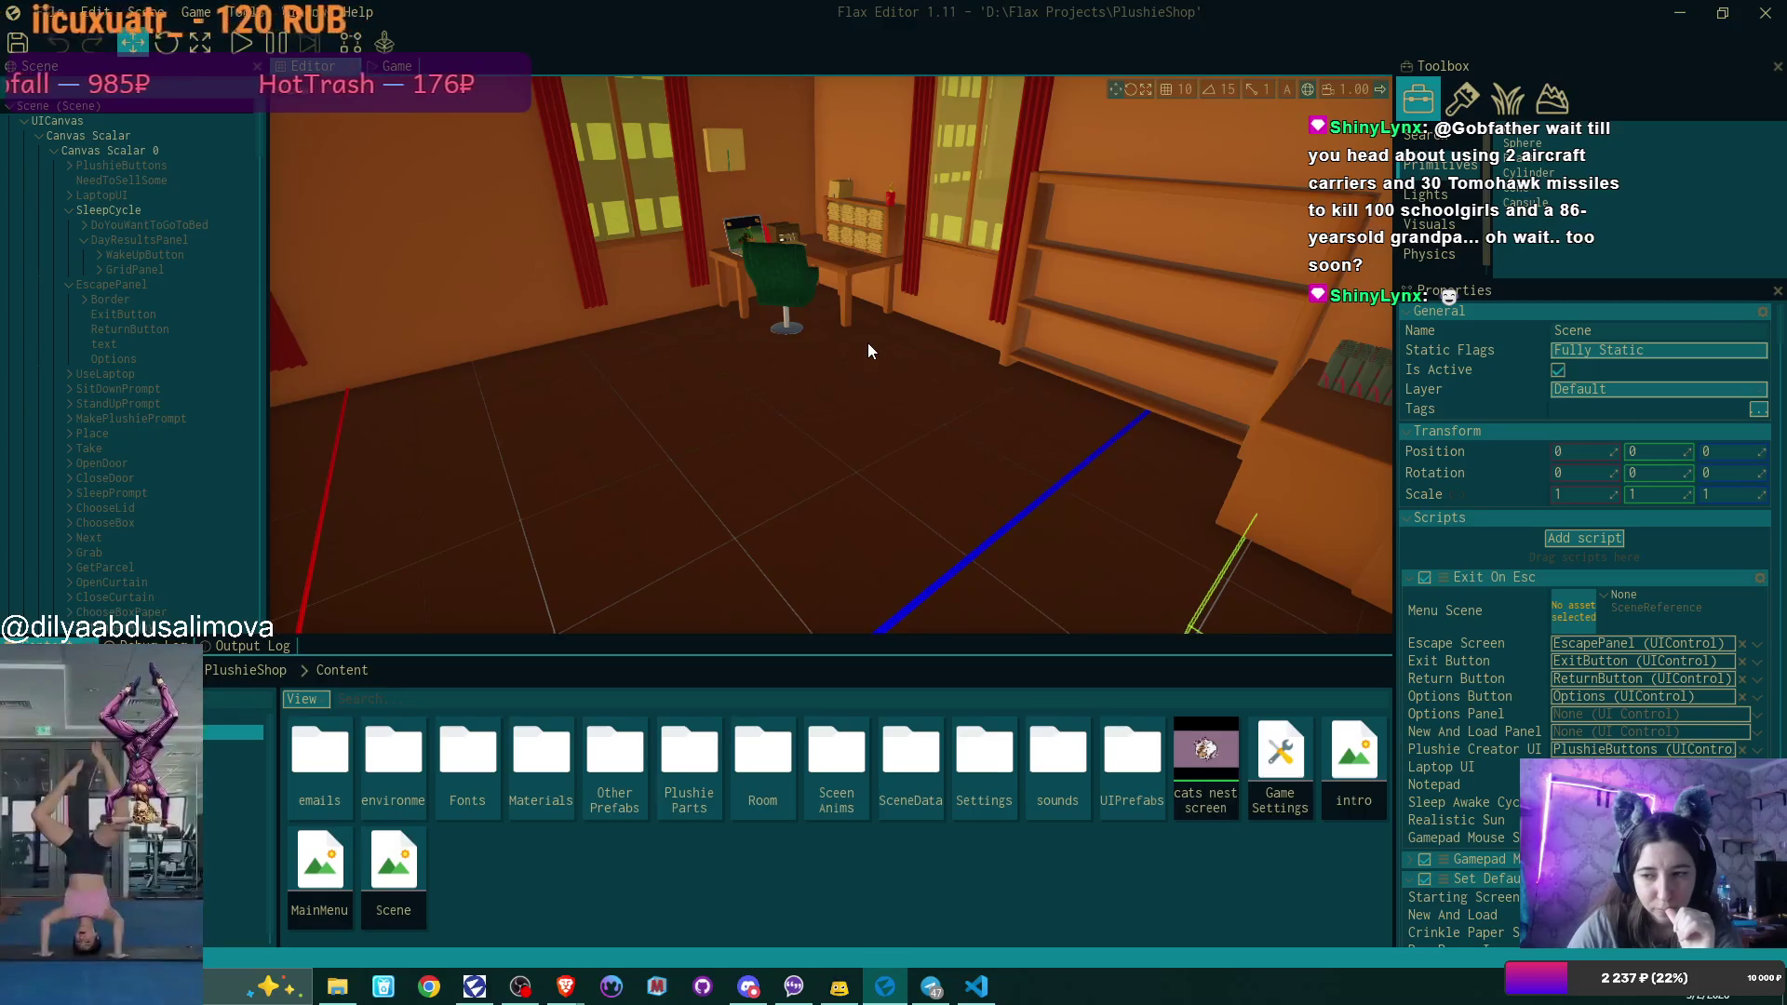
Locate the newAndLoadPanel field on line 10 and select its statement on line 81 in OptionsMenu.
click(992, 994)
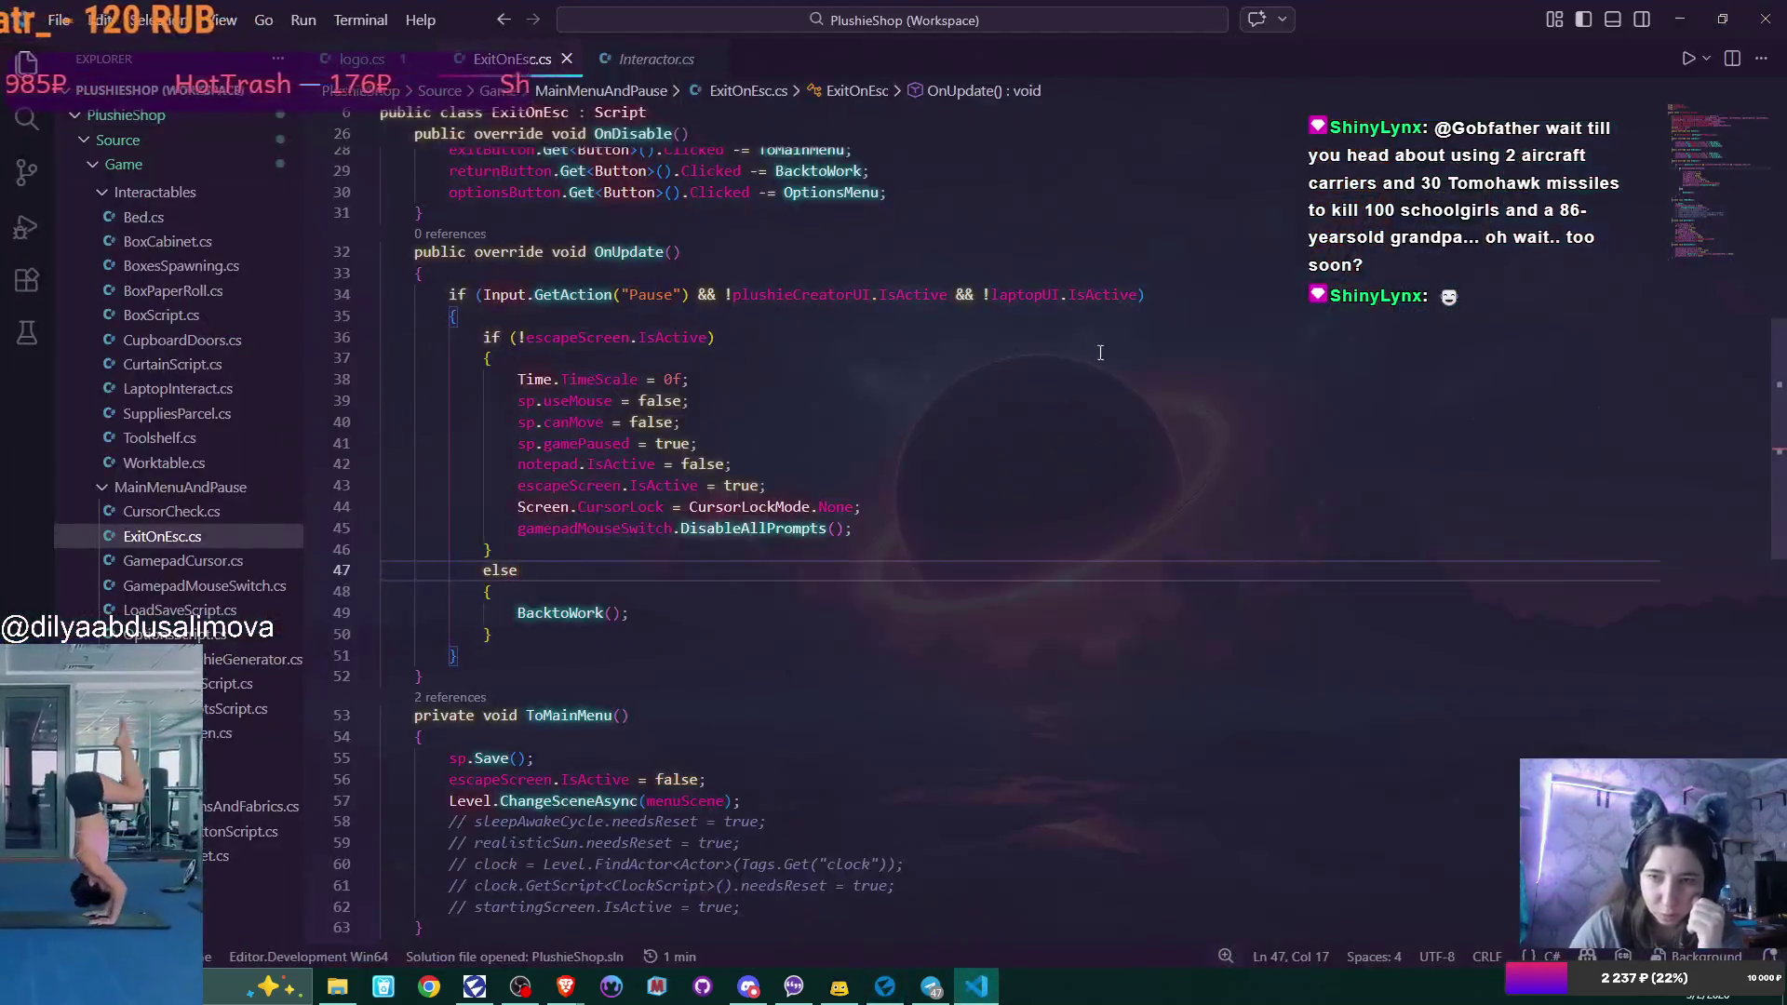
scroll(1129, 377, up, 5)
scroll(1129, 377, up, 3)
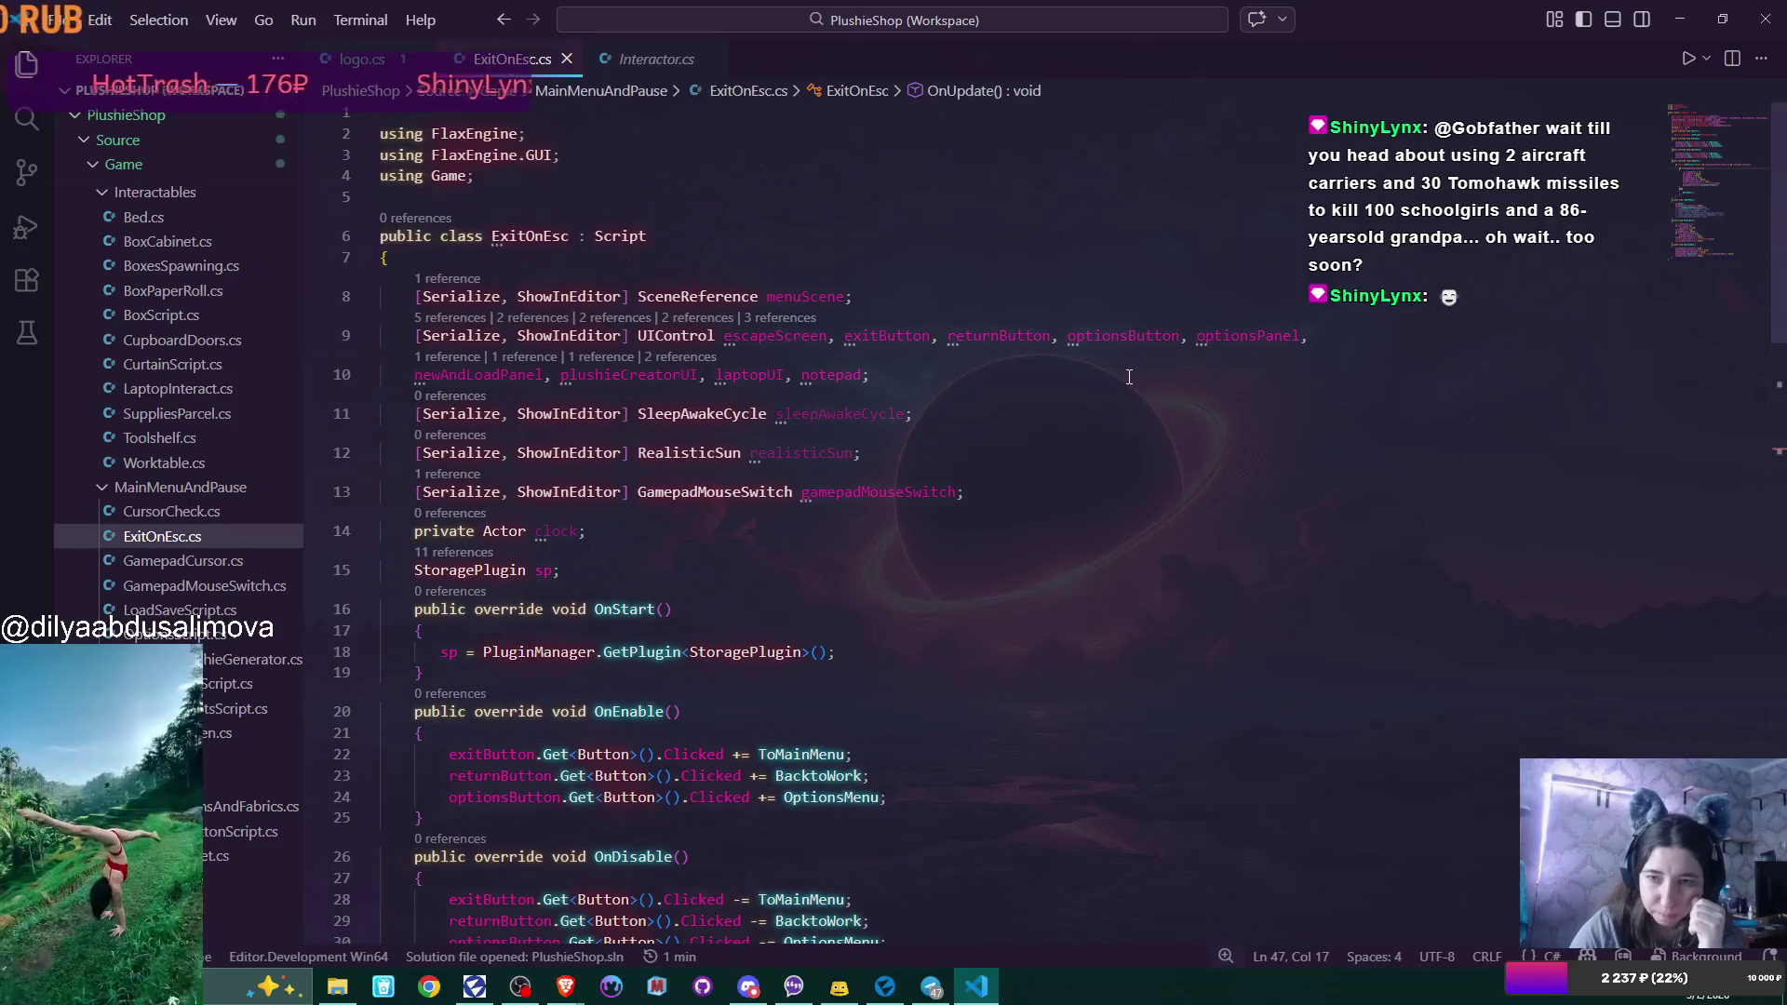
double_click(544, 373)
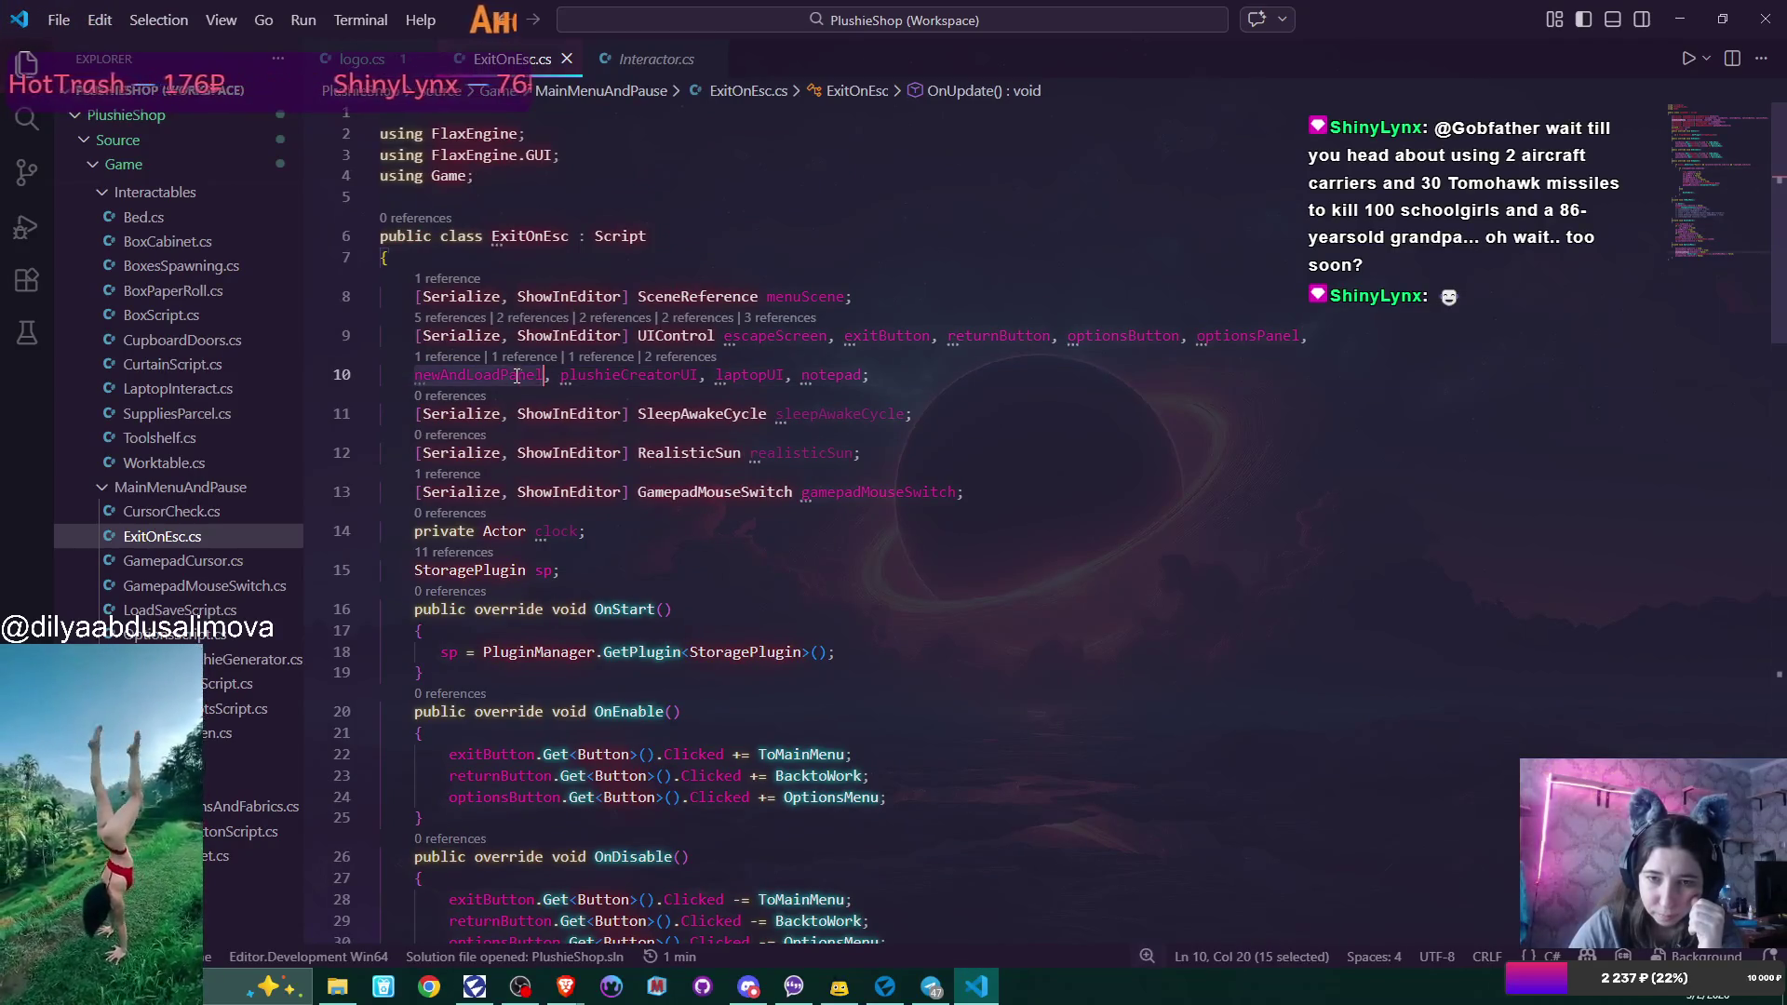
scroll(944, 445, down, 15)
scroll(944, 445, down, 9)
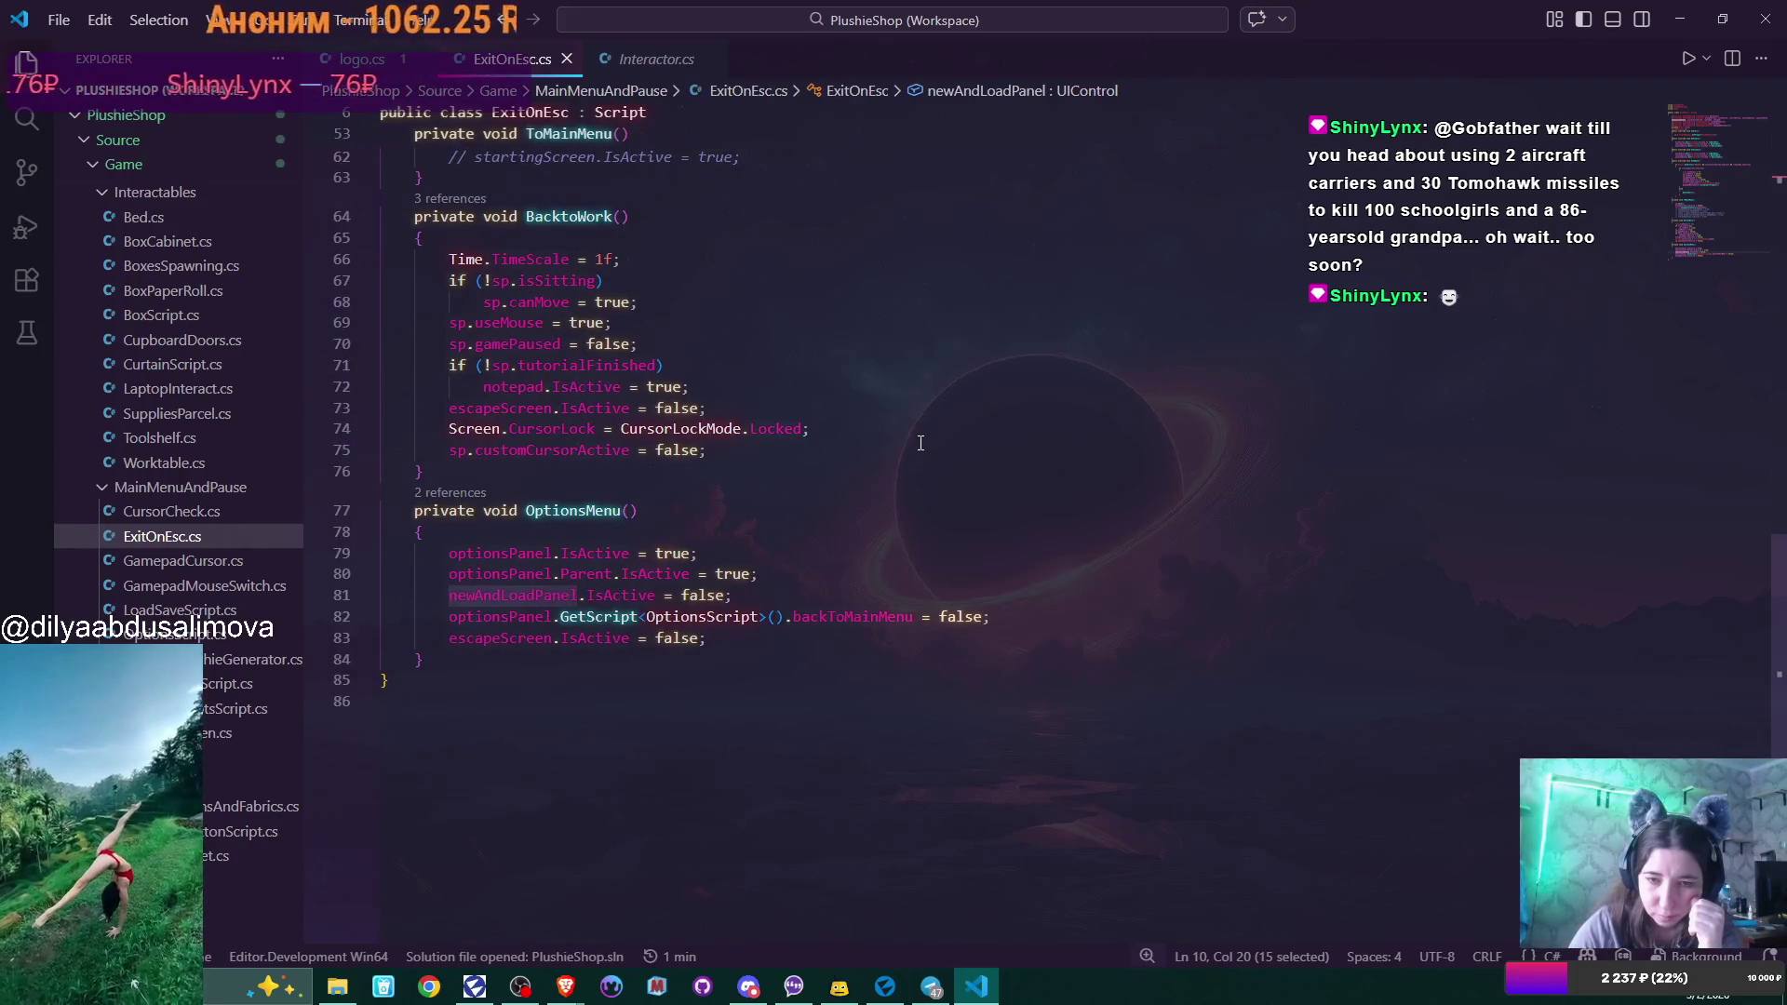
click(452, 595)
mouse_move(460, 595)
mouse_down()
mouse_move(828, 582)
mouse_move(781, 587)
mouse_up()
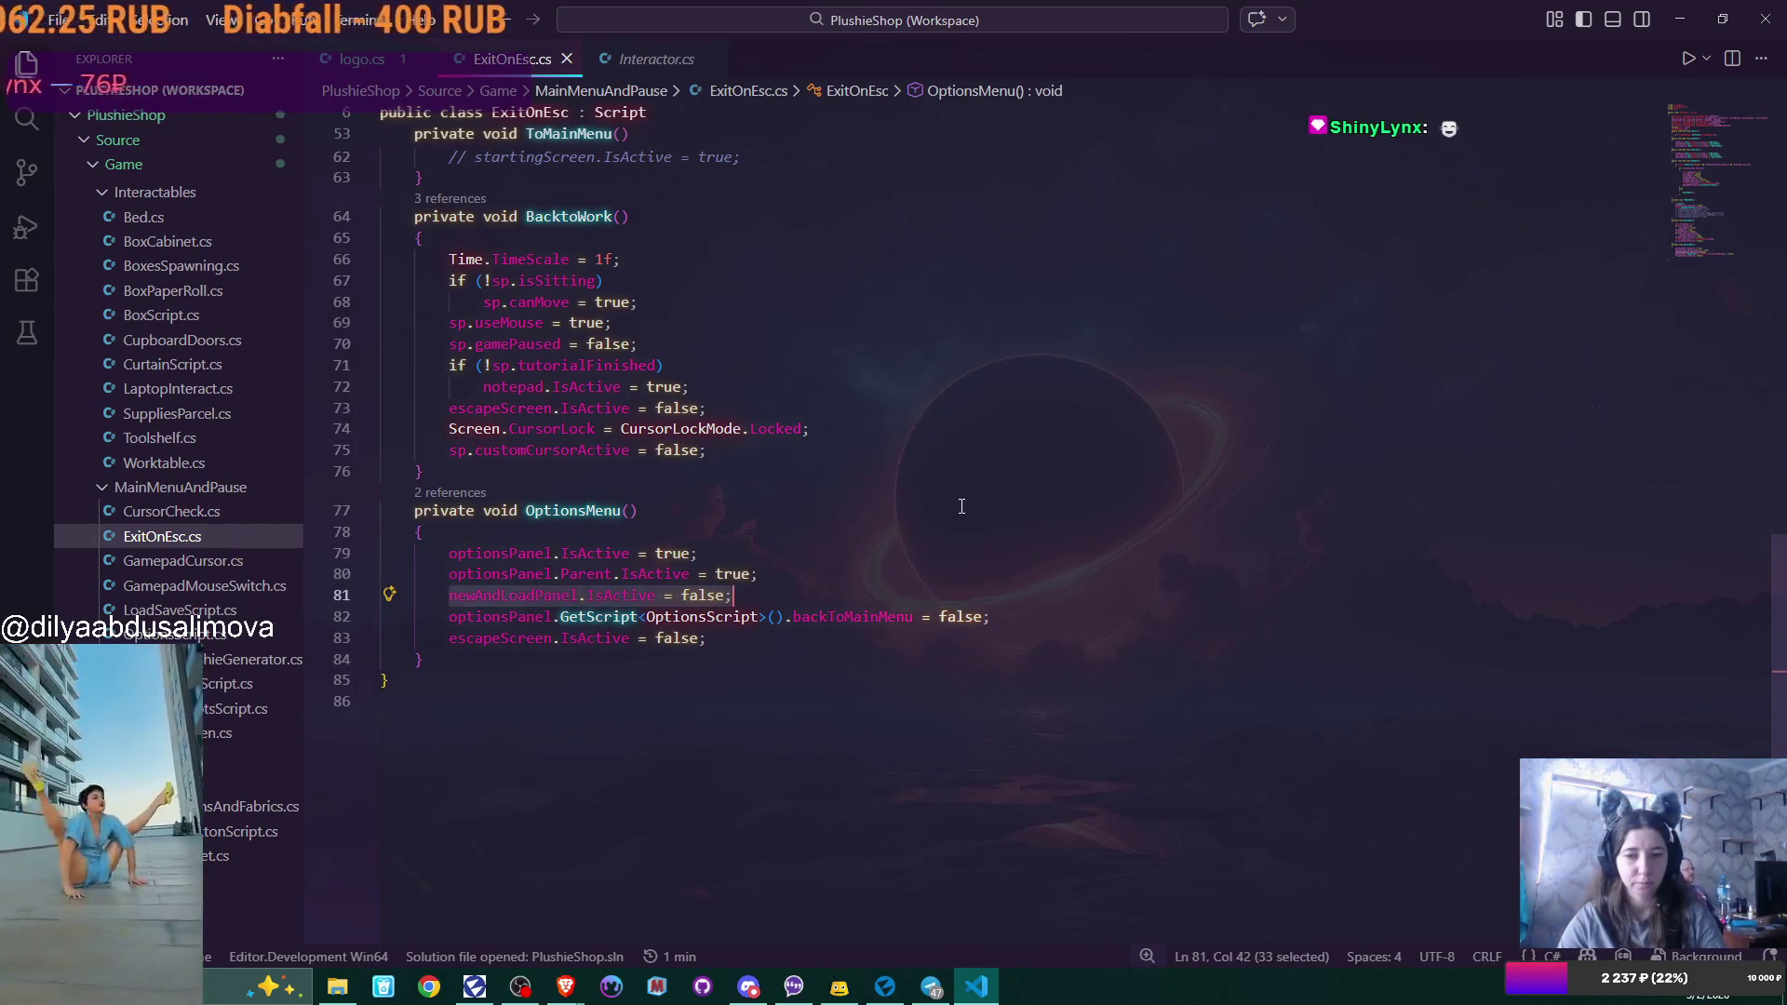
Delete the newAndLoadPanel statement and its leftover empty line from OptionsMenu.
key(BackSpace)
click(801, 577)
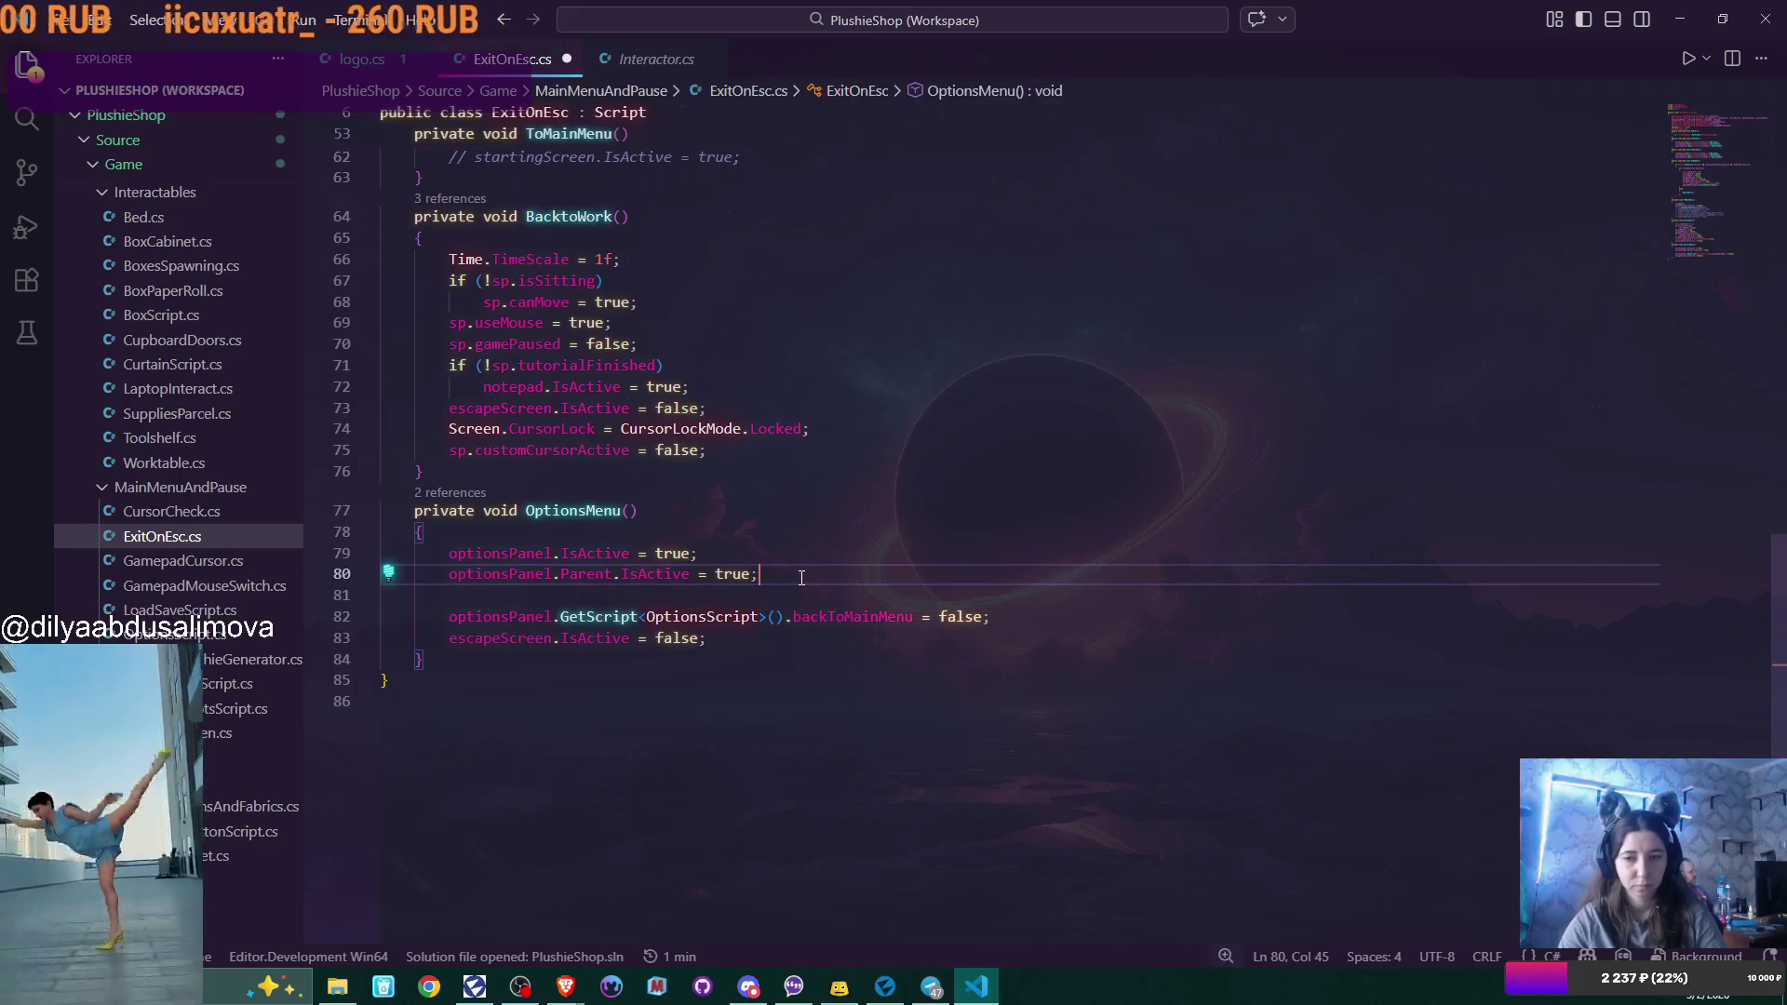
key(Delete)
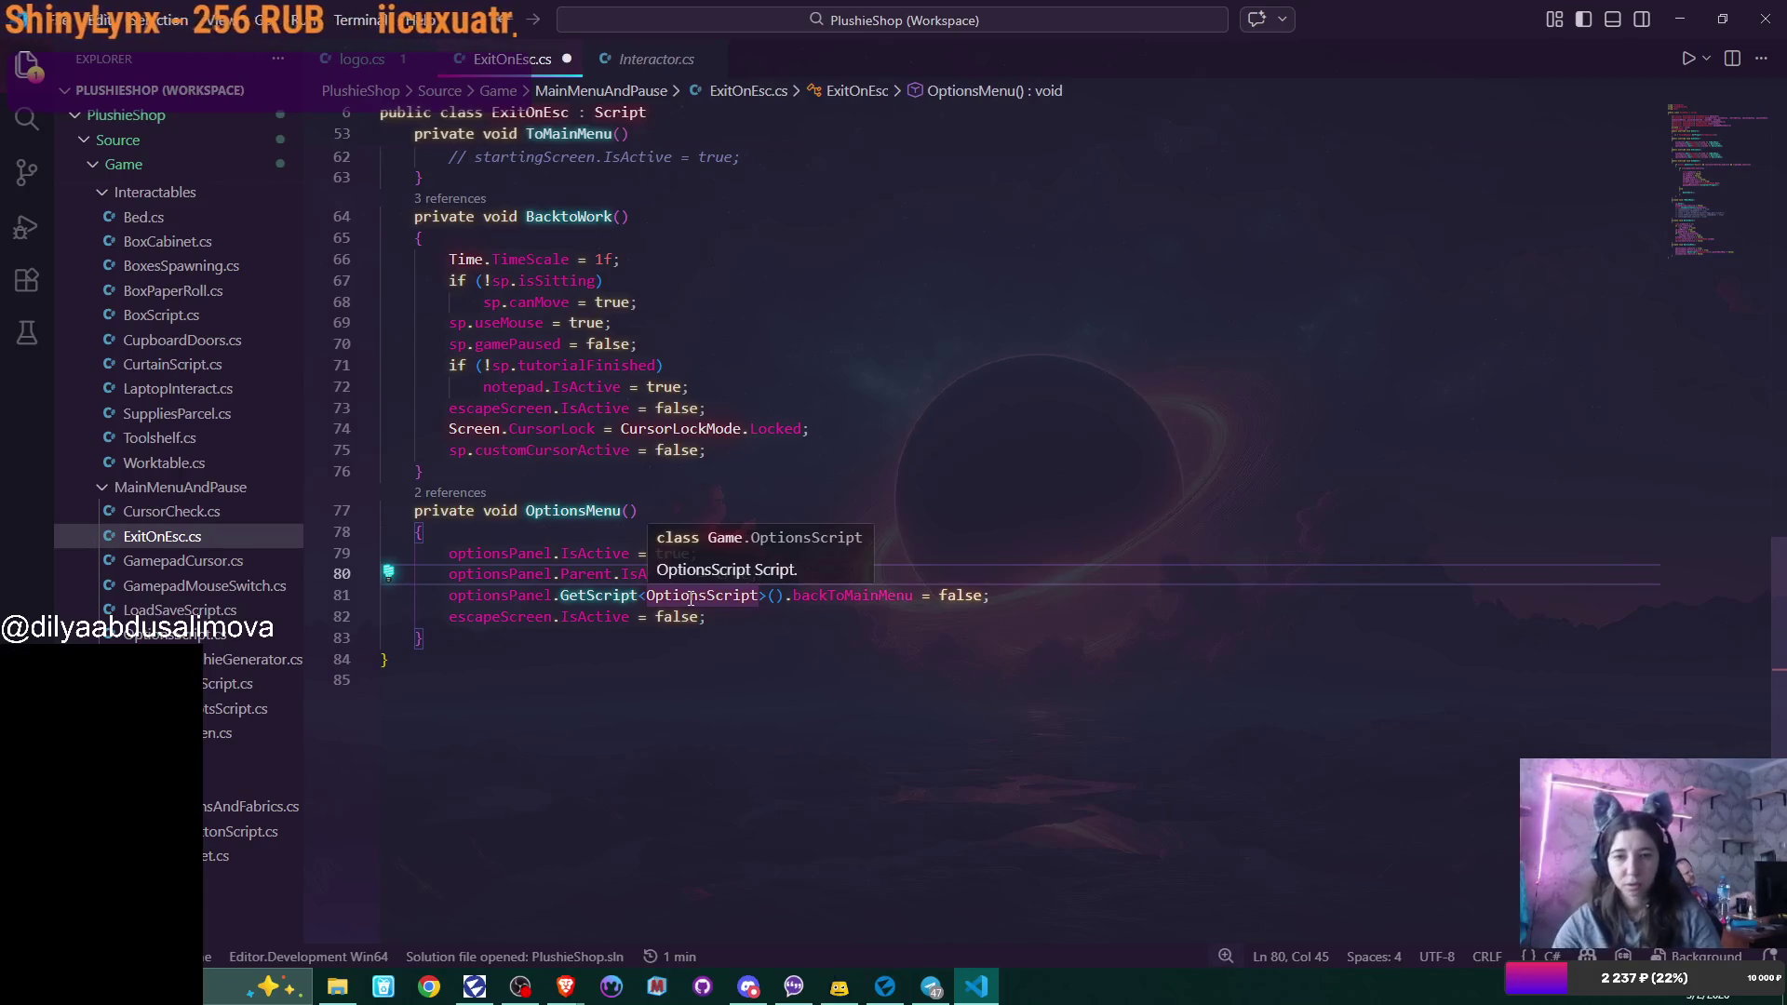
Remove 'newAndLoadPanel, ' from the field declarations on line 10, then return to Flax Editor.
scroll(692, 597, up, 10)
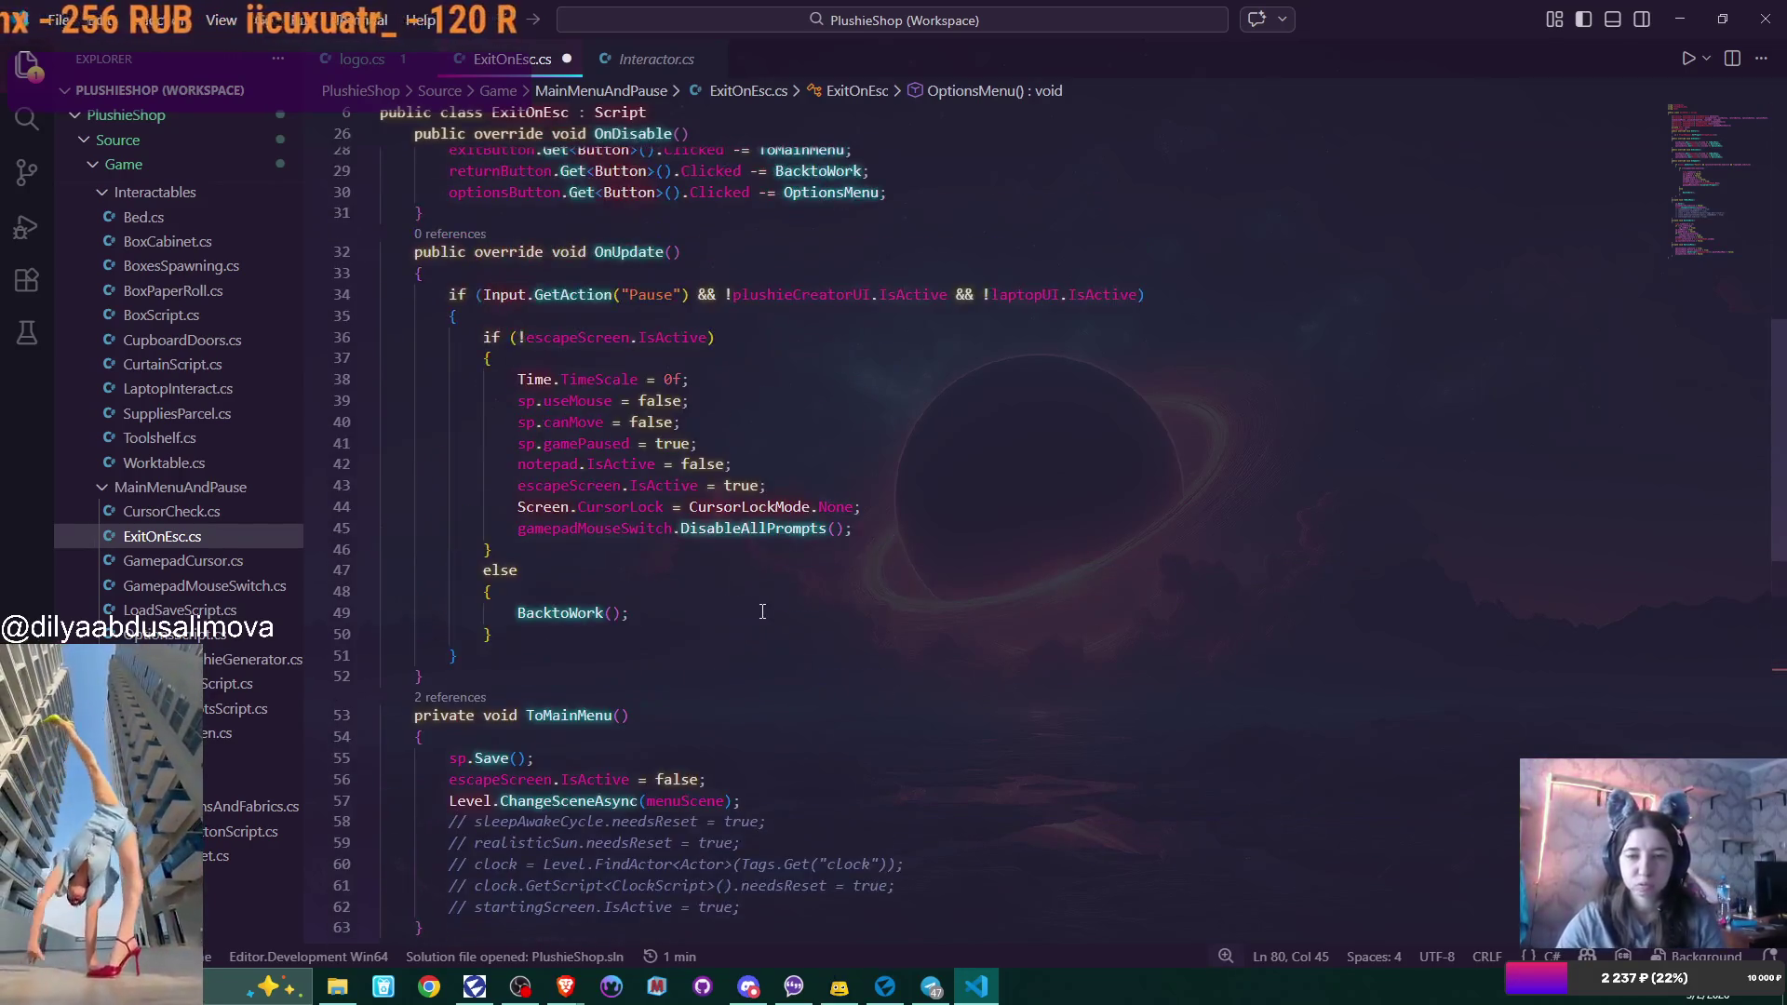
scroll(762, 612, up, 8)
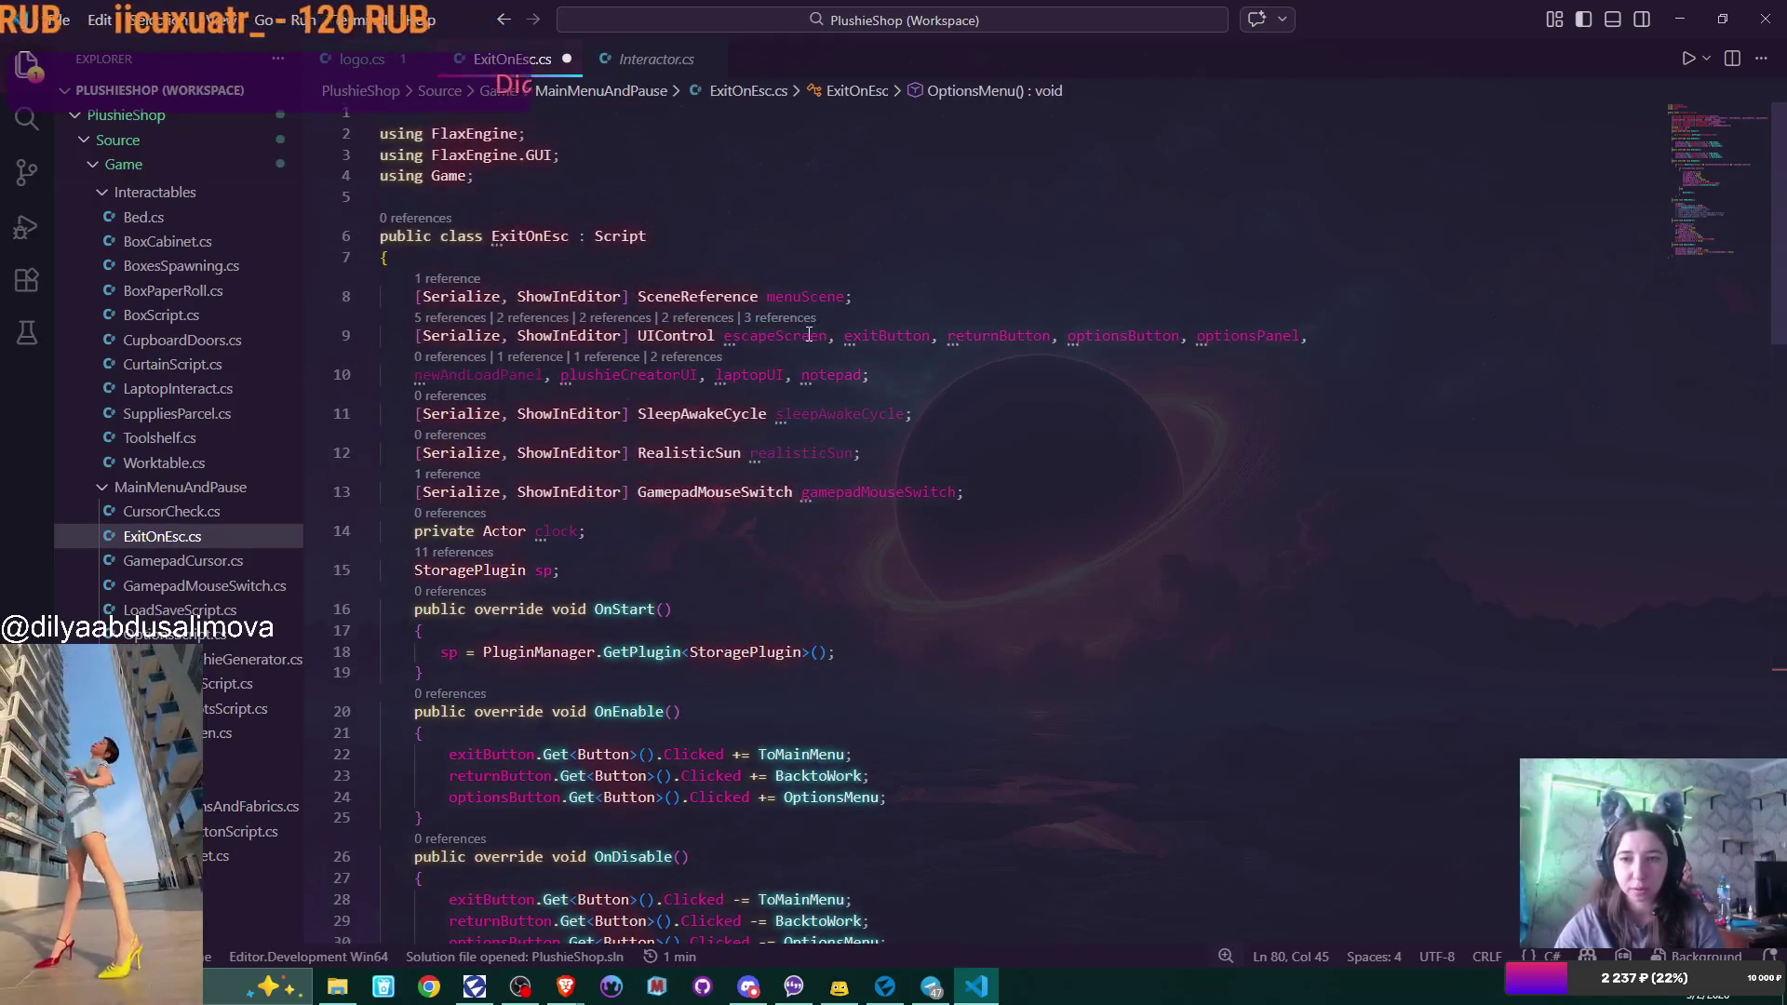
drag(560, 375, 414, 375)
key(BackSpace)
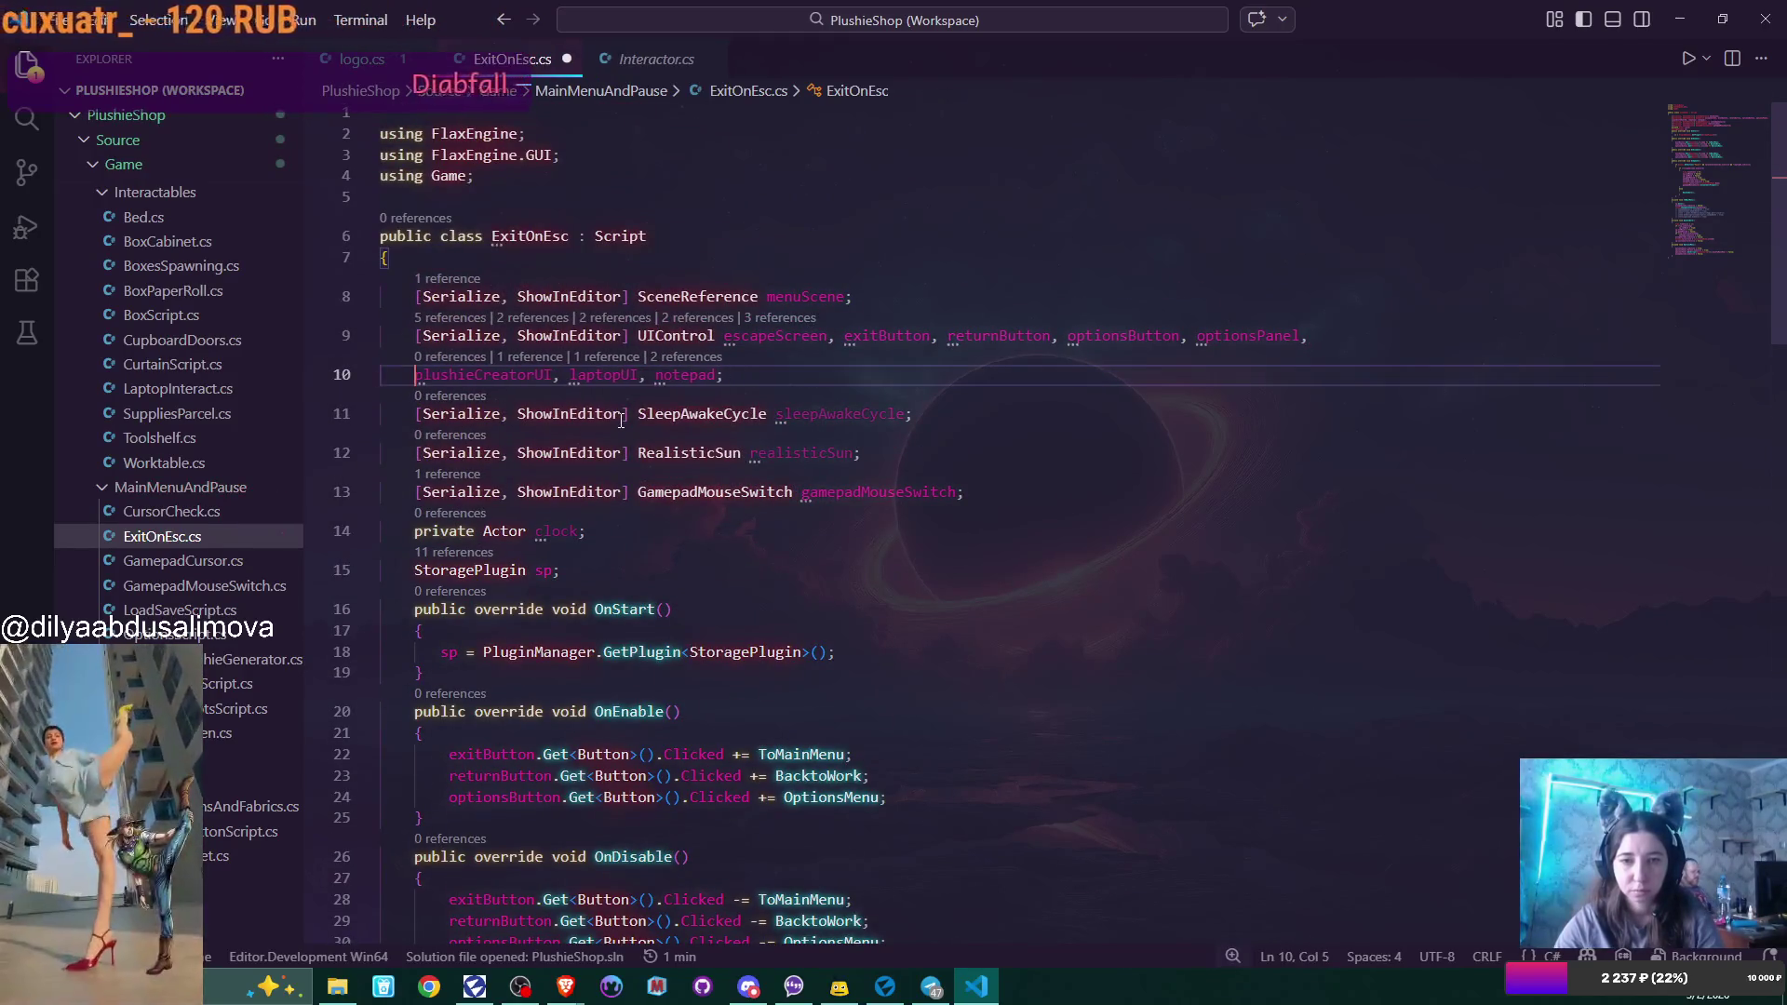
click(894, 354)
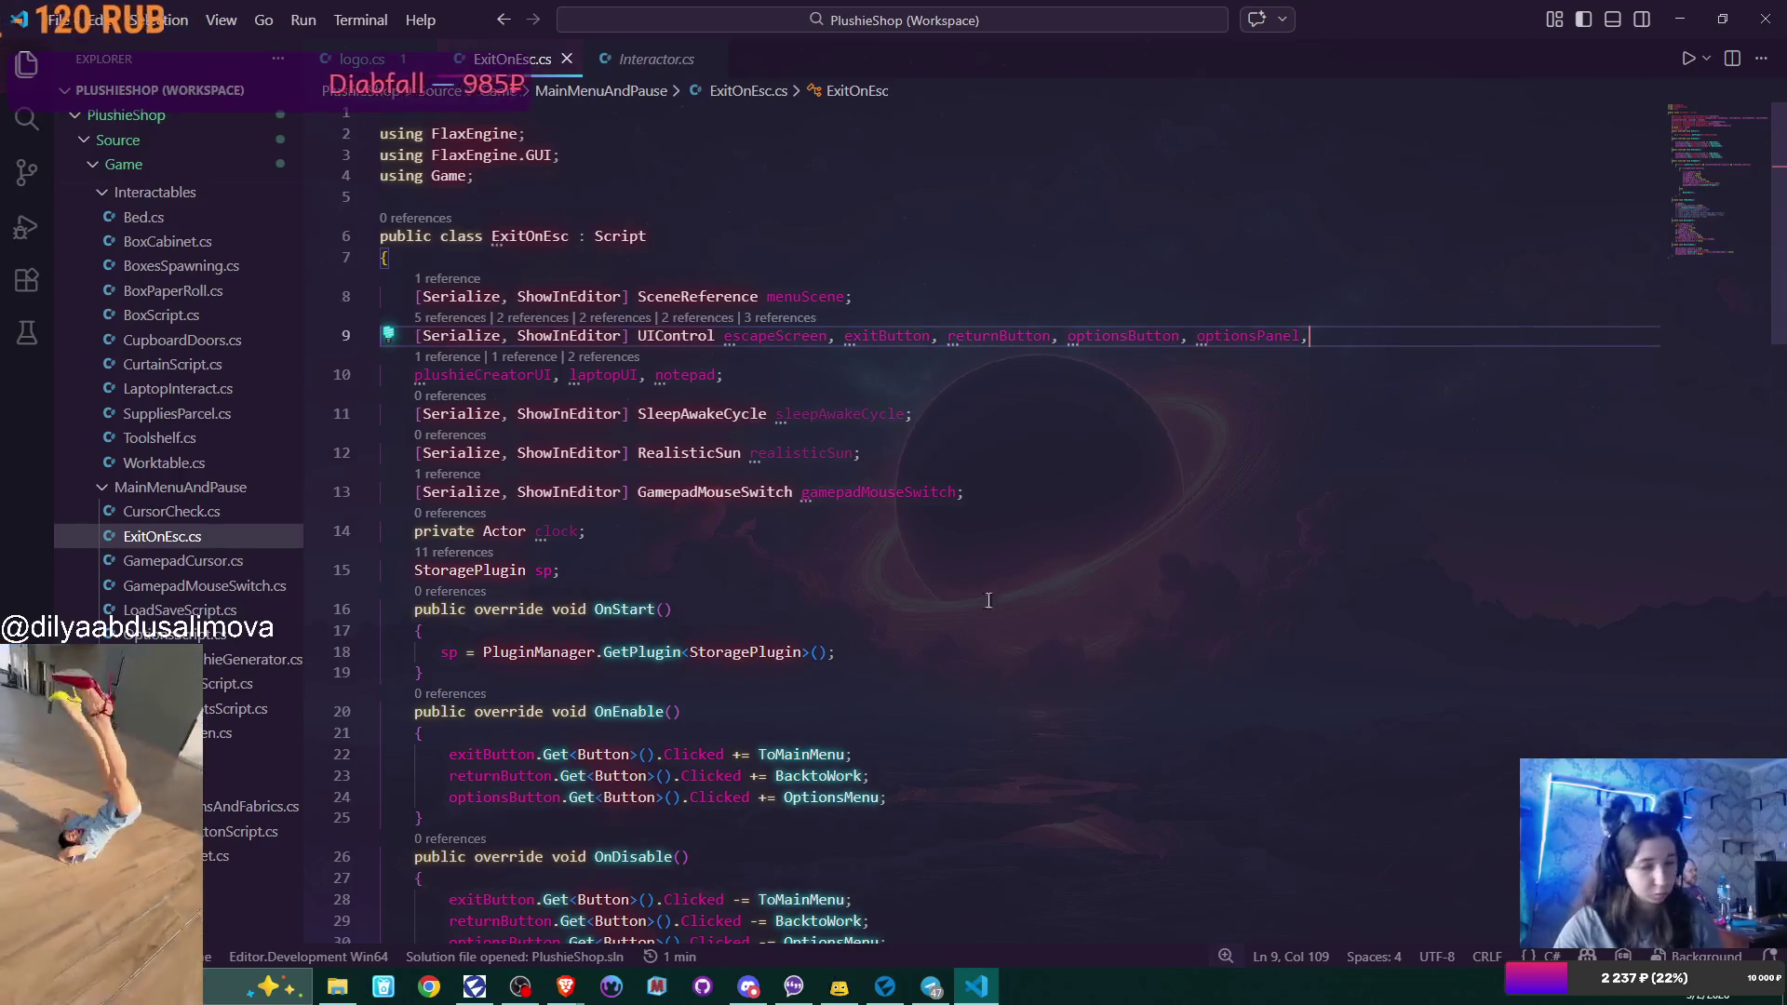
click(884, 970)
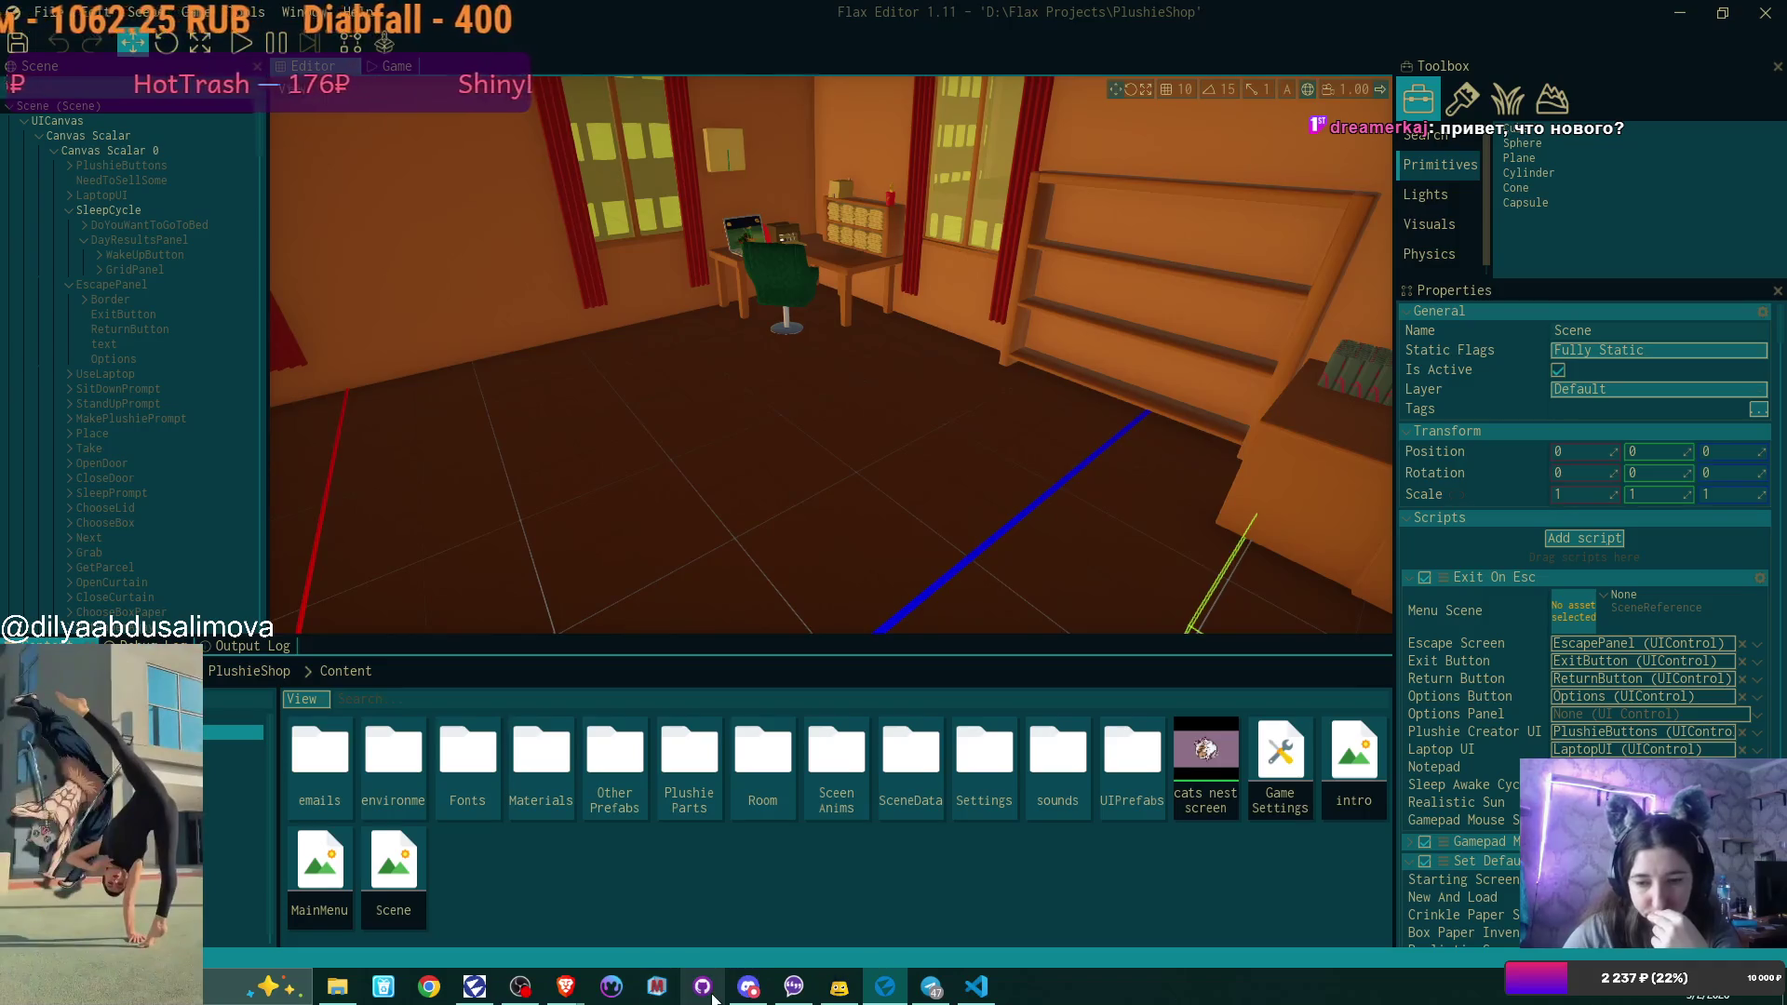
Switch from Flax Editor over to GitHub Desktop's pending changes.
key(alt+Tab)
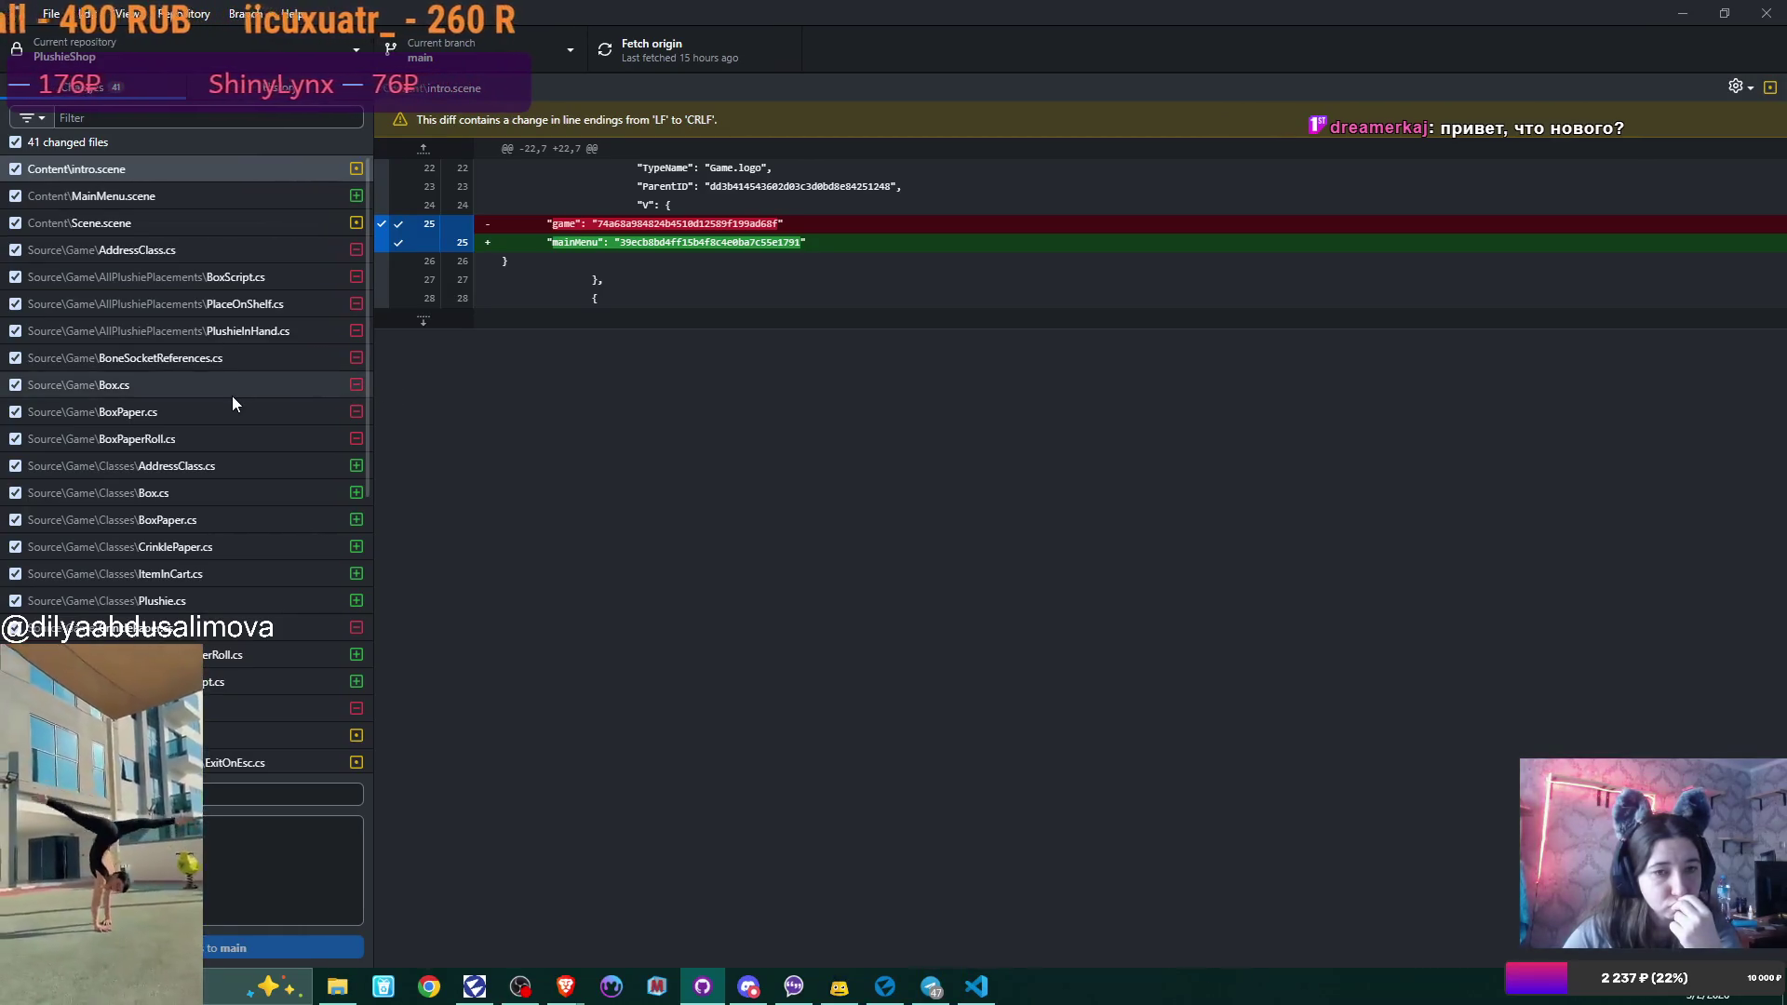
Scroll through the 41 changed files, checking intro.scene's game-to-mainMenu change, then select MainMenu.scene.
scroll(232, 395, down, 5)
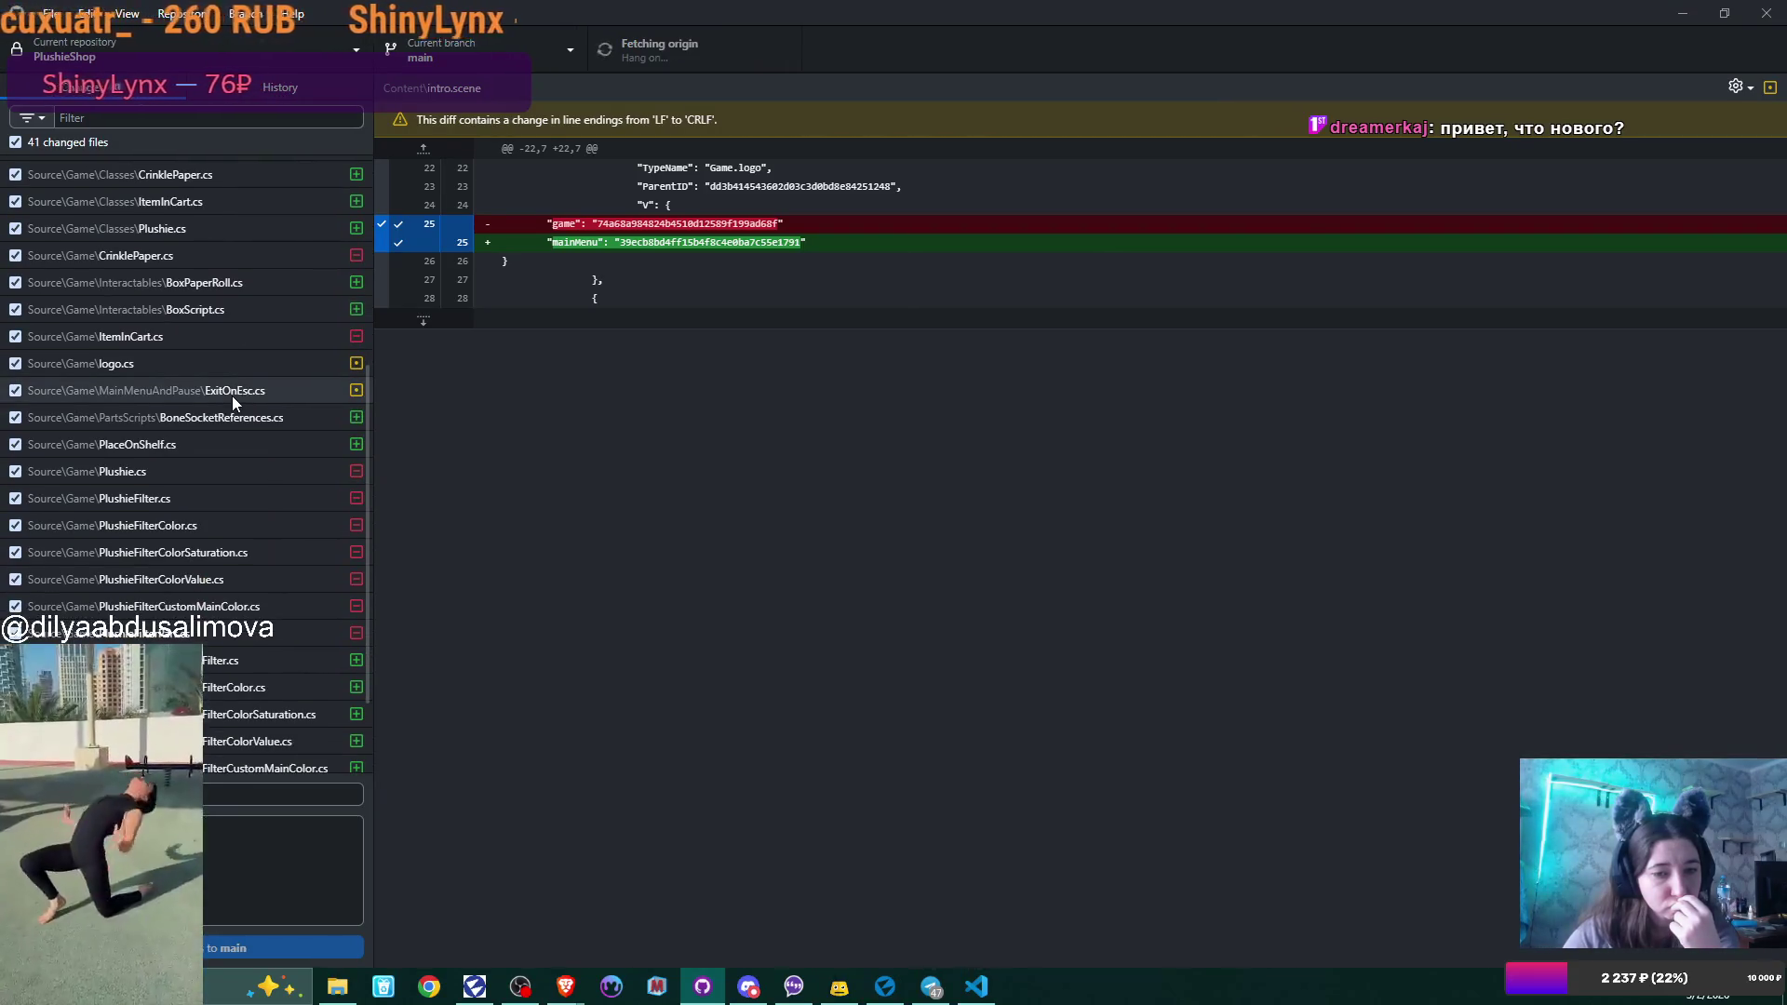
scroll(232, 395, down, 2)
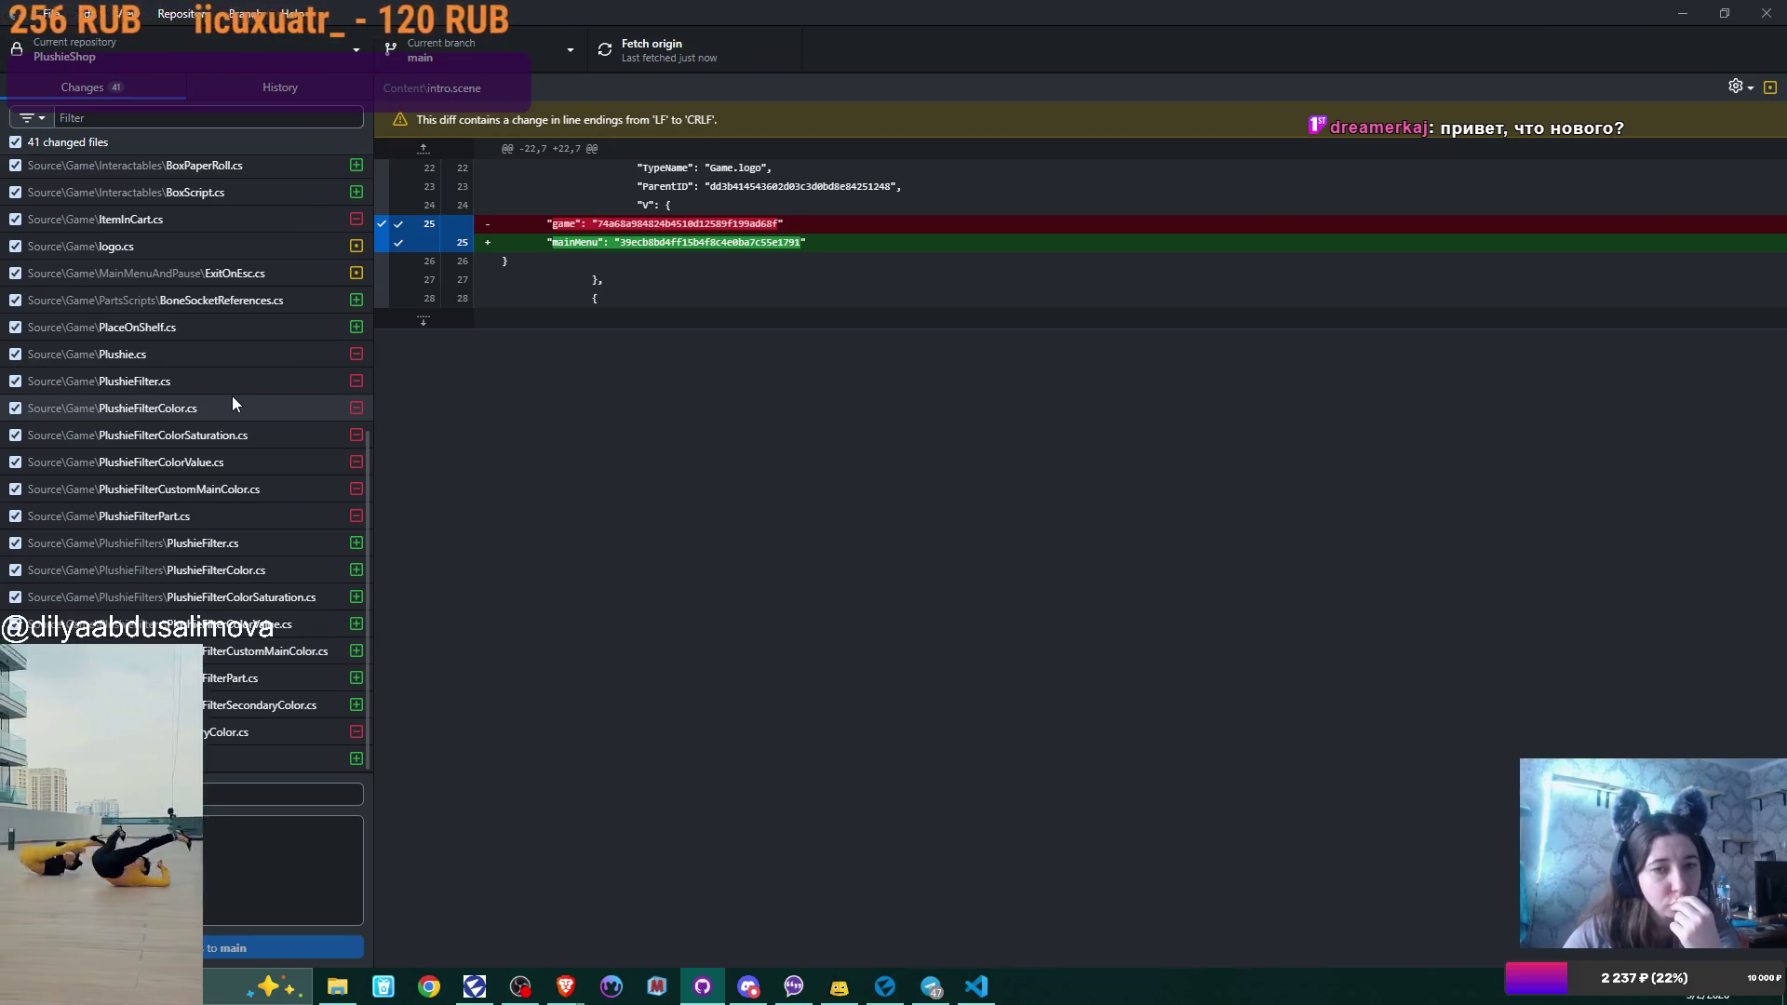
scroll(232, 400, up, 5)
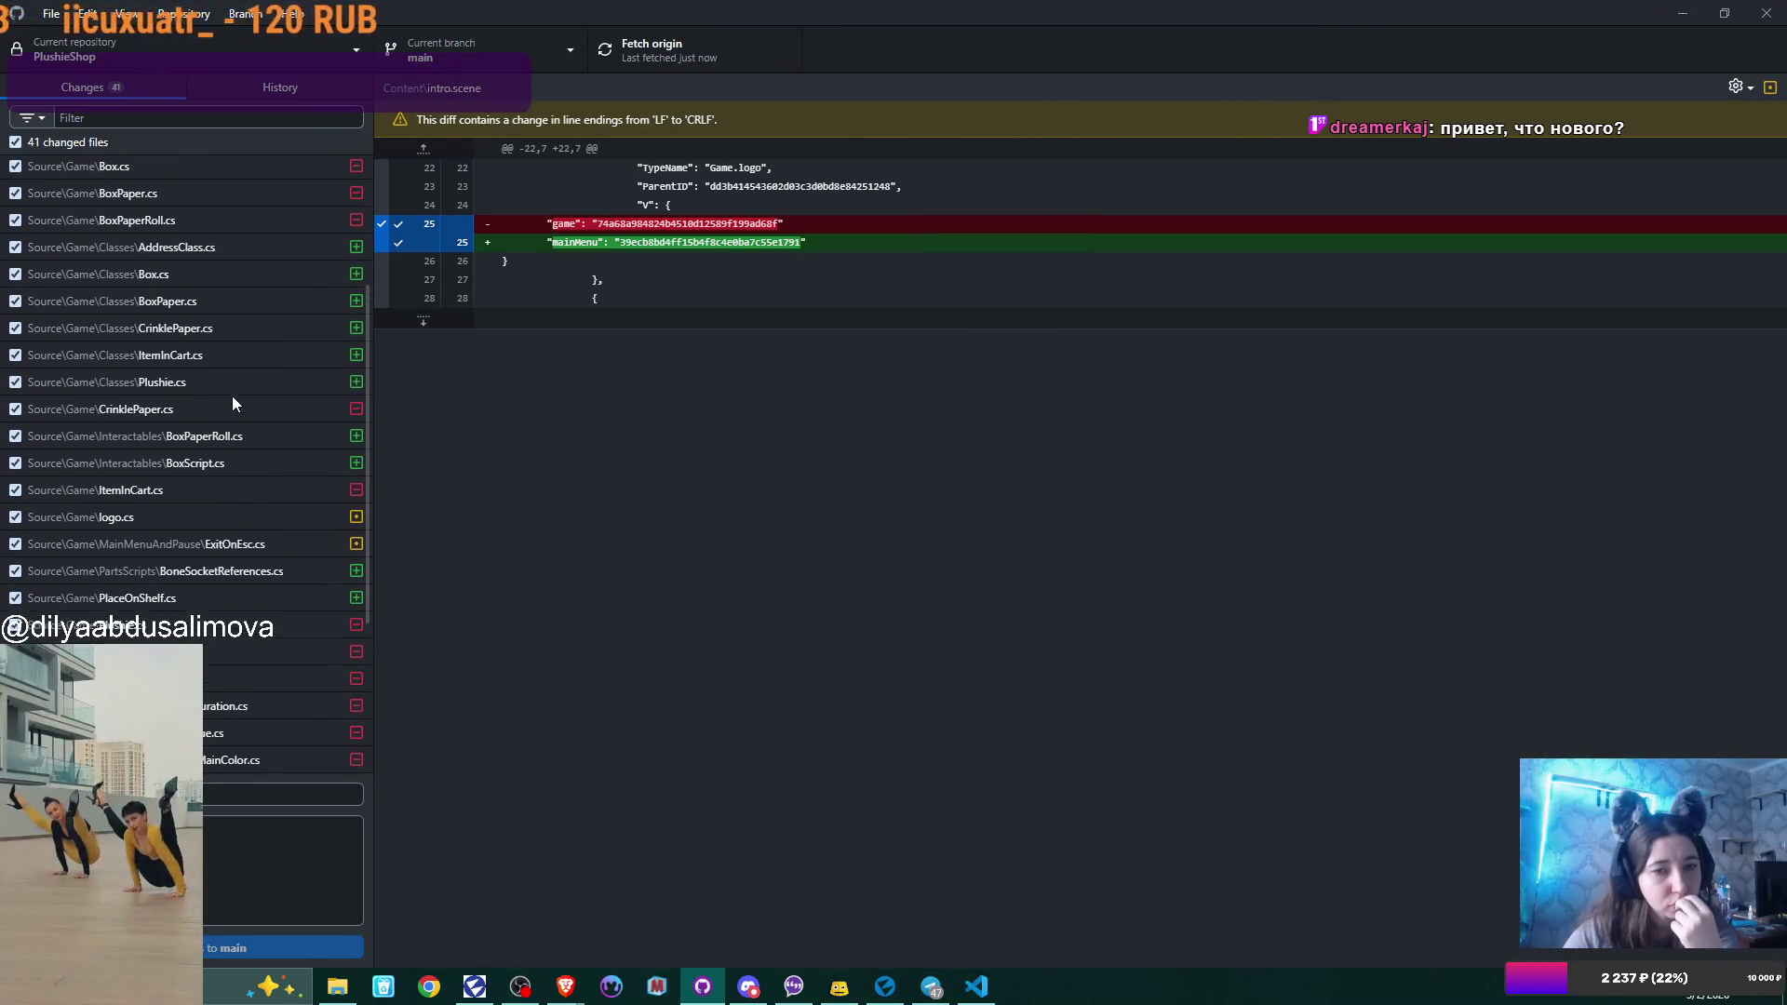
scroll(233, 400, up, 1)
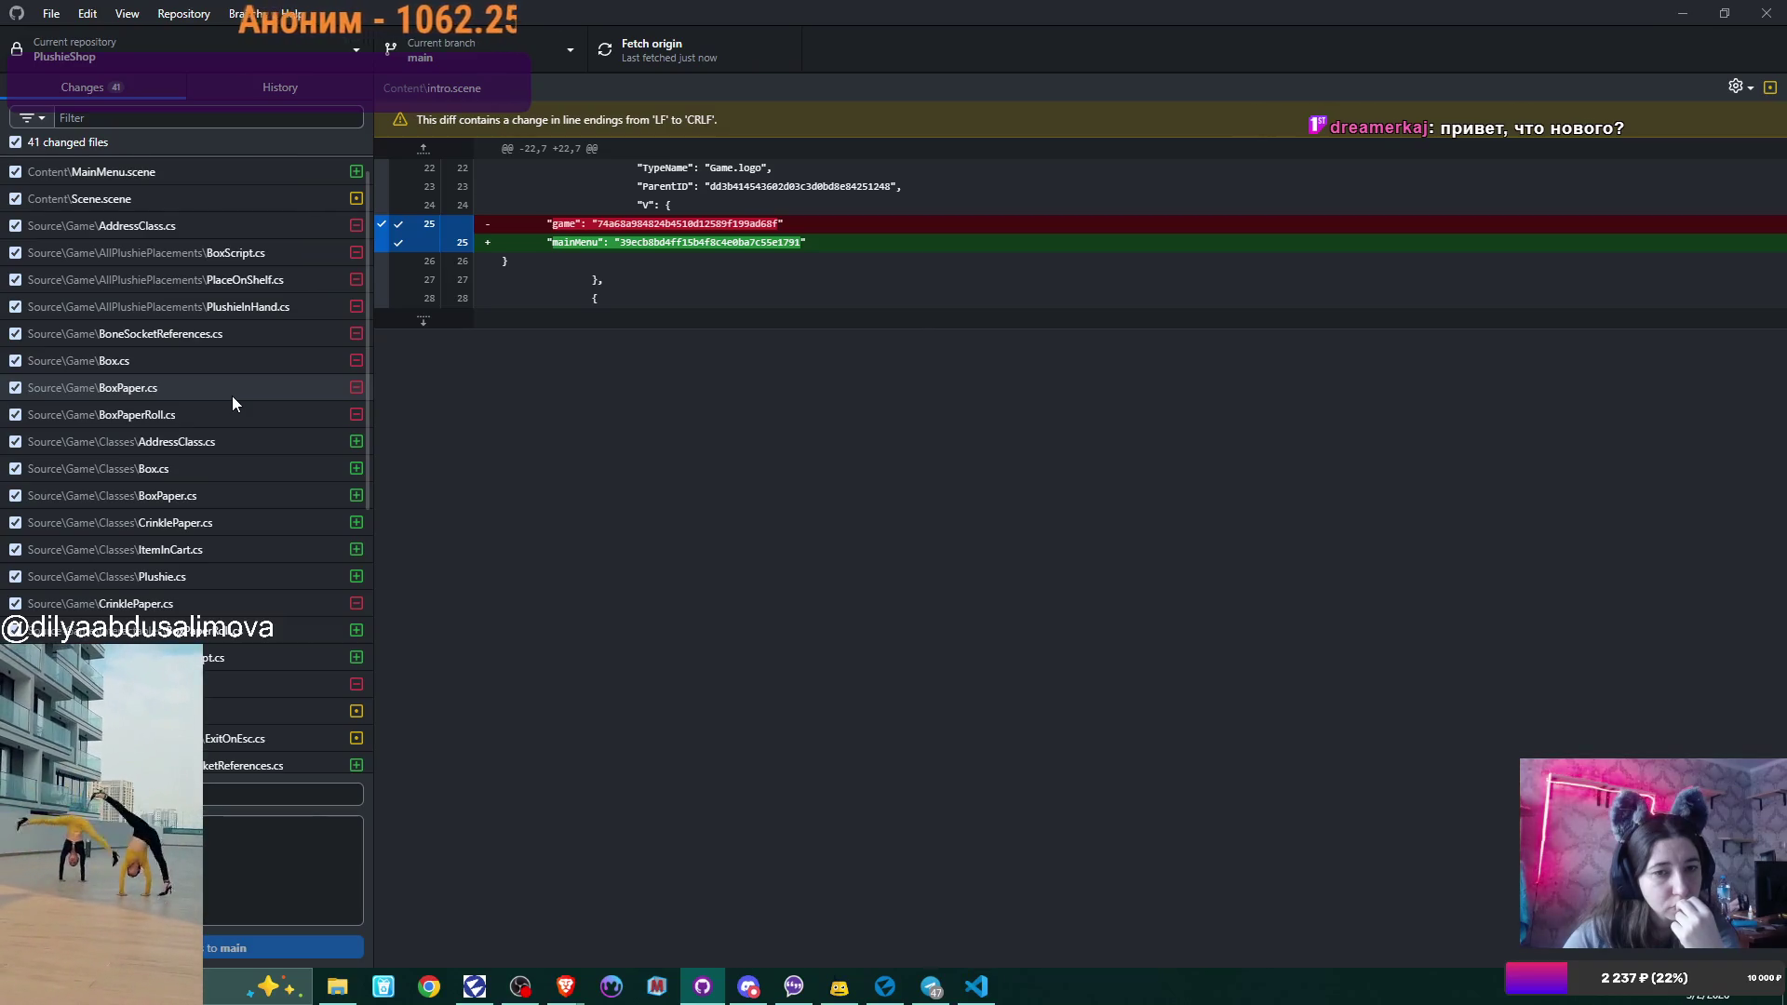
scroll(232, 394, up, 1)
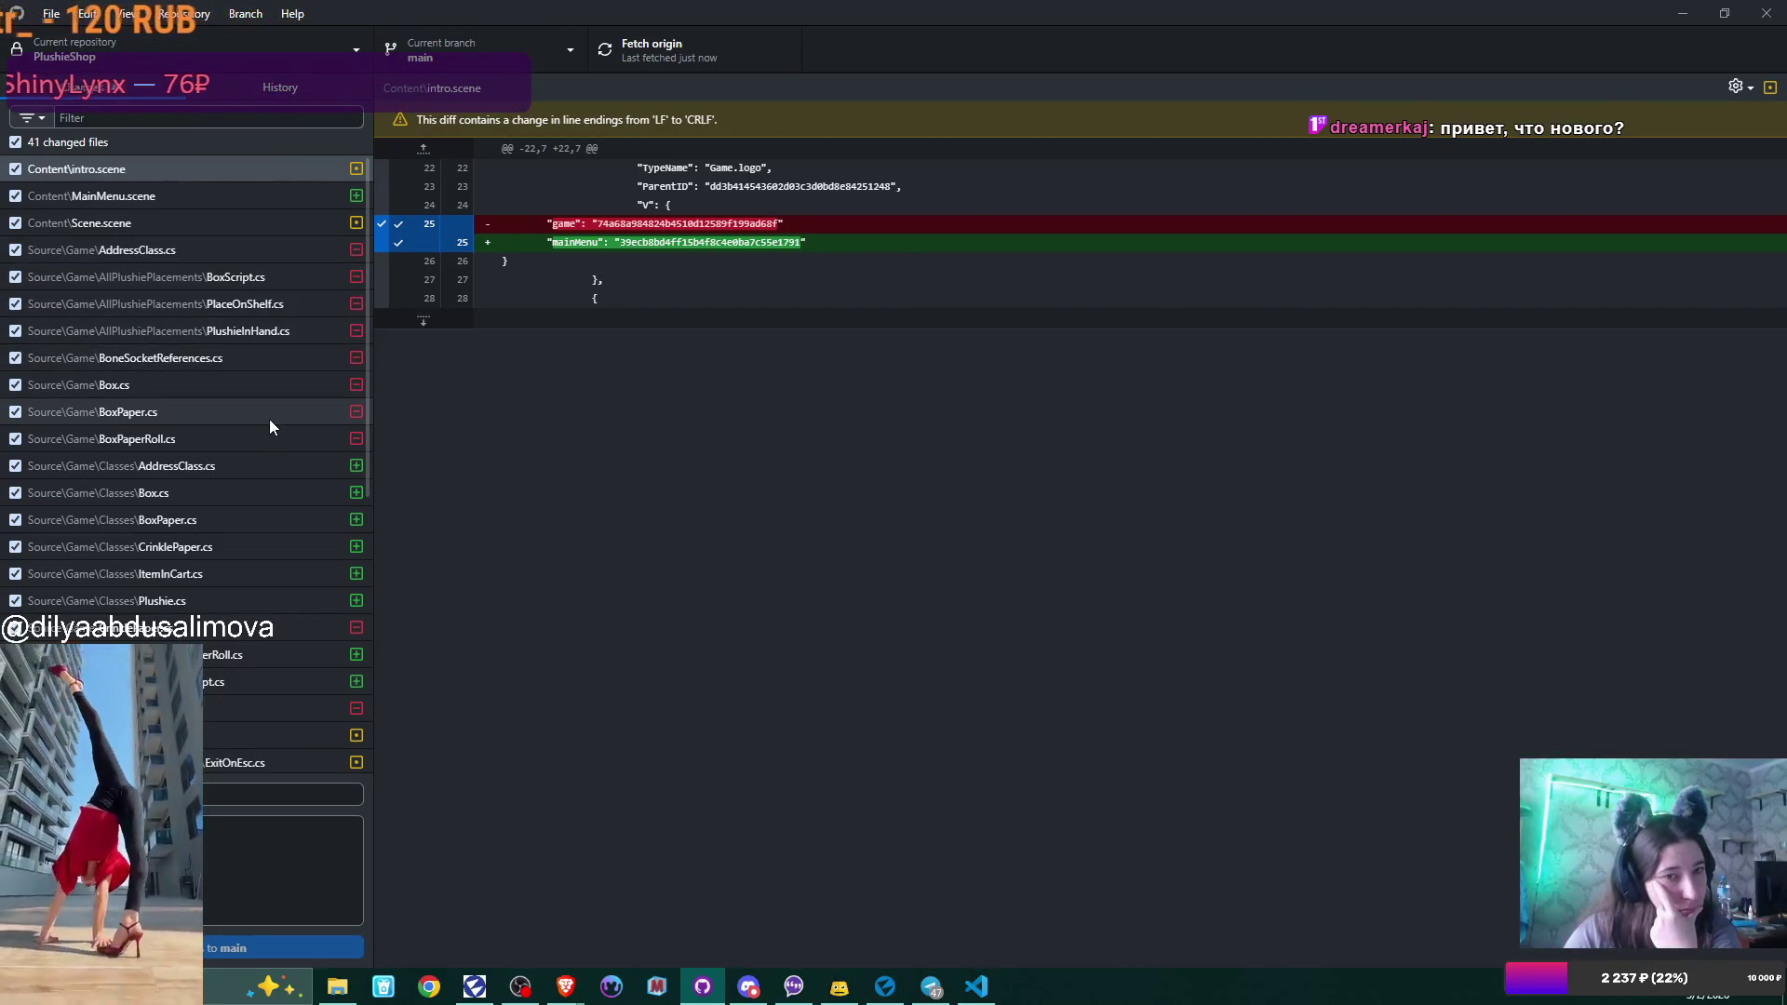
scroll(270, 421, down, 5)
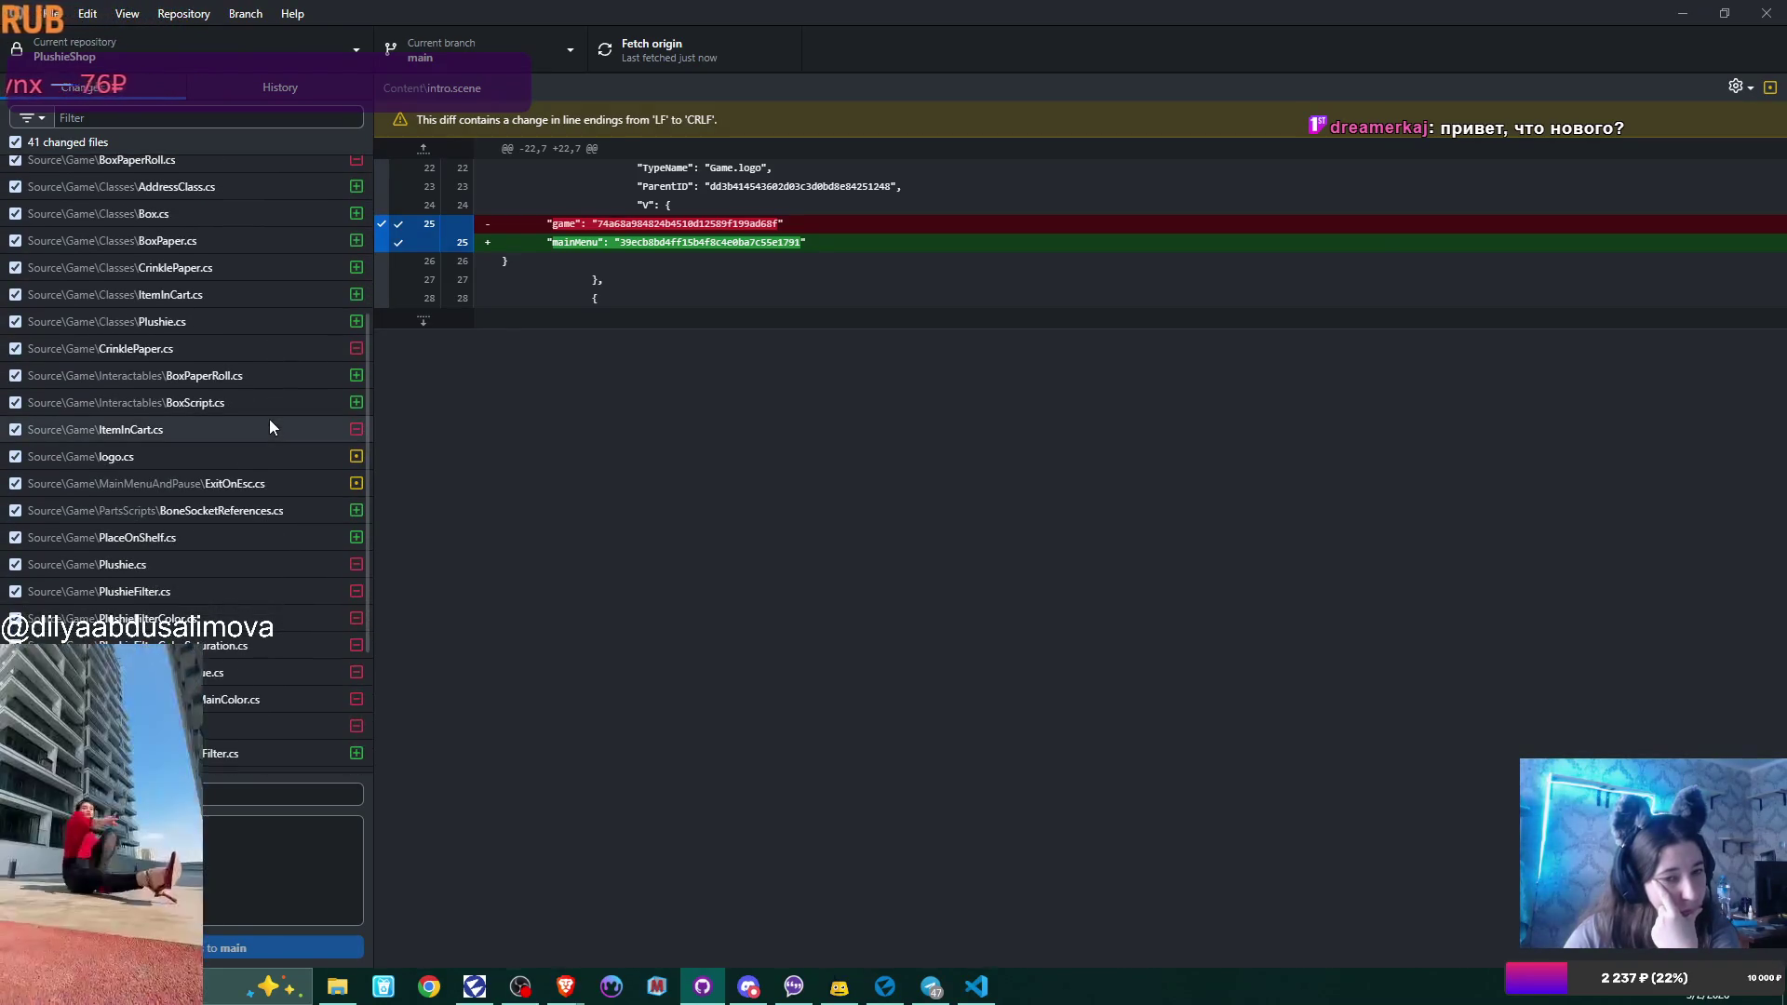
scroll(270, 427, down, 4)
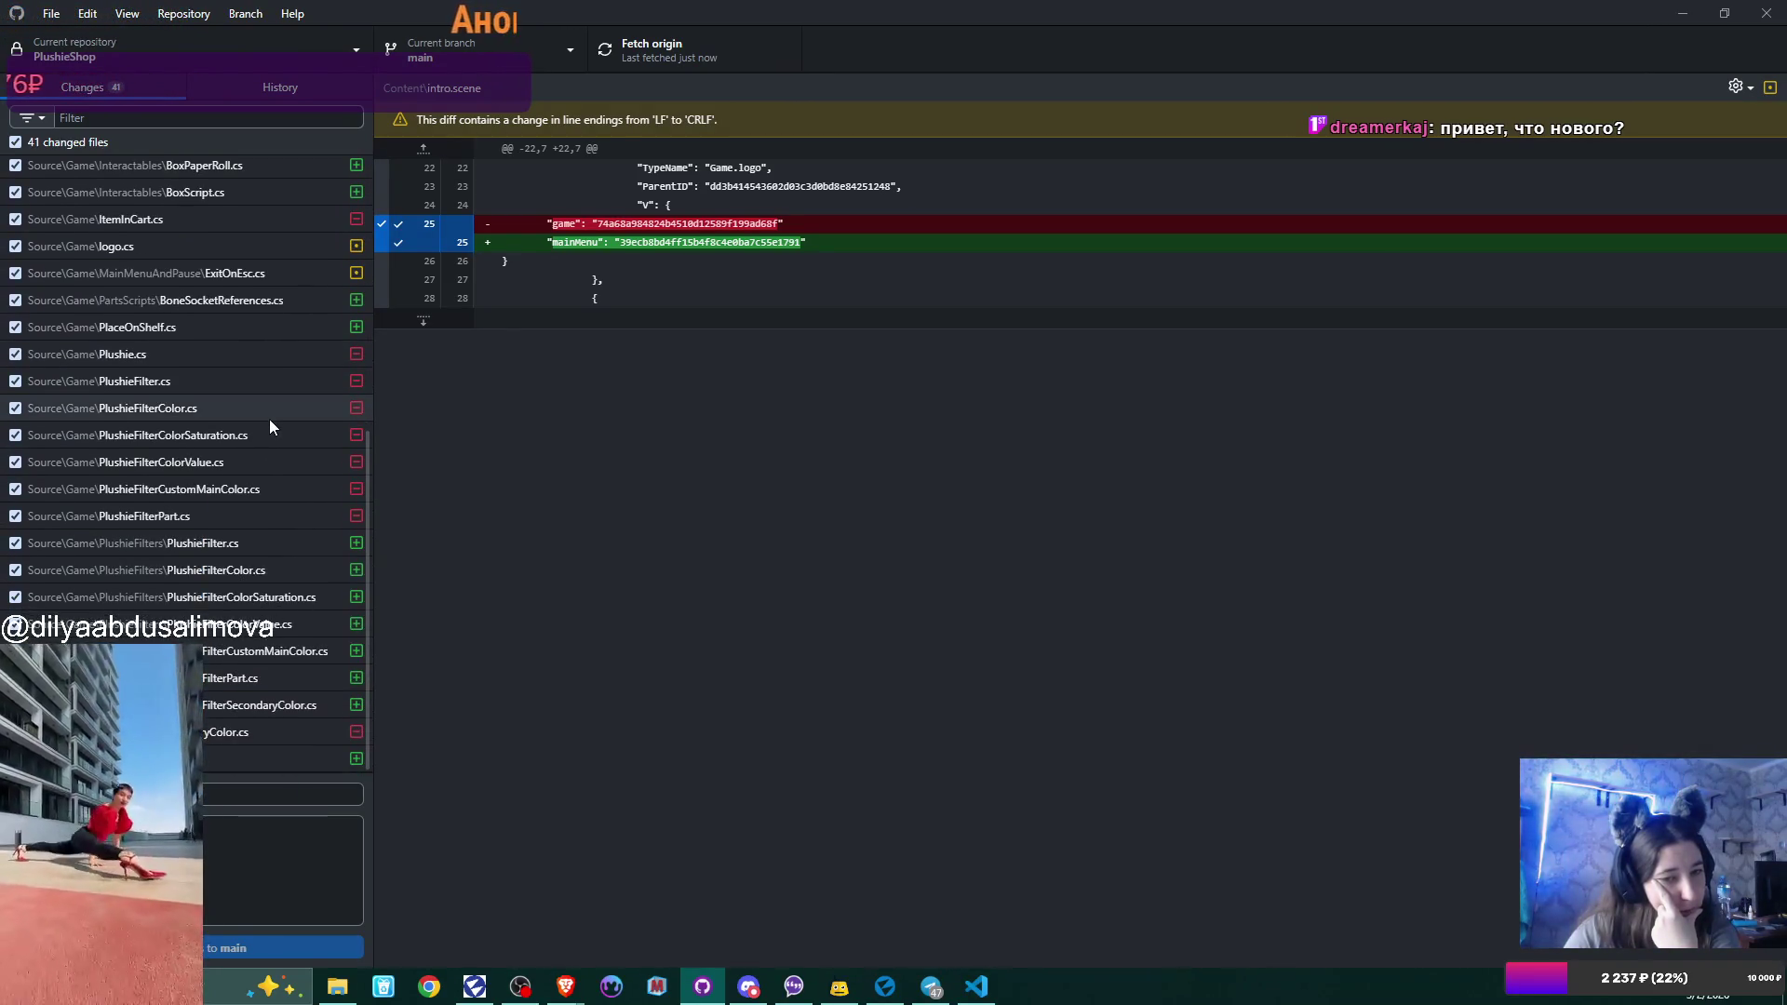
scroll(270, 427, up, 4)
scroll(270, 427, up, 5)
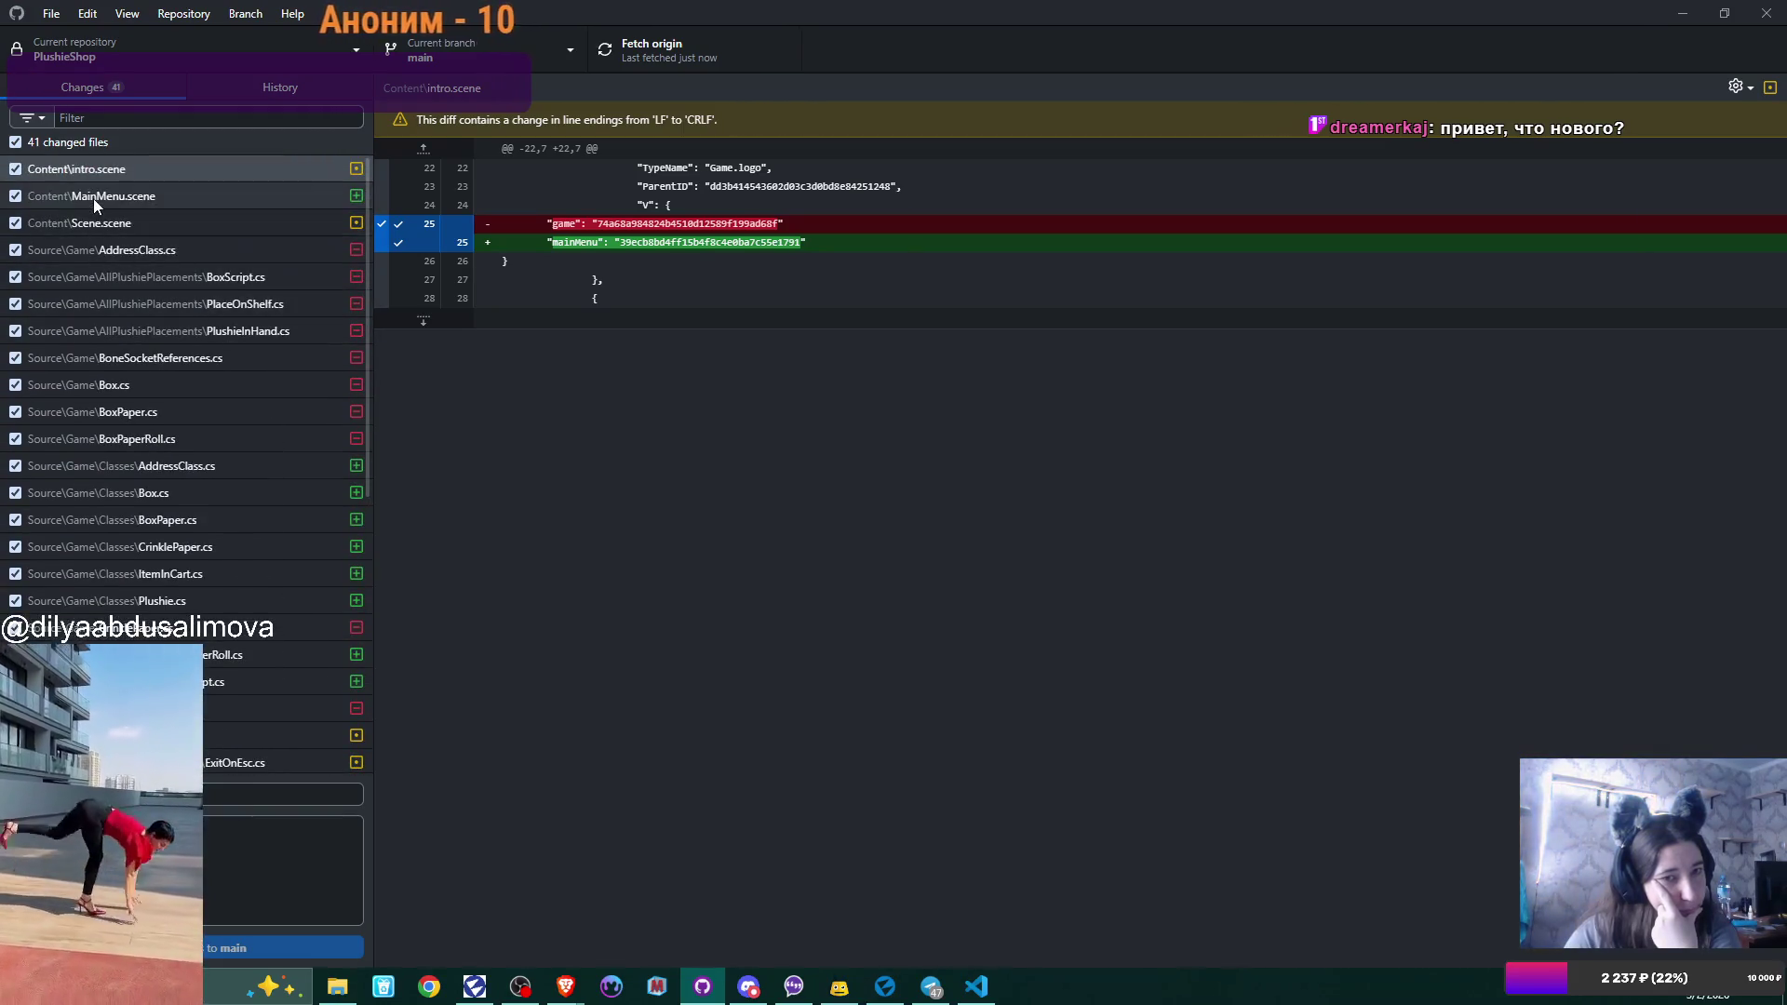
click(93, 196)
Scroll down through the newly added MainMenu.scene diff.
scroll(1115, 327, down, 10)
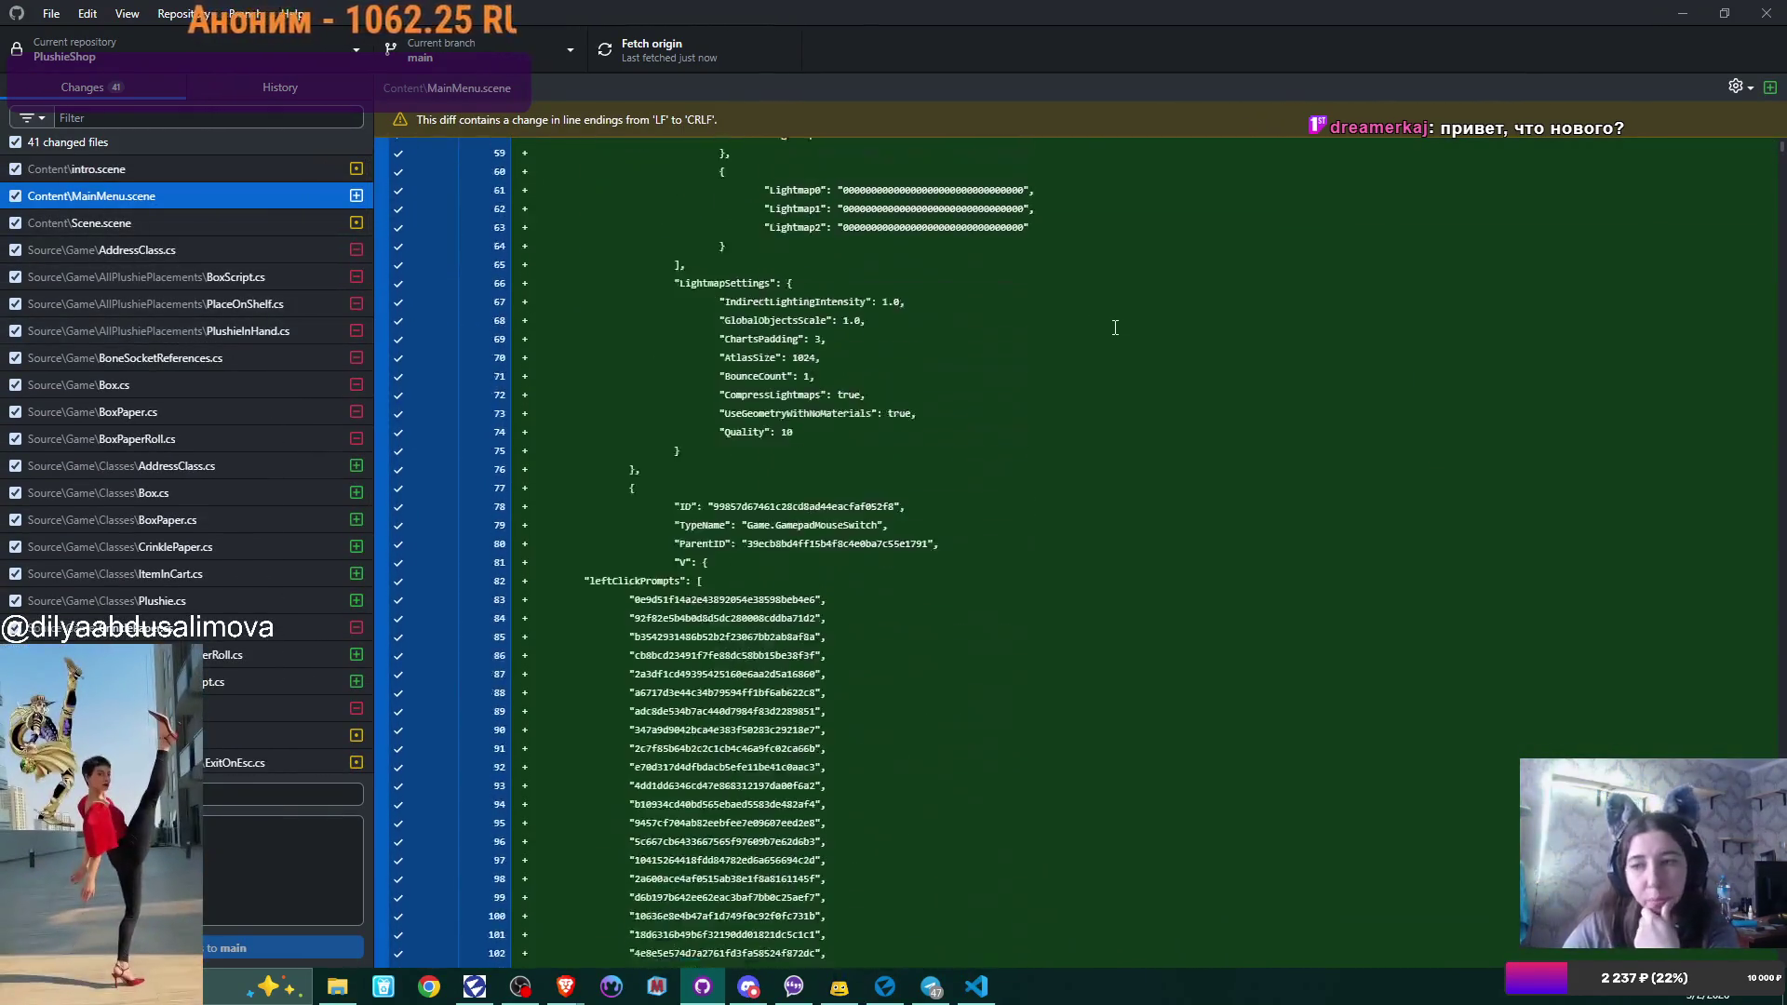
scroll(1115, 328, down, 16)
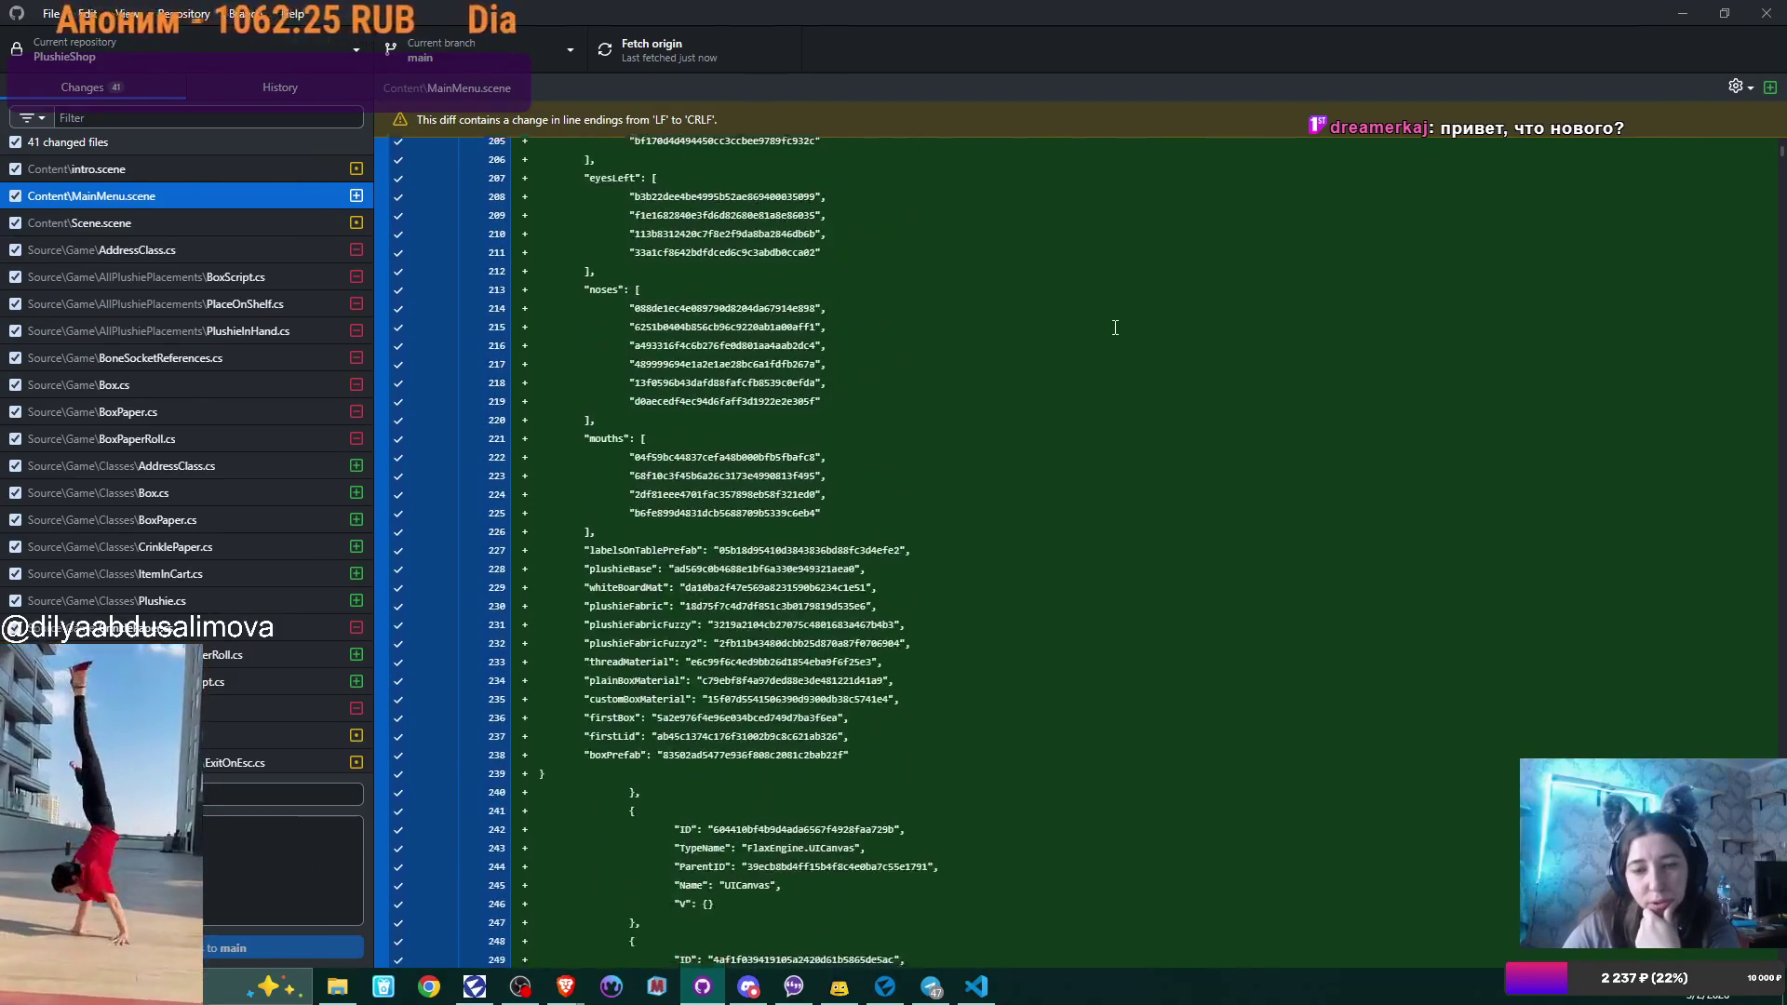
scroll(1115, 327, down, 19)
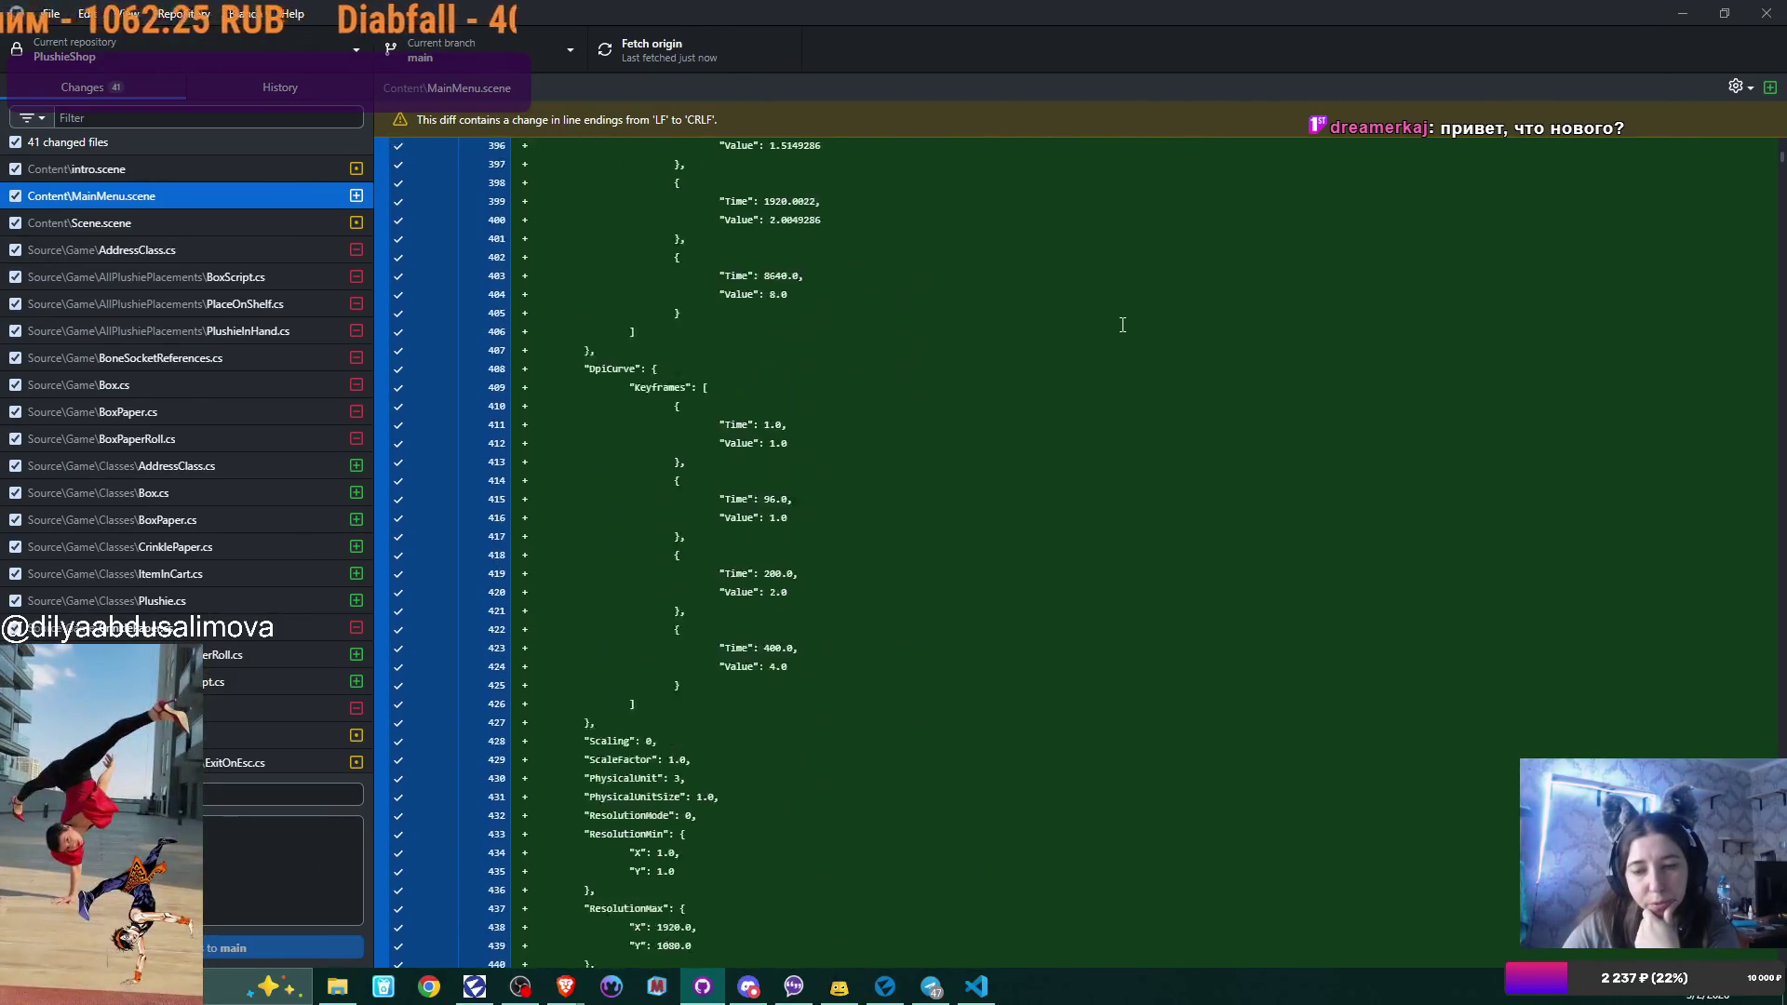
scroll(1130, 322, down, 18)
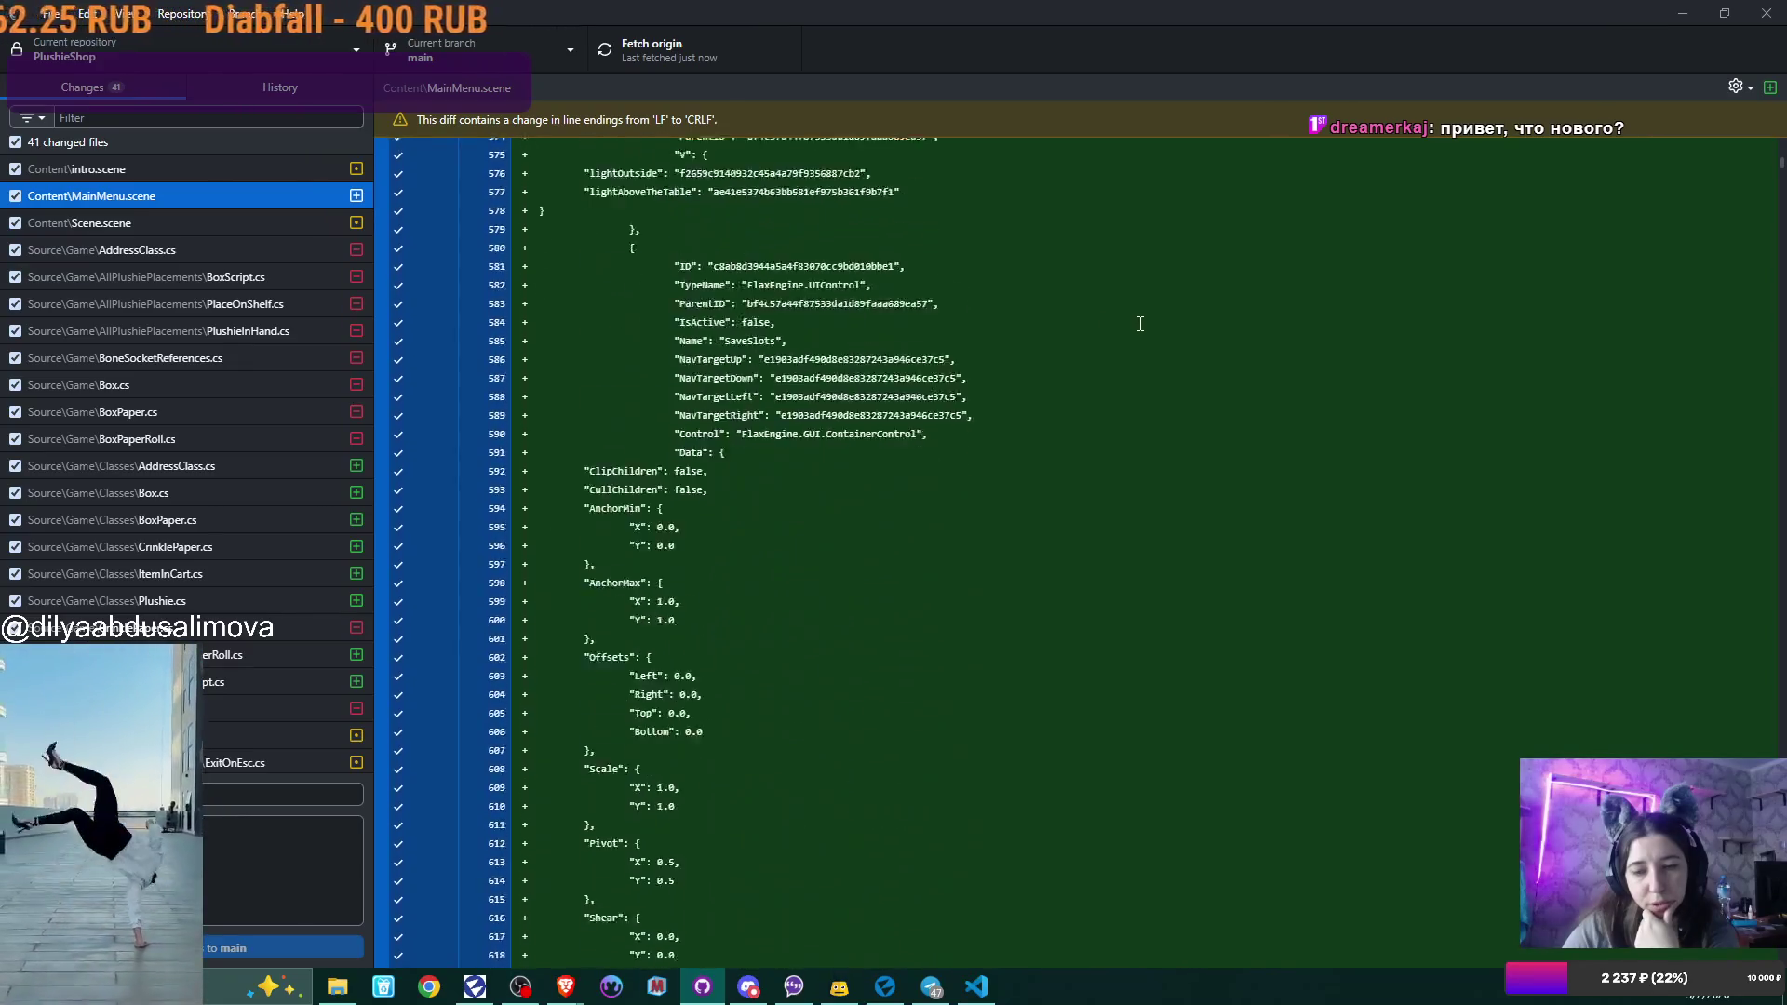
scroll(1164, 354, down, 2)
Briefly check Flax Editor, then return and scroll through the rest of the 18,429-line MainMenu.scene diff.
click(885, 989)
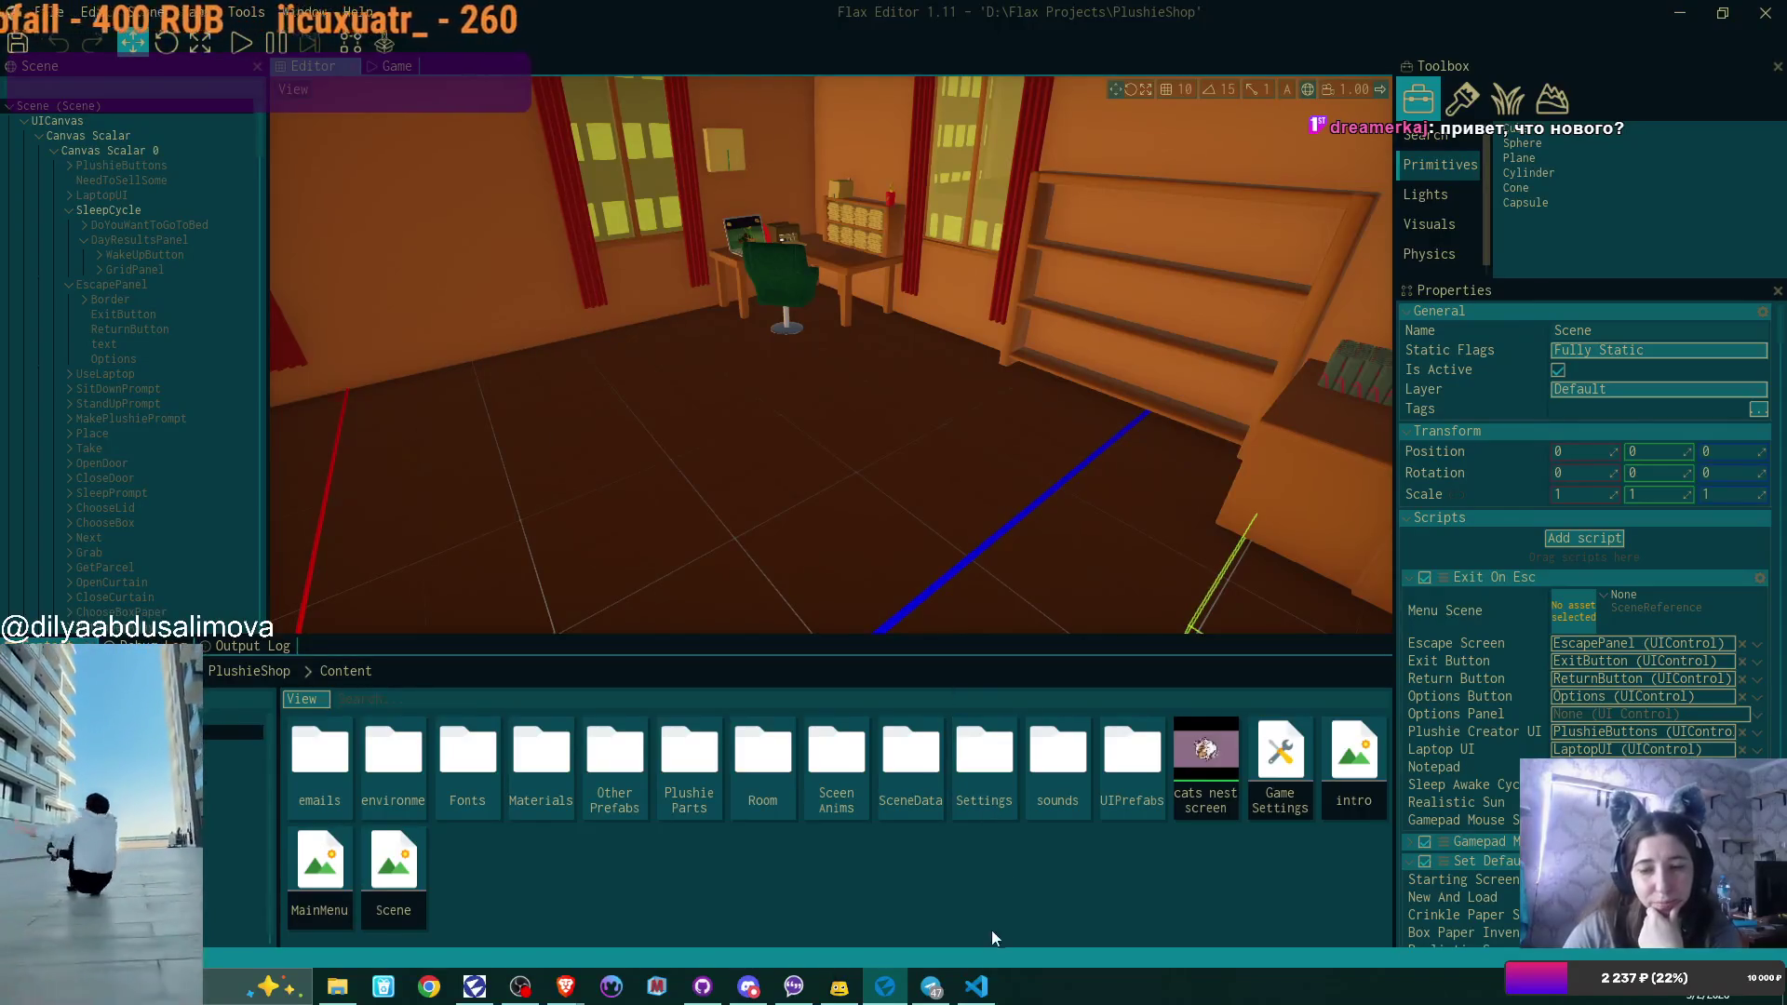
click(703, 987)
scroll(656, 421, down, 1)
scroll(270, 522, down, 5)
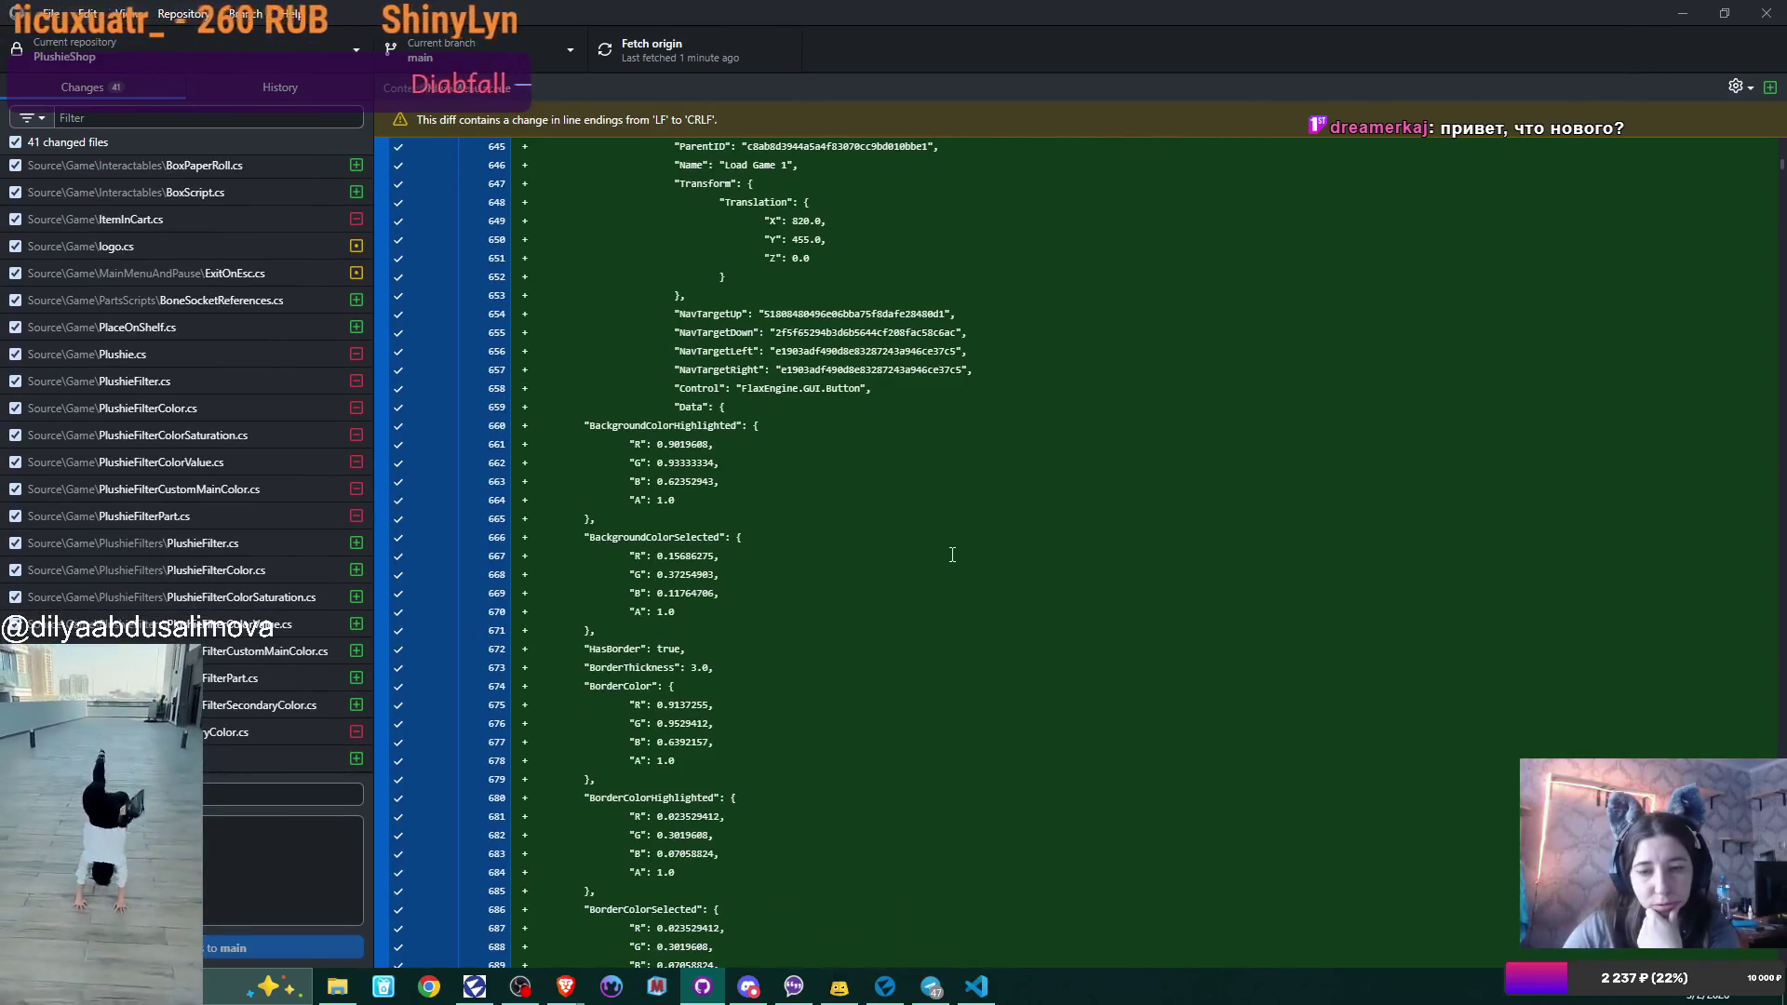
scroll(952, 555, down, 6)
scroll(1655, 287, down, 20)
scroll(1292, 463, down, 20)
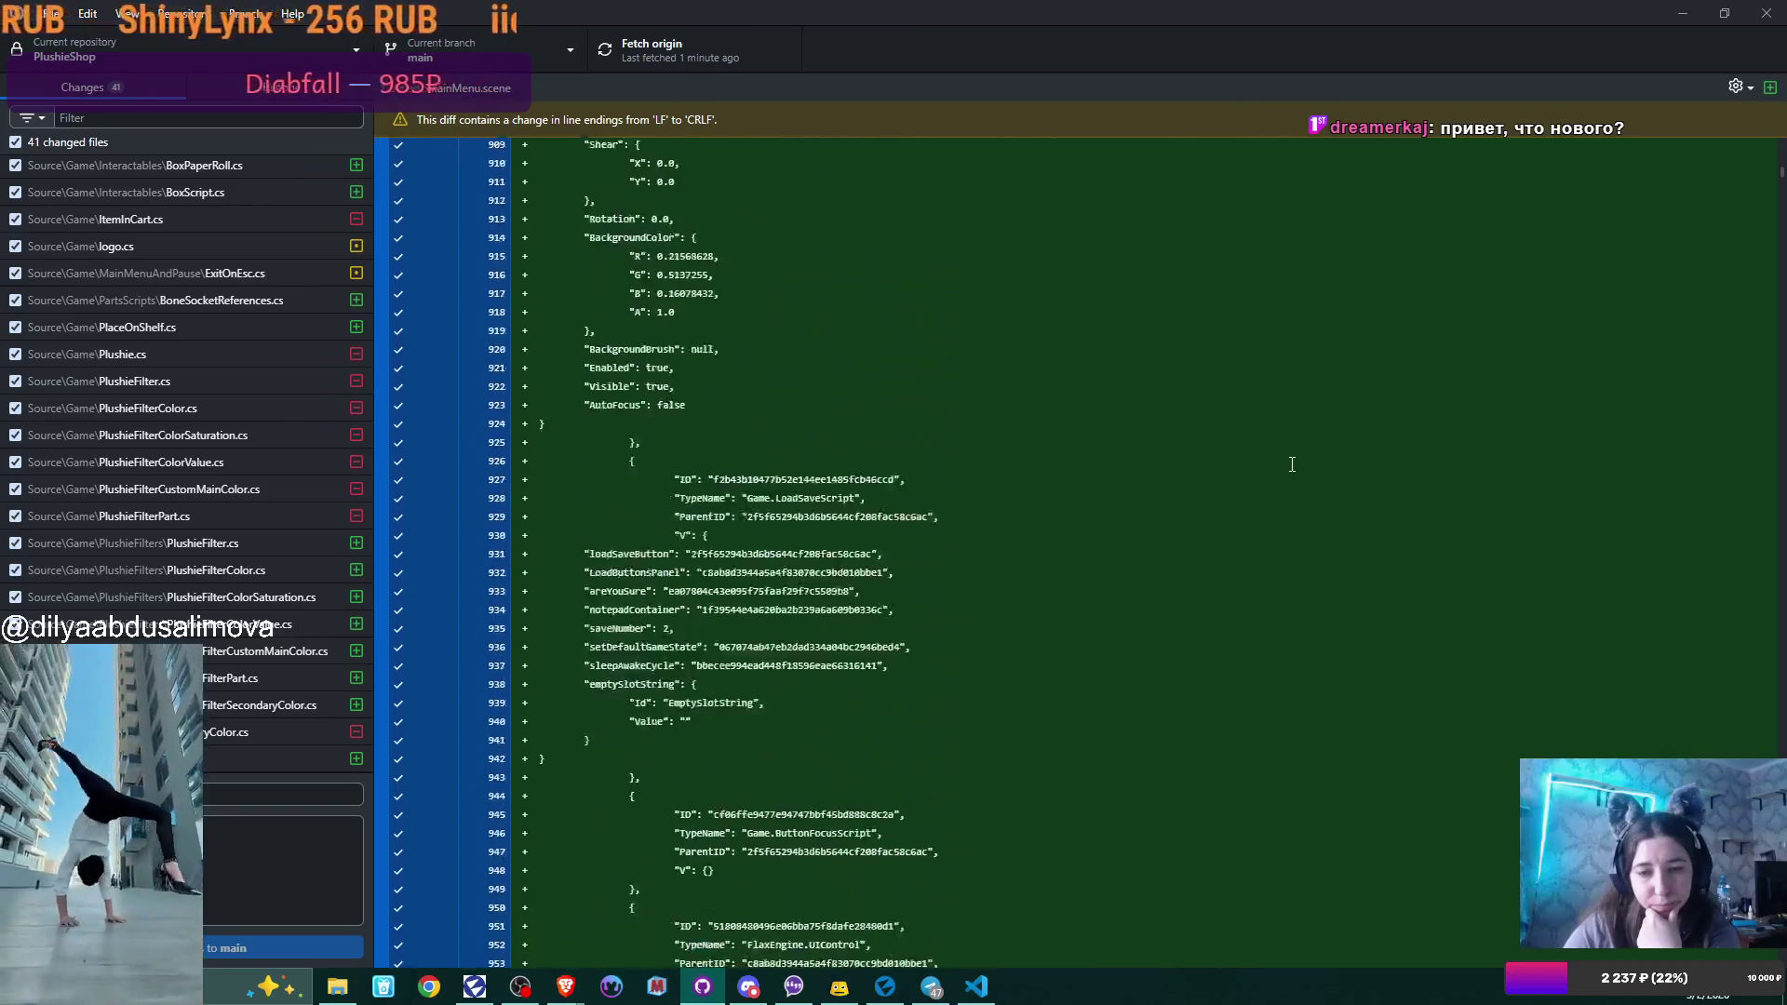
scroll(1292, 464, down, 20)
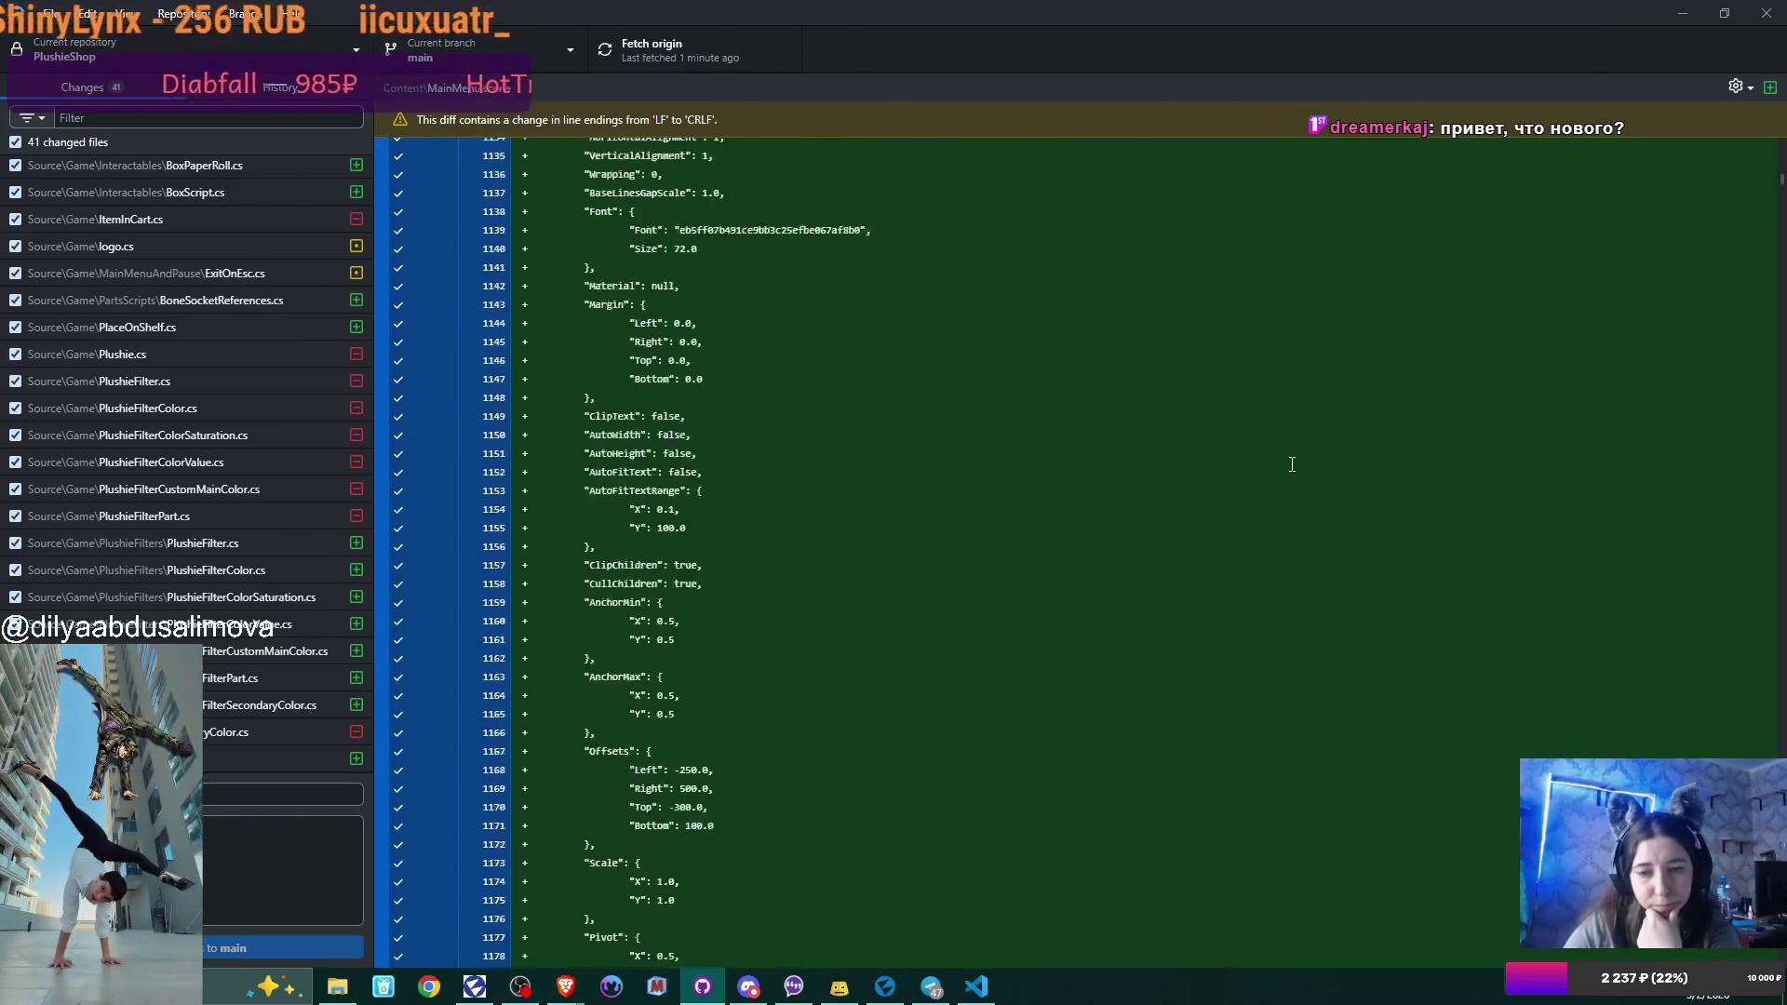
scroll(1291, 464, down, 20)
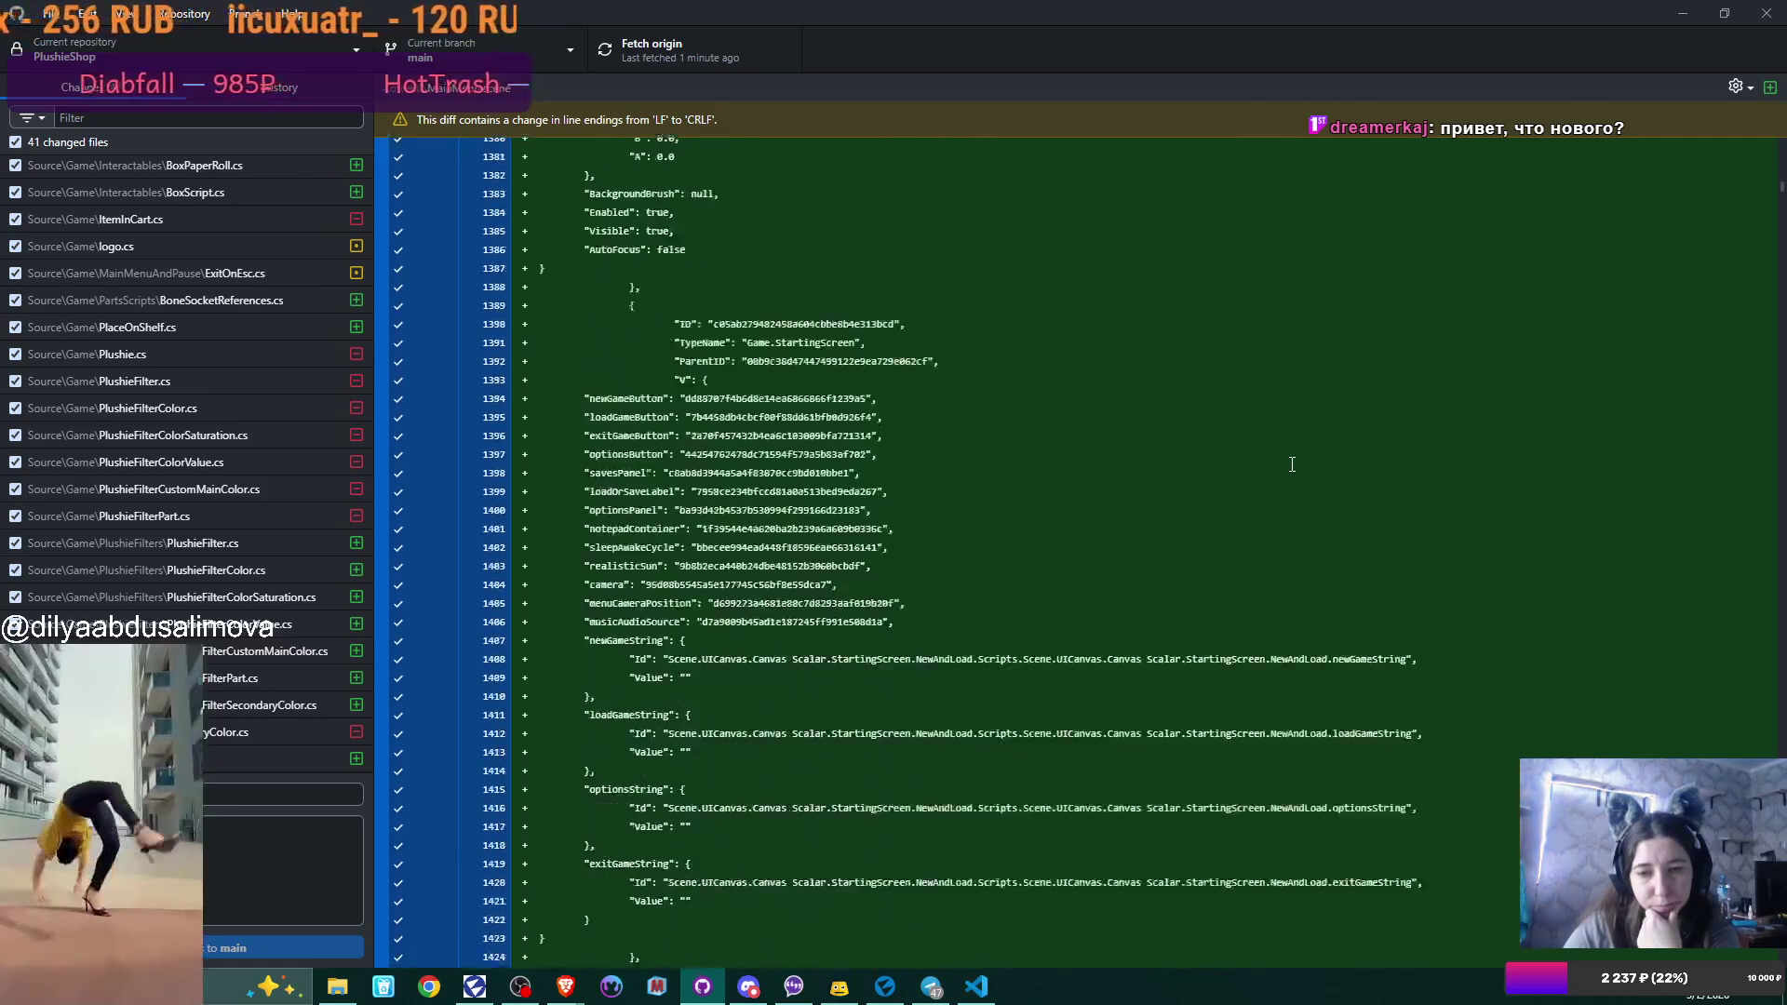
scroll(1292, 463, down, 20)
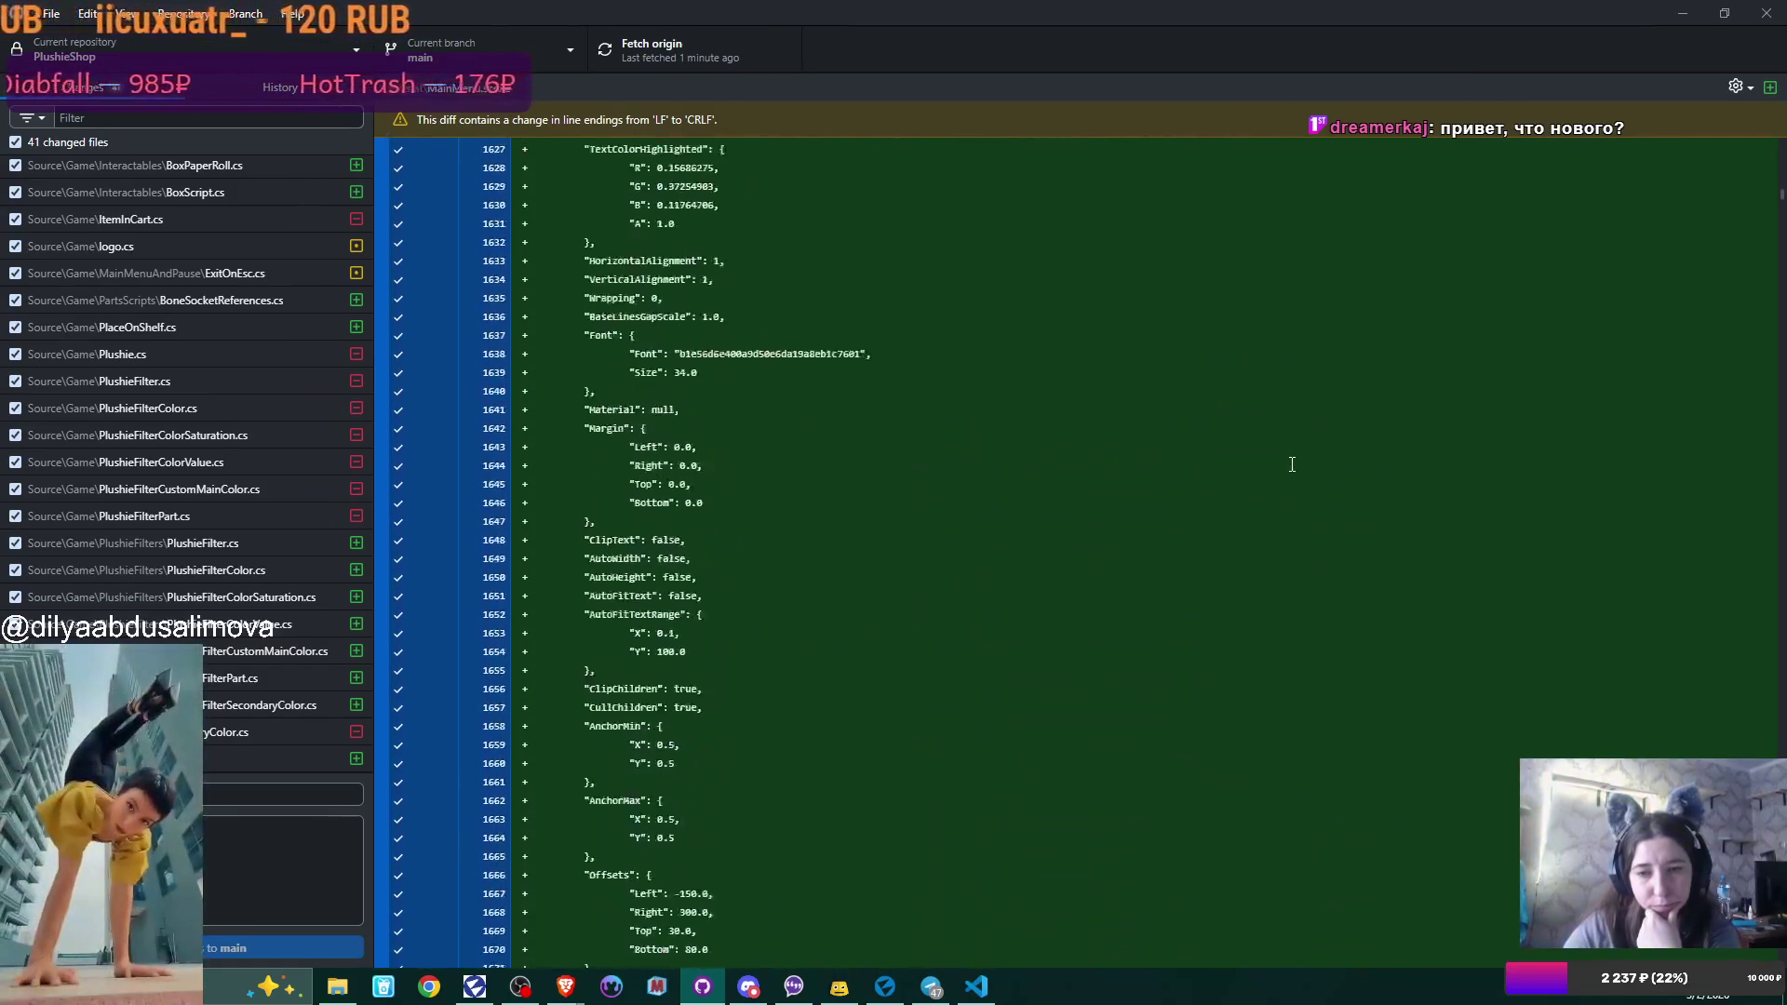
mouse_move(1779, 210)
mouse_down()
mouse_move(1764, 707)
mouse_move(1779, 958)
mouse_up()
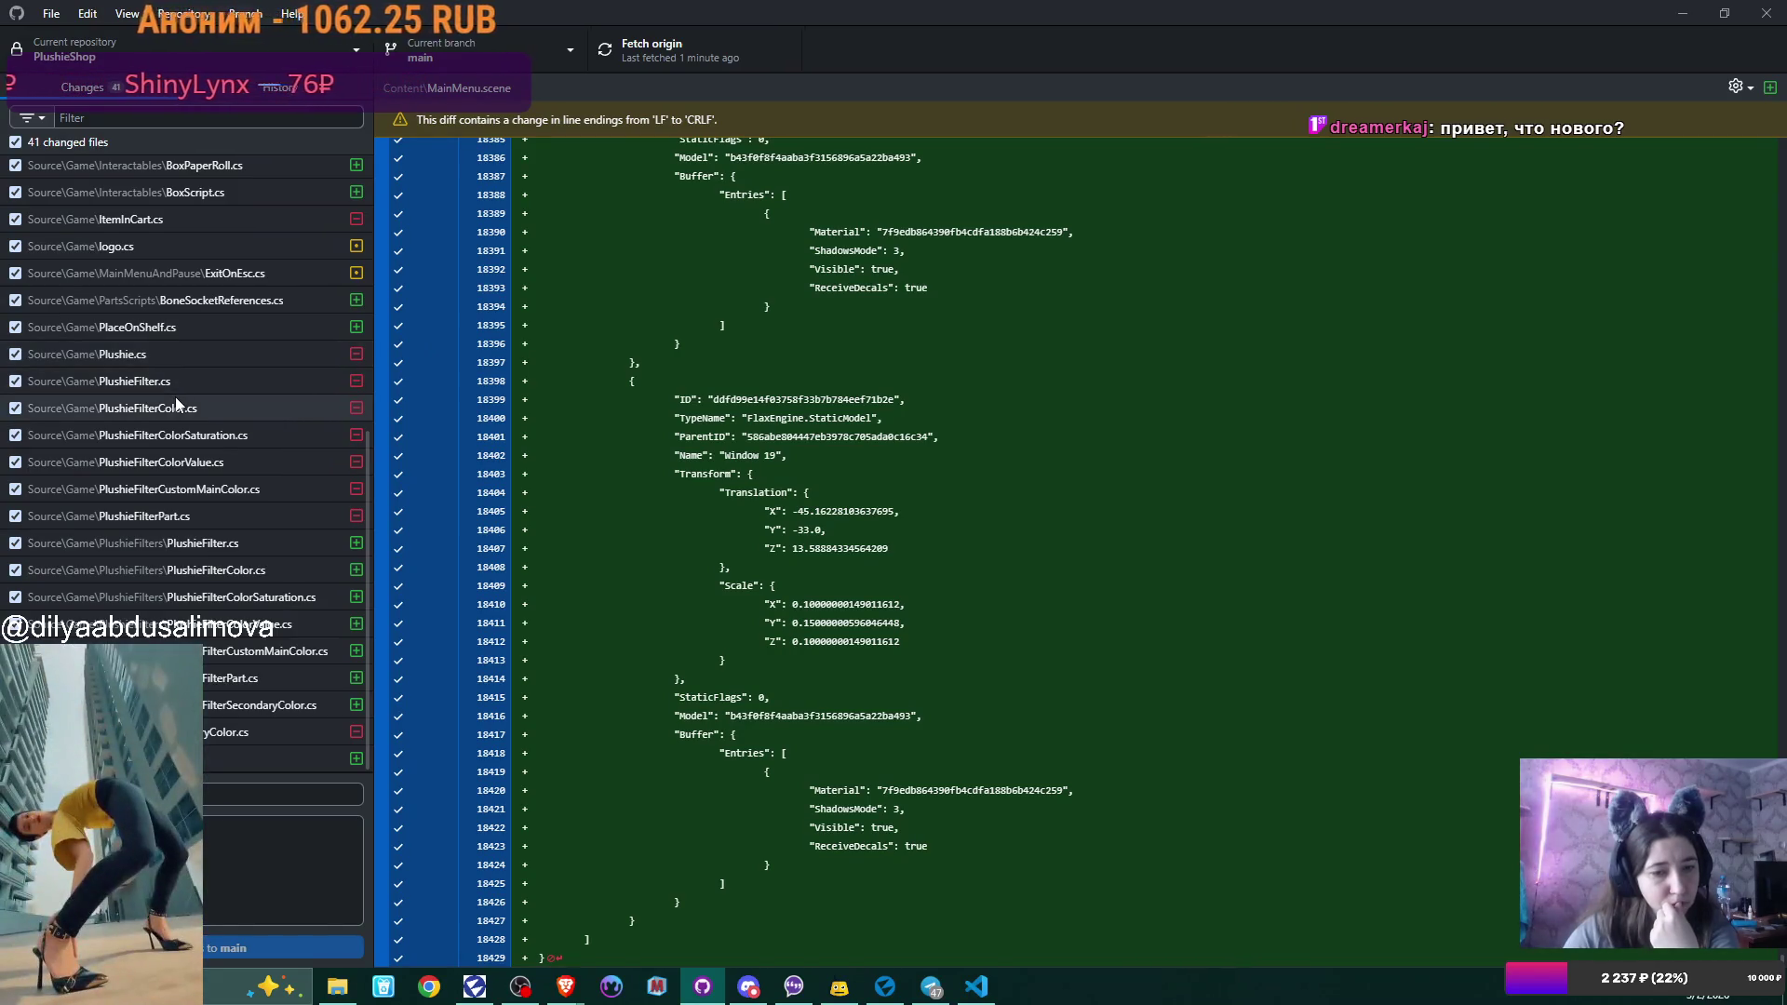
scroll(175, 397, up, 5)
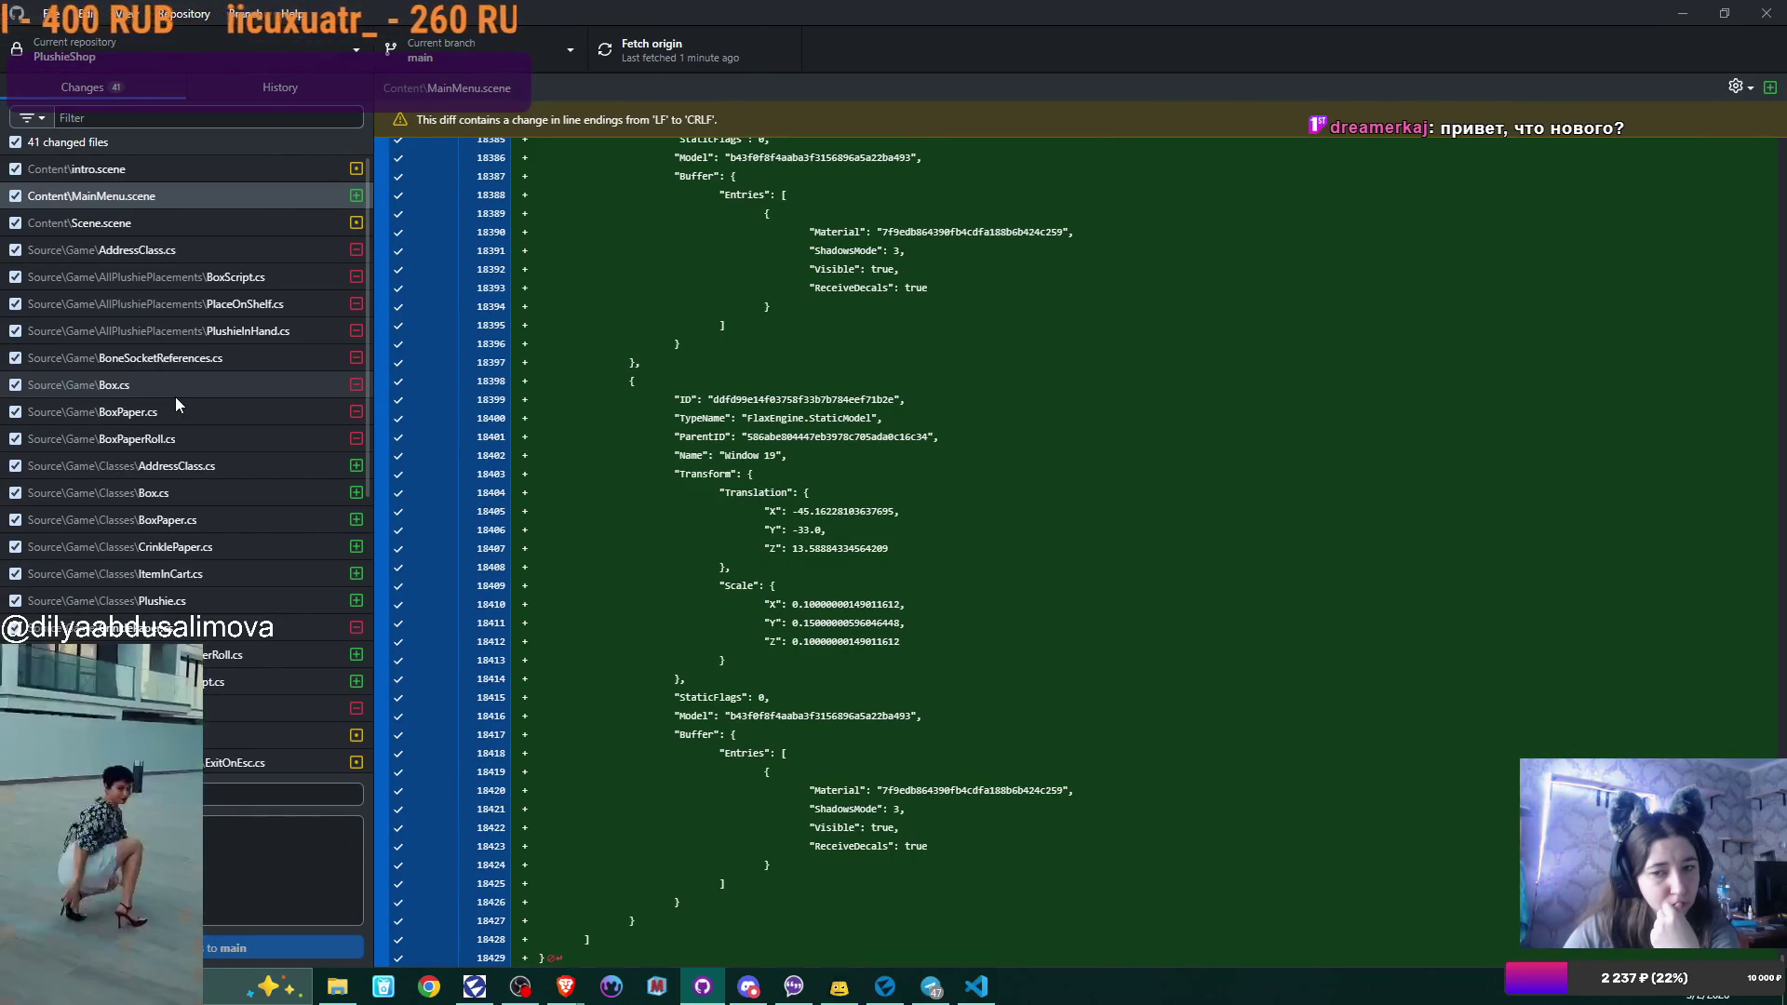
Compare the Scene.scene diff with MainMenu.scene, then go back to Flax Editor.
click(164, 220)
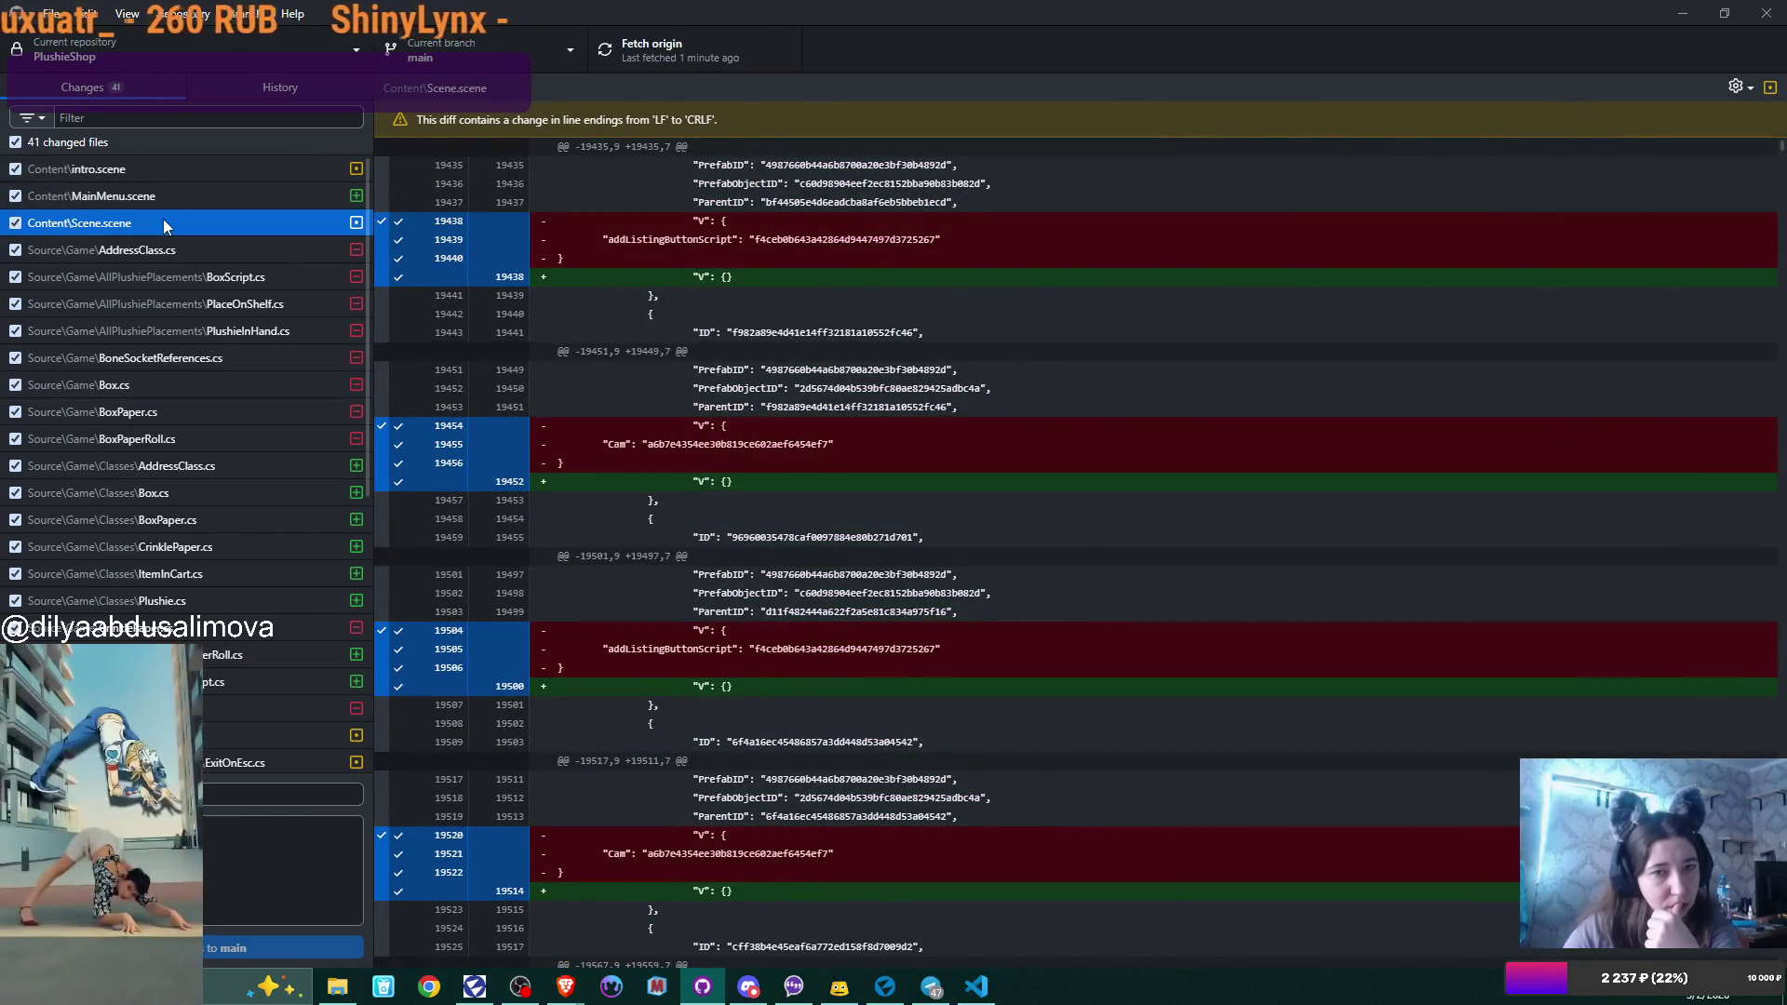
click(164, 191)
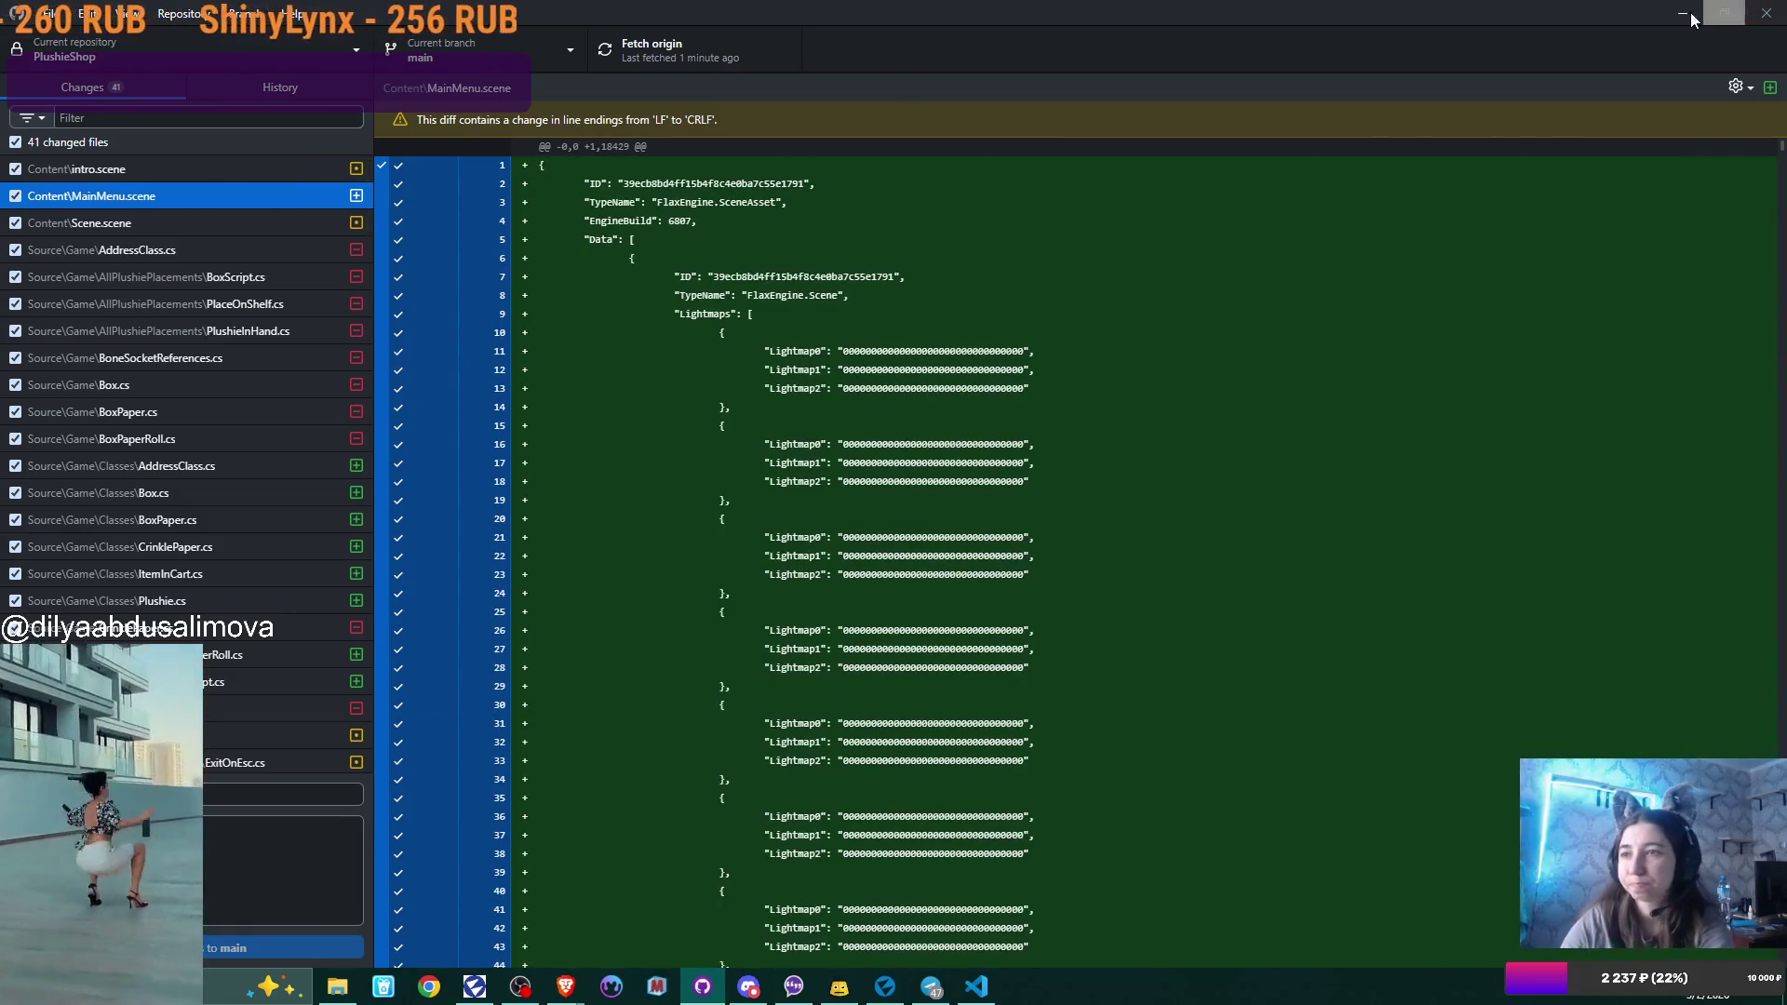
key(alt+Tab)
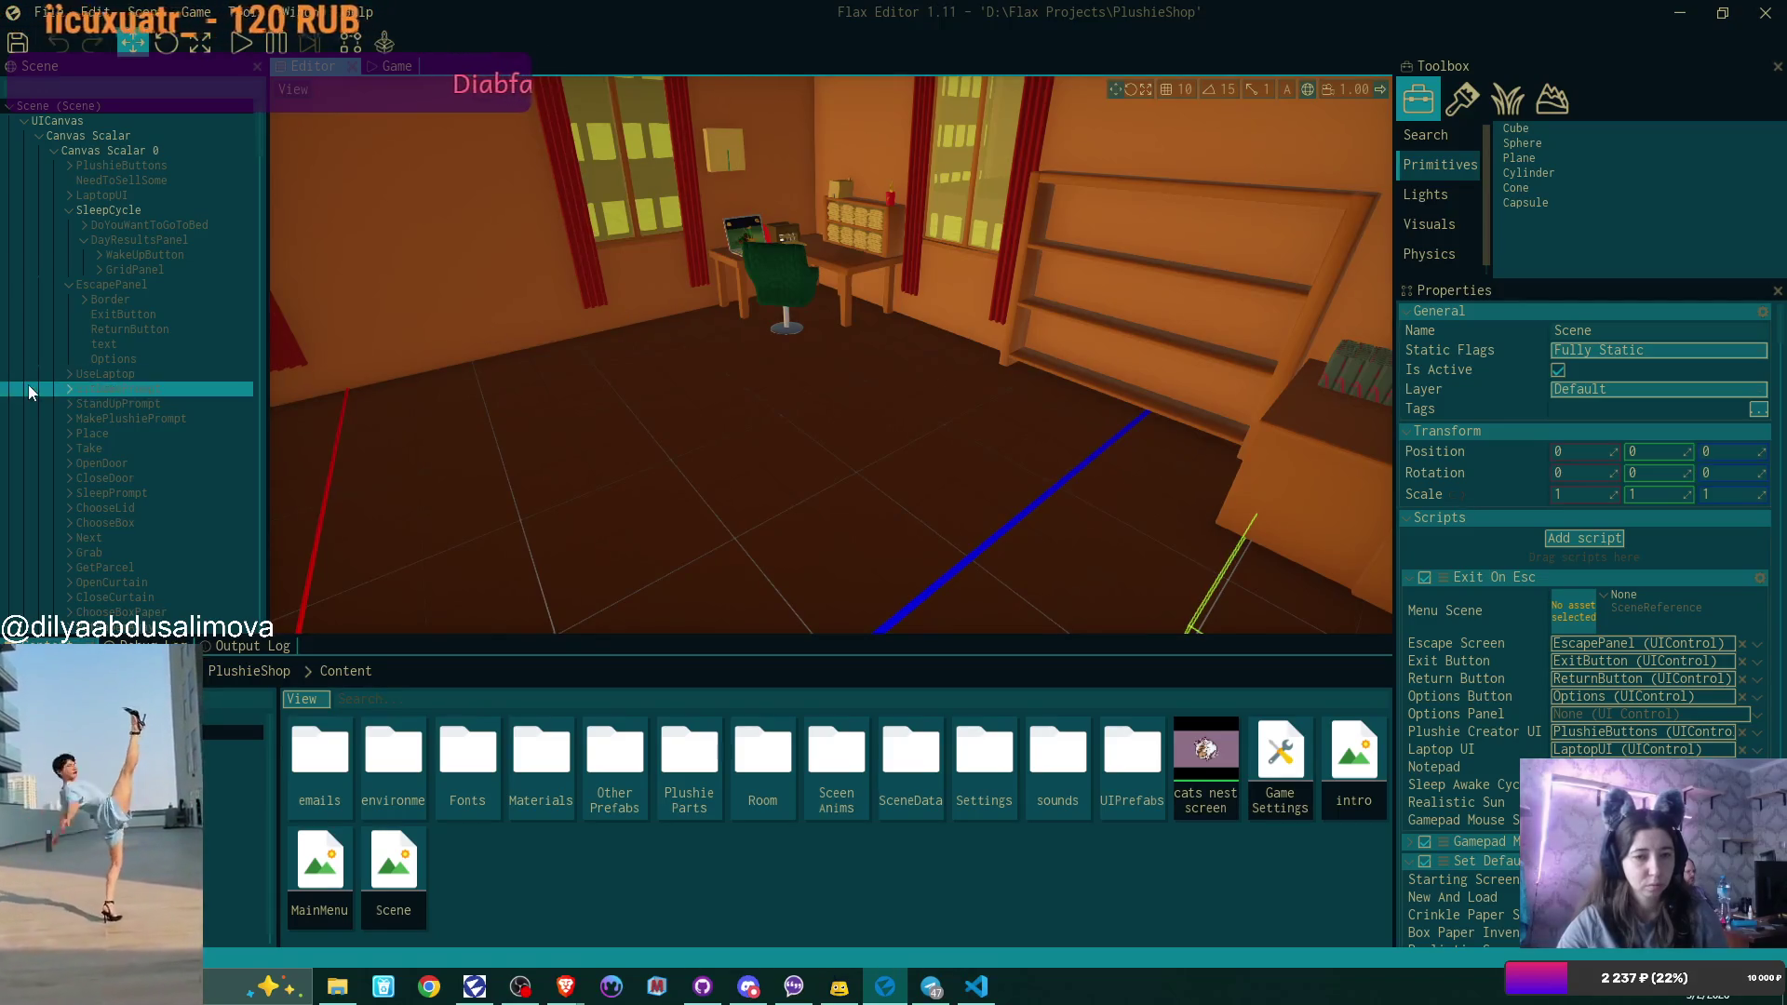
Scroll through the PlushieShop scene hierarchy, then bring up ExitOnEsc.cs in Visual Studio Code.
scroll(89, 367, down, 10)
scroll(90, 368, down, 5)
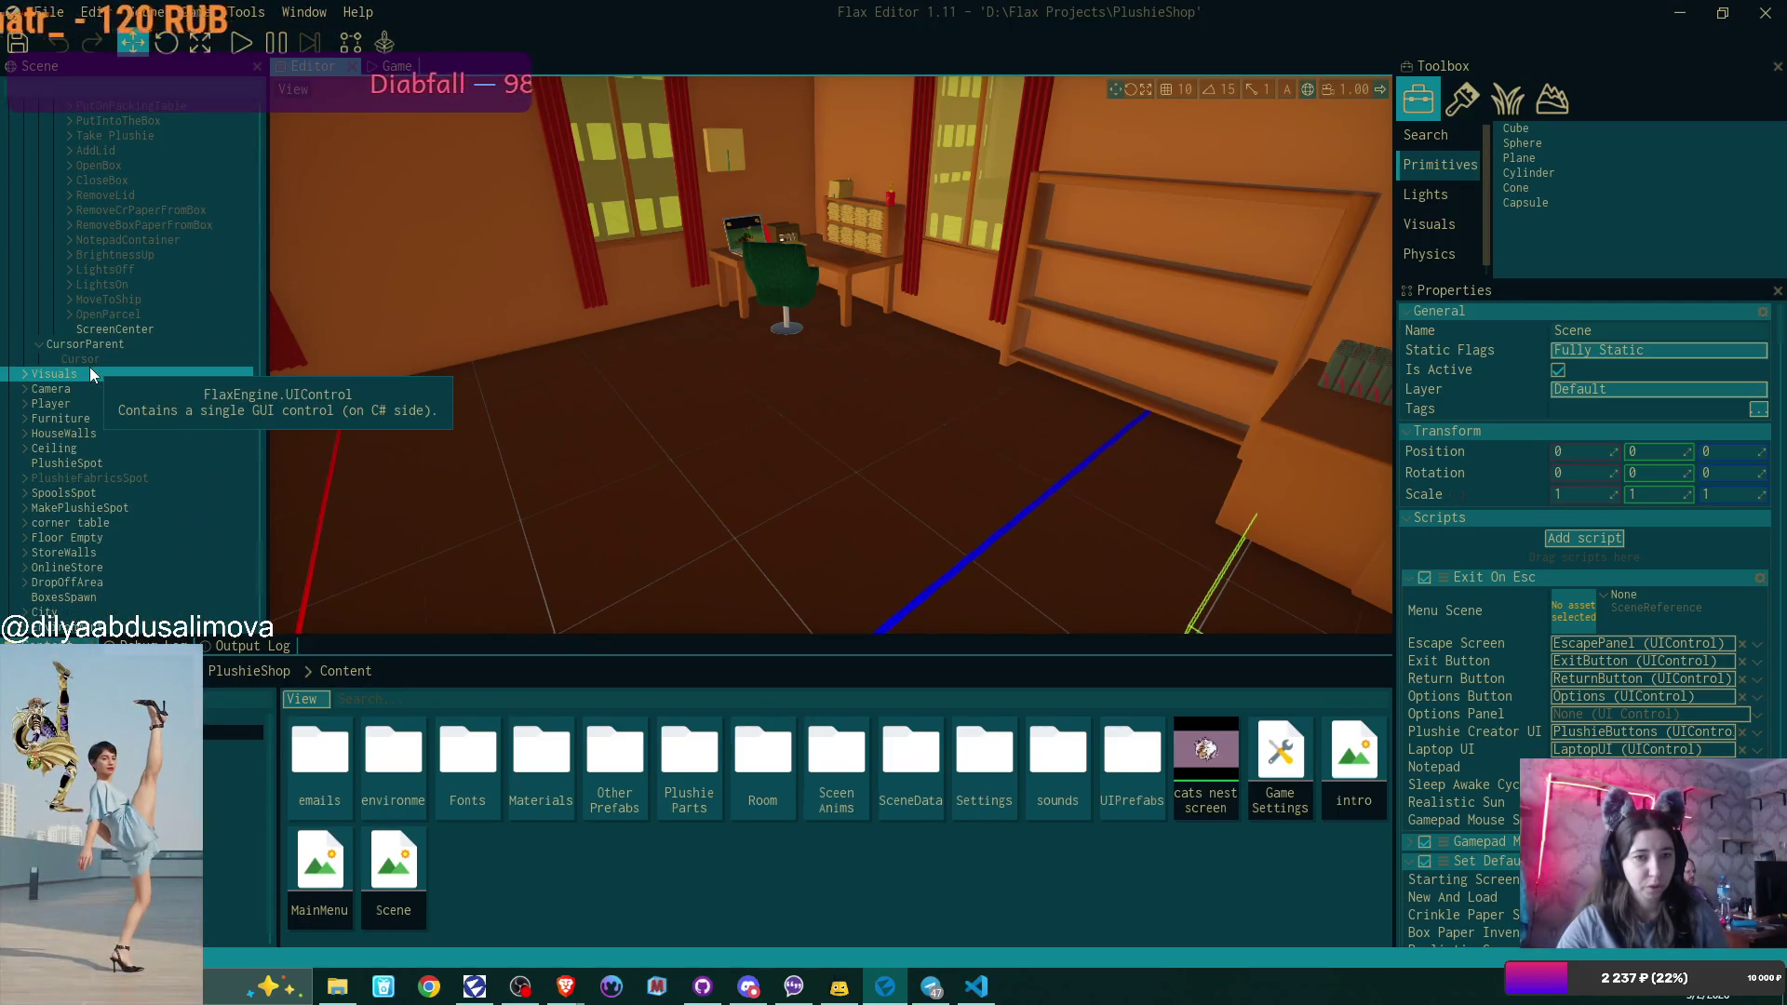
scroll(99, 371, down, 2)
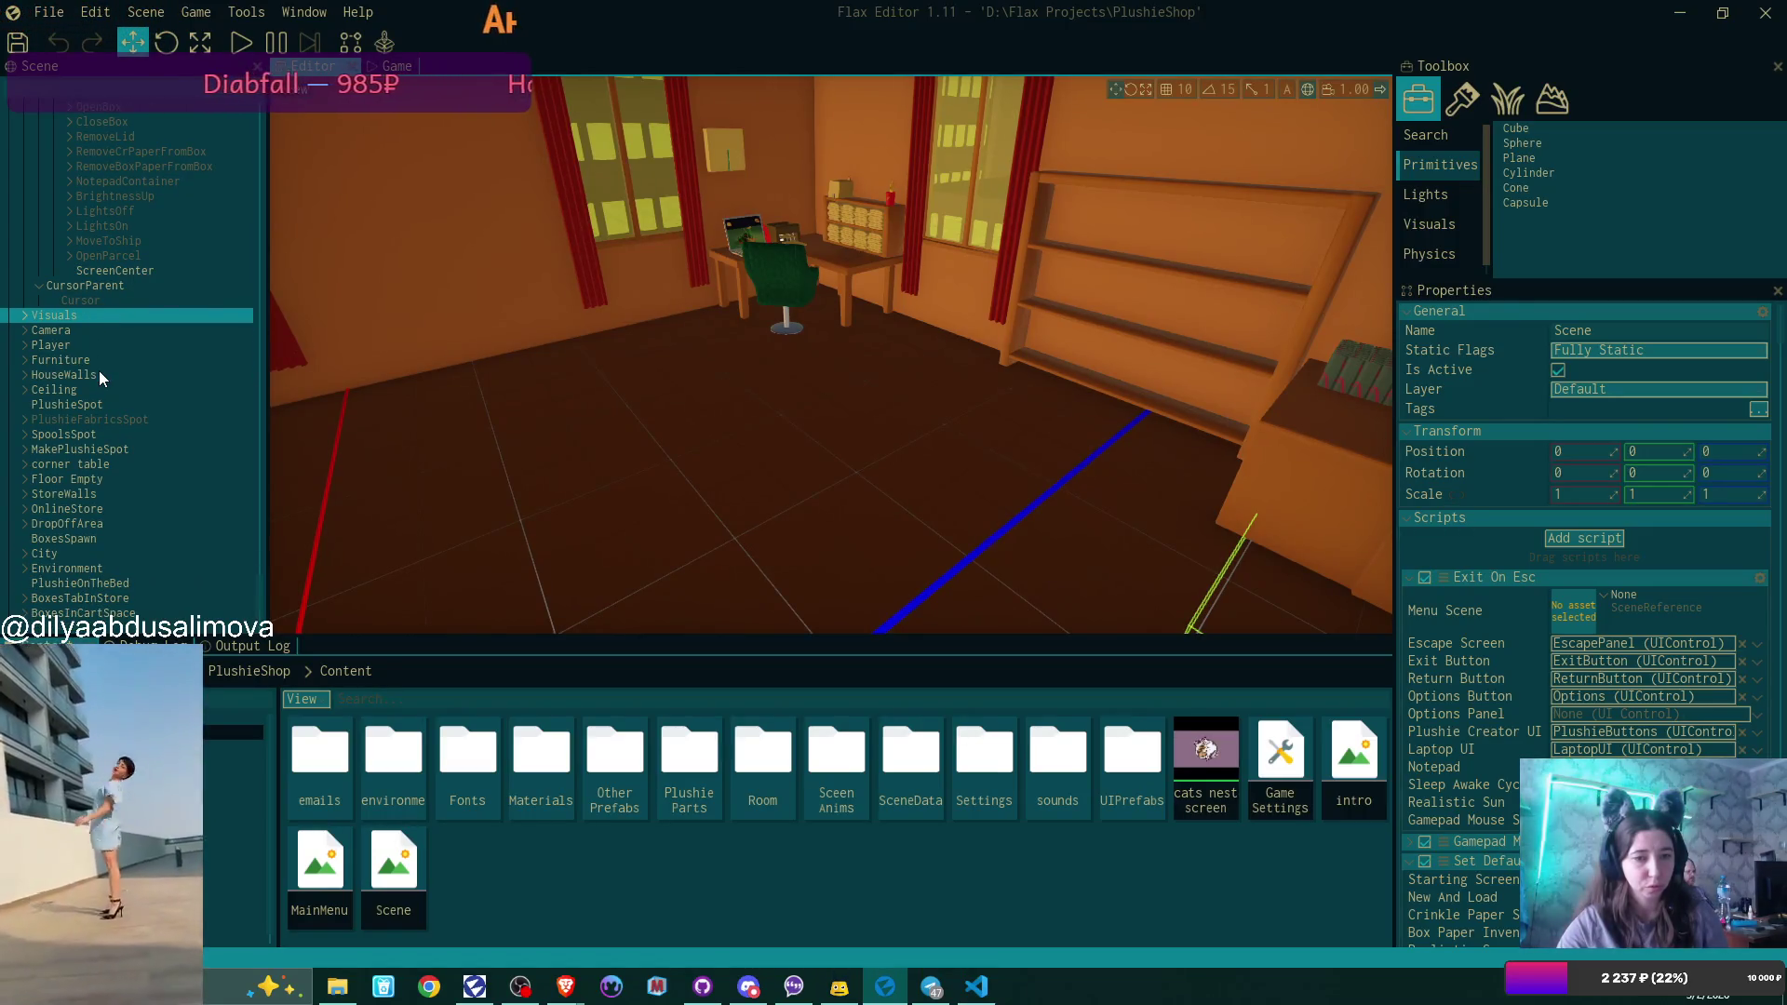
scroll(99, 370, up, 10)
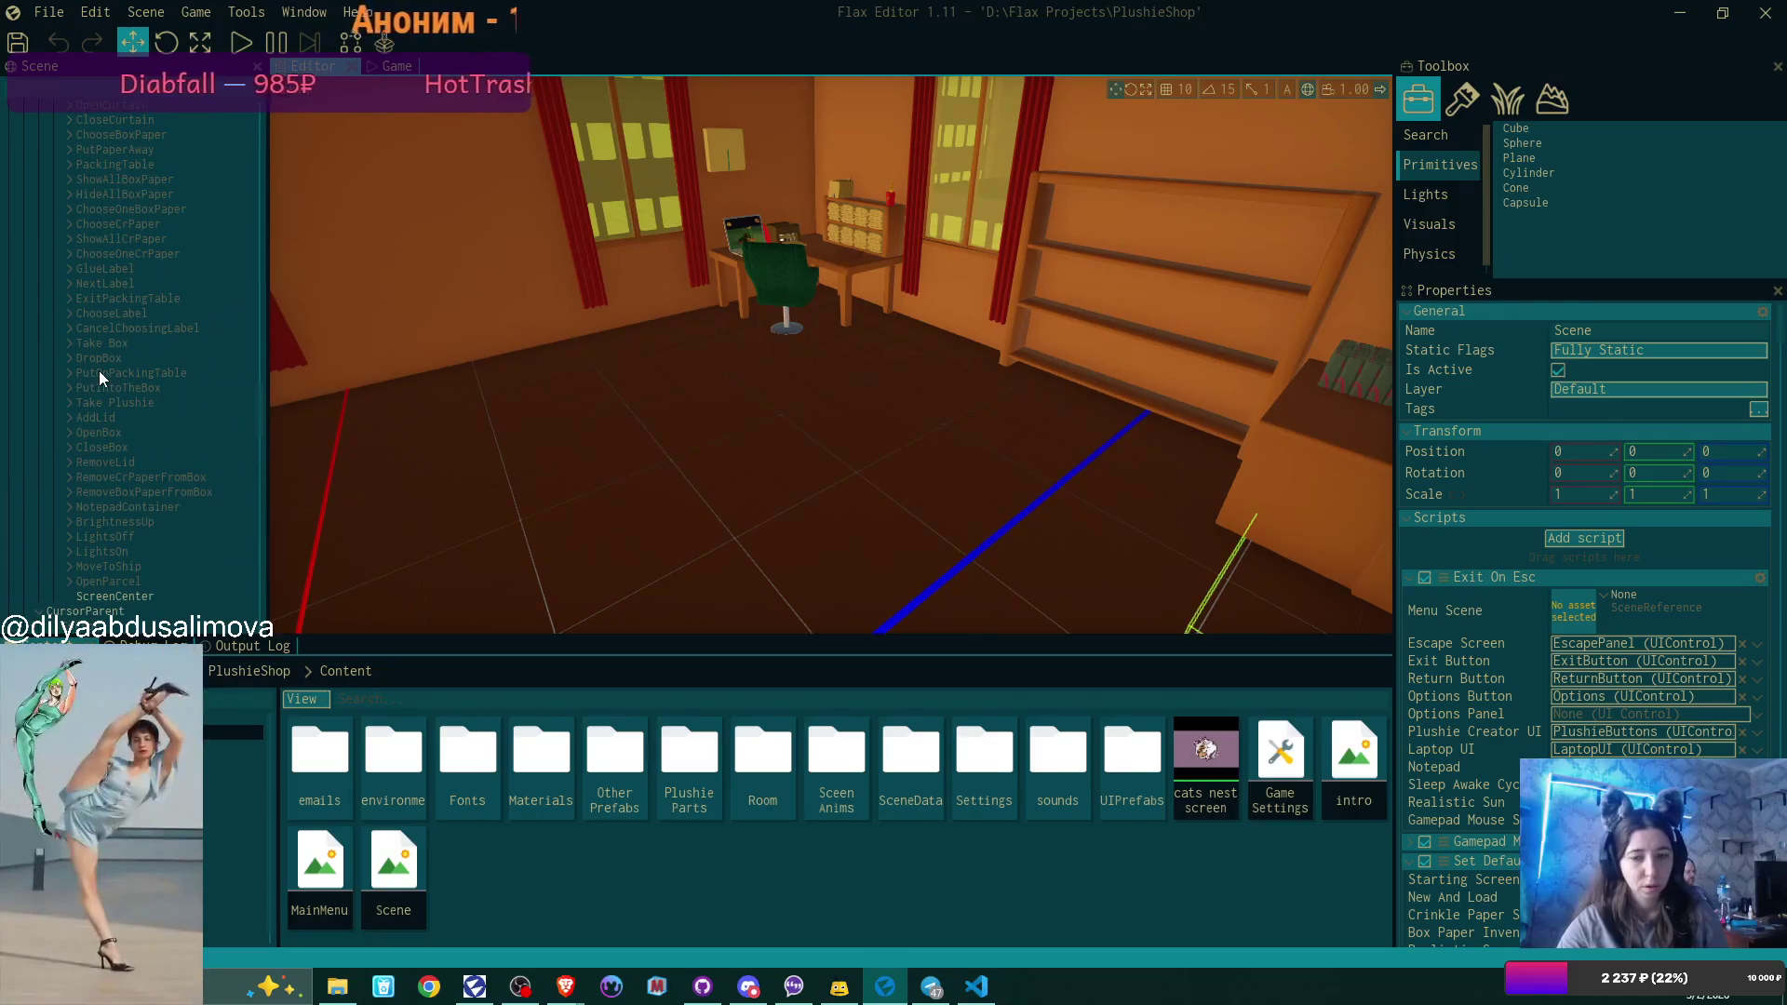
scroll(98, 370, up, 15)
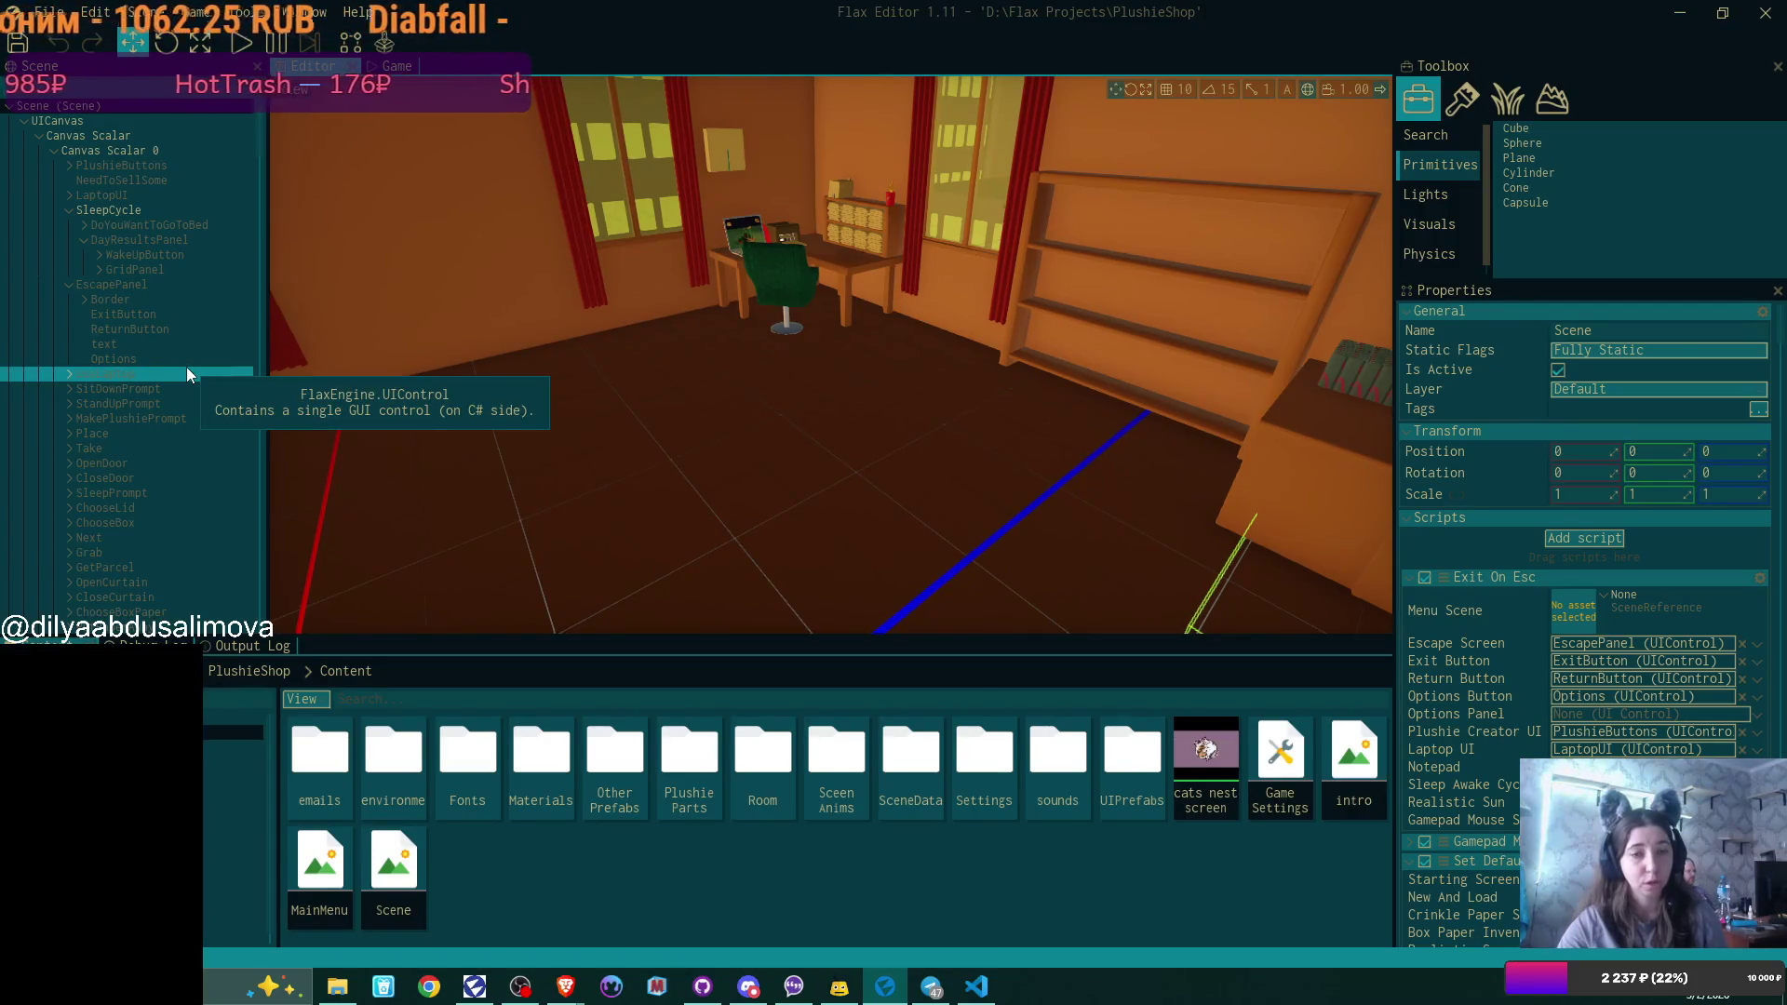
click(975, 987)
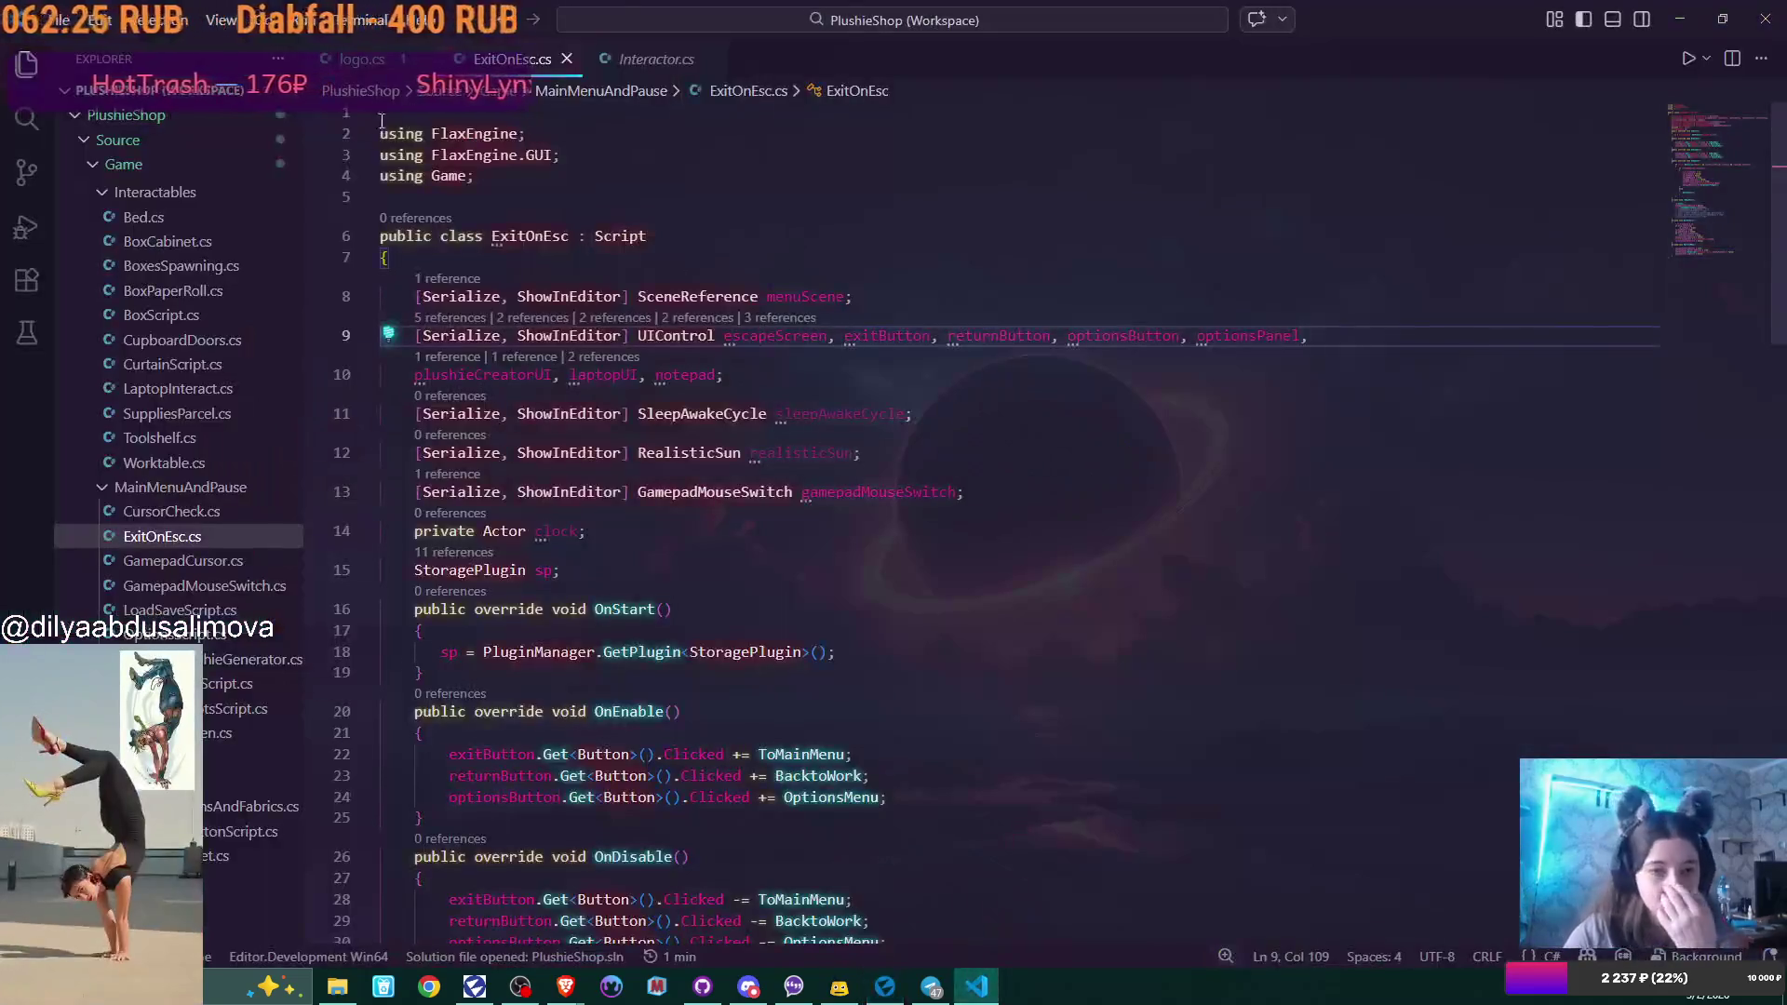
Return to GitHub Desktop, open the Scene.scene diff and start scrolling down.
click(703, 986)
click(173, 222)
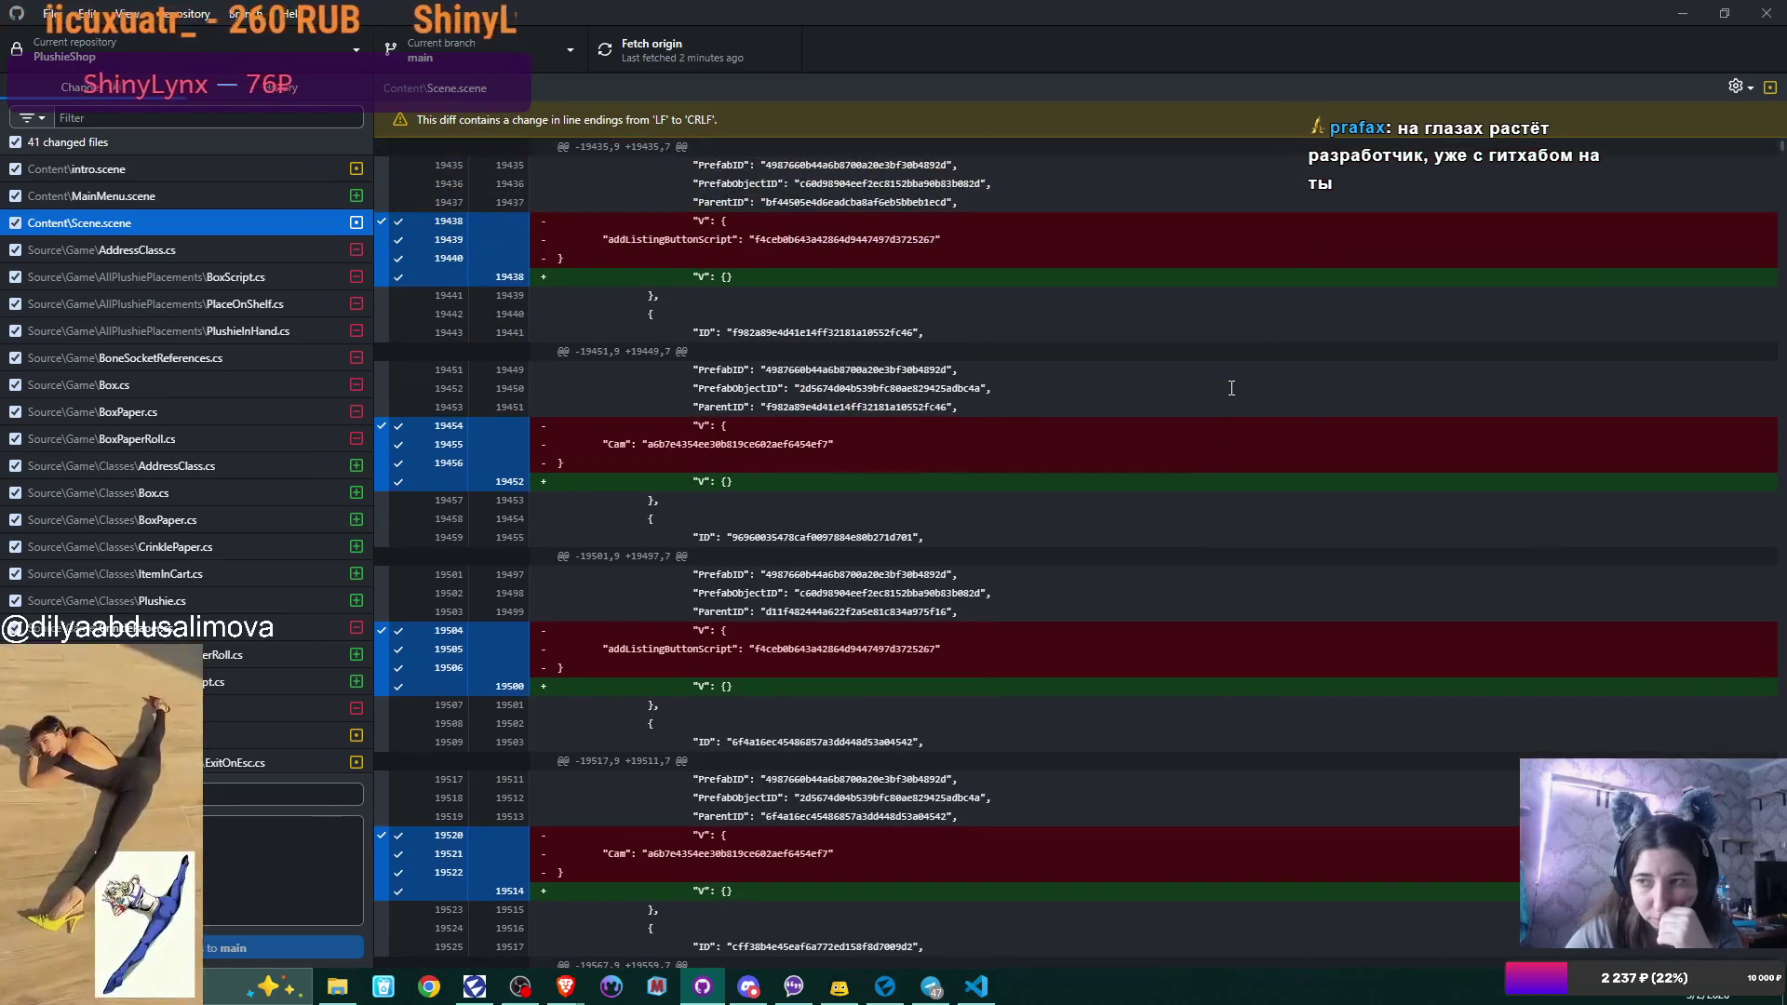
scroll(1231, 387, down, 6)
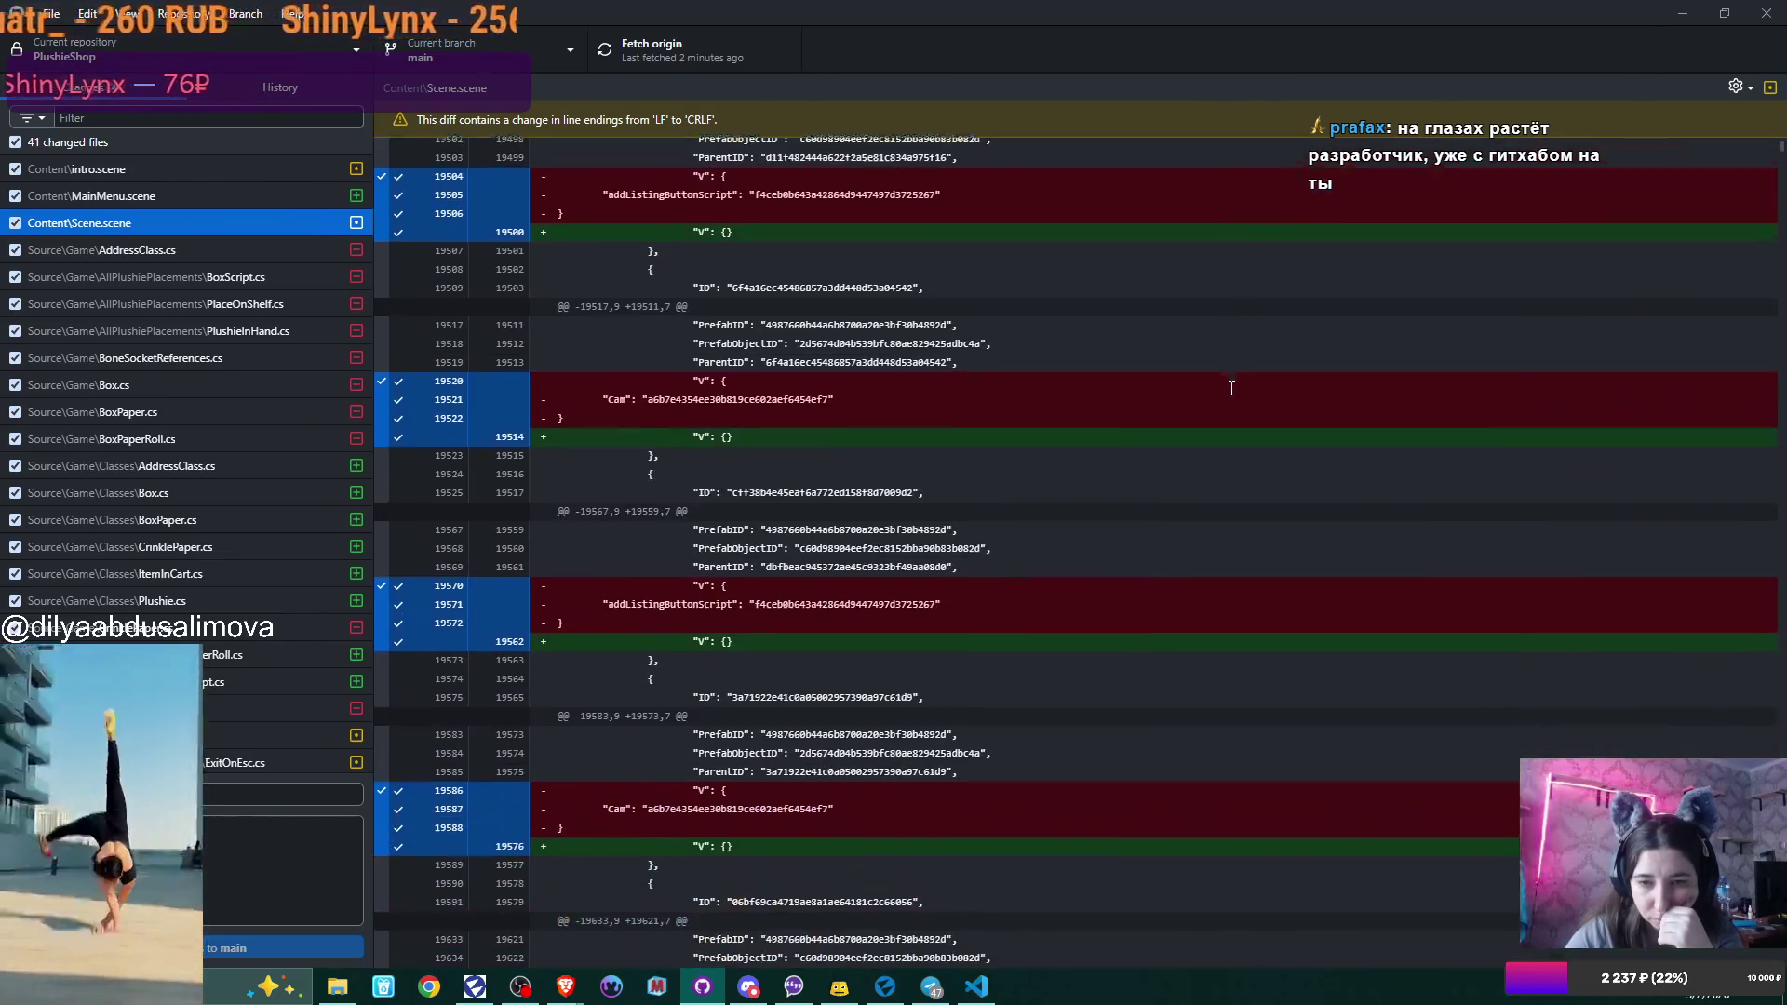
scroll(1231, 387, down, 1)
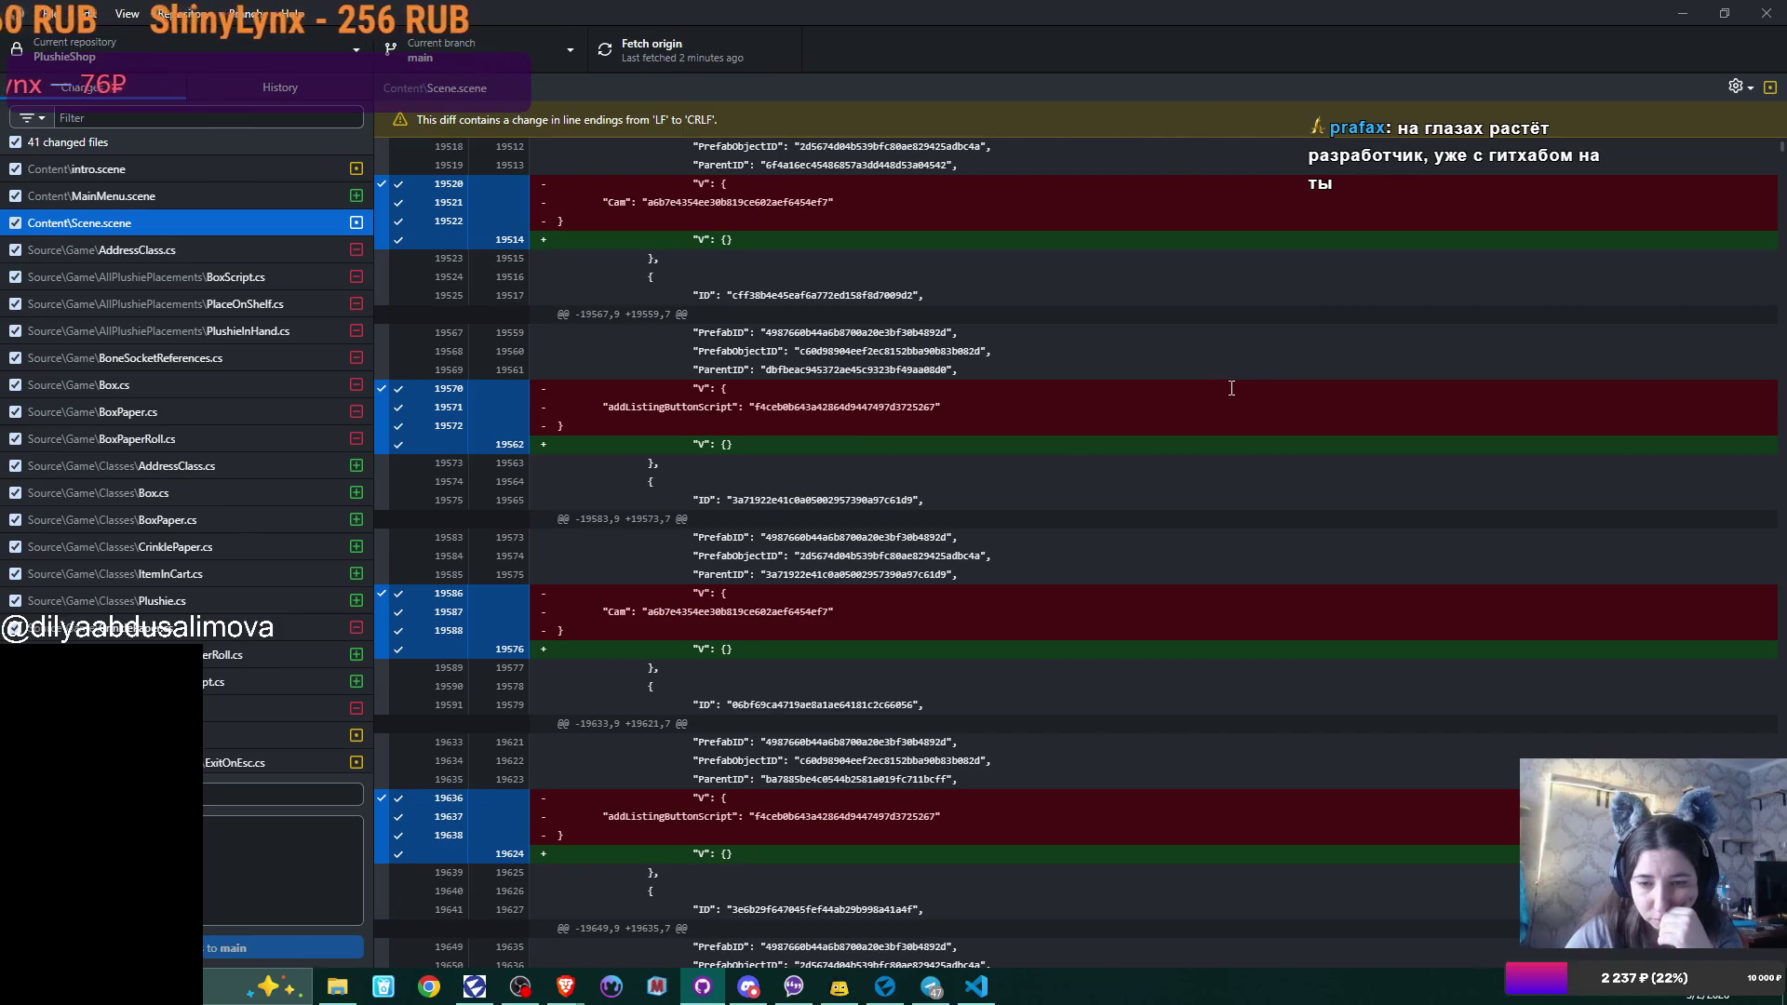
scroll(1231, 387, down, 6)
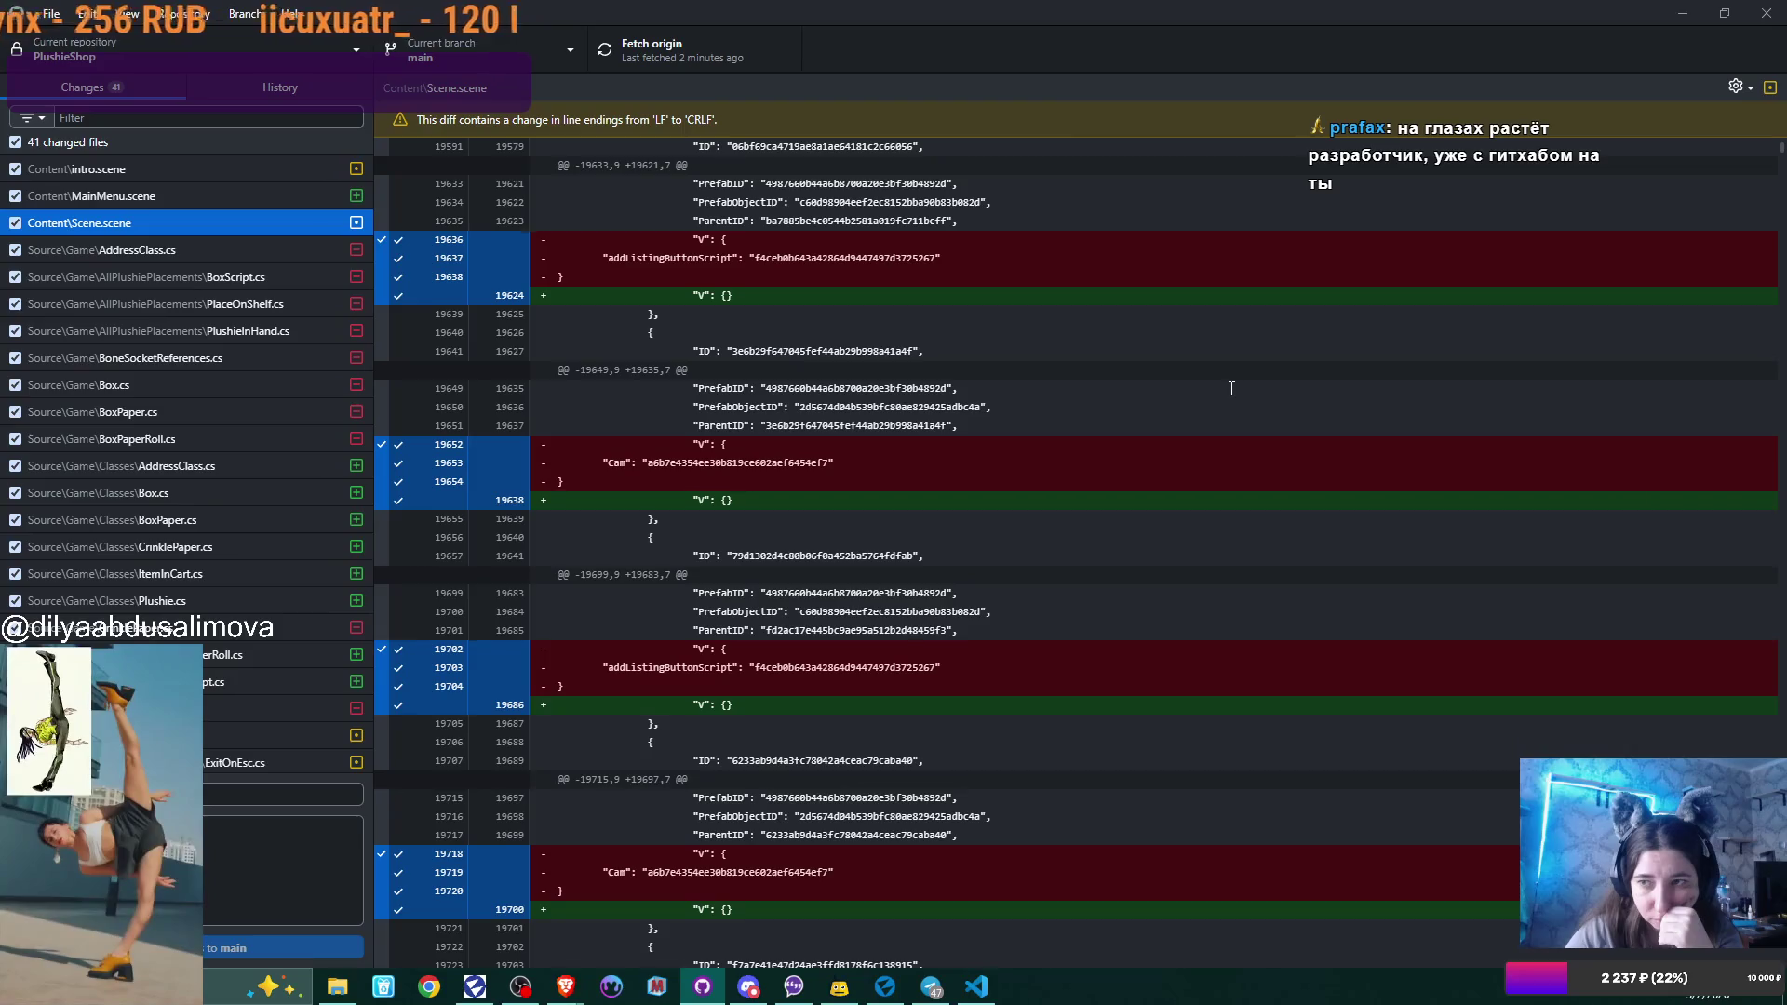
scroll(1231, 387, down, 2)
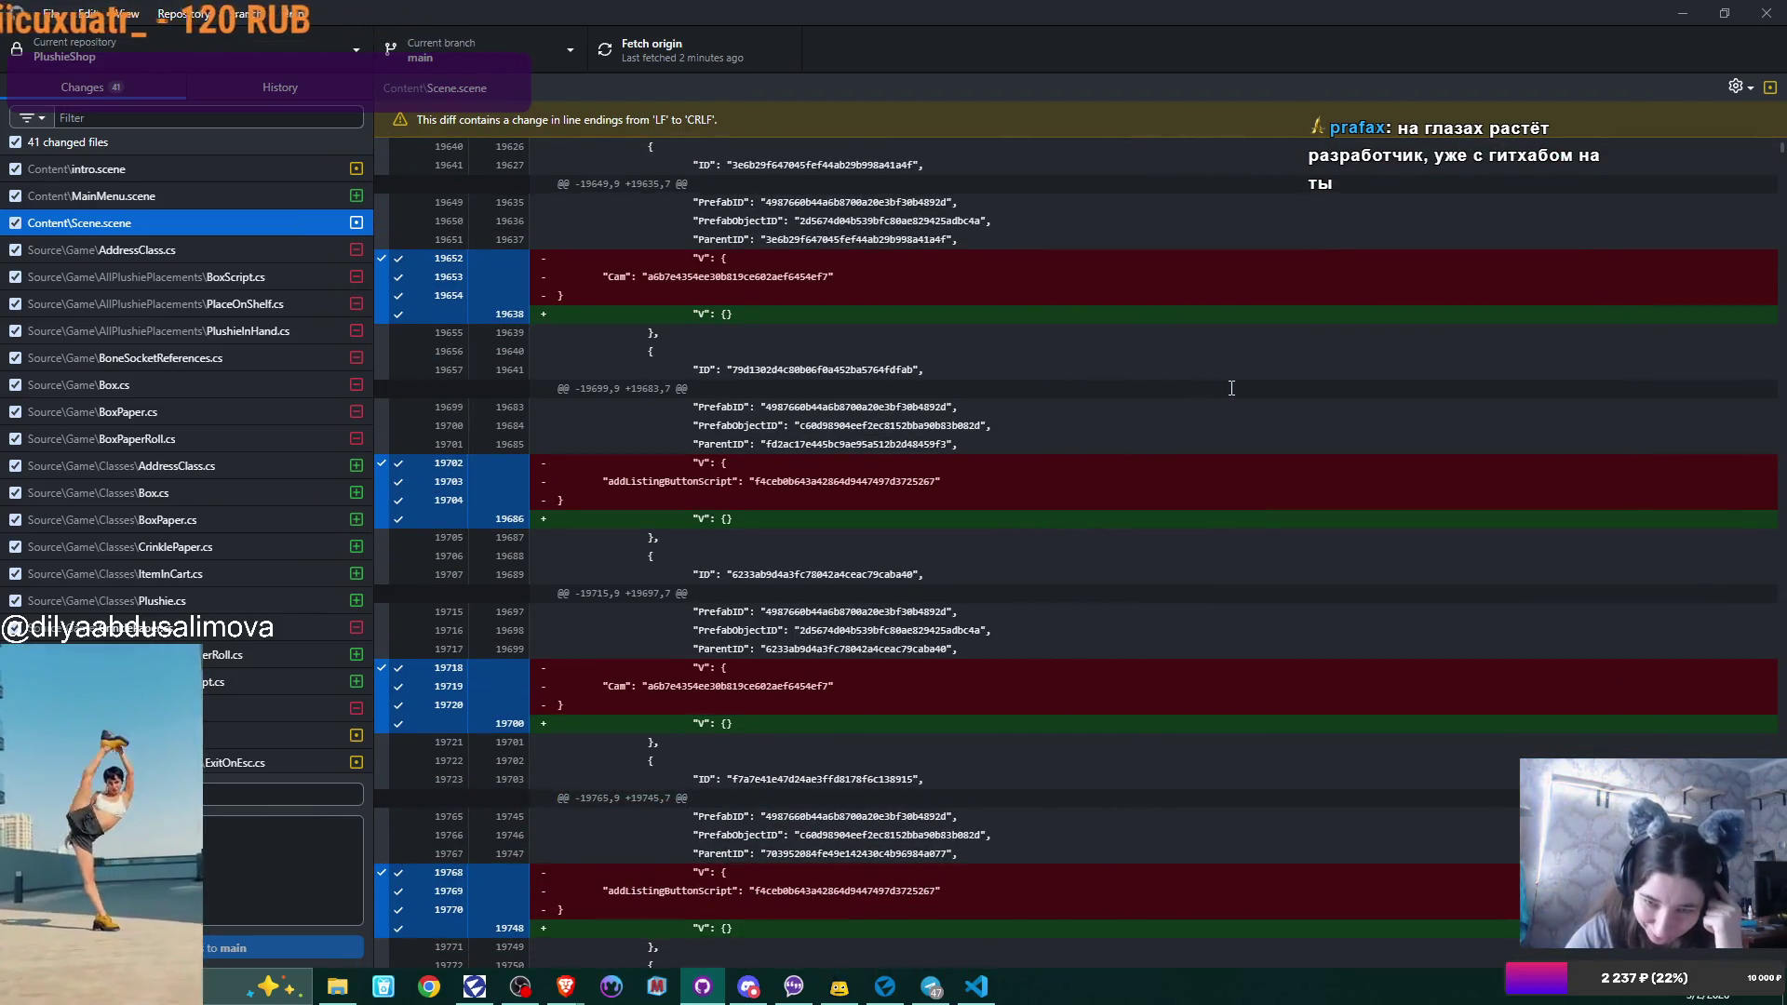
scroll(1231, 387, down, 2)
Scroll further to the deleted StartingScreen panel block around line 48742.
scroll(1231, 387, down, 3)
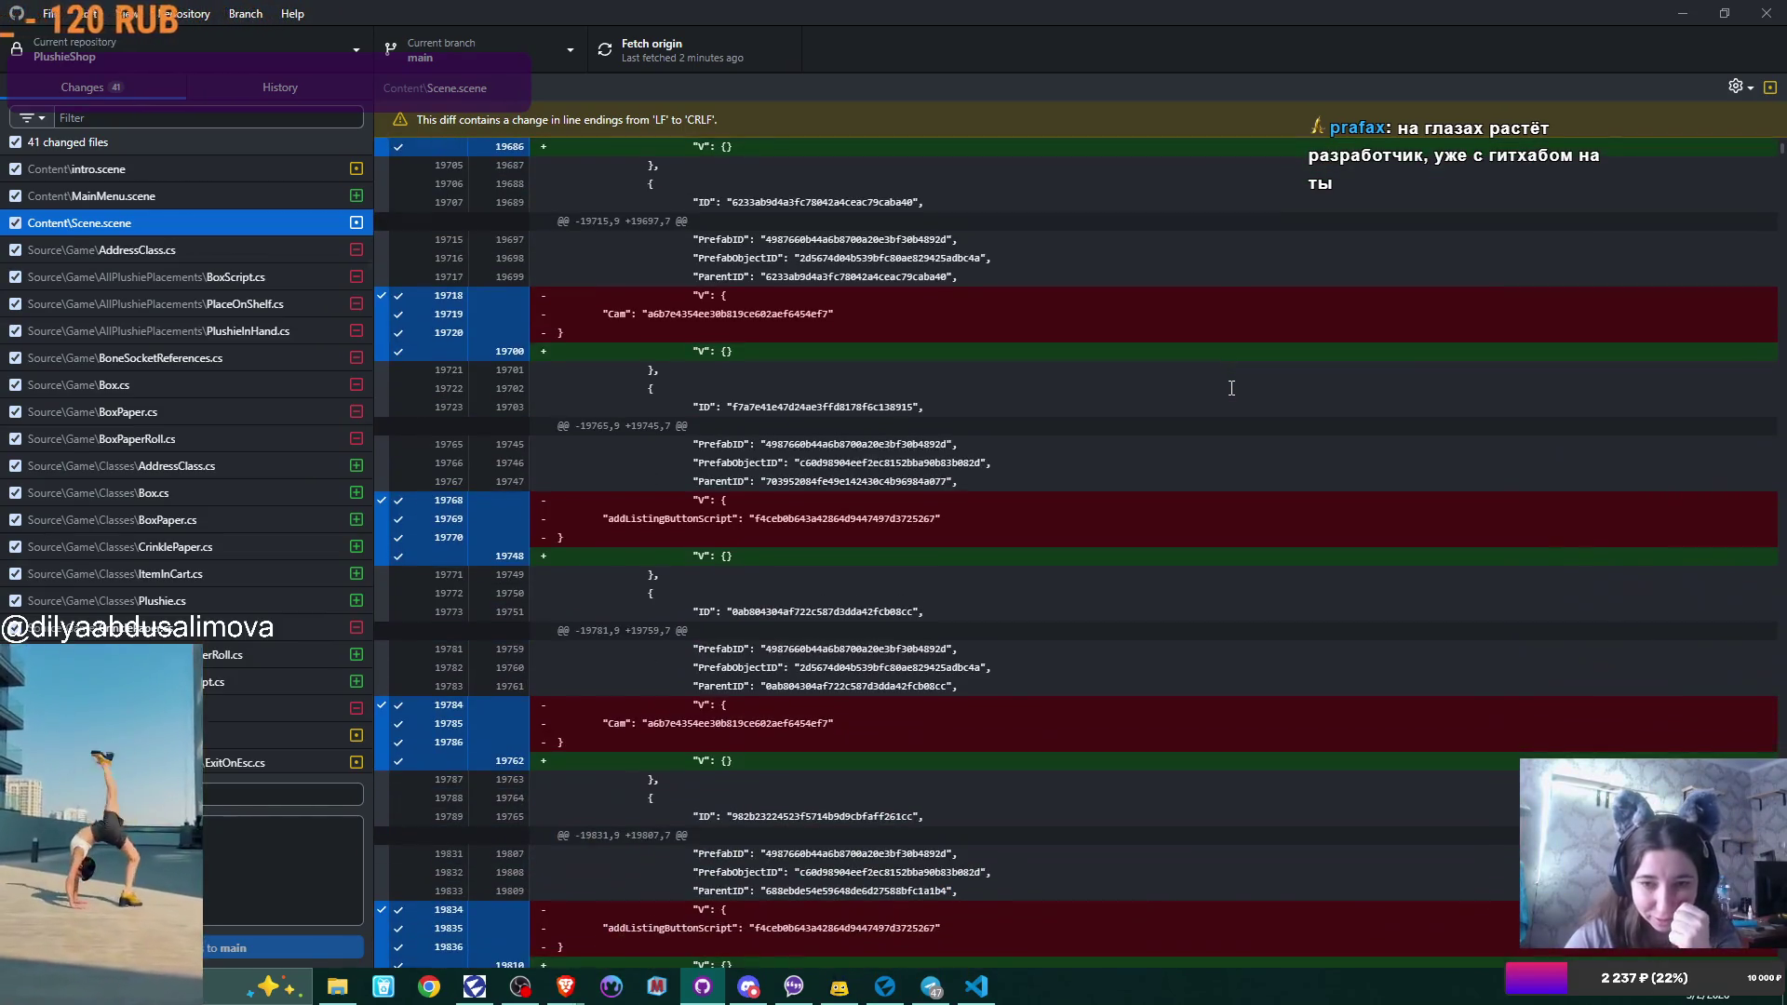
scroll(1231, 387, down, 4)
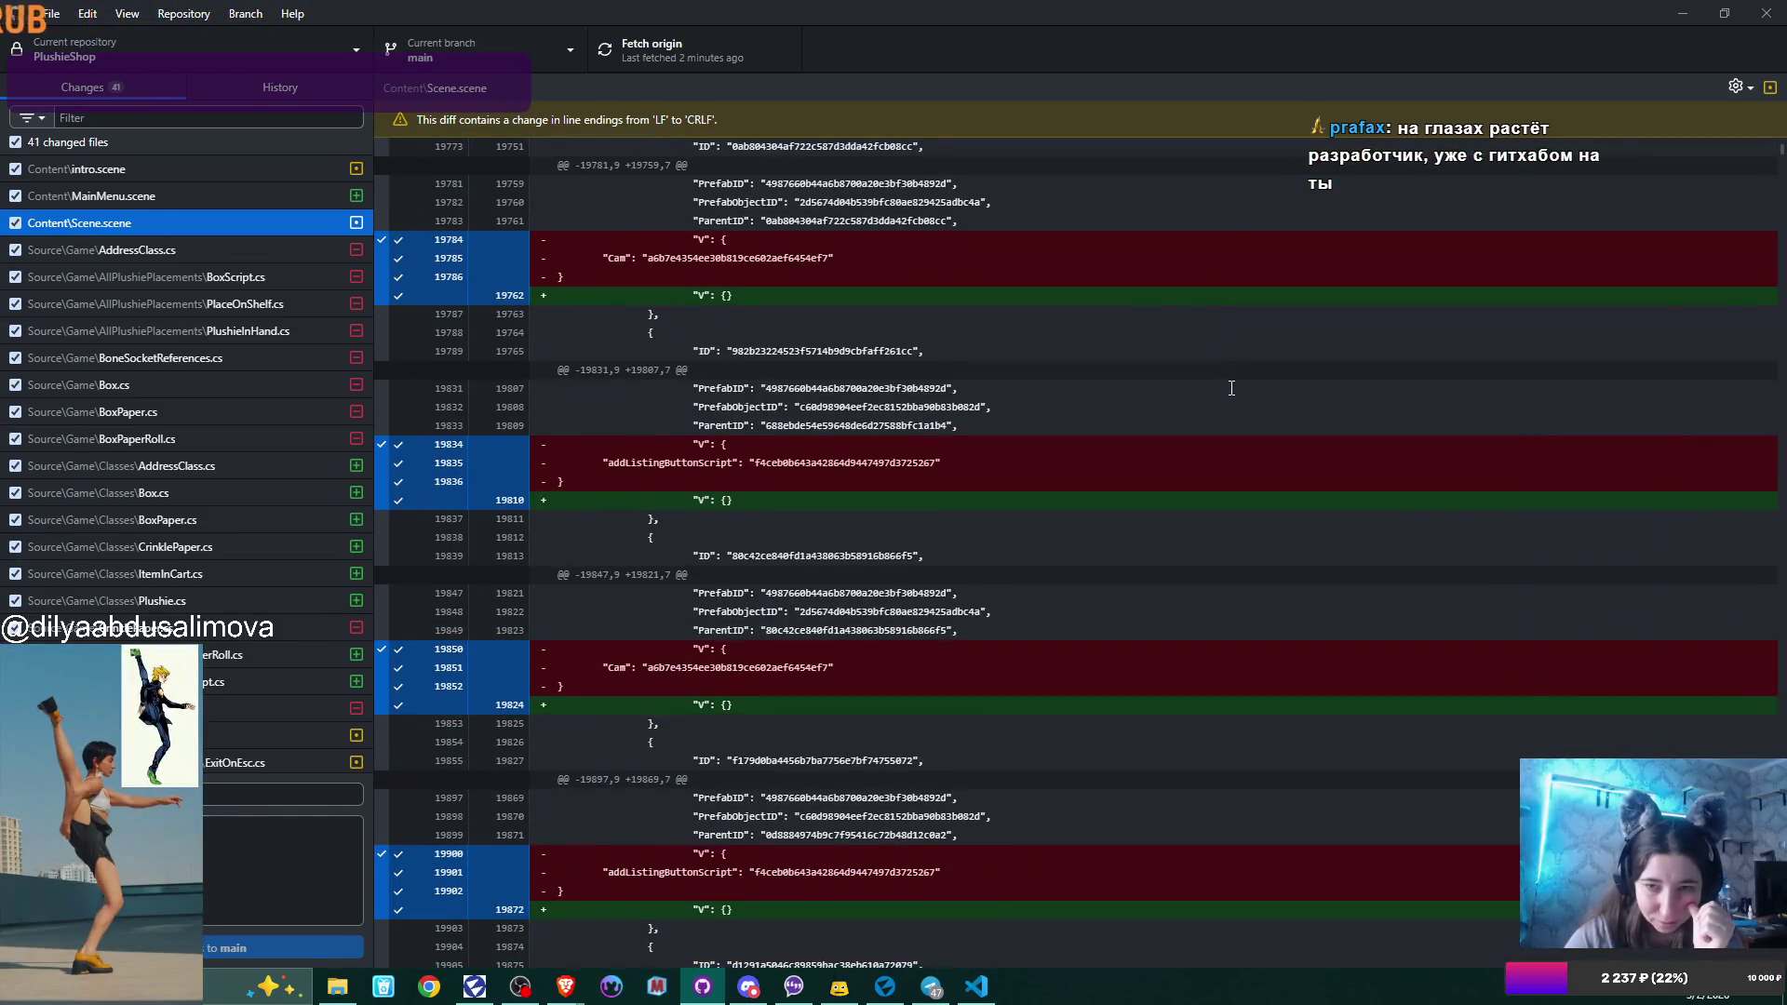
scroll(1231, 387, down, 7)
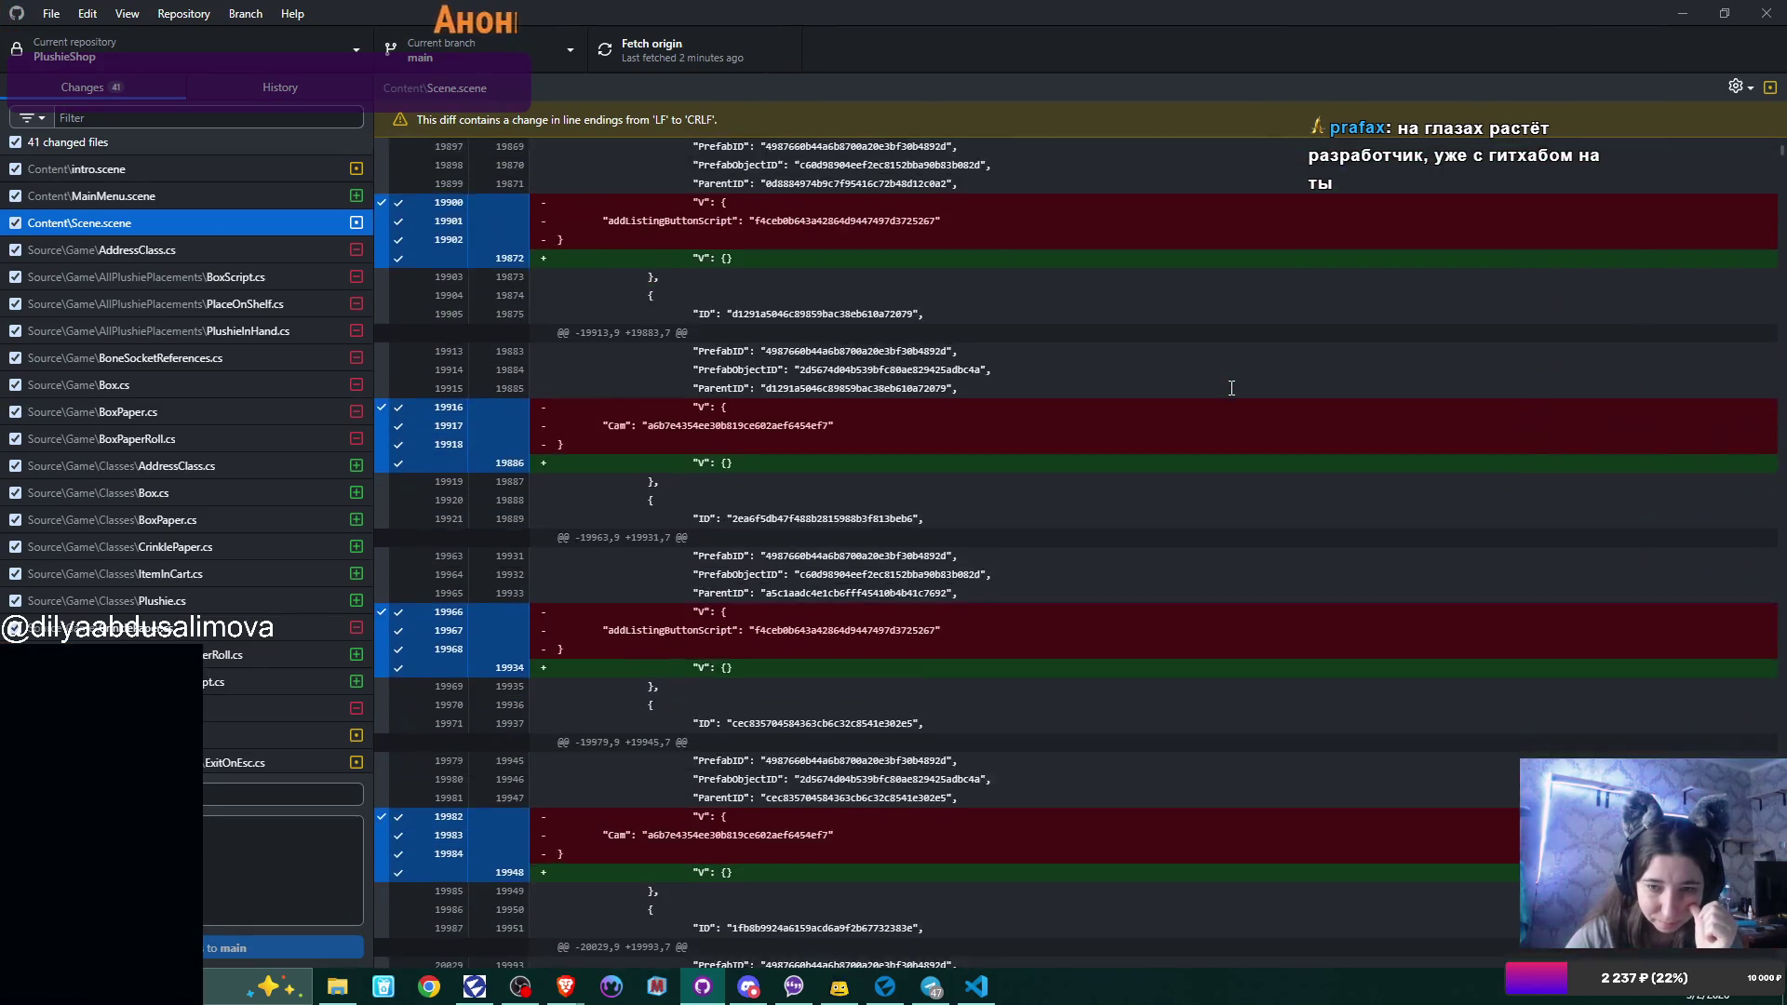
scroll(1231, 387, down, 10)
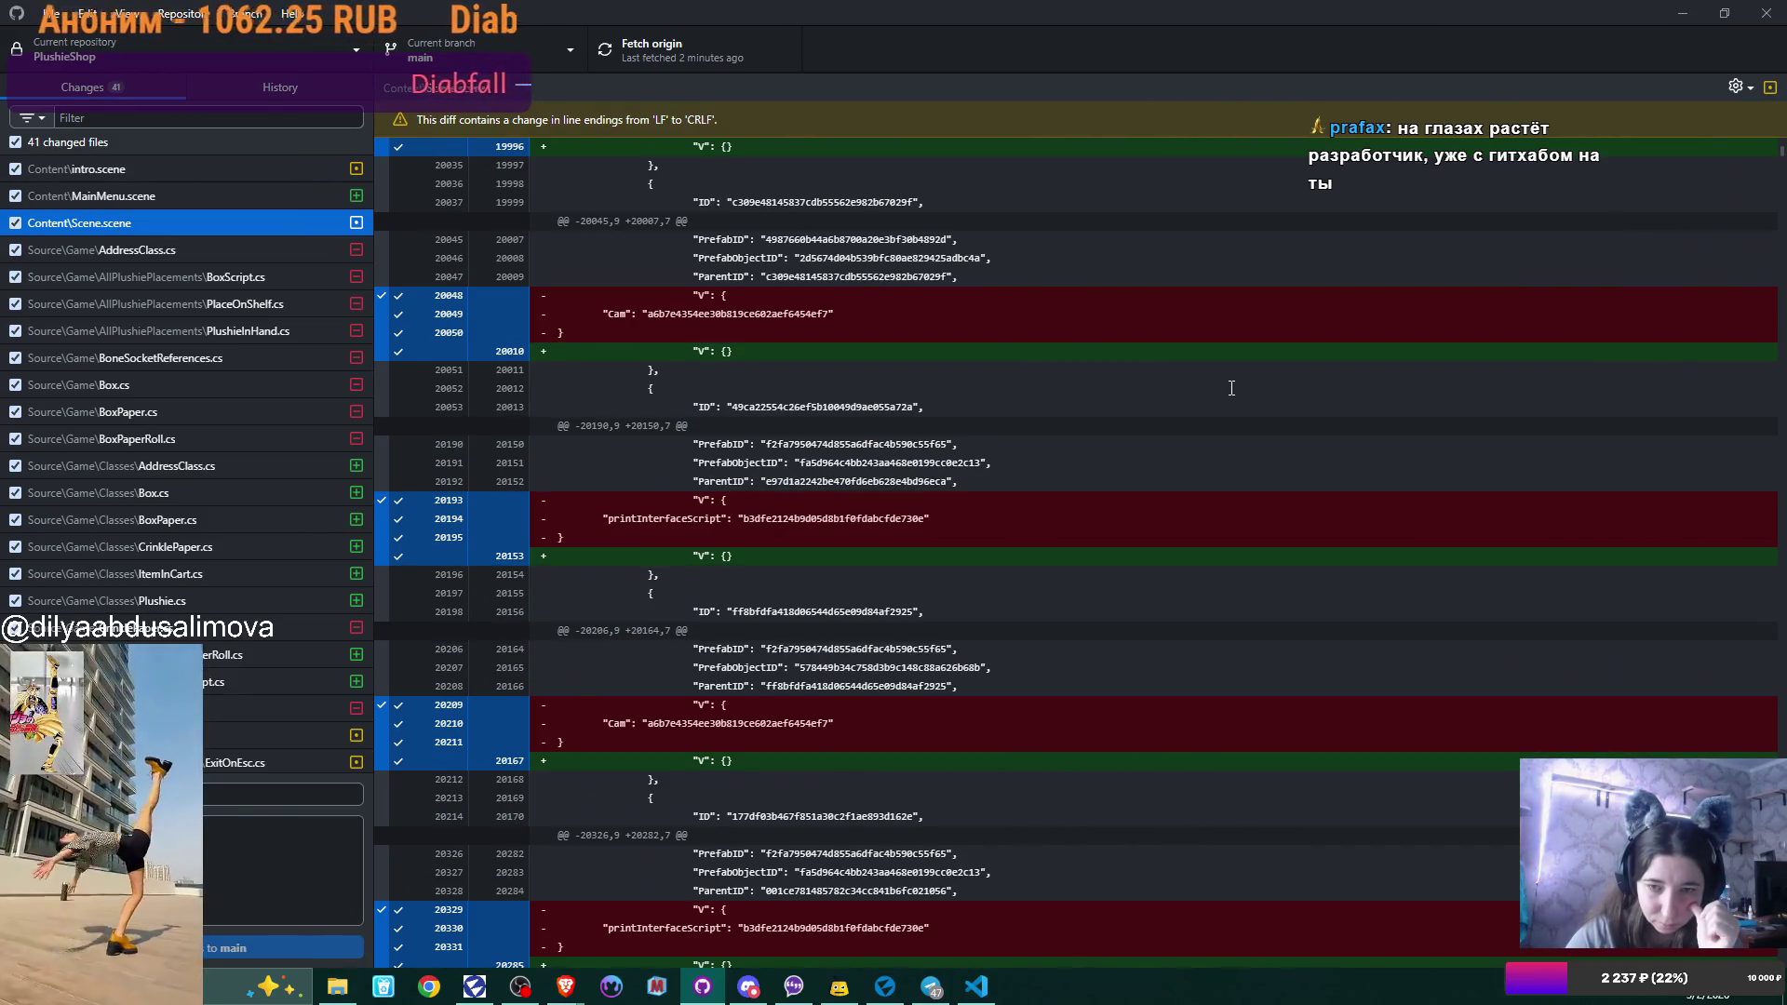
scroll(1231, 388, down, 2)
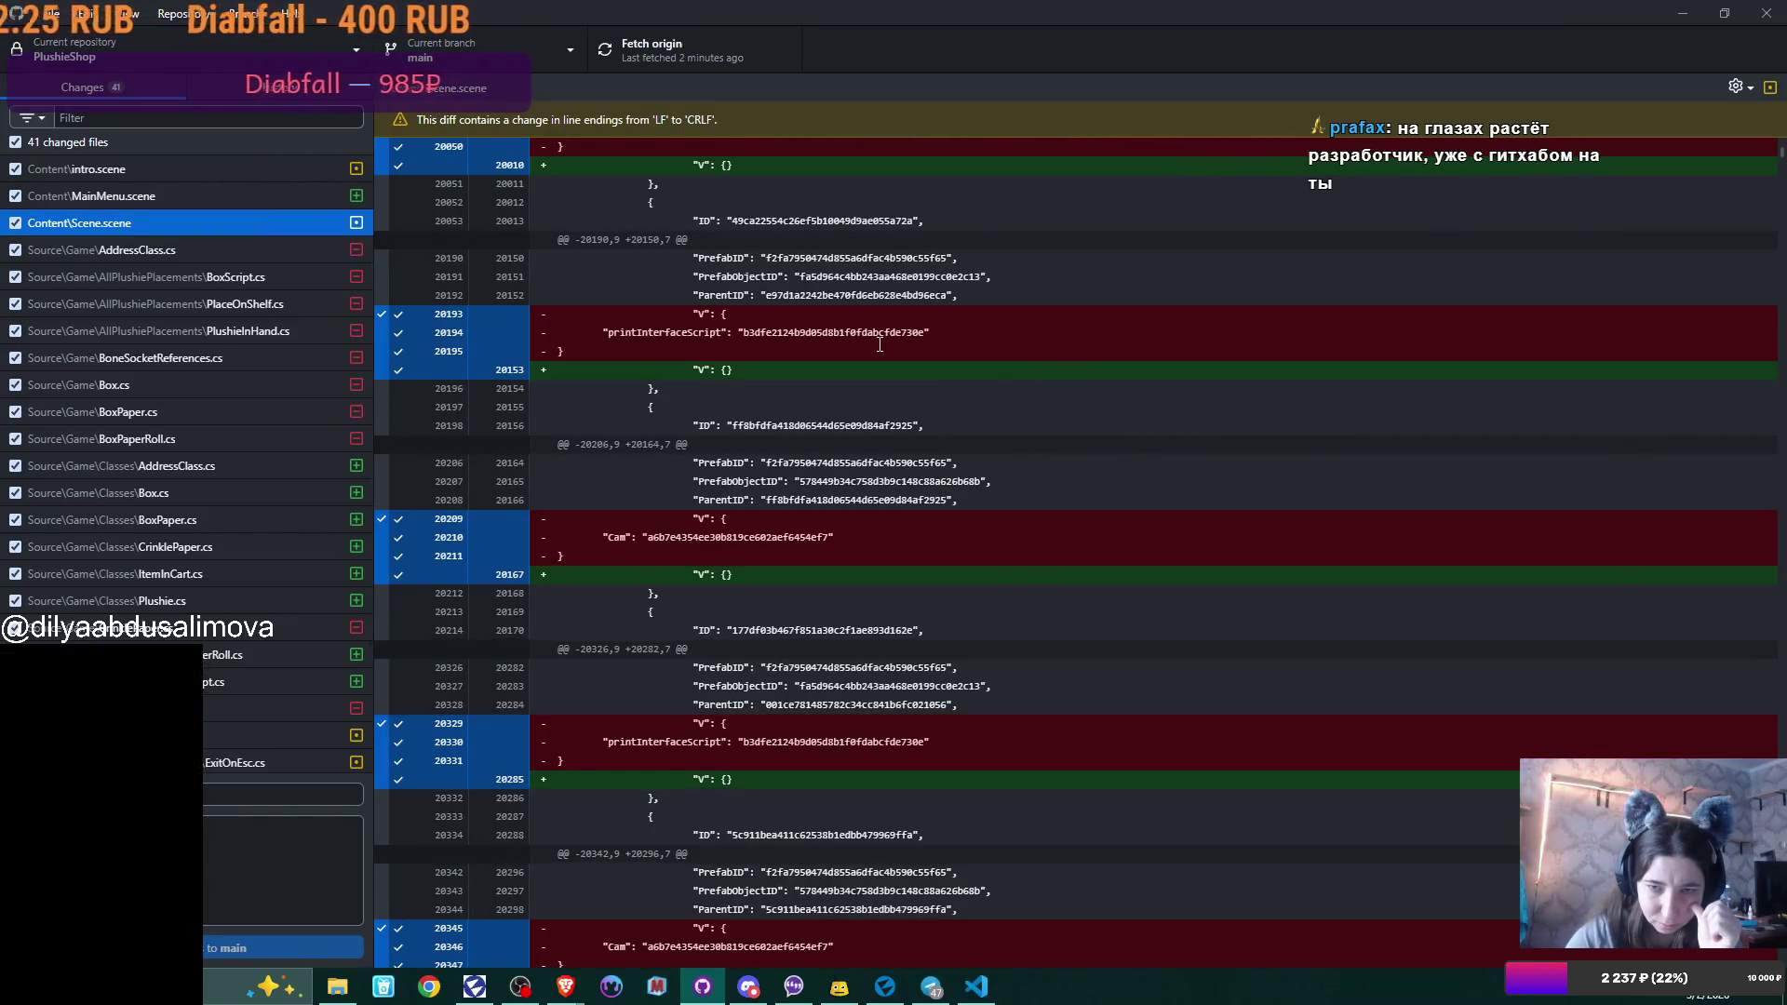
scroll(878, 352, down, 2)
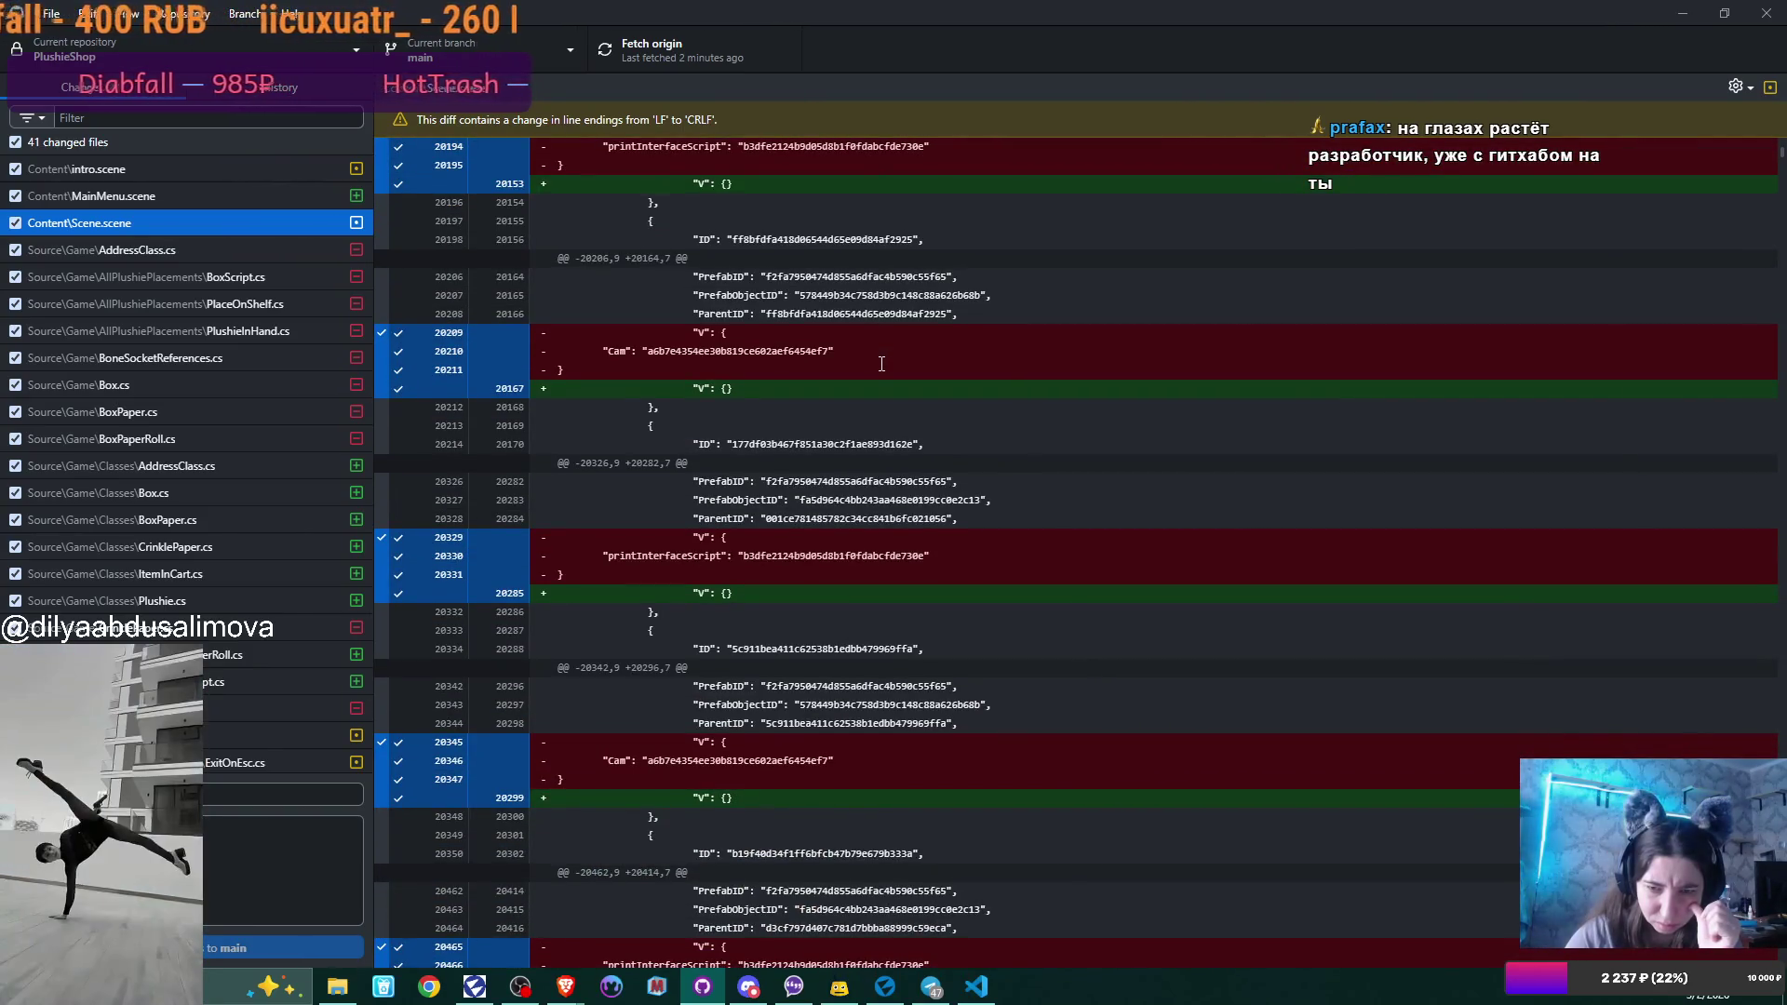
scroll(881, 363, down, 8)
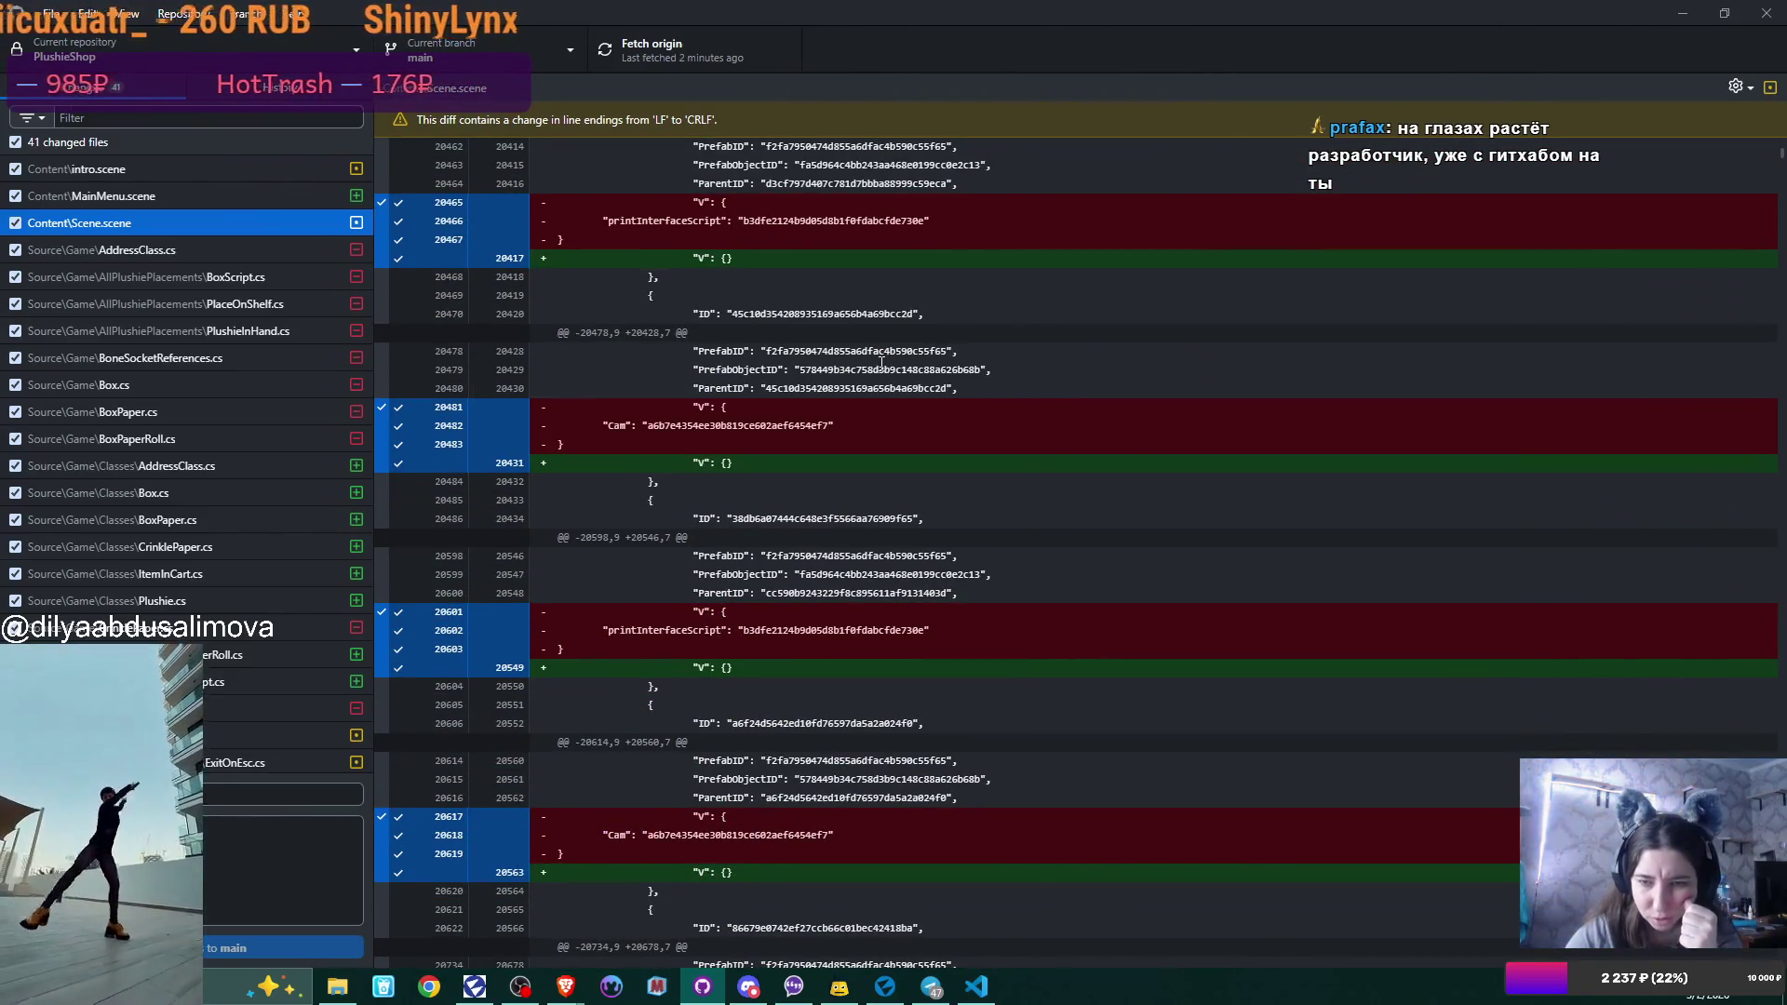
scroll(882, 363, down, 12)
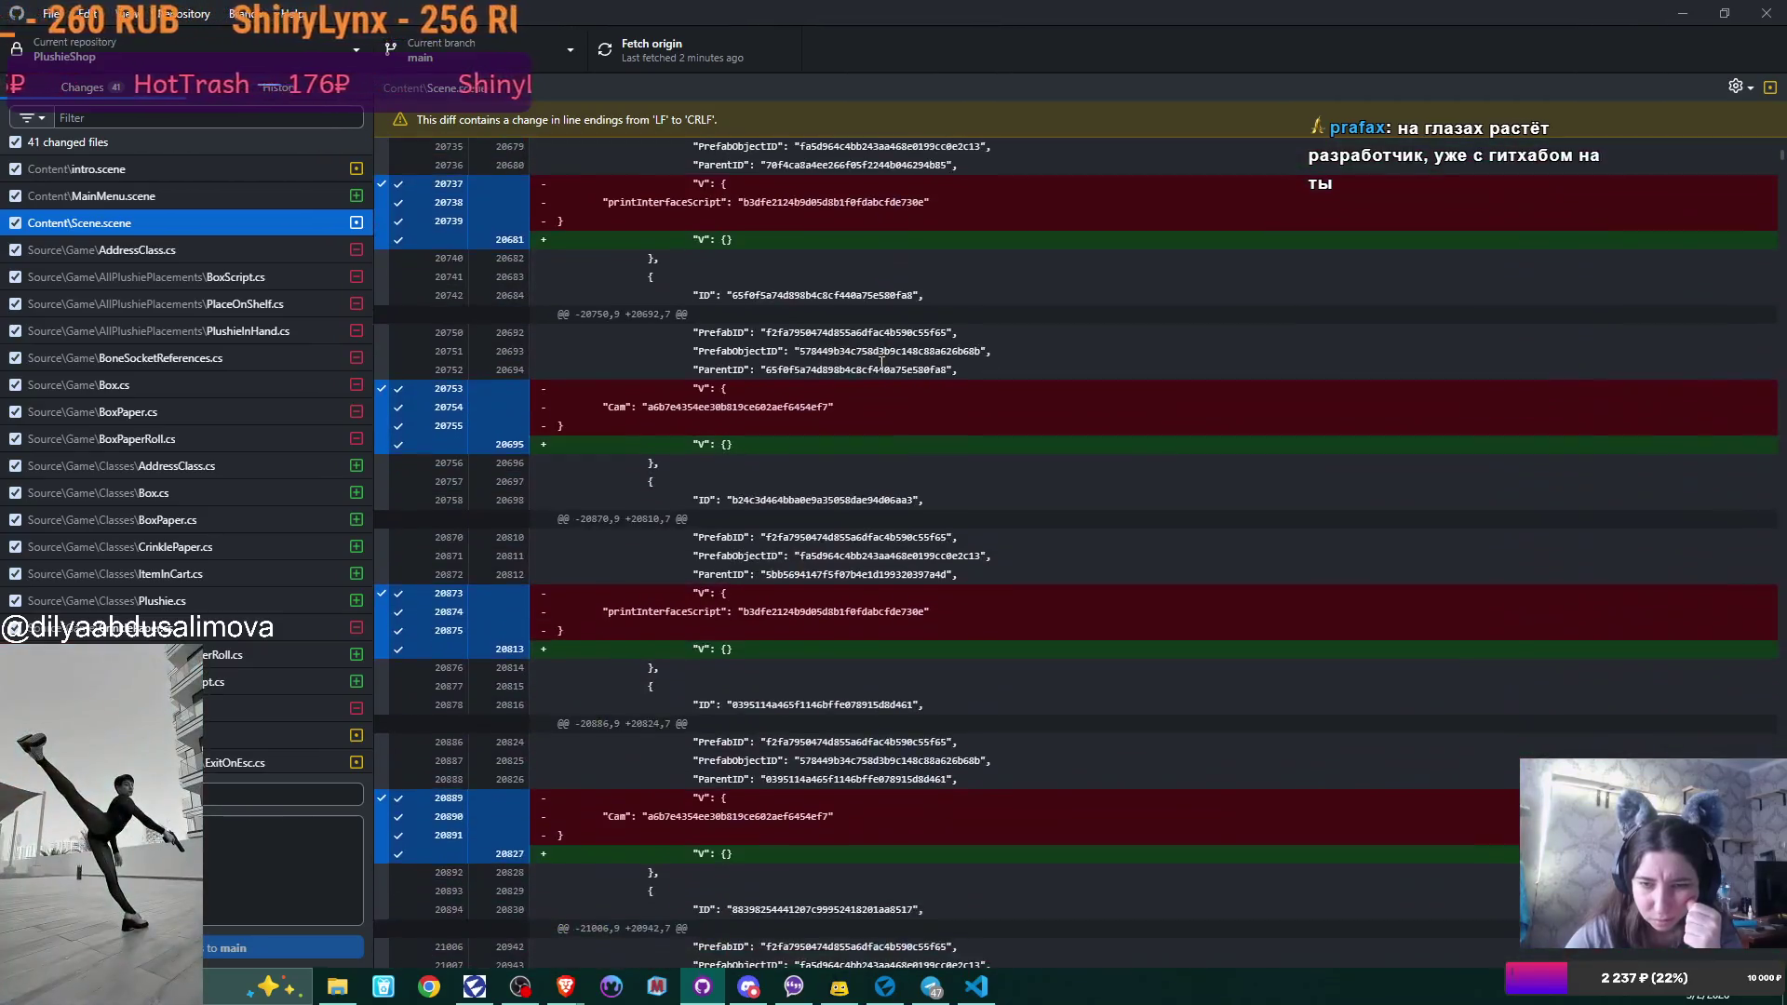
scroll(882, 363, down, 3)
scroll(881, 363, down, 15)
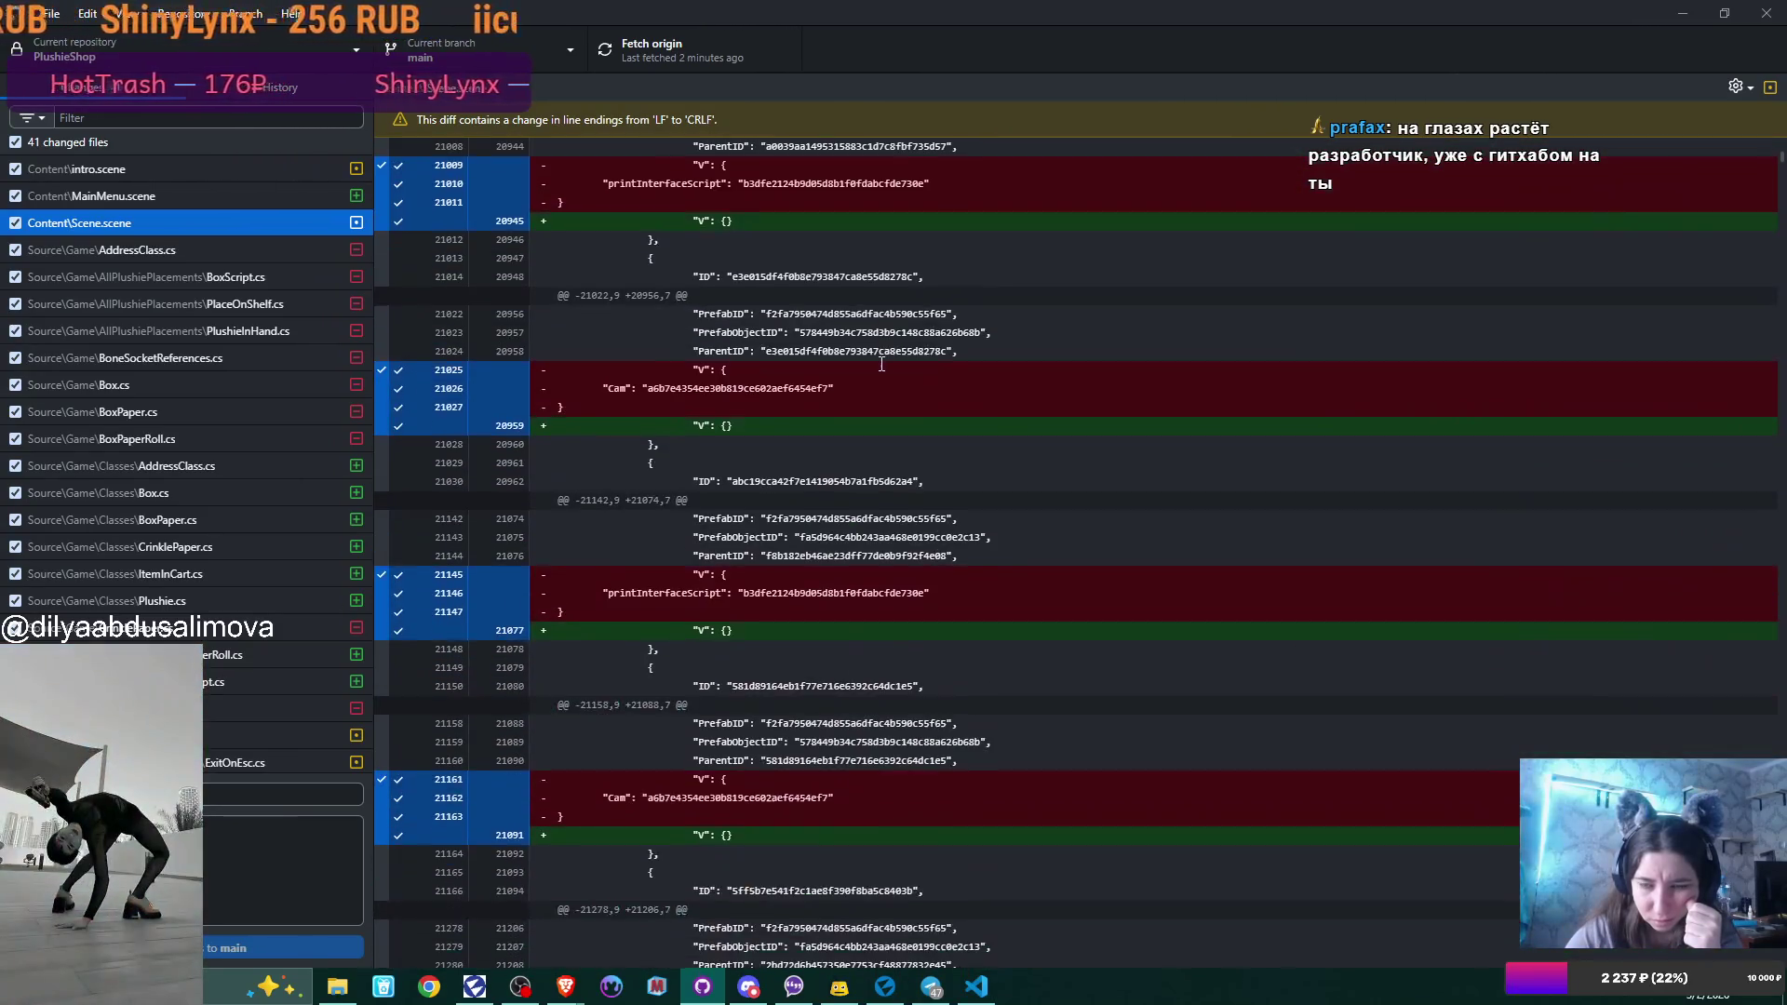
scroll(882, 363, down, 15)
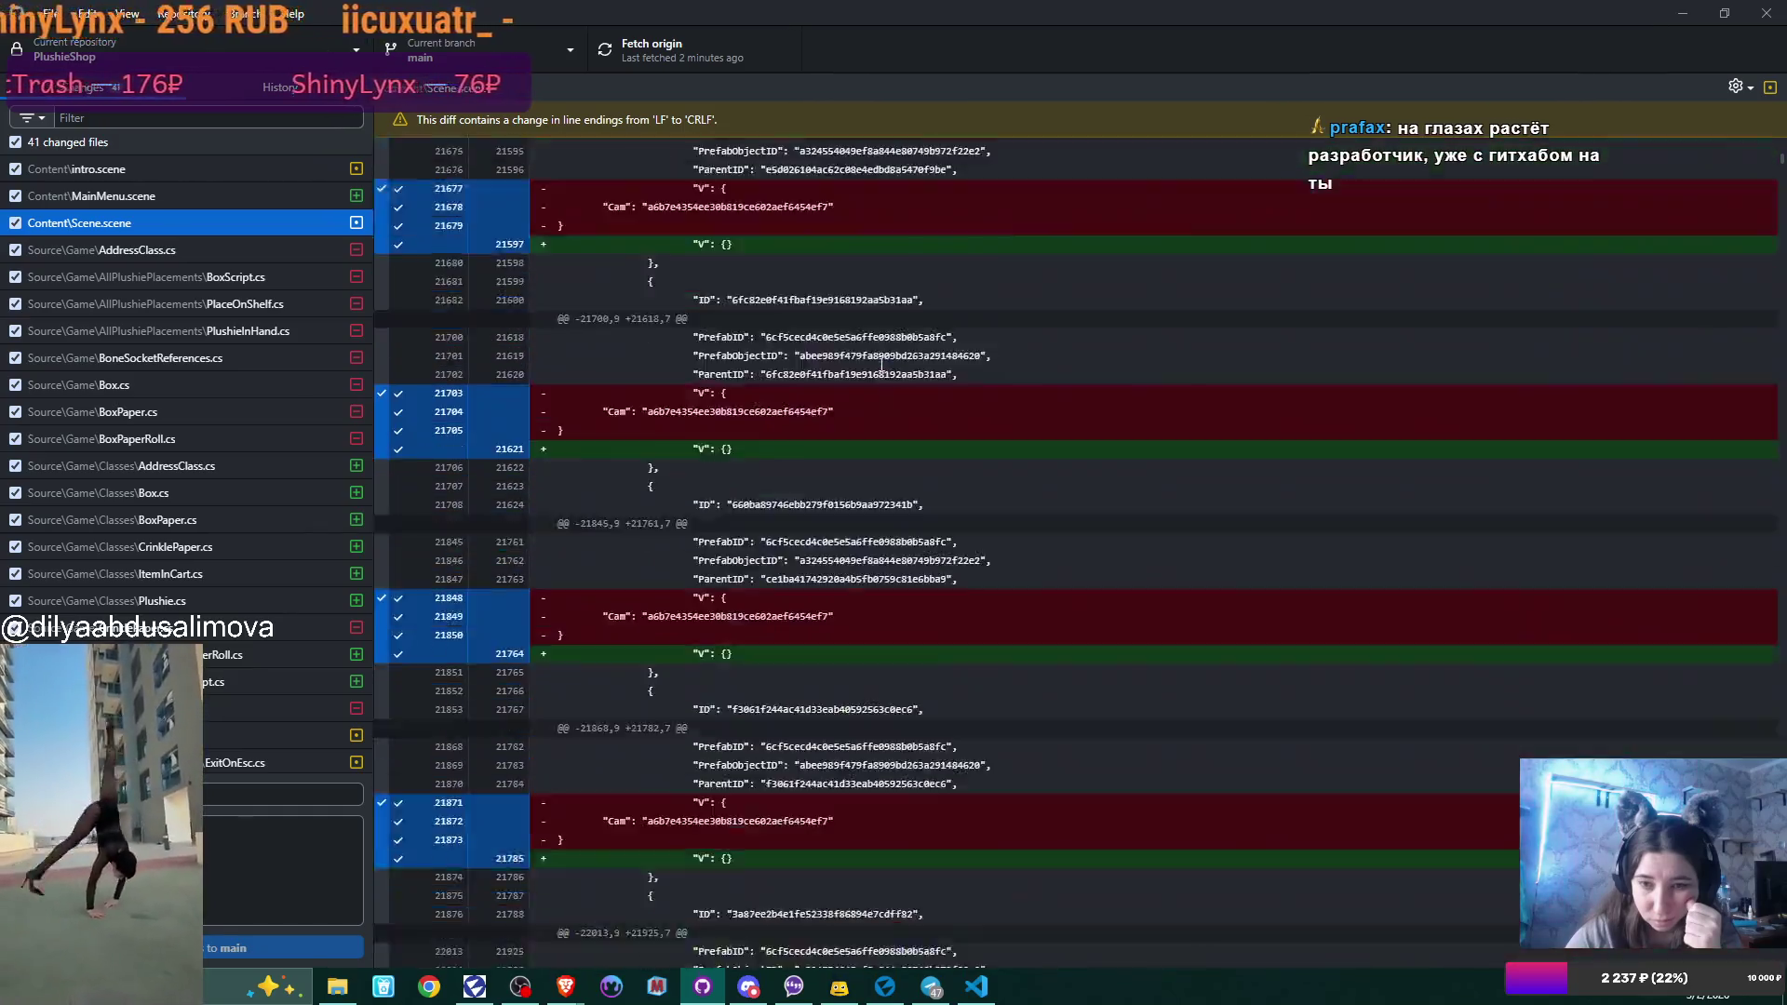
scroll(881, 363, down, 20)
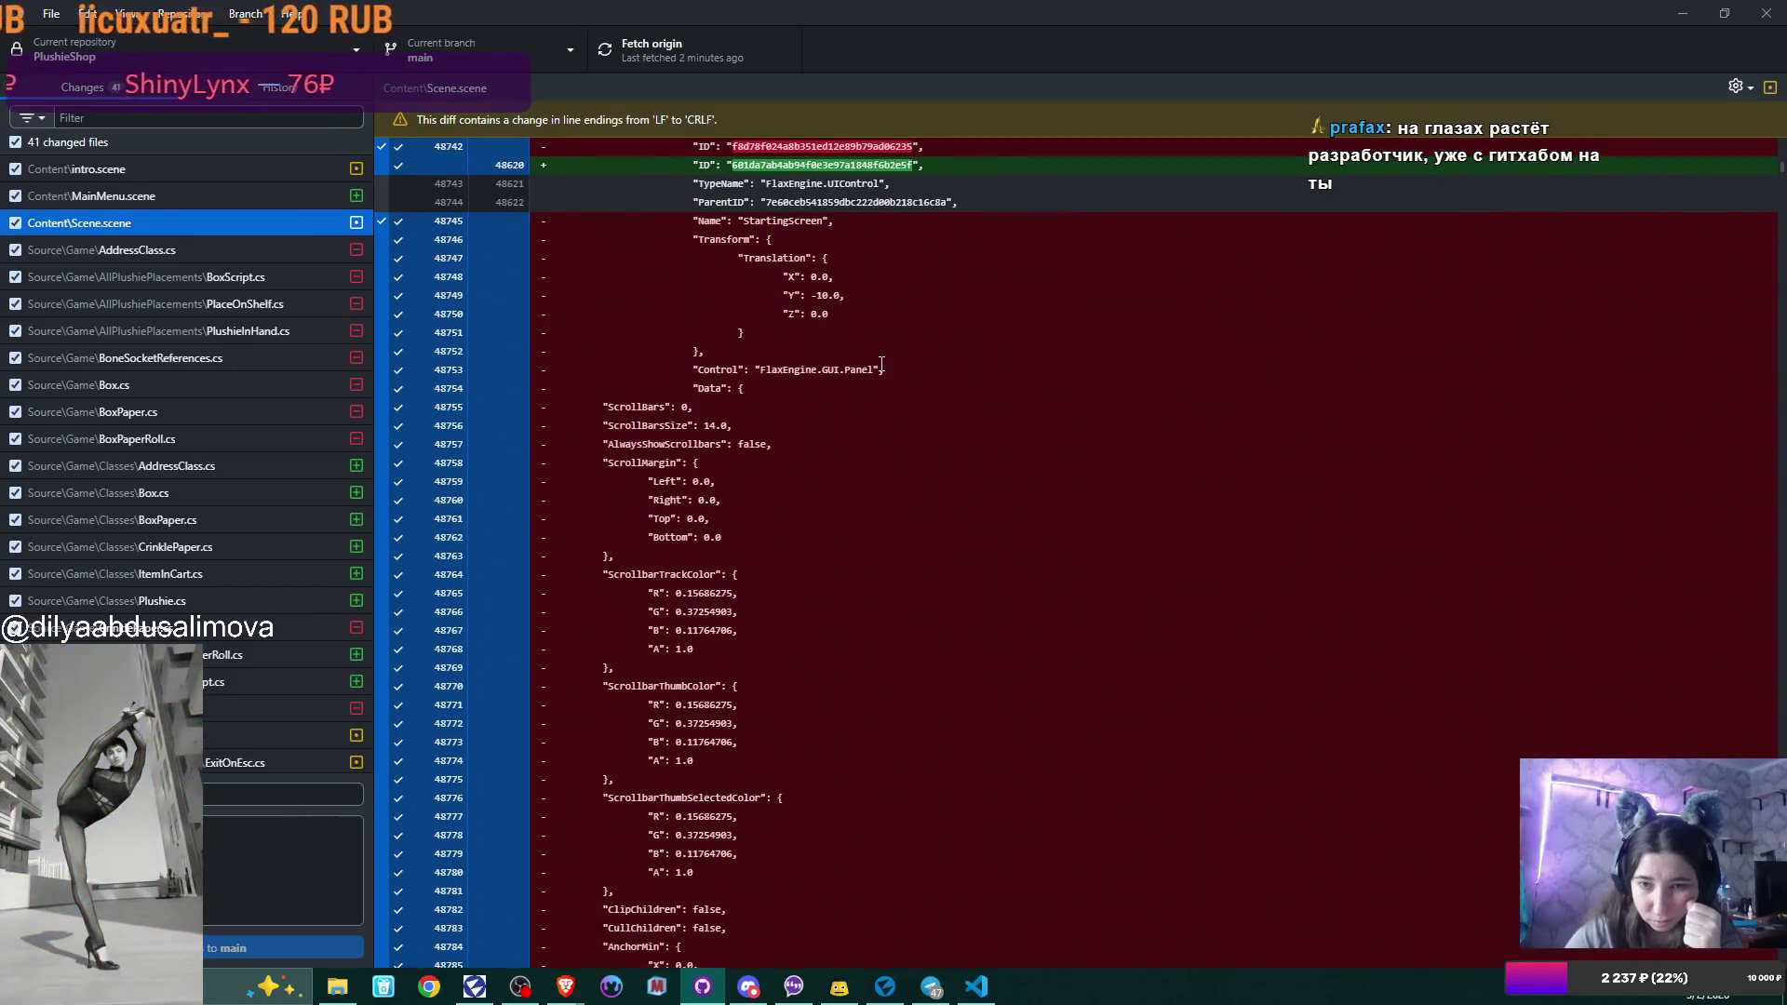
Toggle the StartingScreen deletion hunk in Scene.scene's diff so it is excluded from the commit.
click(814, 221)
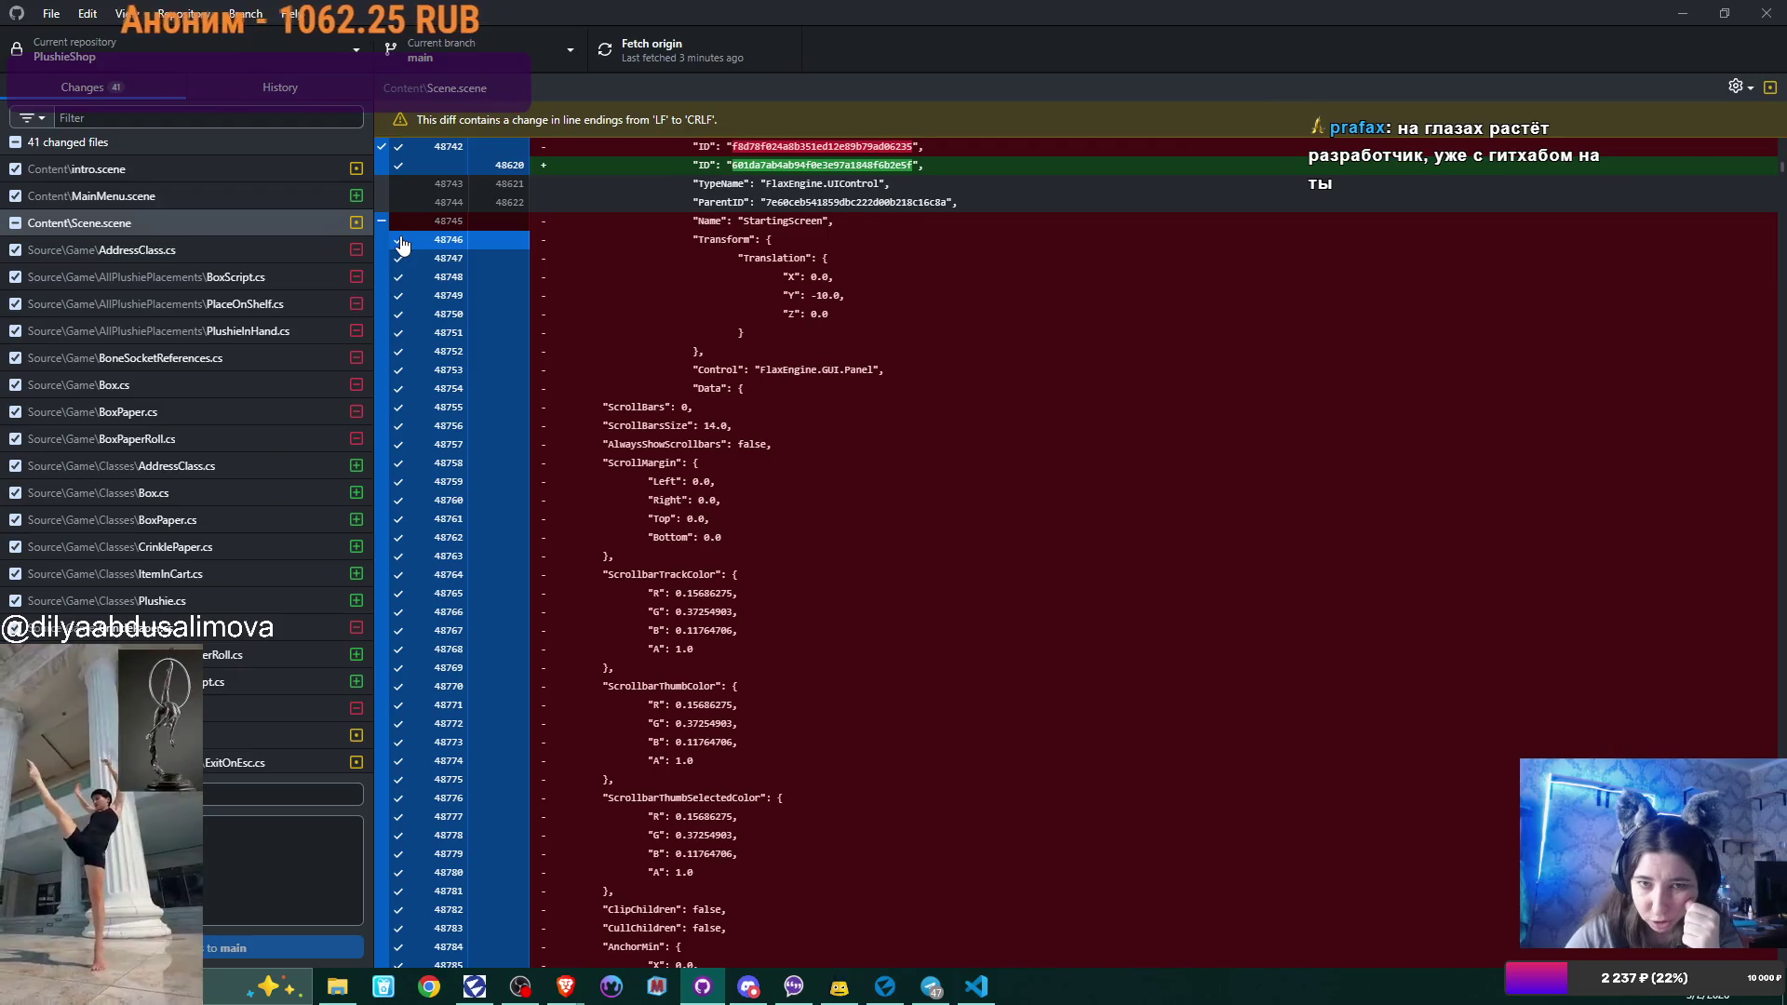
drag(402, 250, 396, 687)
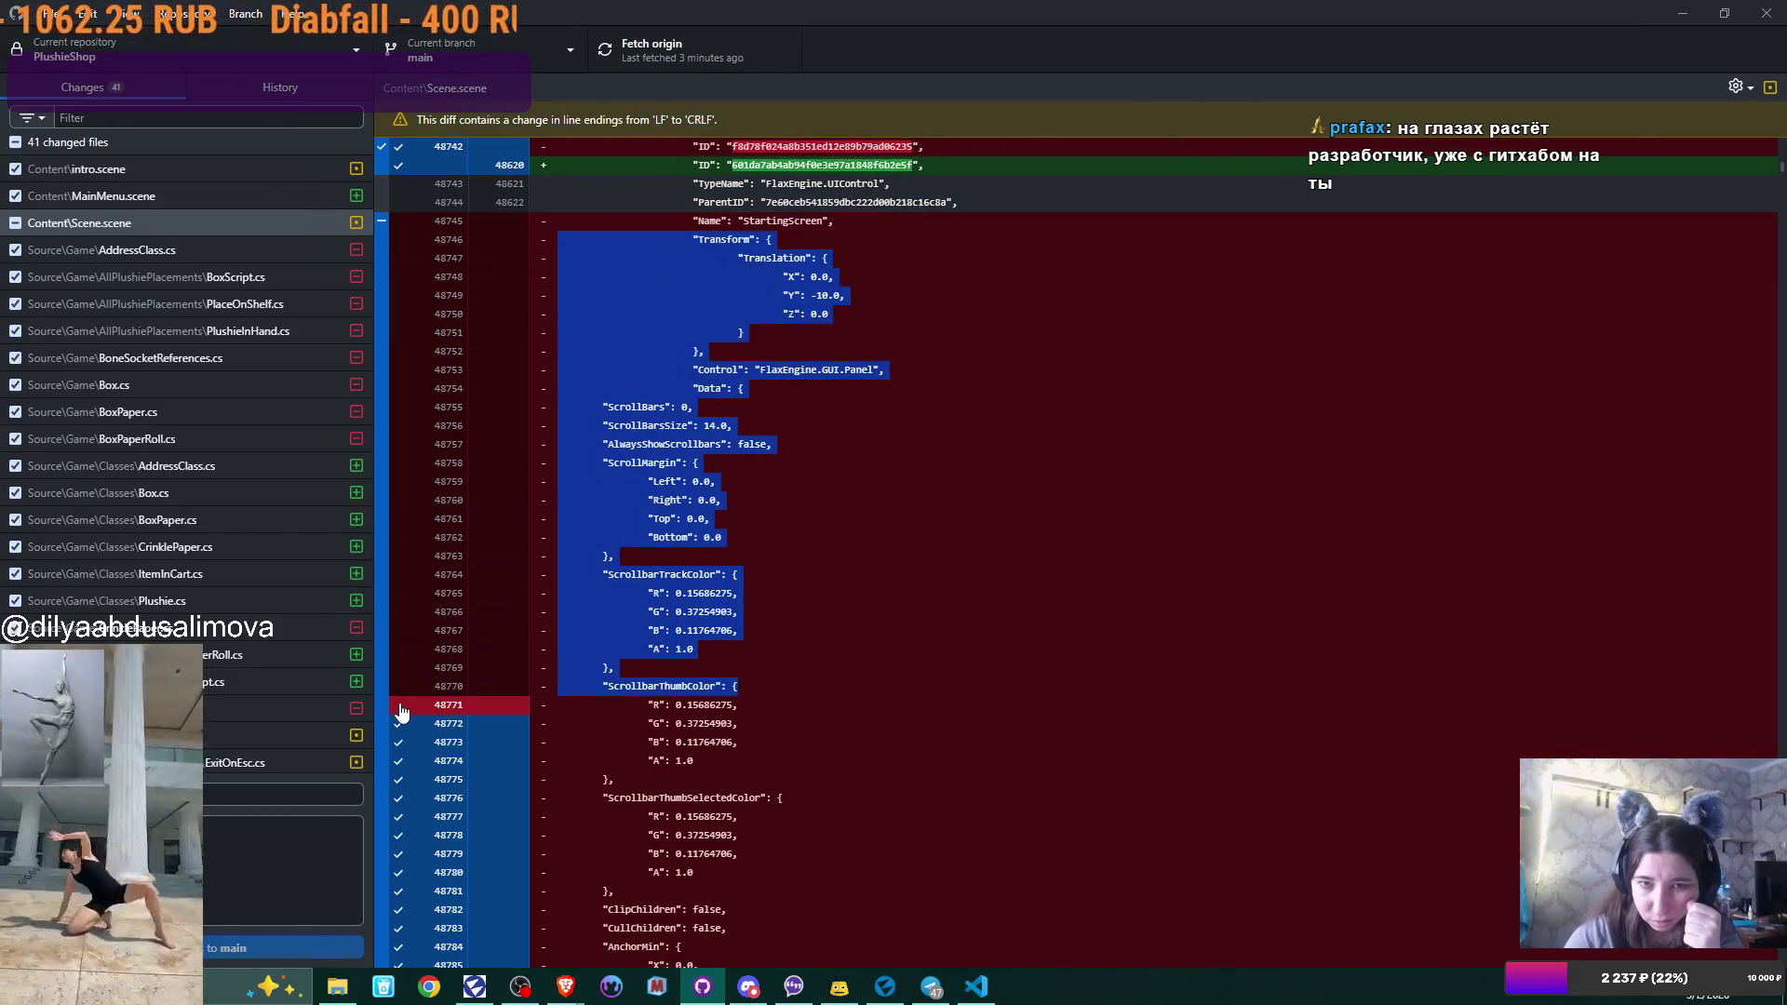
click(382, 223)
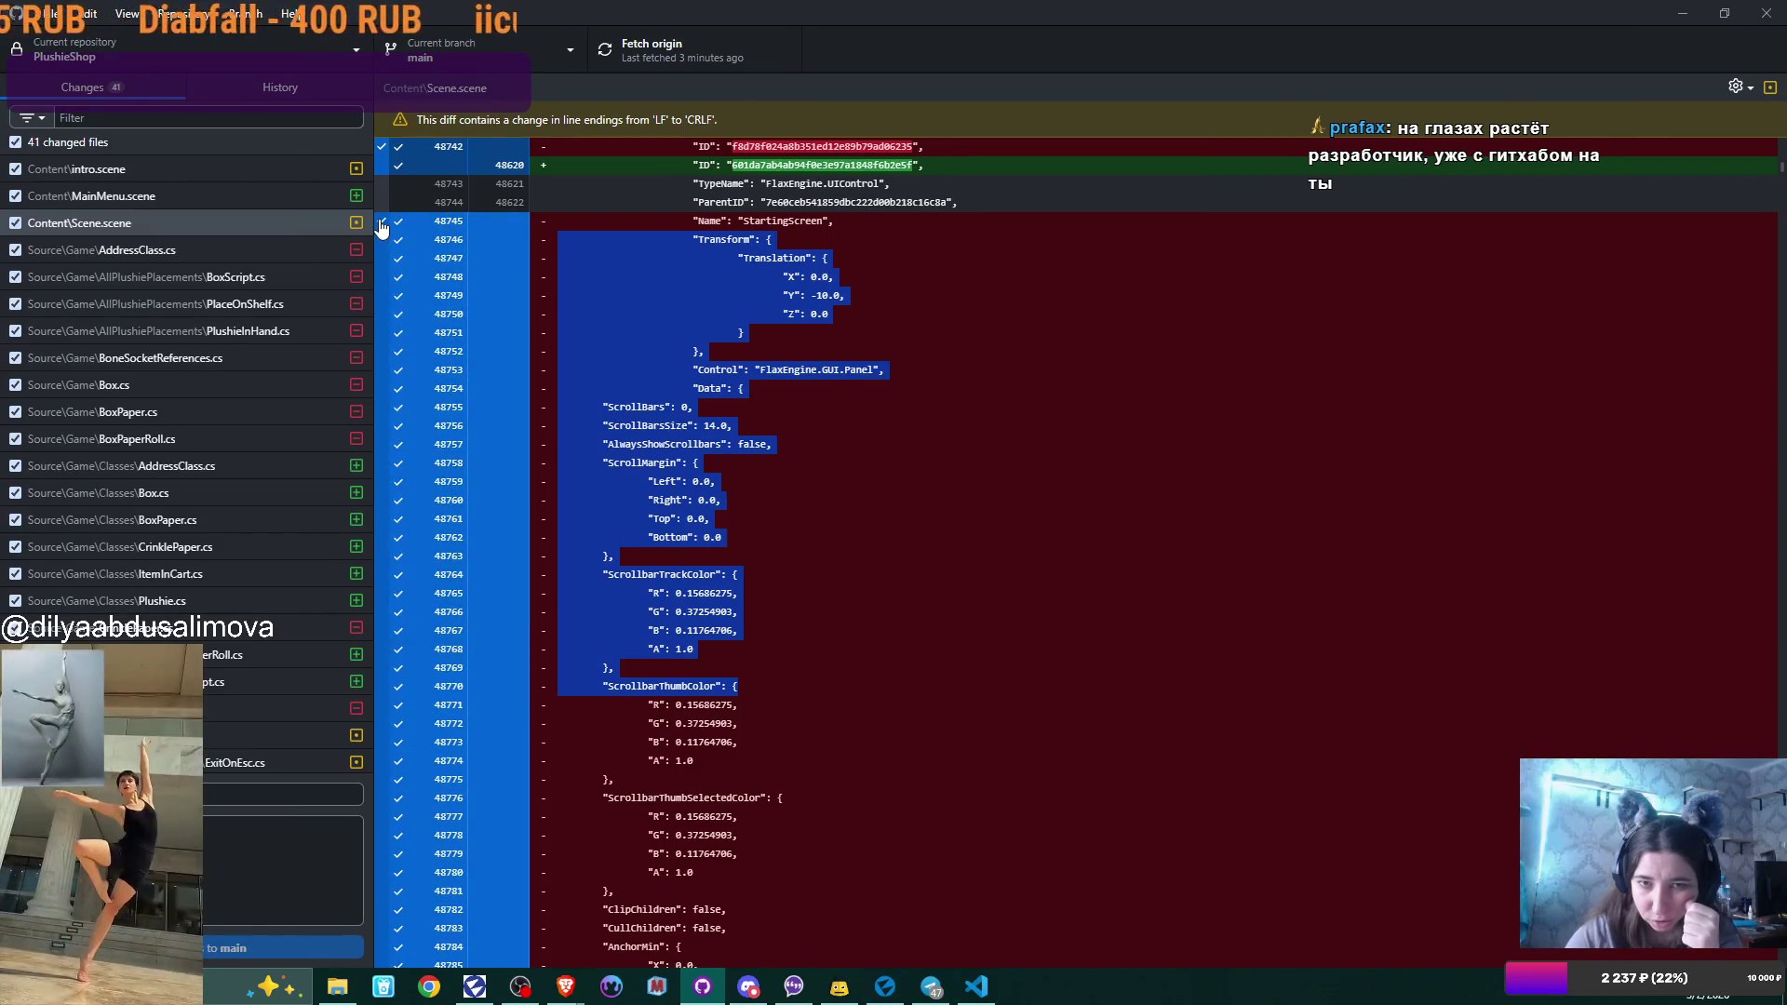
click(382, 223)
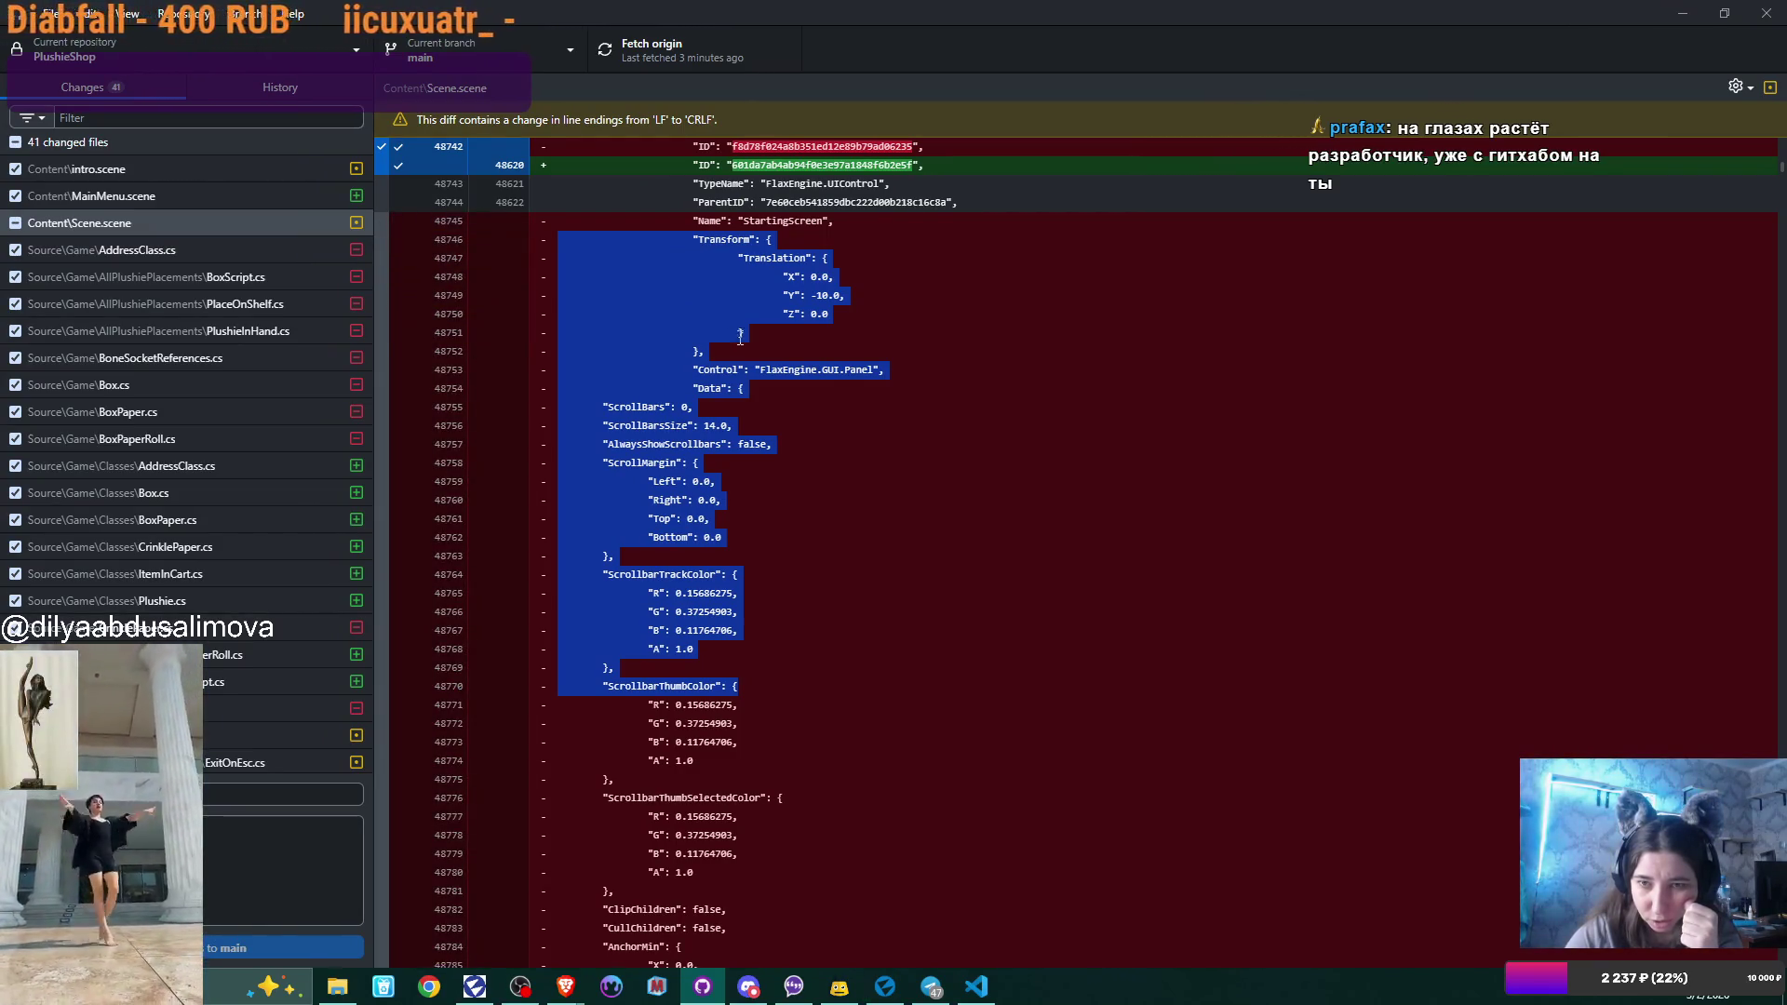
scroll(741, 337, down, 15)
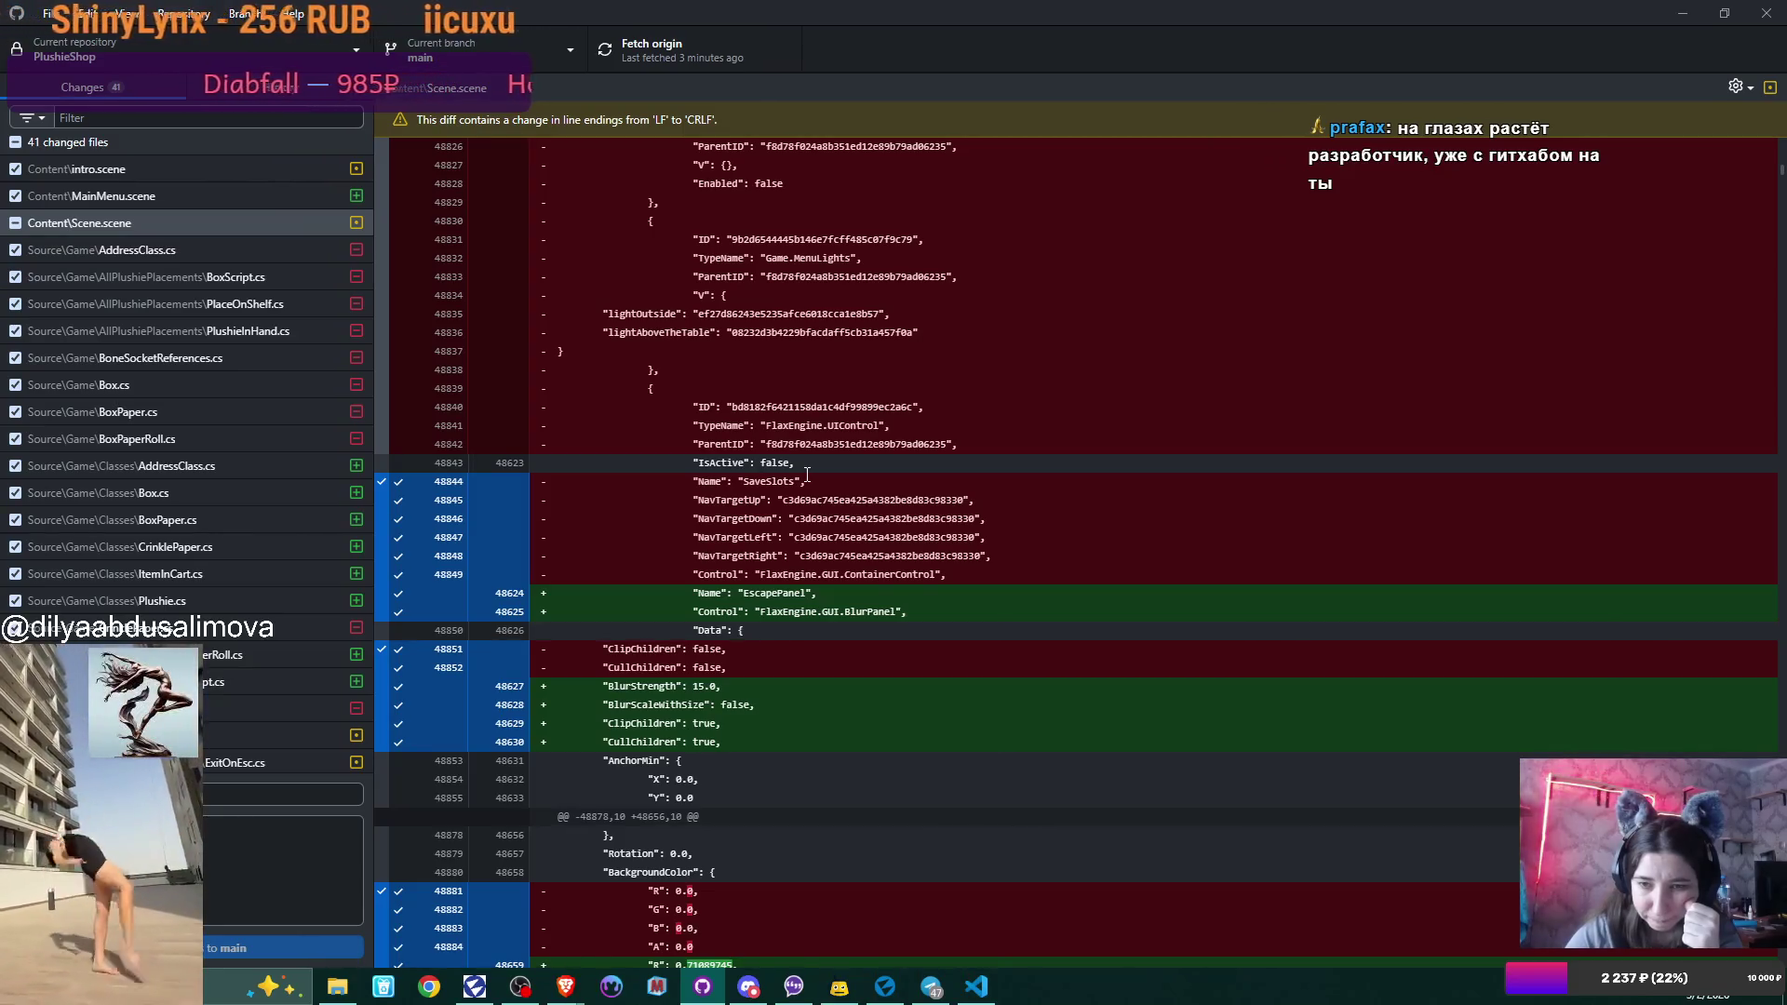
scroll(806, 475, down, 1)
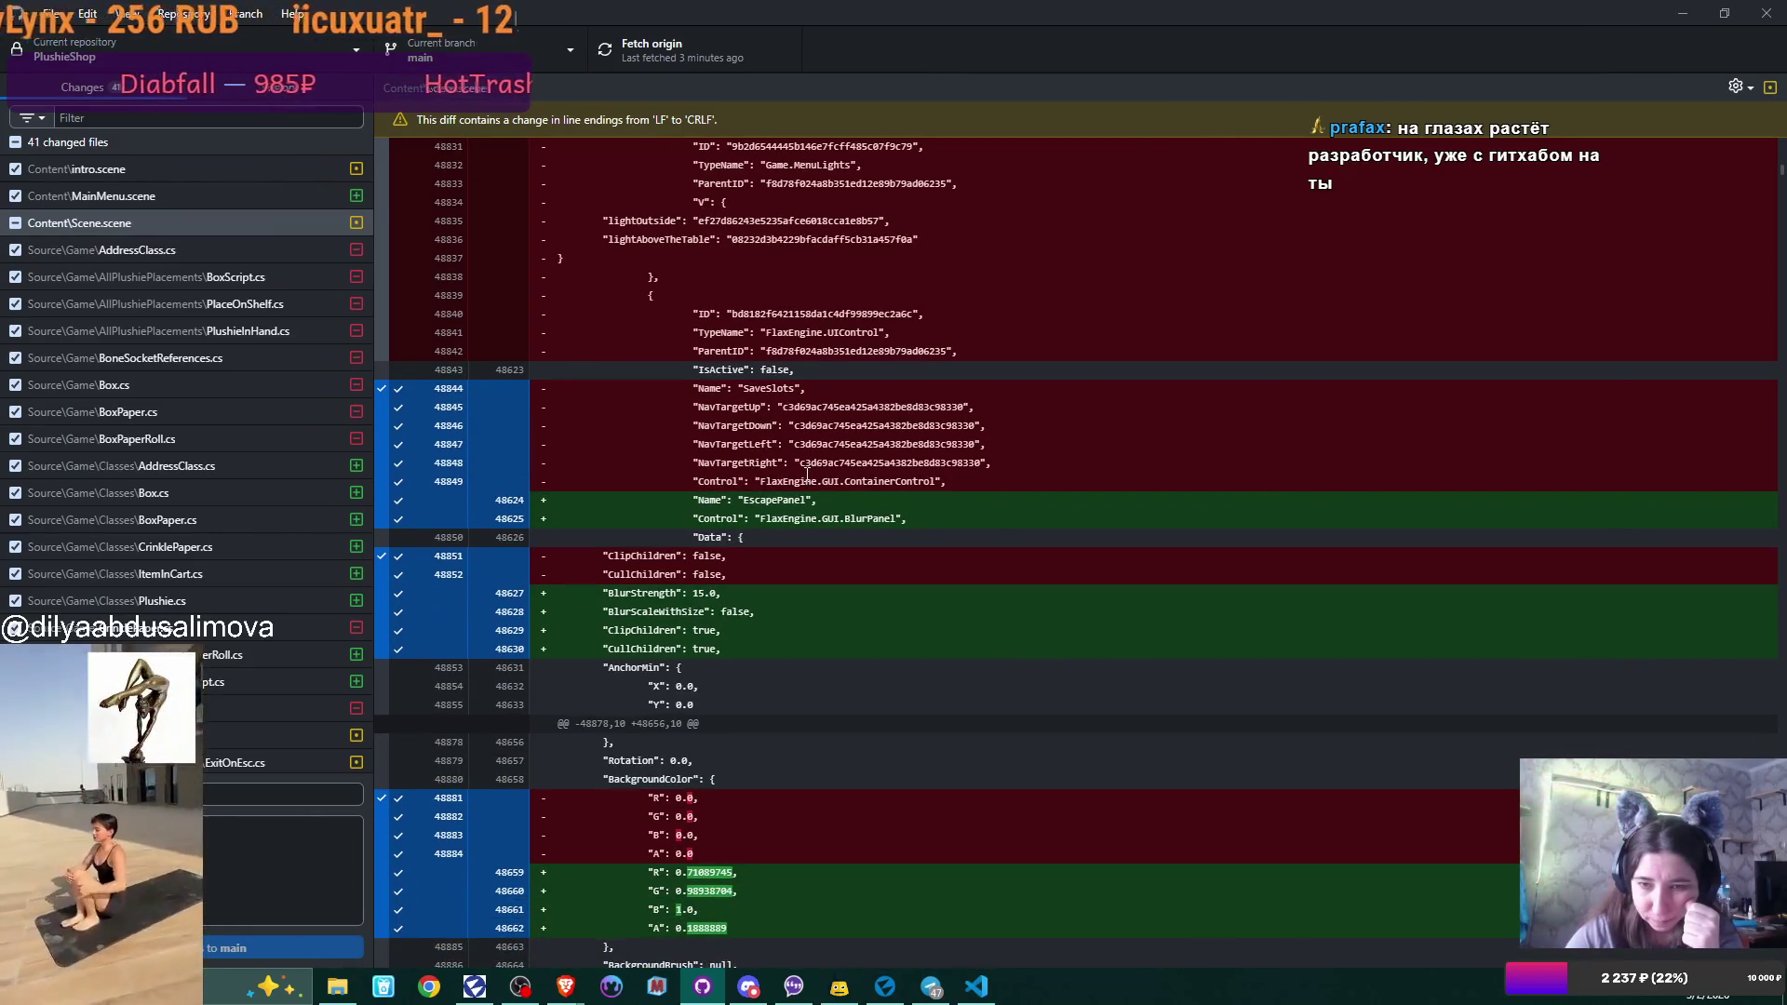
scroll(806, 474, down, 2)
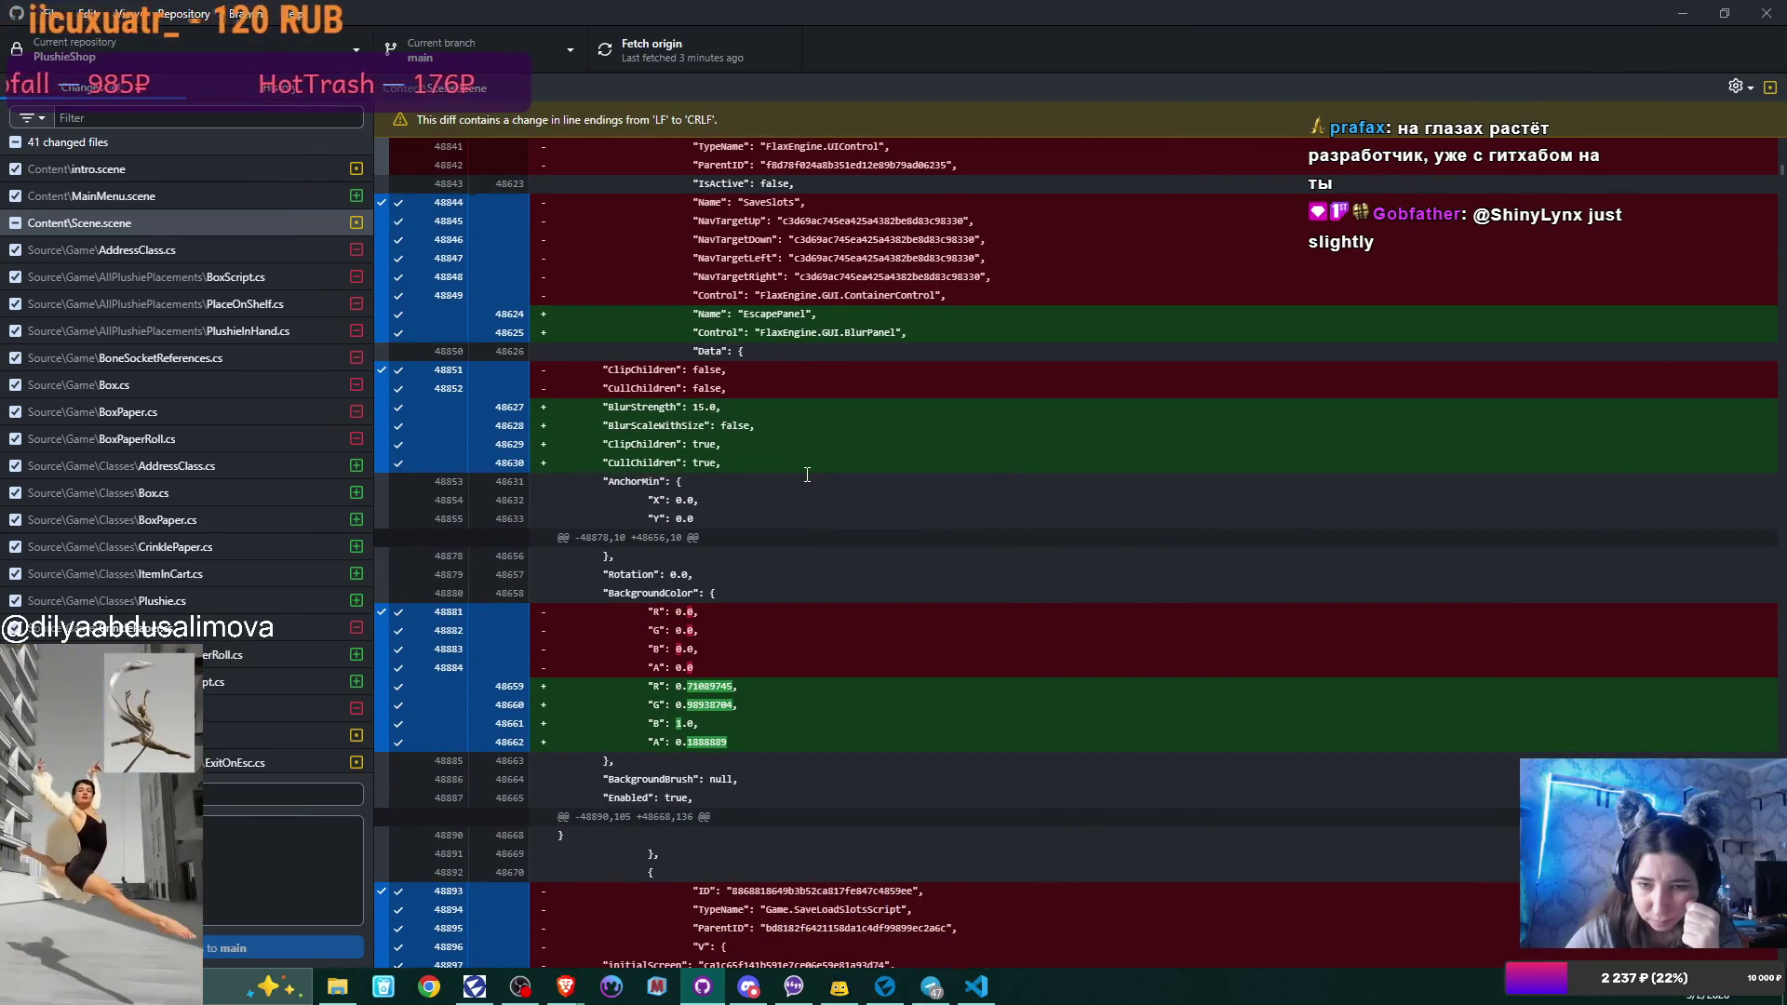
scroll(807, 475, down, 3)
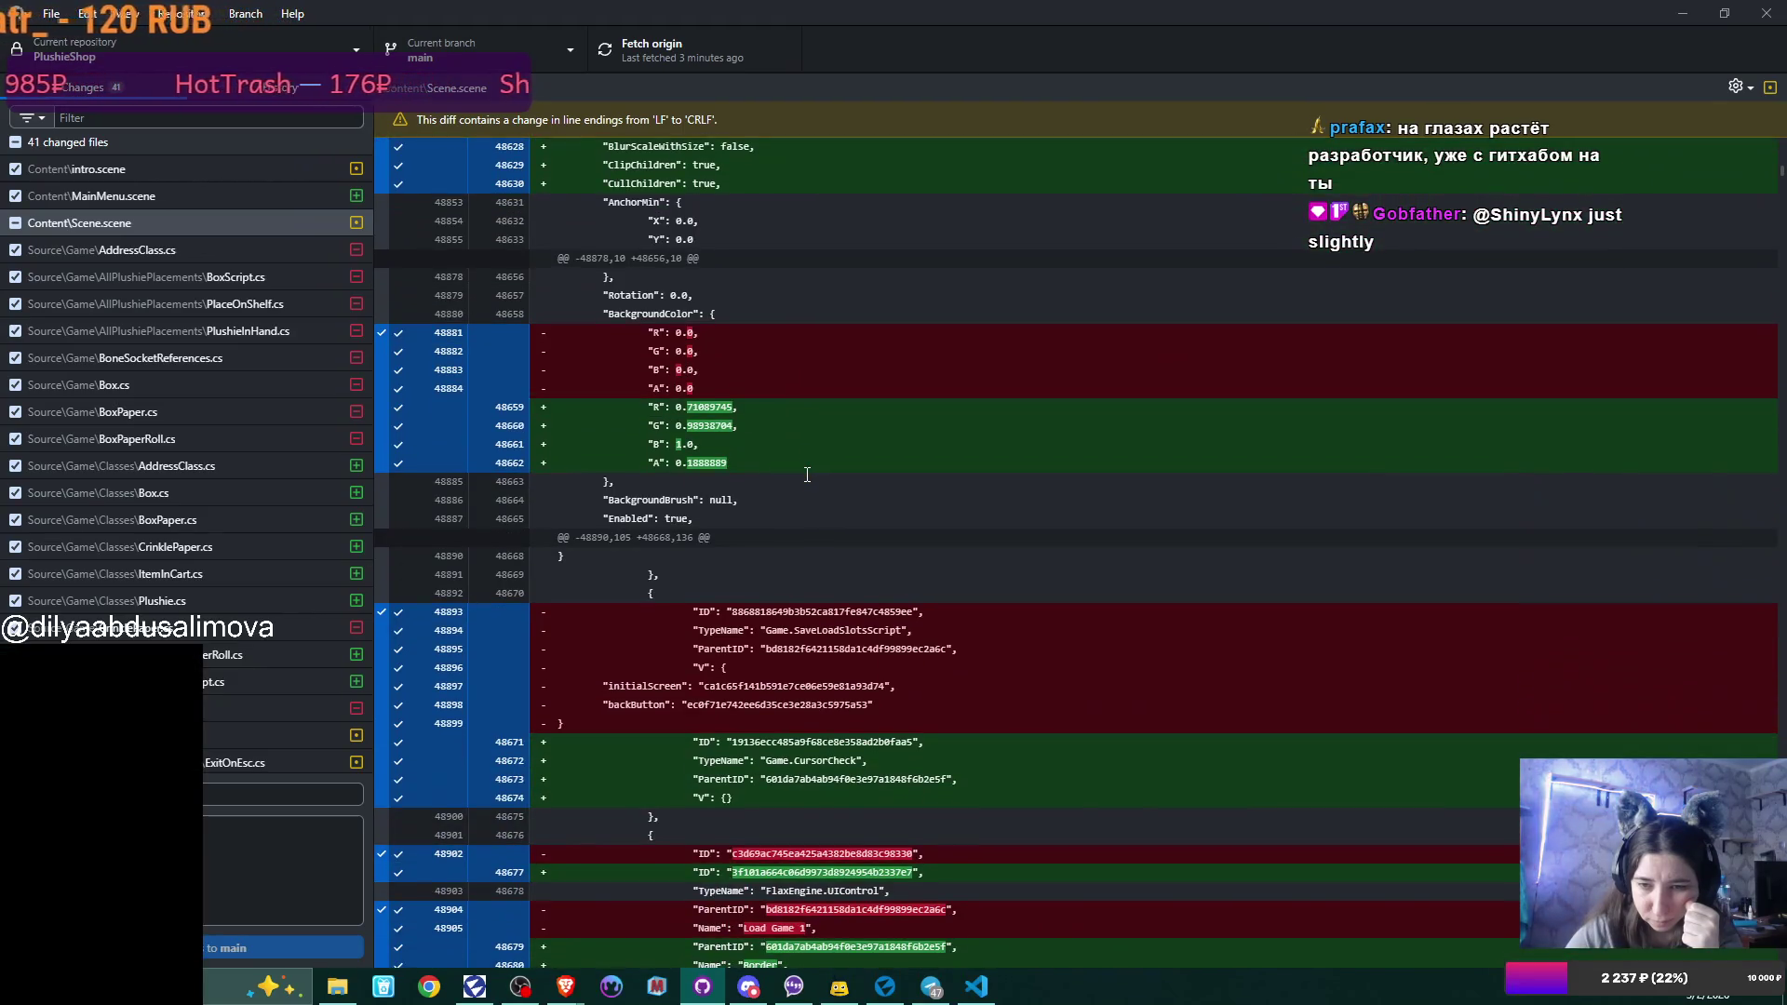
scroll(807, 475, up, 10)
scroll(807, 475, up, 1)
scroll(807, 474, up, 6)
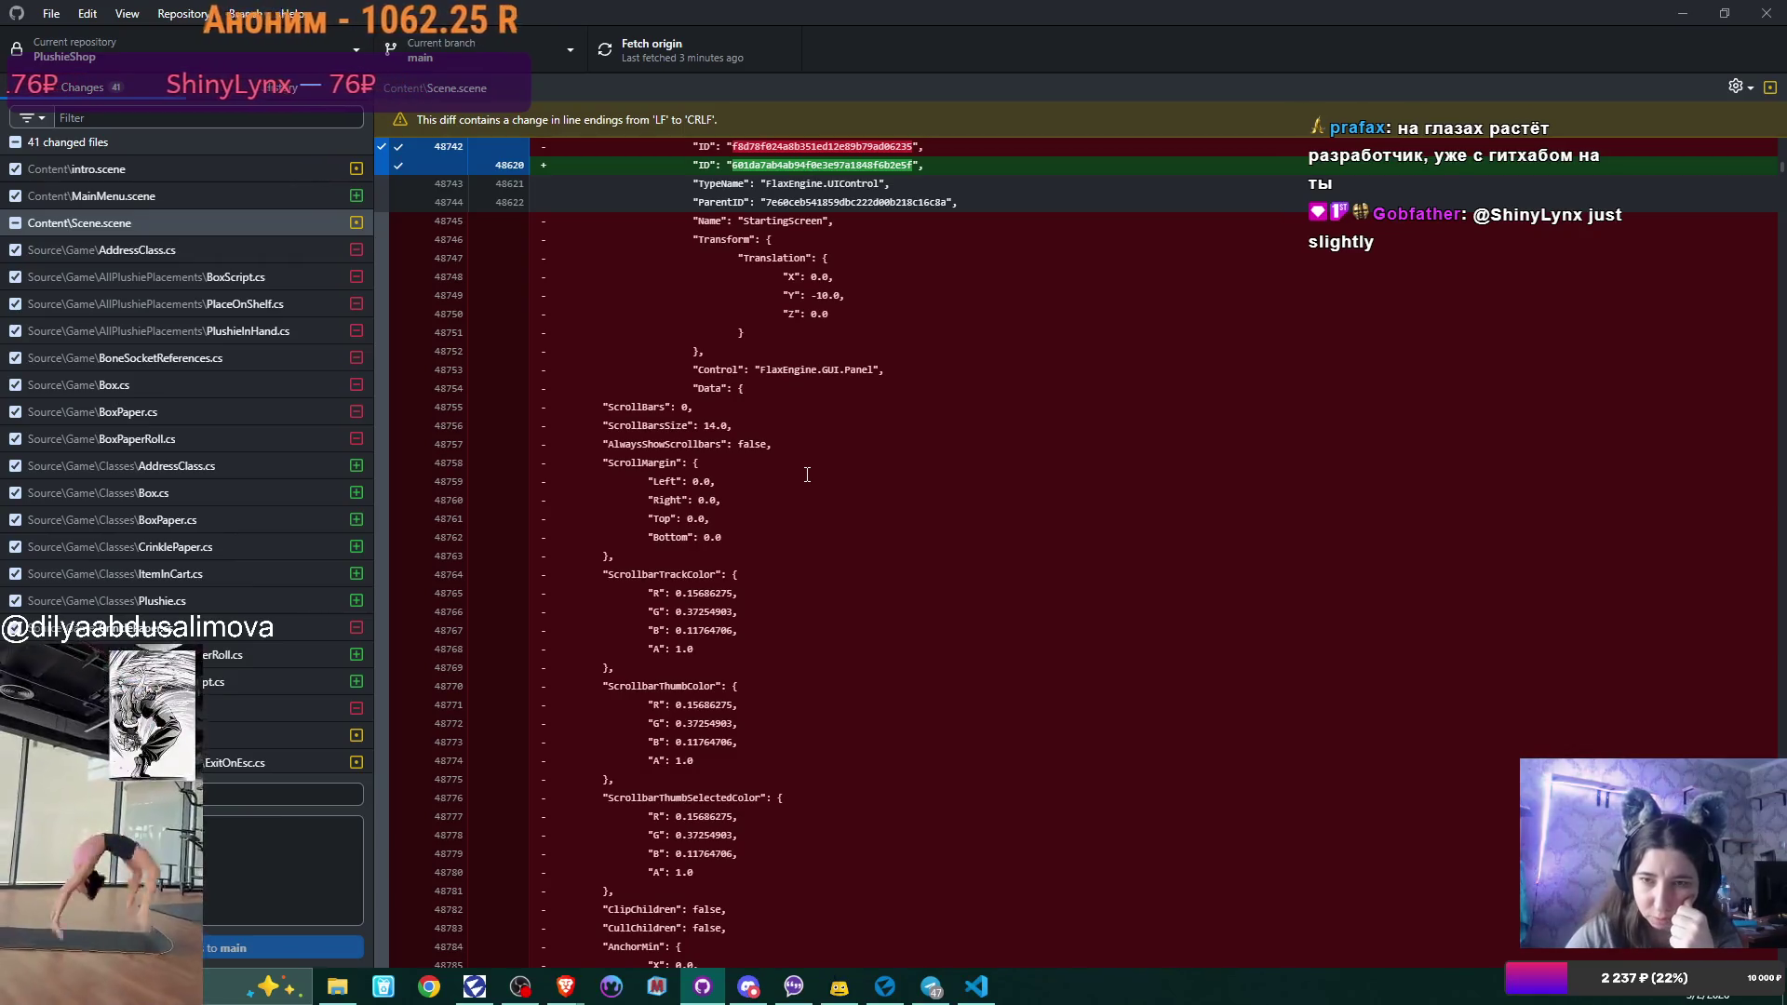
scroll(807, 474, up, 3)
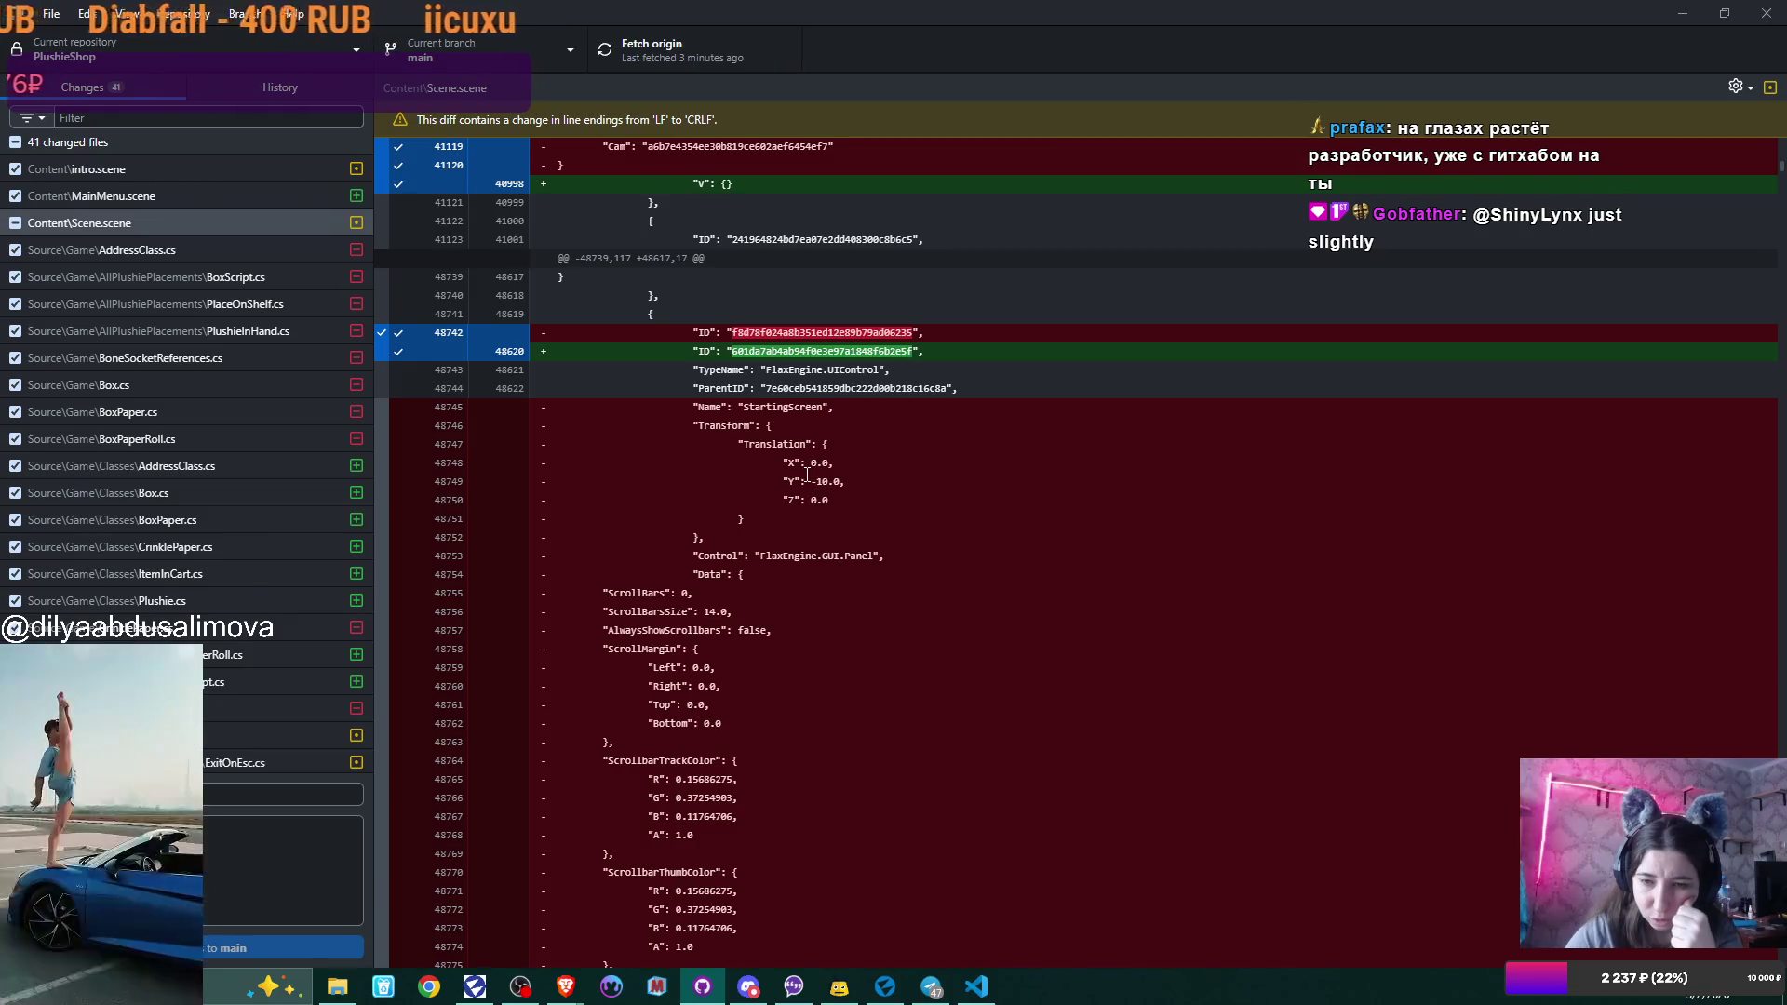
scroll(807, 475, down, 5)
scroll(807, 475, down, 10)
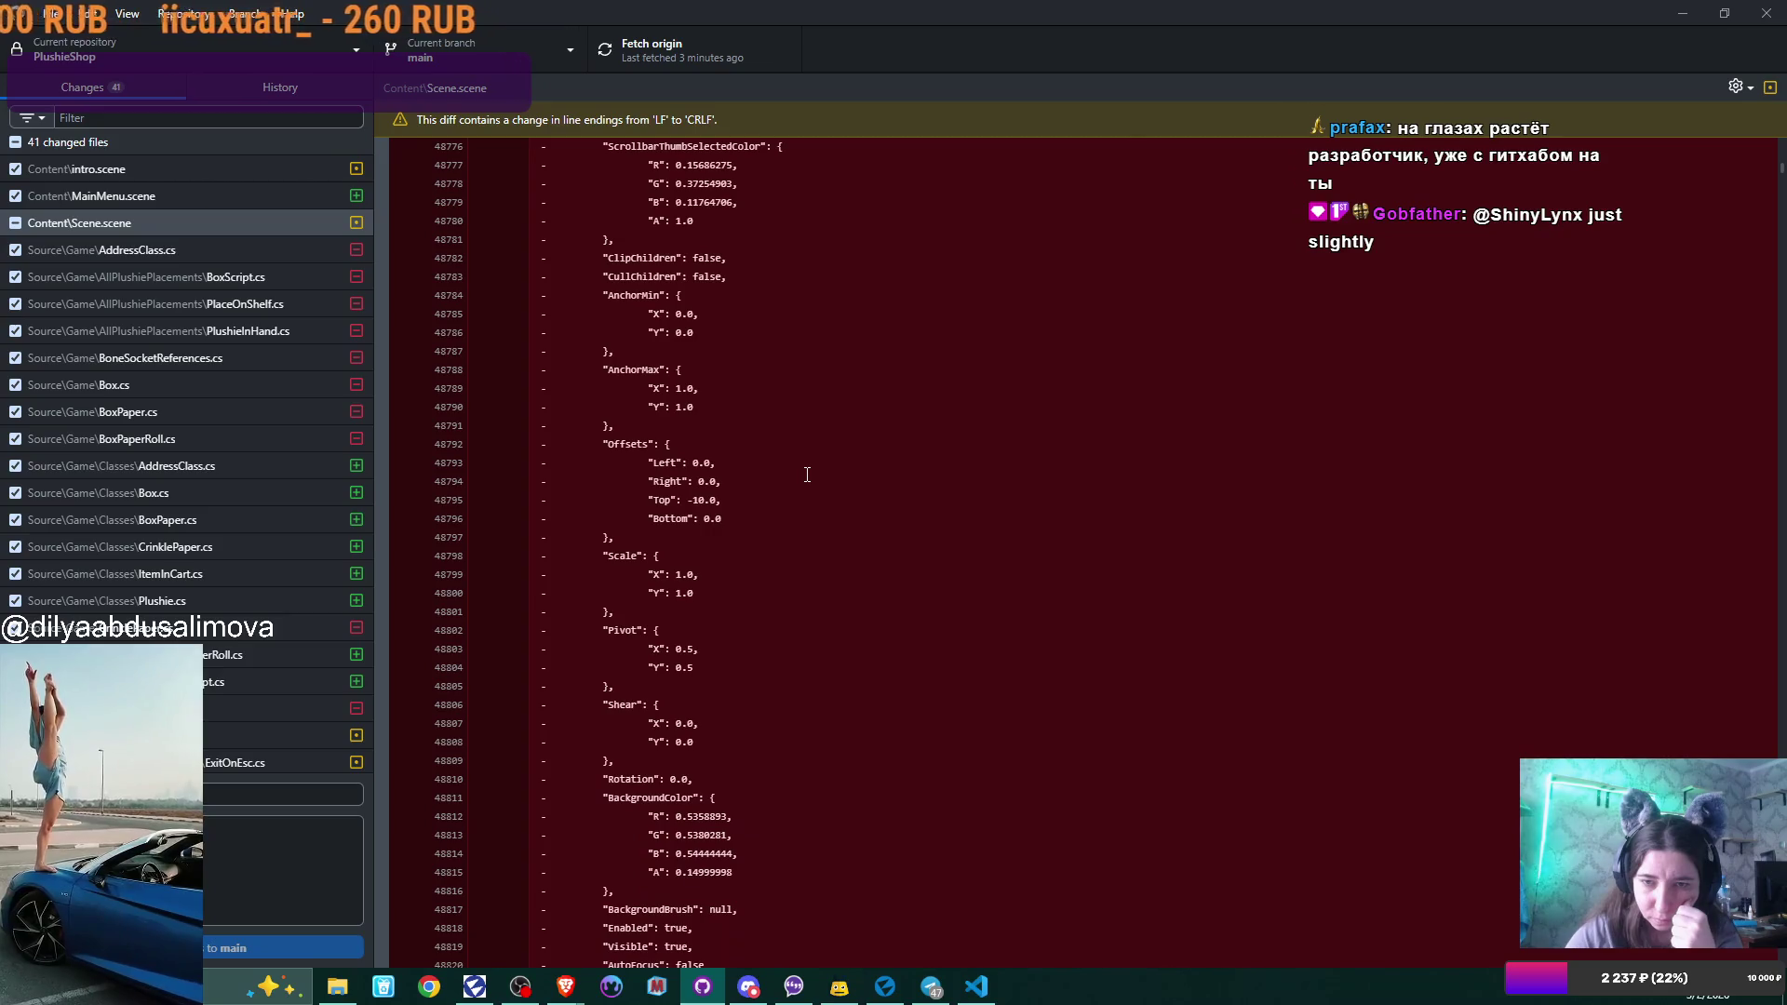
scroll(807, 475, down, 8)
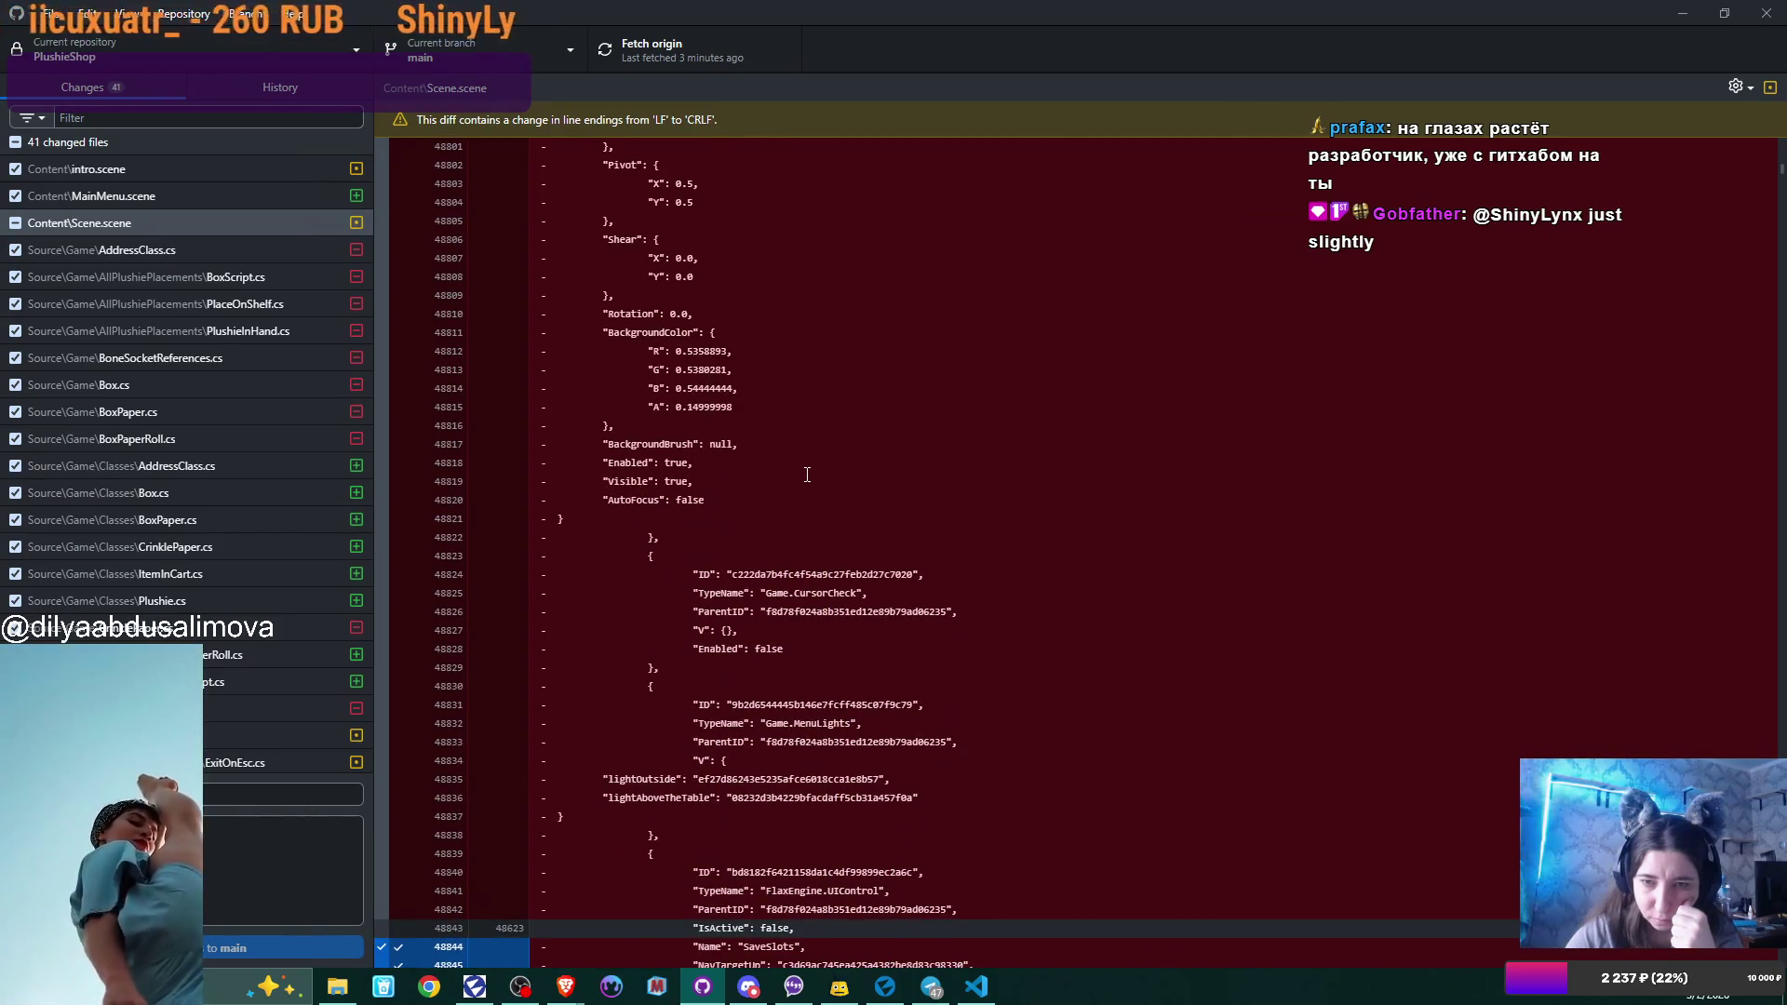
scroll(807, 474, down, 5)
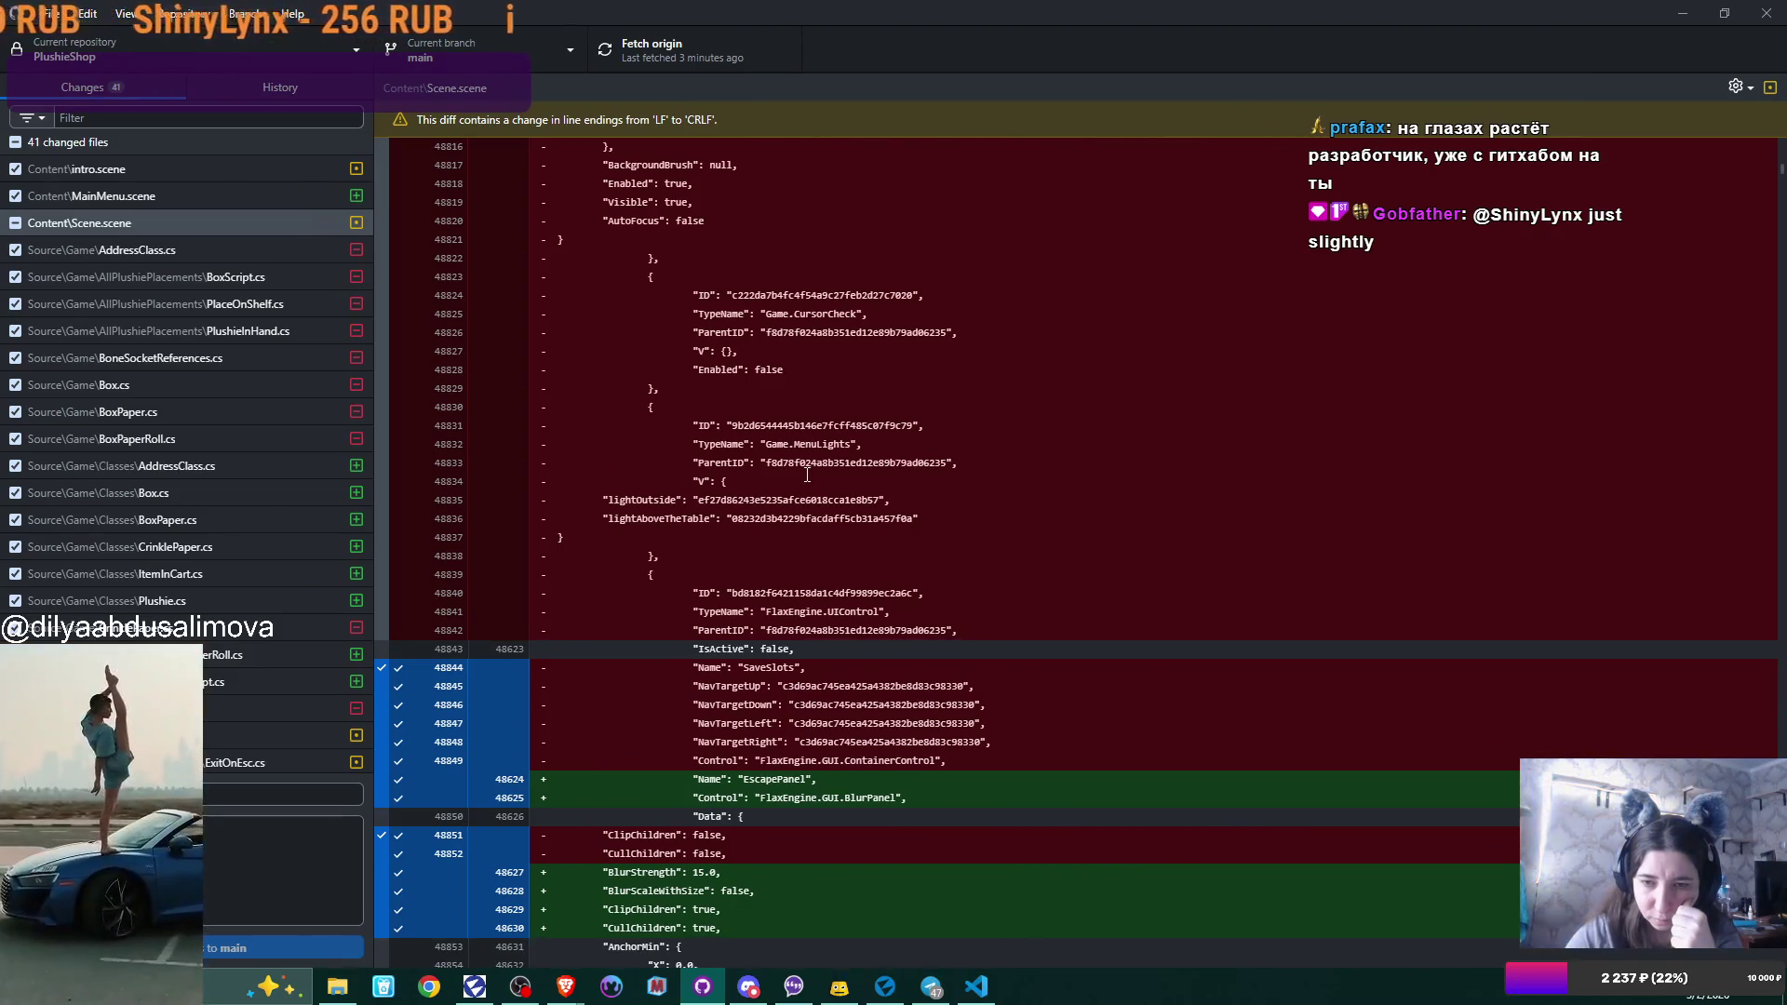
scroll(807, 475, down, 12)
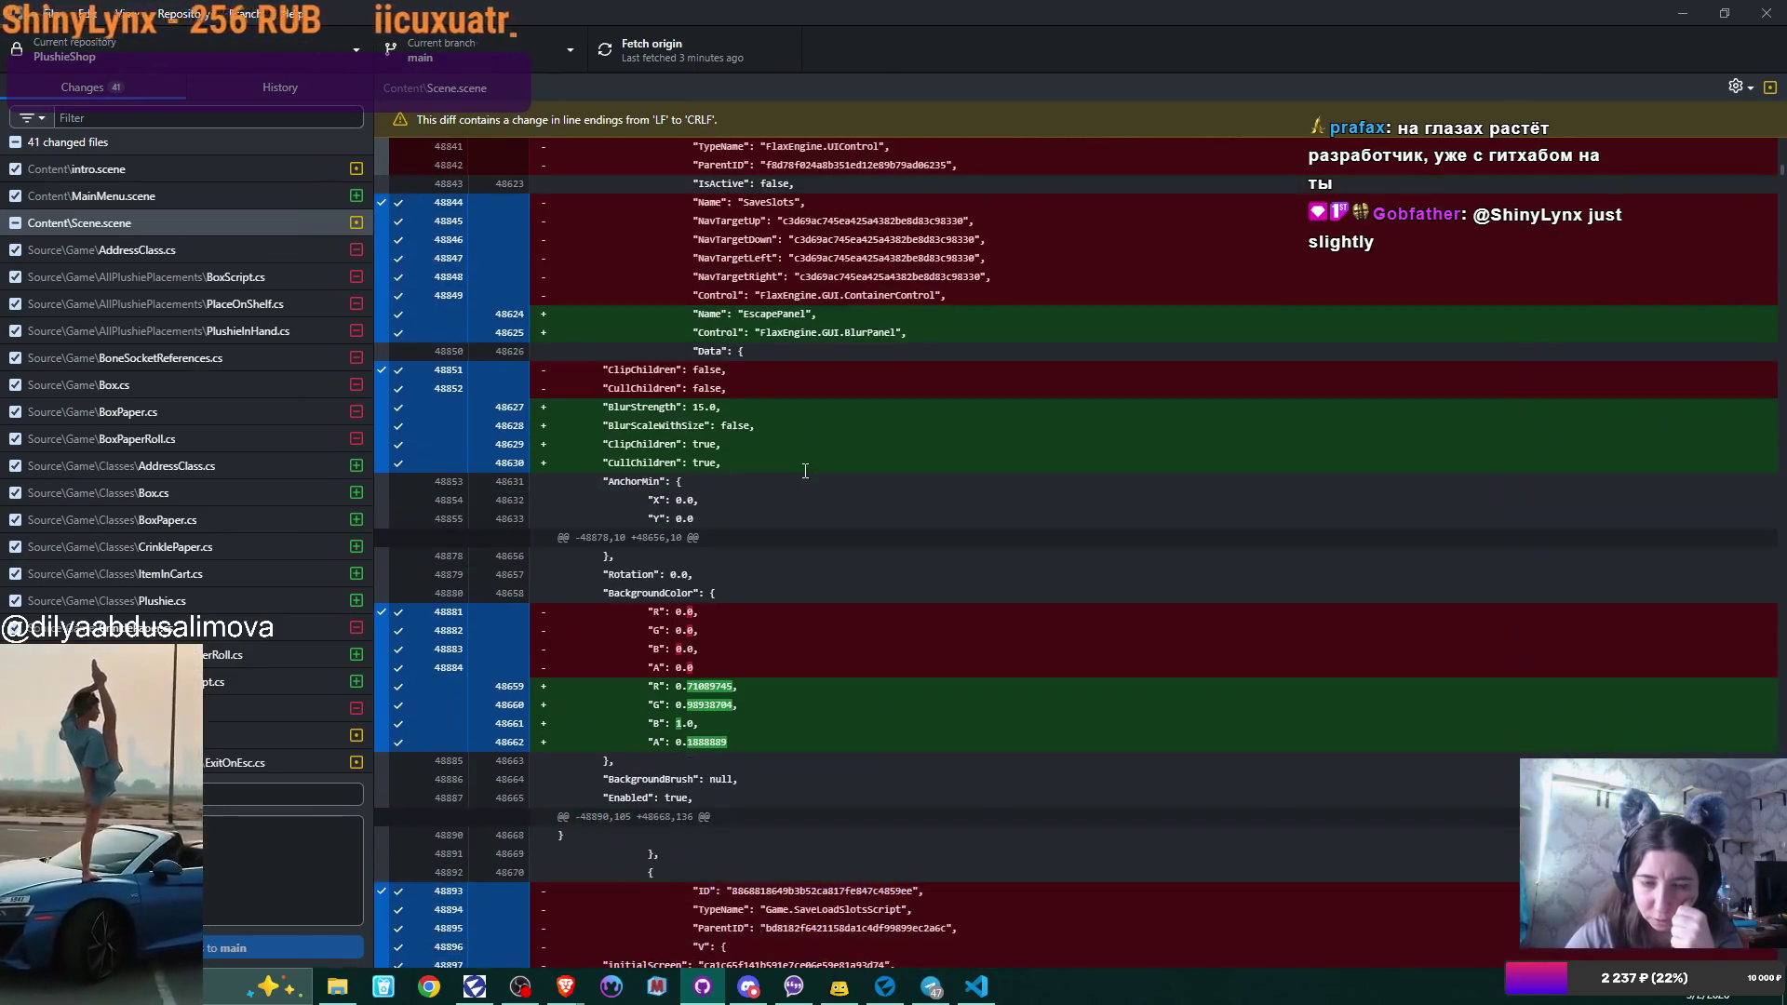
scroll(806, 471, down, 3)
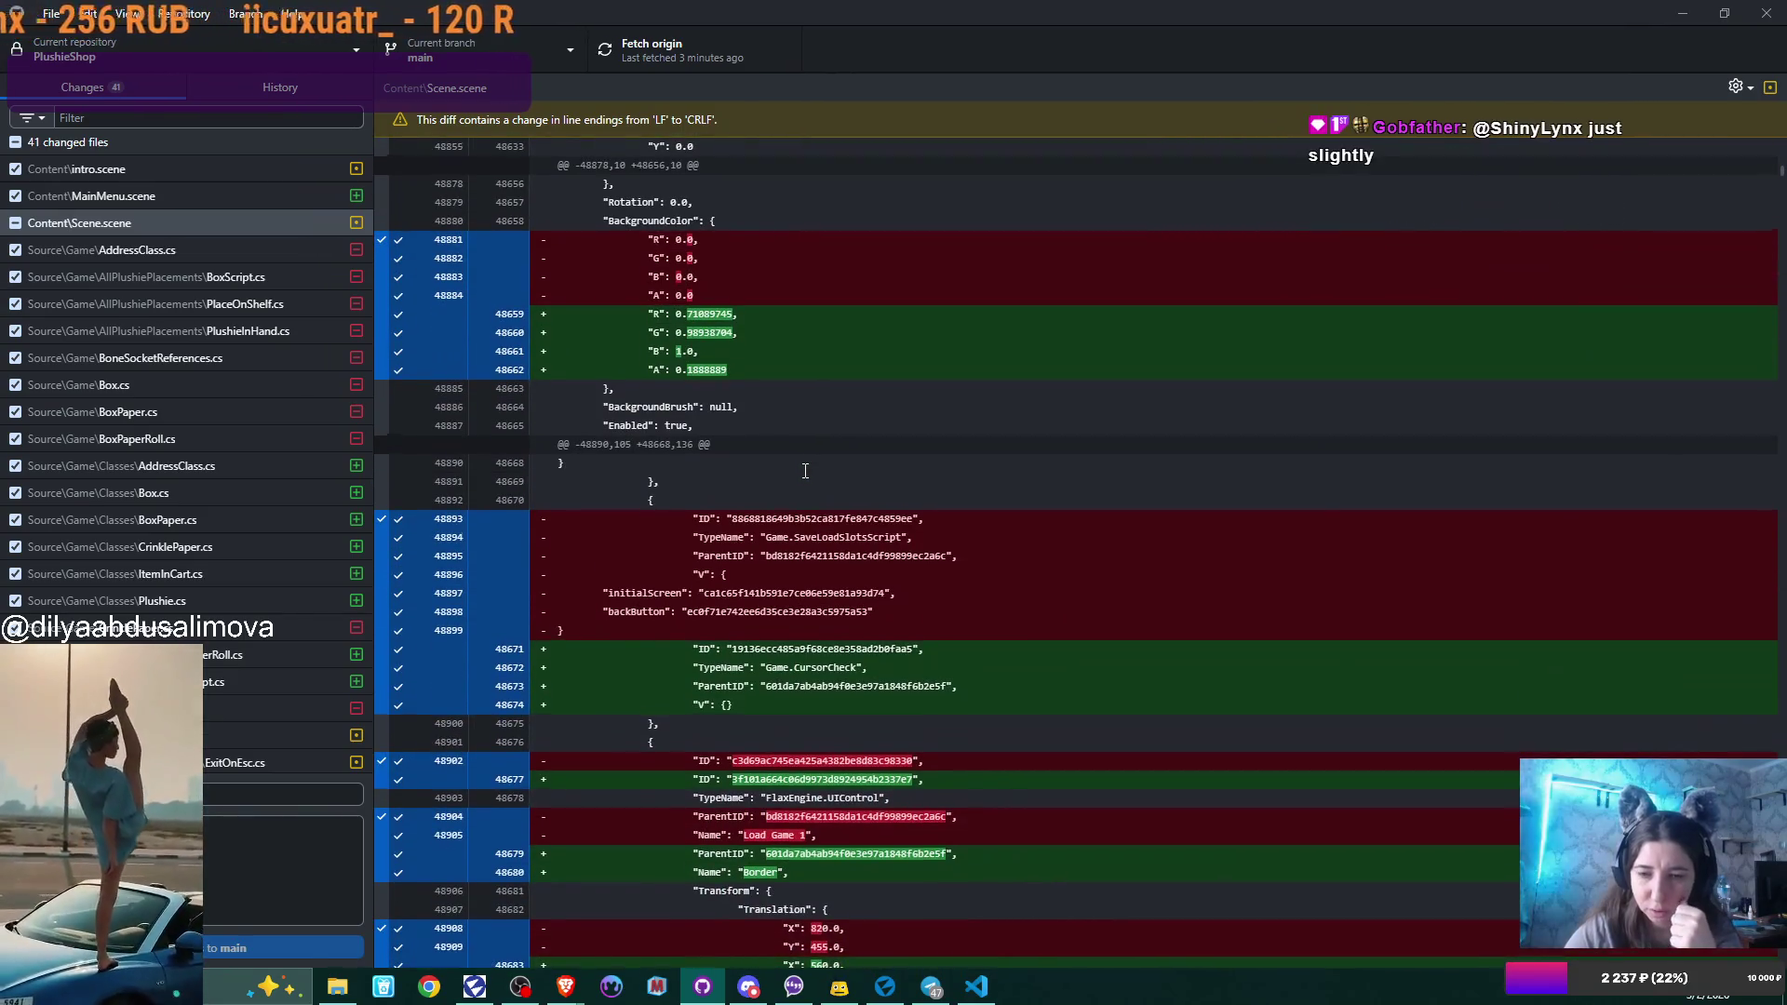
scroll(806, 471, down, 4)
scroll(806, 471, down, 13)
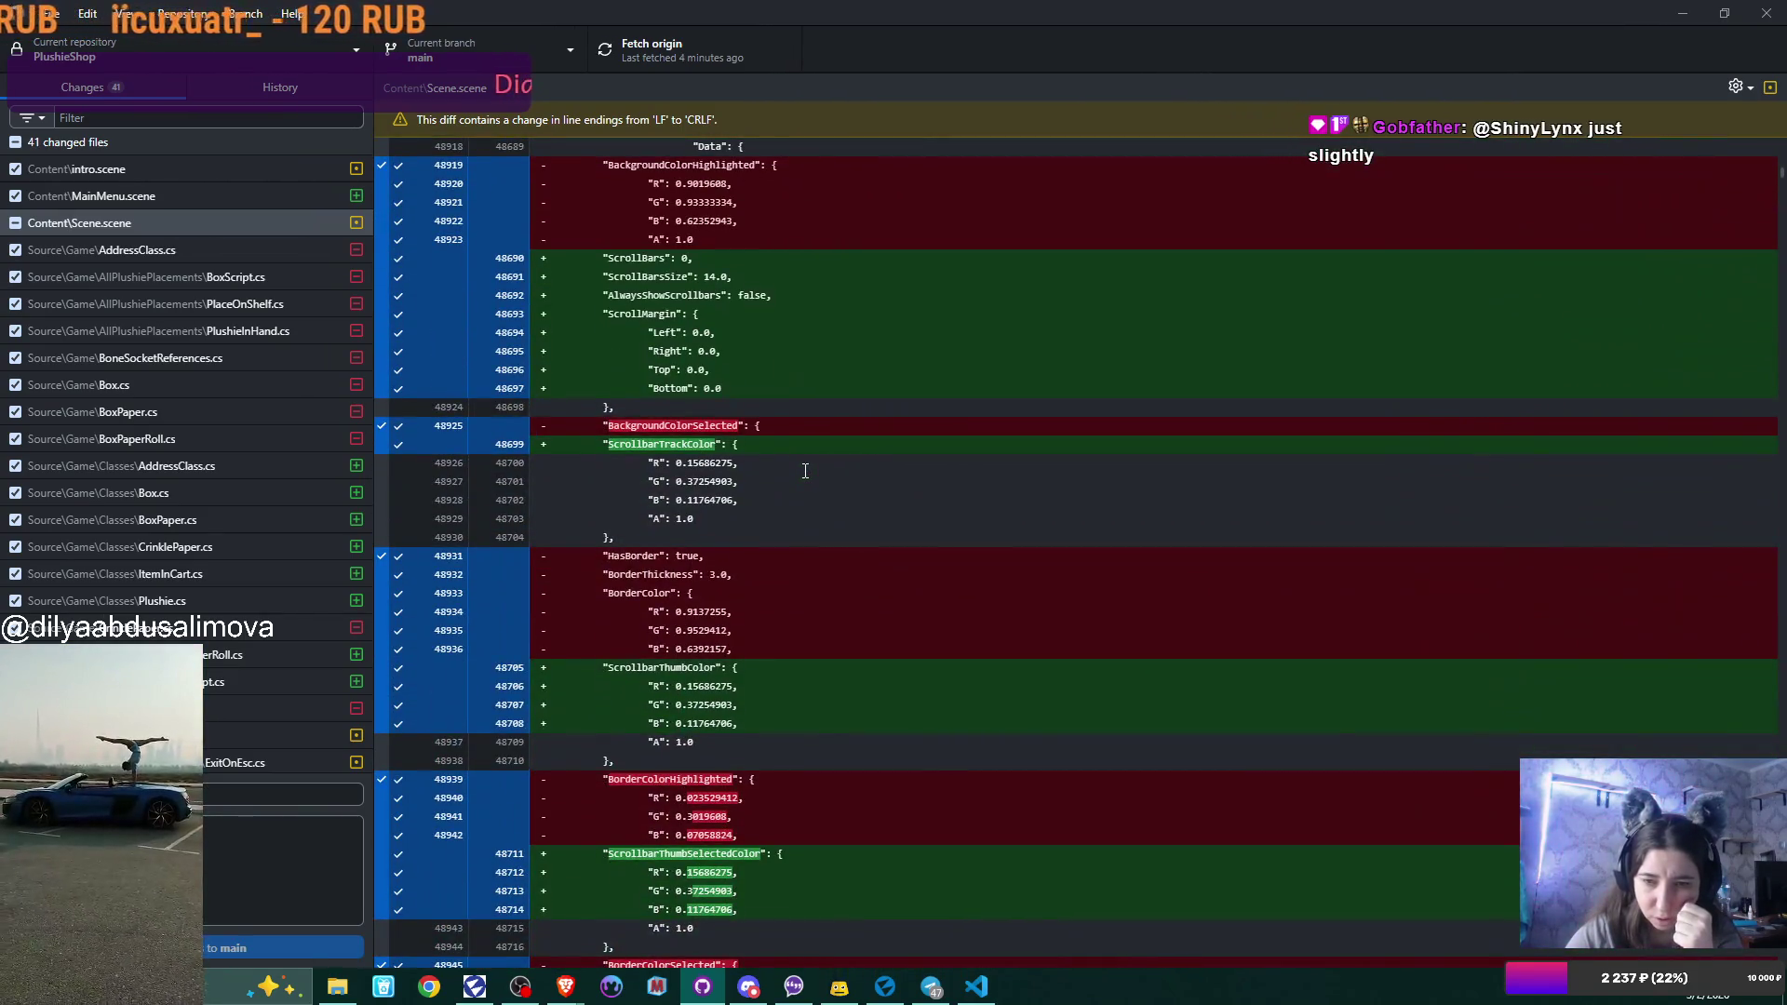
scroll(805, 470, down, 13)
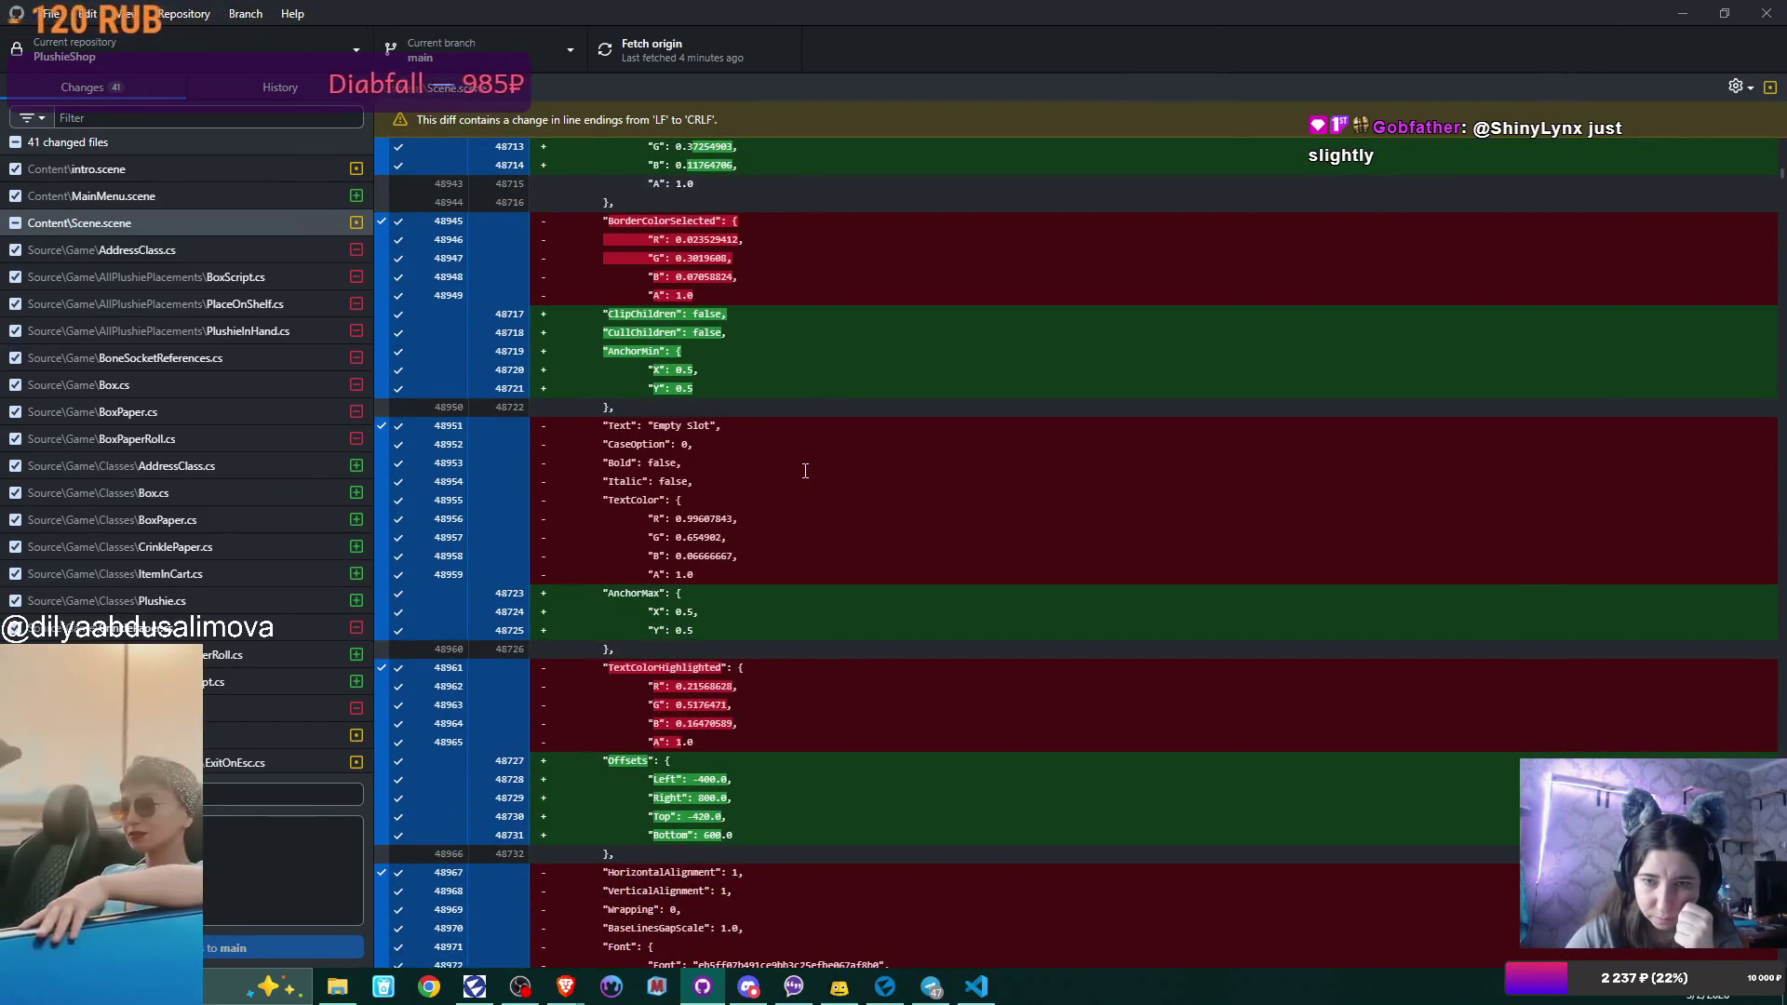
scroll(805, 470, down, 10)
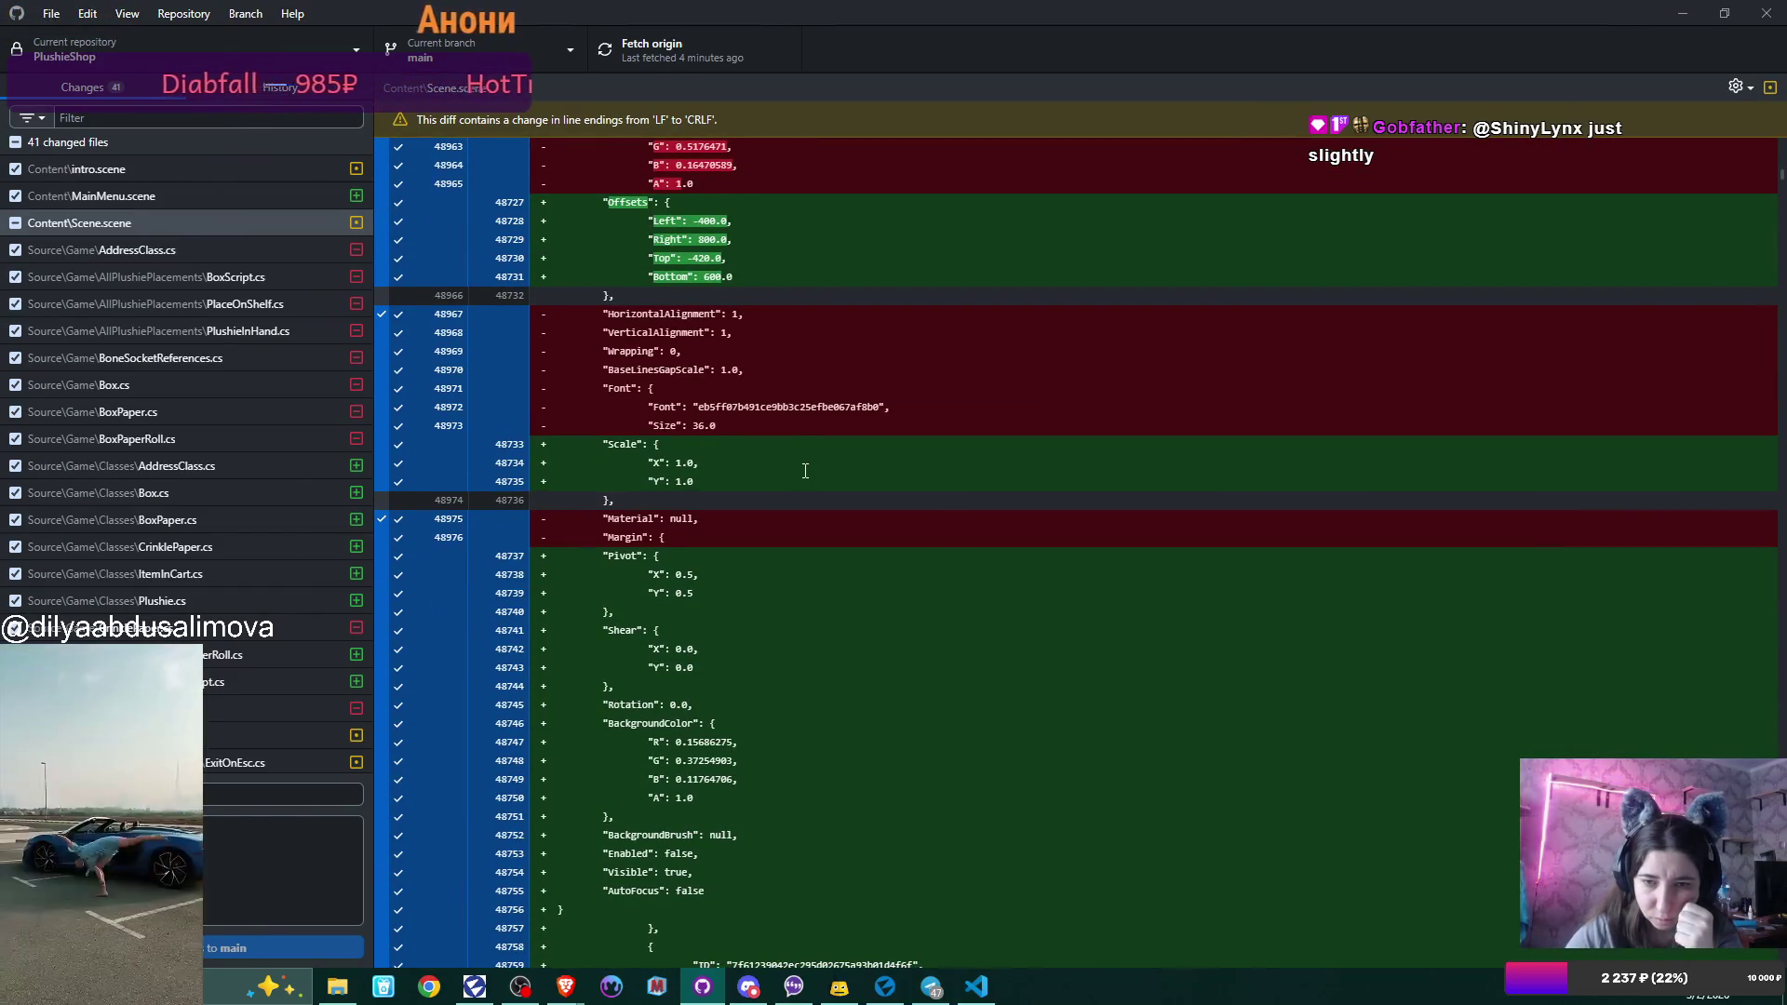
scroll(805, 471, down, 11)
scroll(805, 470, down, 1)
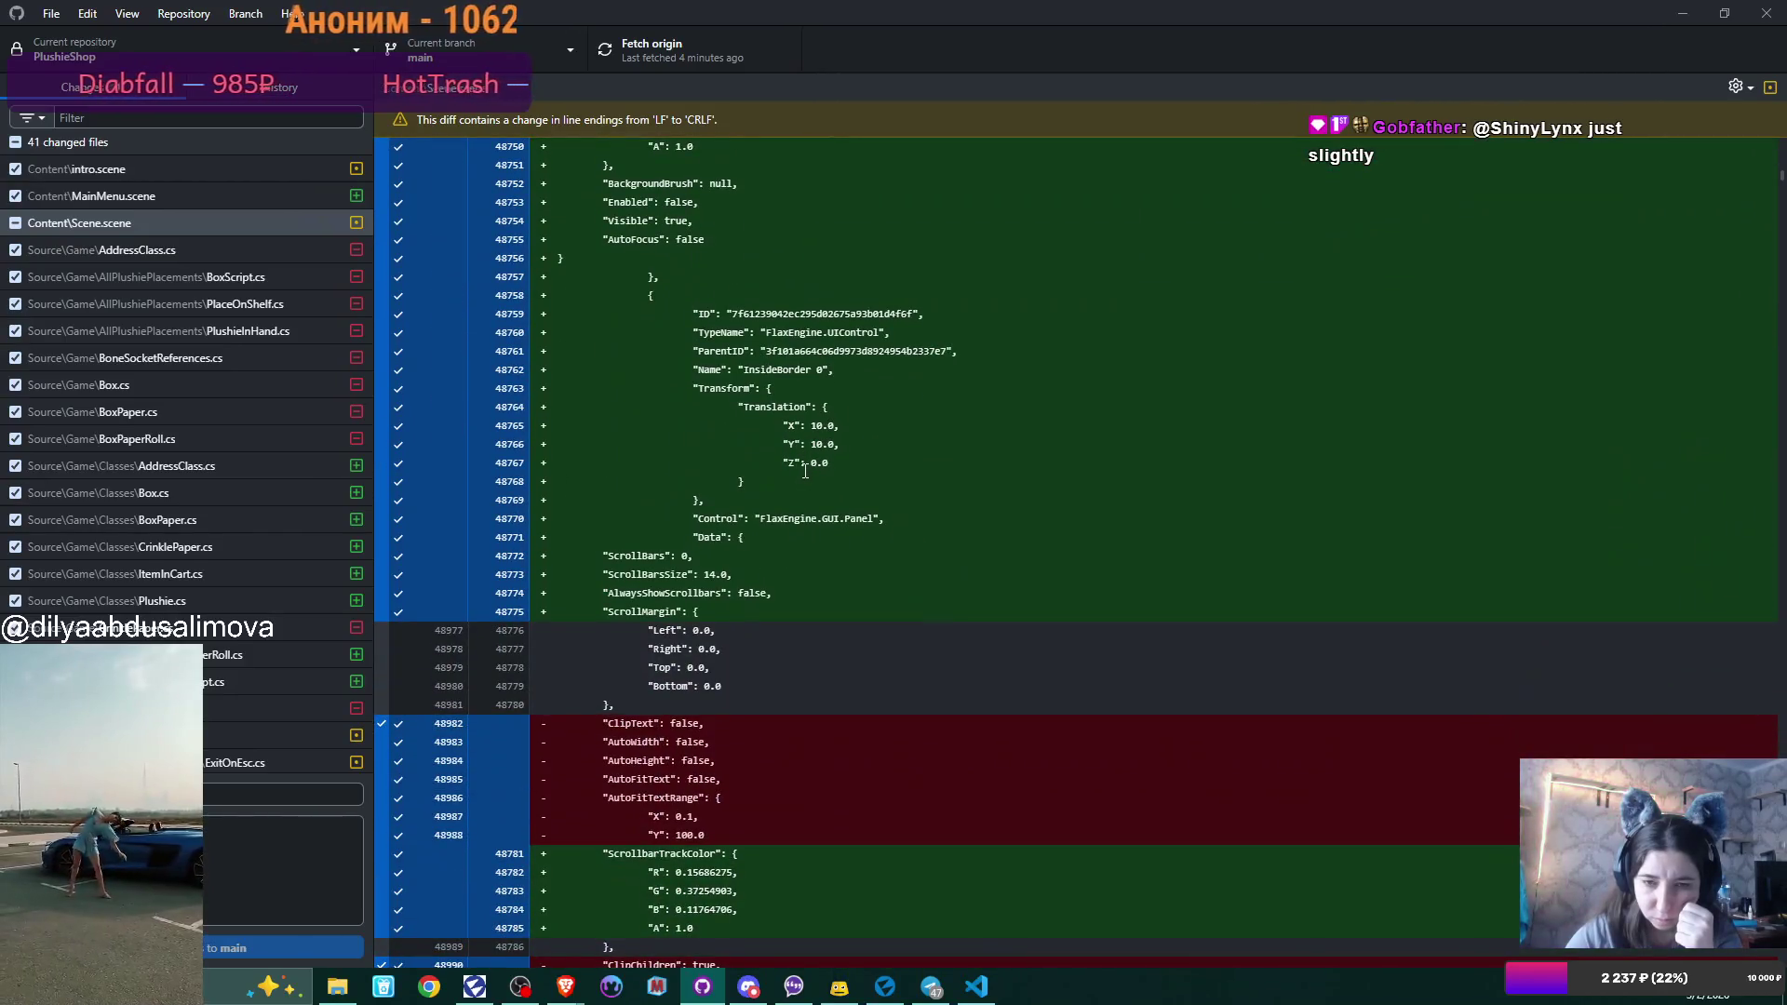
scroll(805, 470, down, 15)
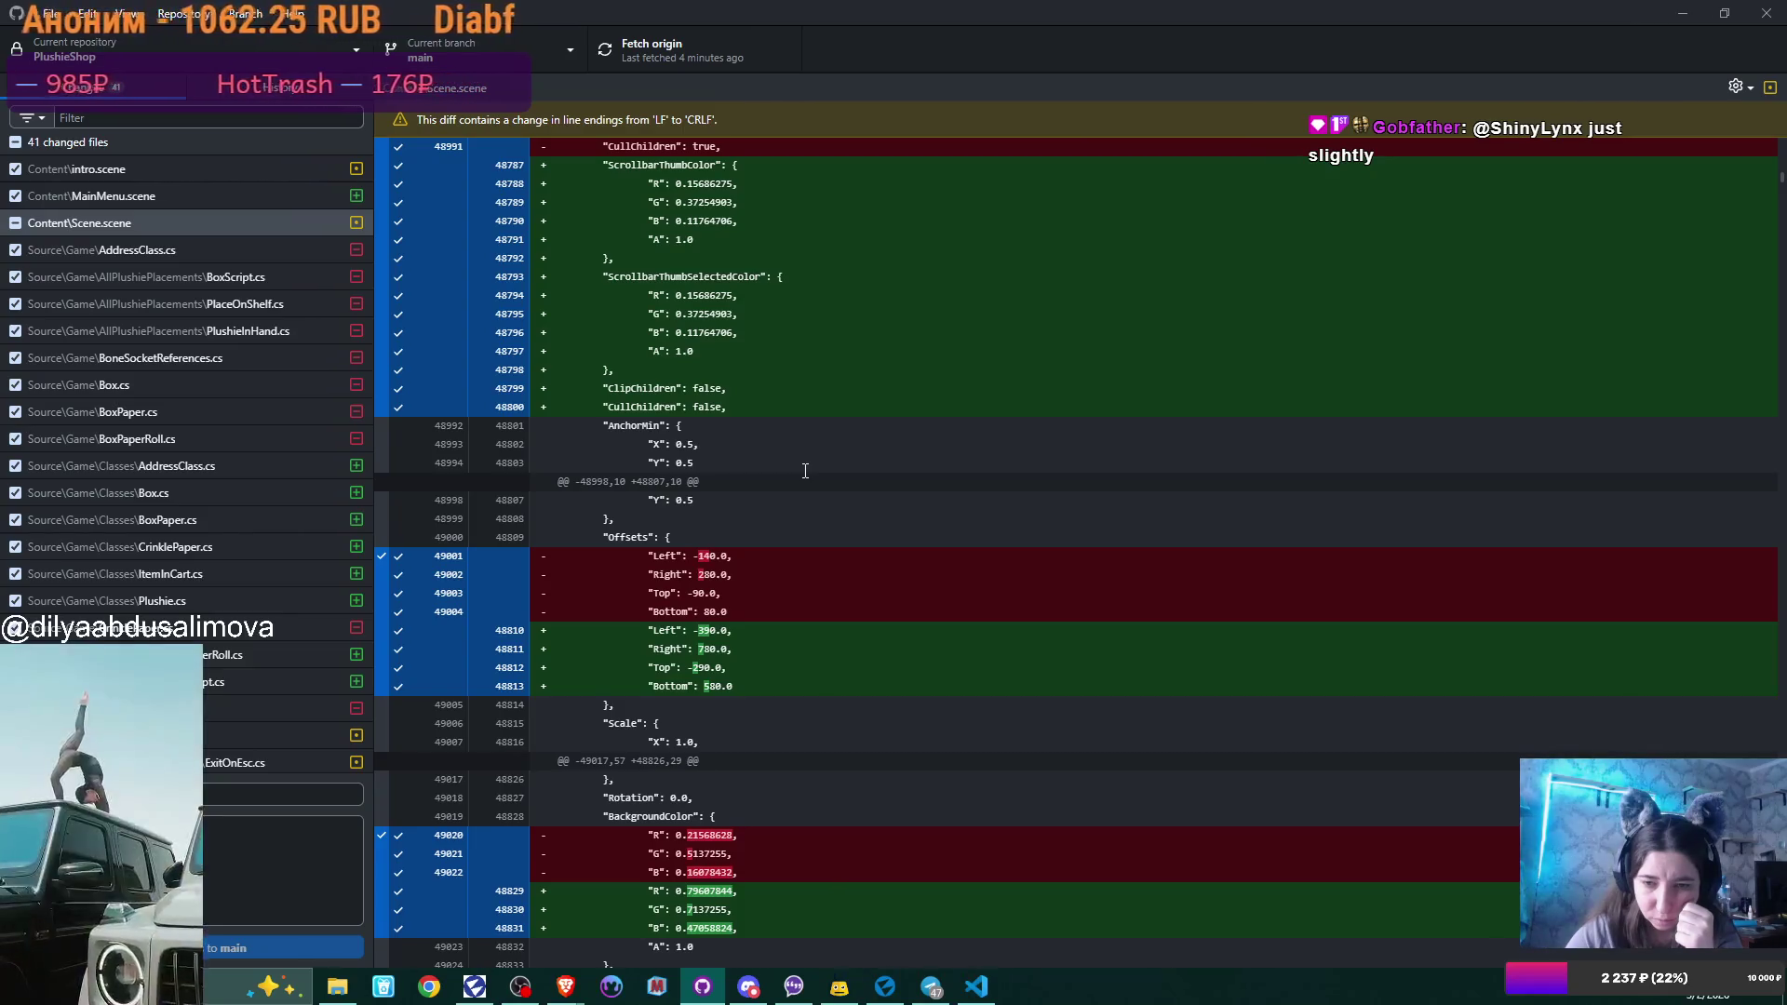
scroll(805, 471, down, 5)
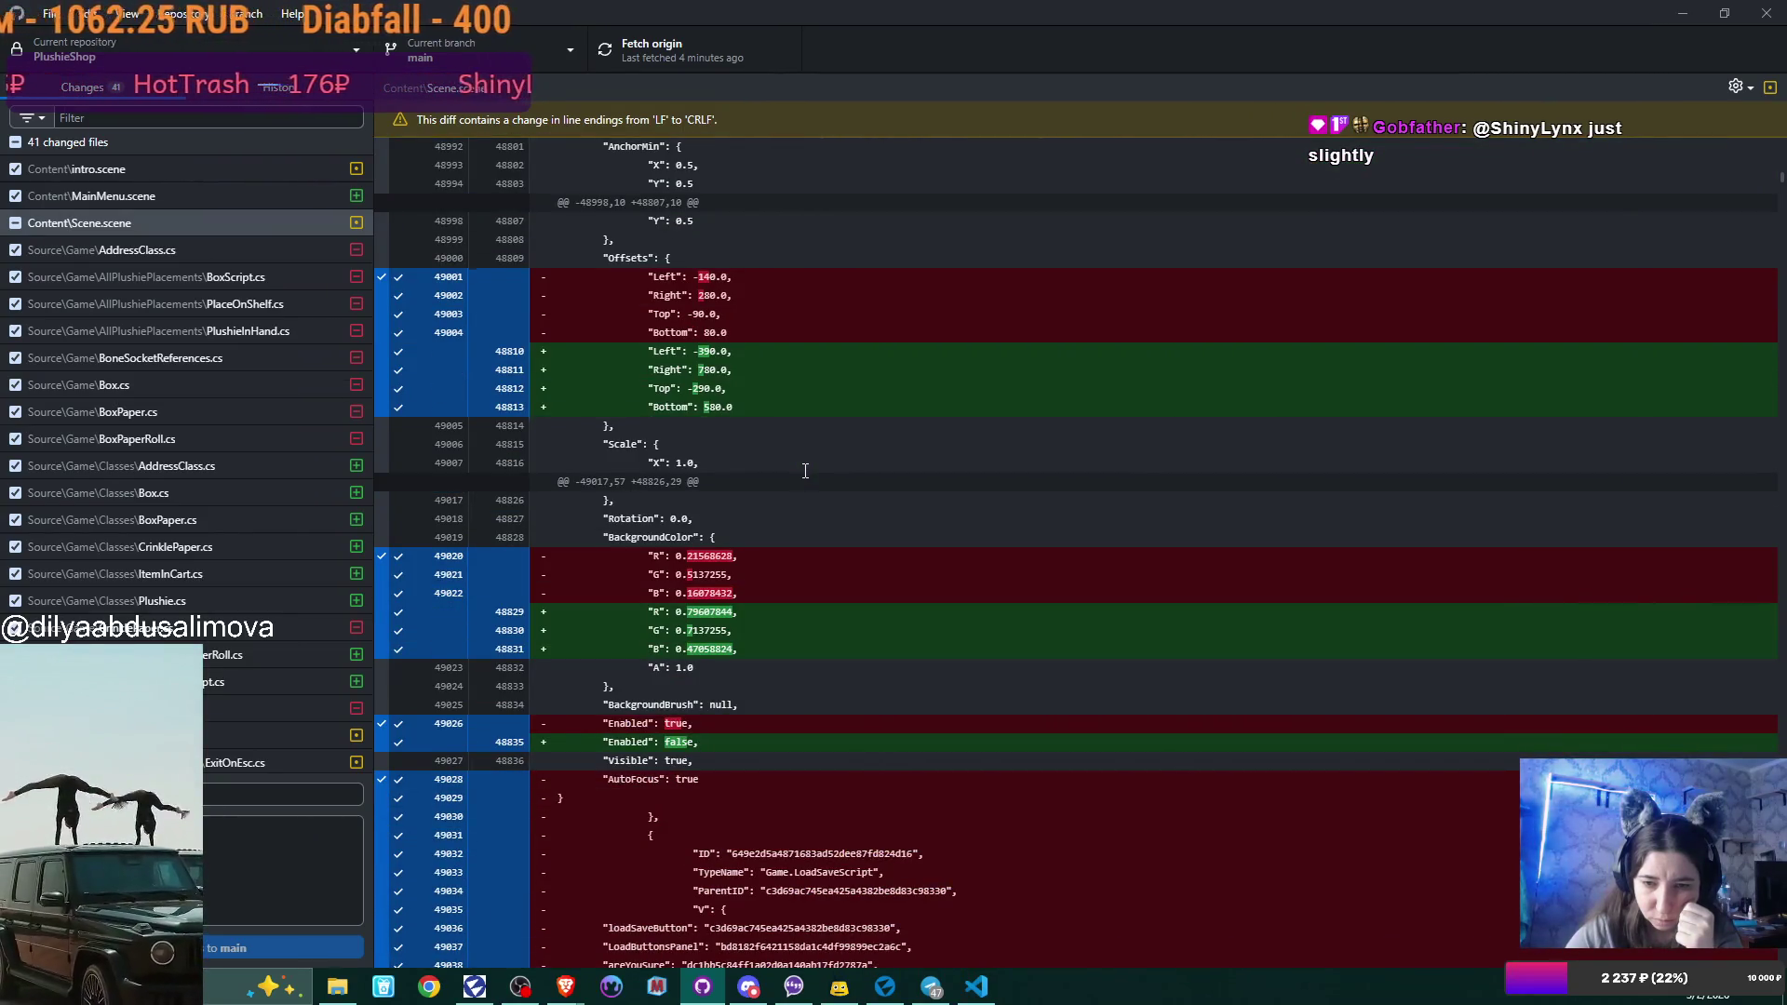
scroll(805, 470, down, 10)
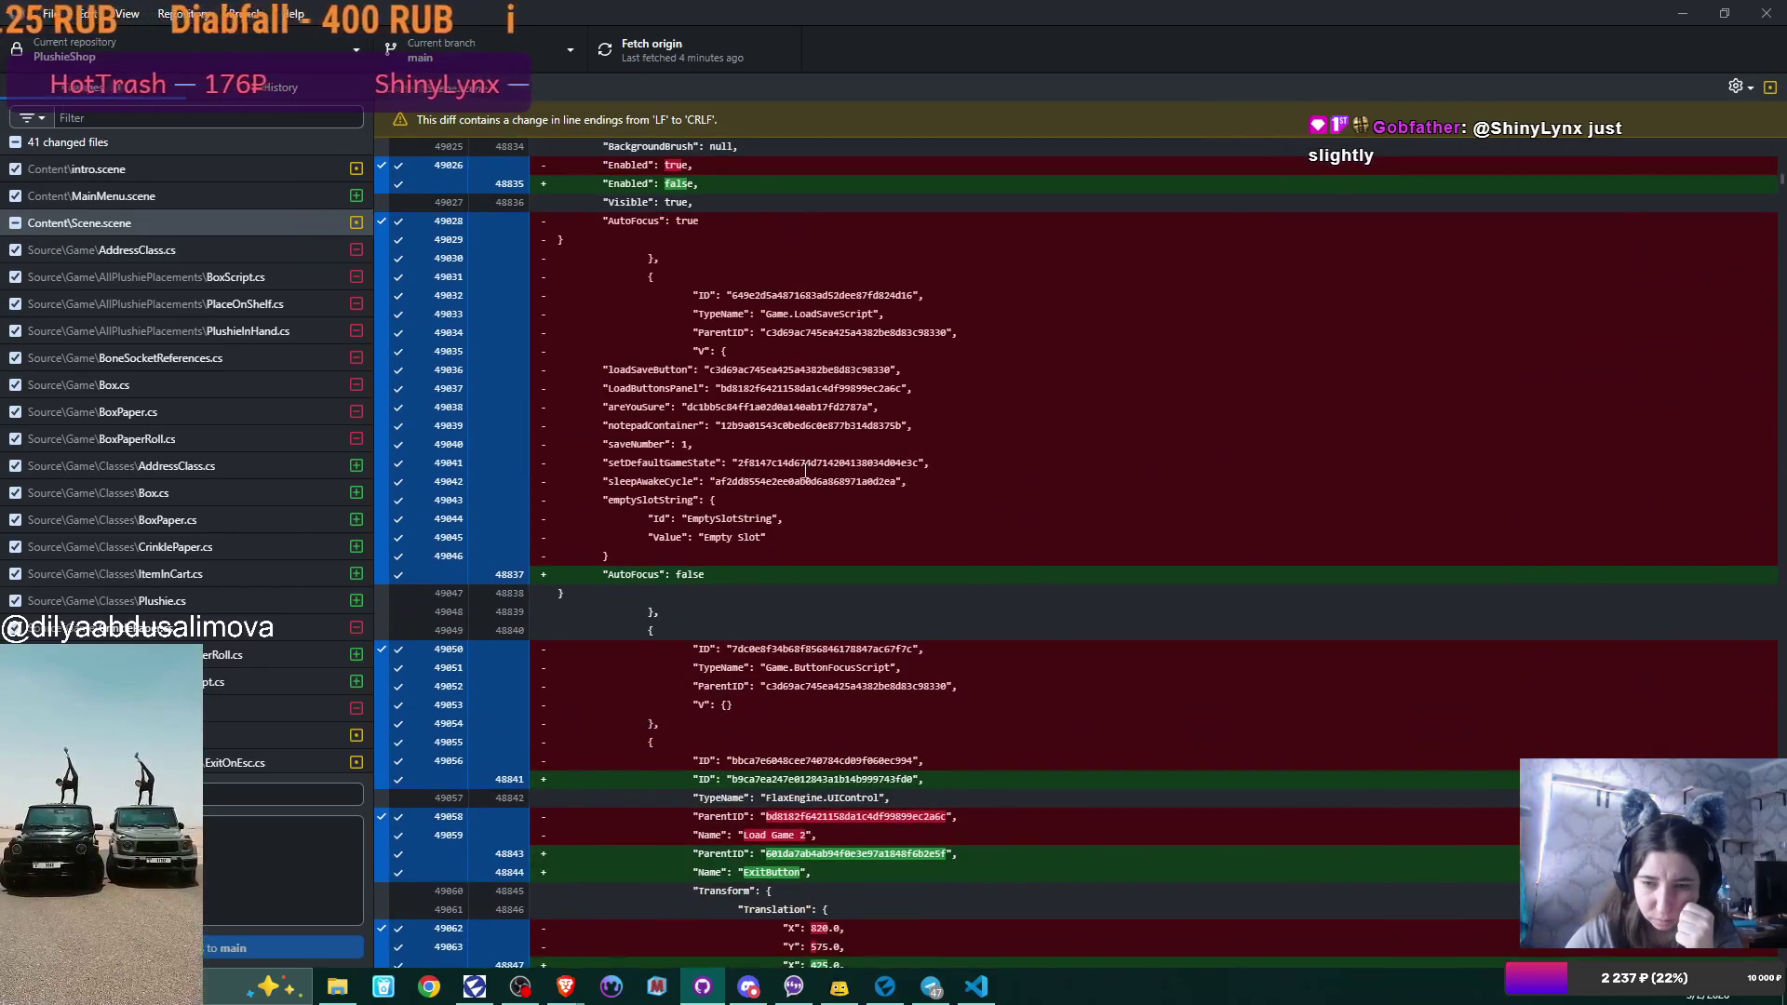
scroll(806, 473, down, 5)
scroll(805, 470, down, 10)
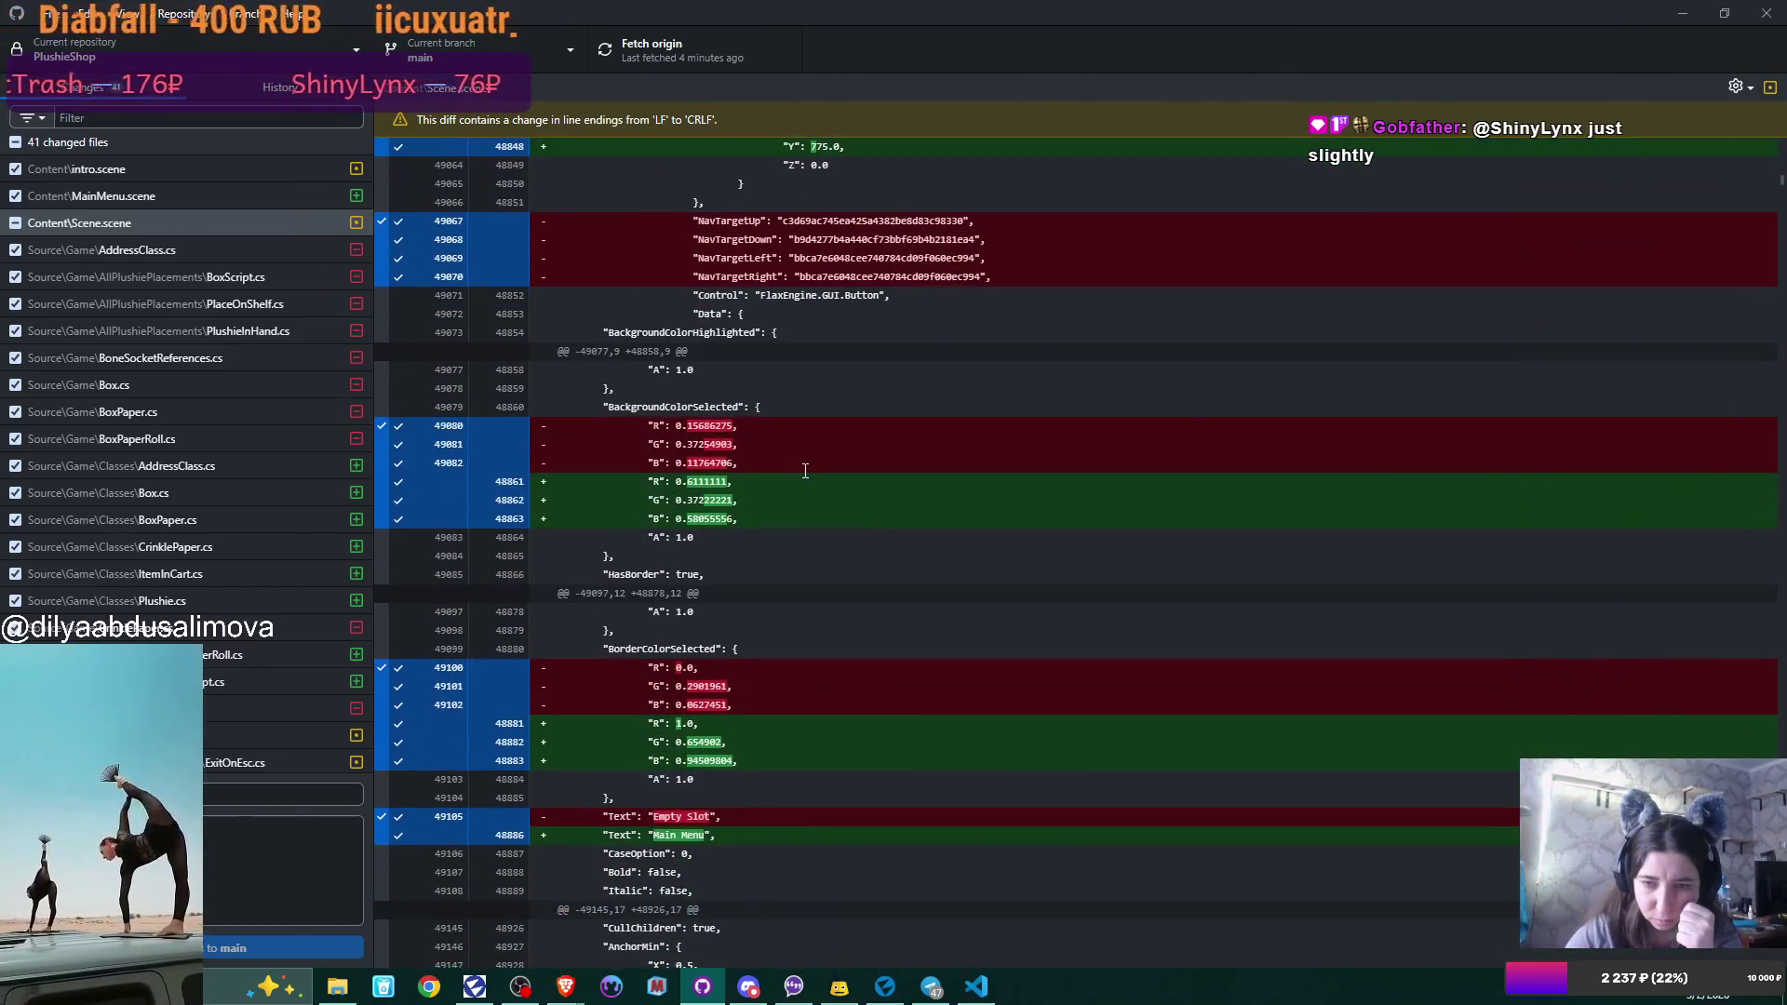
scroll(805, 470, down, 5)
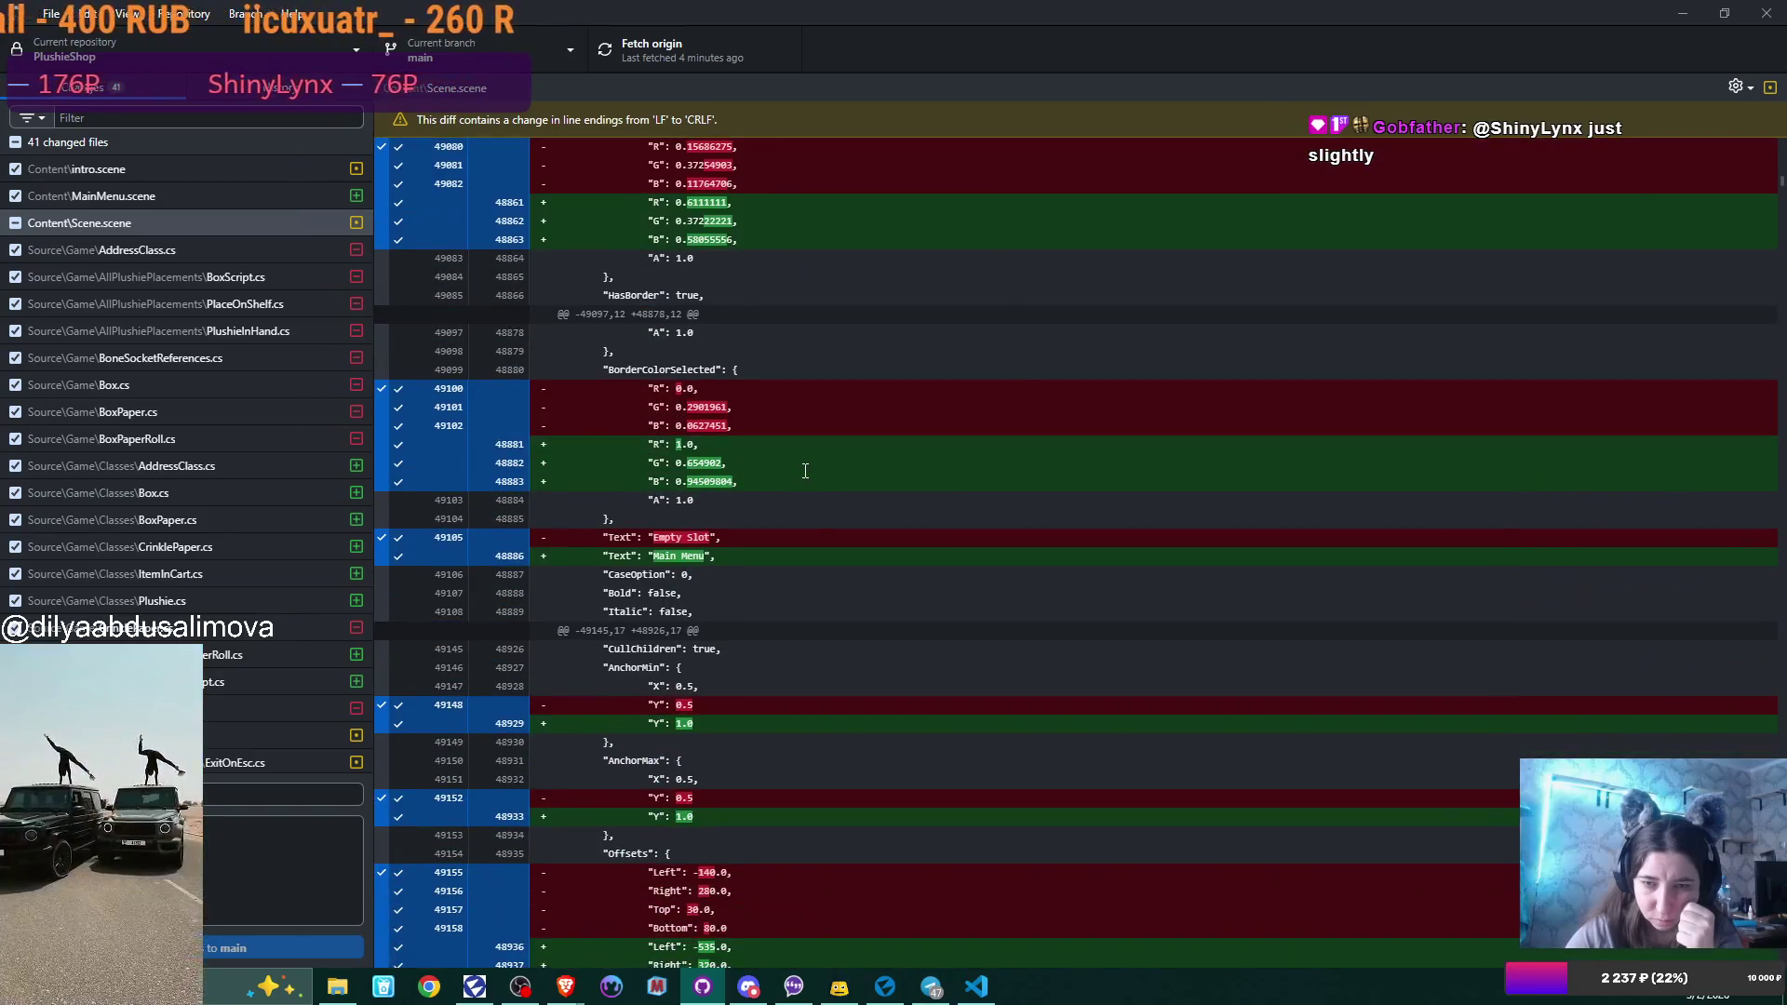
scroll(805, 470, down, 15)
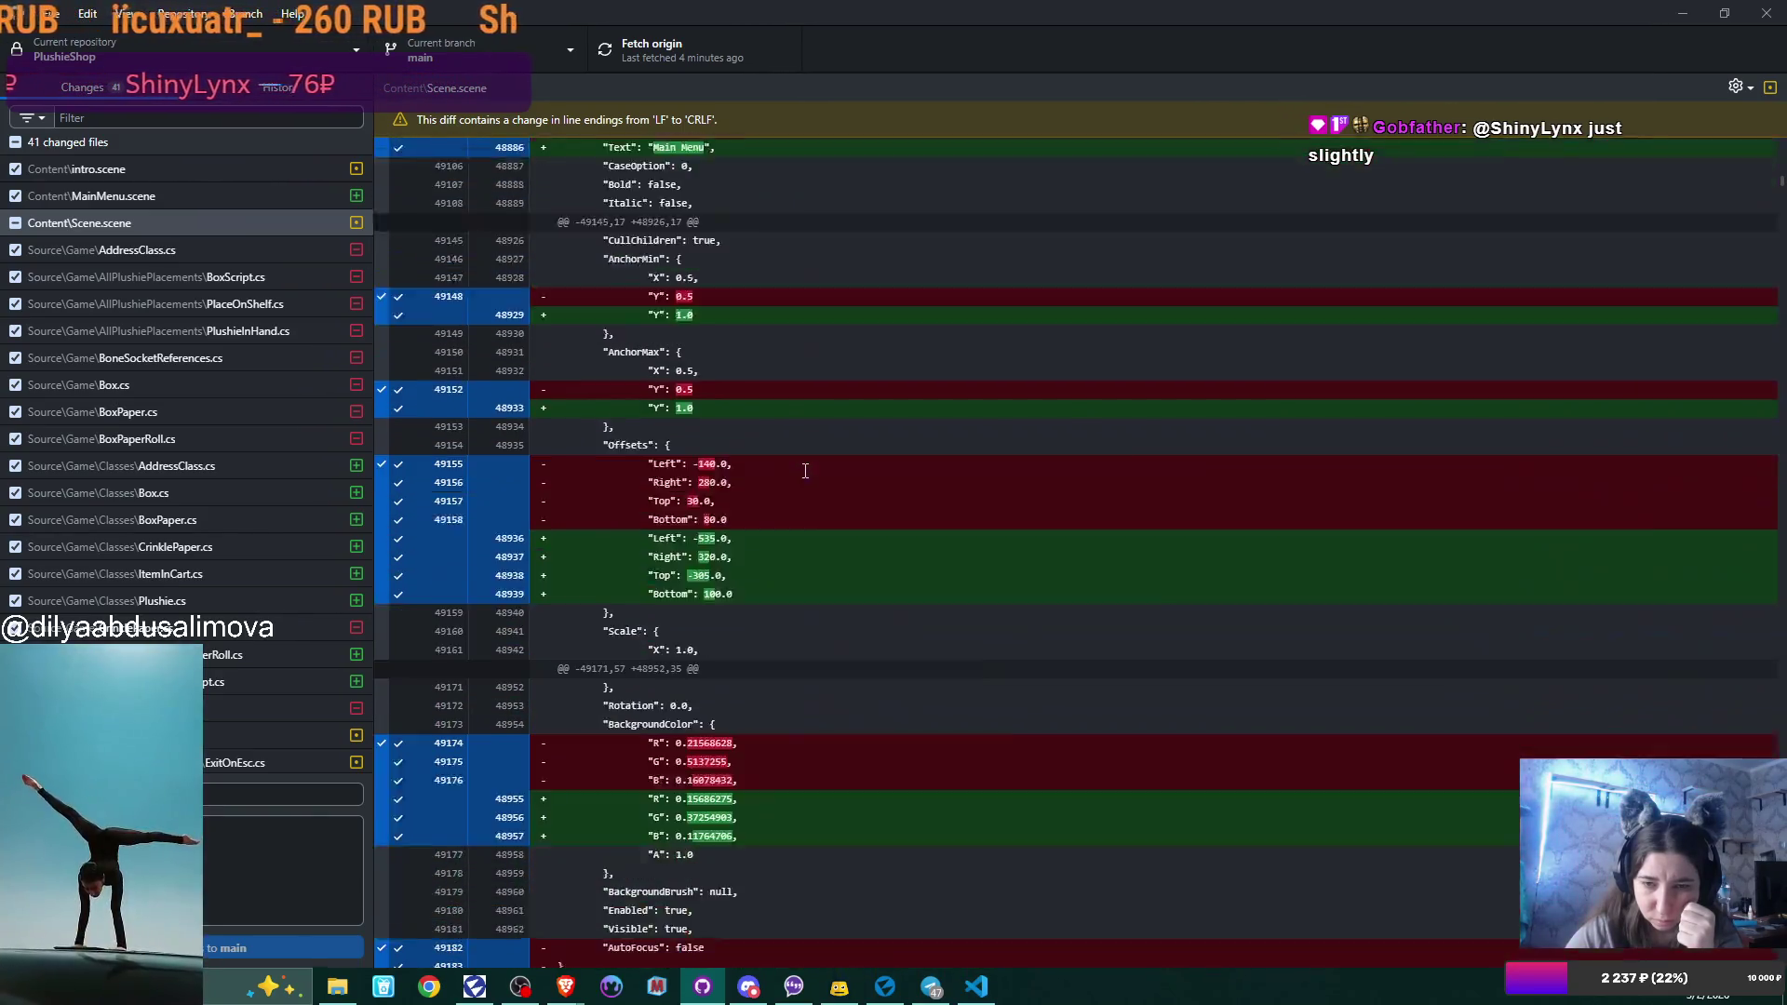
scroll(805, 470, down, 19)
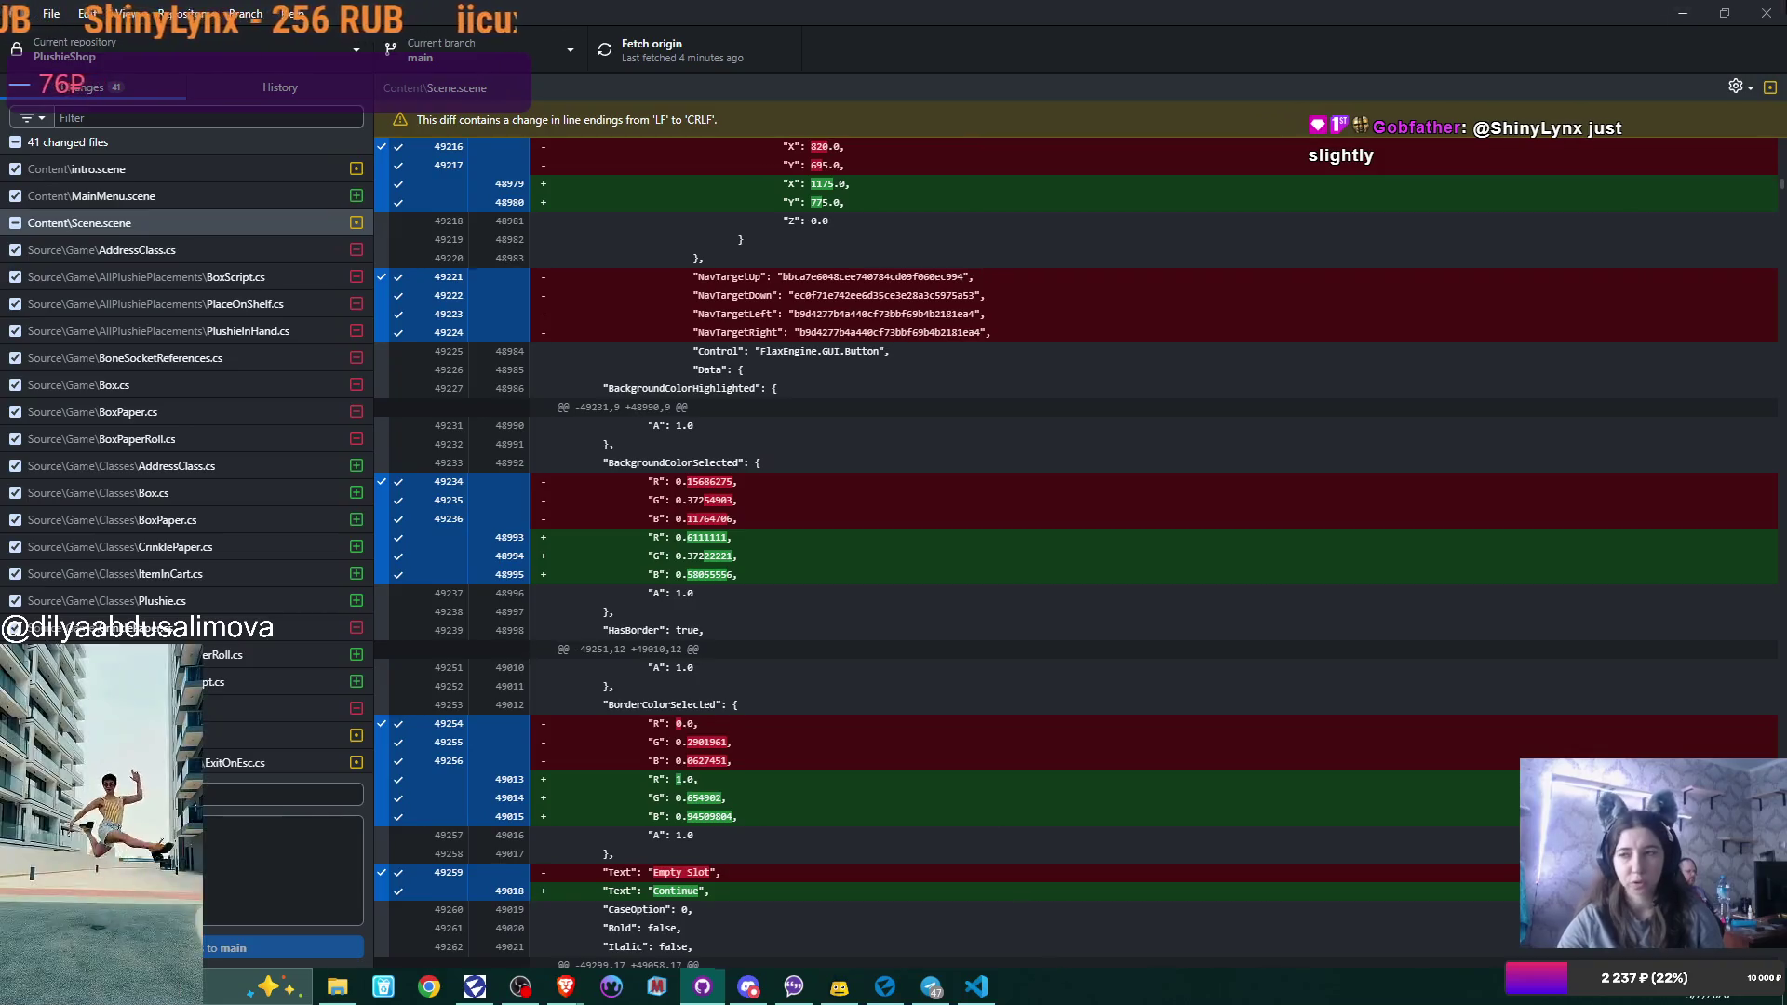
click(1682, 13)
Open the MainMenu scene and inspect its Options button and OptionsPanel script fields.
click(885, 986)
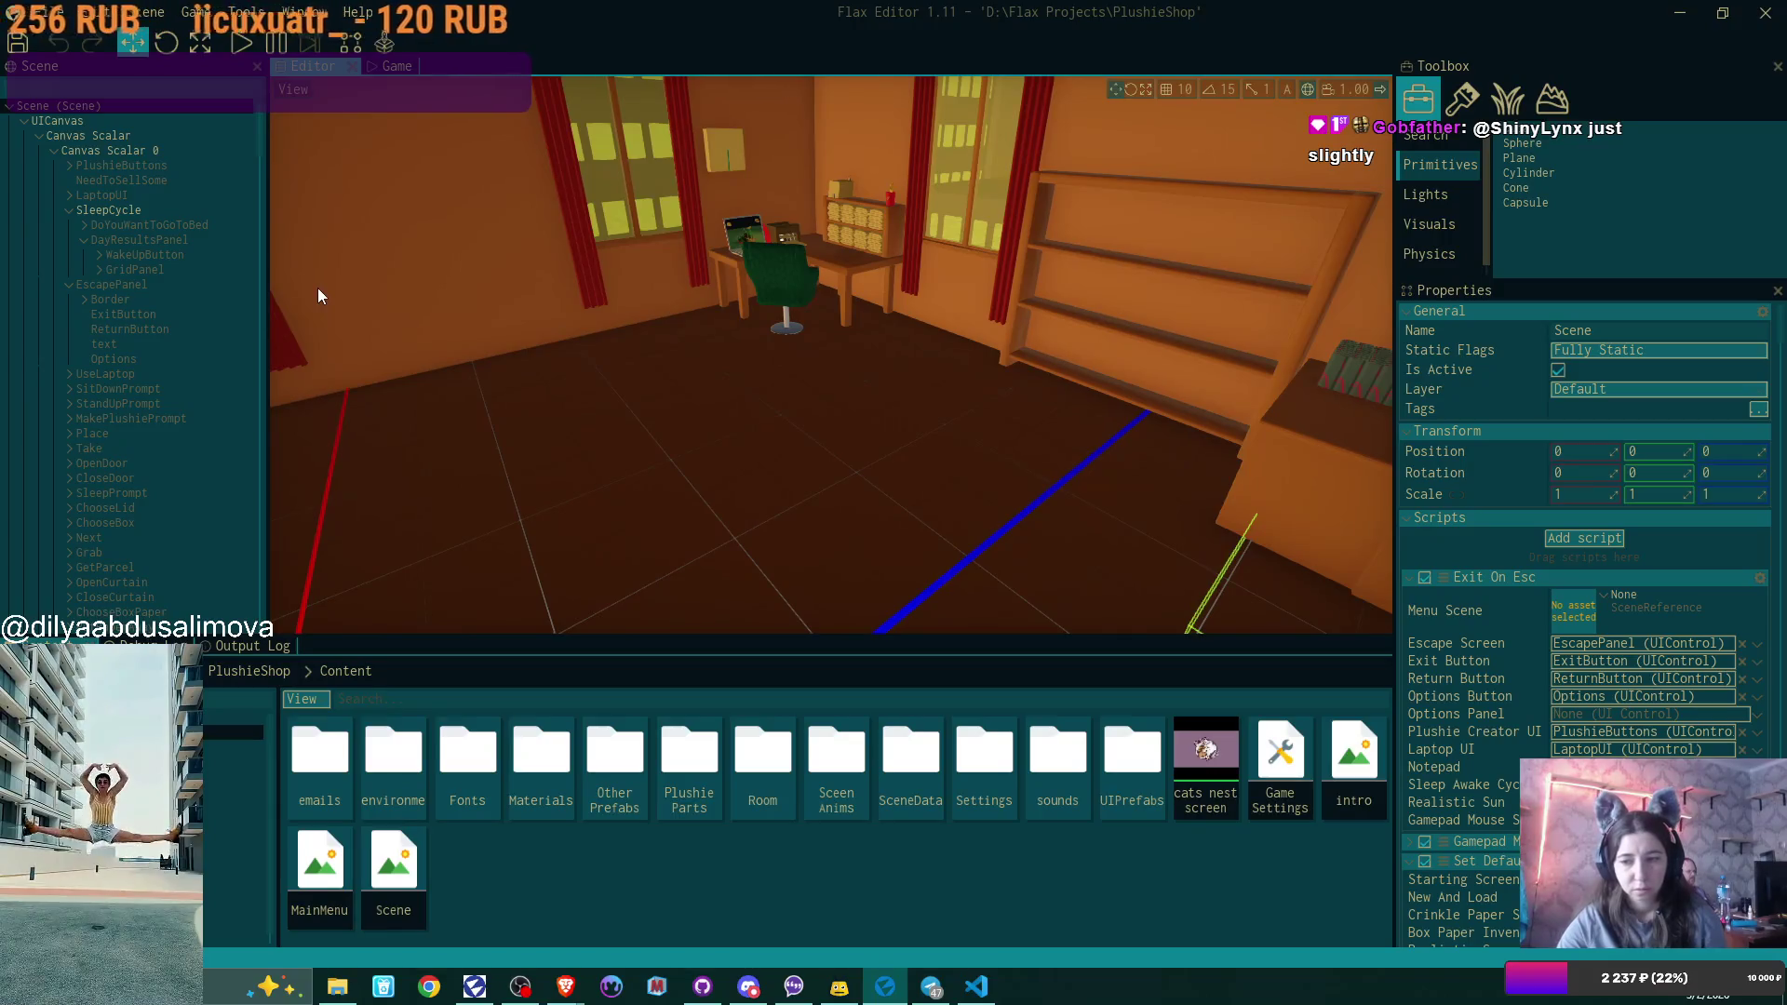
double_click(319, 861)
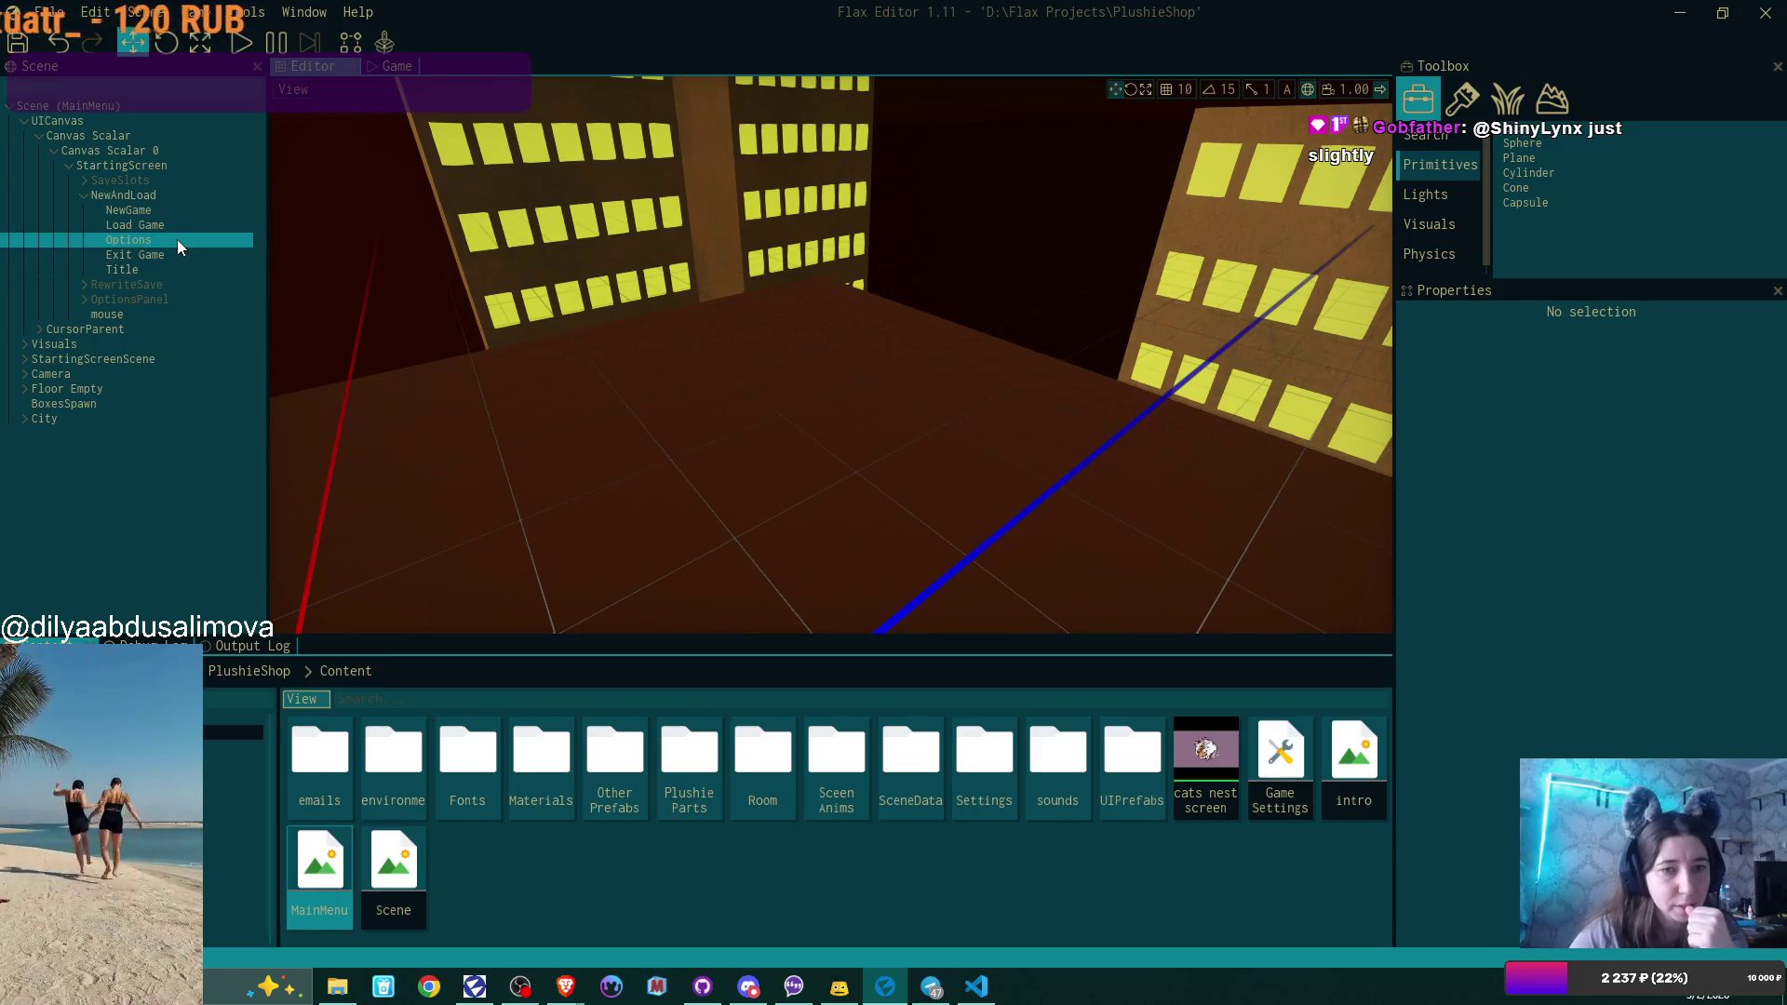
click(179, 240)
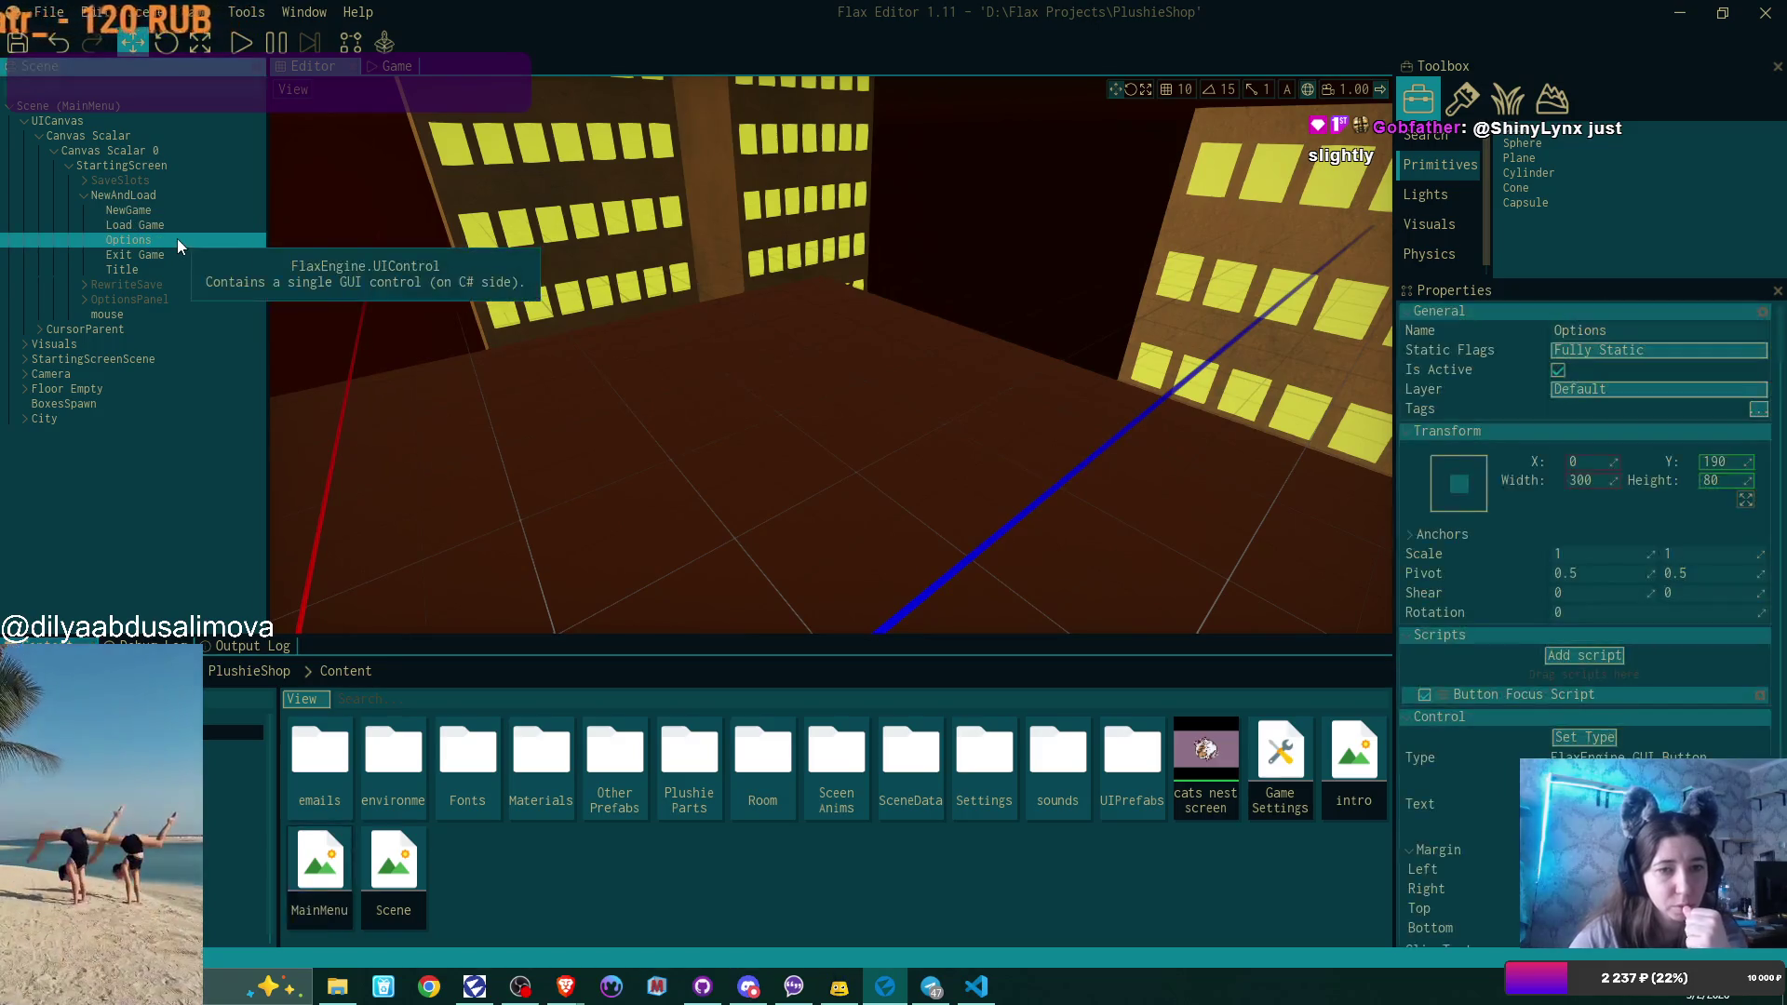
click(166, 299)
double_click(393, 861)
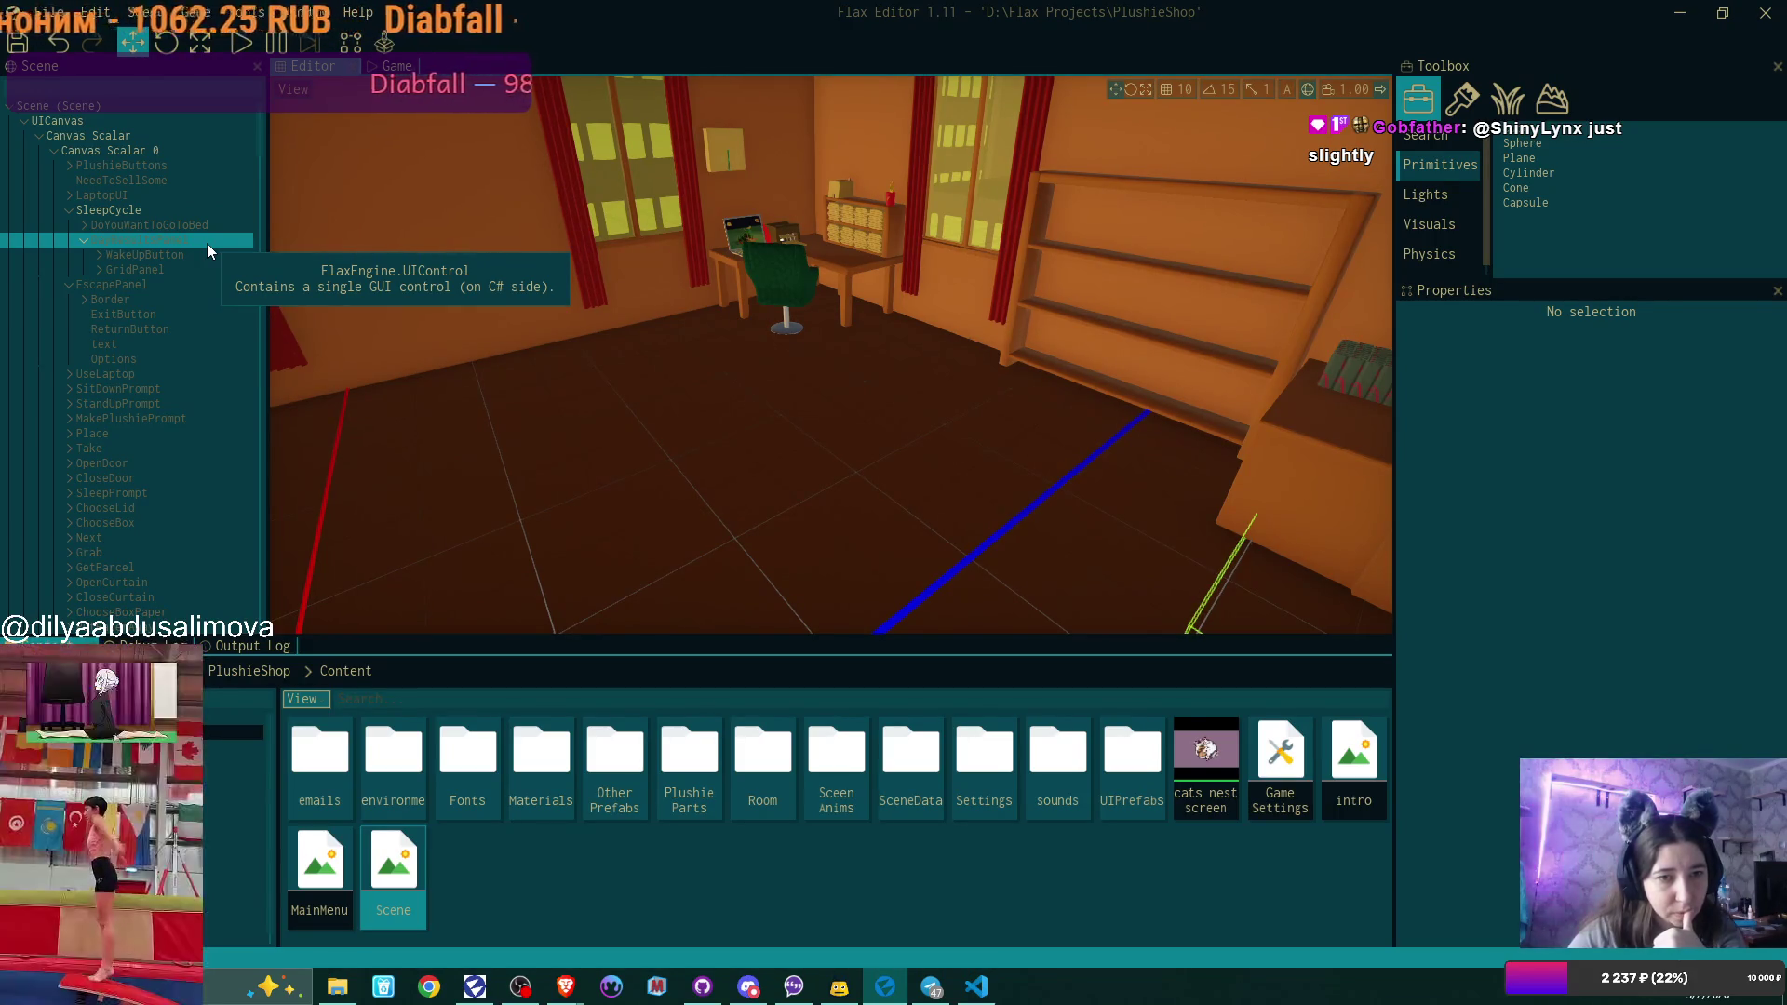
scroll(206, 242, down, 2)
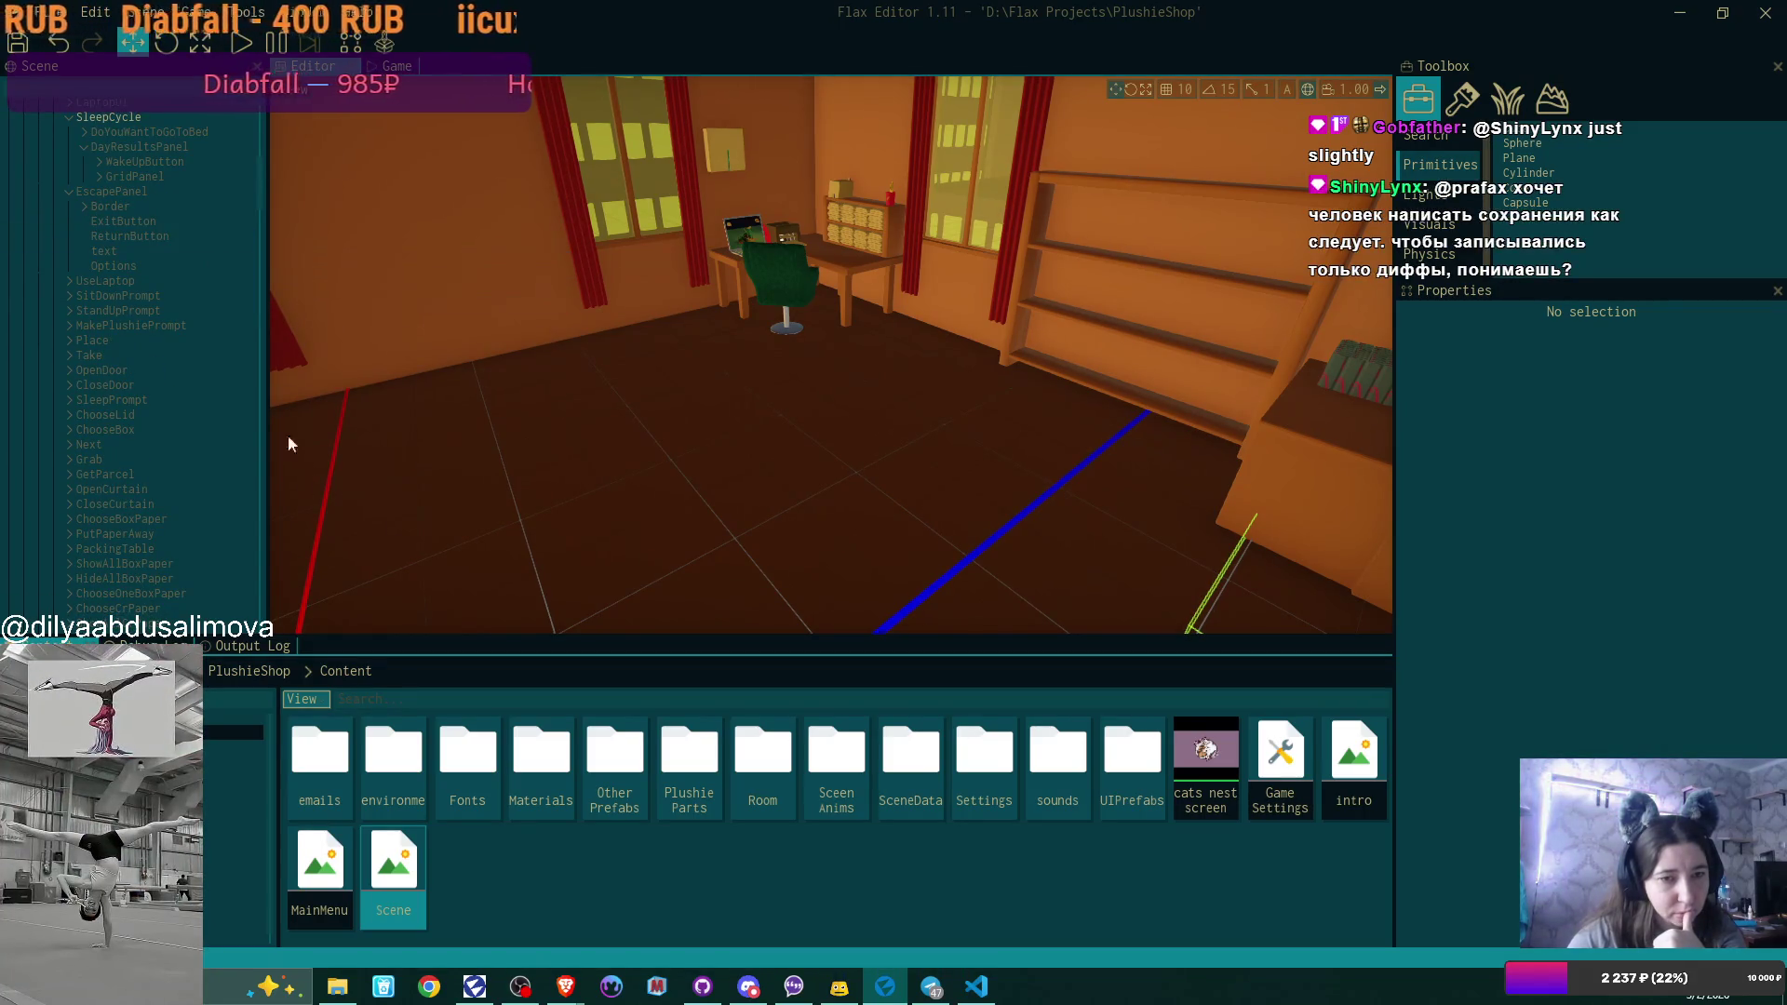
double_click(319, 866)
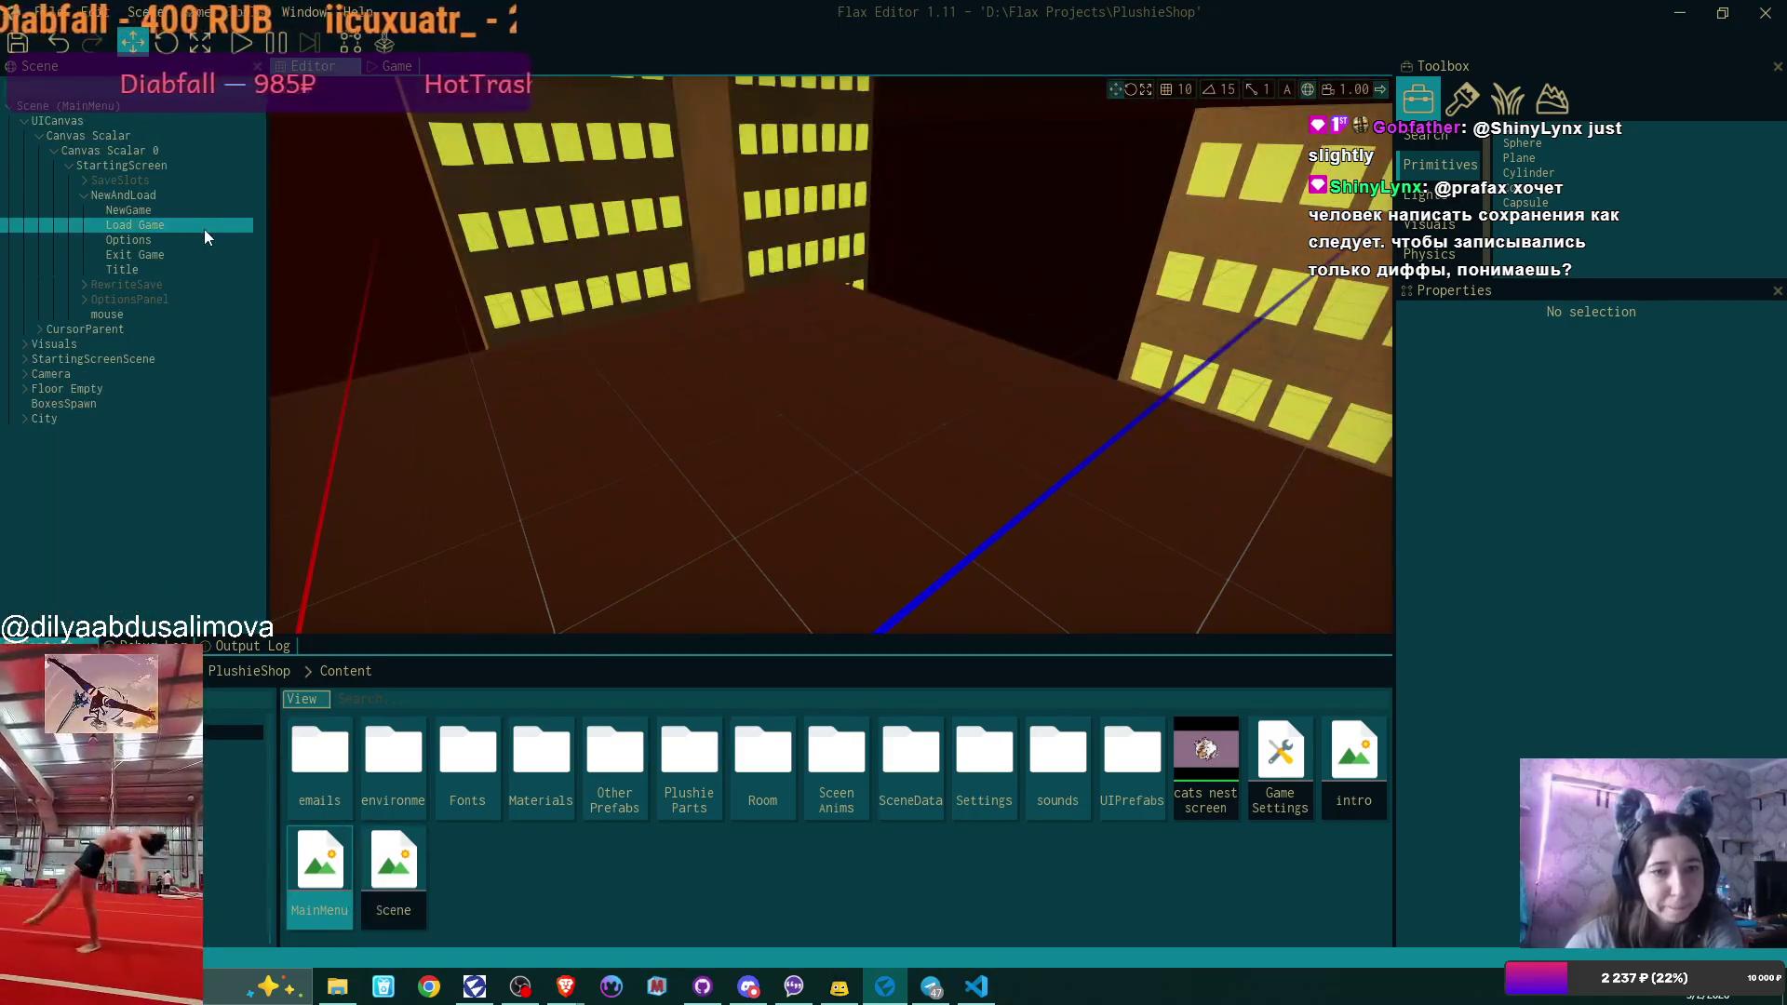
Copy the OptionsPanel from the MainMenu scene tree.
click(190, 295)
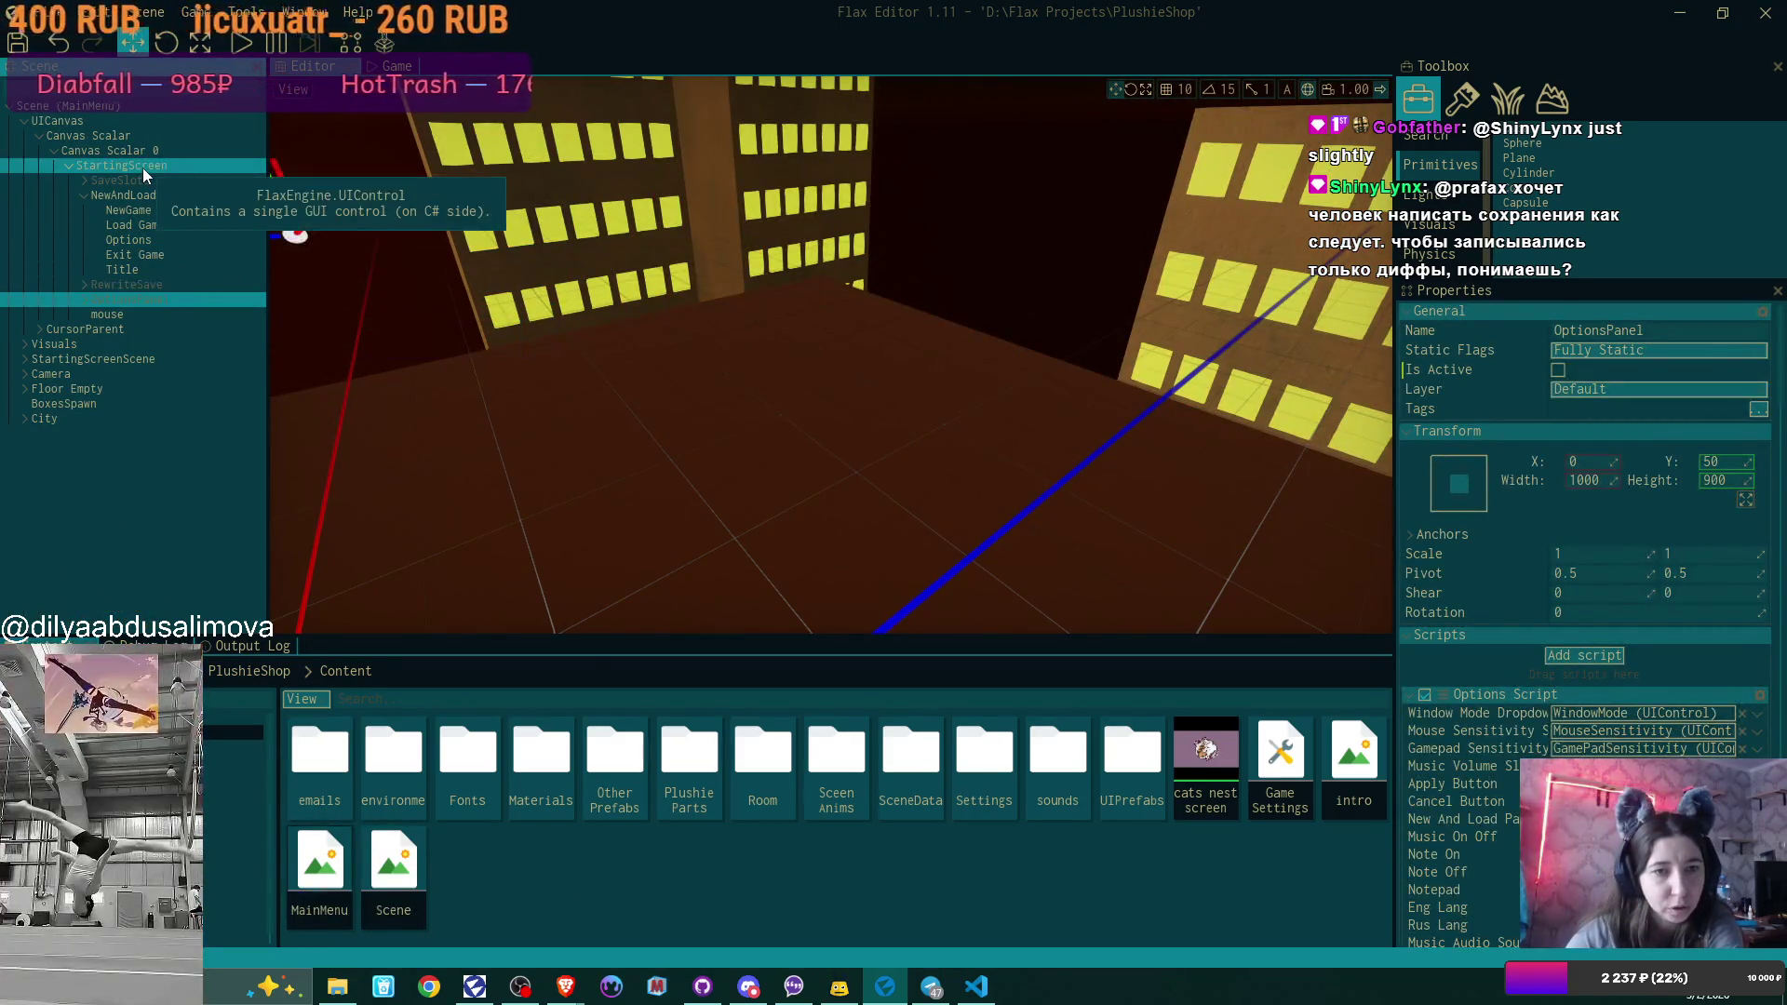
right_click(162, 300)
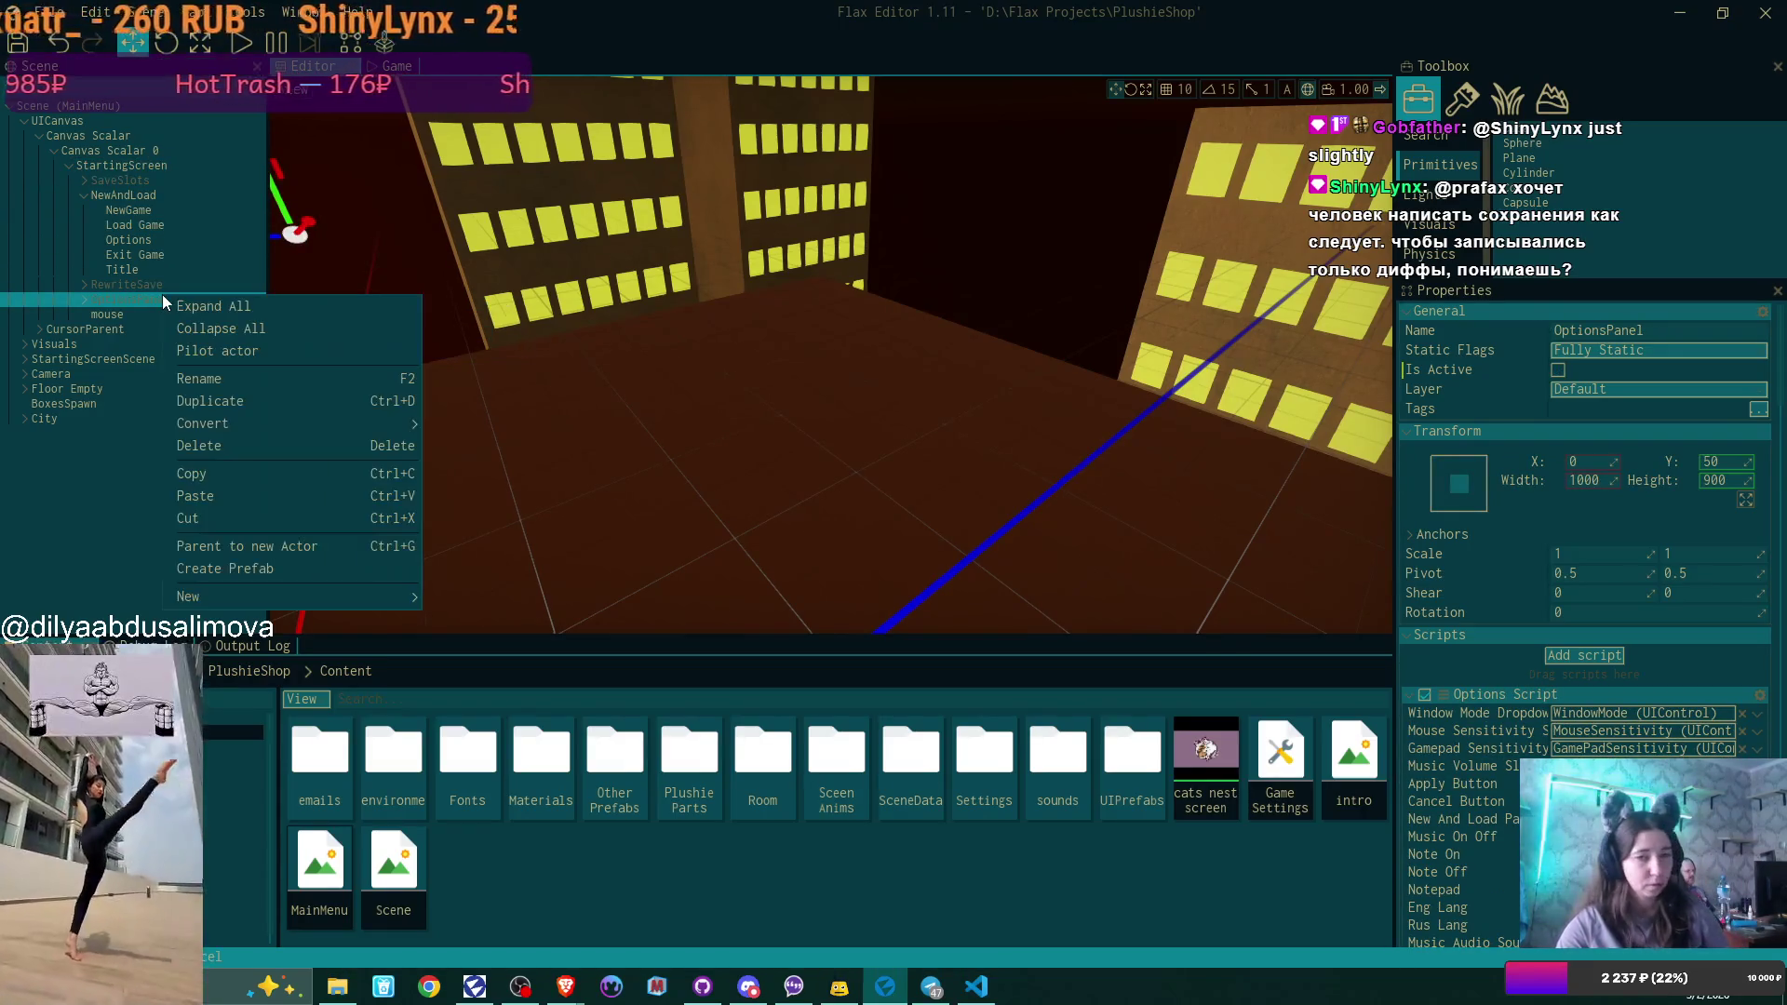
click(222, 480)
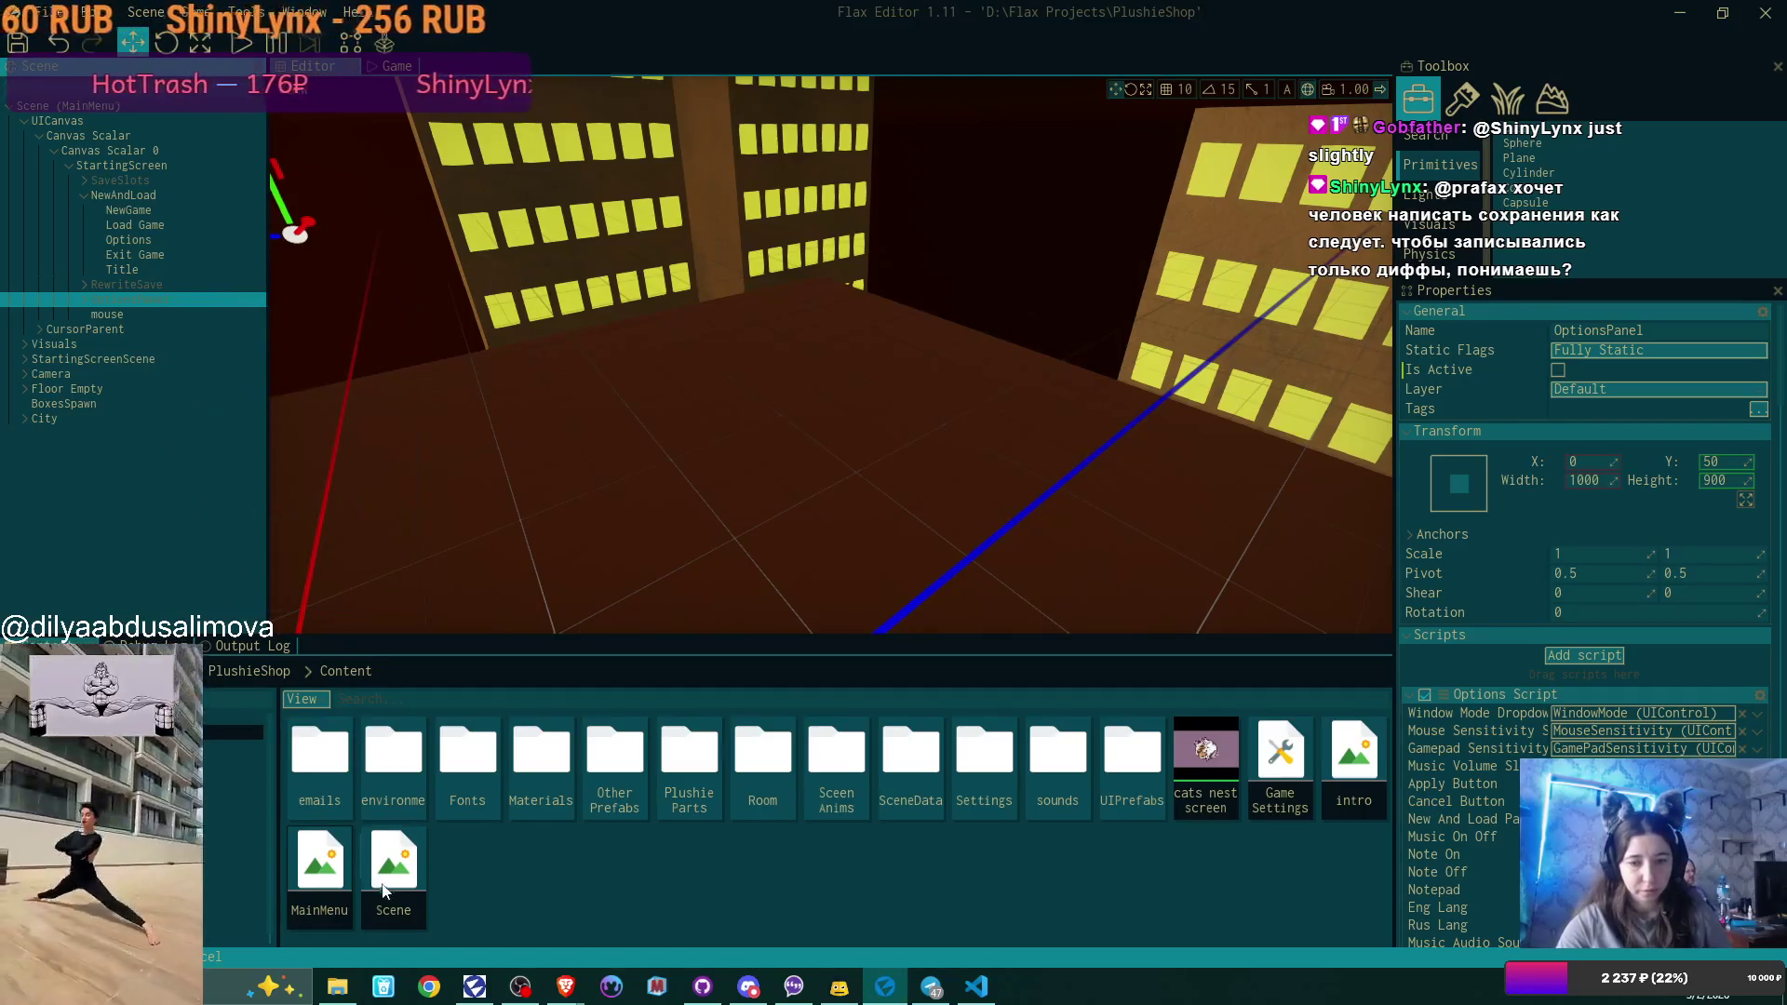
right_click(141, 165)
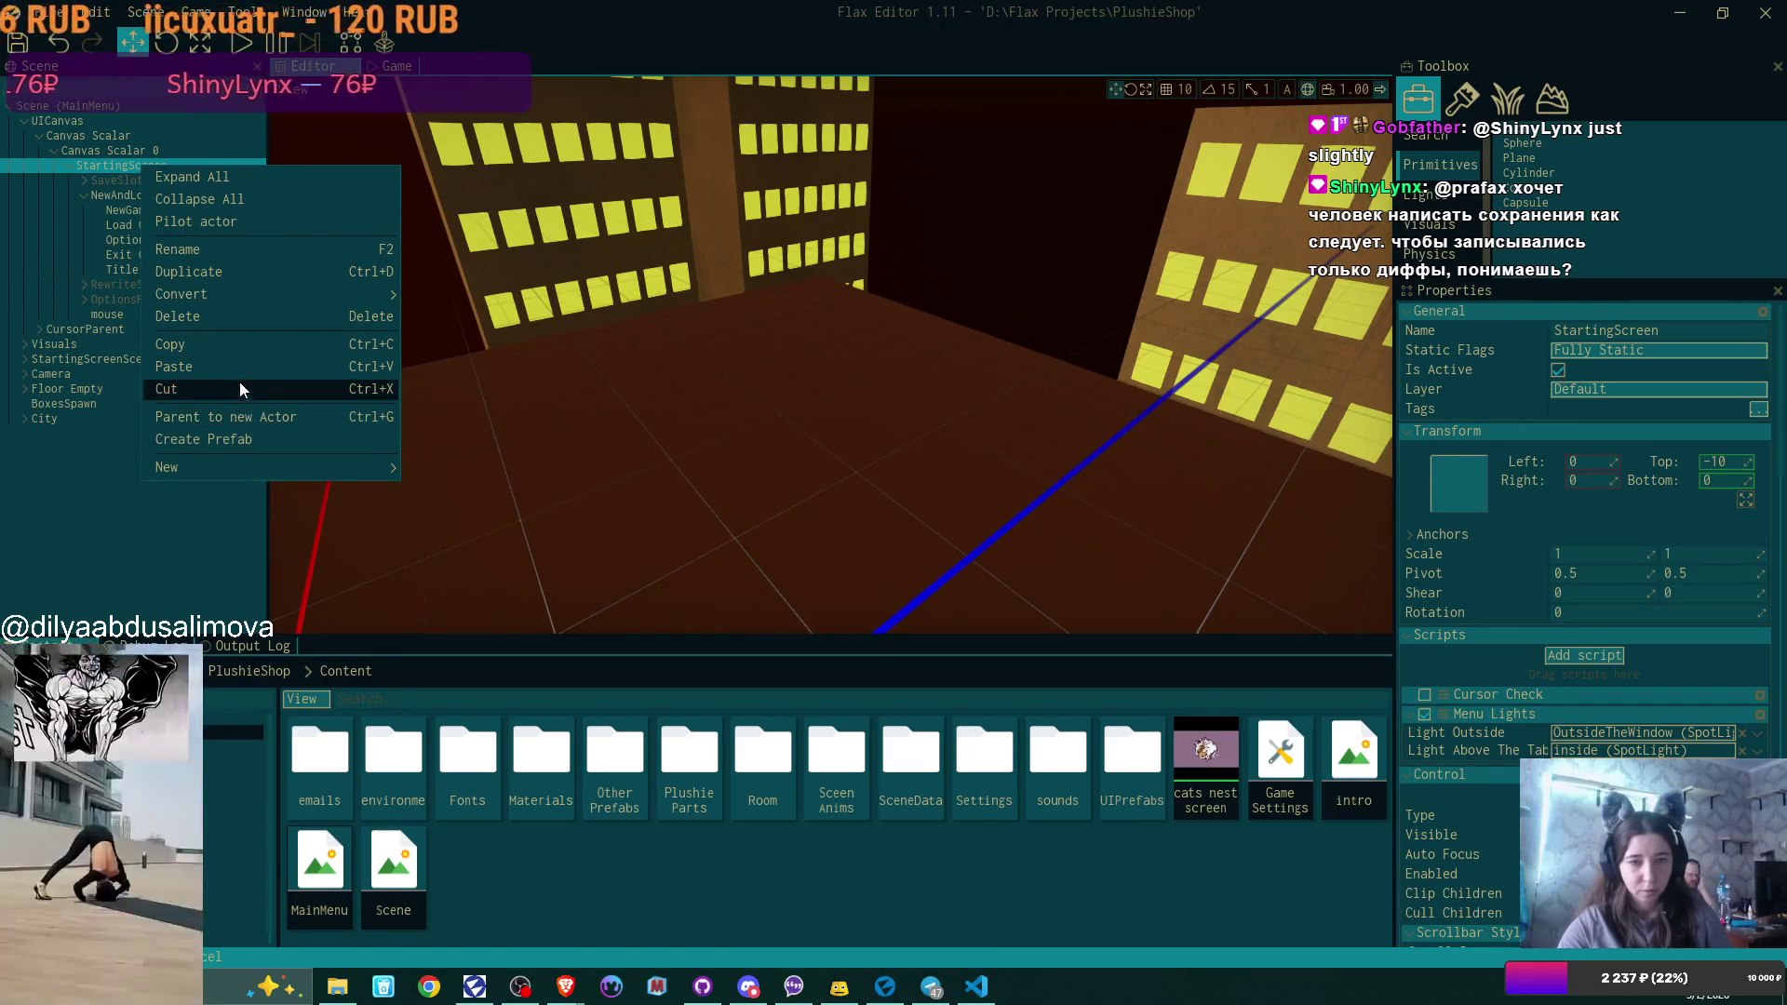
Copy MainMenu's StartingScreen and paste it under Canvas Scalar 0 in the Scene level.
click(242, 344)
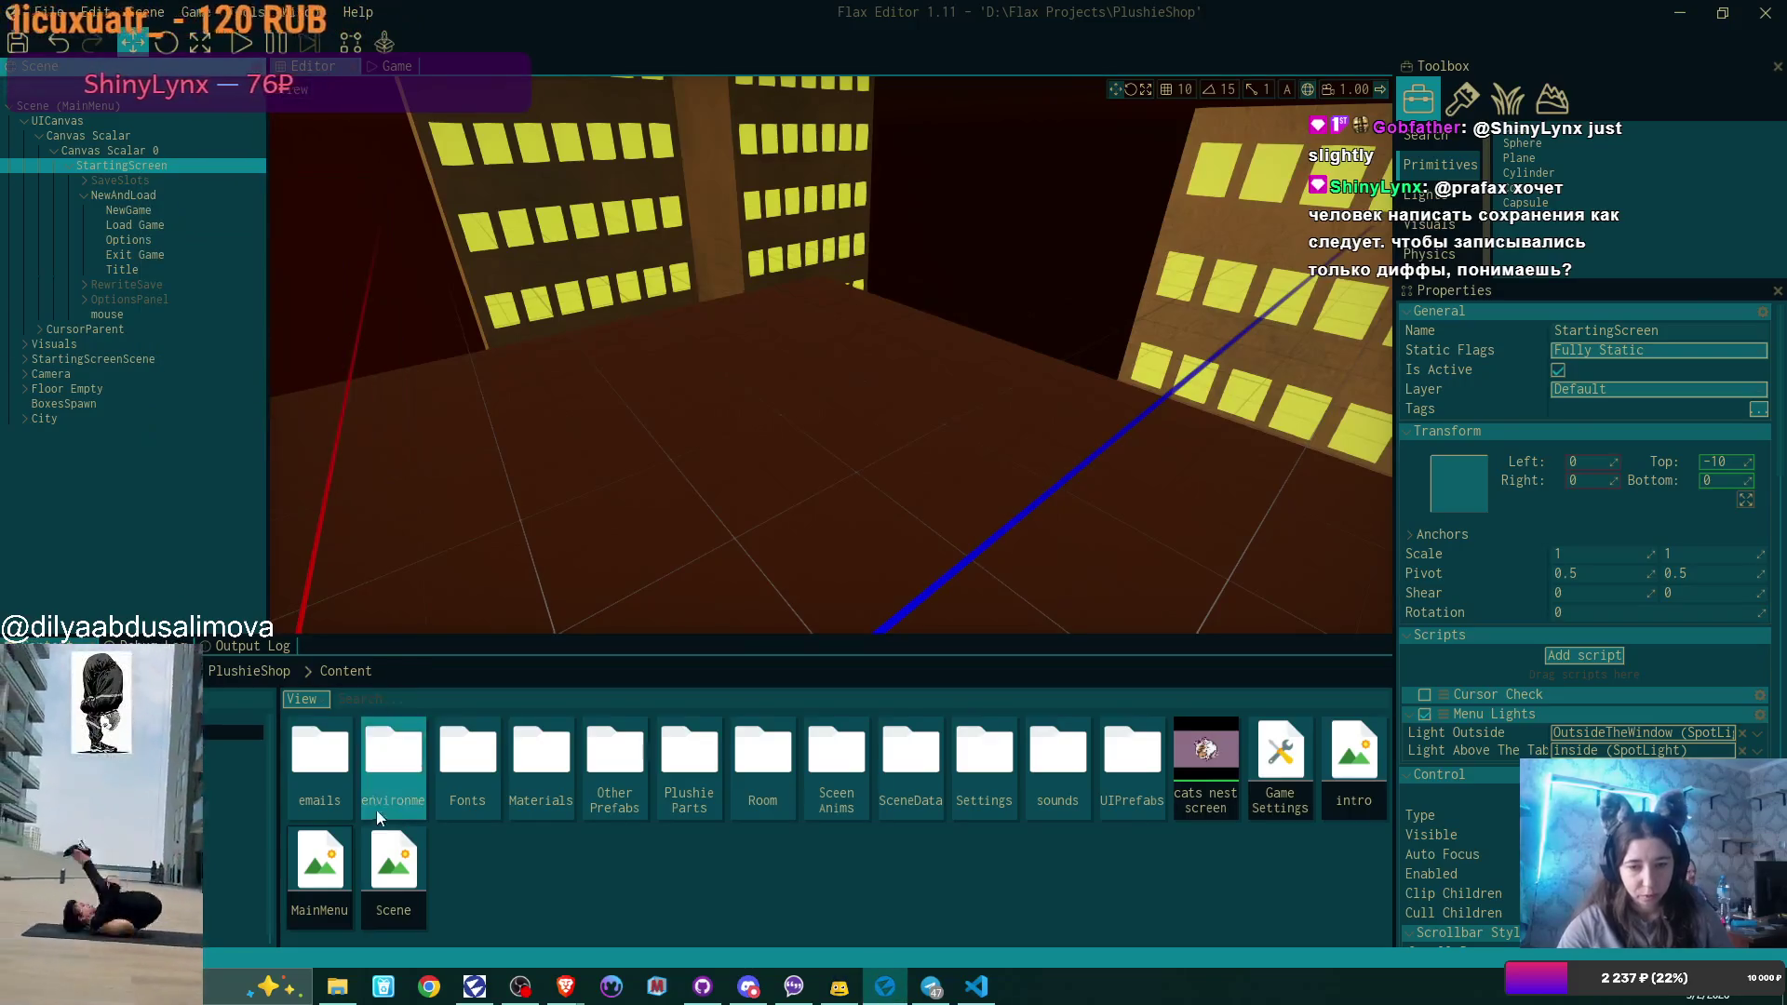
double_click(393, 866)
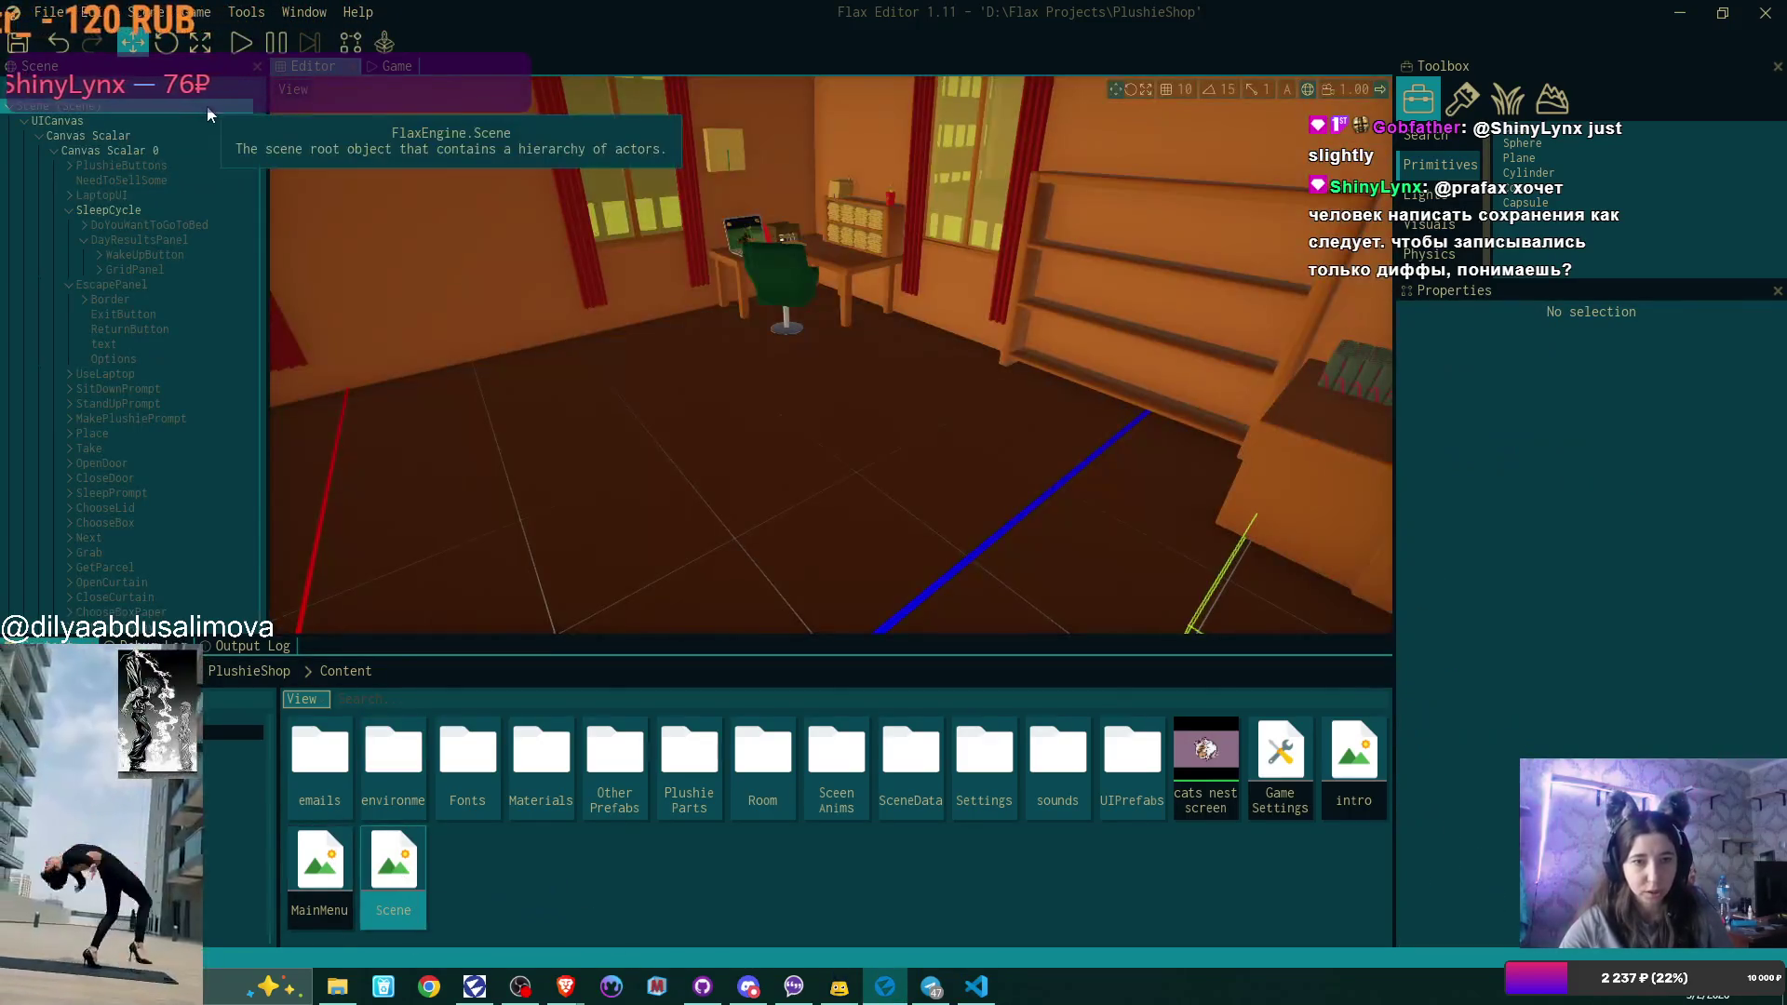
click(133, 151)
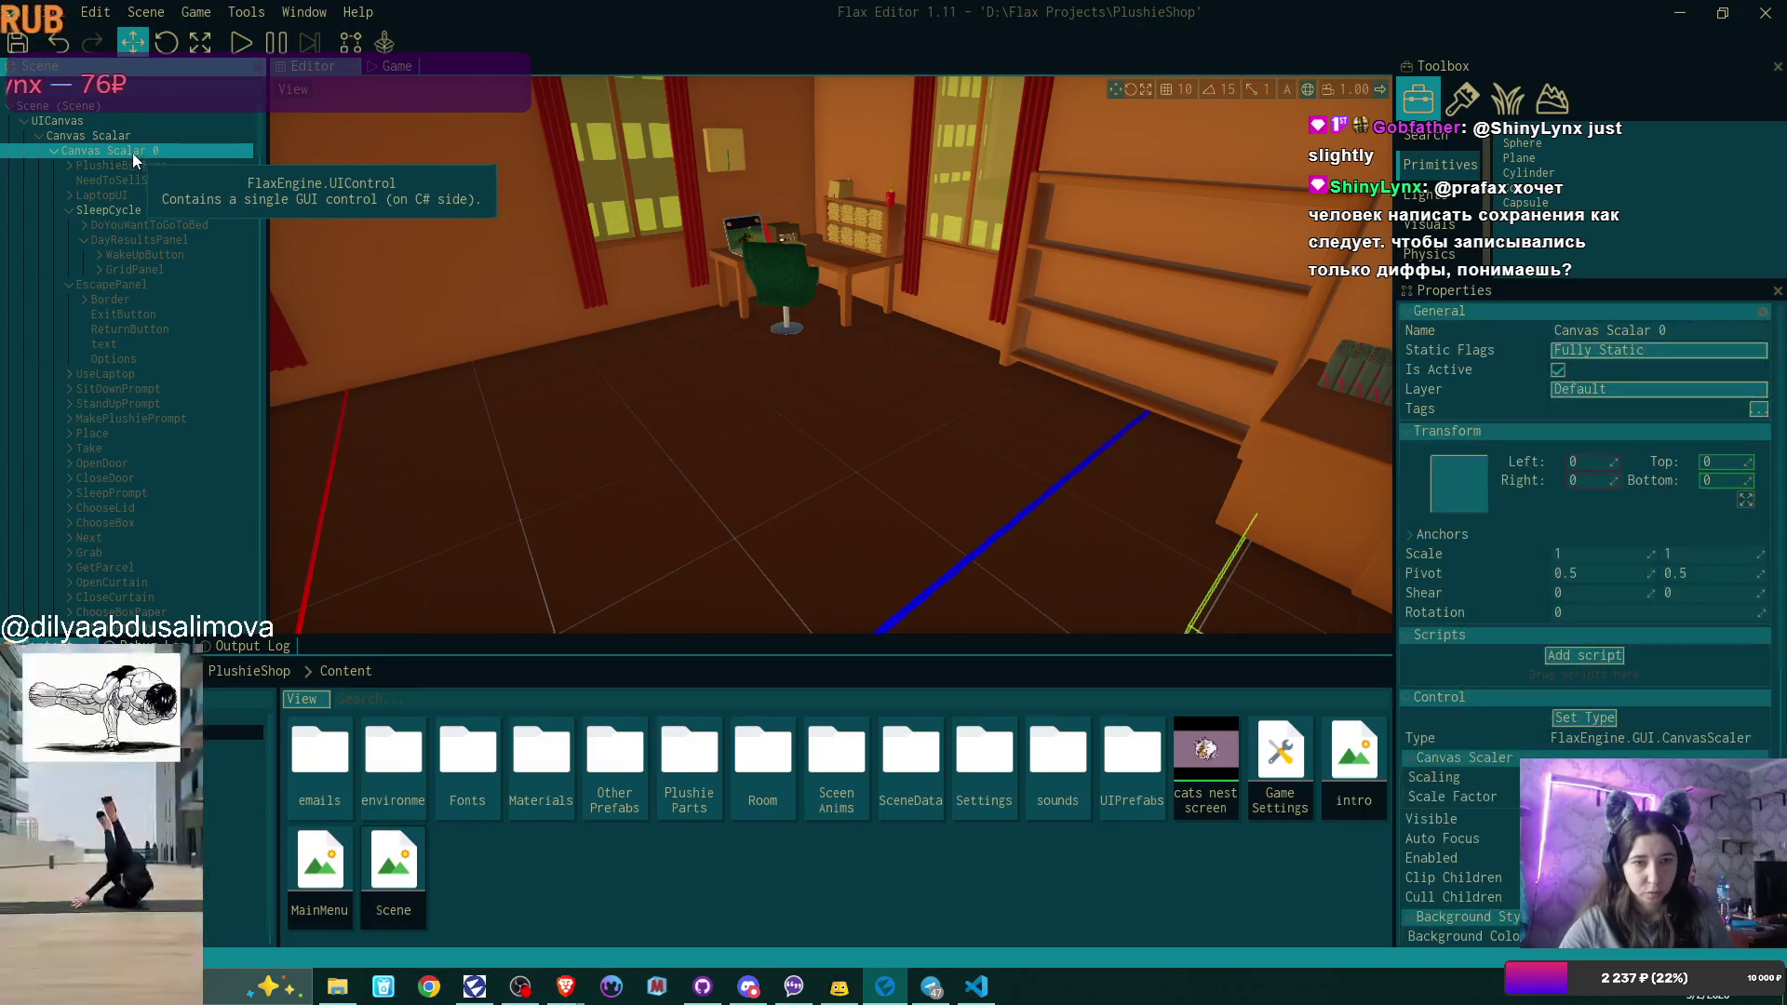
right_click(132, 153)
click(188, 349)
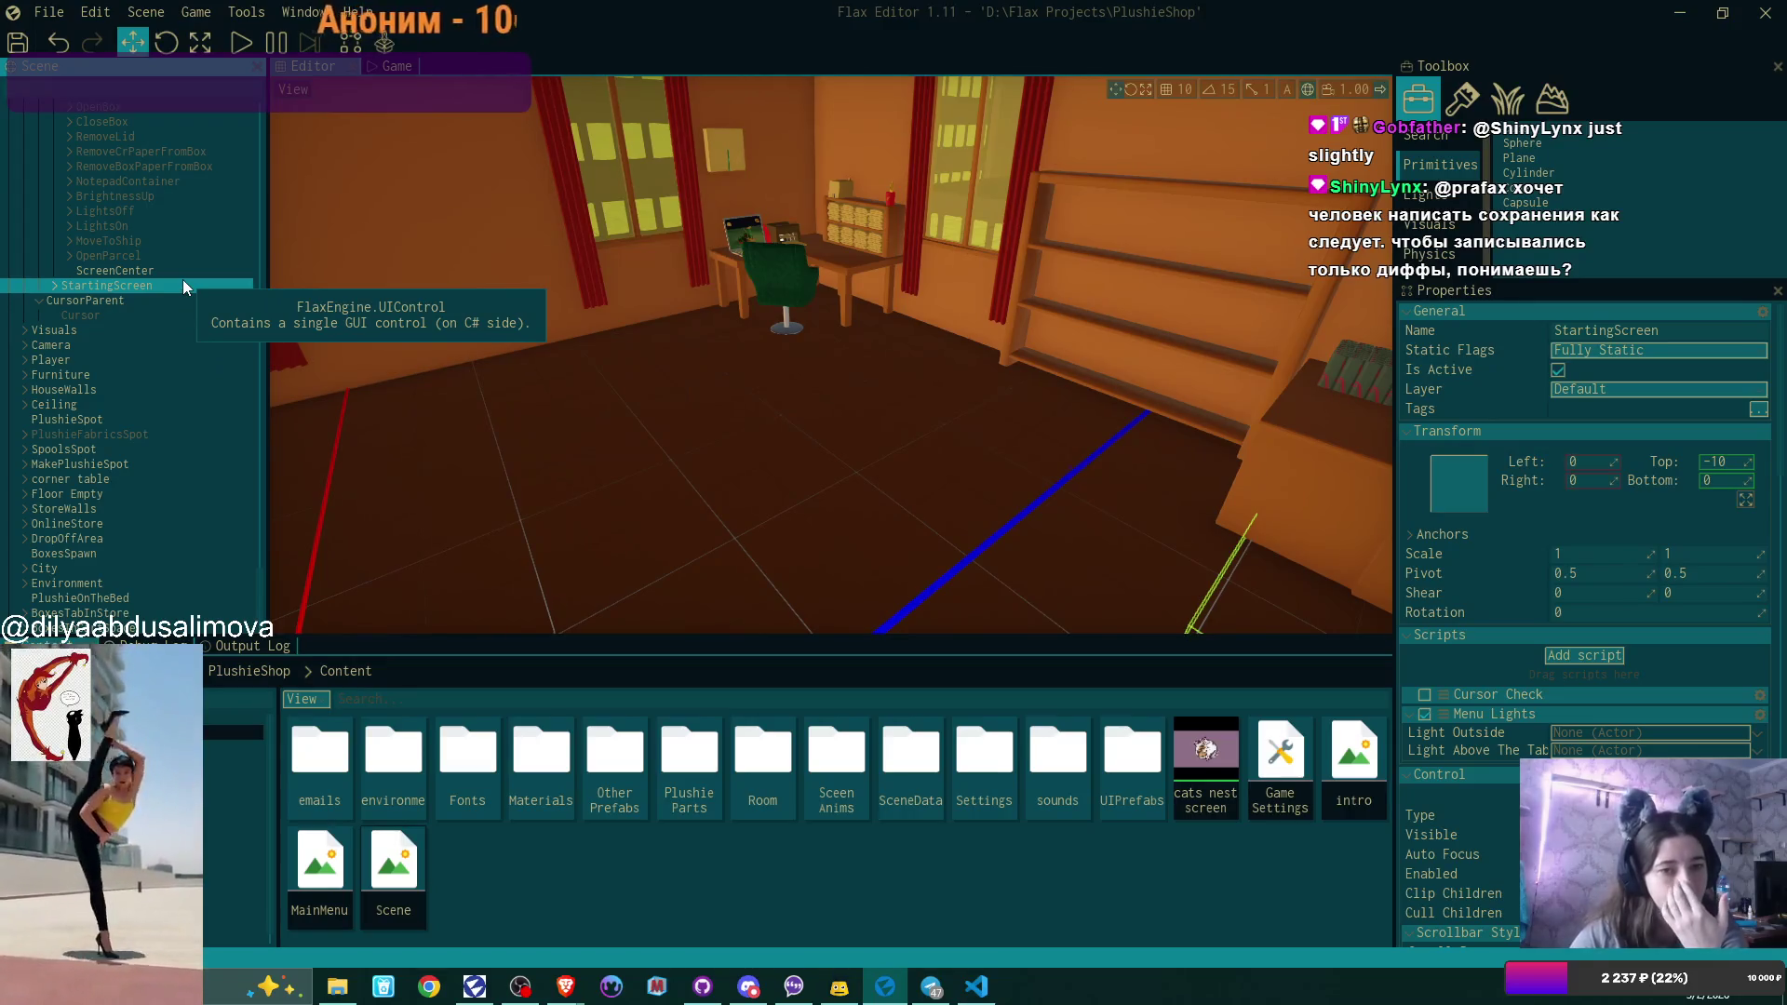
Move the pasted StartingScreen to sit between SleepCycle and EscapePanel.
scroll(181, 276, up, 5)
scroll(182, 279, down, 5)
mouse_move(117, 282)
mouse_down()
mouse_move(127, 106)
mouse_move(118, 240)
mouse_up()
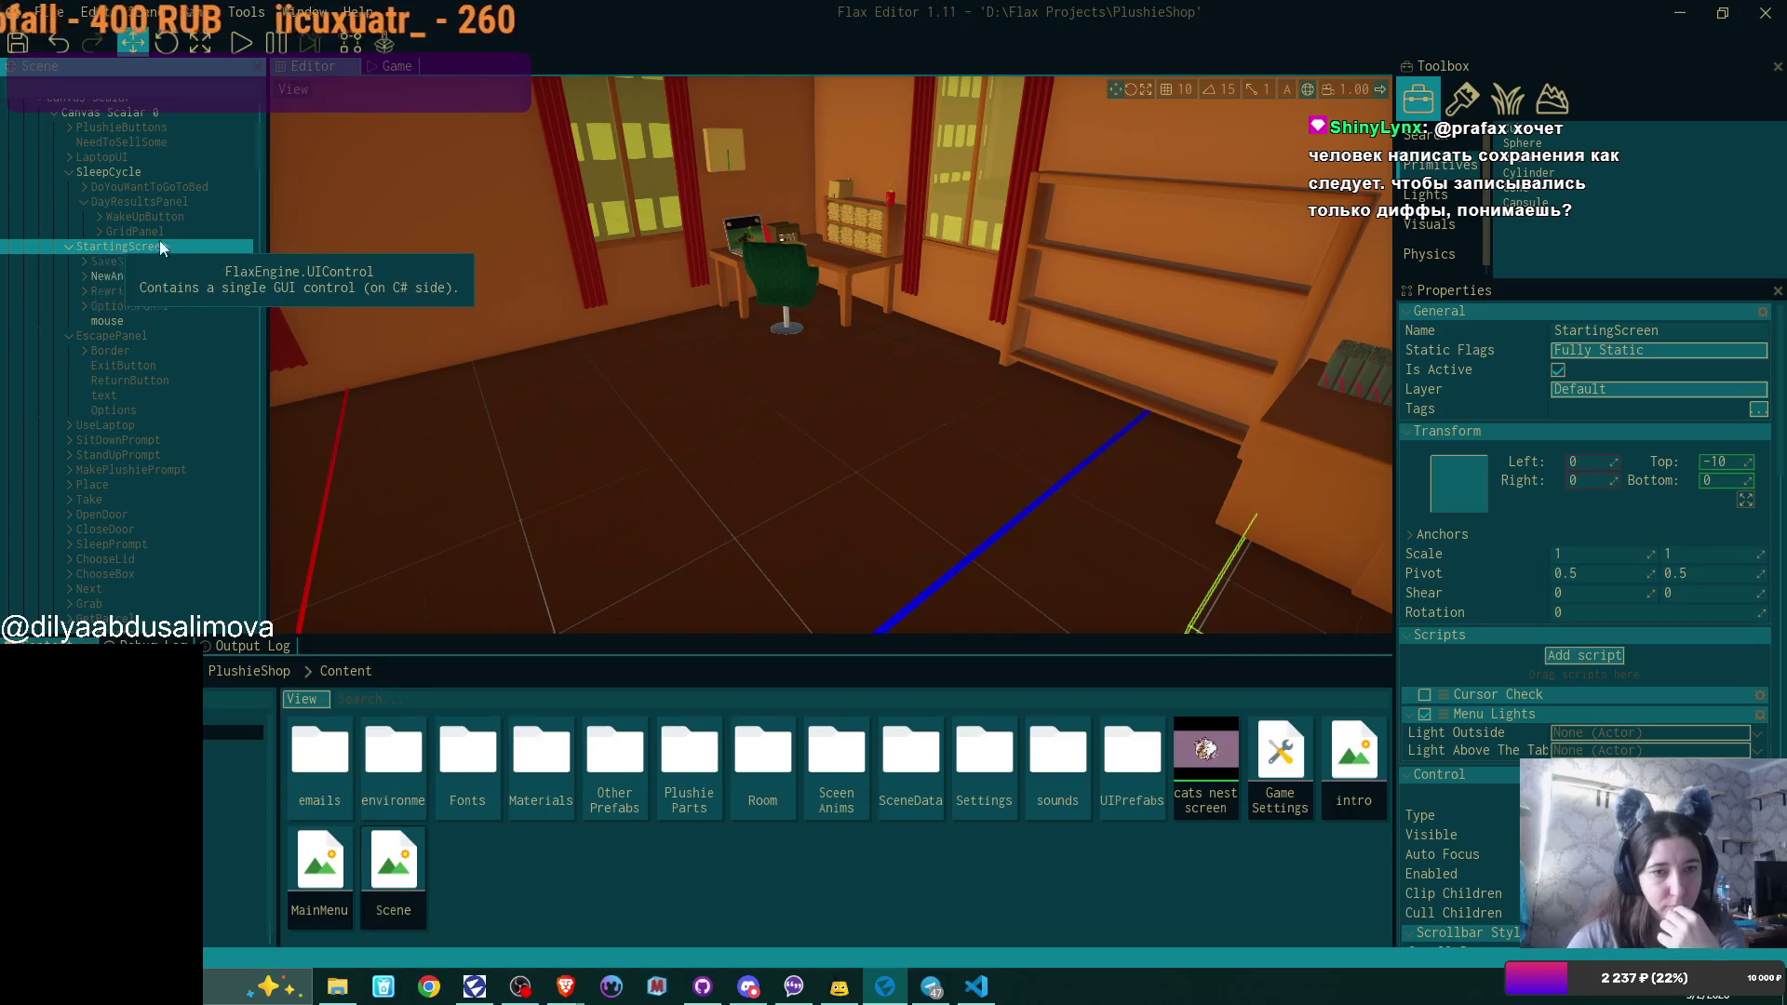
Delete the SaveSlots, NewAndLoad and RewriteSave panels from the pasted StartingScreen.
click(170, 262)
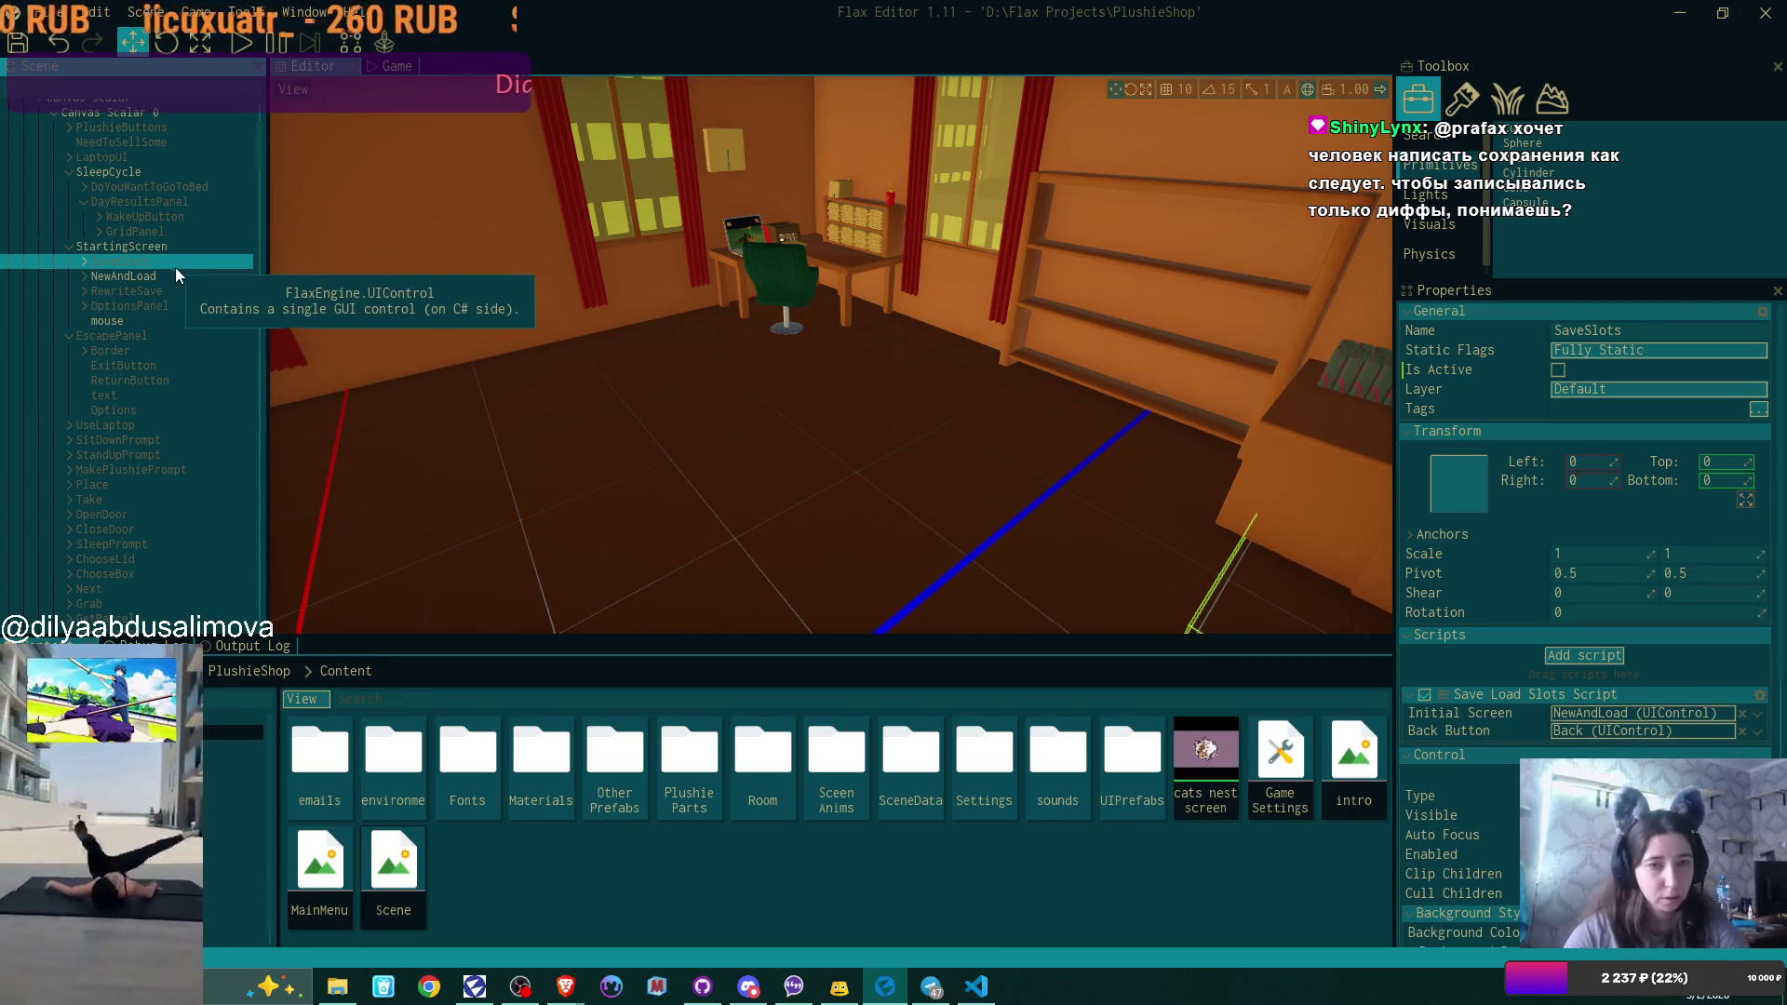
key(Delete)
click(170, 263)
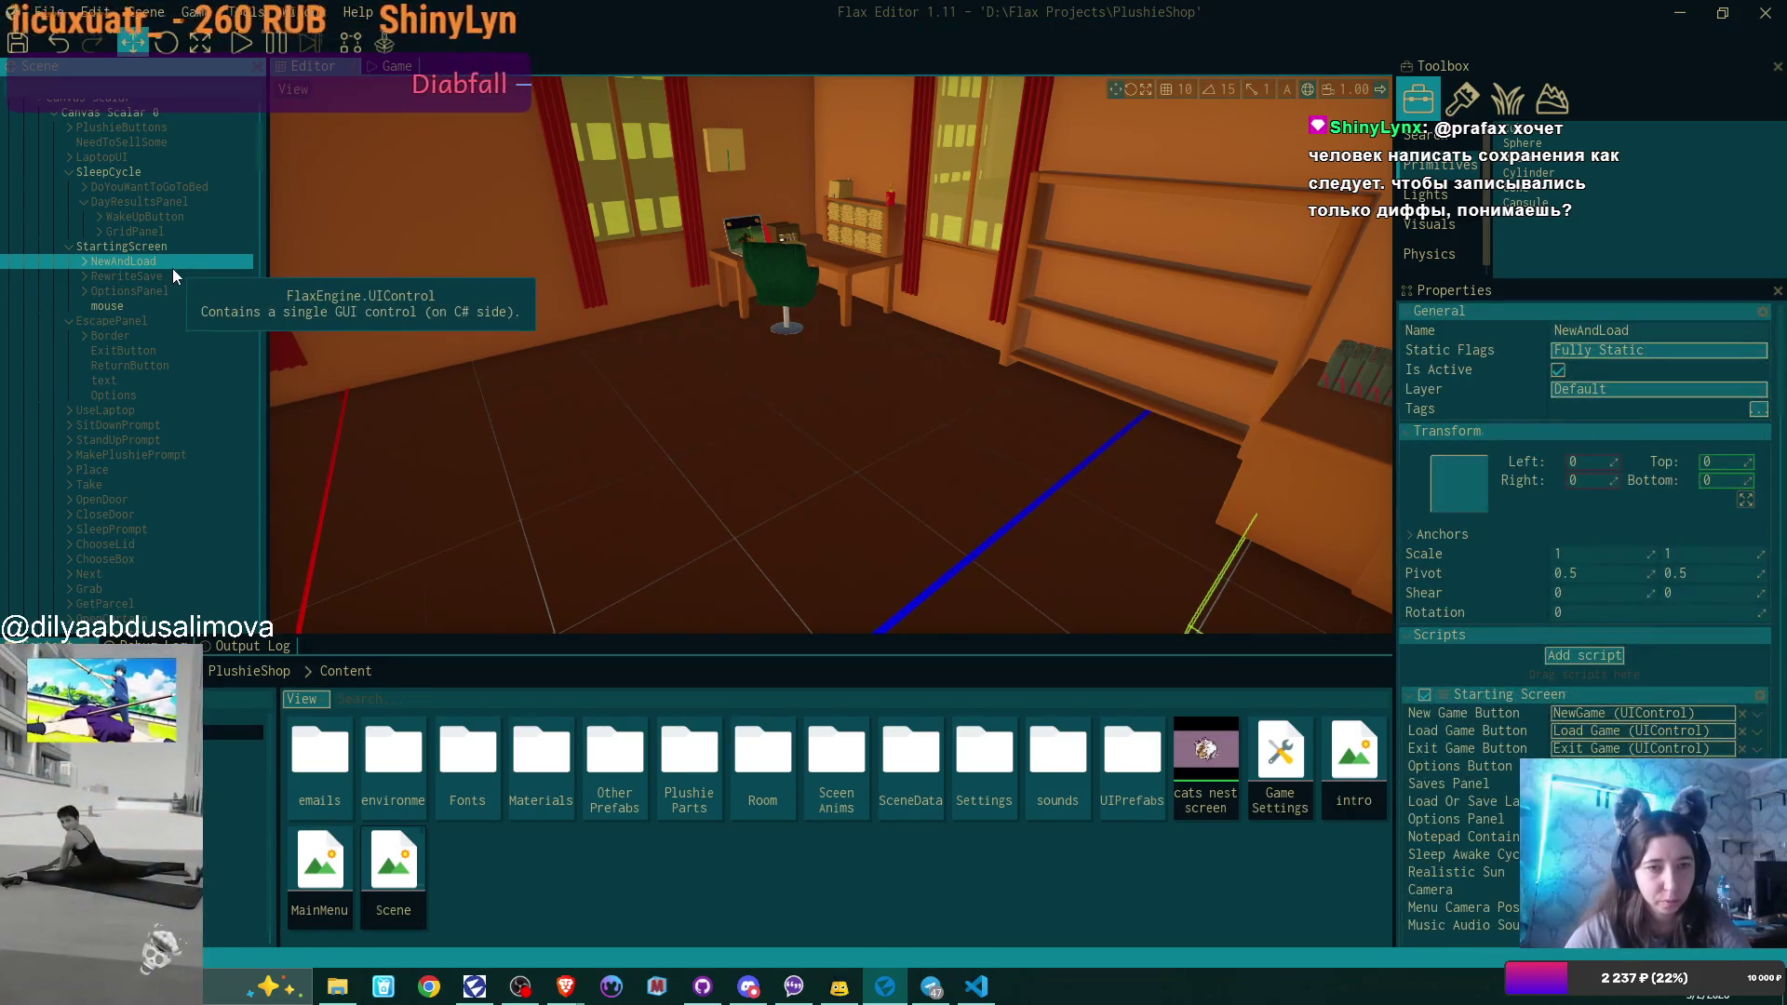
key(Delete)
click(154, 260)
key(Delete)
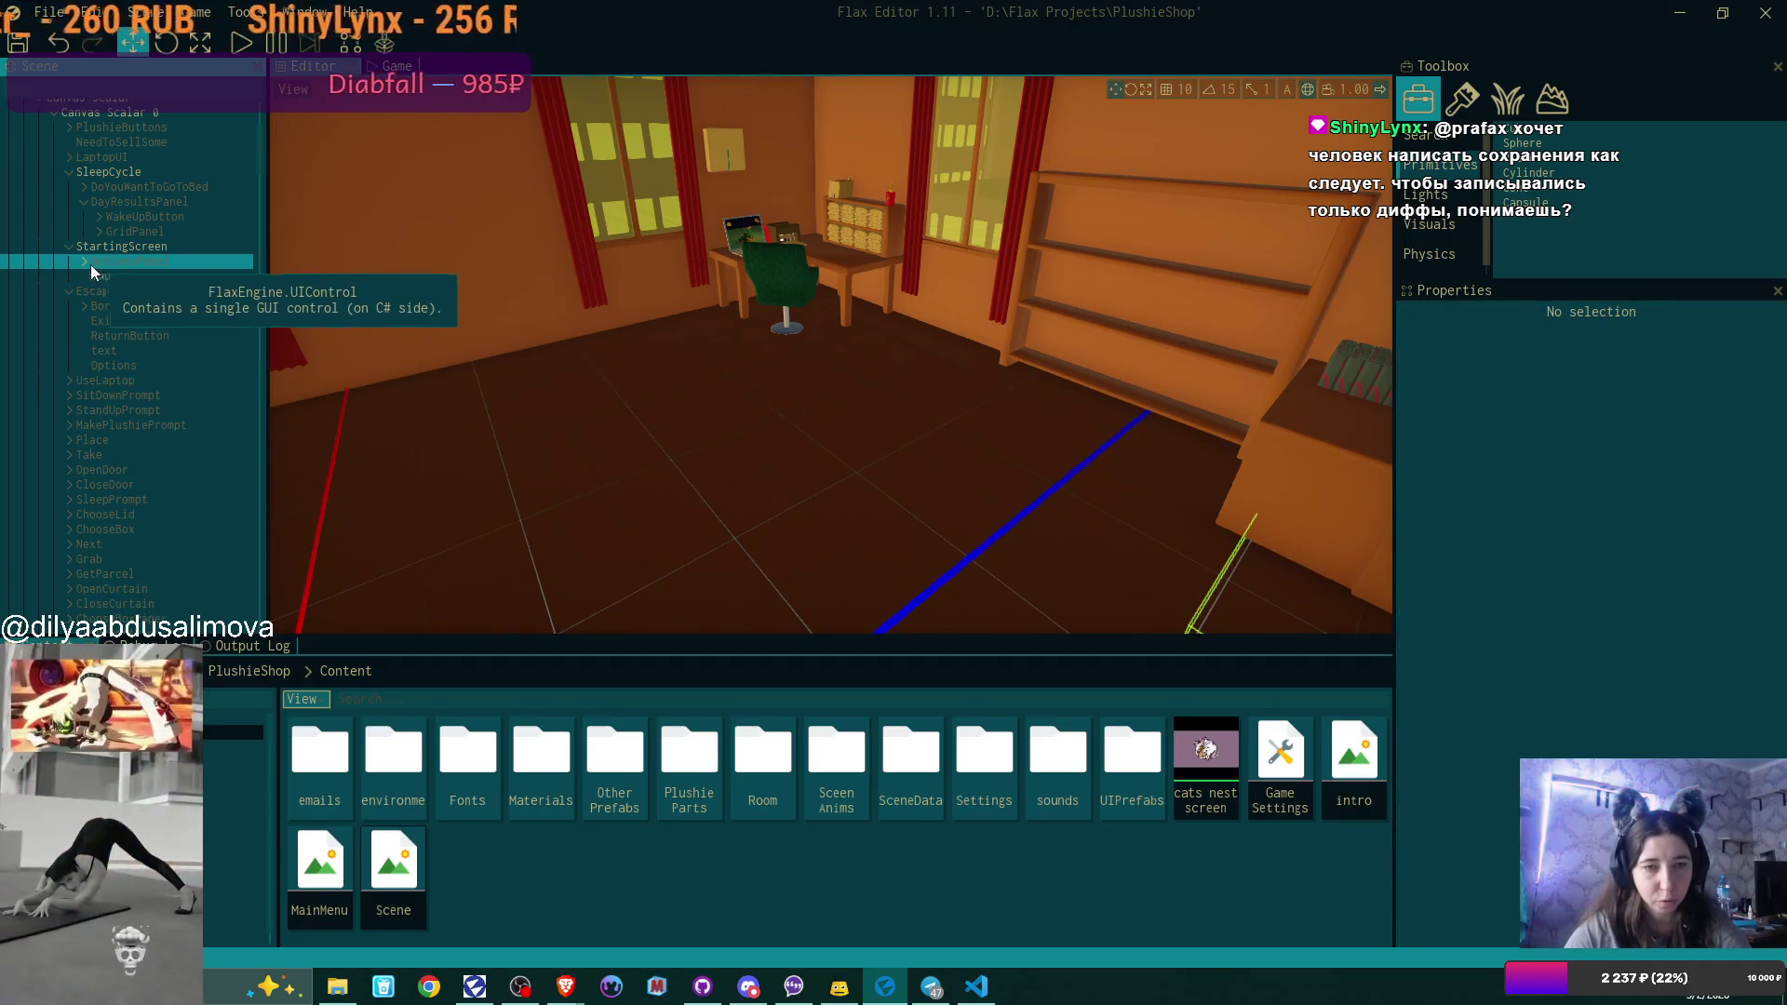
Uncheck Is Active on OptionsPanel so the Options menu disappears from the game view.
click(86, 261)
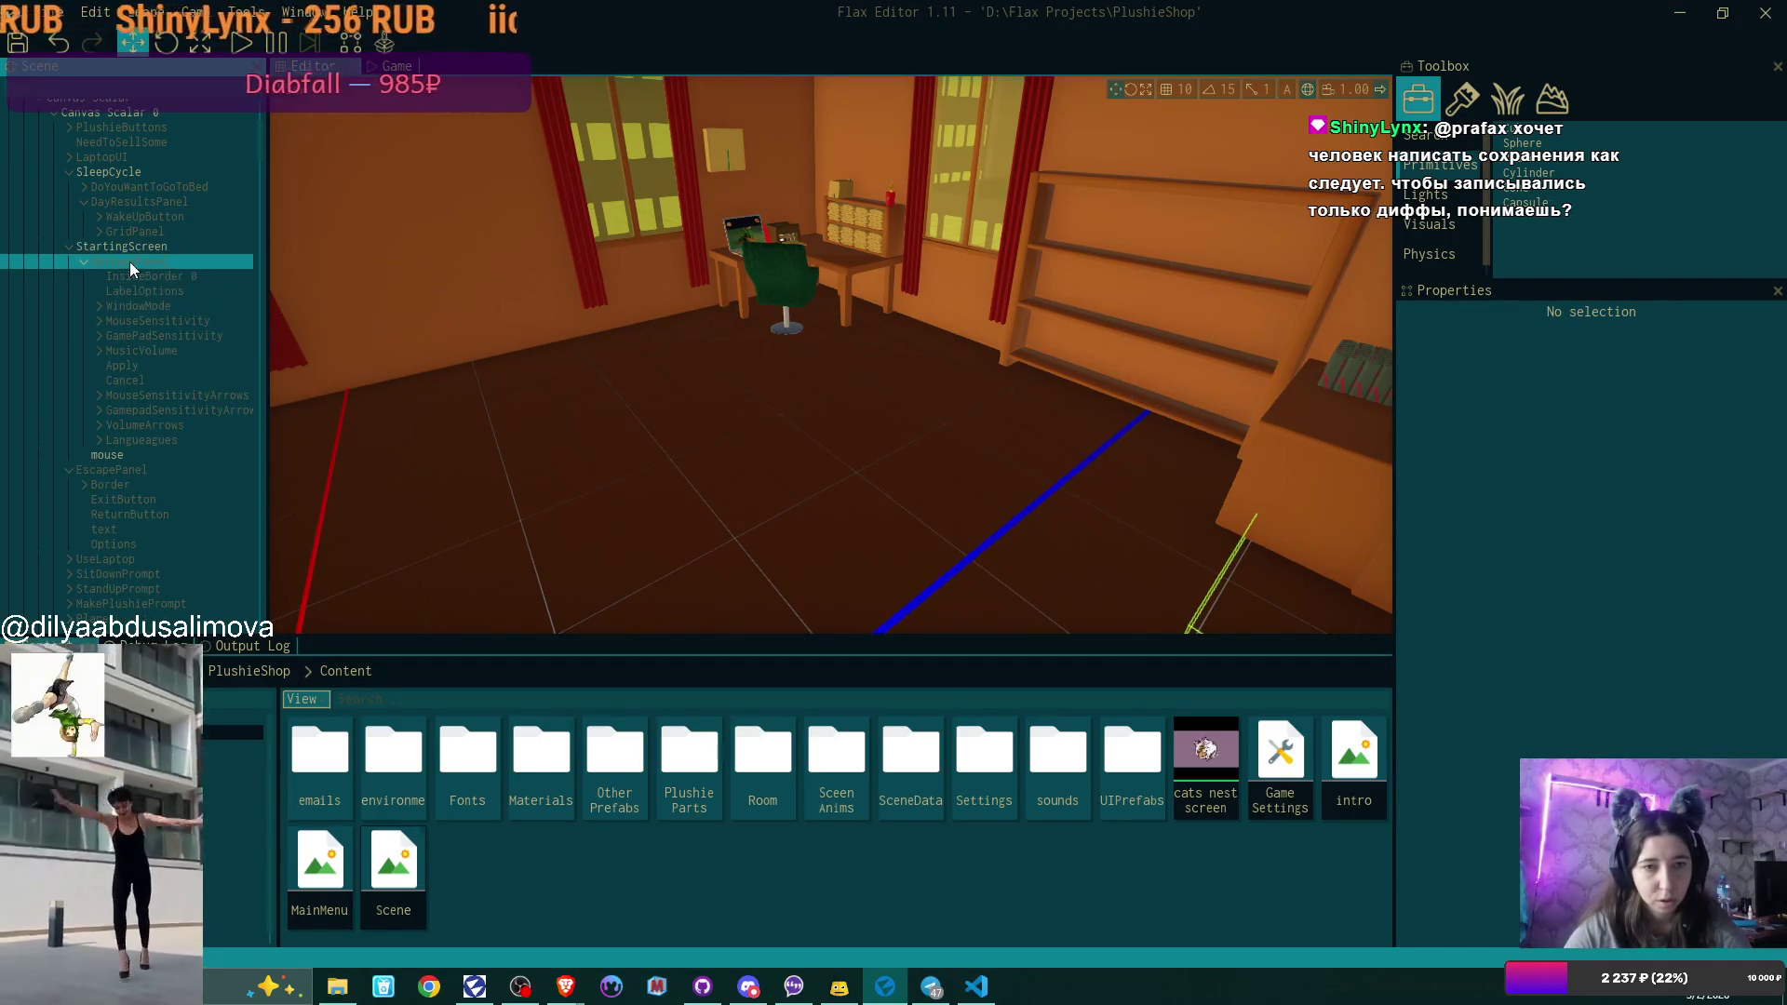
click(130, 264)
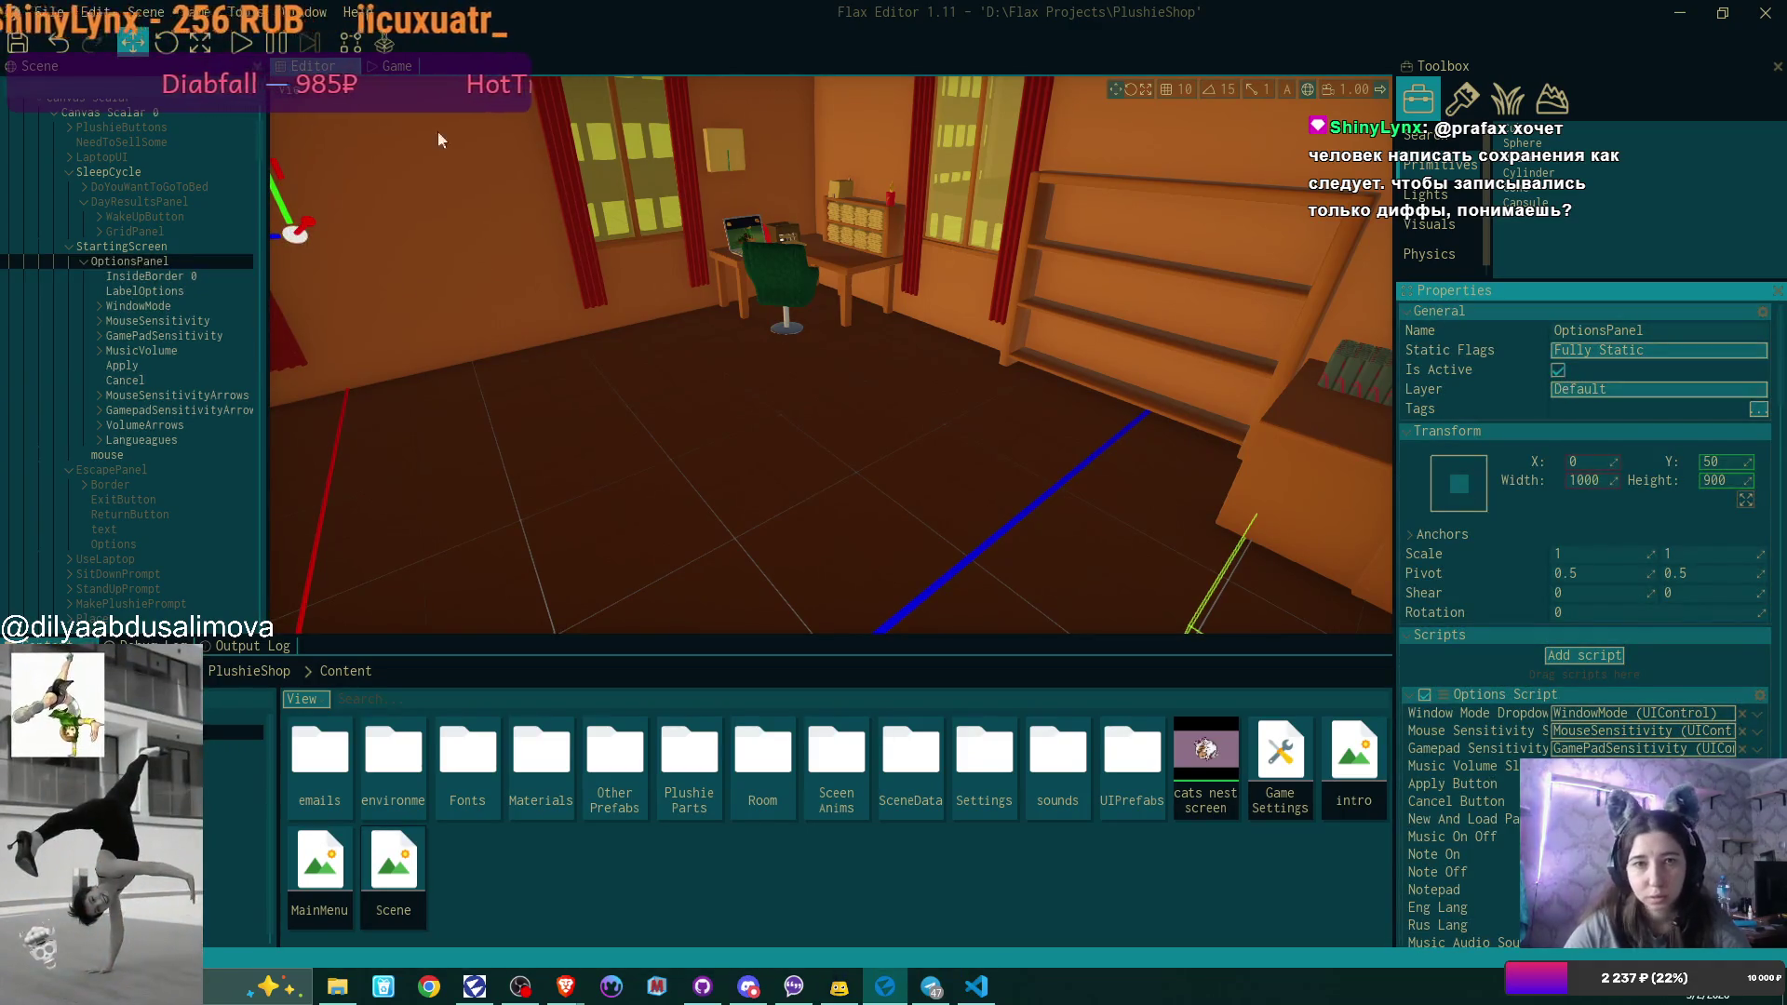
click(401, 67)
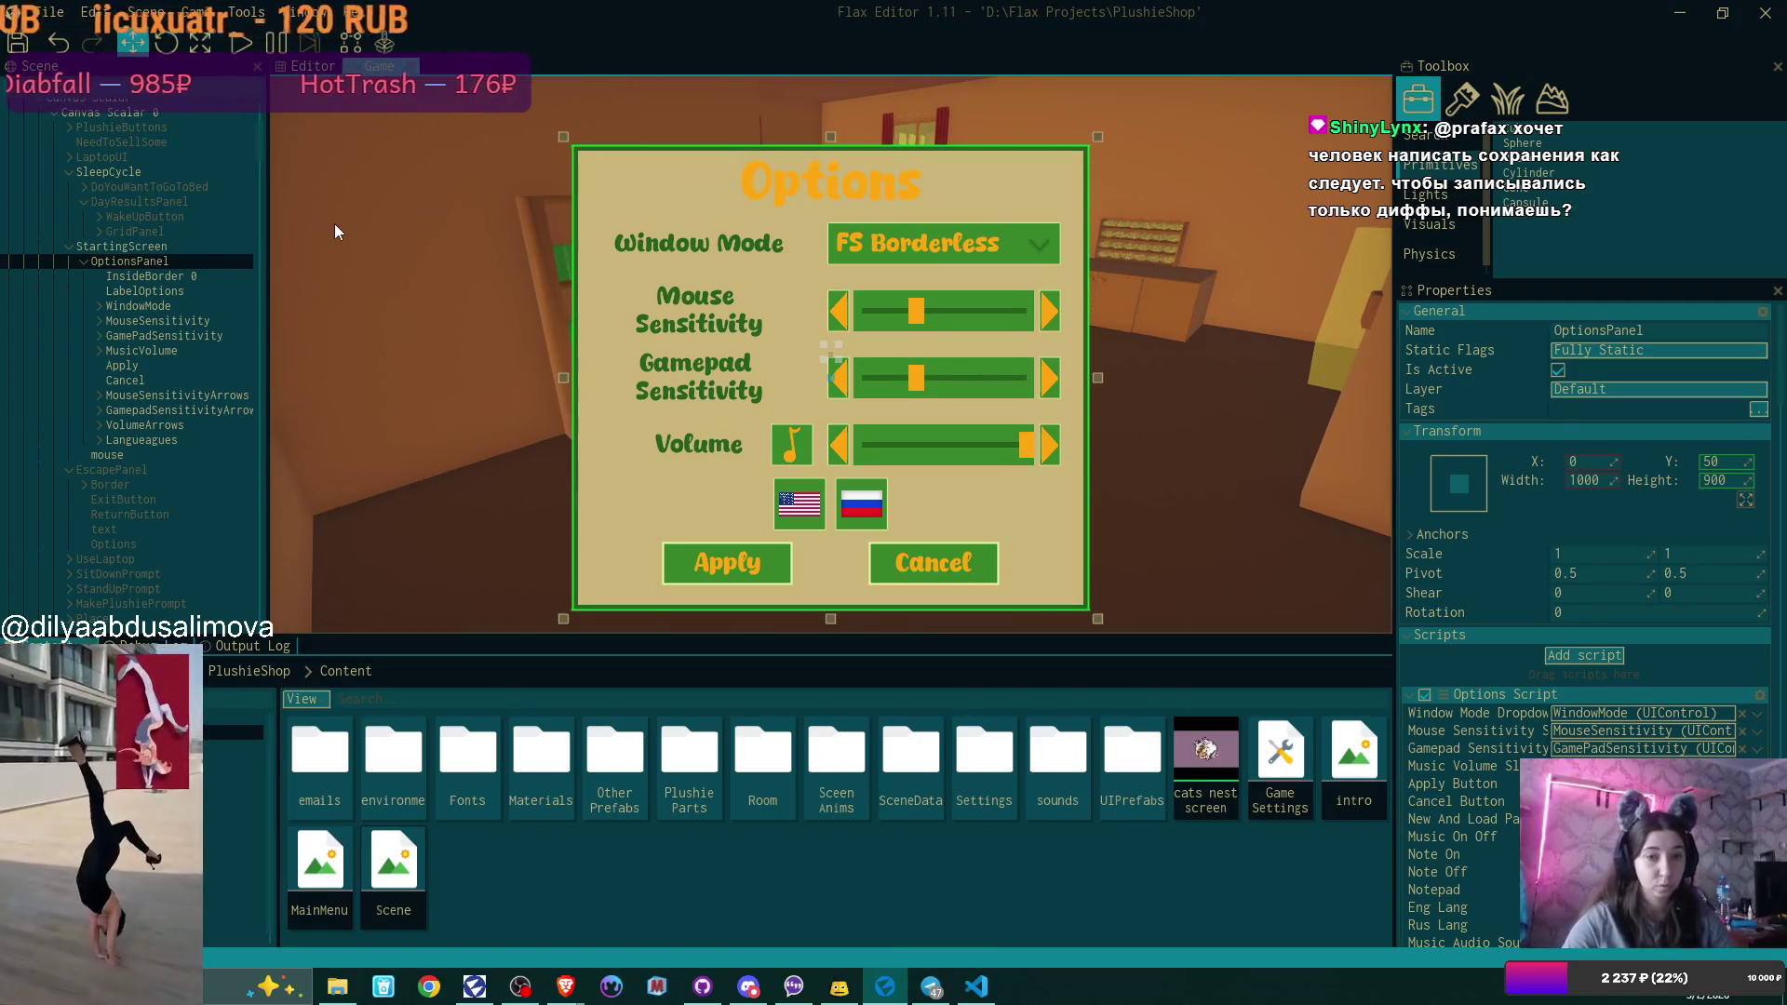
click(170, 244)
click(173, 262)
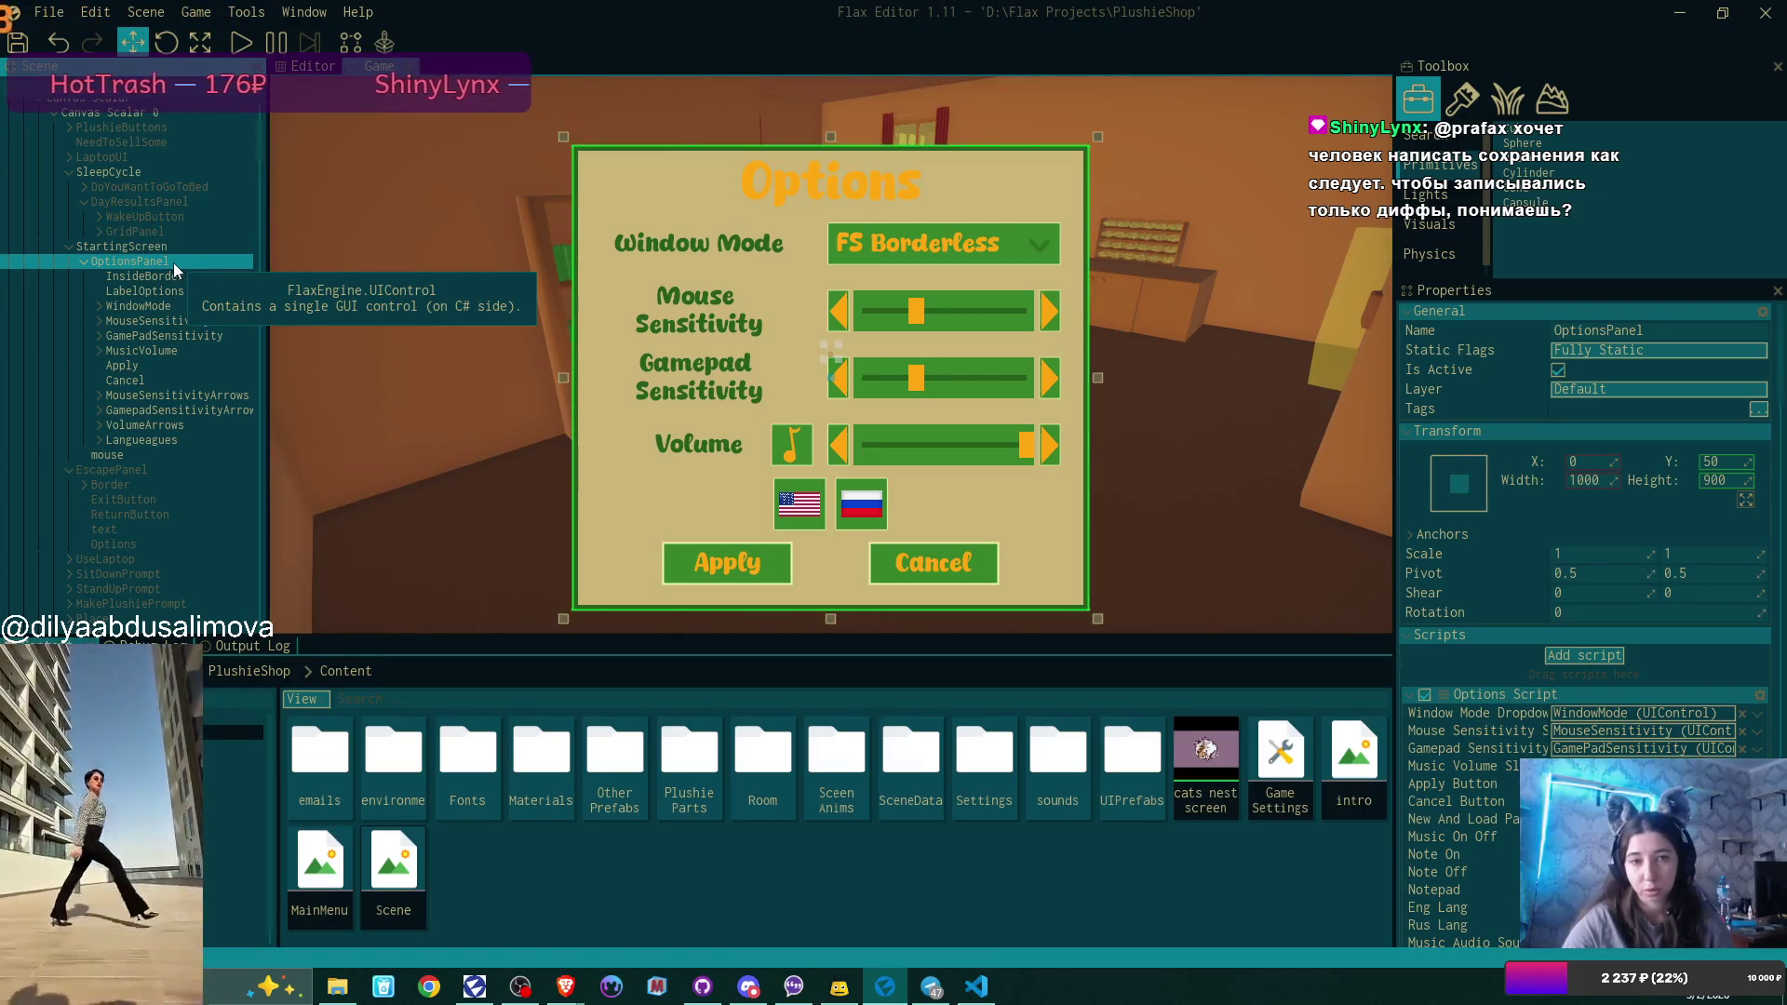
click(167, 244)
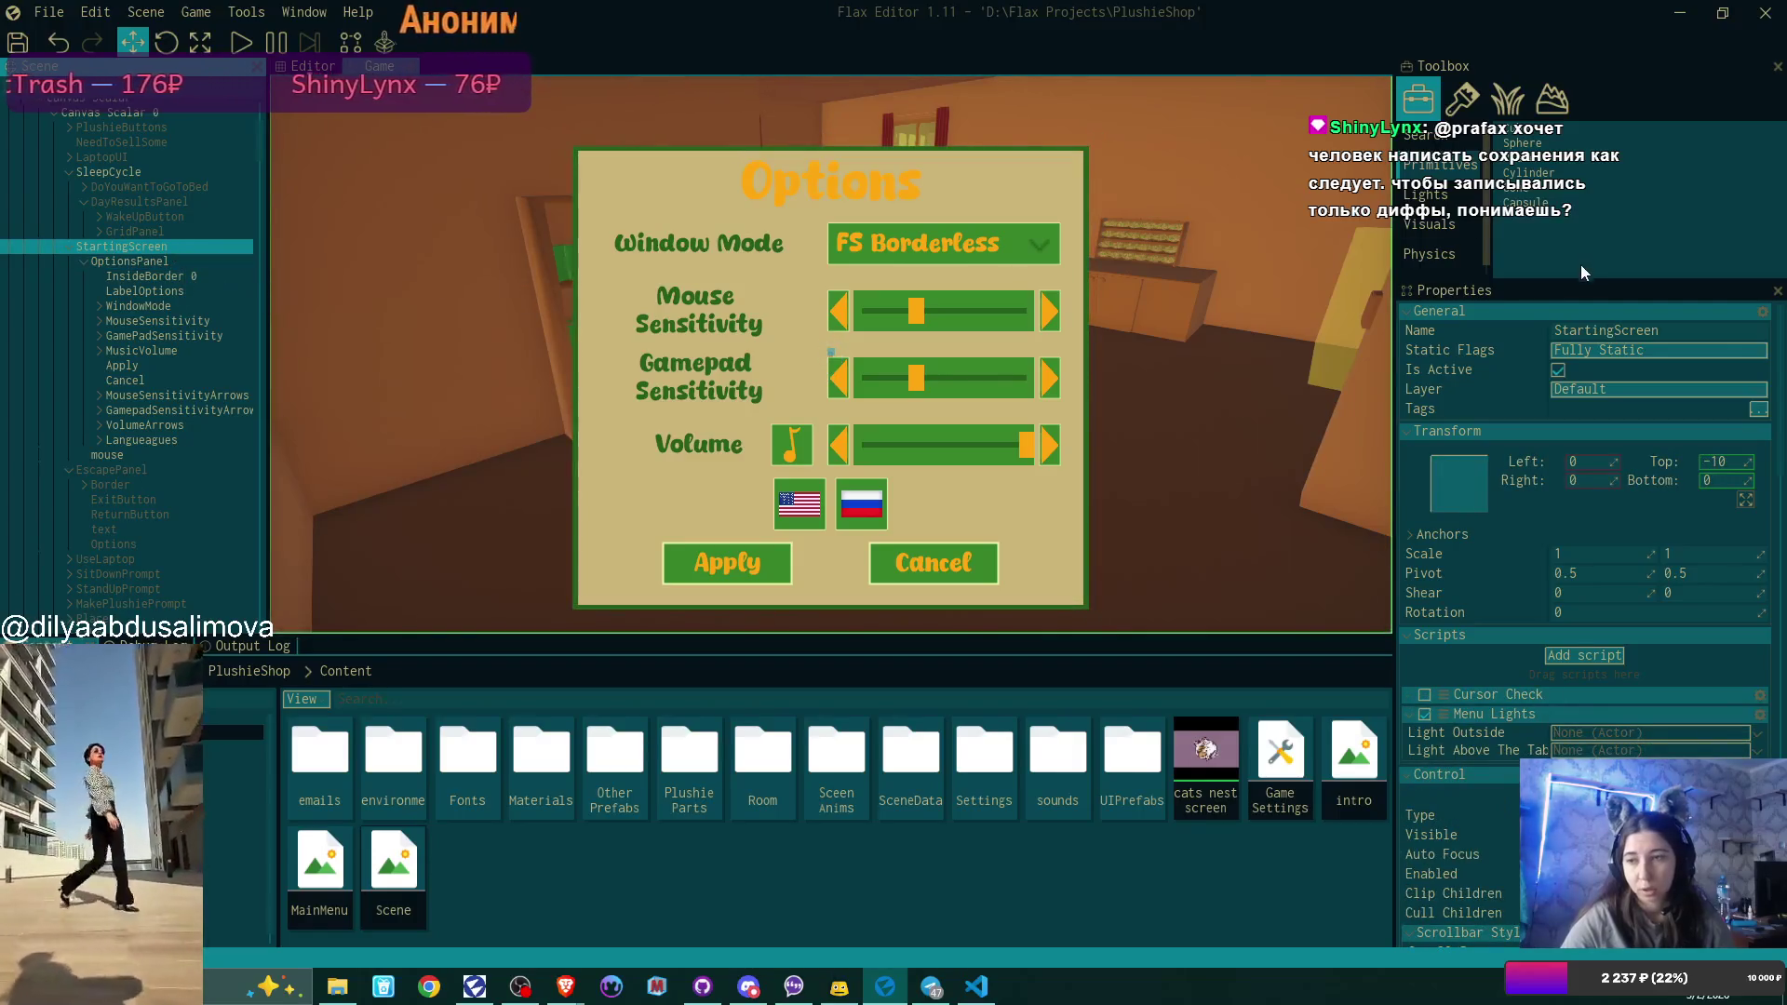
click(190, 262)
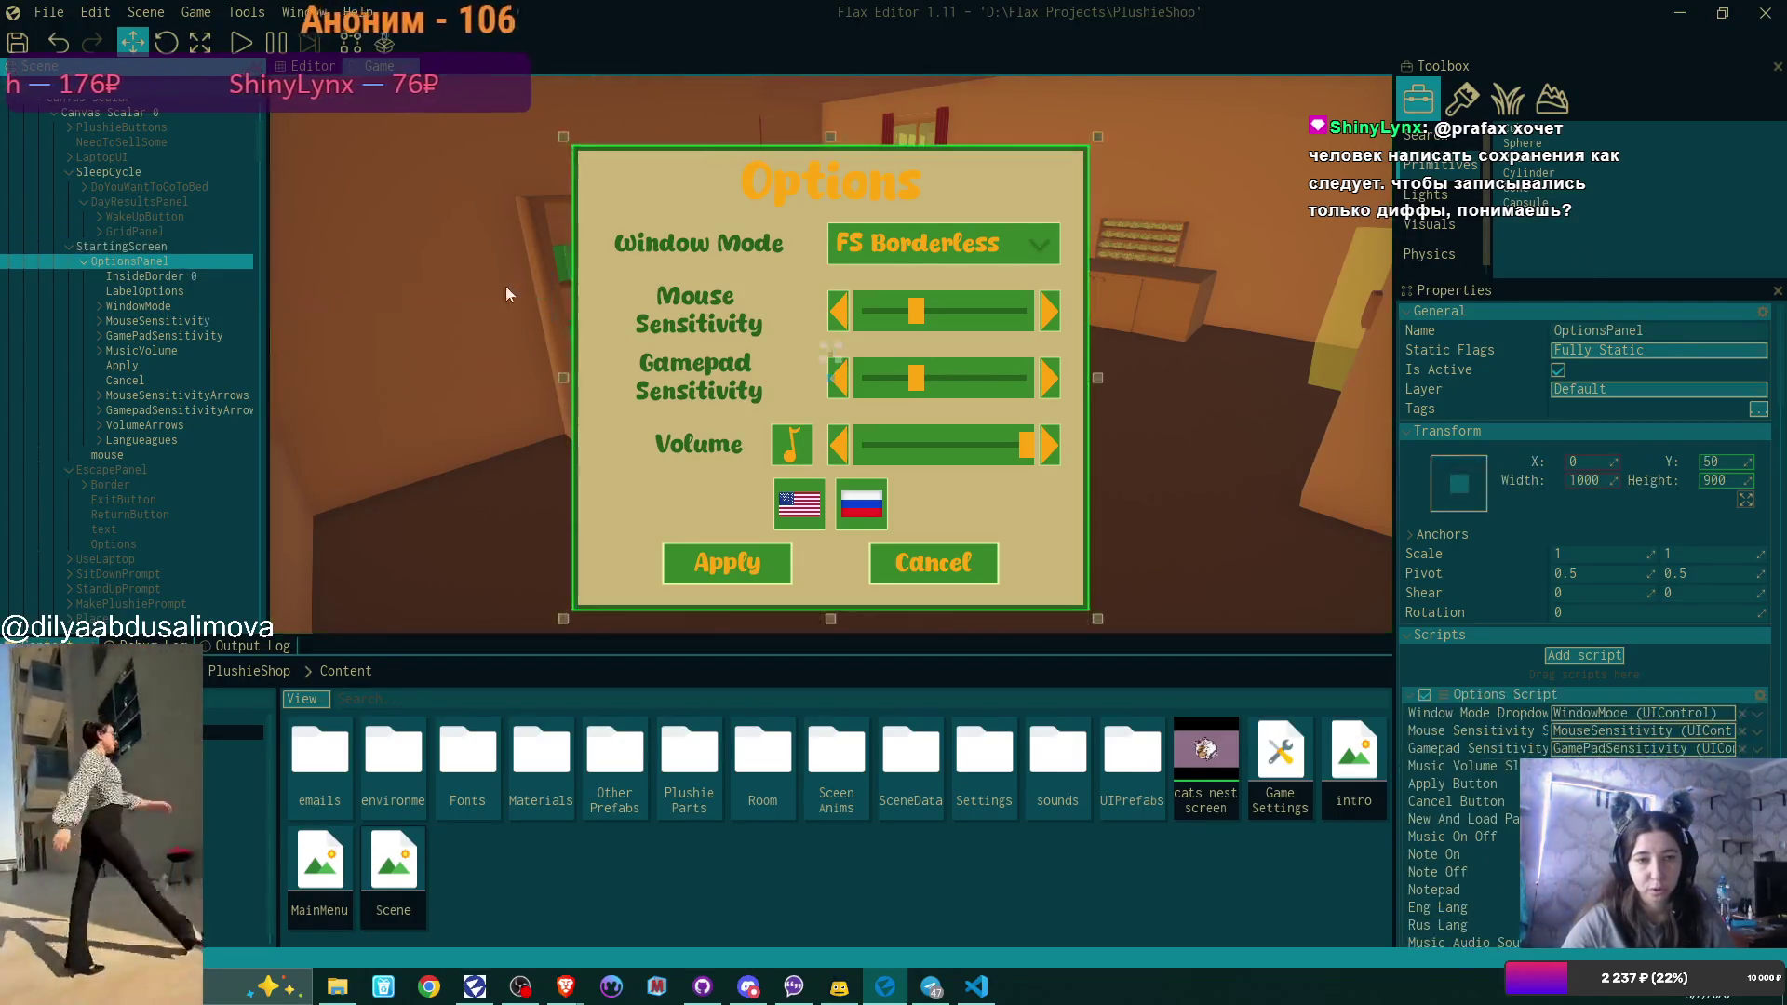
click(1558, 370)
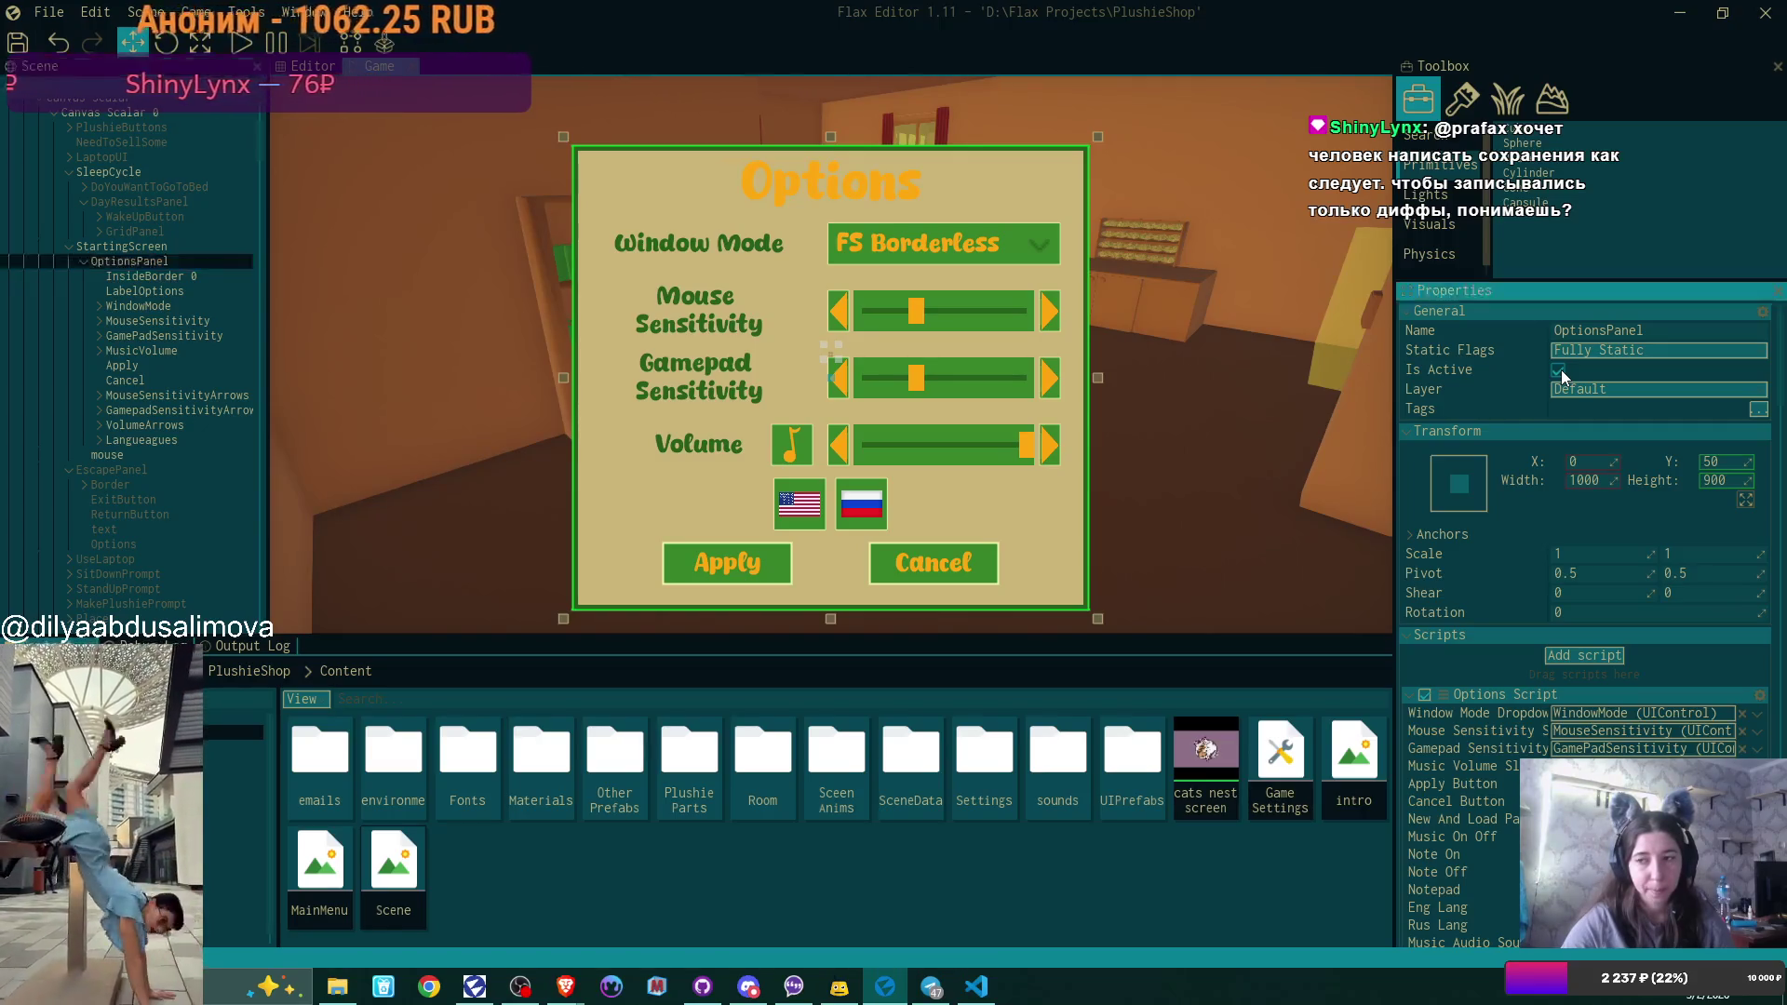
click(149, 247)
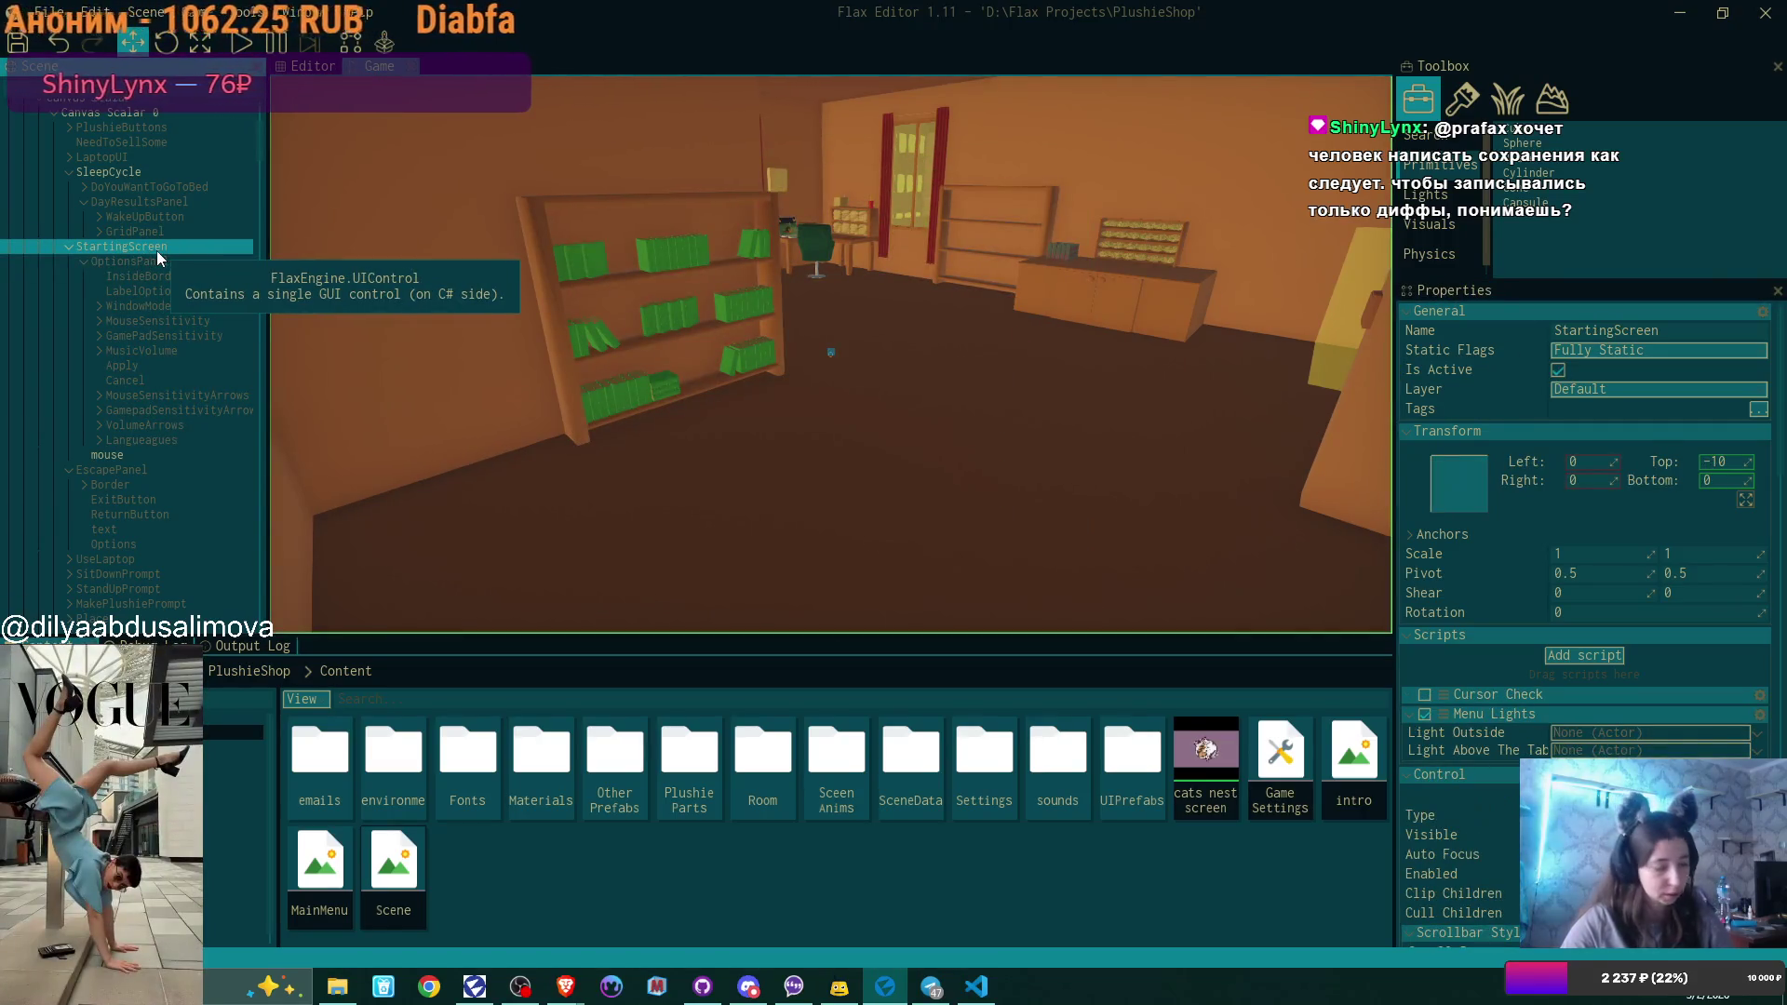
double_click(147, 244)
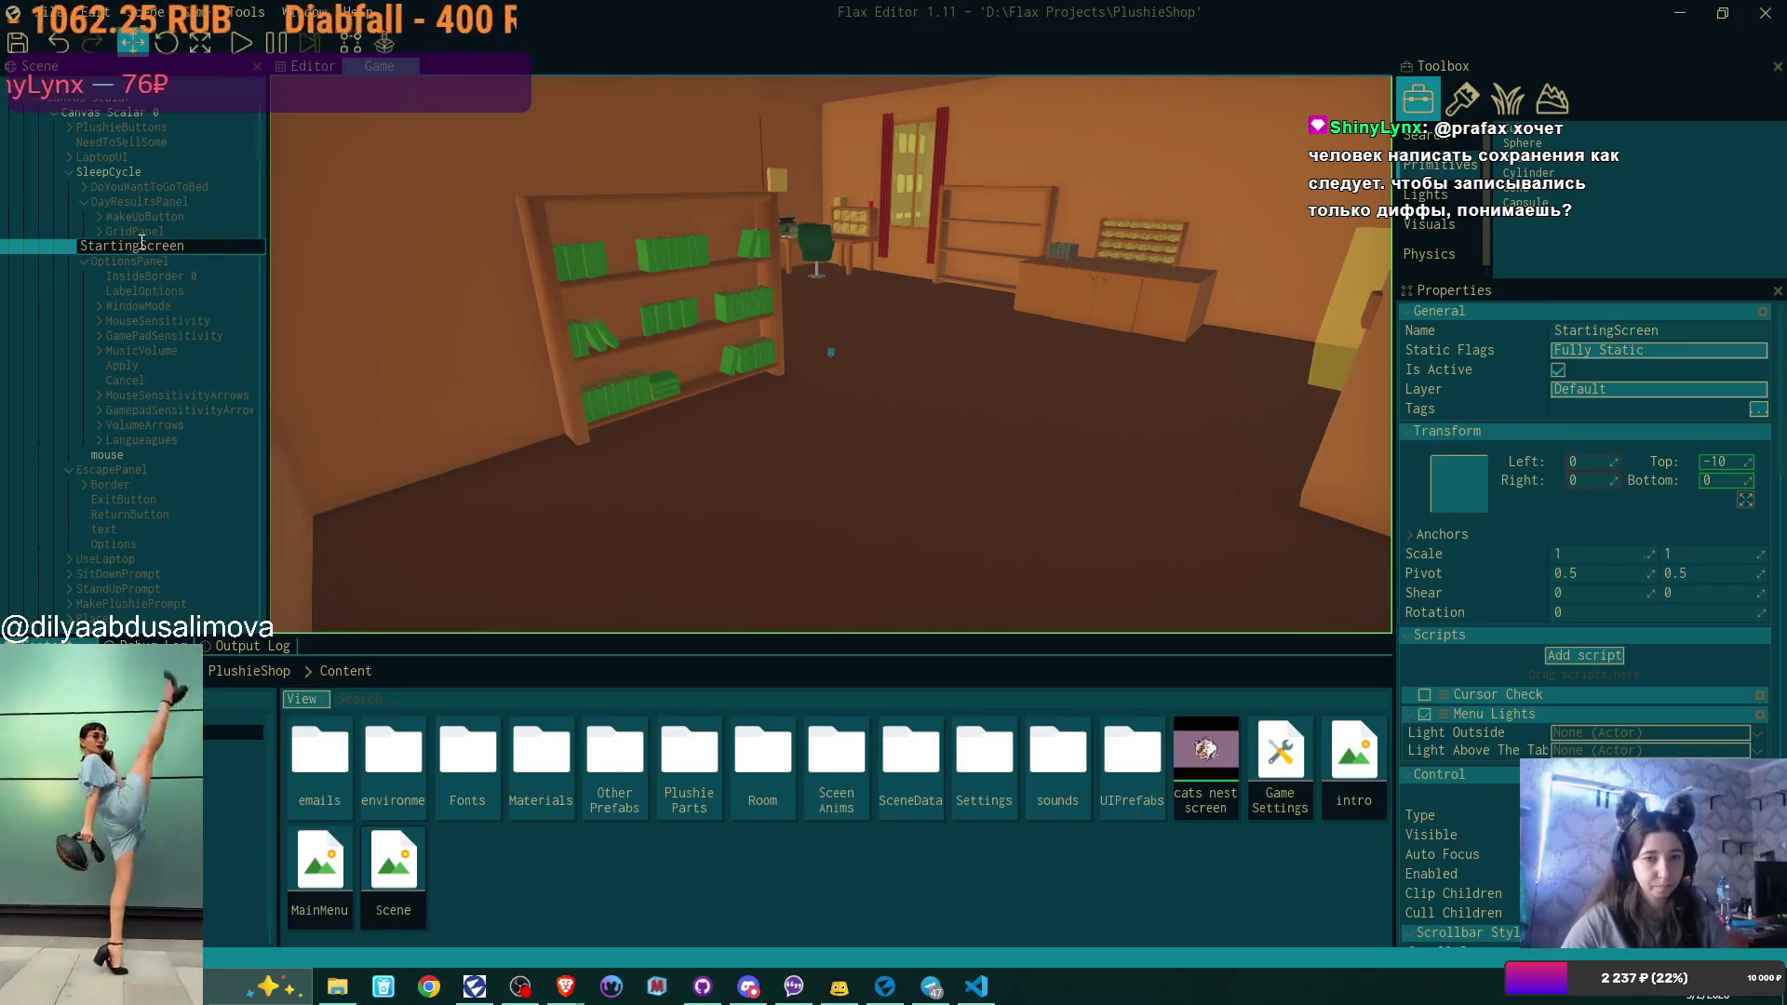
Rename StartingScreen to OptionsScreen and reactivate its OptionsPanel.
text(Opti)
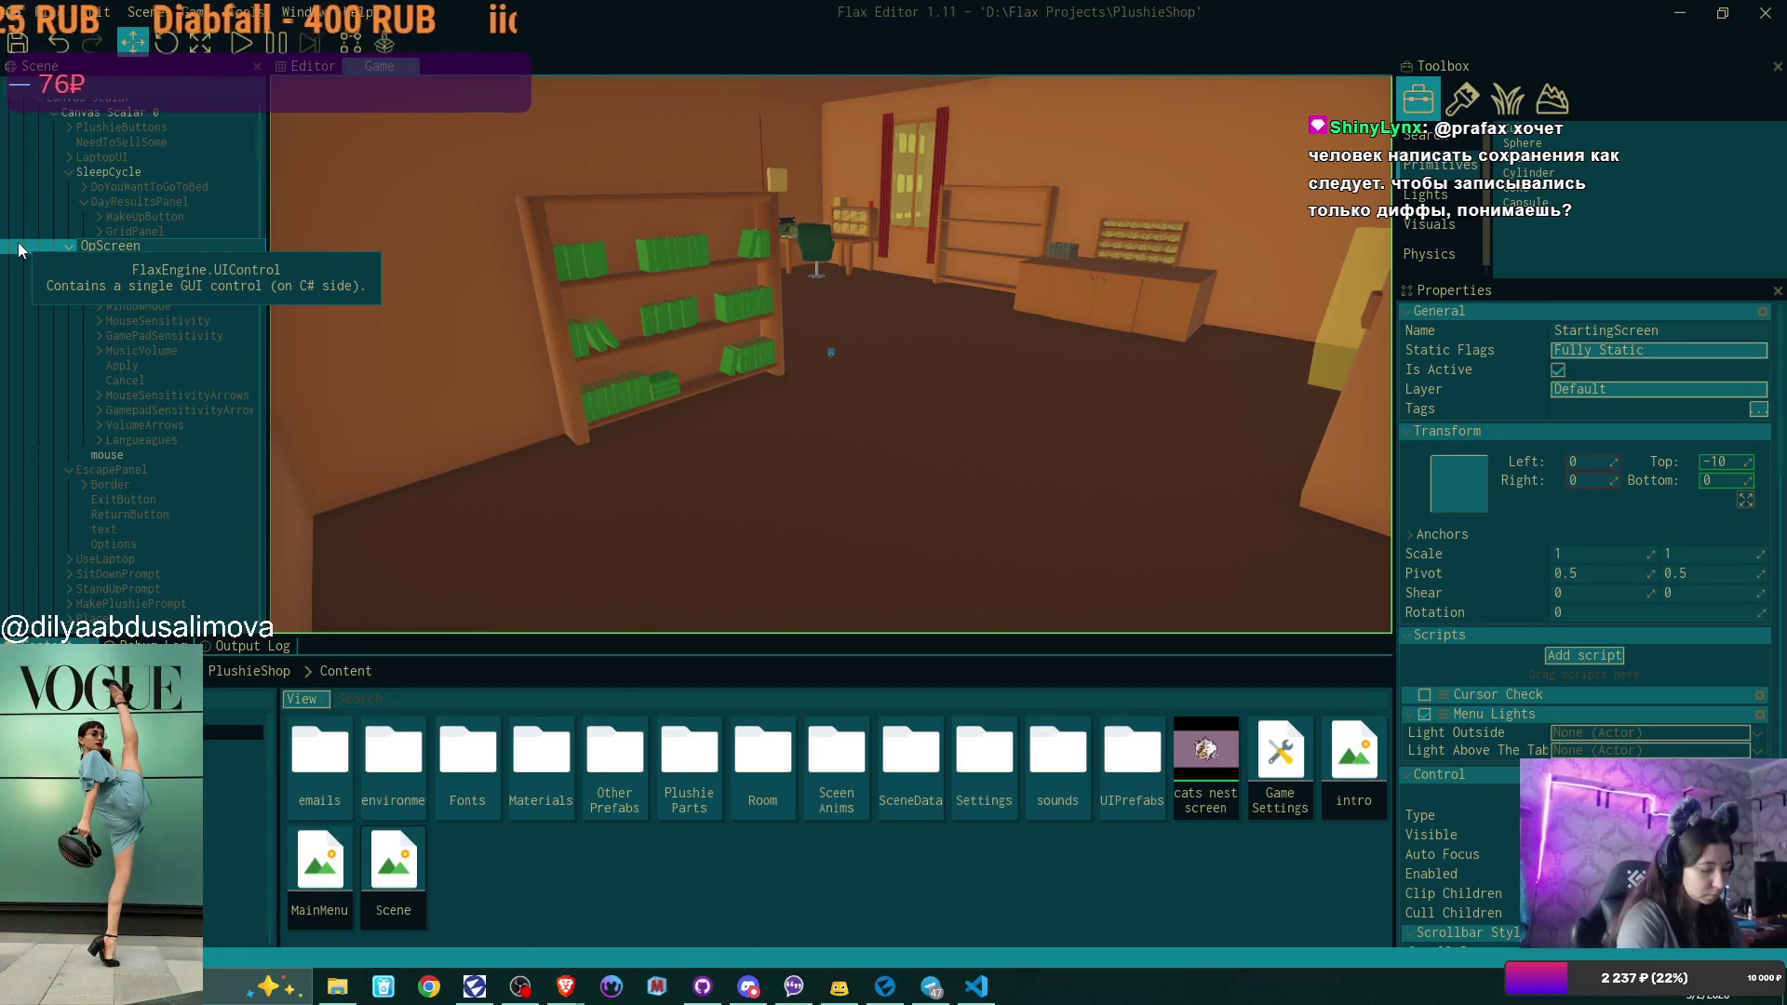
text(onsScreen)
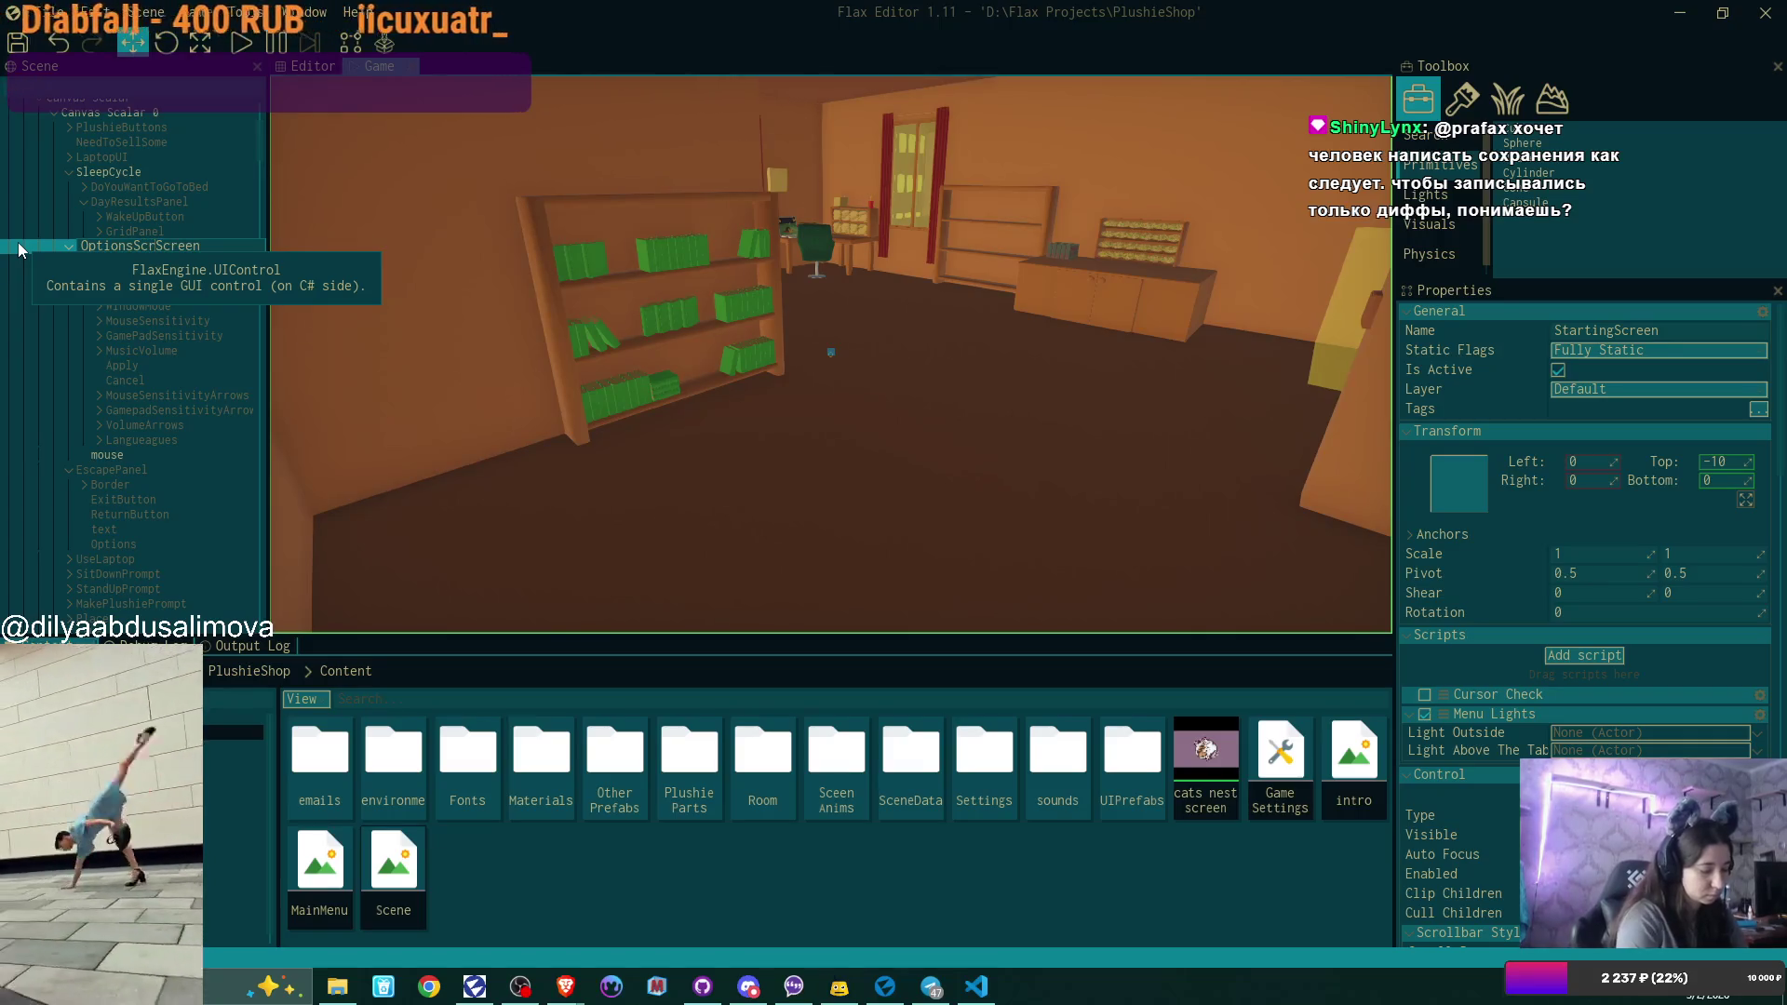
key(Delete)
key(Delete)
key(Delete)
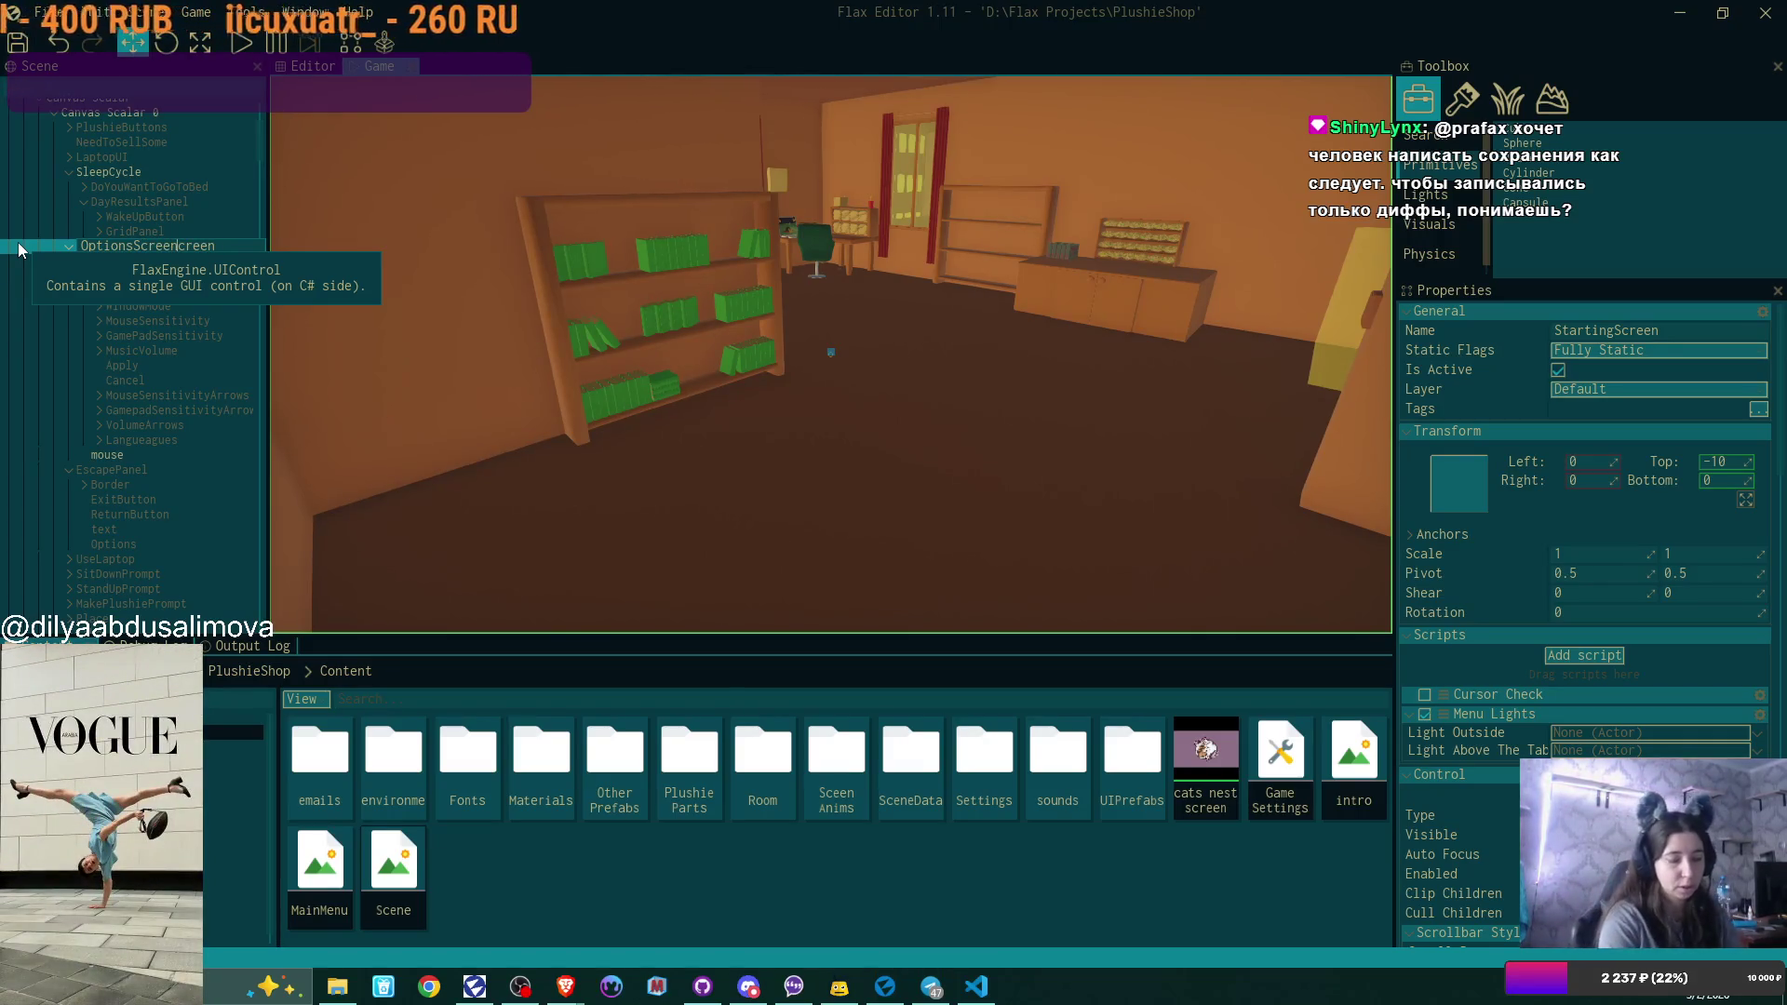
key(Return)
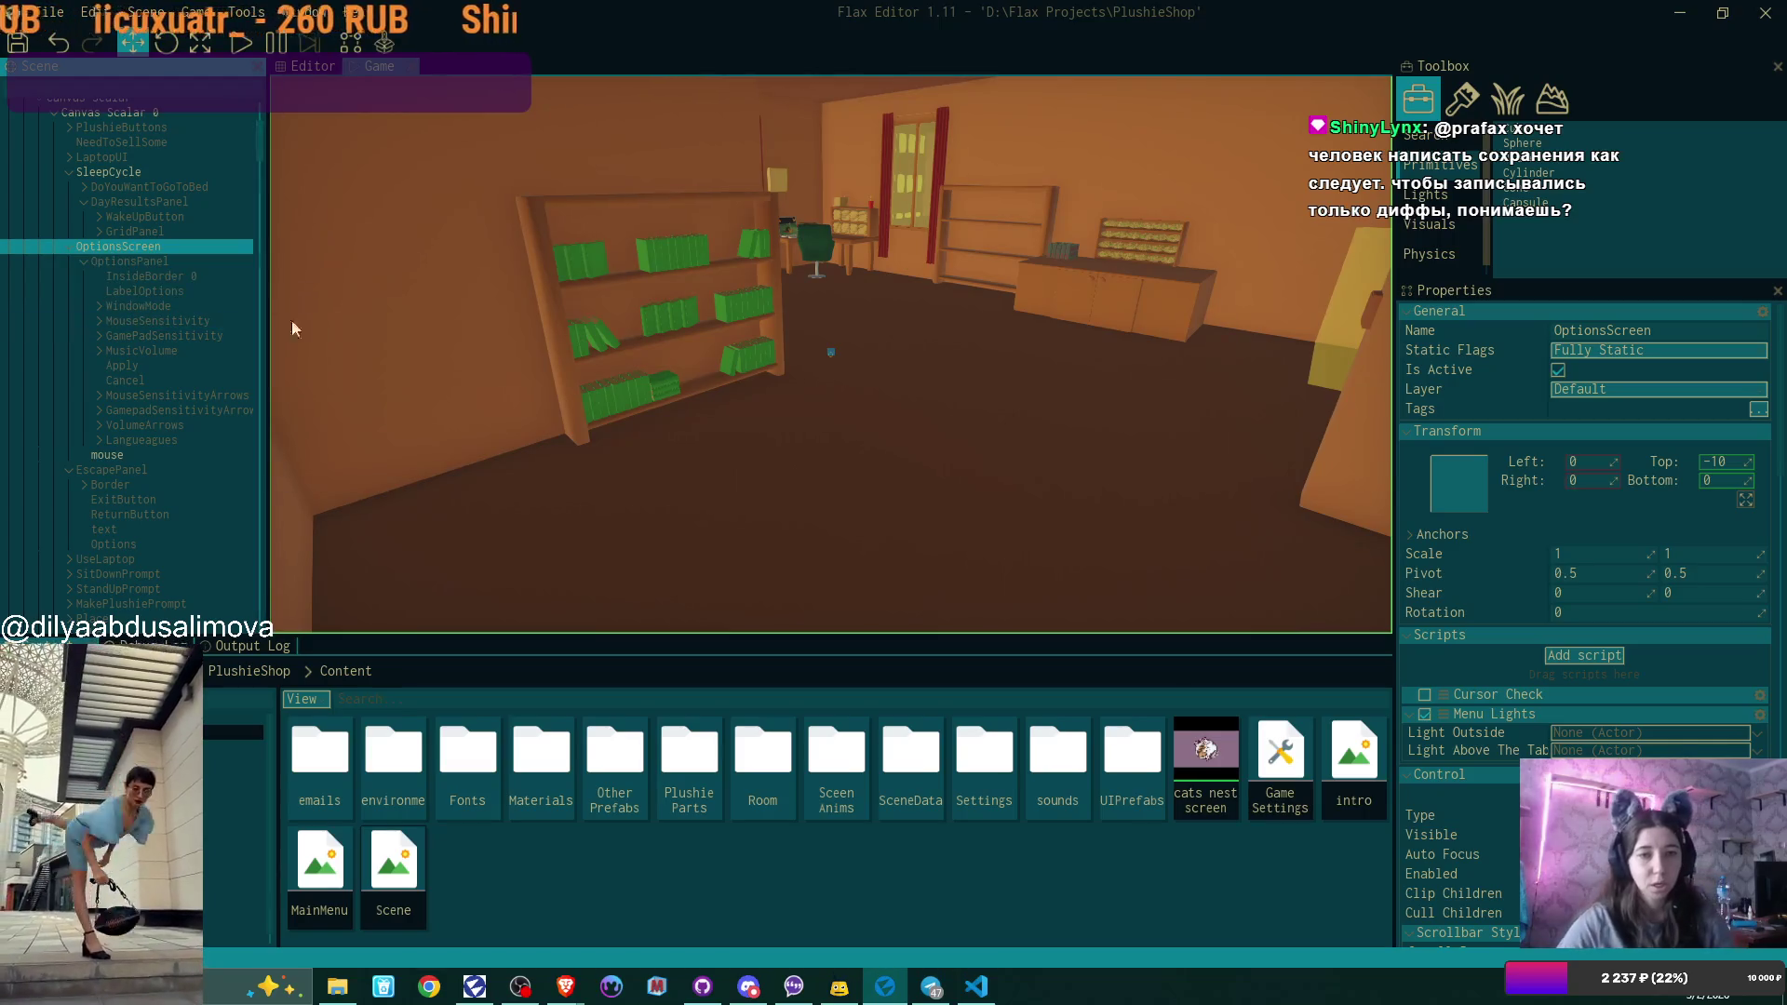
click(193, 261)
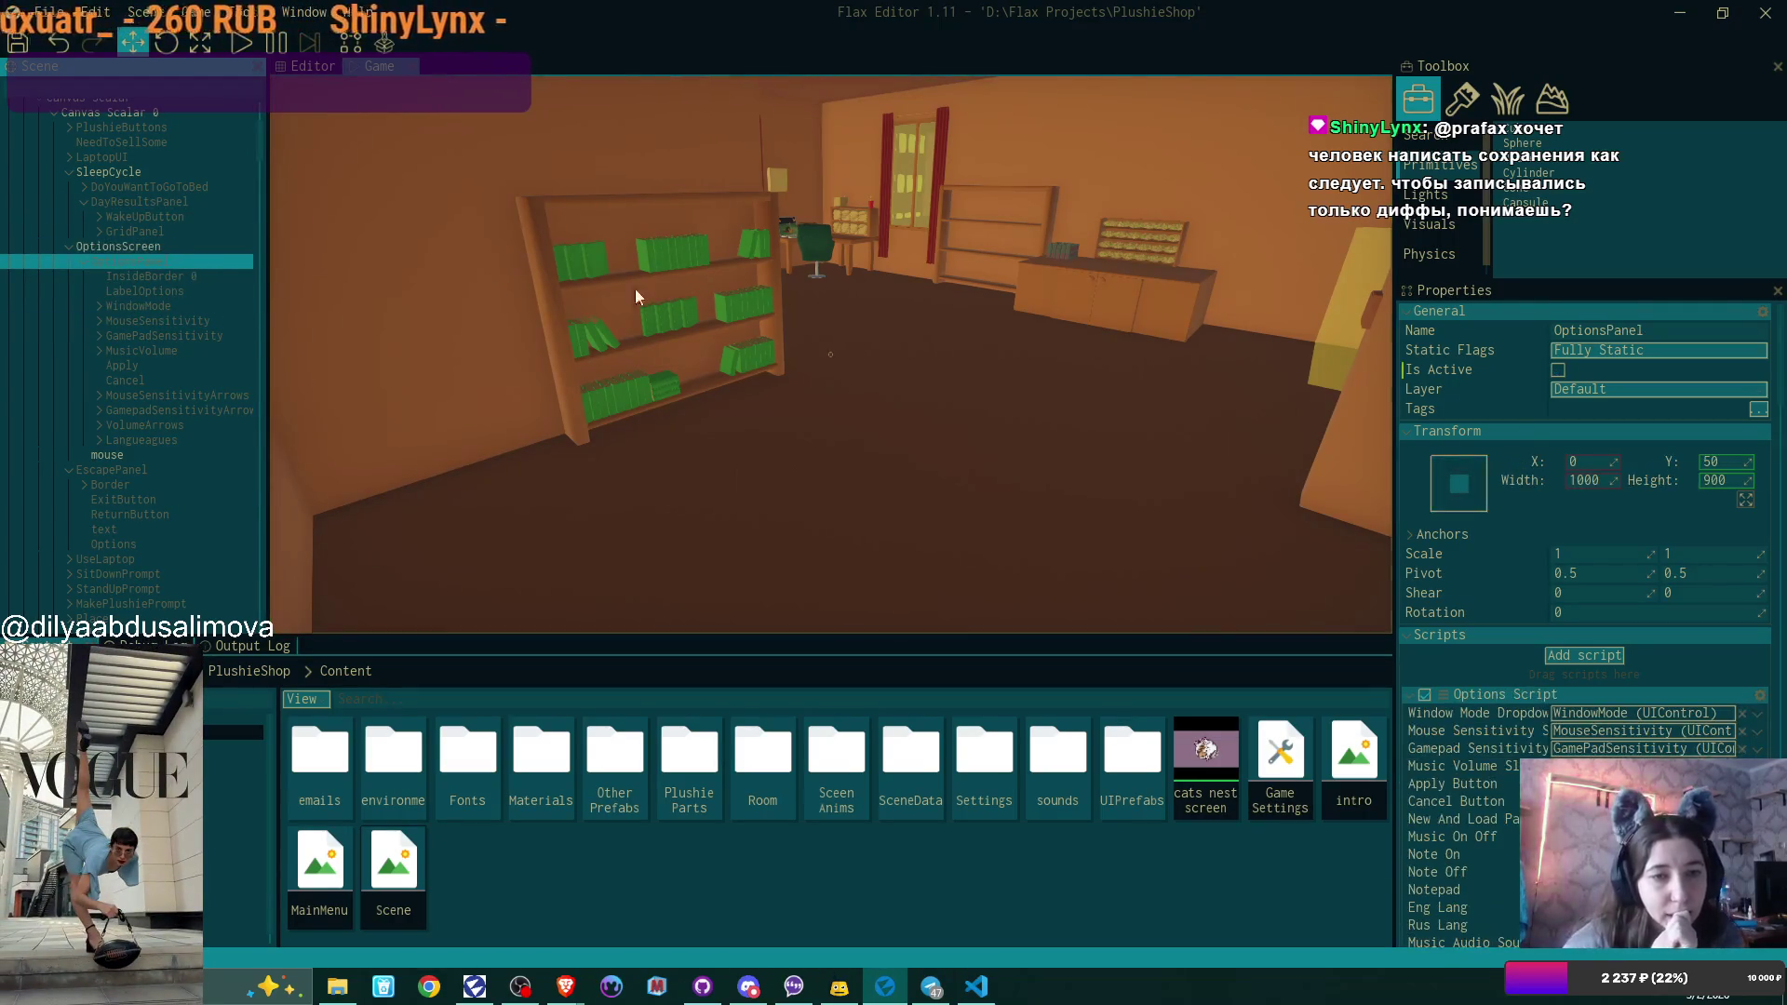
click(1559, 368)
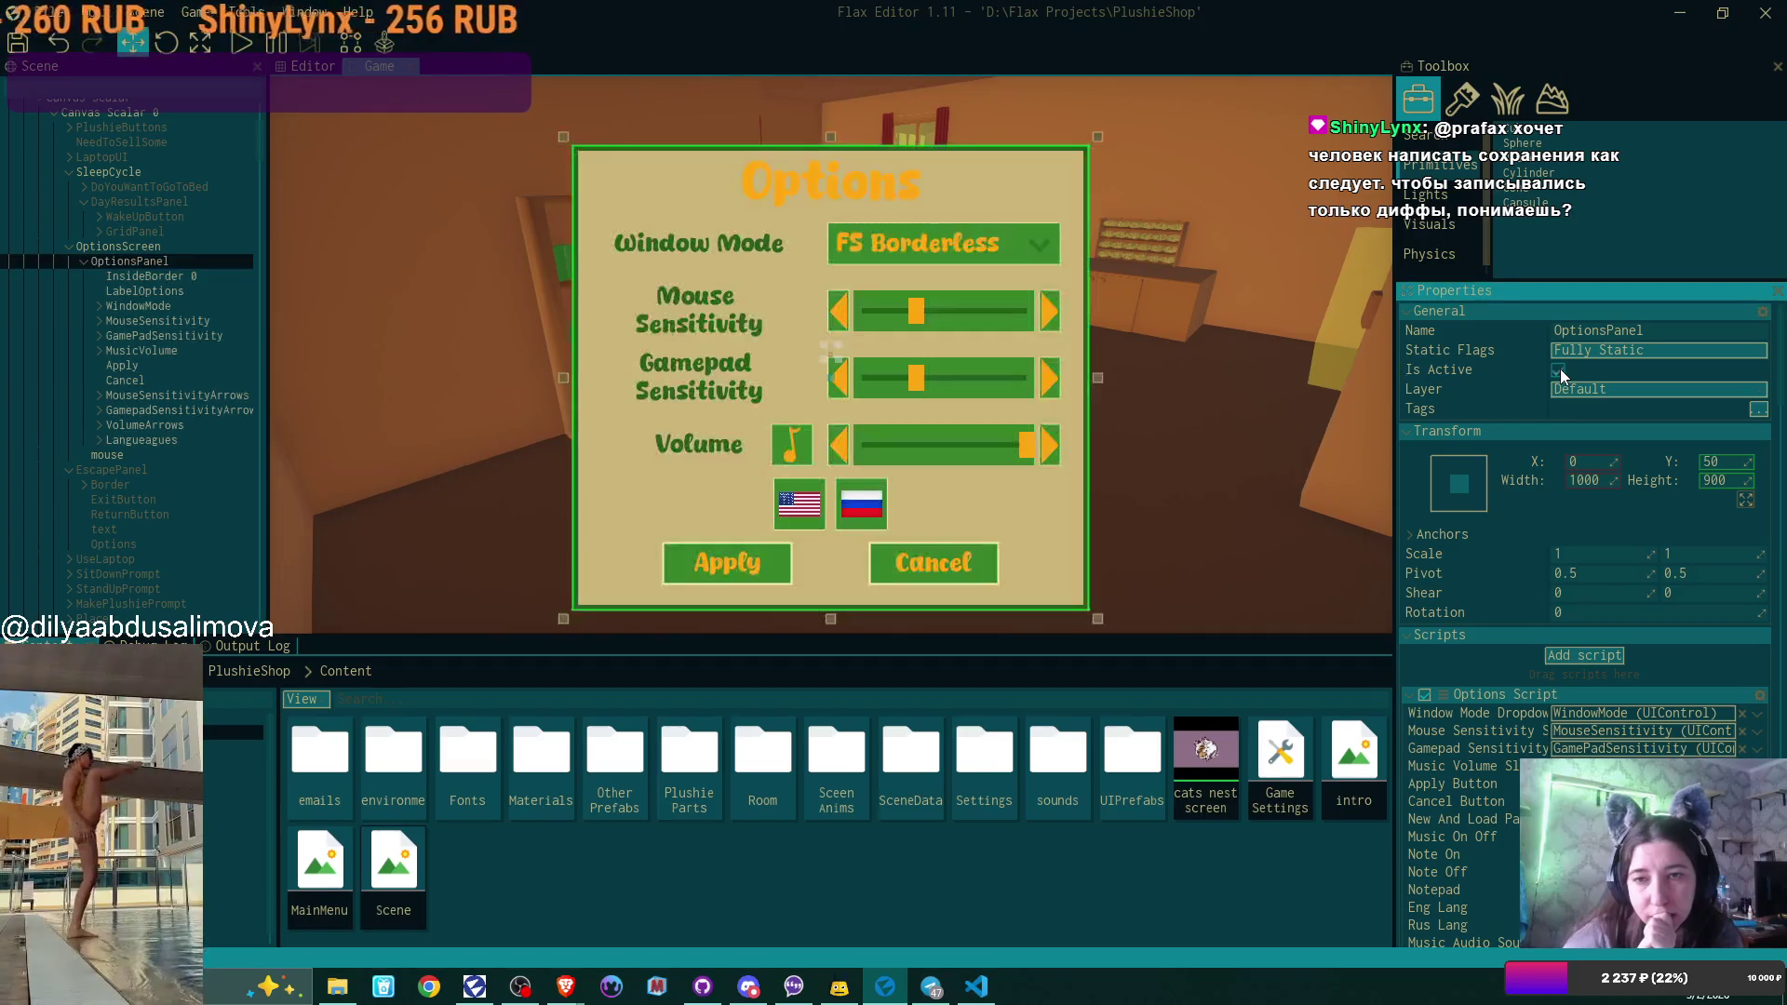
Remove the Menu Lights script from OptionsScreen and set OptionsScreen inactive.
click(192, 245)
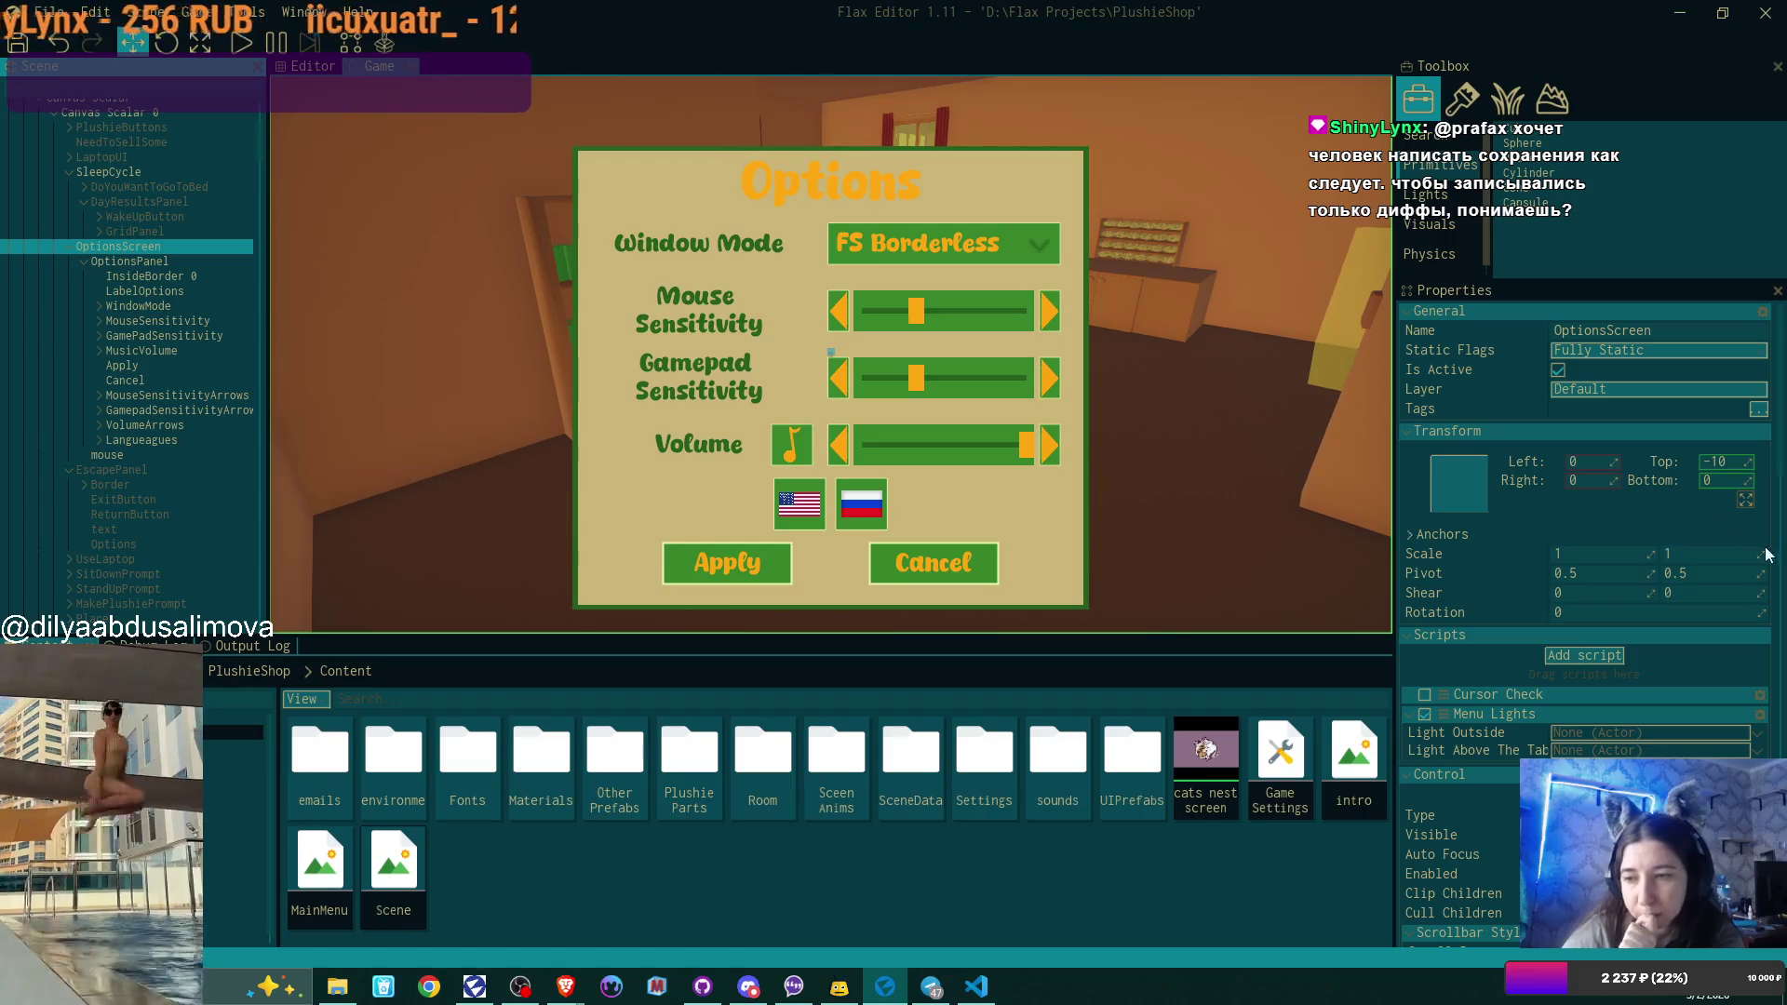
scroll(1735, 607, down, 3)
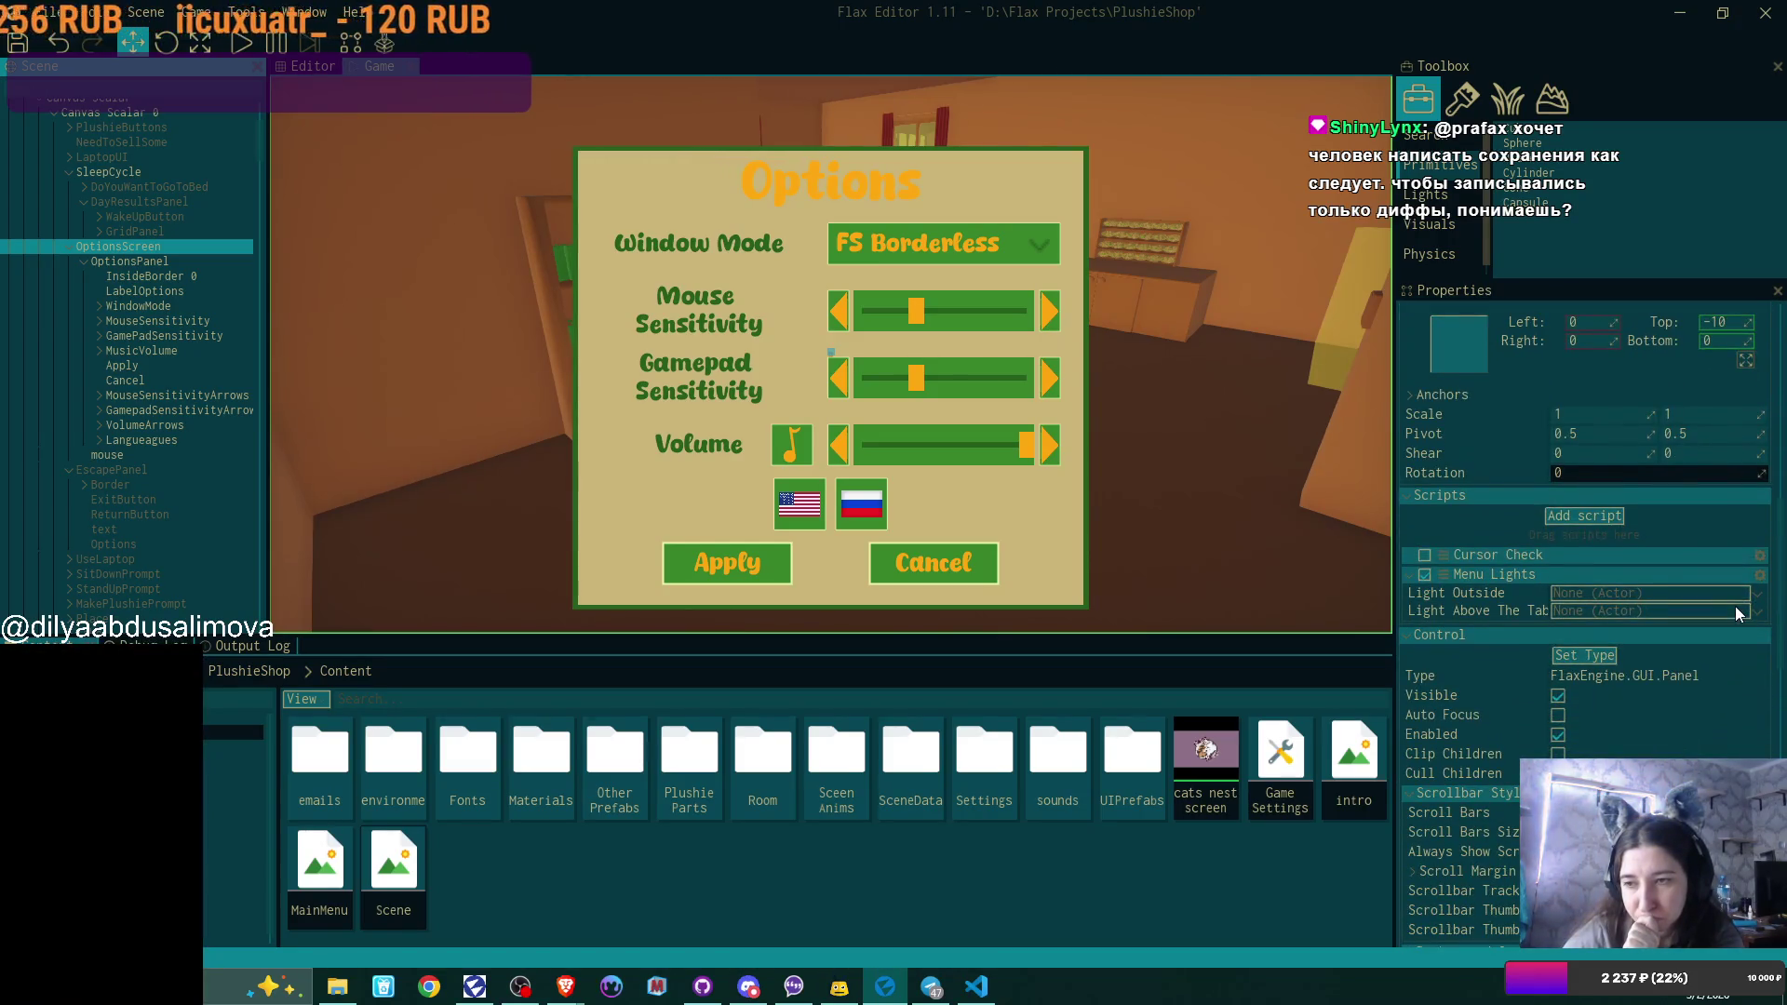
click(1760, 575)
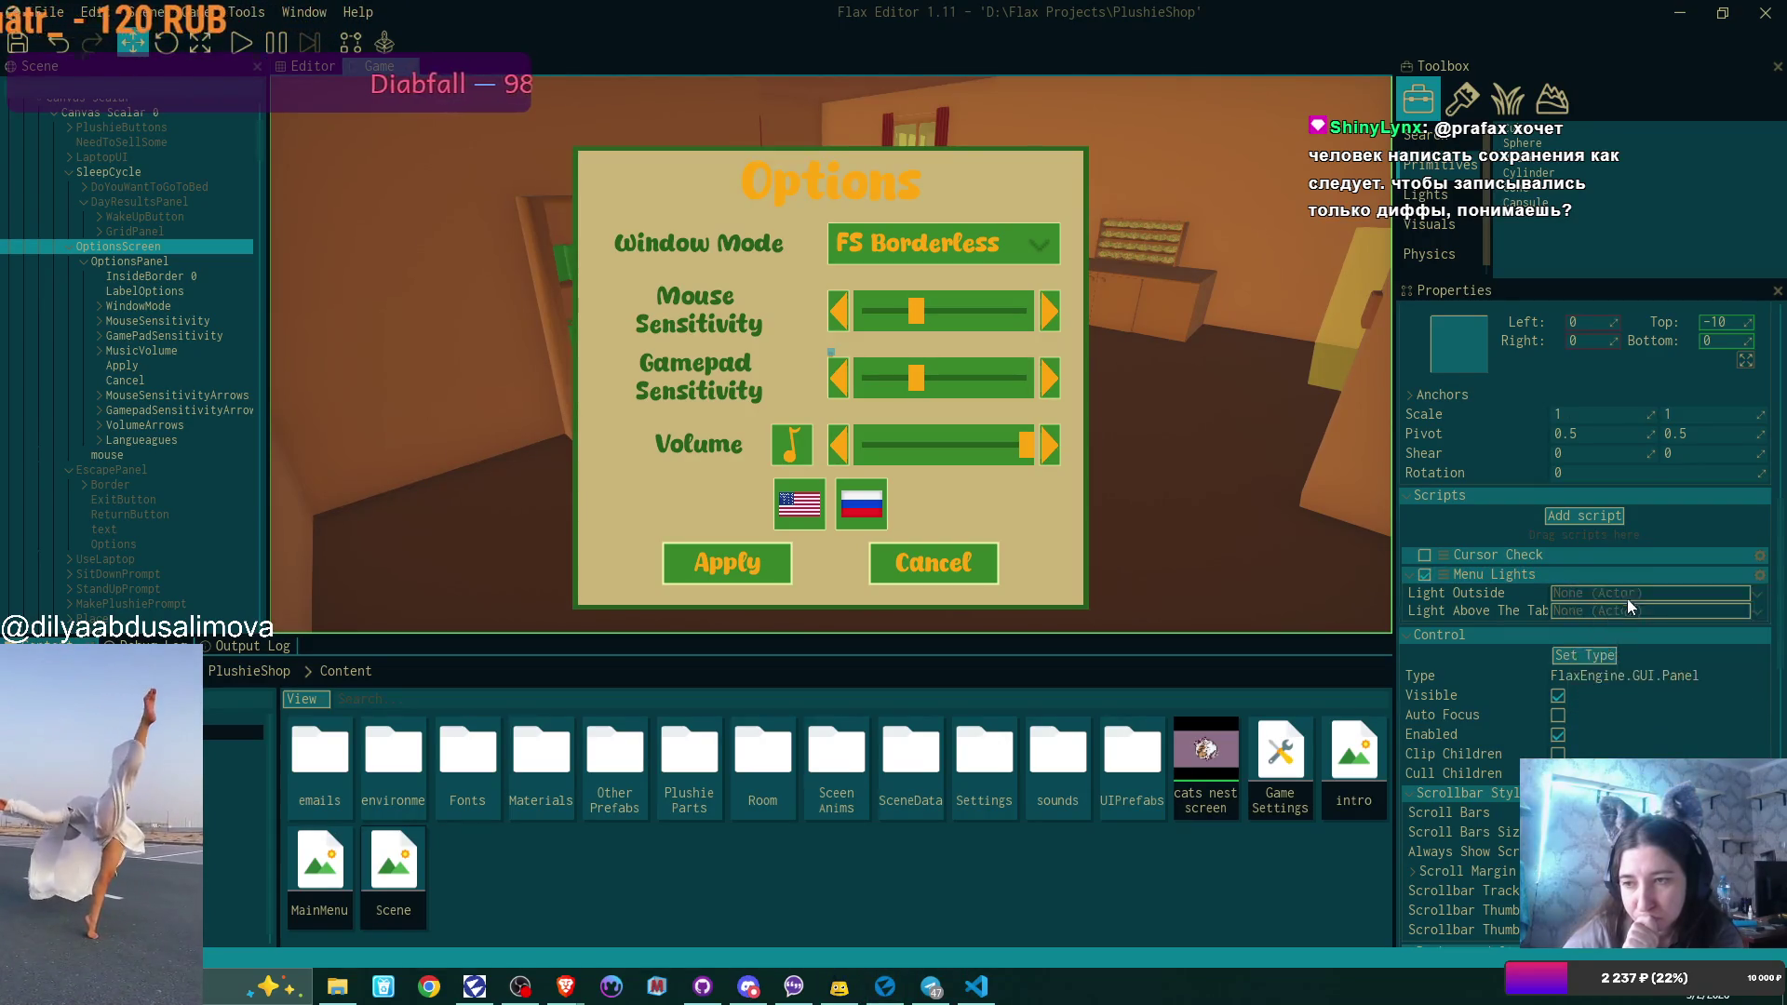
click(1627, 597)
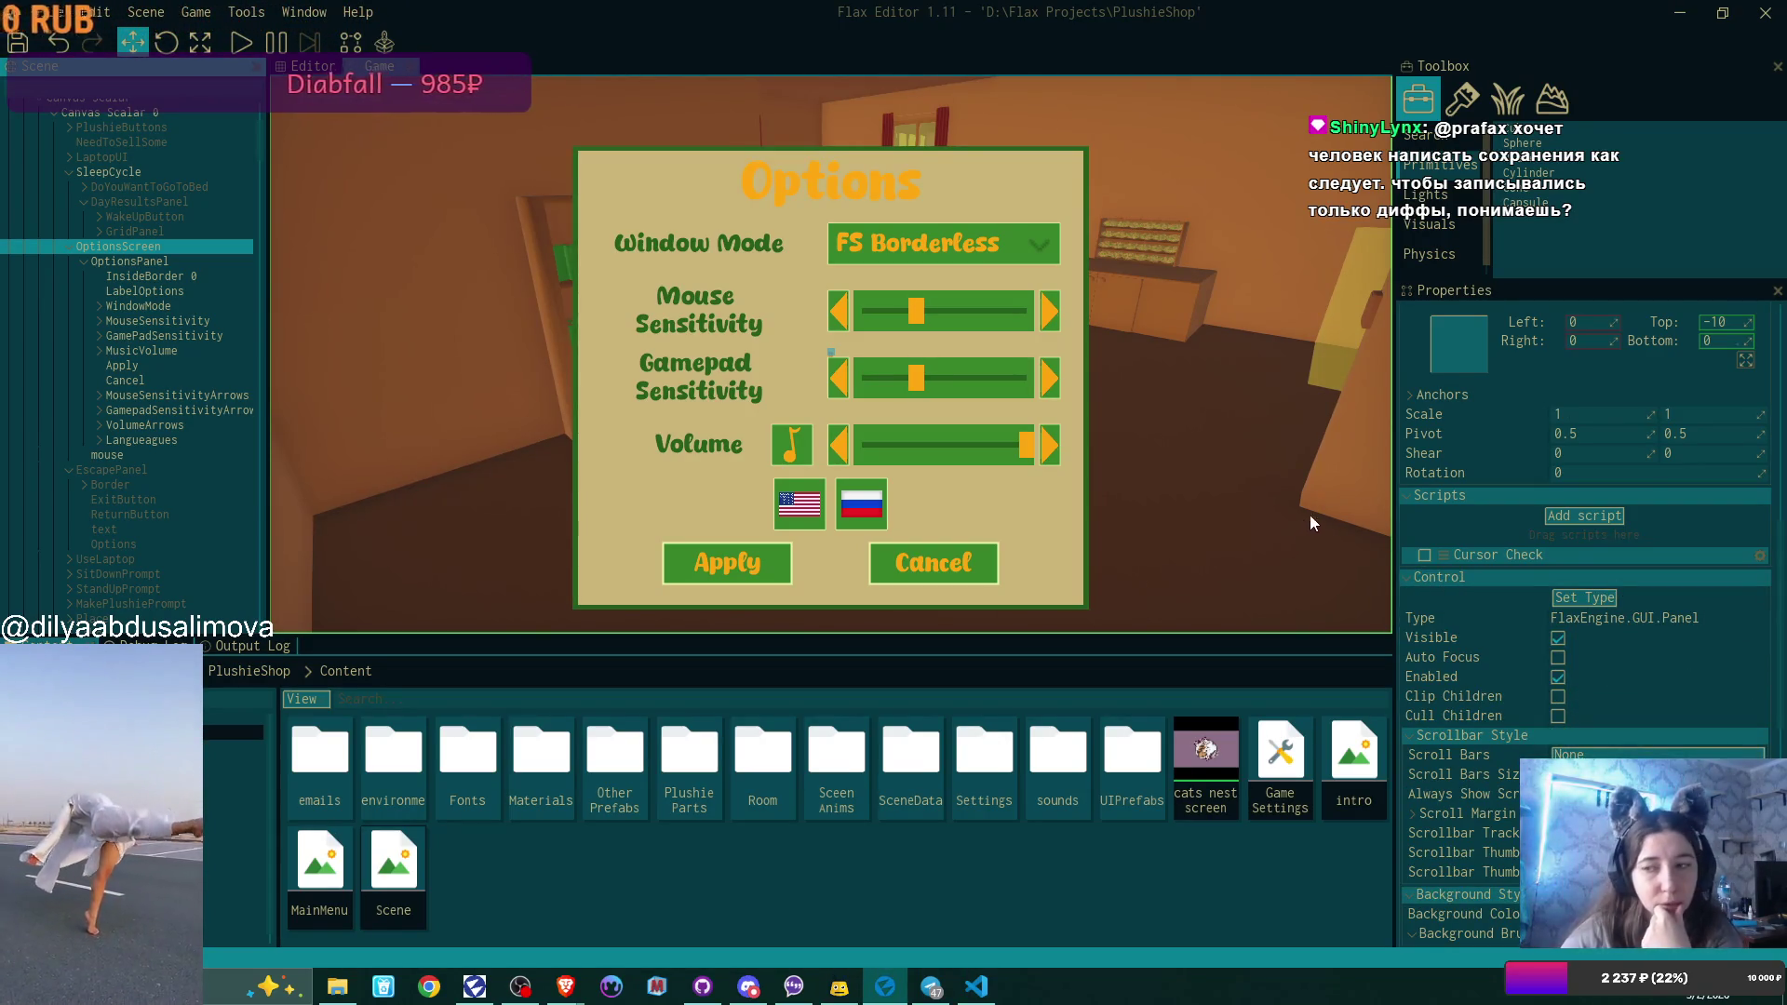
scroll(1506, 365, up, 3)
click(1558, 371)
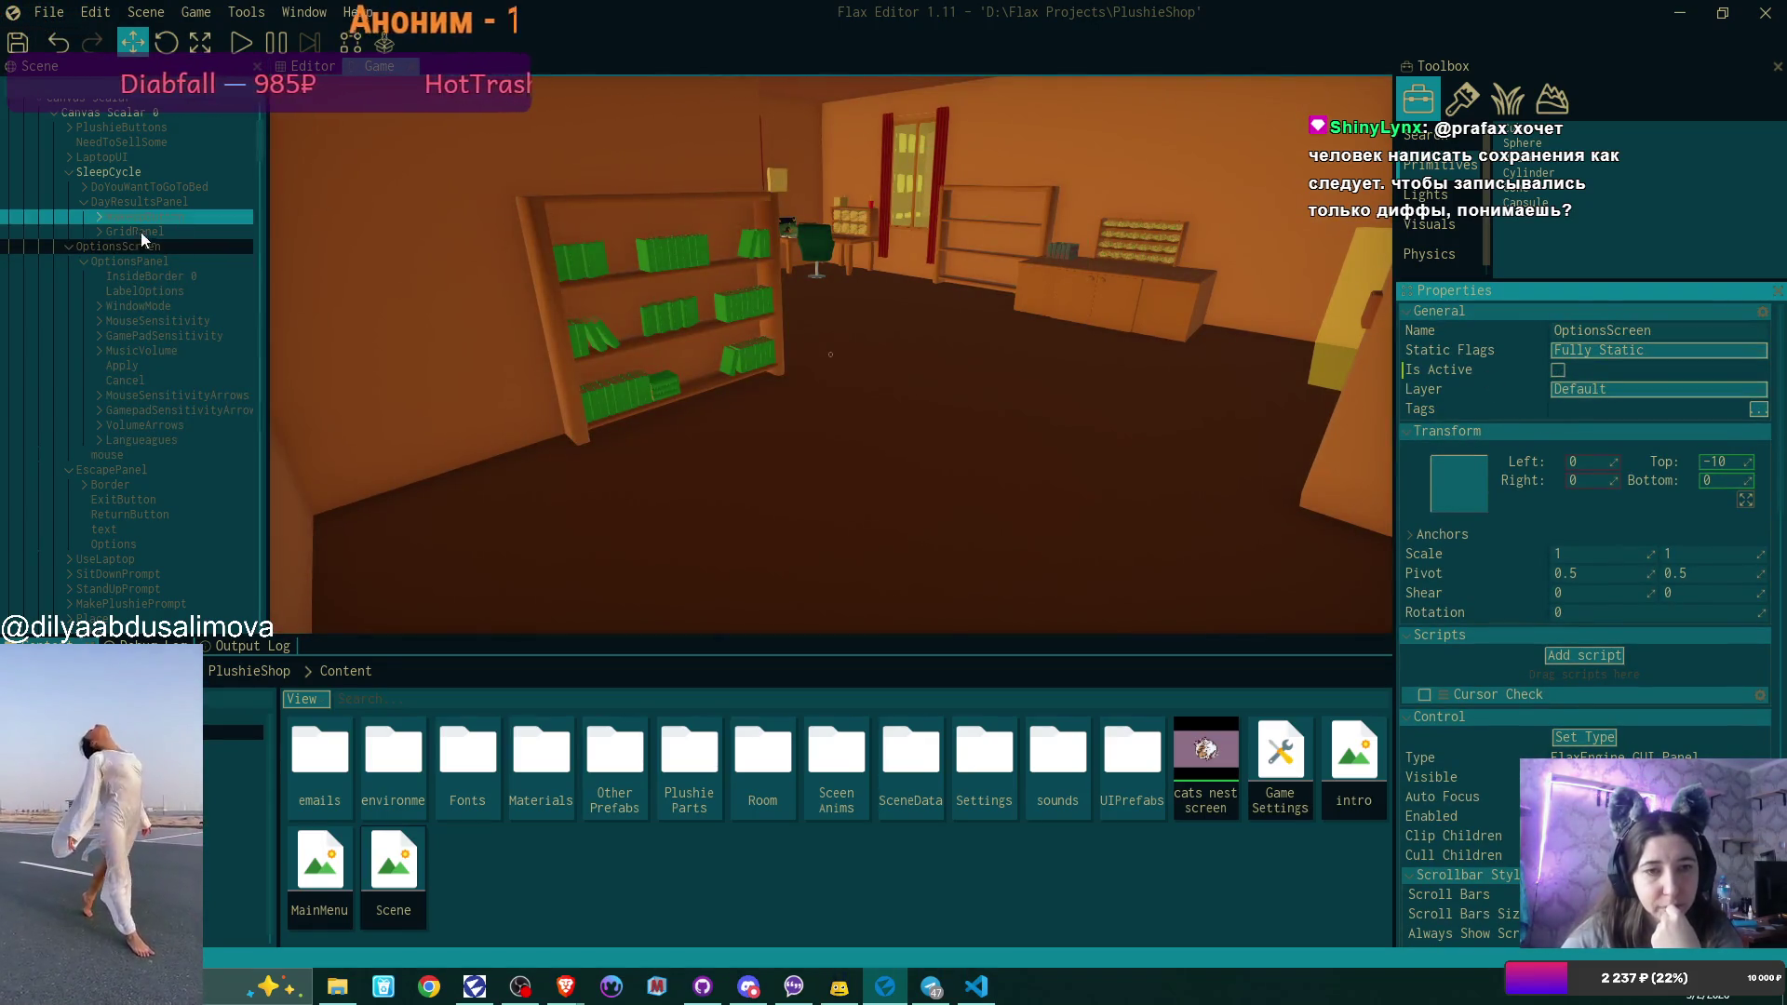
click(69, 245)
scroll(174, 244, up, 1)
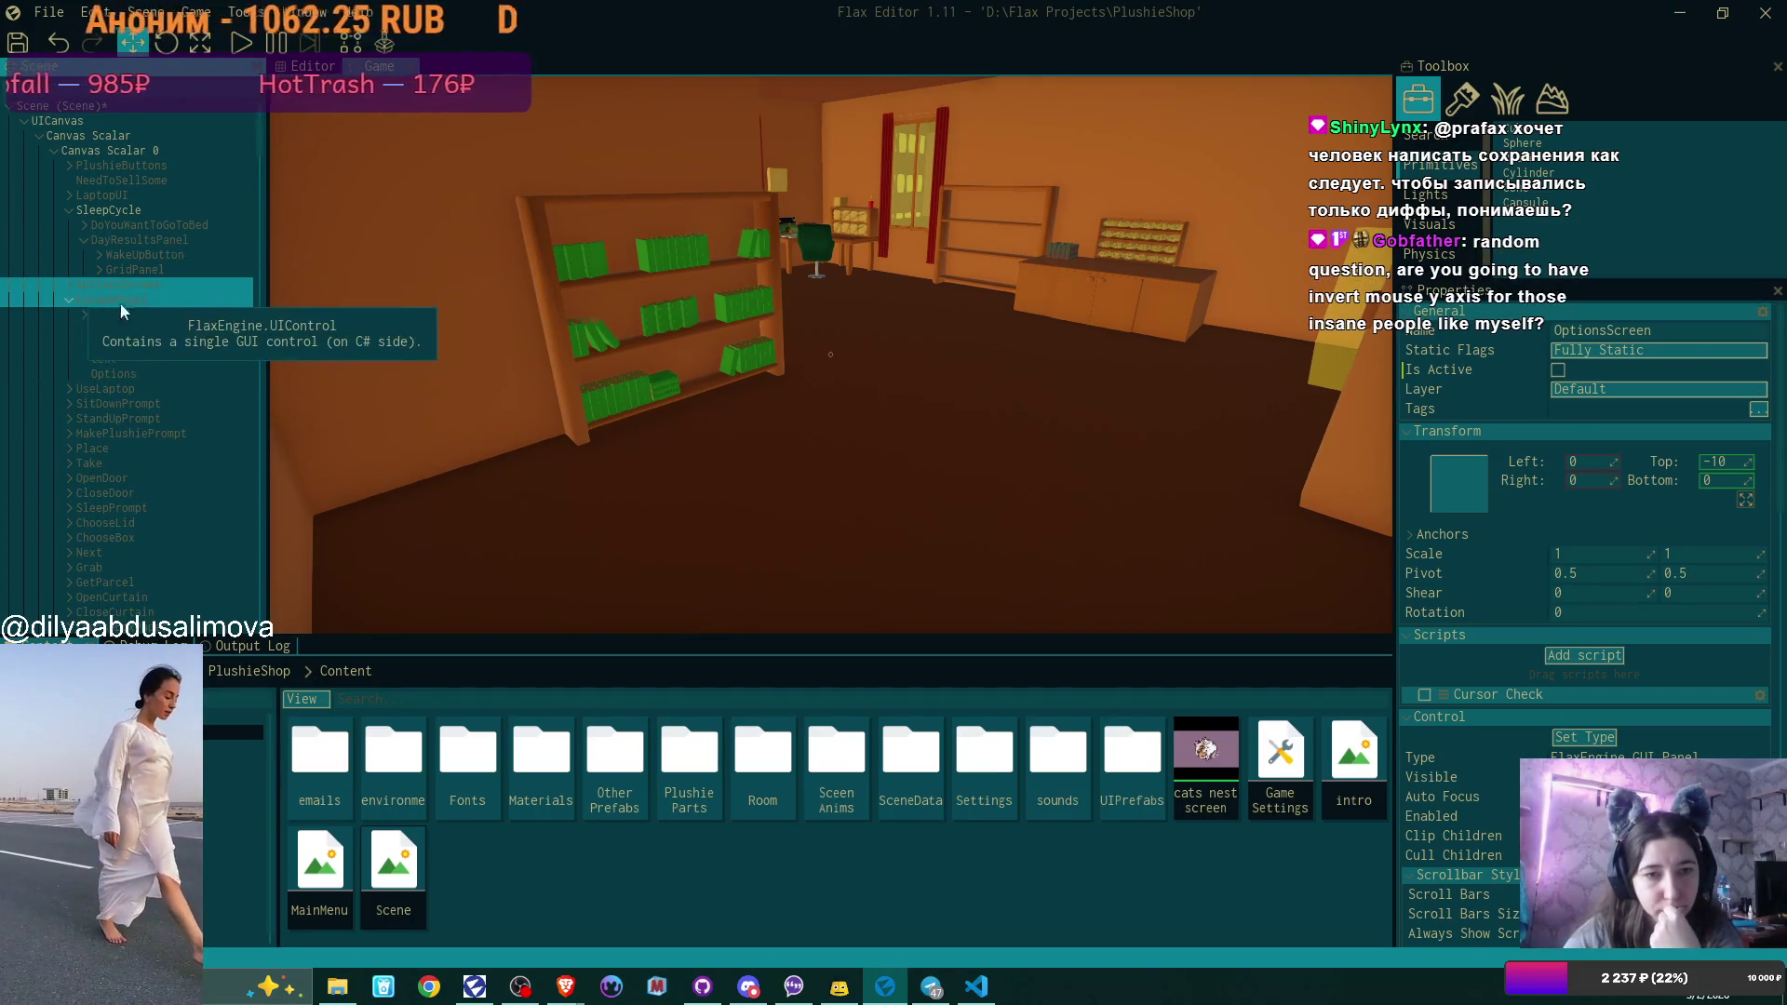
Drag OptionsScreen into EscapePanel below Options, then reposition OptionsPanel within EscapePanel.
drag(154, 284, 139, 299)
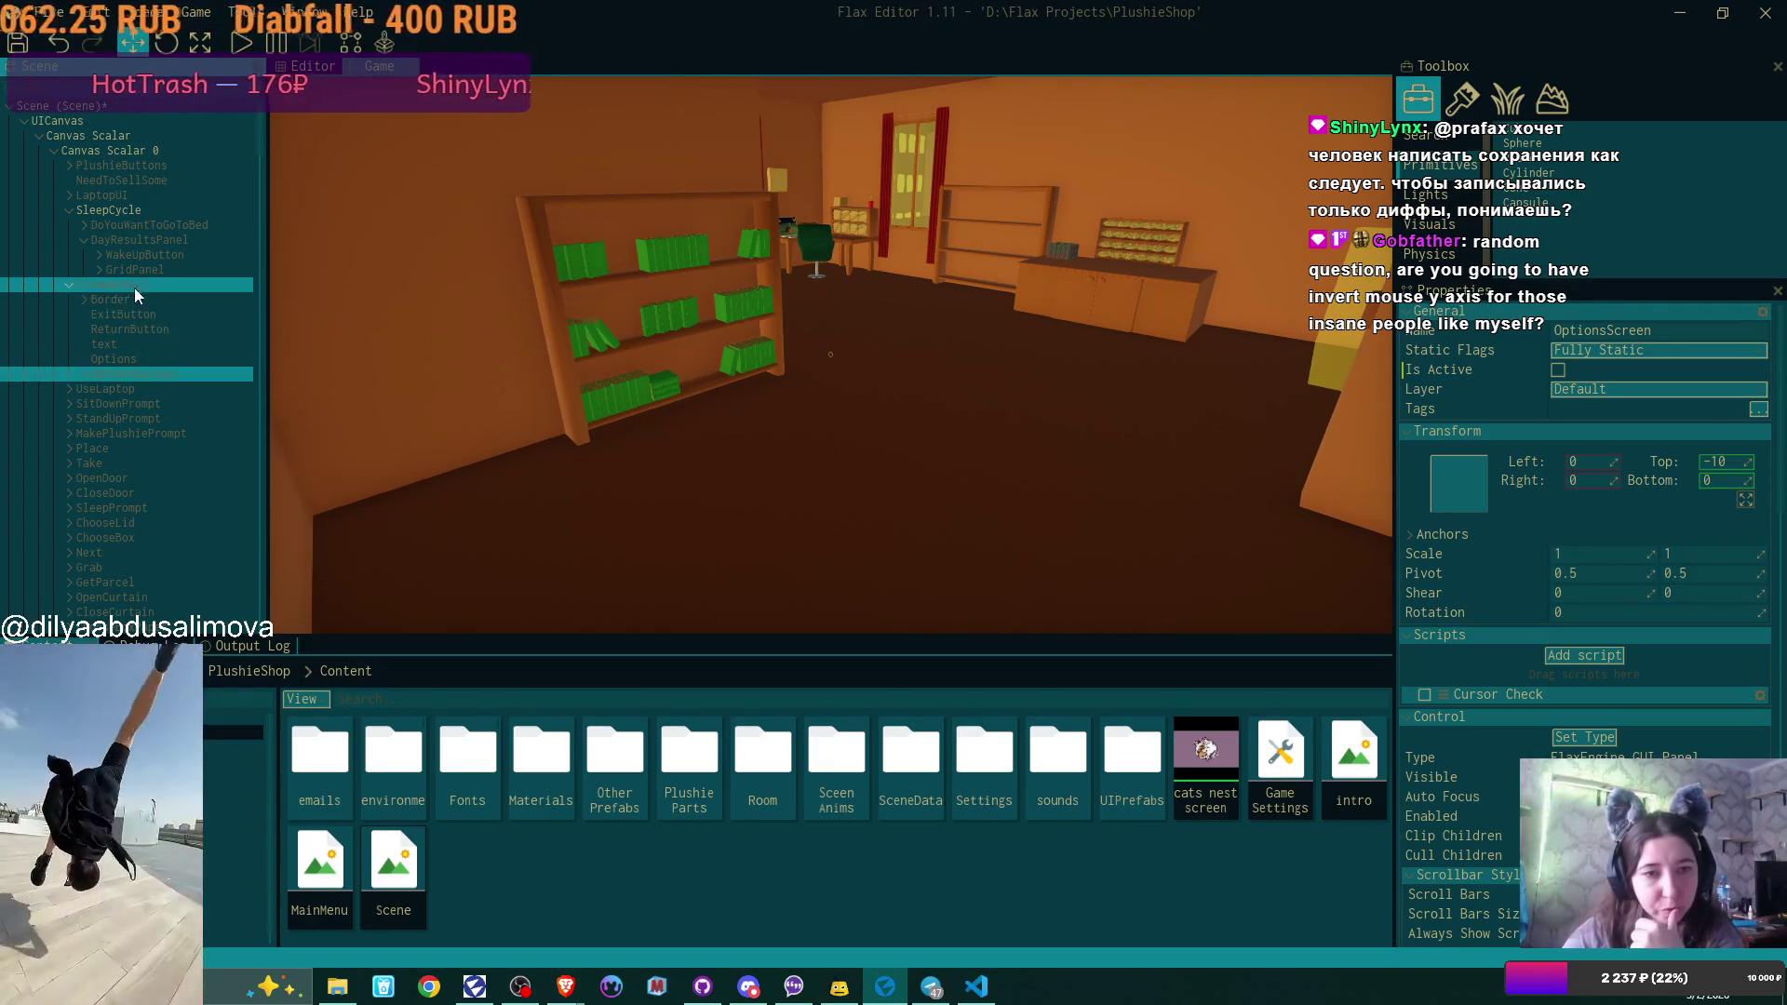
click(134, 284)
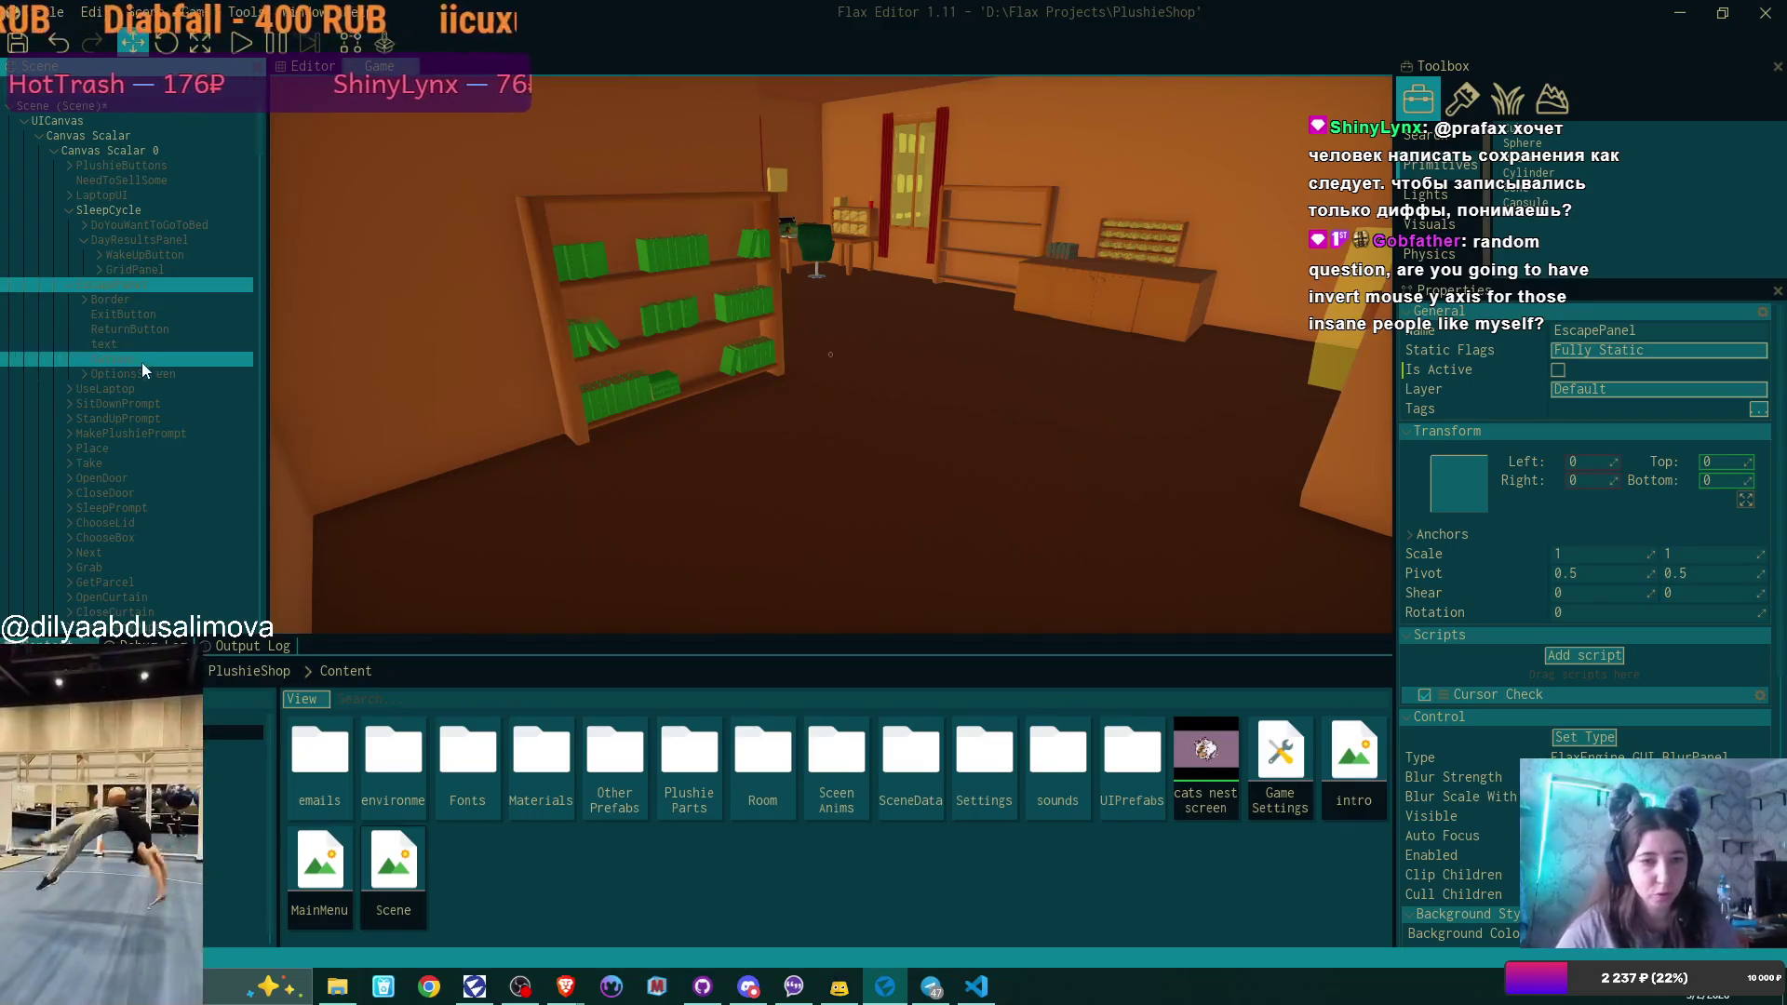
click(82, 372)
drag(145, 387, 121, 282)
mouse_move(145, 396)
mouse_down()
mouse_move(158, 349)
mouse_move(160, 373)
mouse_move(125, 389)
mouse_up()
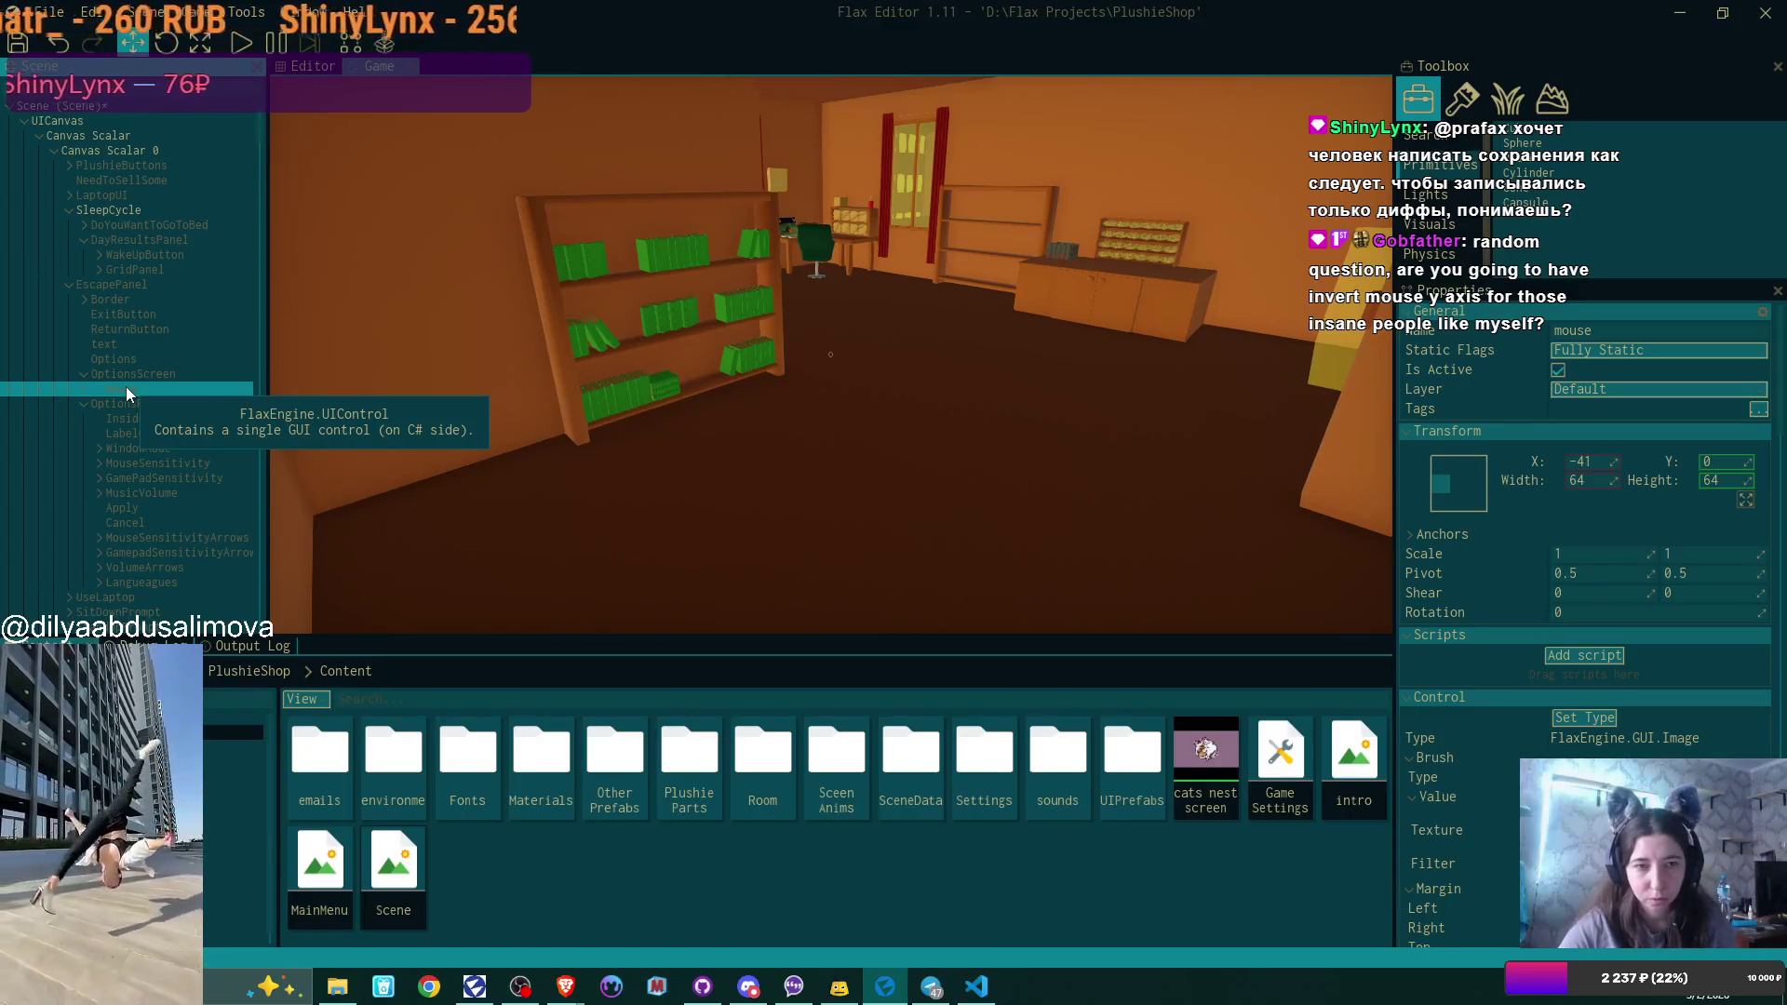
mouse_move(153, 372)
mouse_down()
mouse_move(156, 387)
mouse_move(187, 298)
mouse_move(179, 310)
mouse_up()
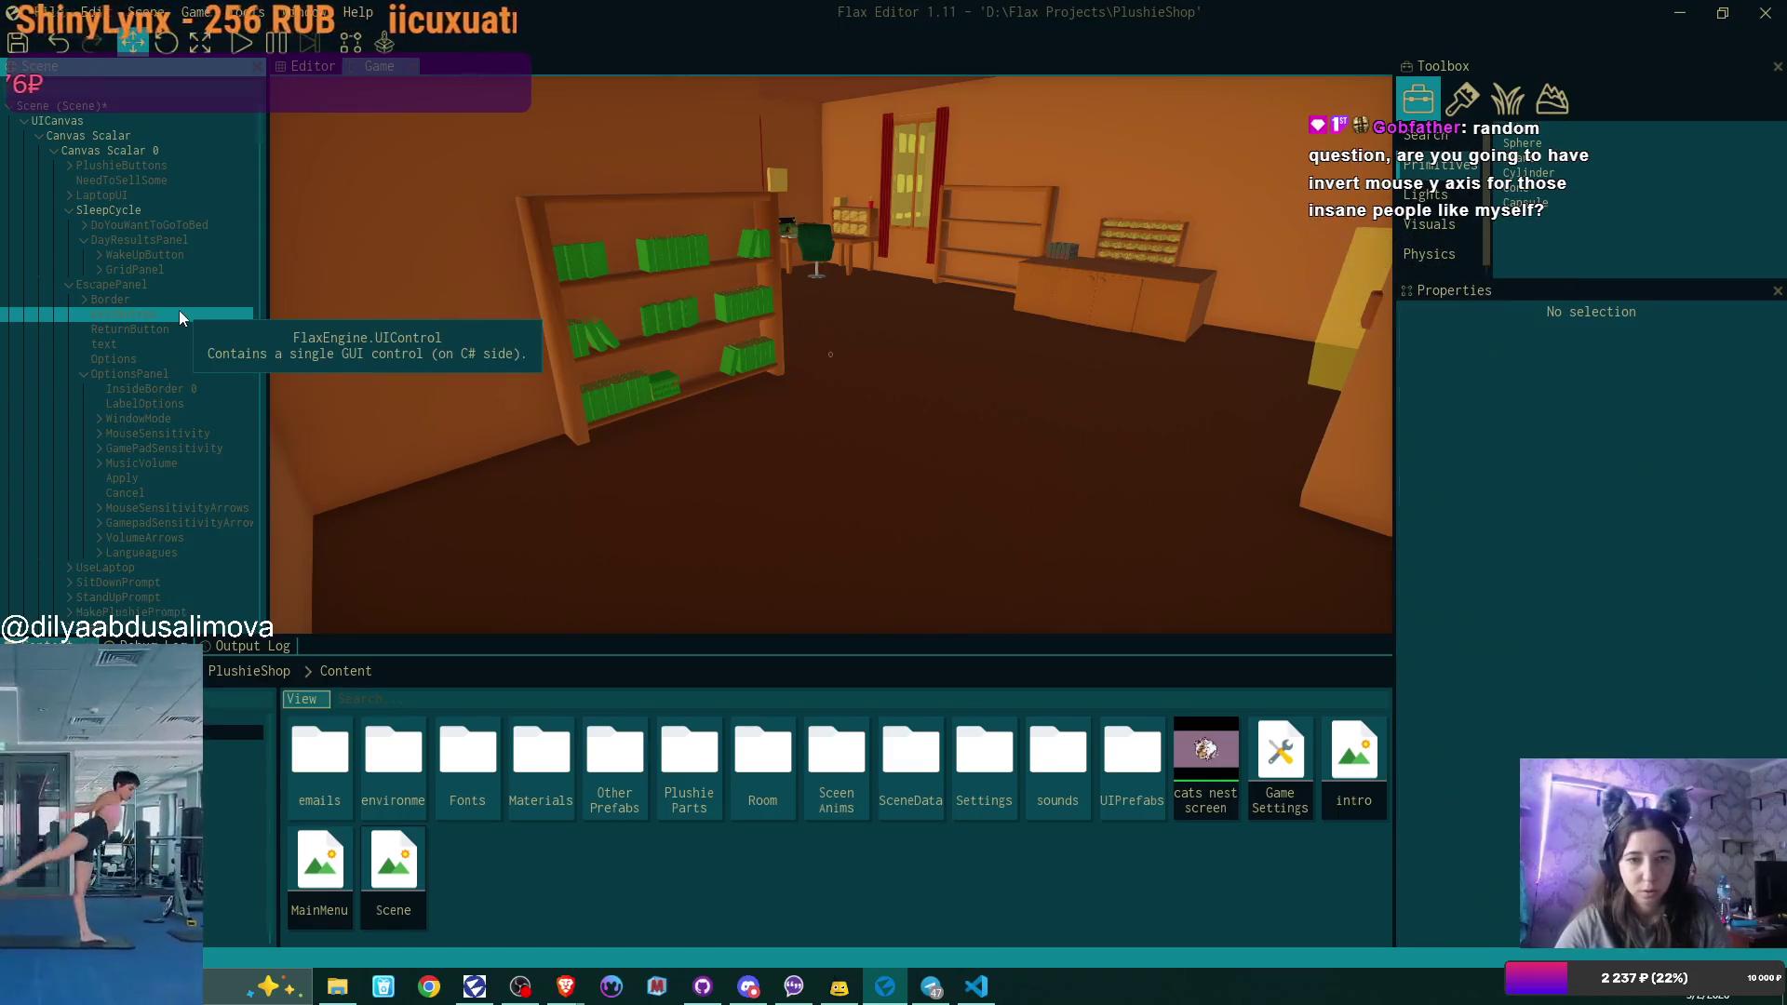
click(145, 377)
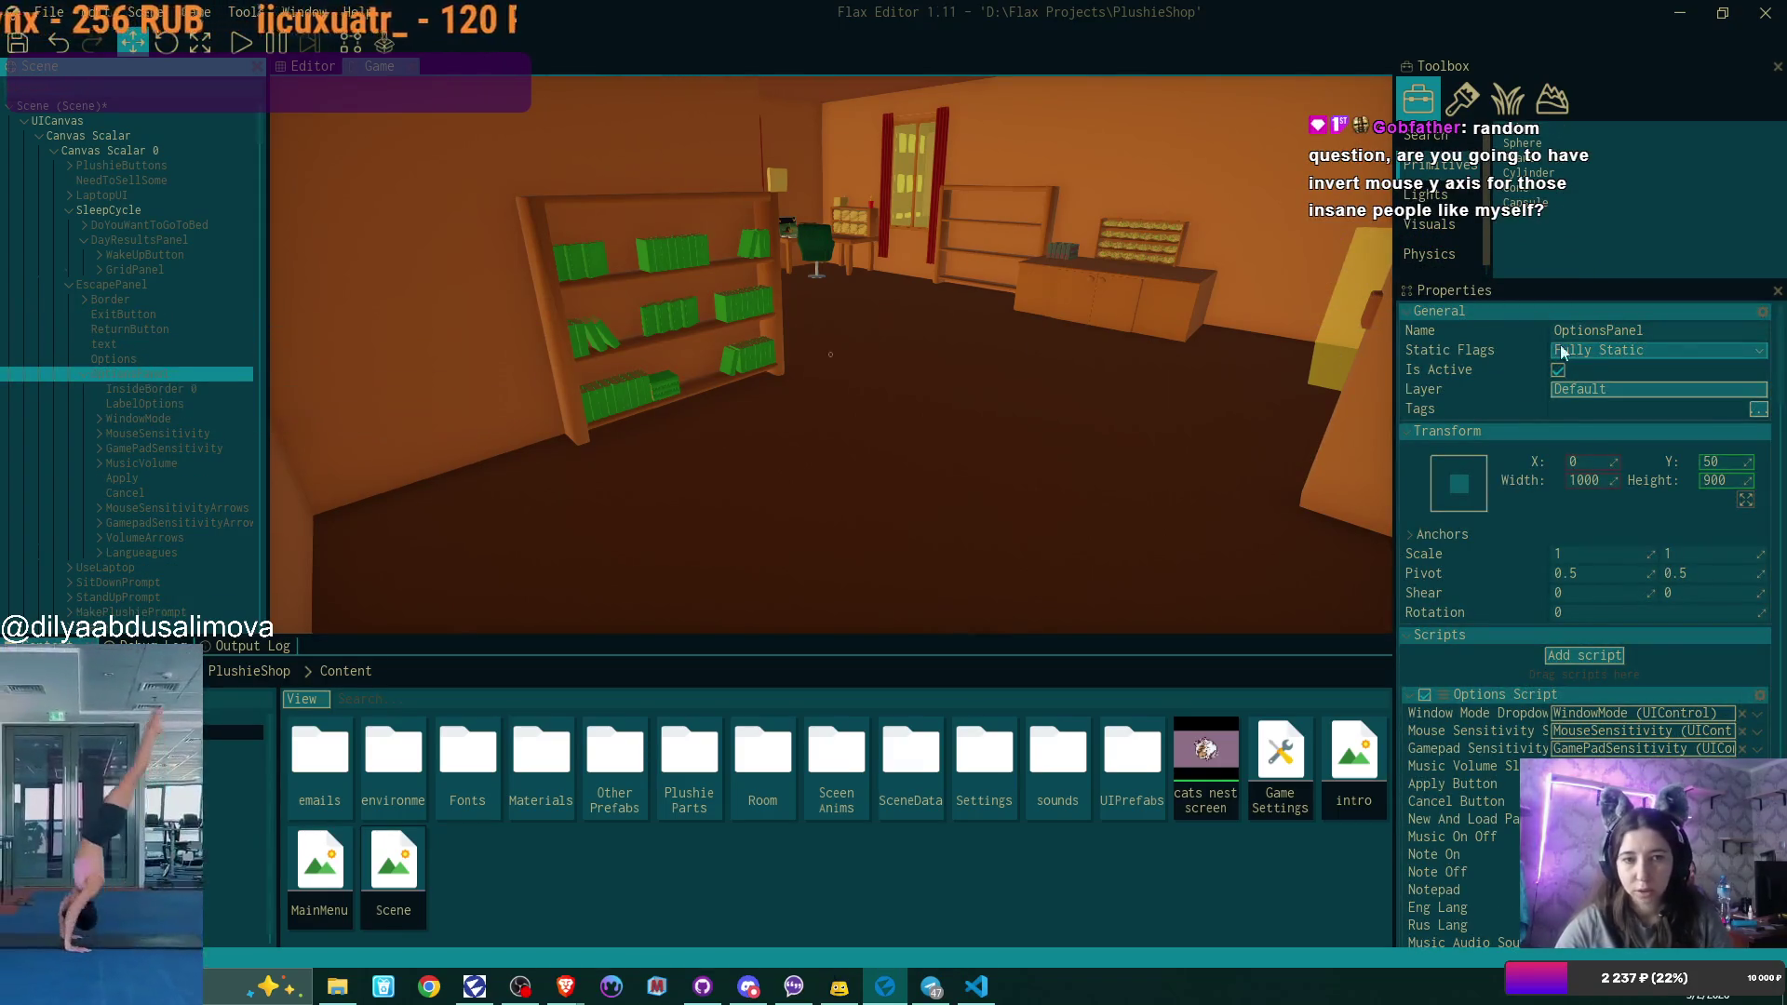
click(116, 284)
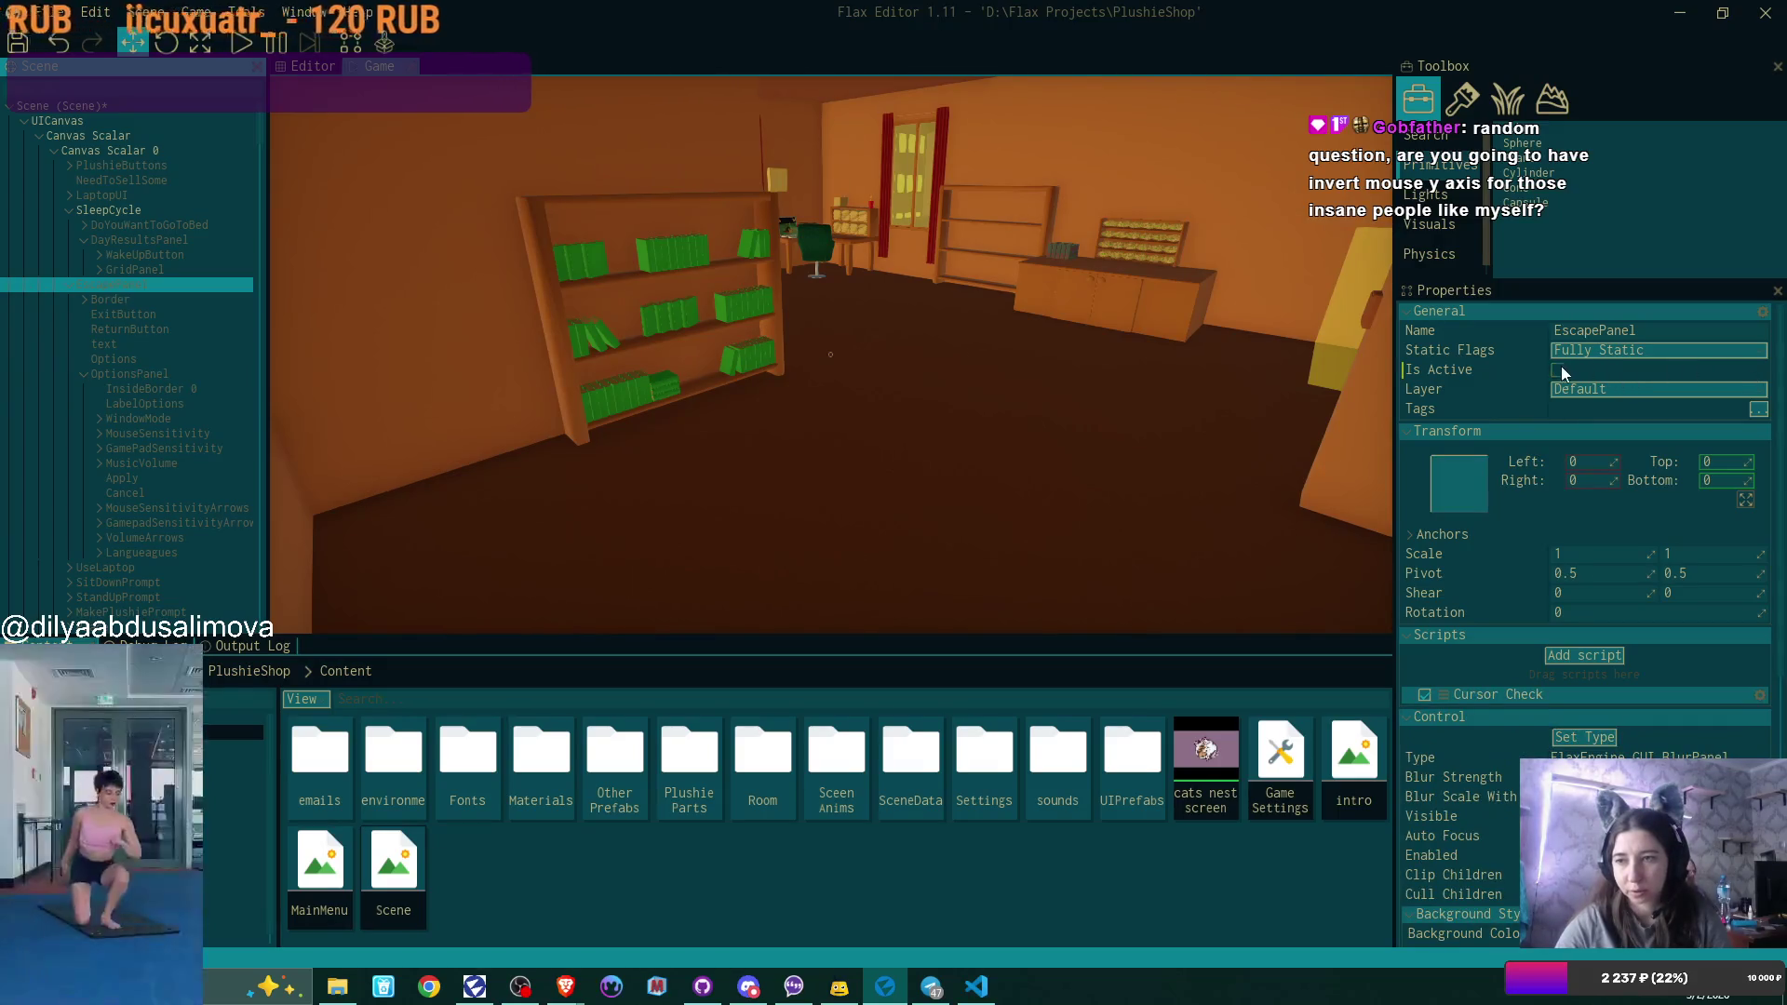
click(1558, 371)
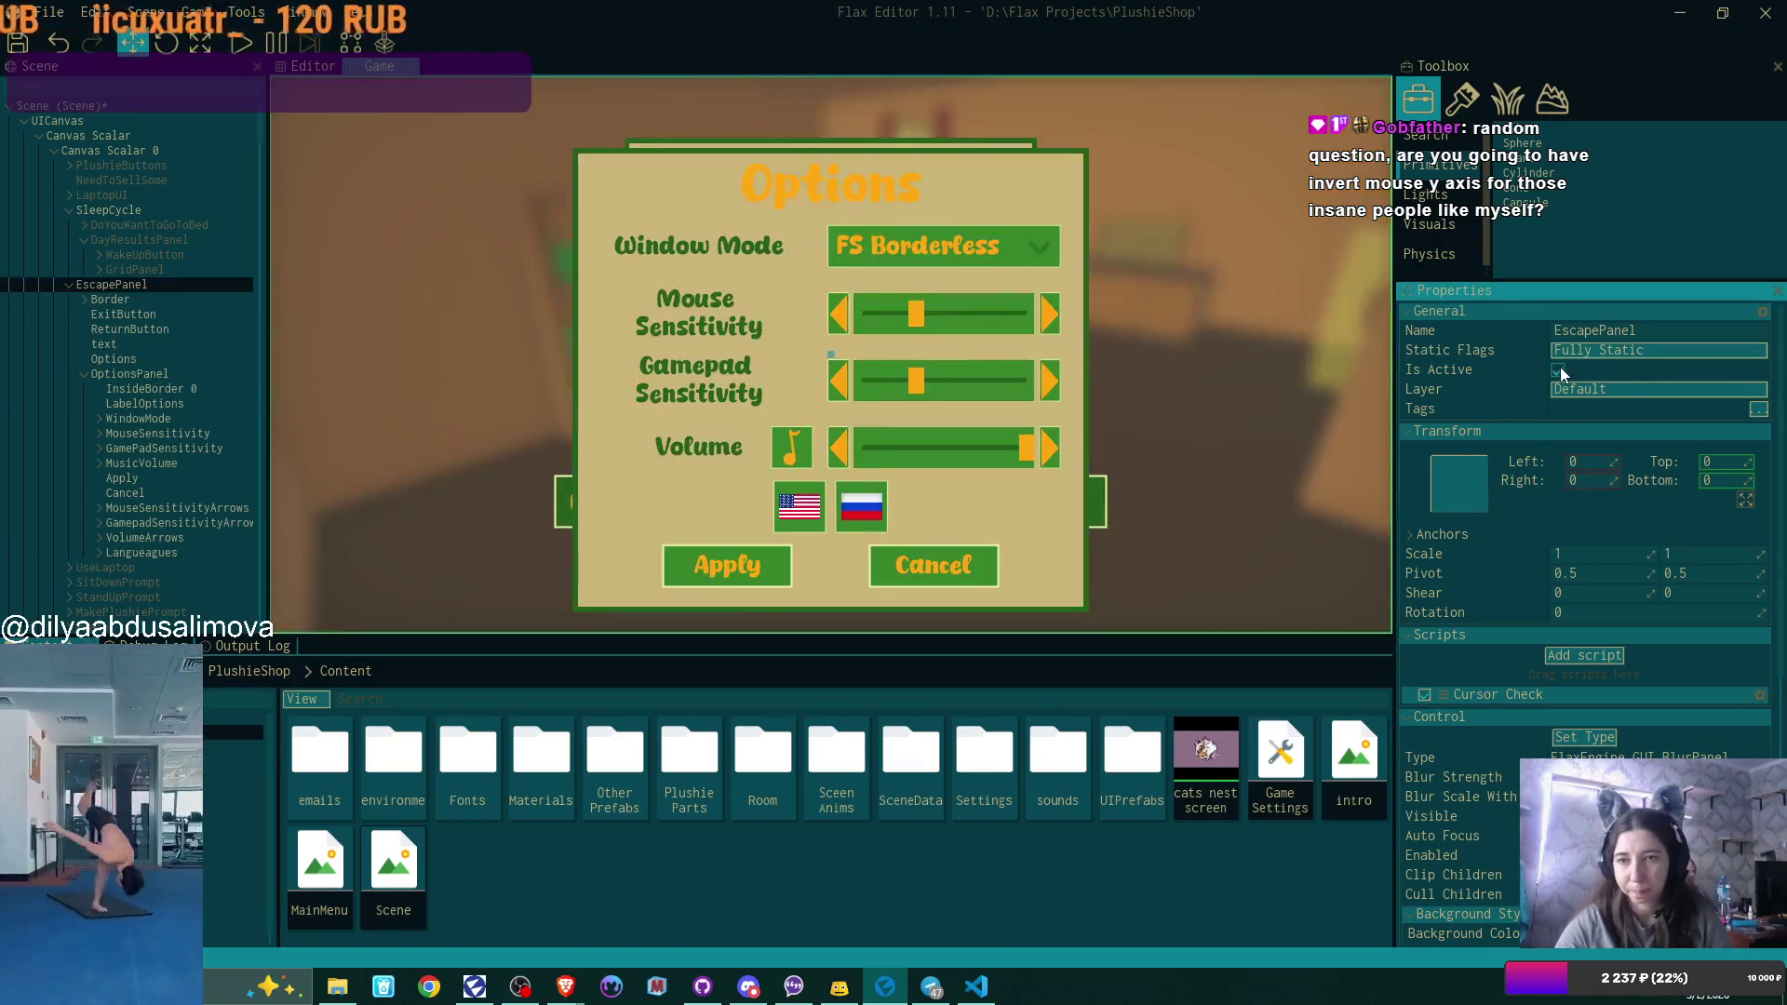
click(140, 373)
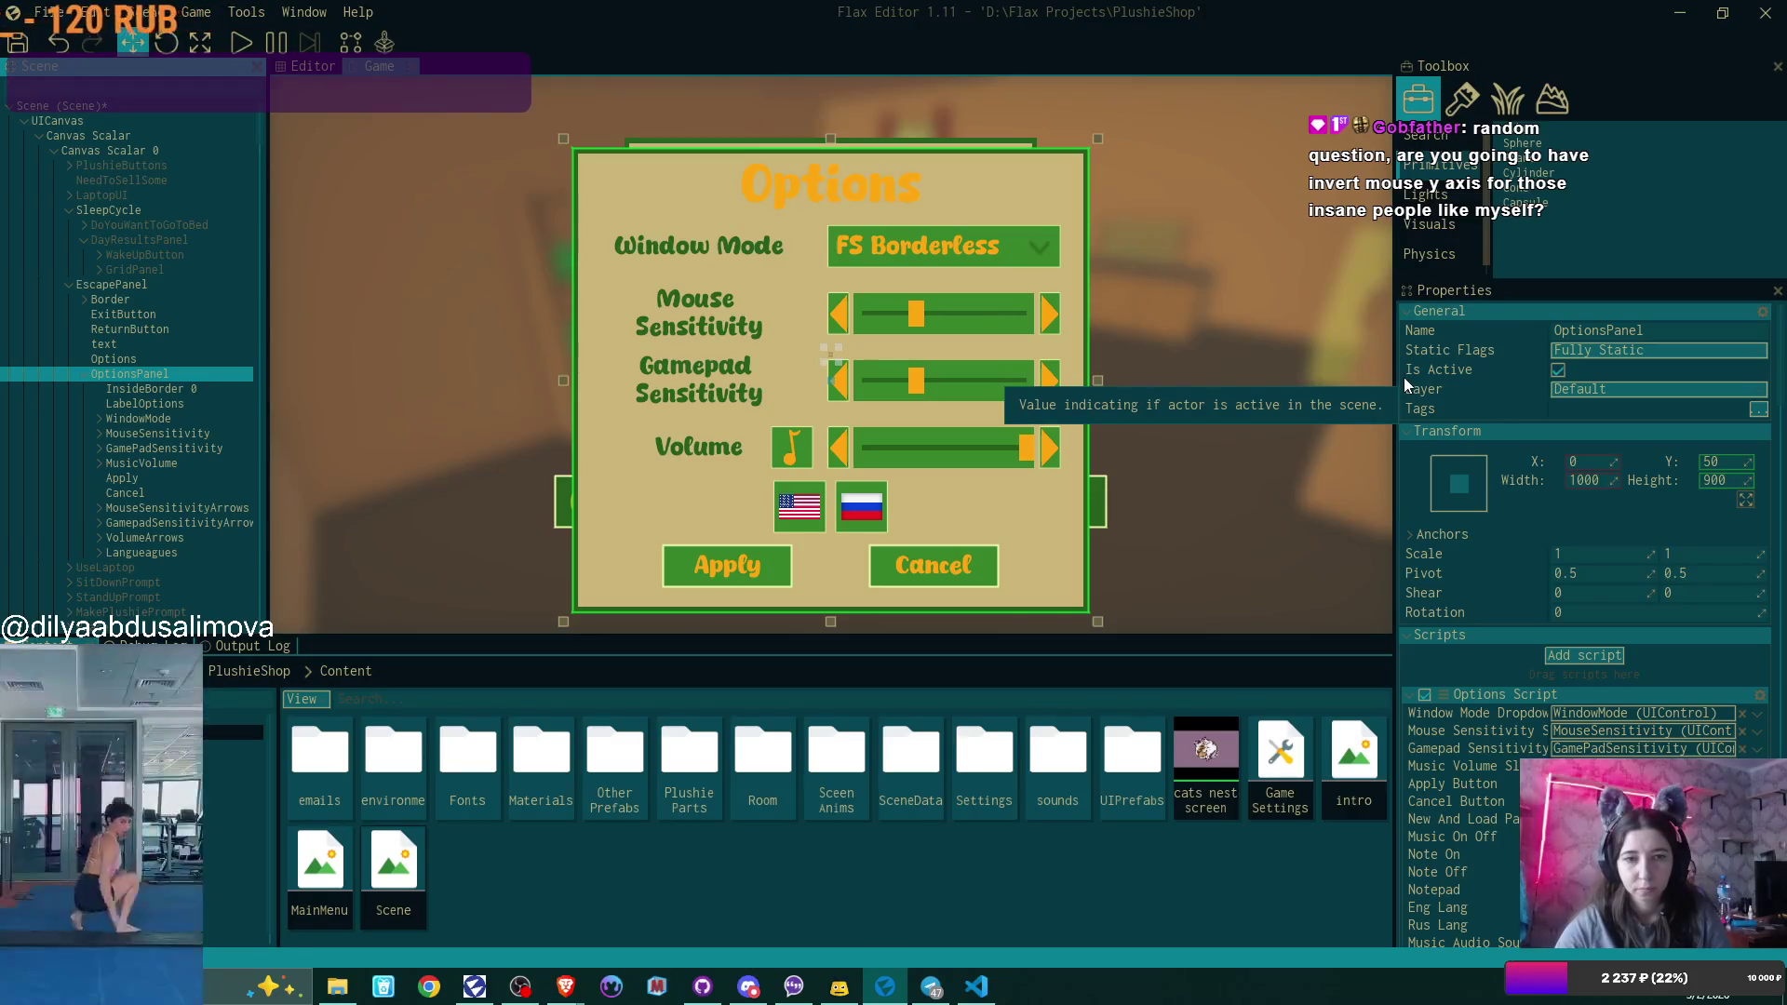
click(1560, 371)
click(1560, 370)
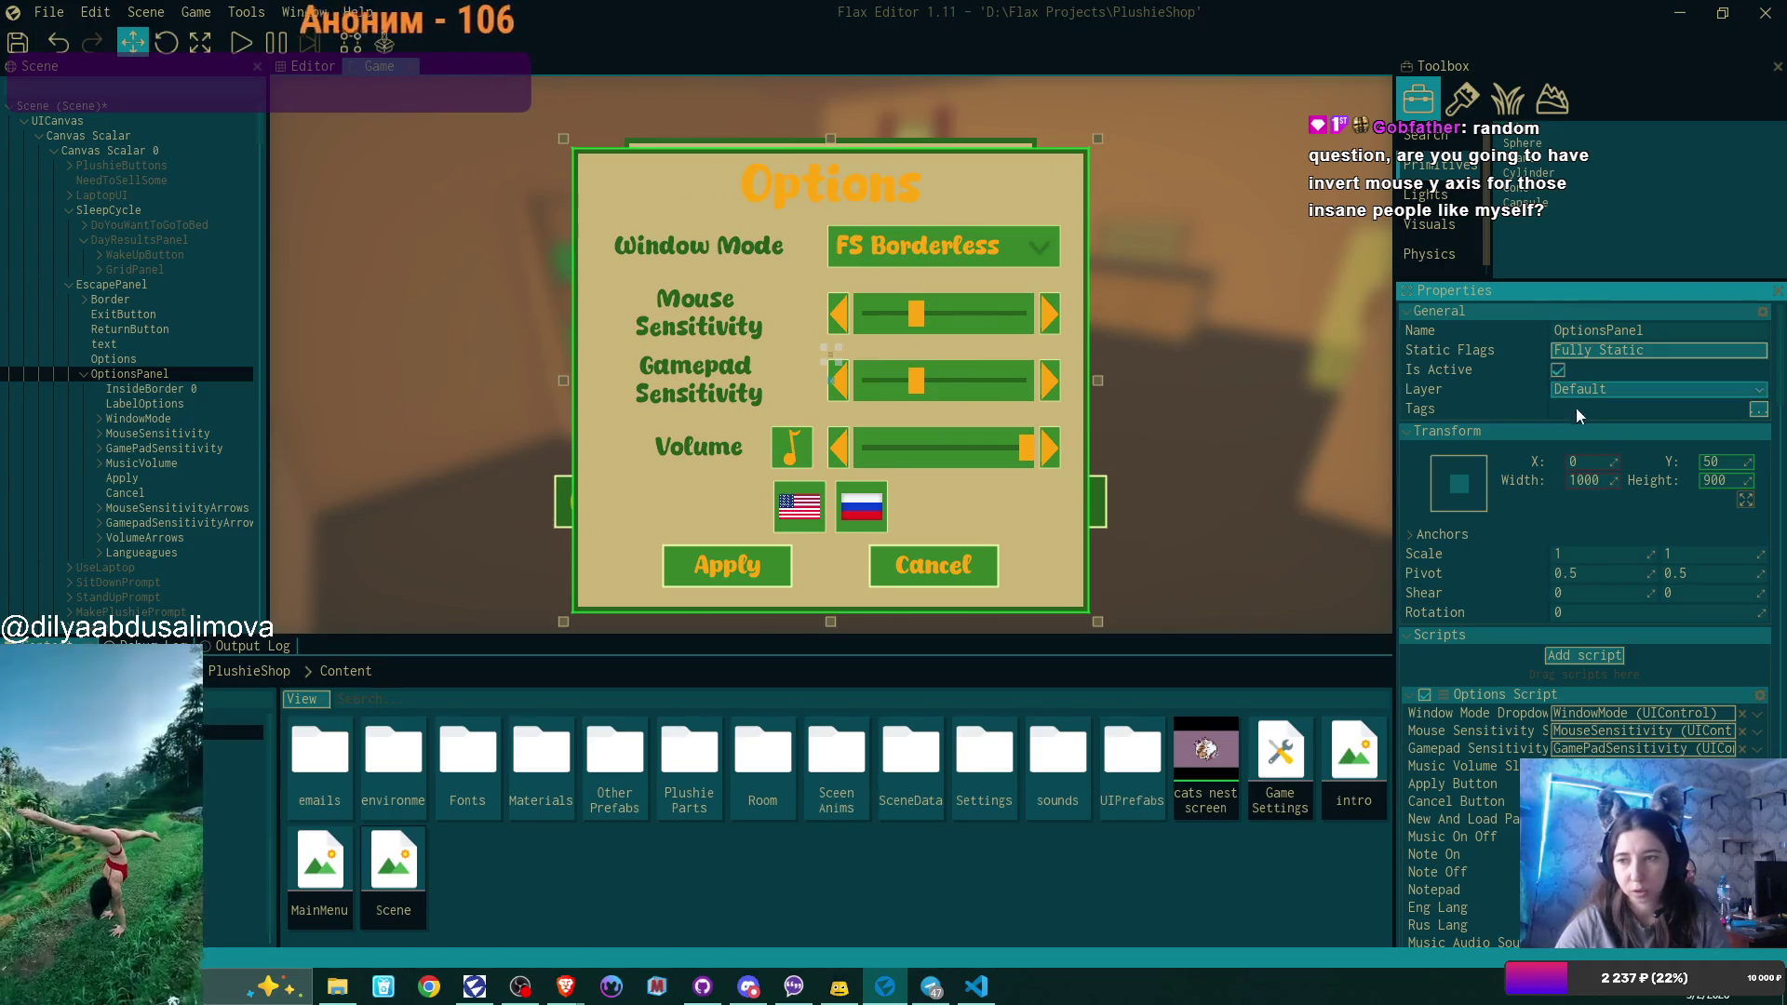
double_click(1735, 461)
text(0)
key(Return)
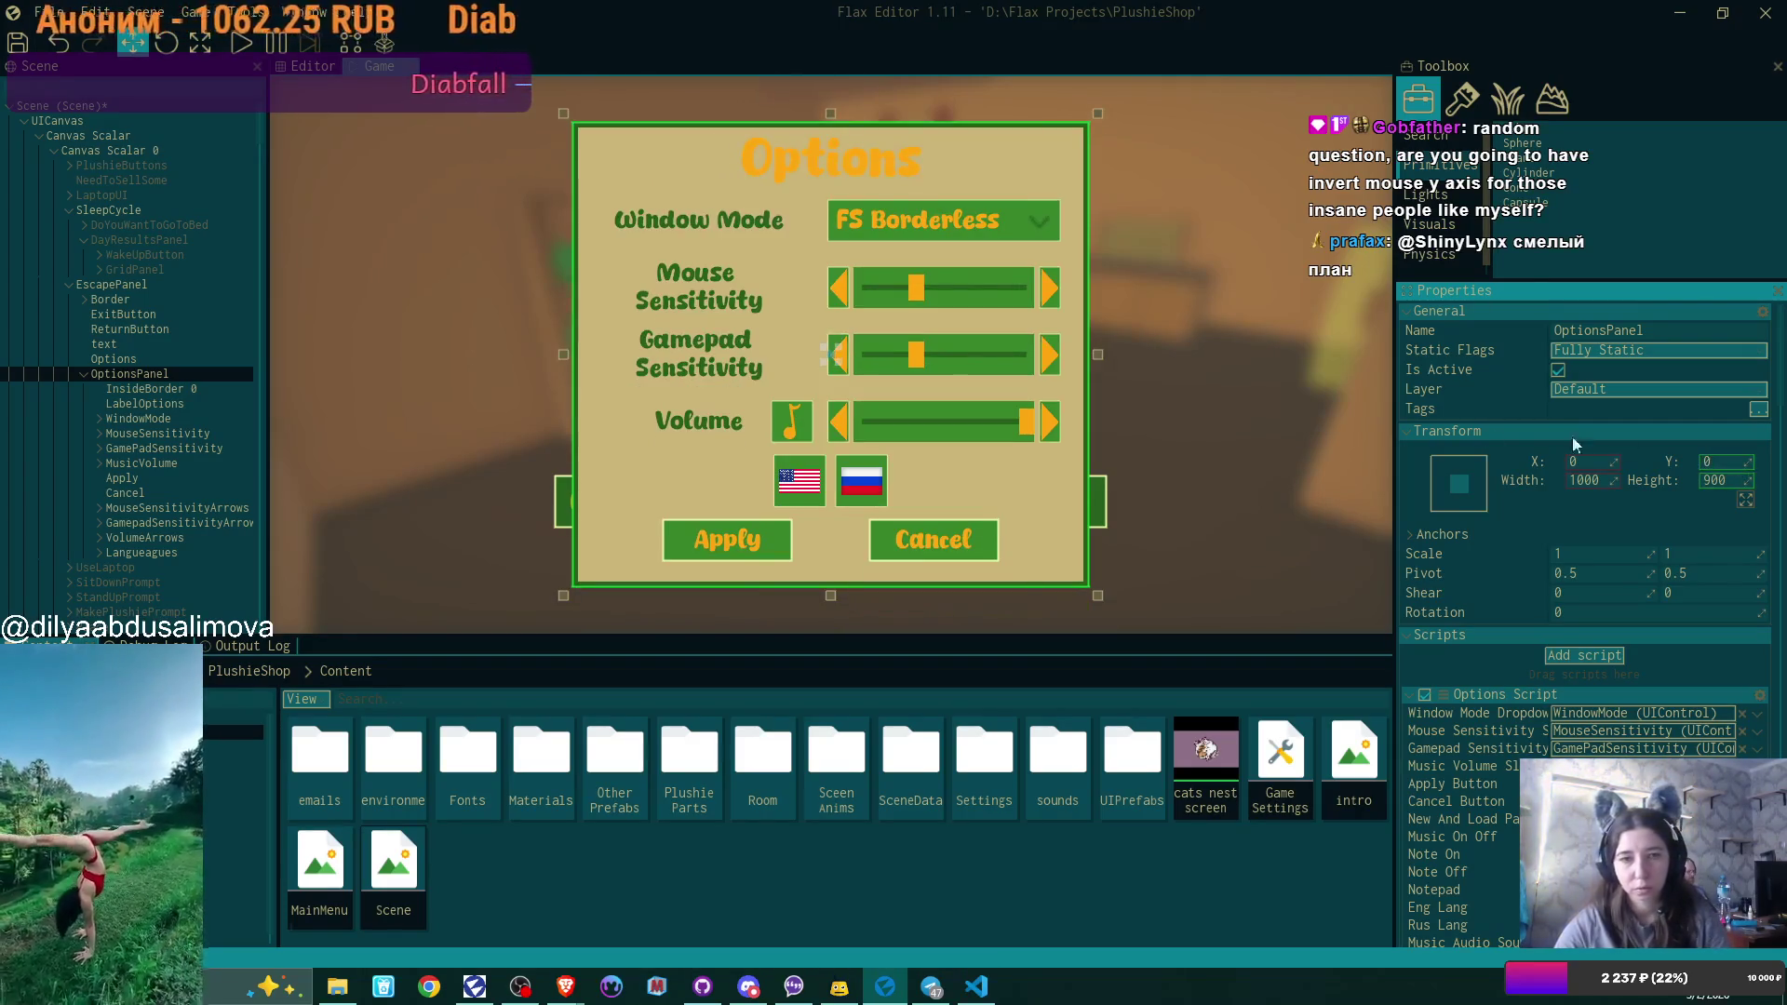
click(1558, 370)
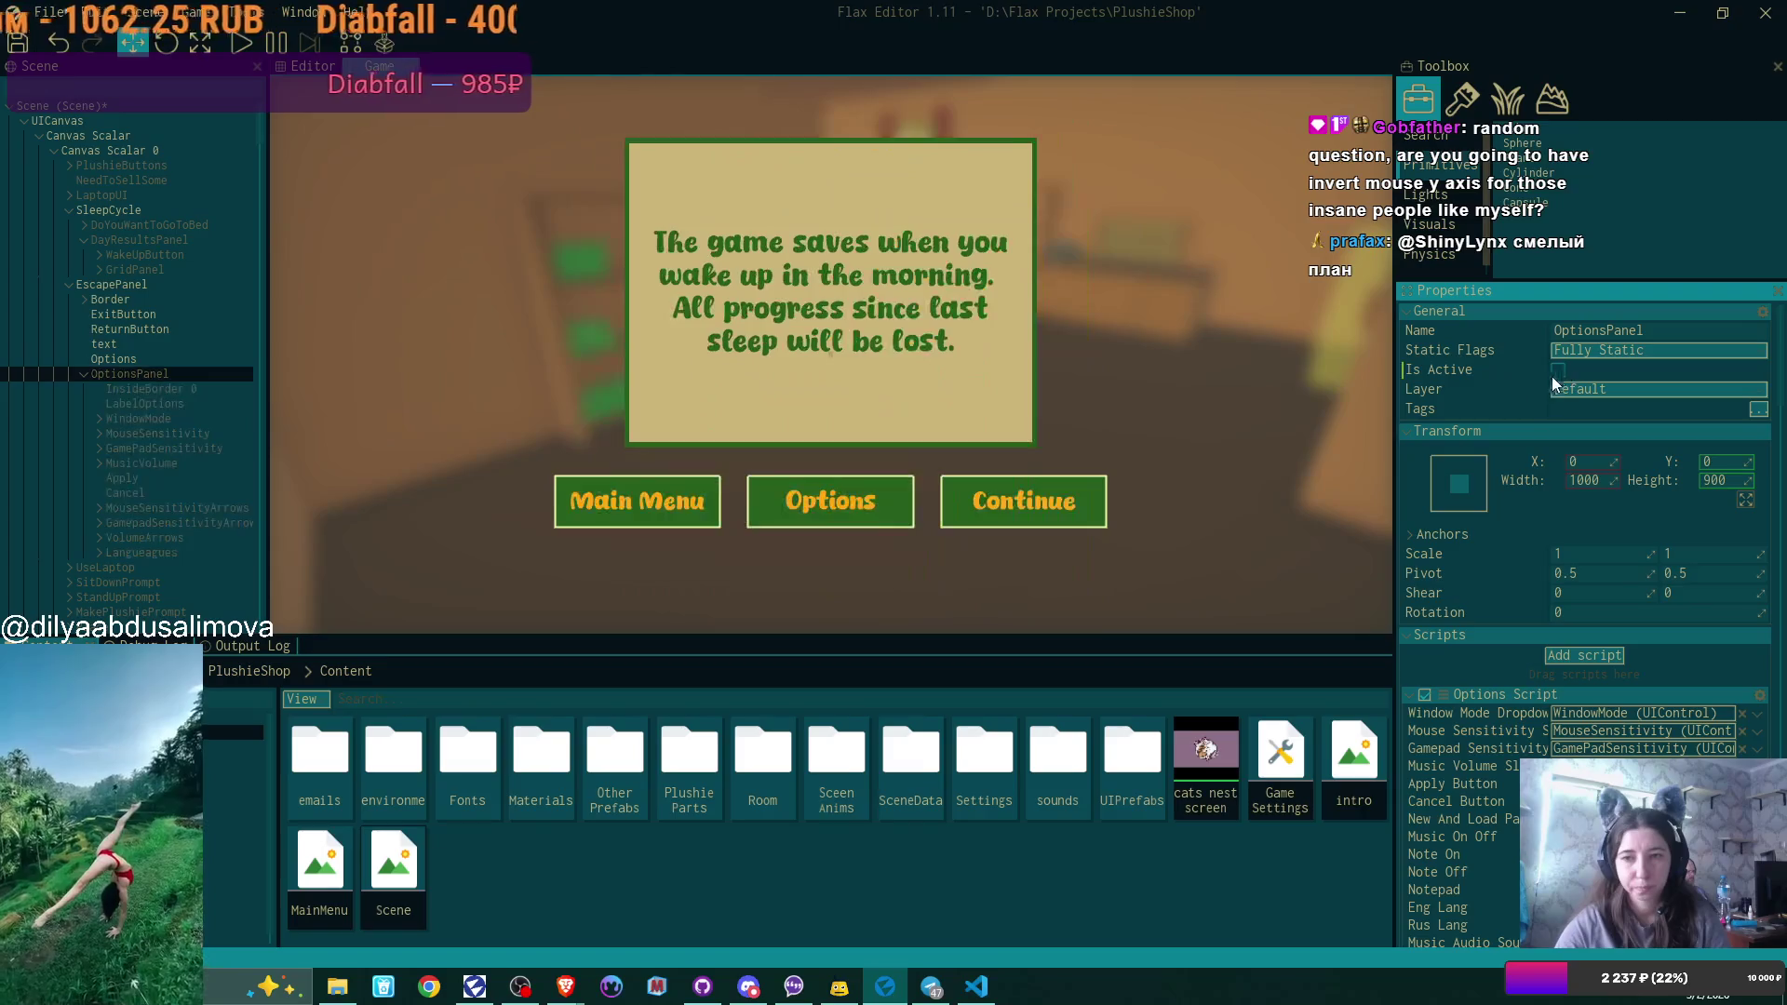
click(177, 285)
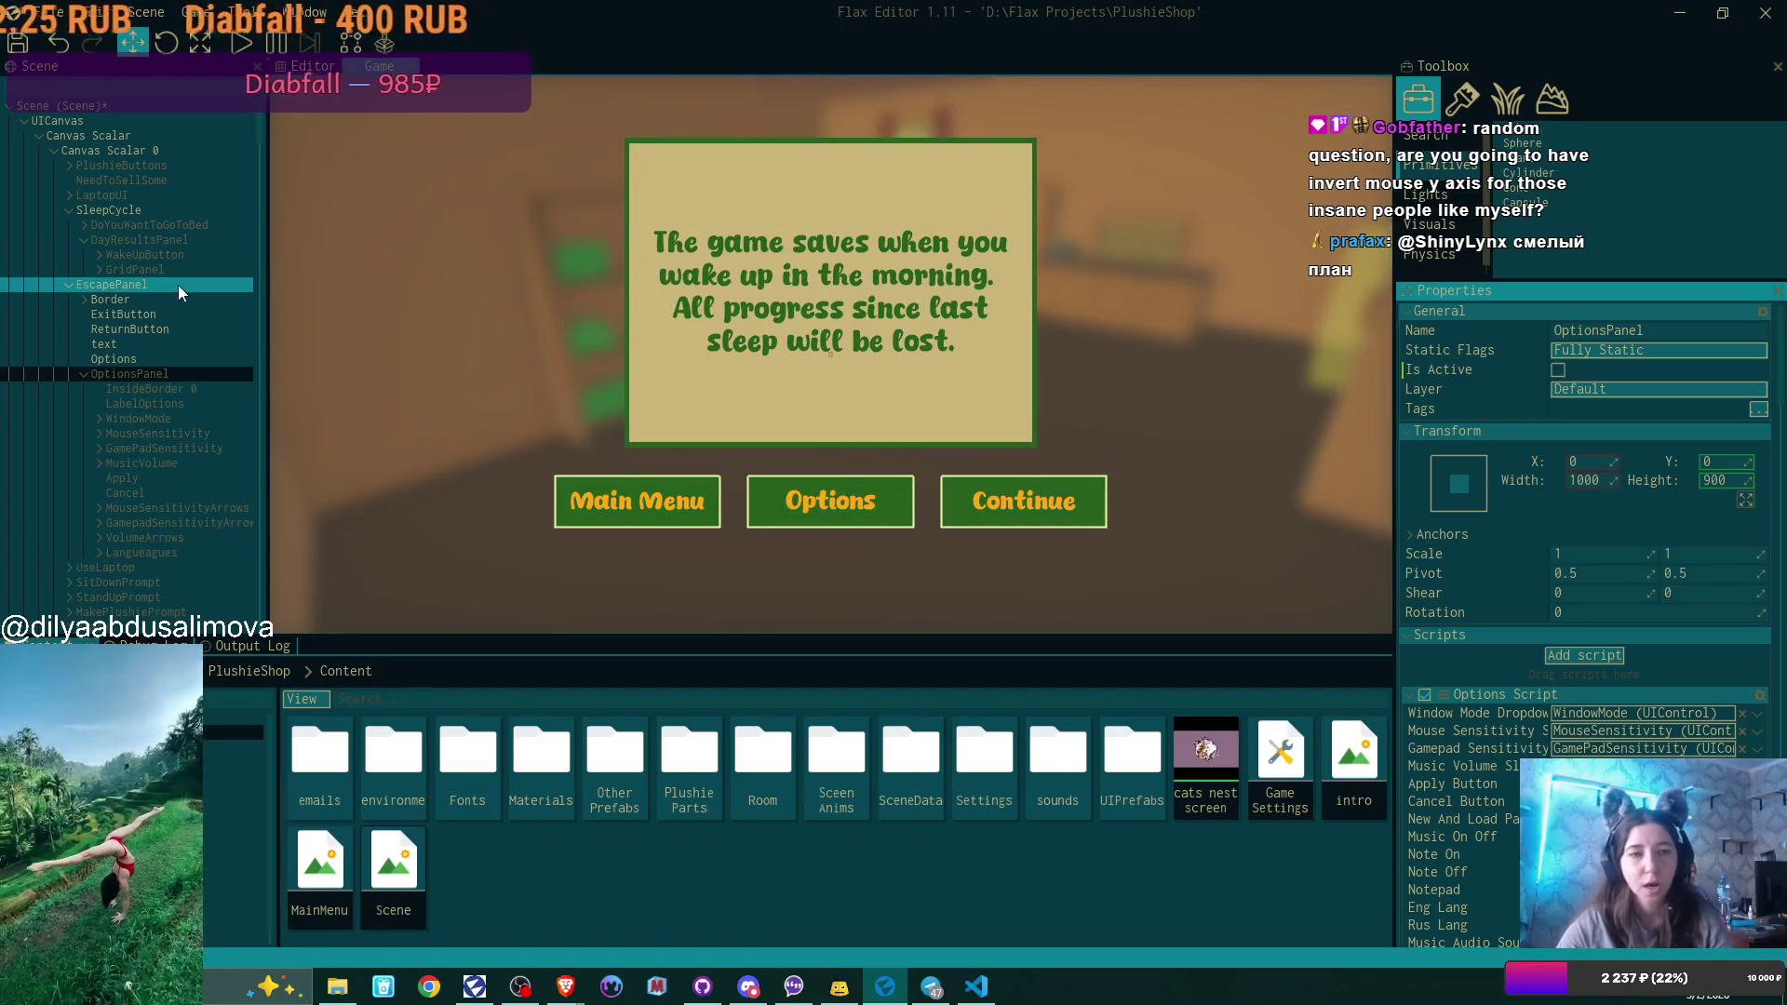
click(1558, 371)
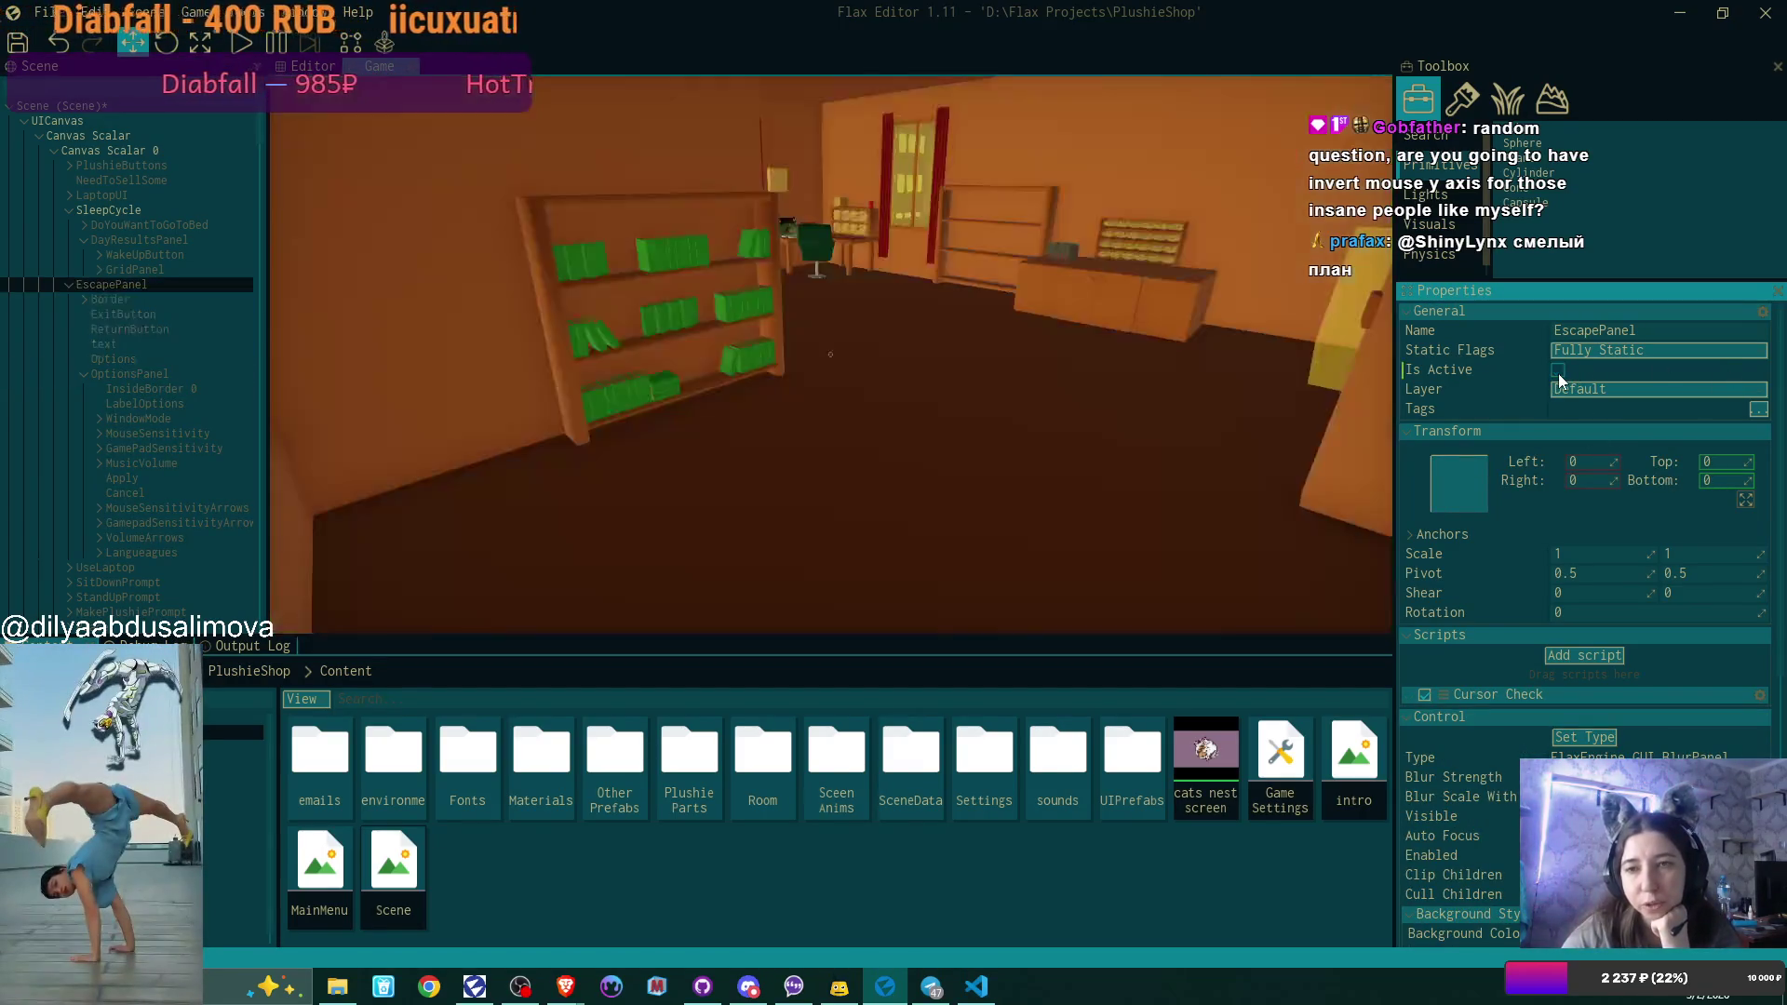
click(1558, 372)
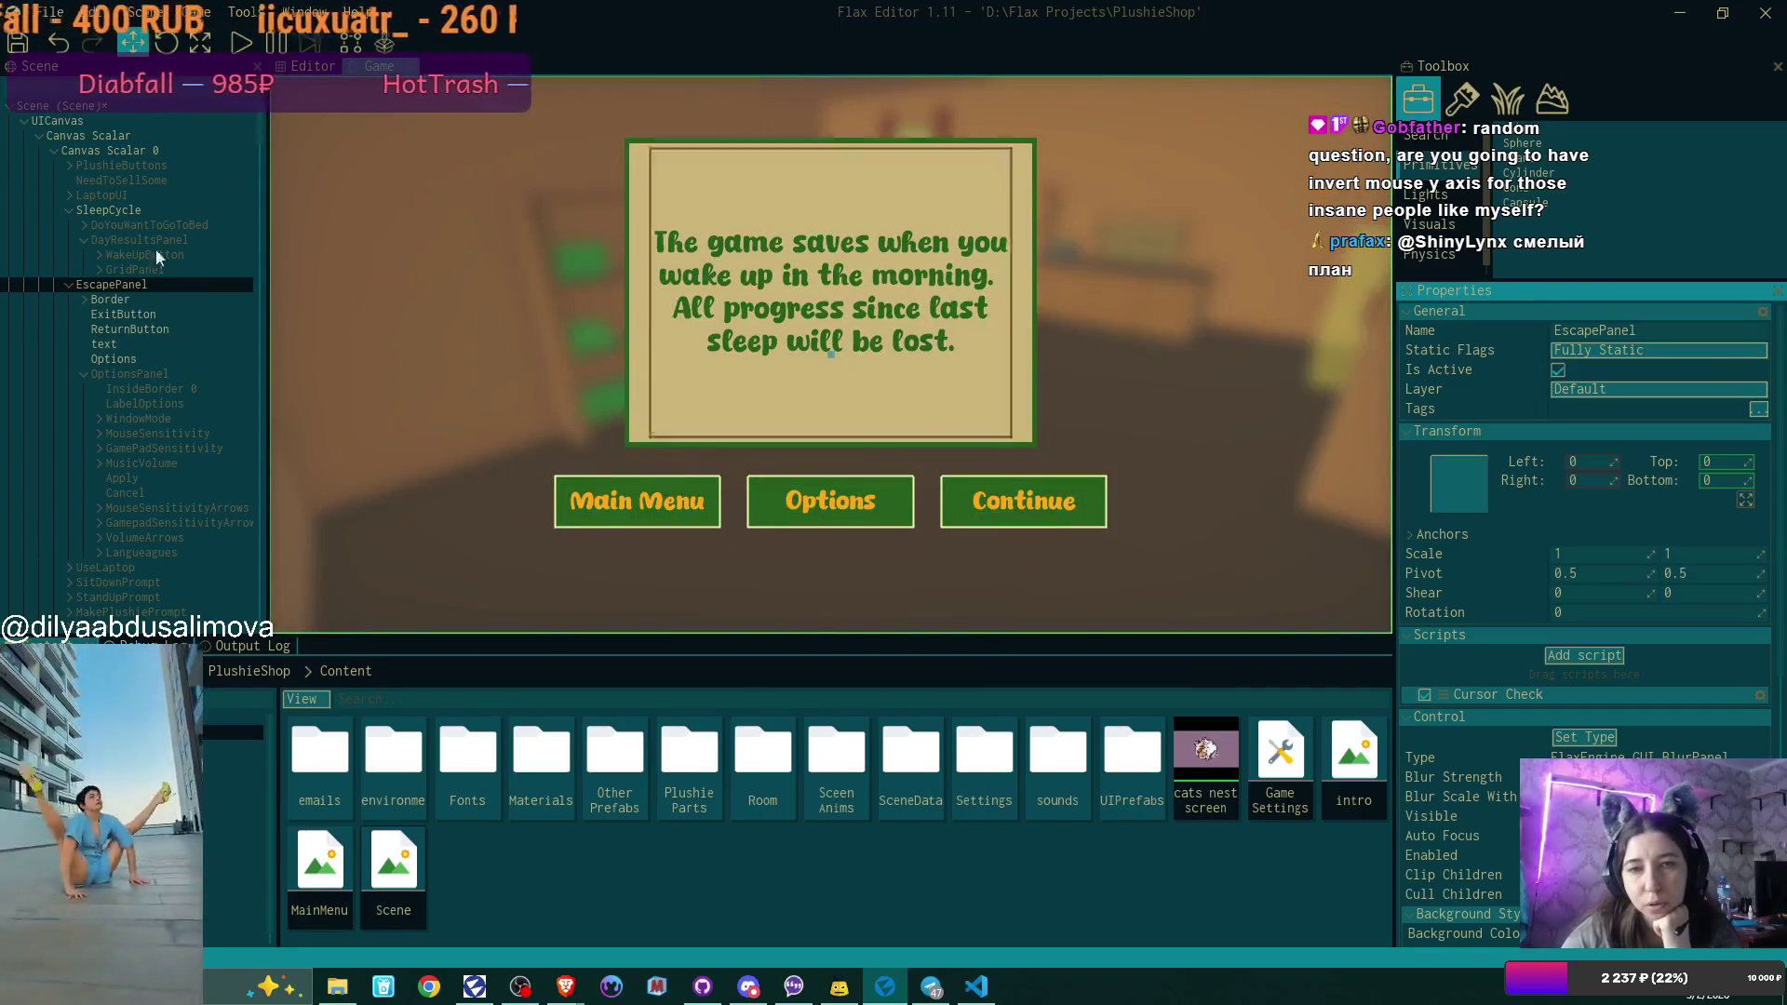
click(121, 300)
click(1558, 371)
click(1557, 370)
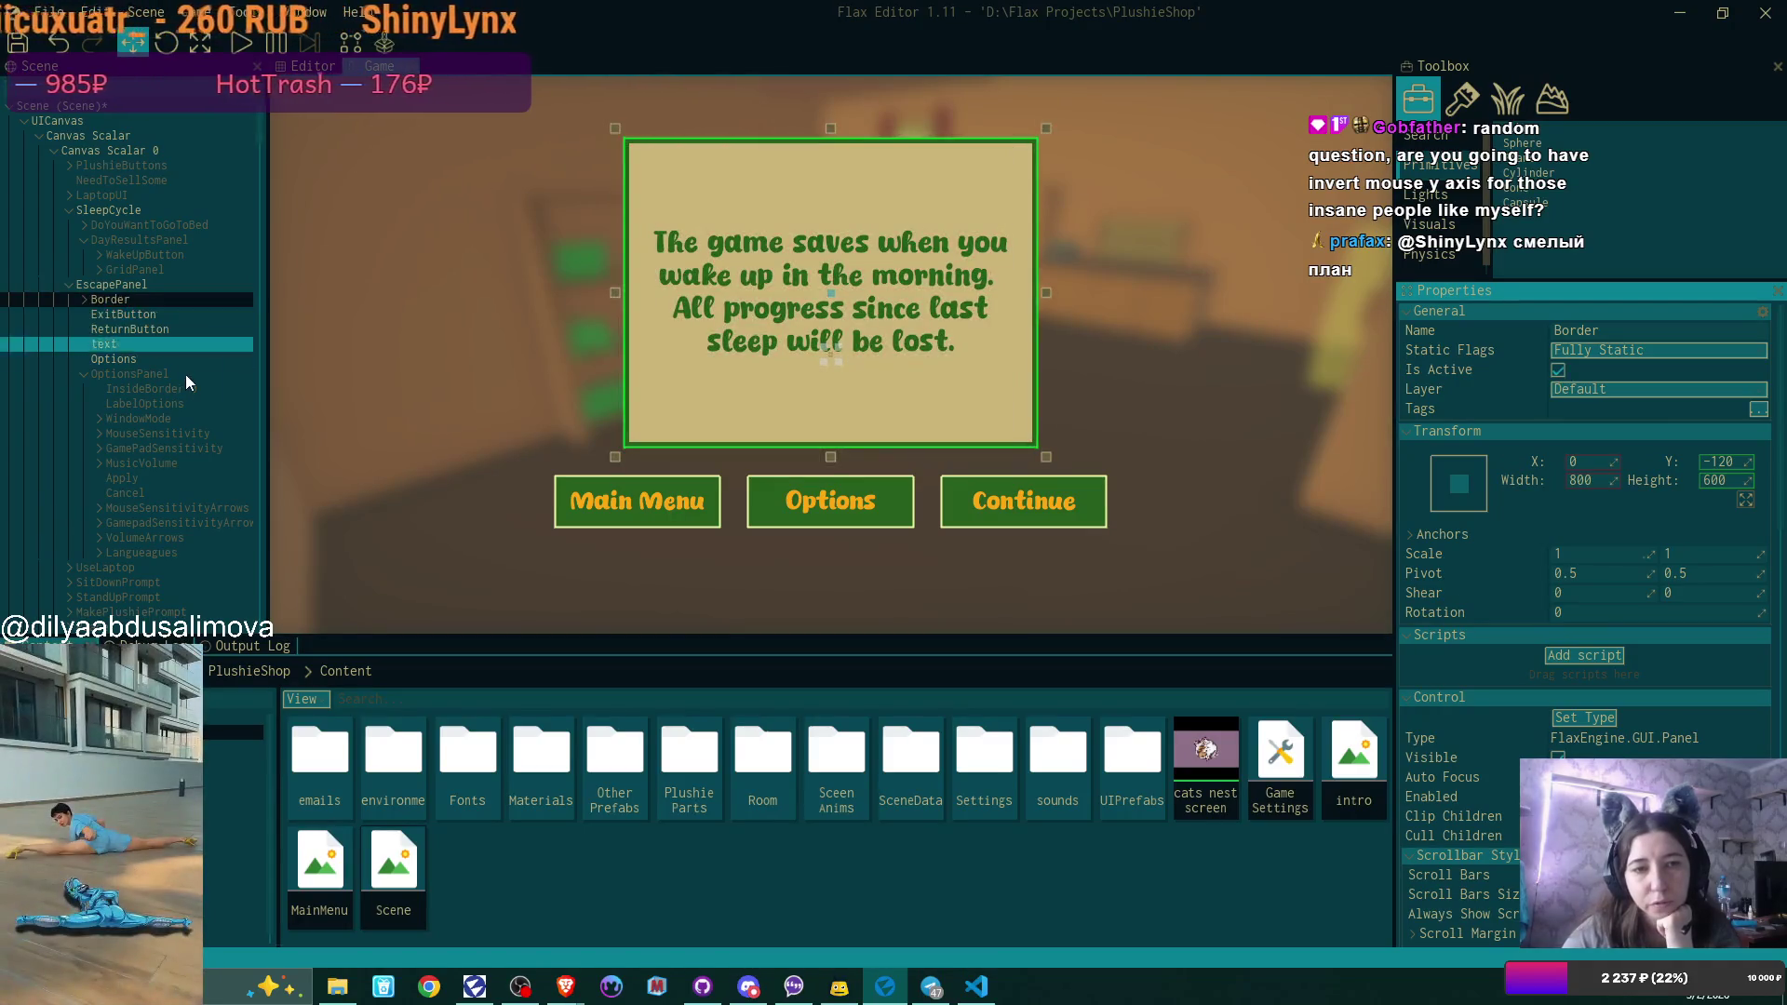
click(167, 360)
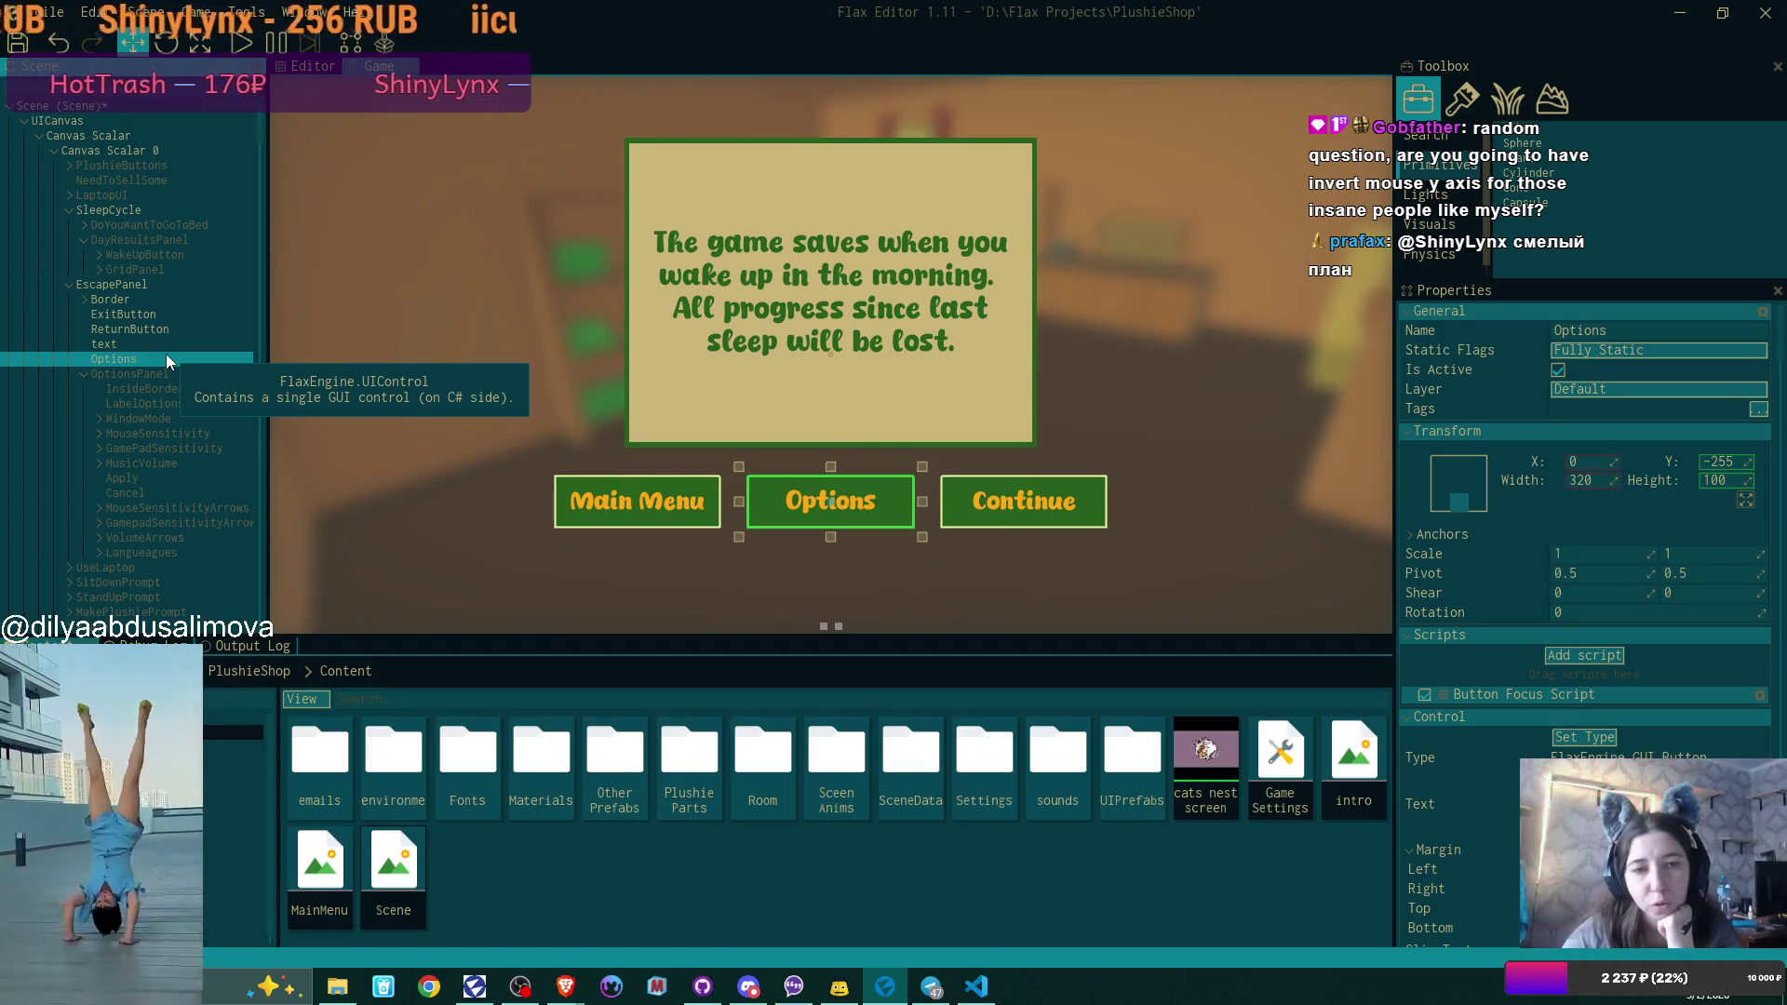
click(165, 374)
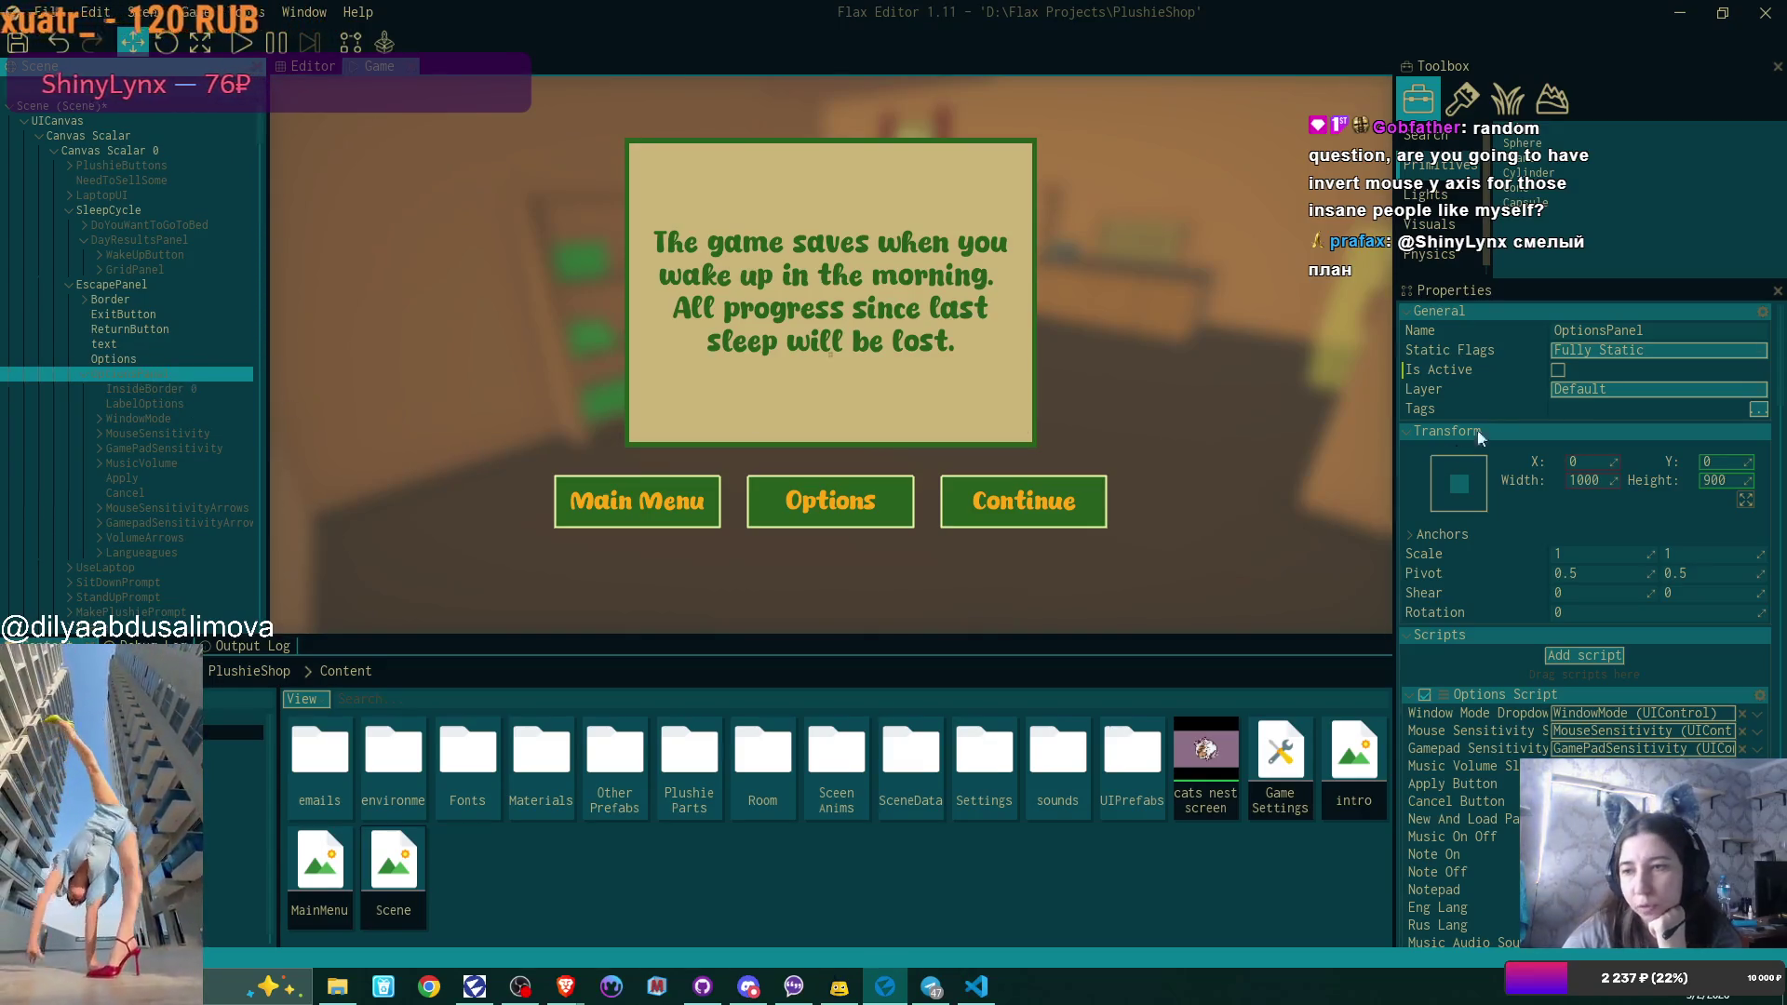
click(1557, 372)
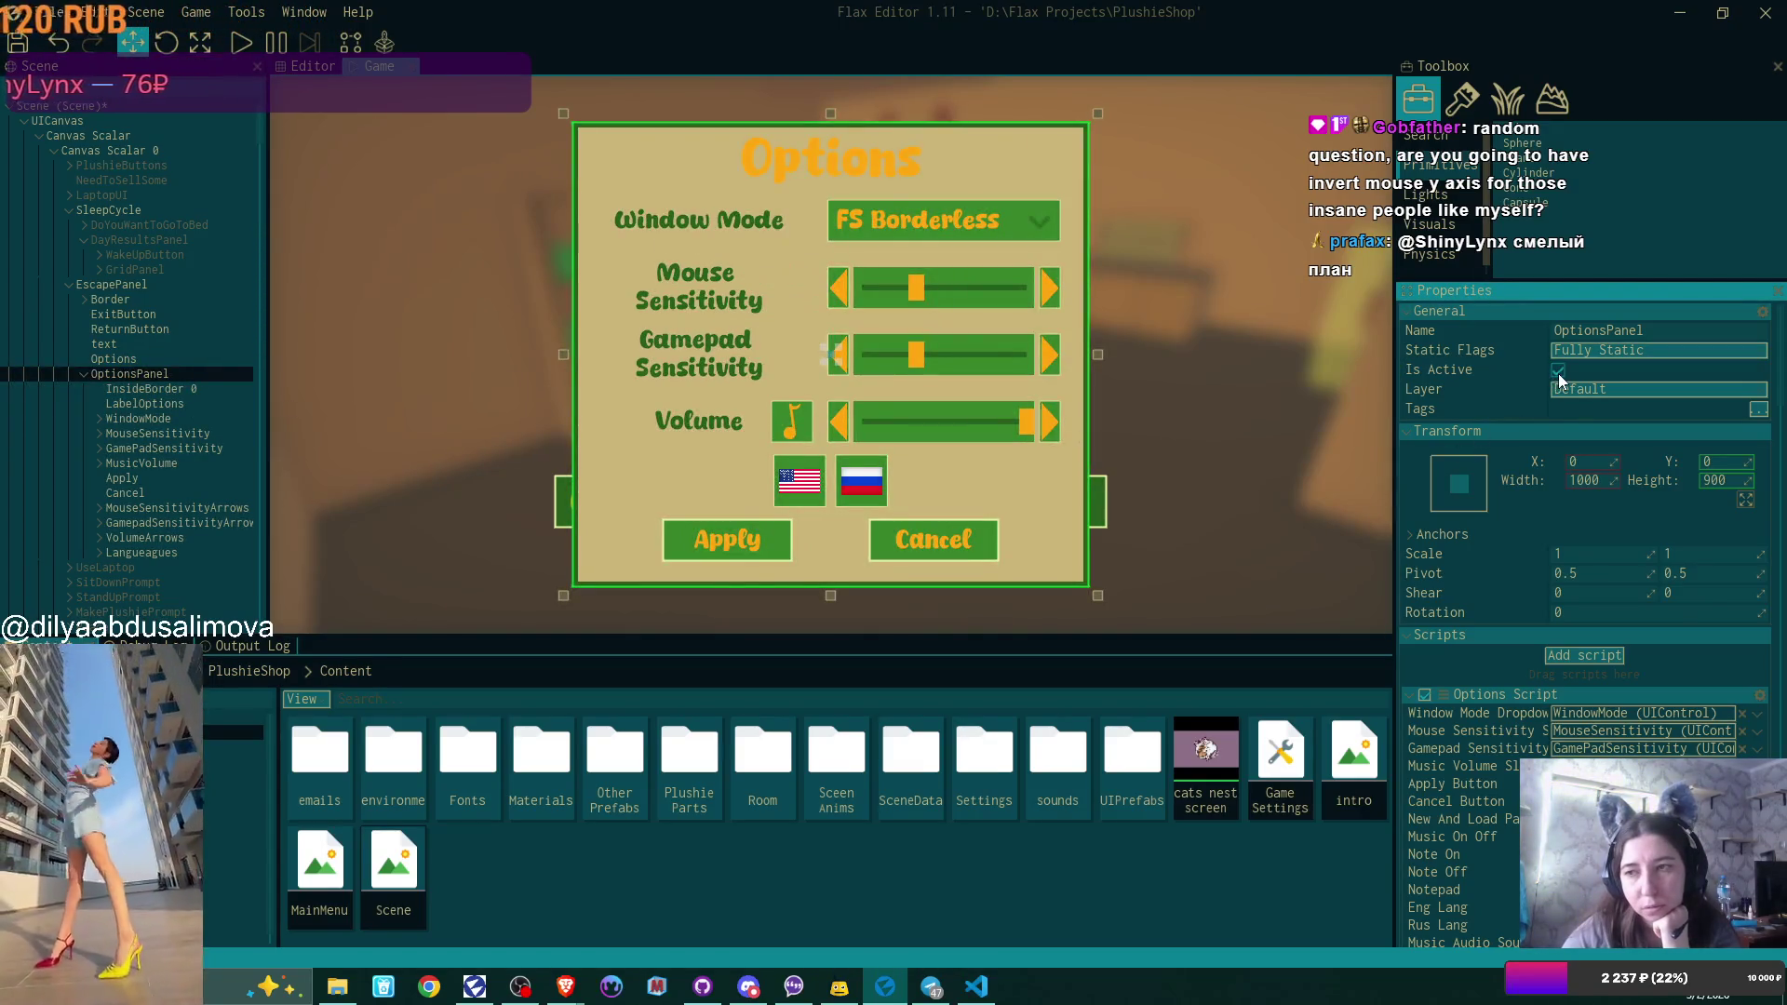
click(1557, 371)
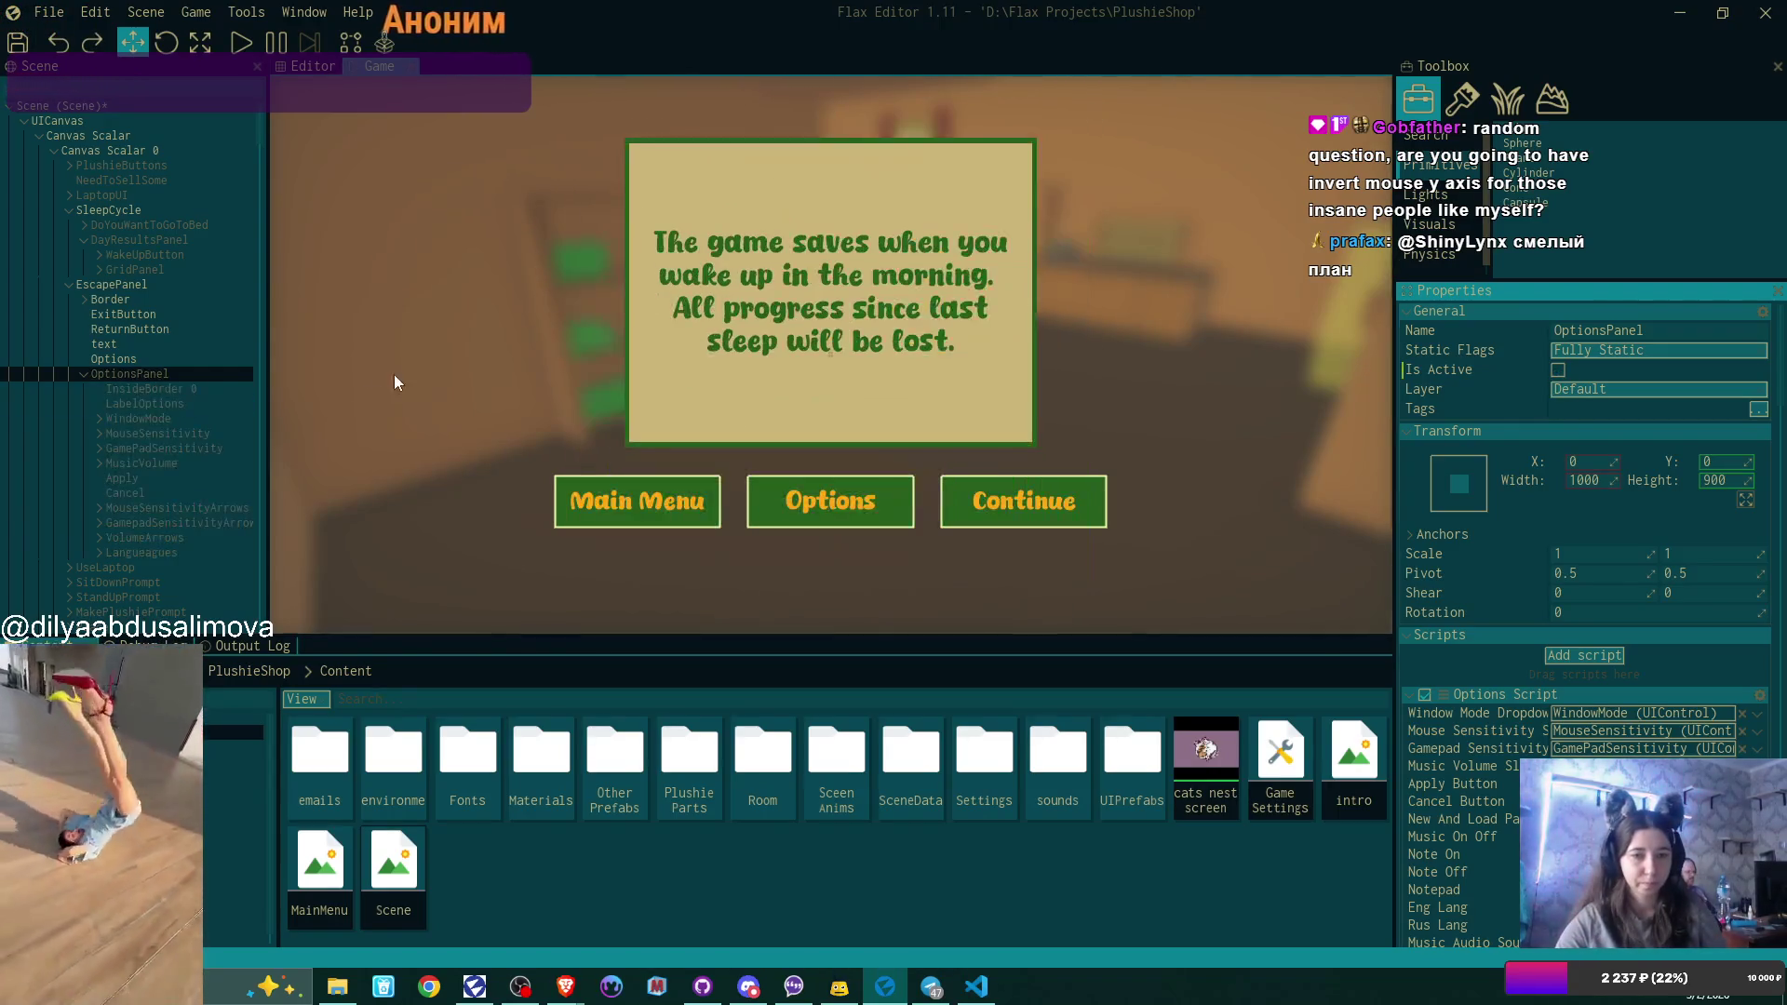
click(186, 300)
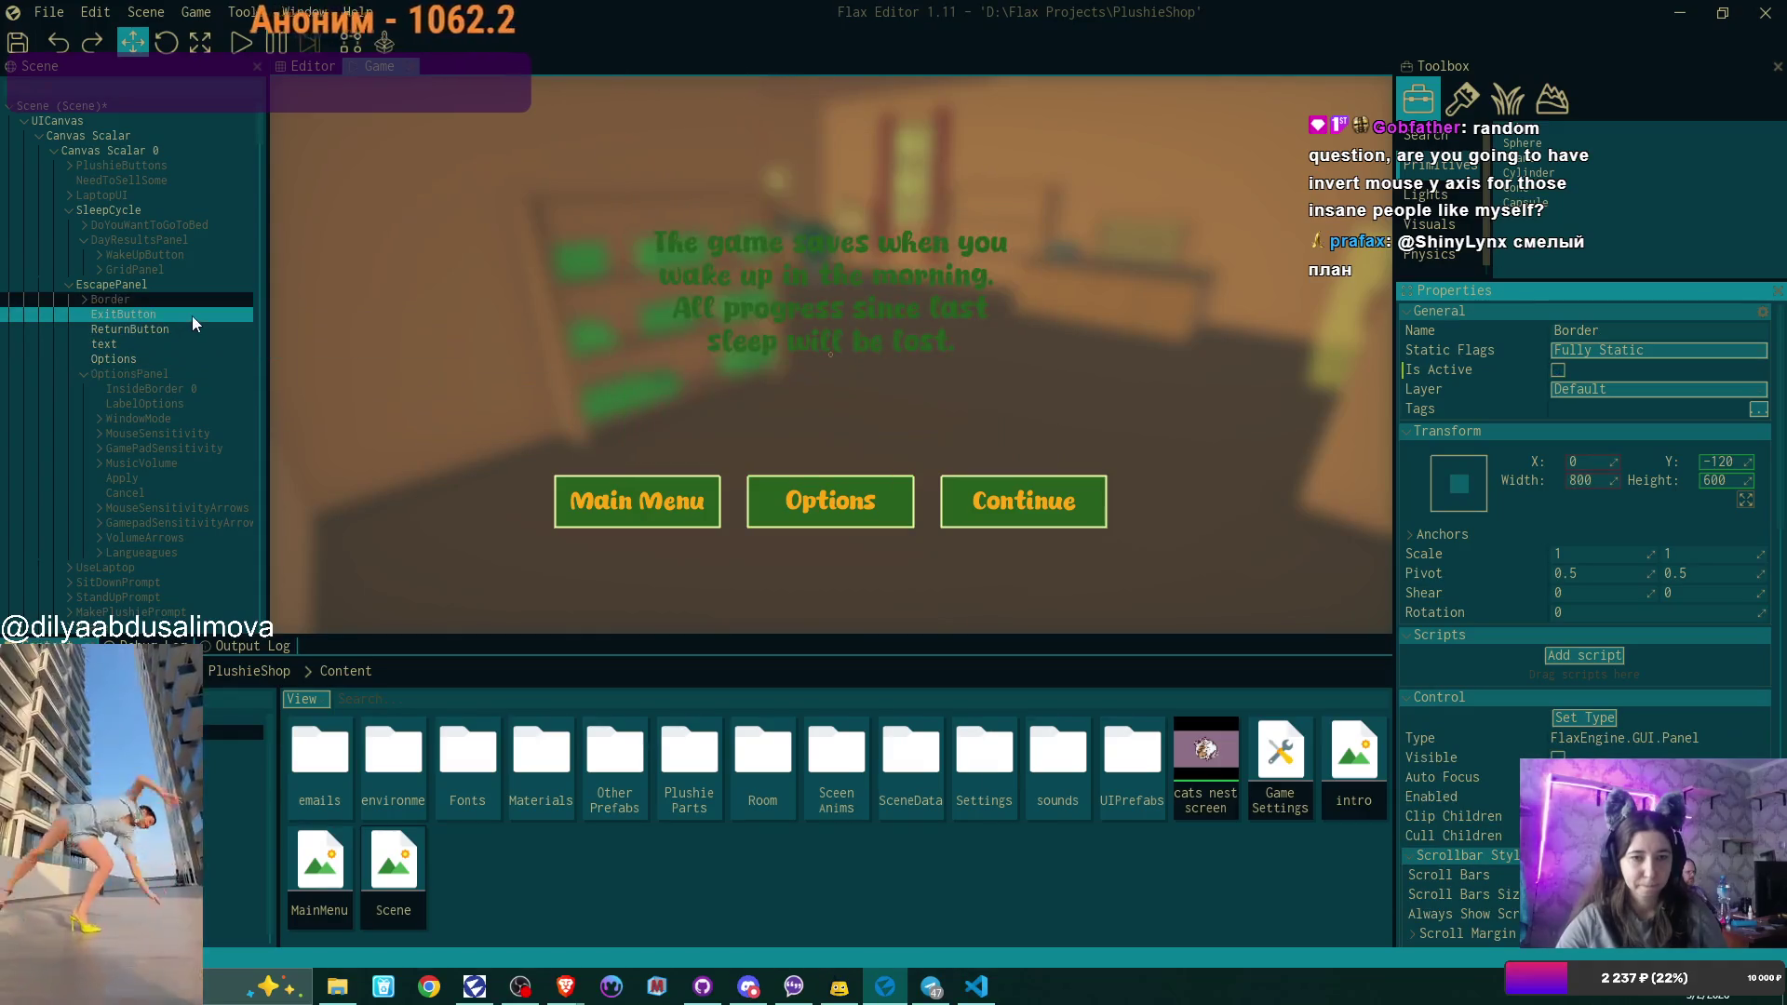
key(Down)
key(Down)
key(Down)
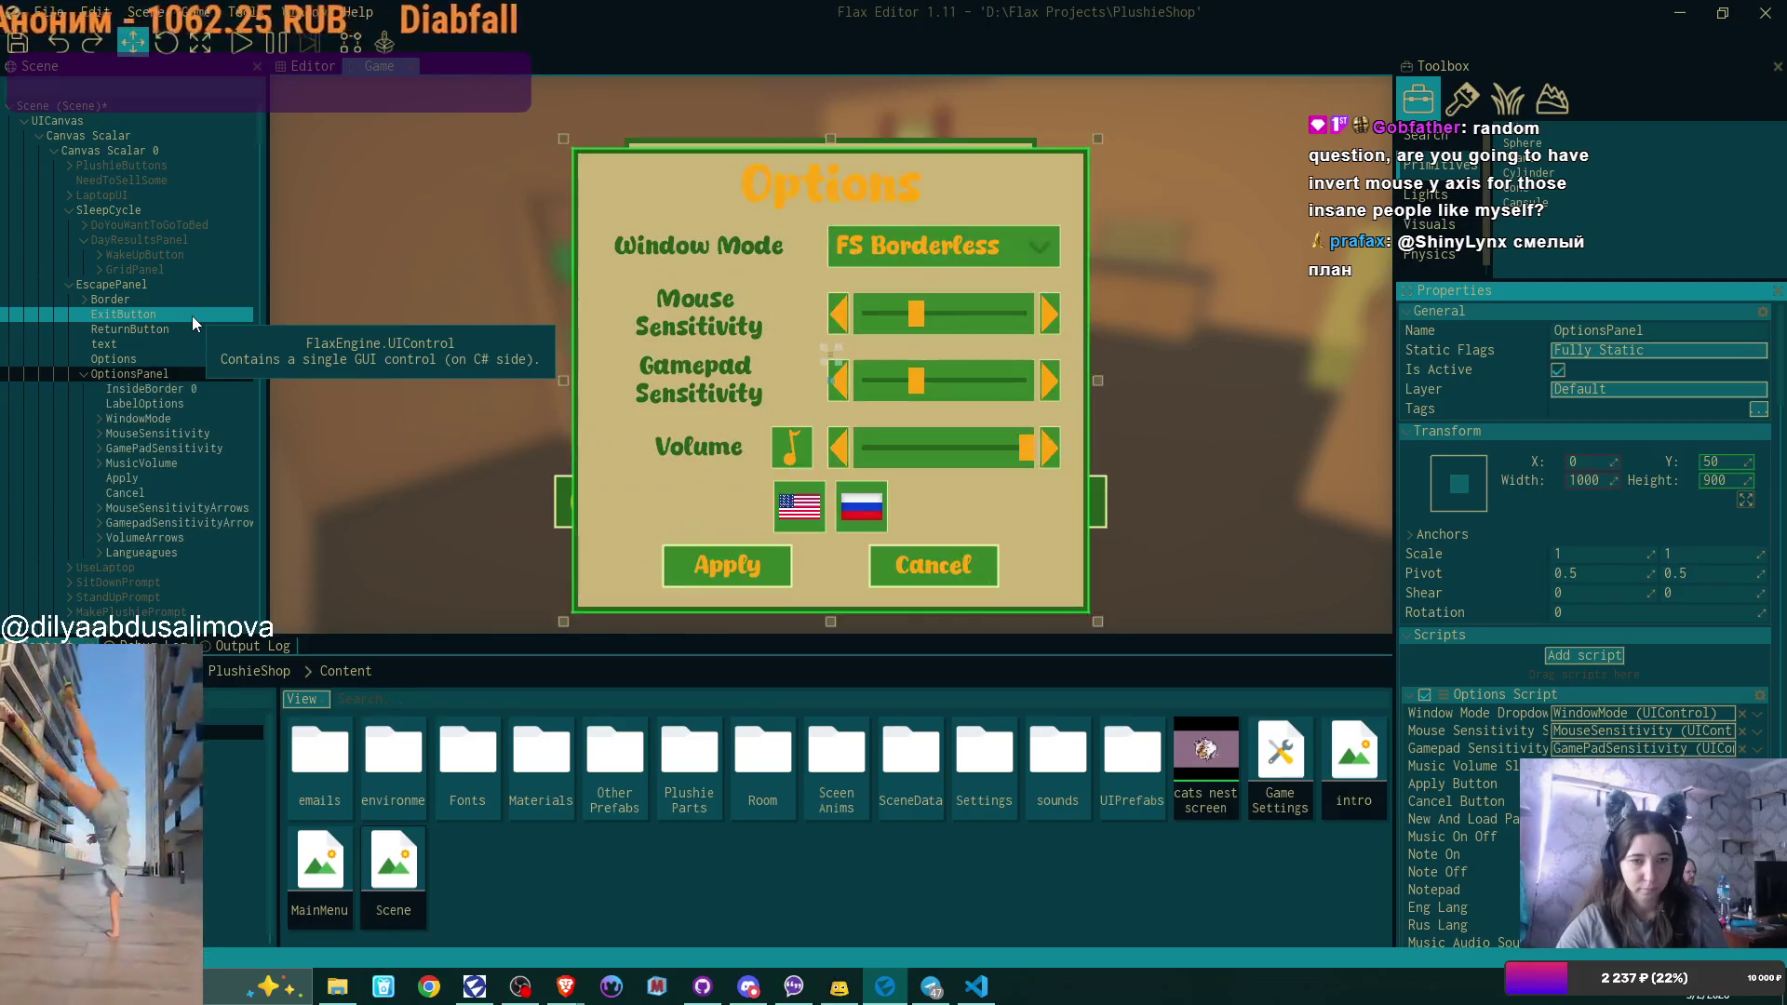
key(Escape)
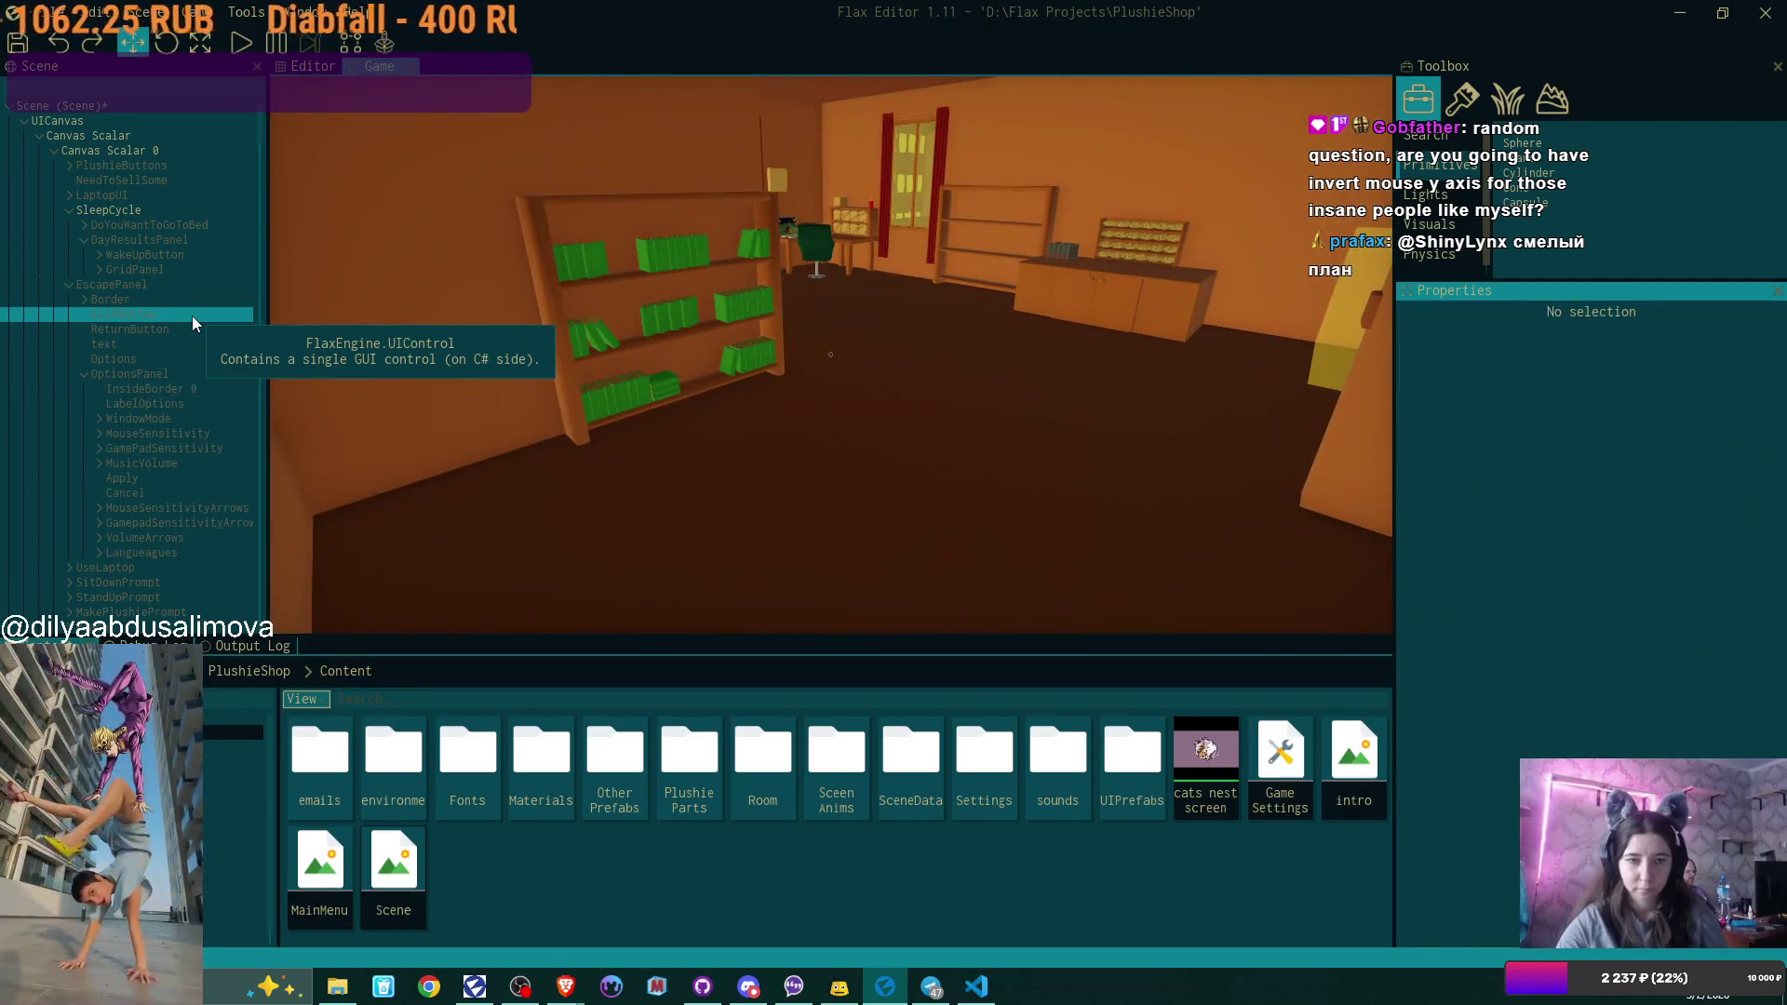
Undo to restore the OptionsScreen container and delete its 'mouse' image.
key(Left)
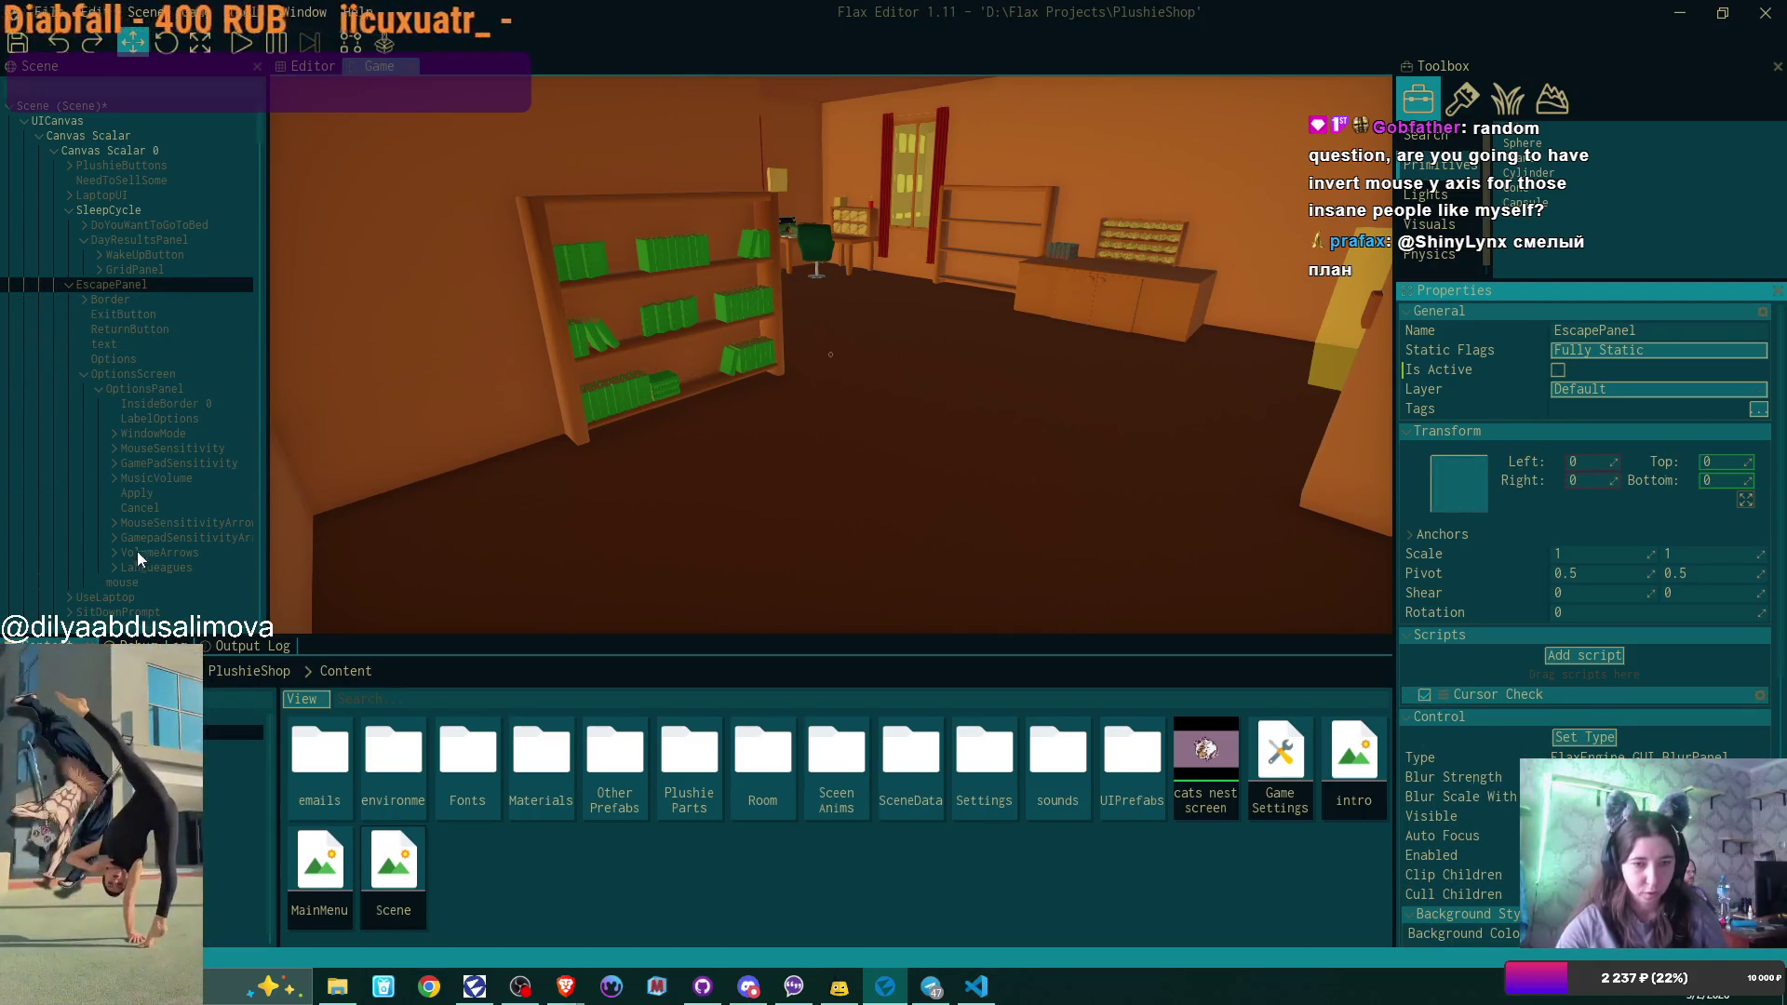
click(132, 581)
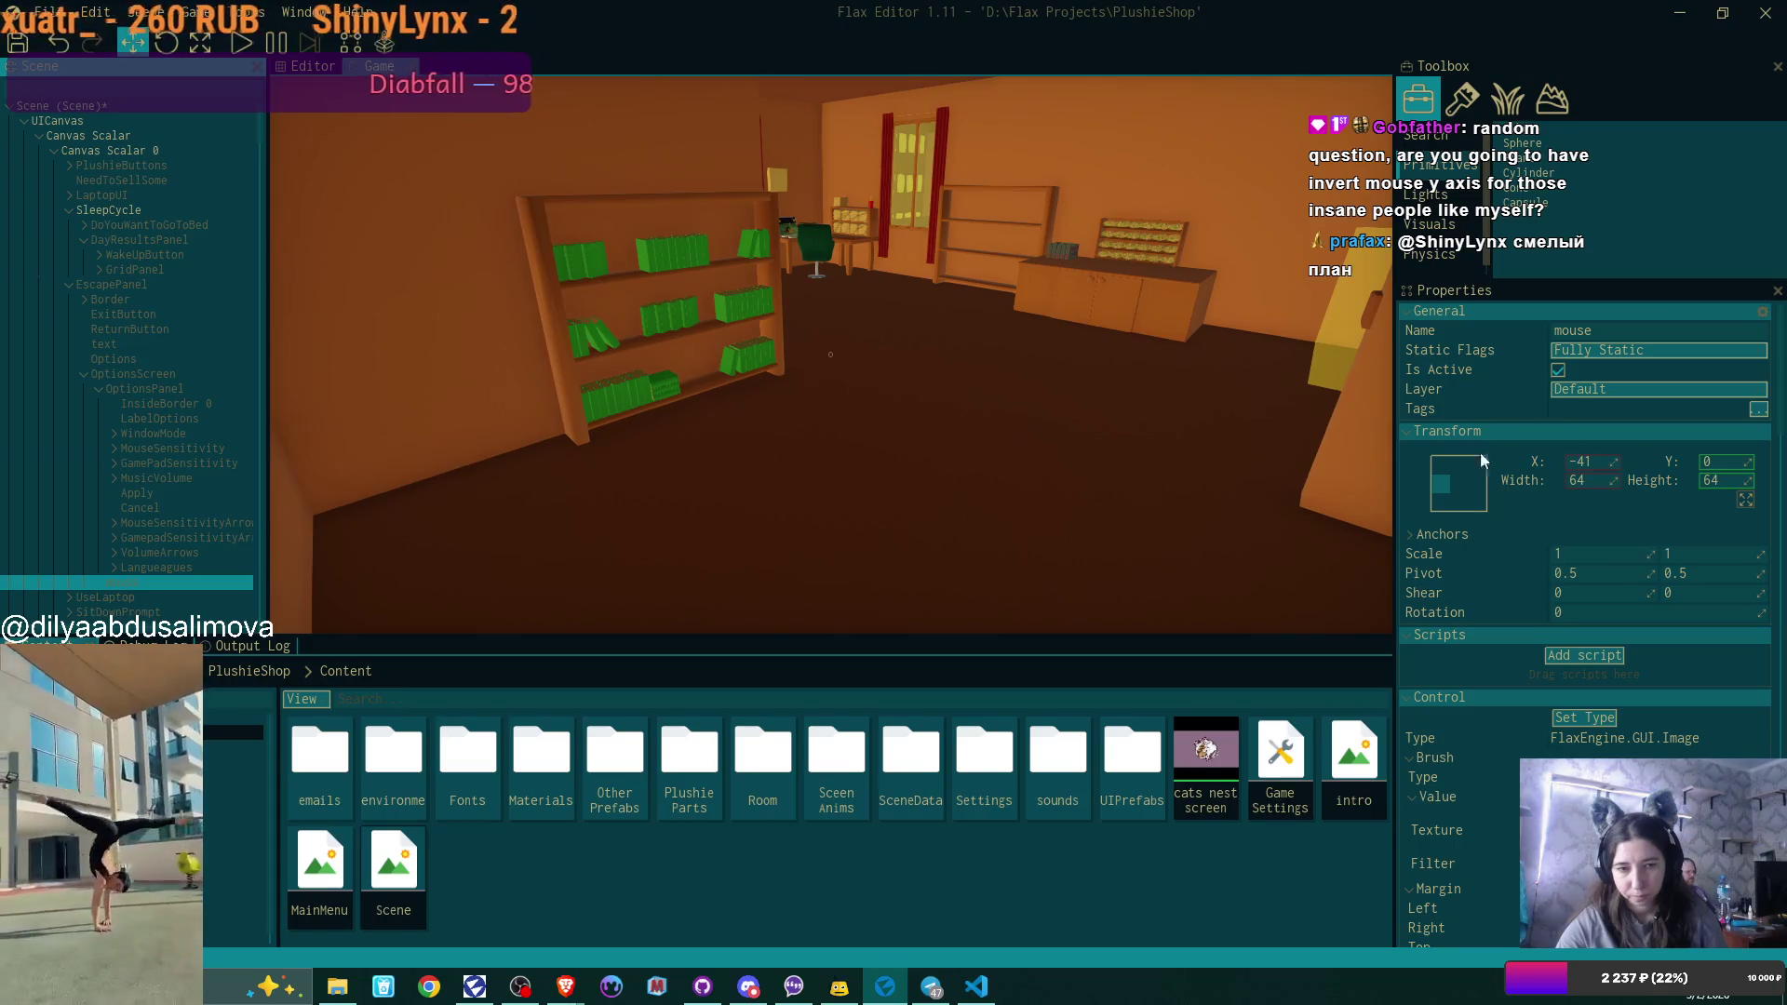
key(Delete)
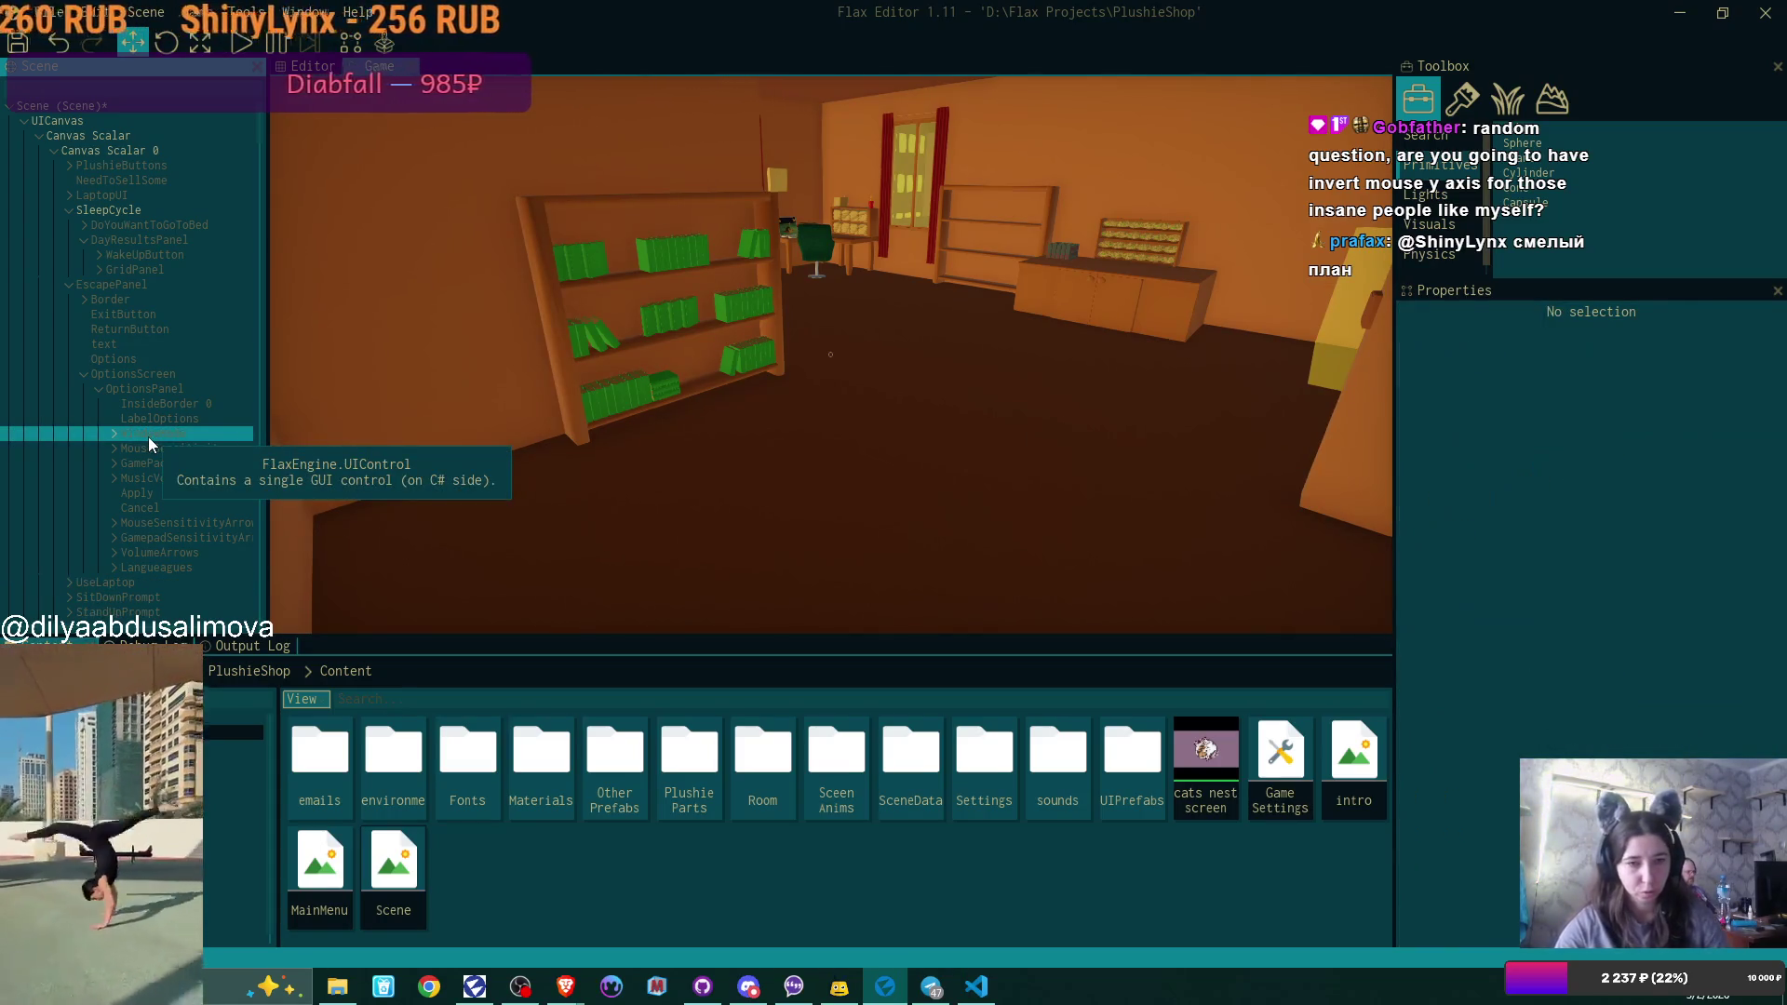
Toggle OptionsScreen's Is Active and move it out of EscapePanel above SleepCycle.
click(96, 388)
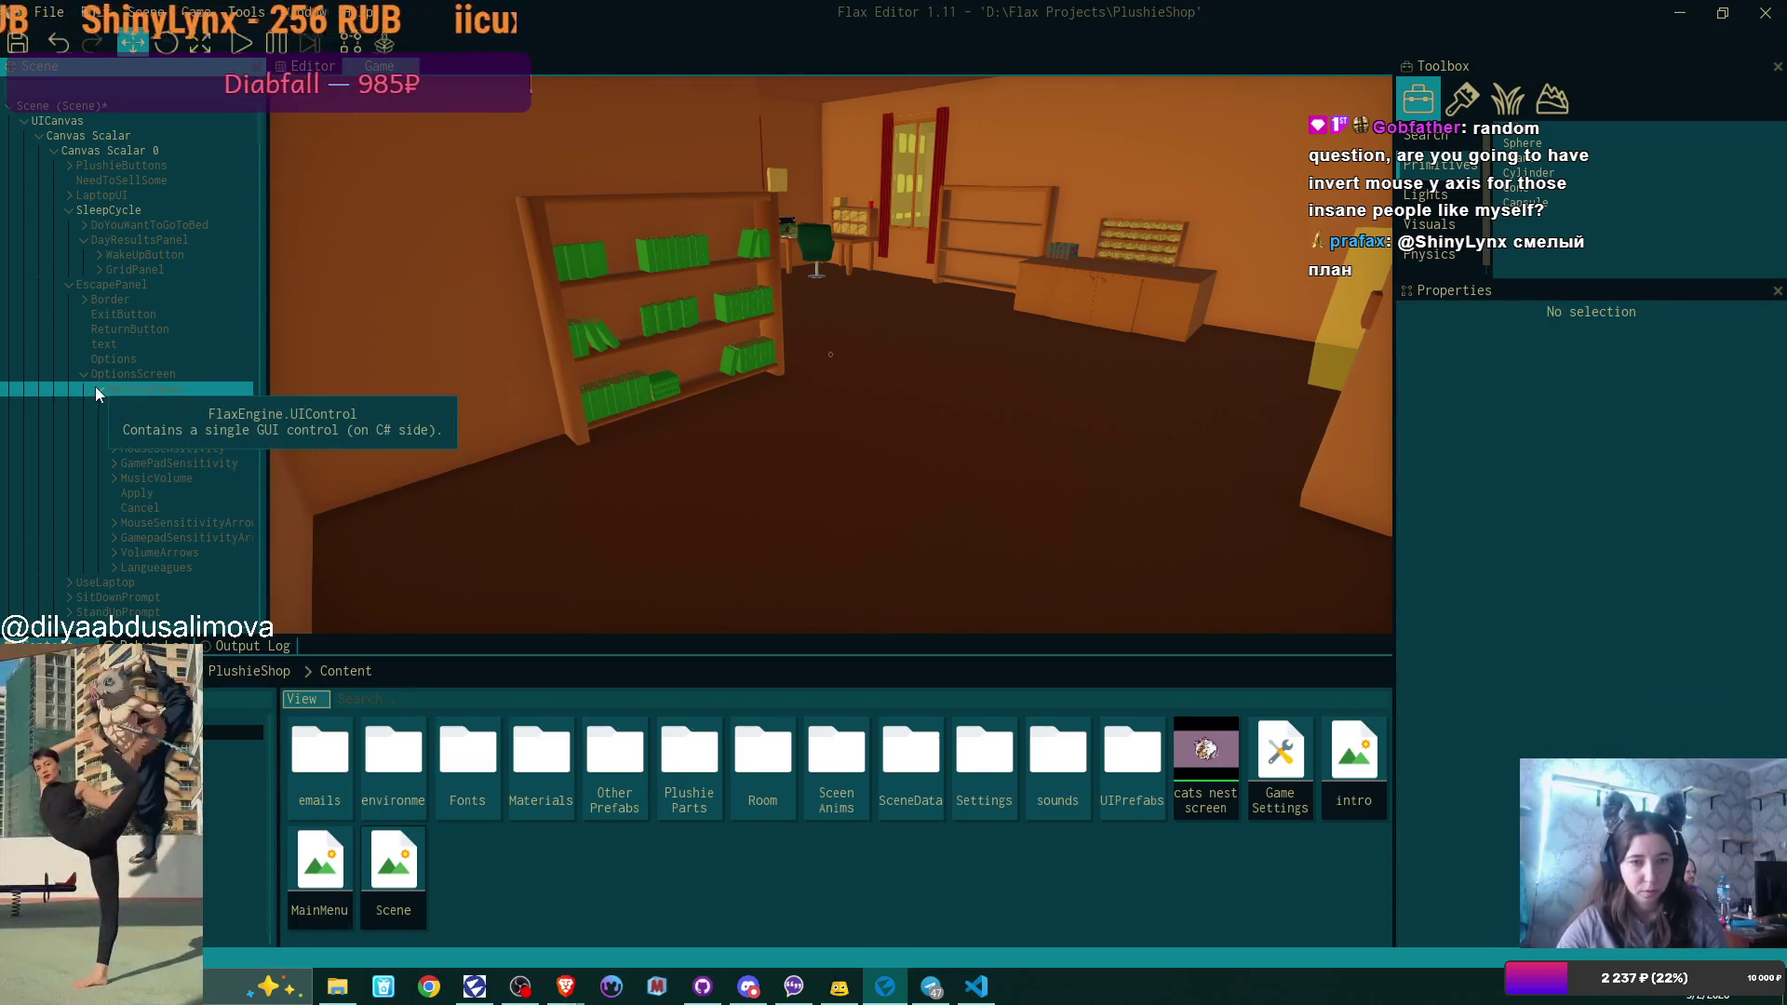
click(172, 372)
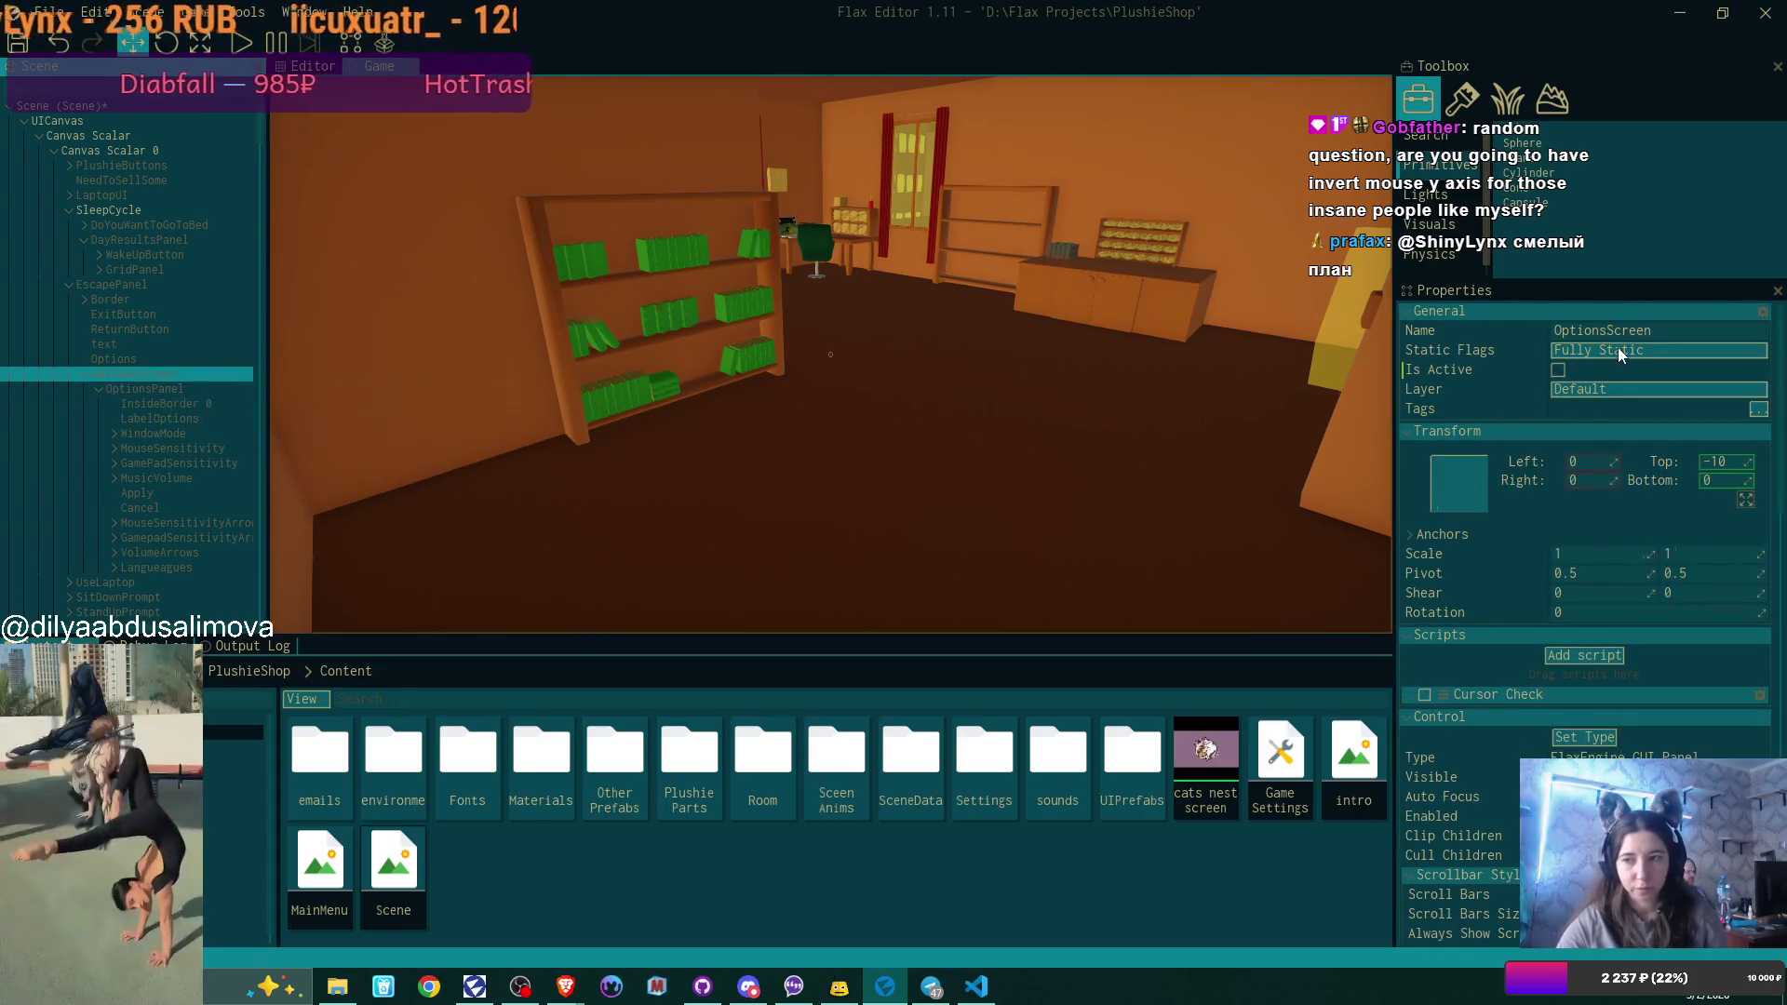
click(1566, 374)
click(1560, 372)
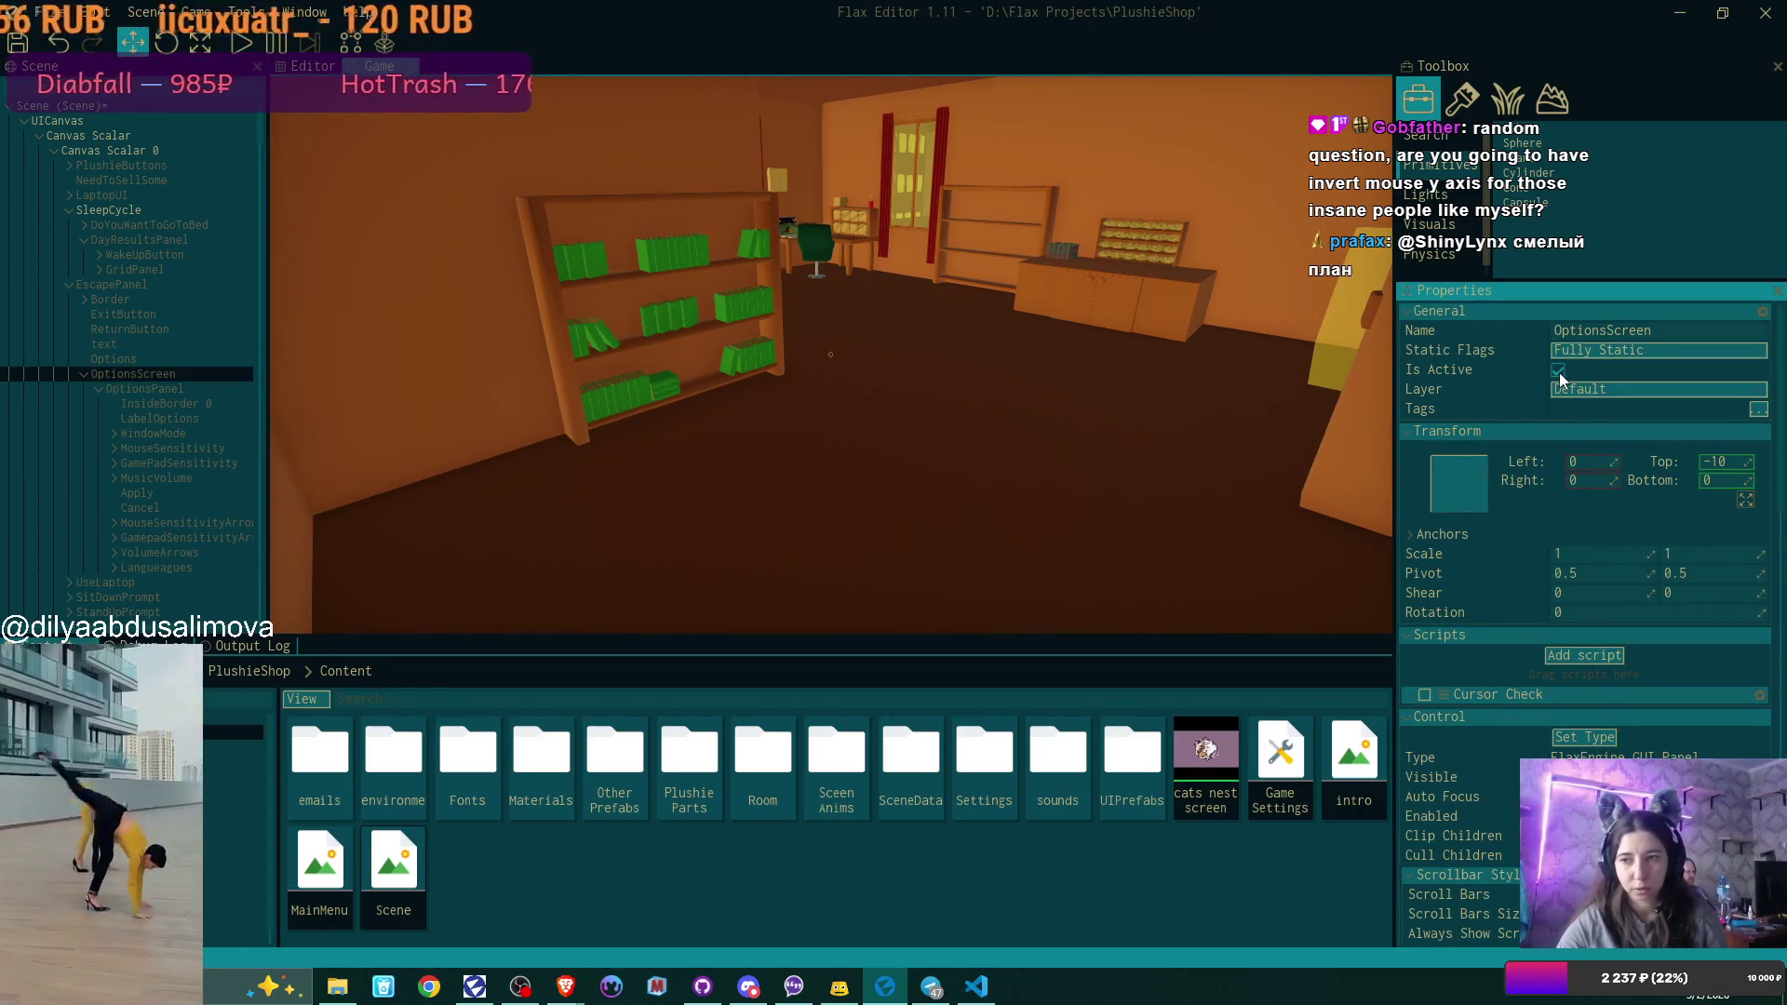
click(1558, 371)
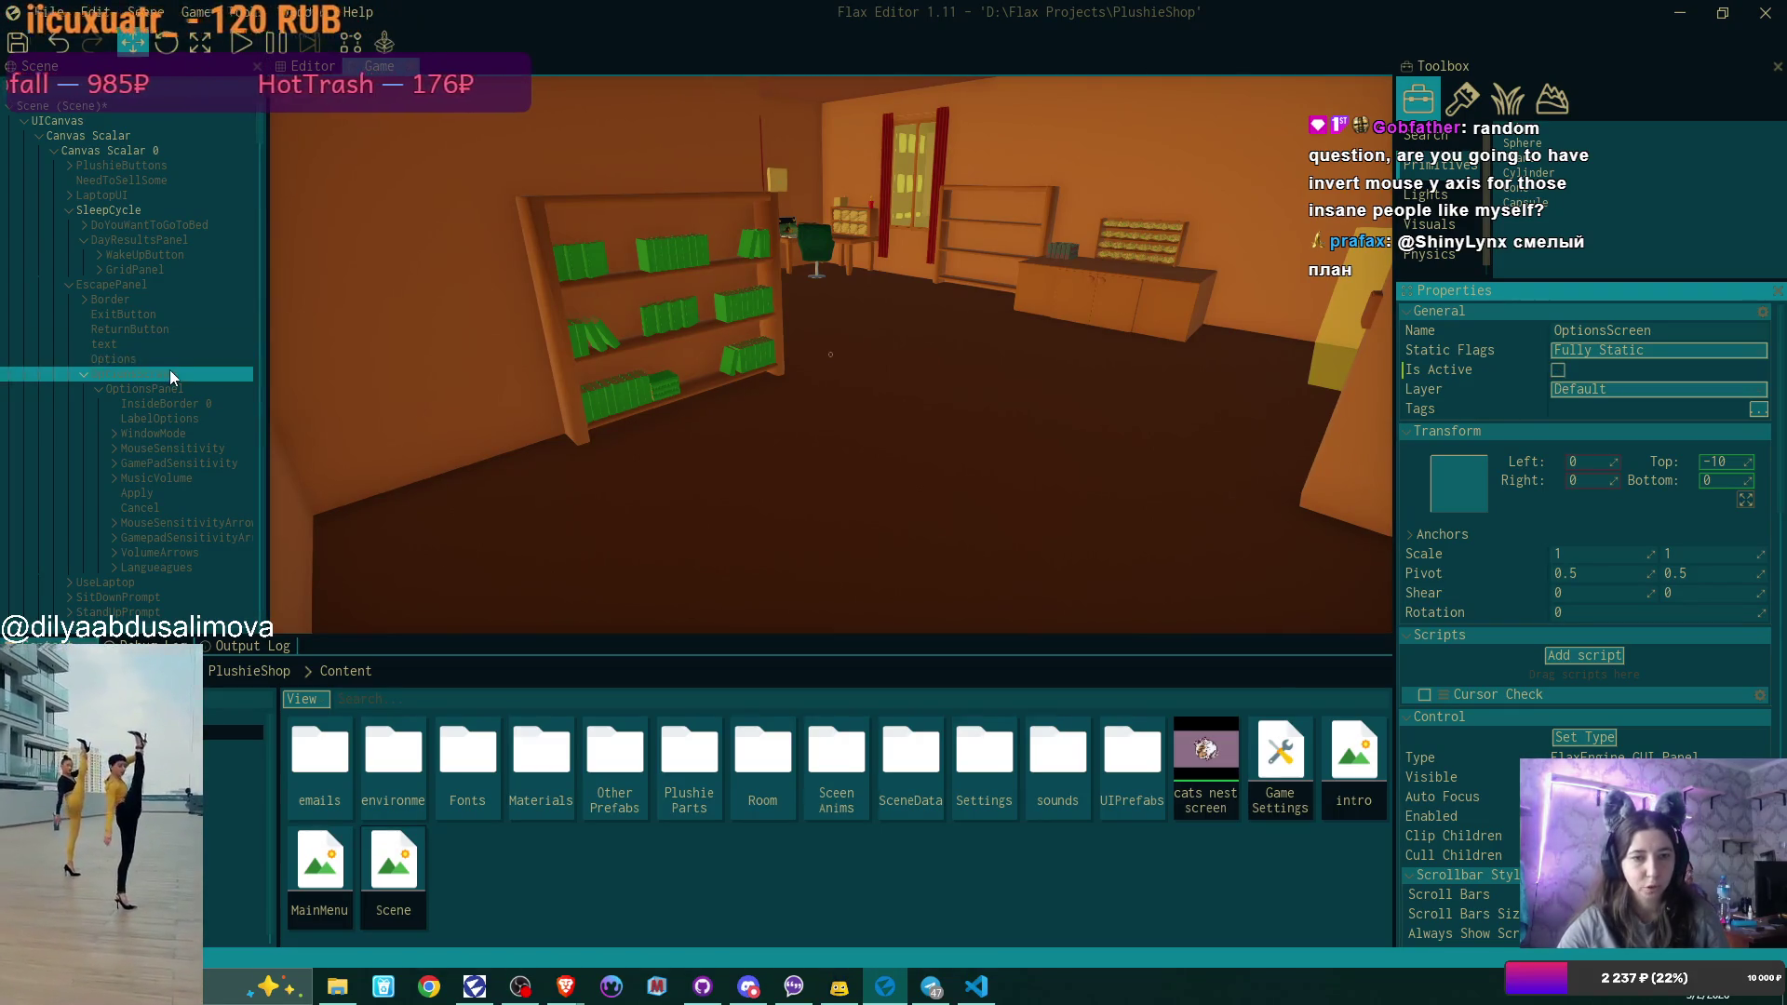
click(98, 270)
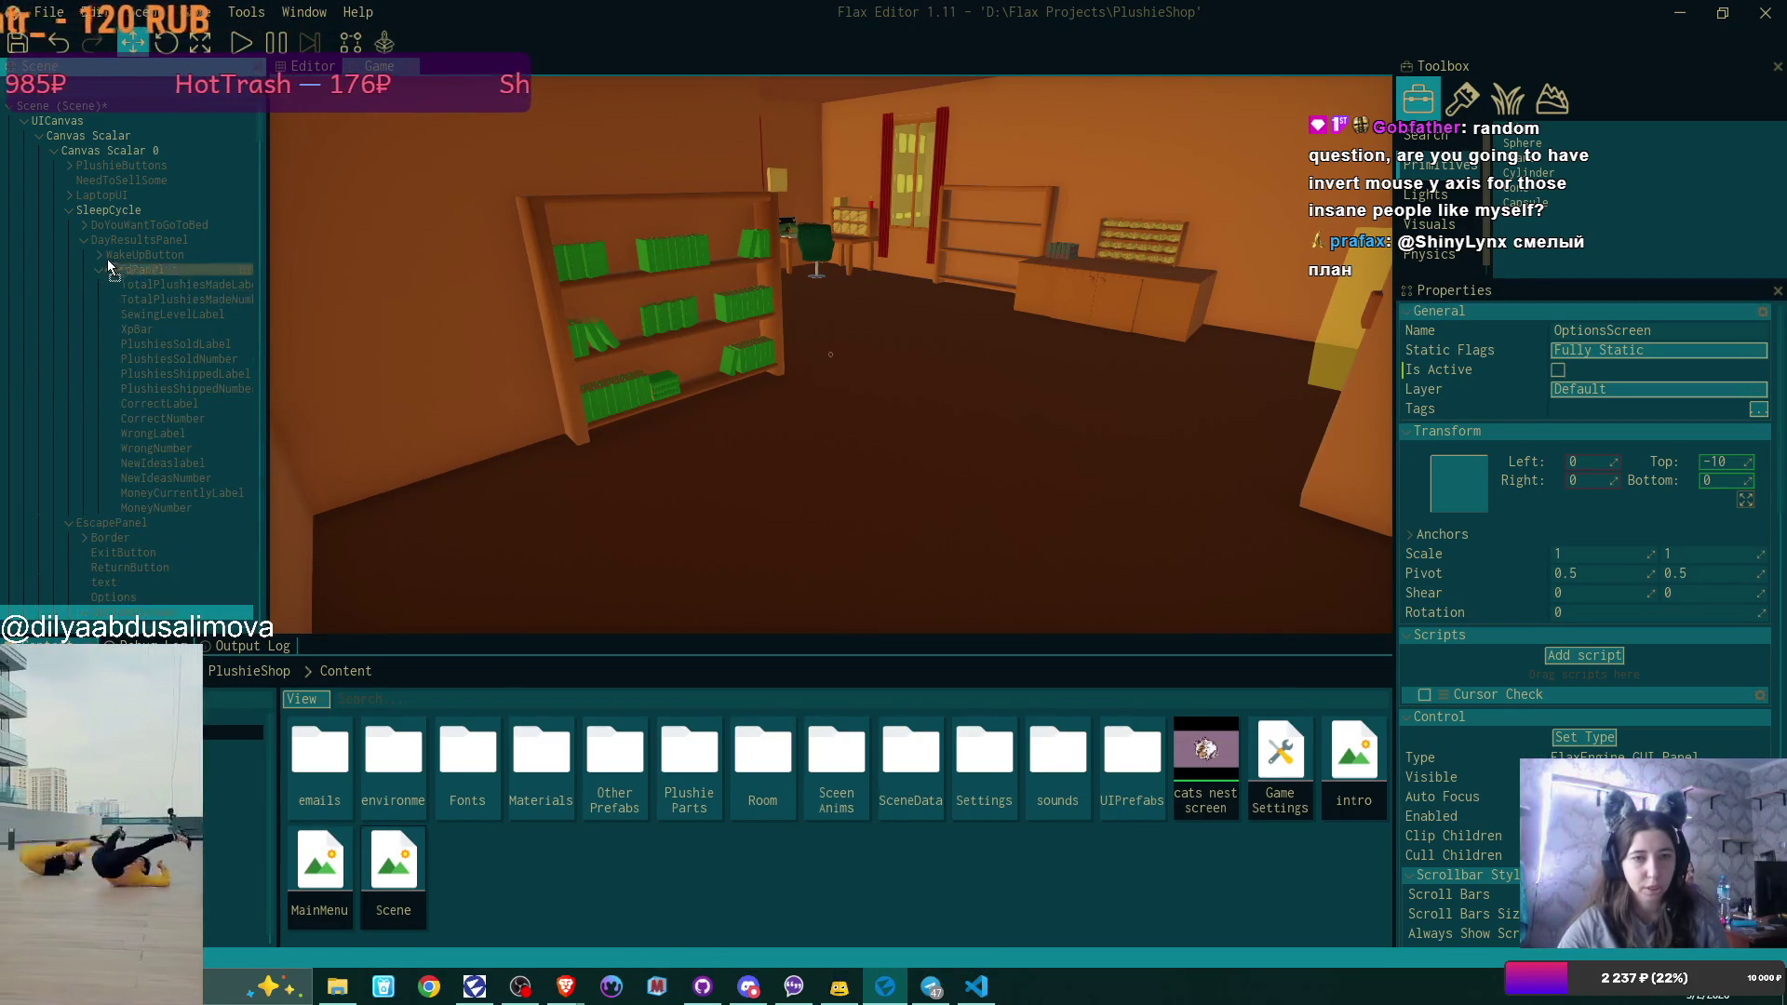
click(88, 211)
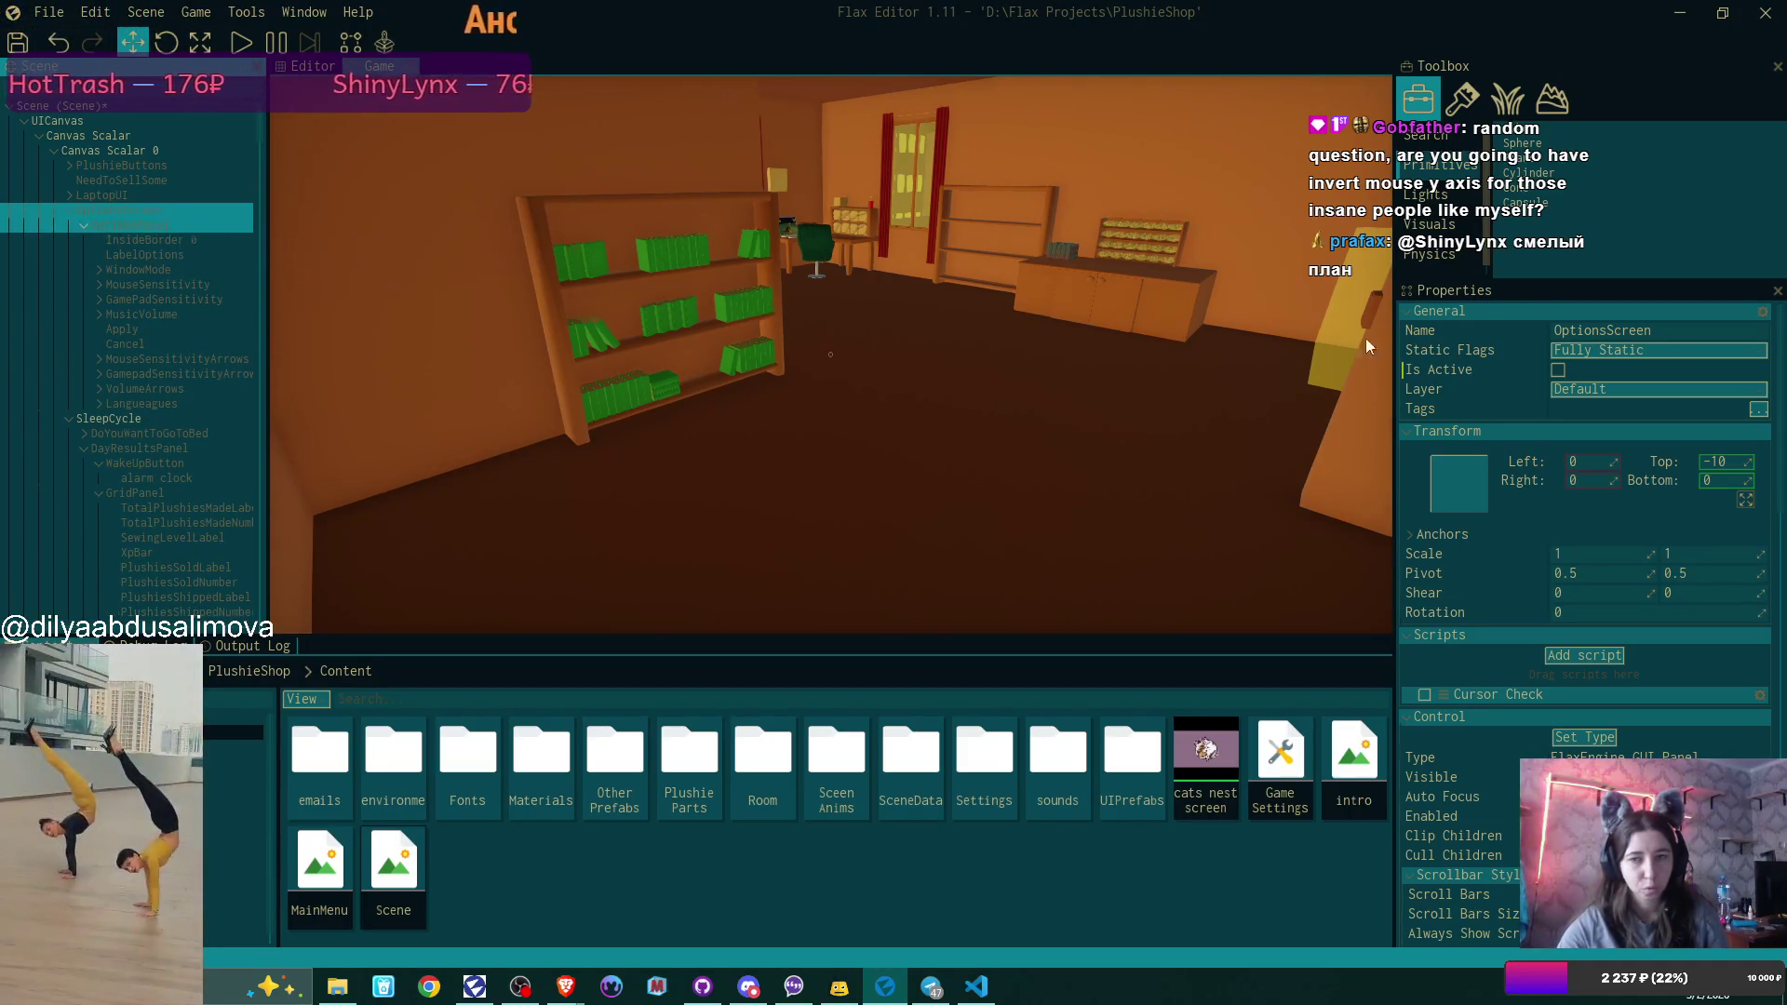
click(1558, 369)
Activate OptionsScreen, set its Top offset to 0 and OptionsPanel's Y position to 0.
click(1558, 368)
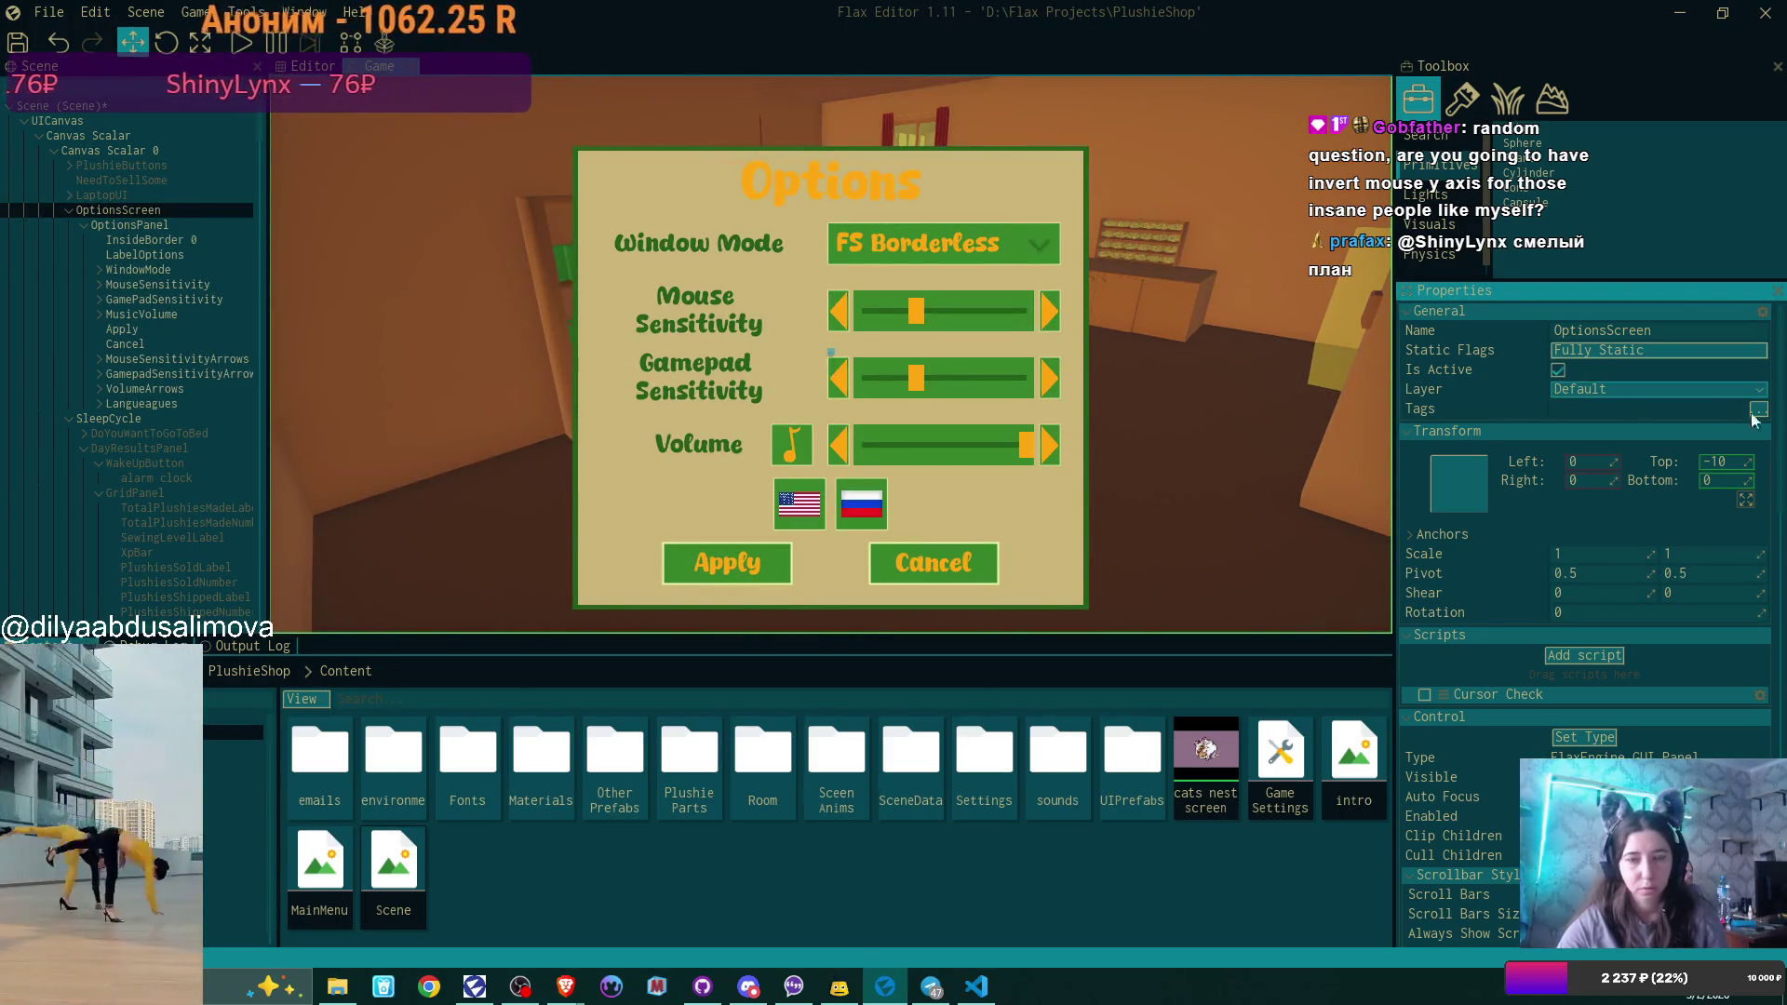
click(1727, 458)
text(0)
key(Return)
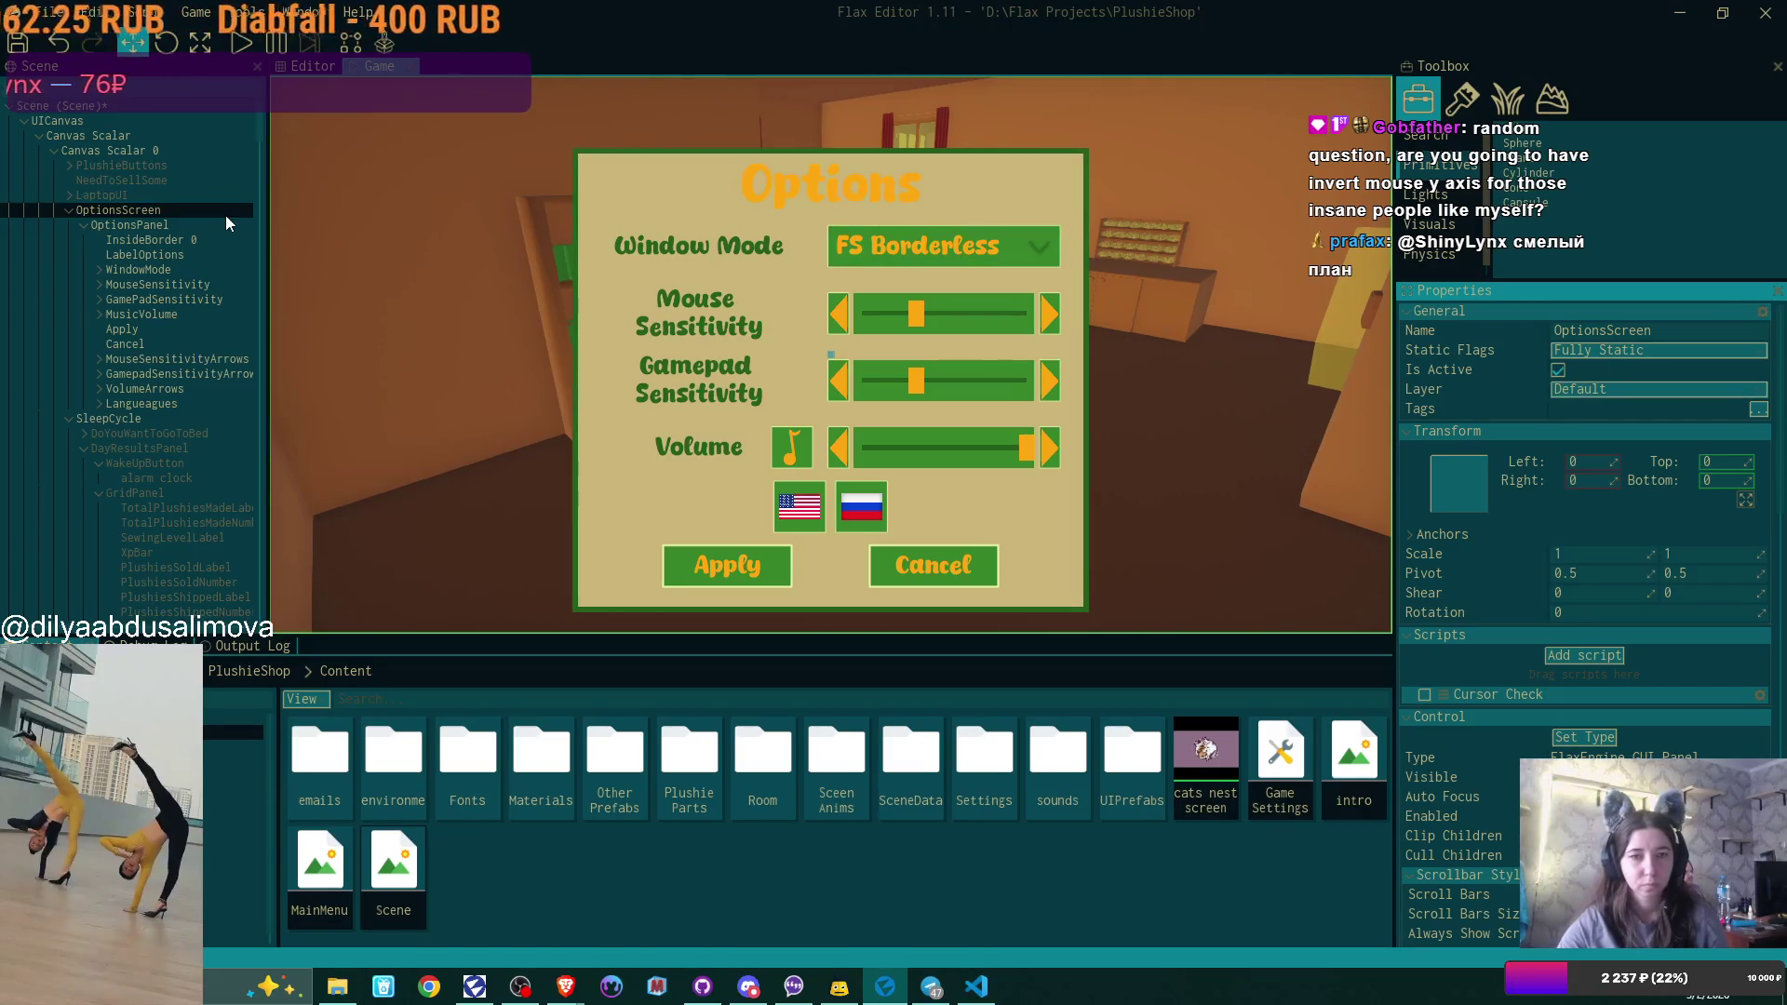
click(177, 224)
click(1723, 458)
text(0)
key(Return)
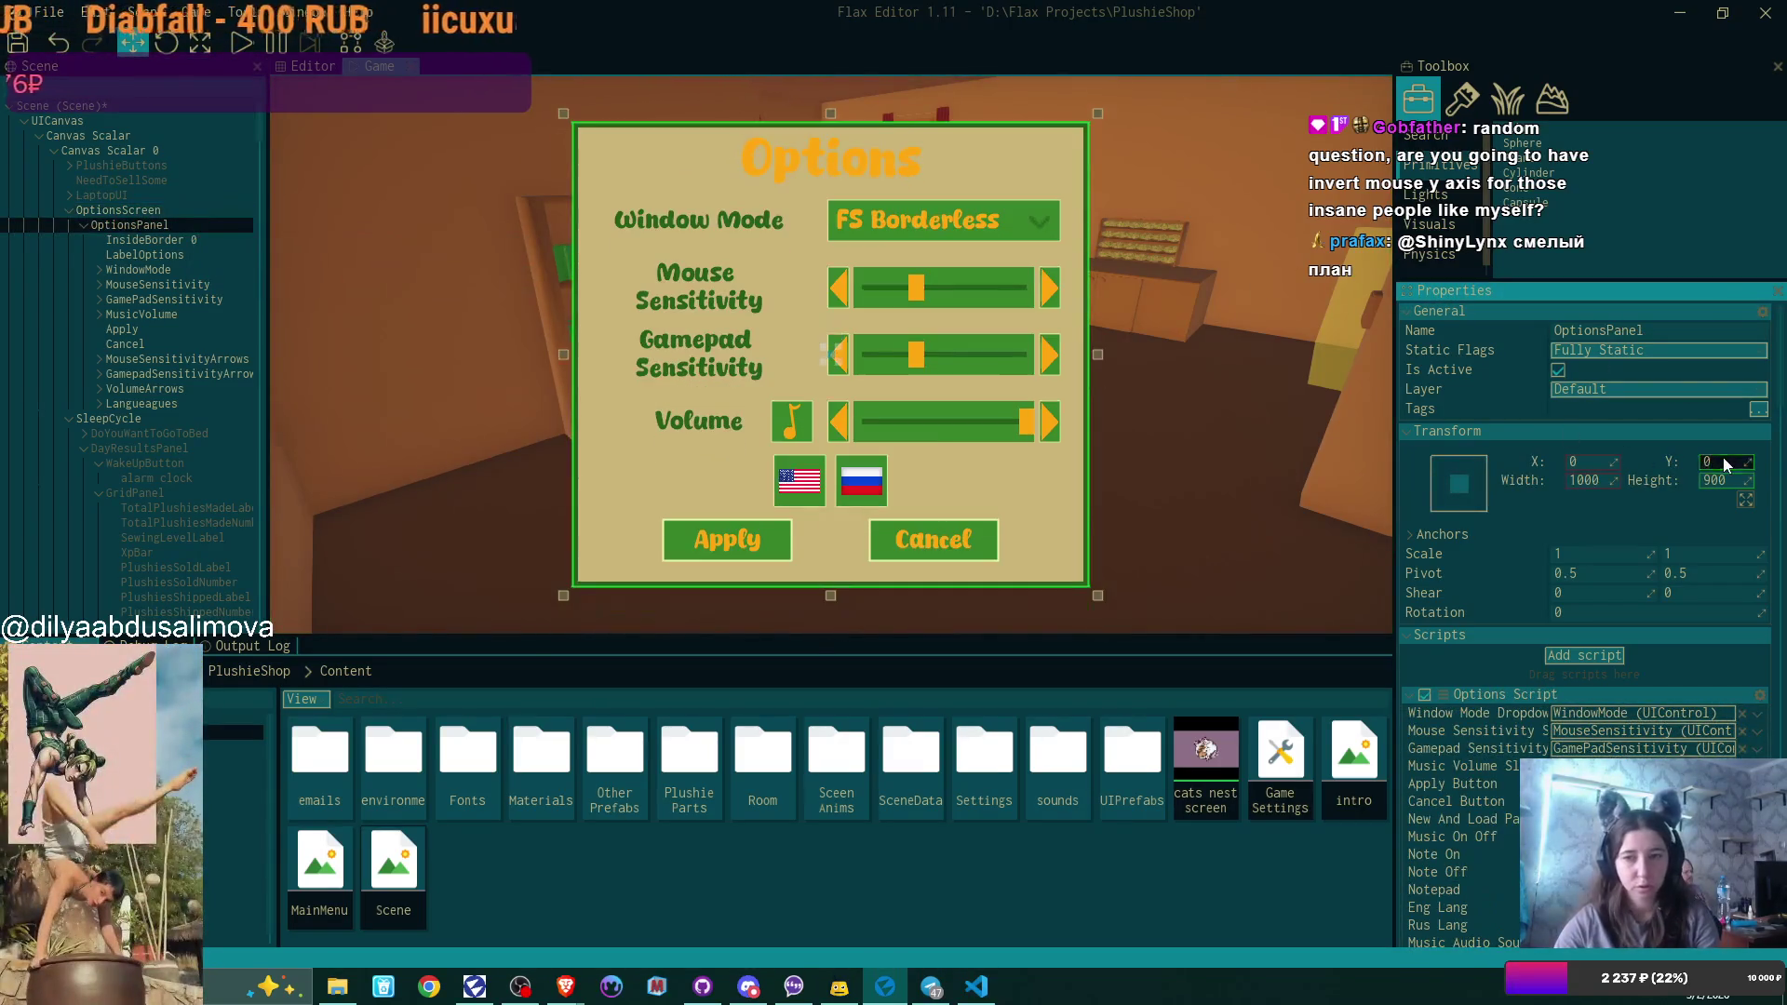
Deactivate OptionsScreen again and collapse the SleepCycle and EscapePanel branches.
click(187, 207)
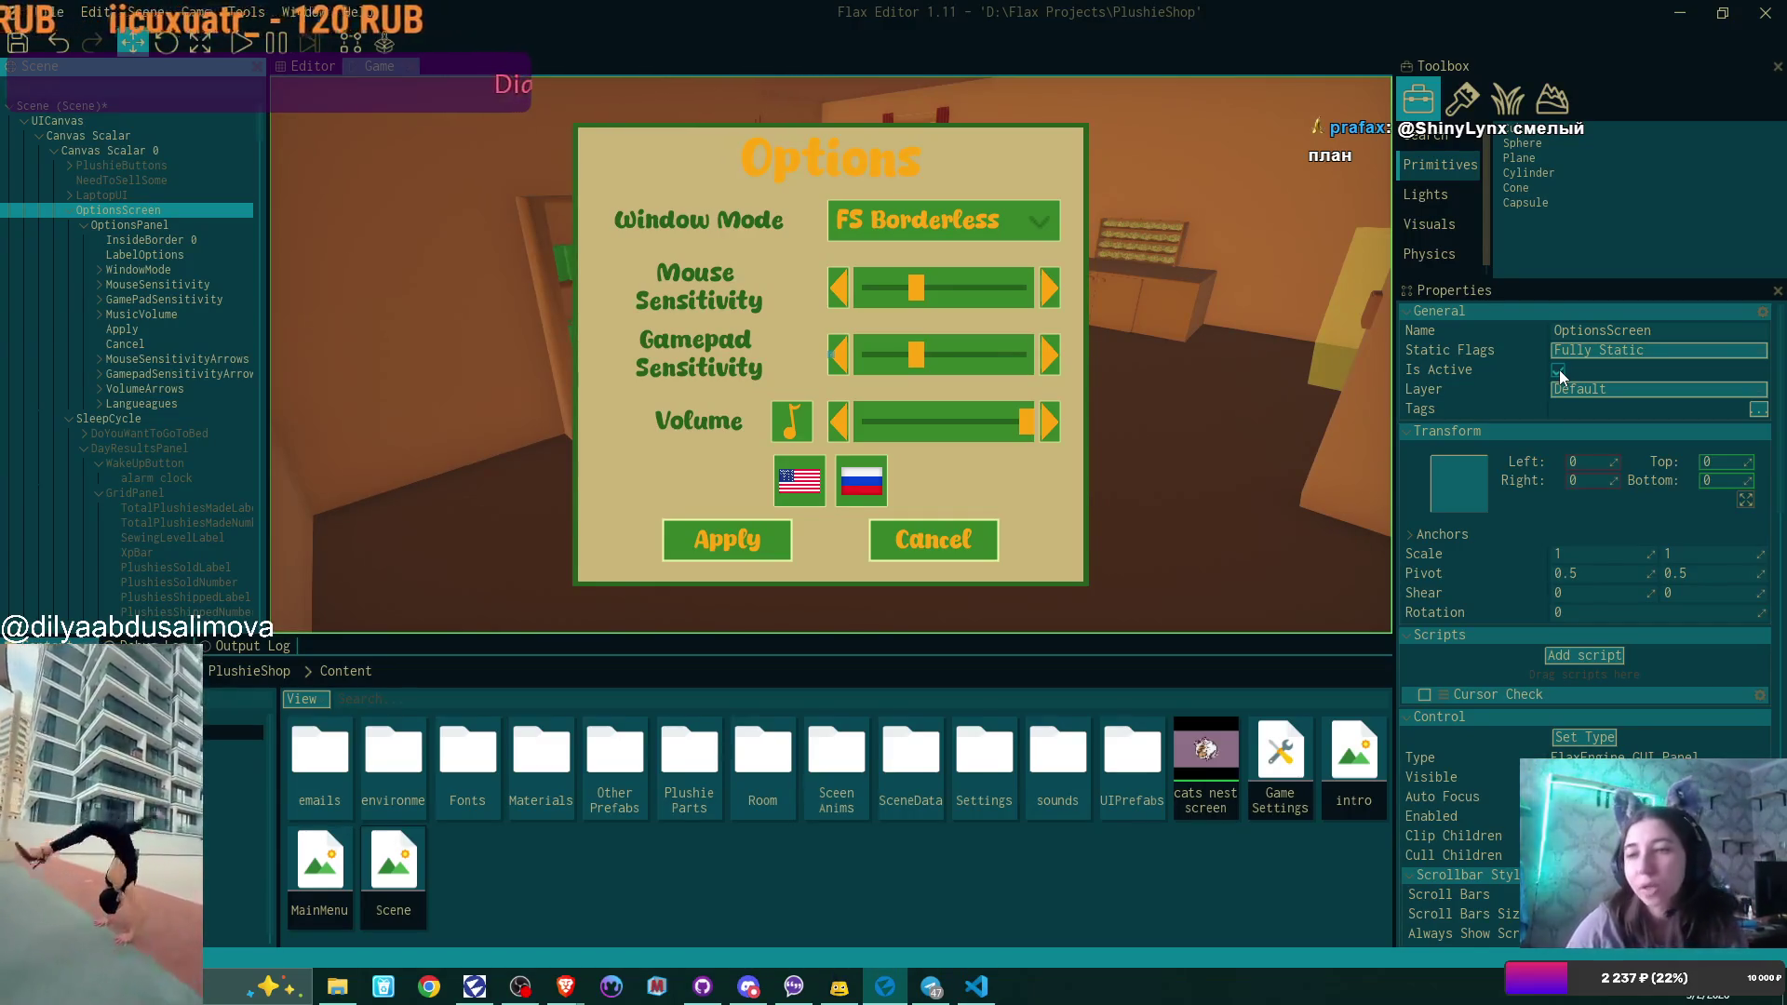
click(1558, 370)
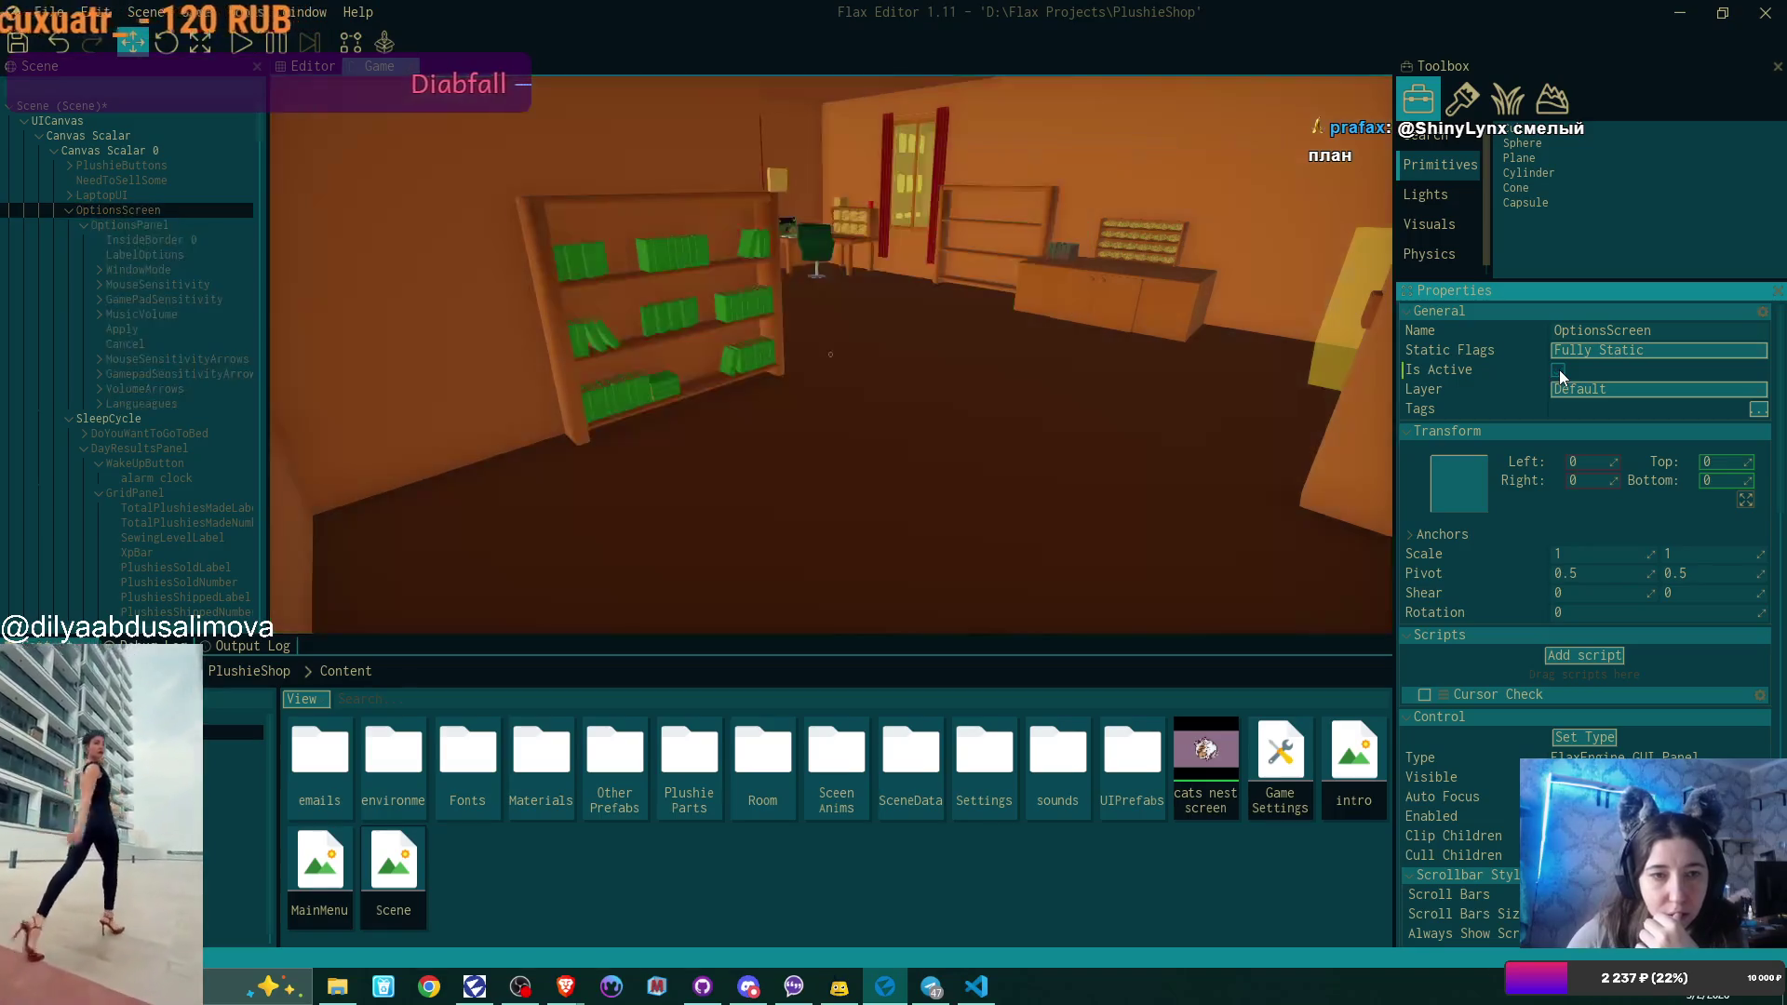
click(70, 419)
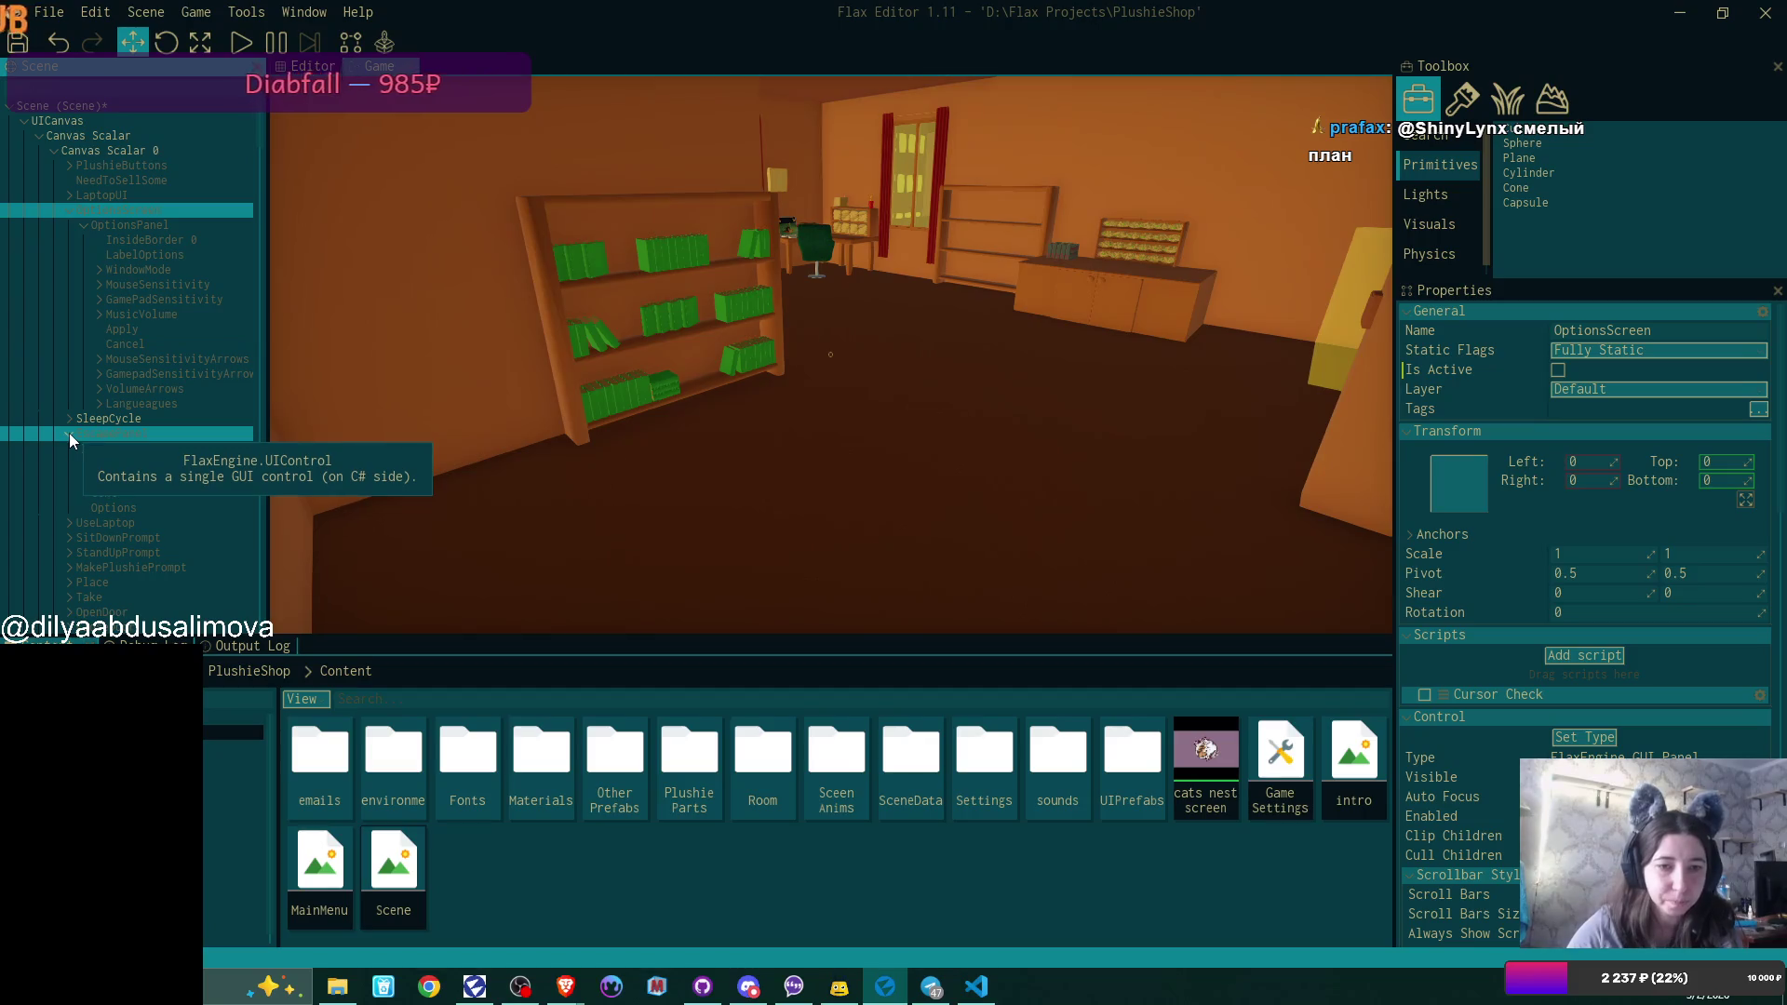
click(69, 433)
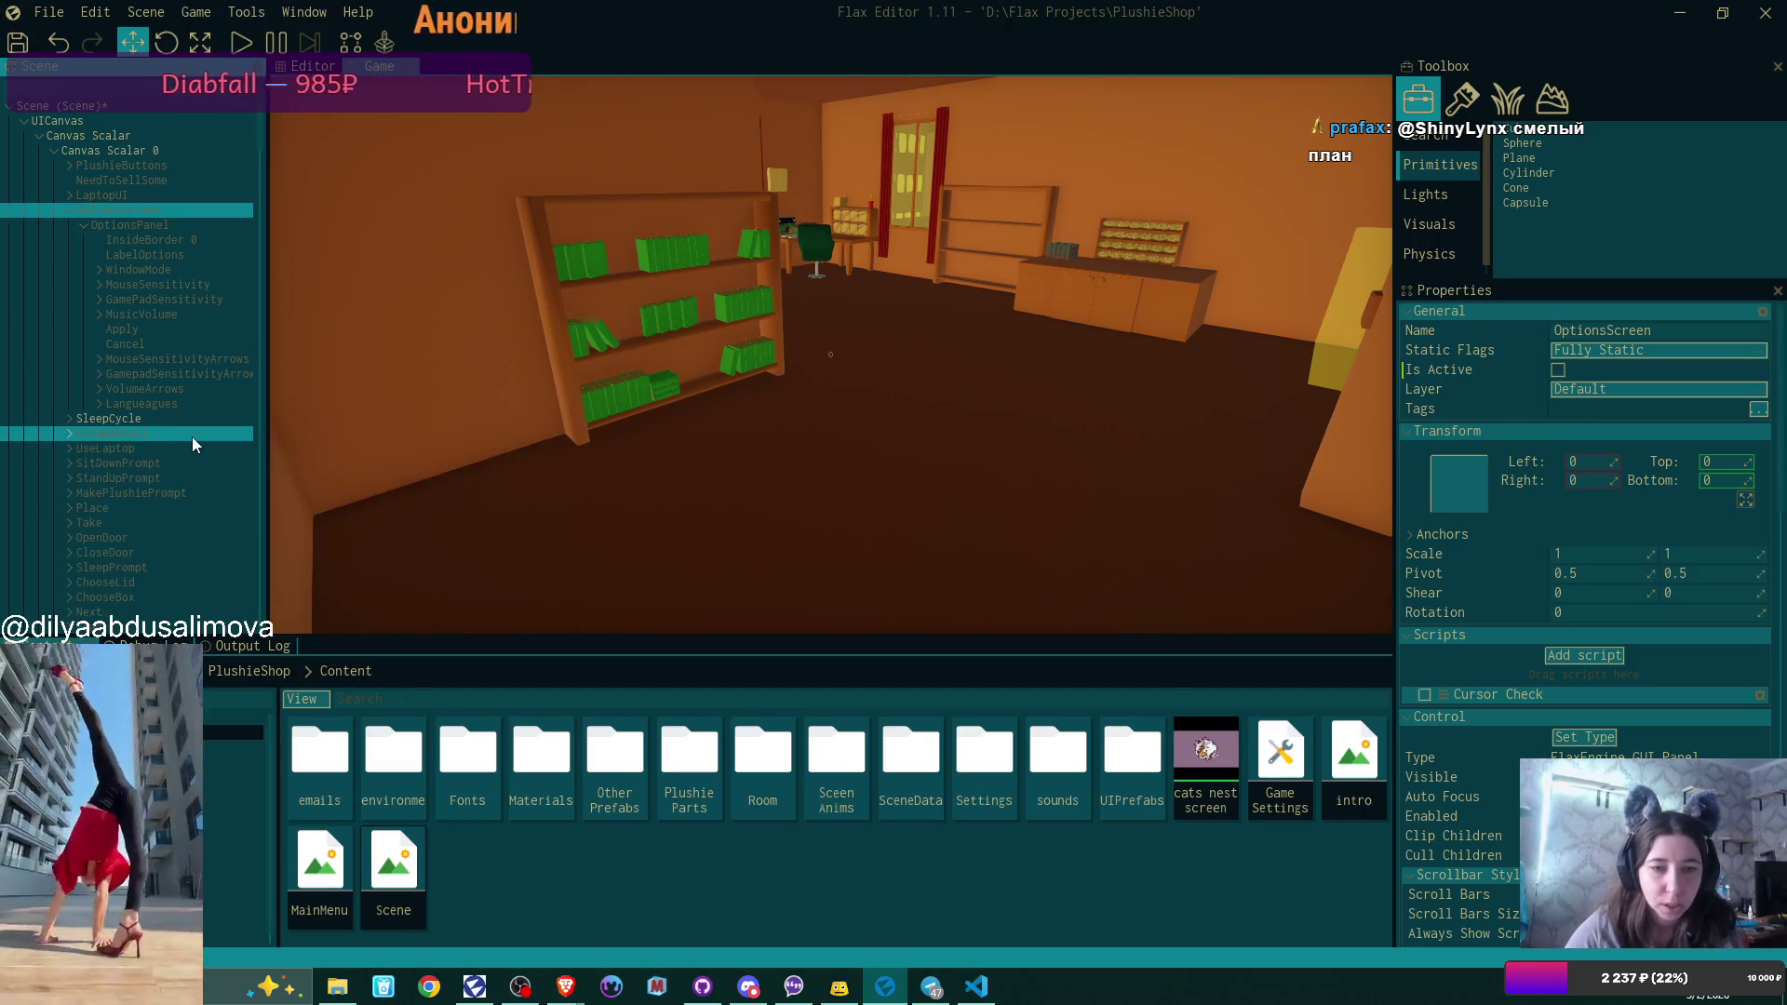
click(191, 437)
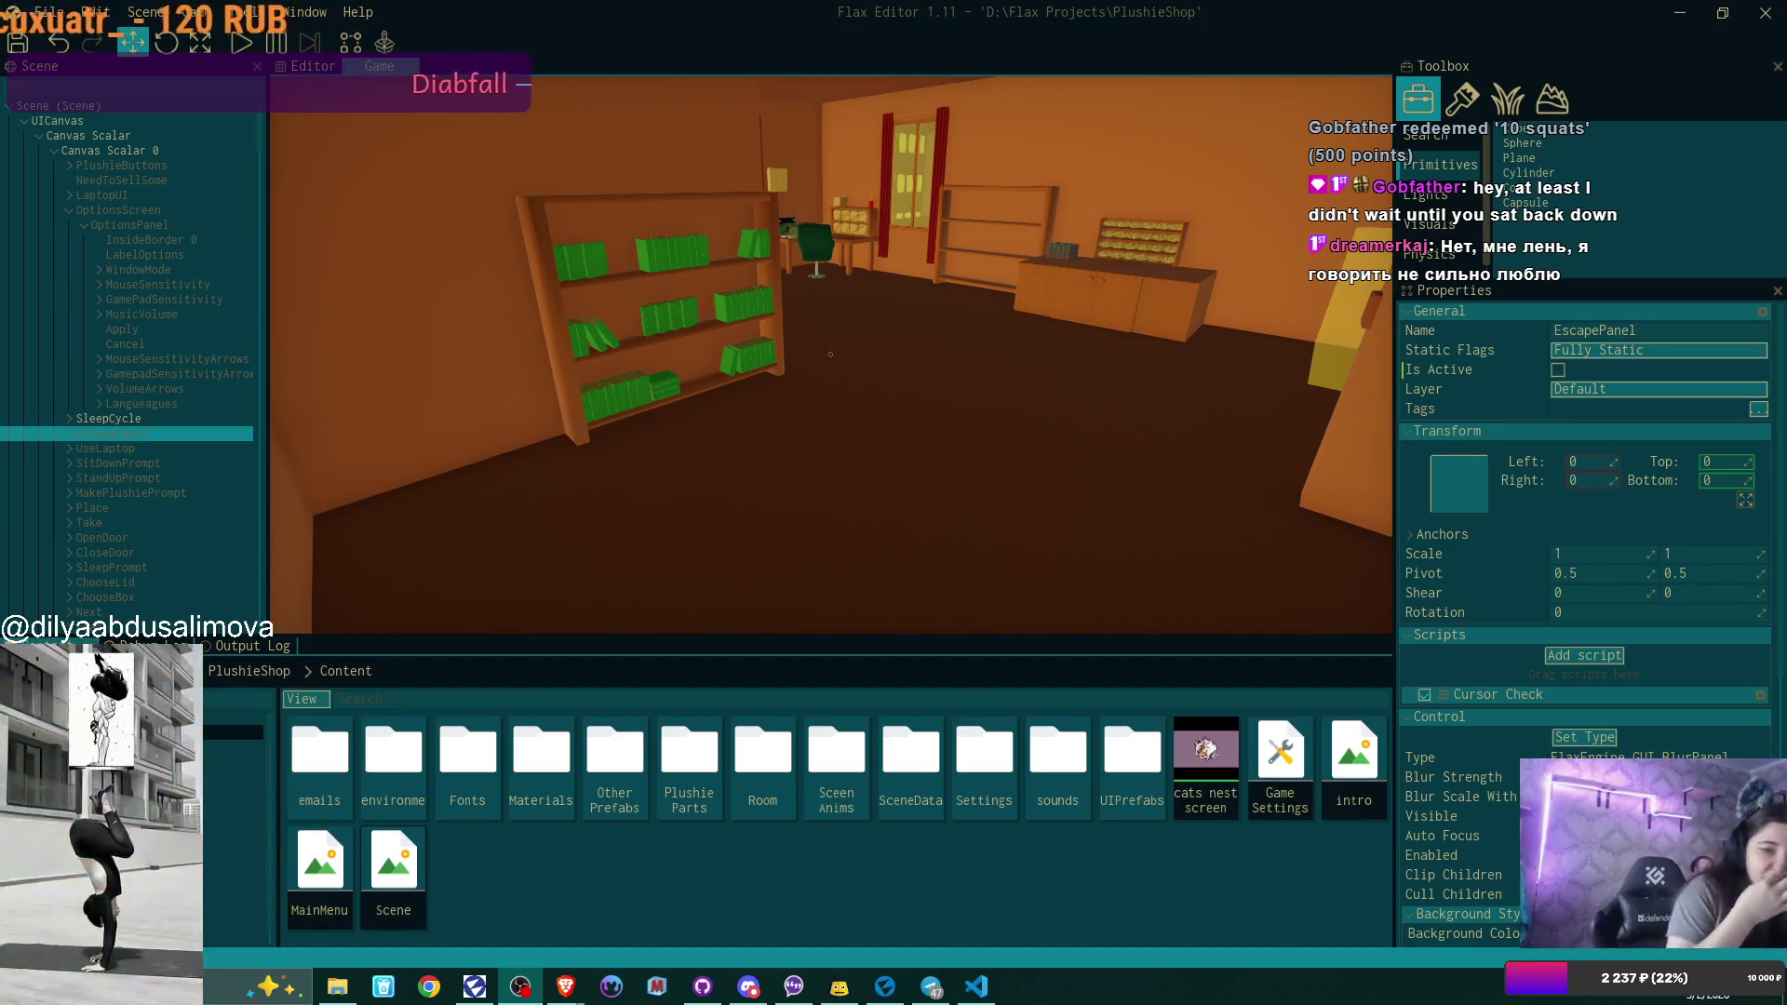
Review OptionsPanel's Options Script field links, then switch to Visual Studio Code.
click(143, 225)
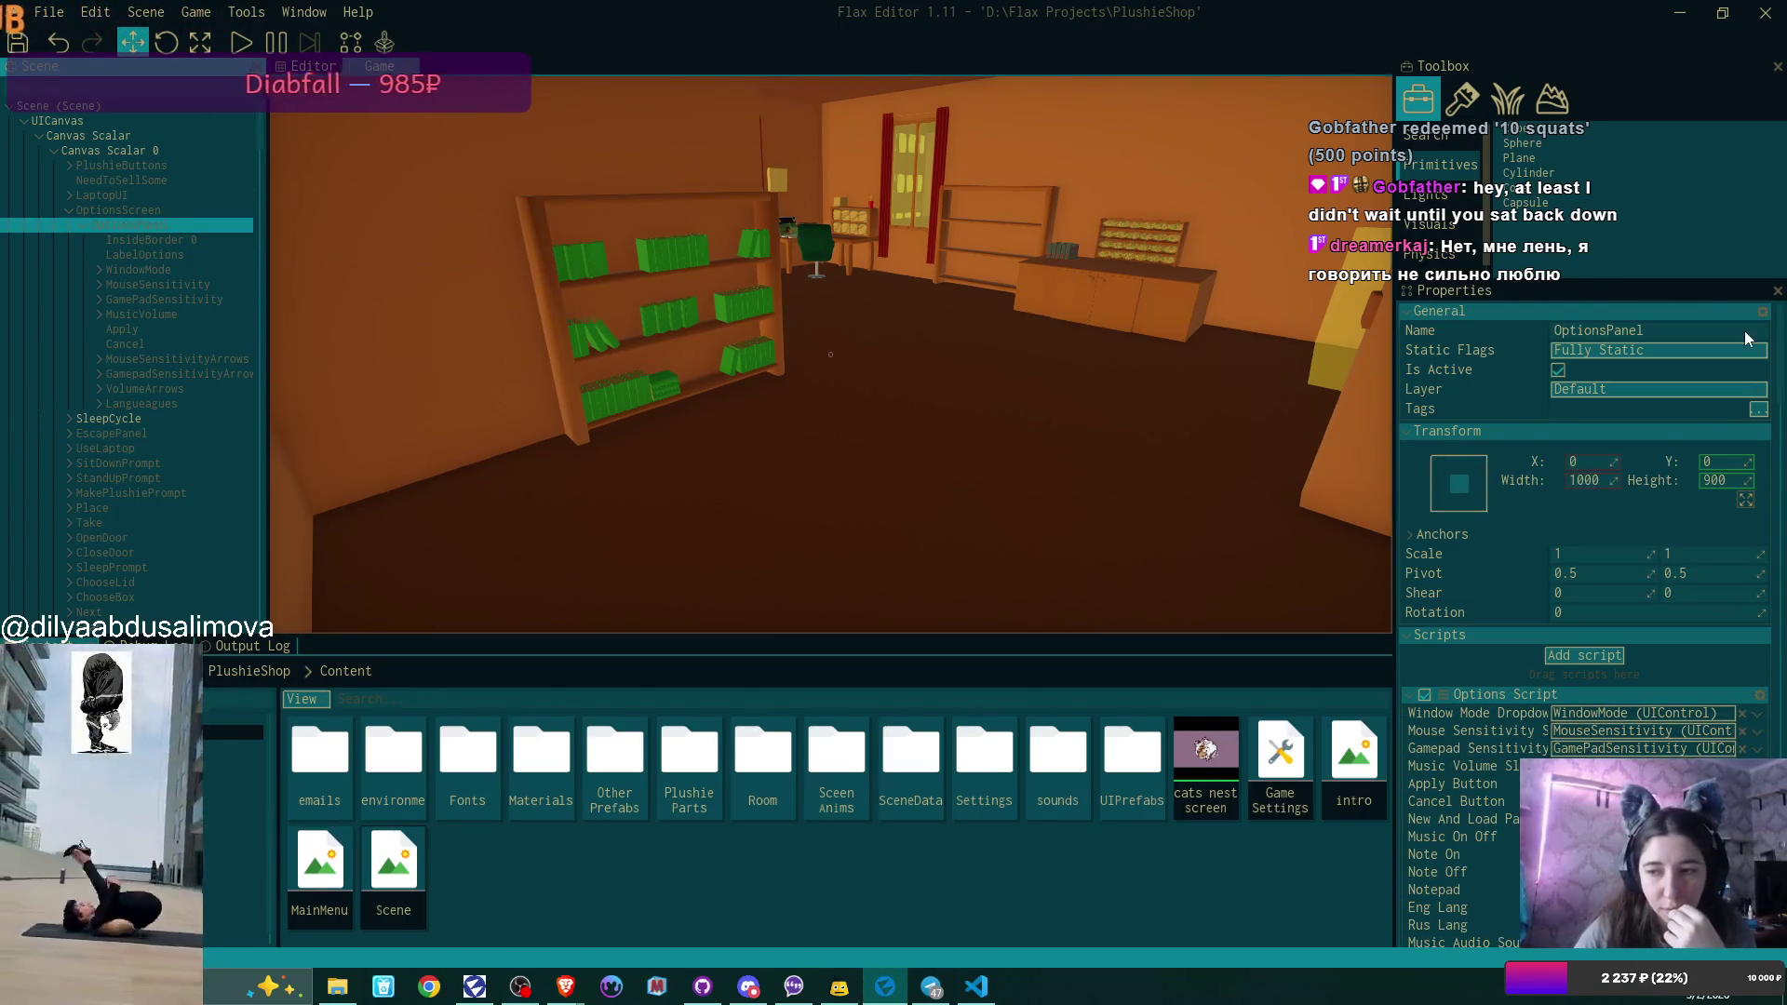
scroll(1696, 350, down, 2)
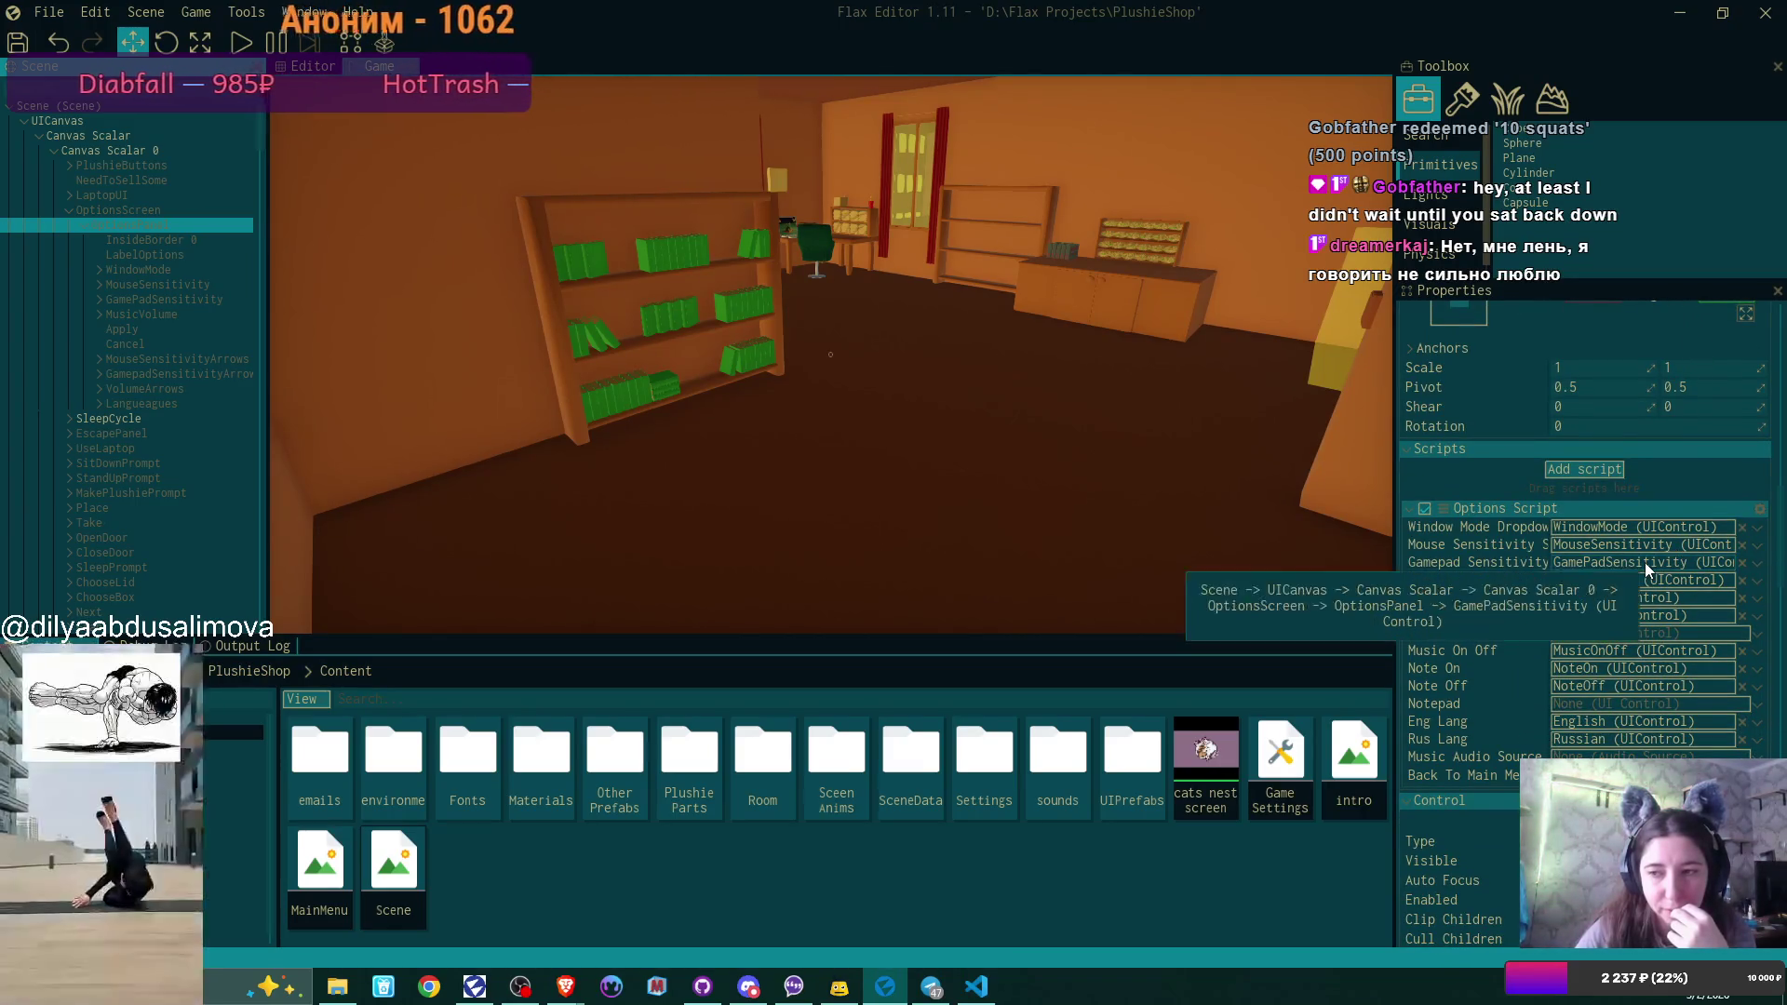
key(alt+Tab)
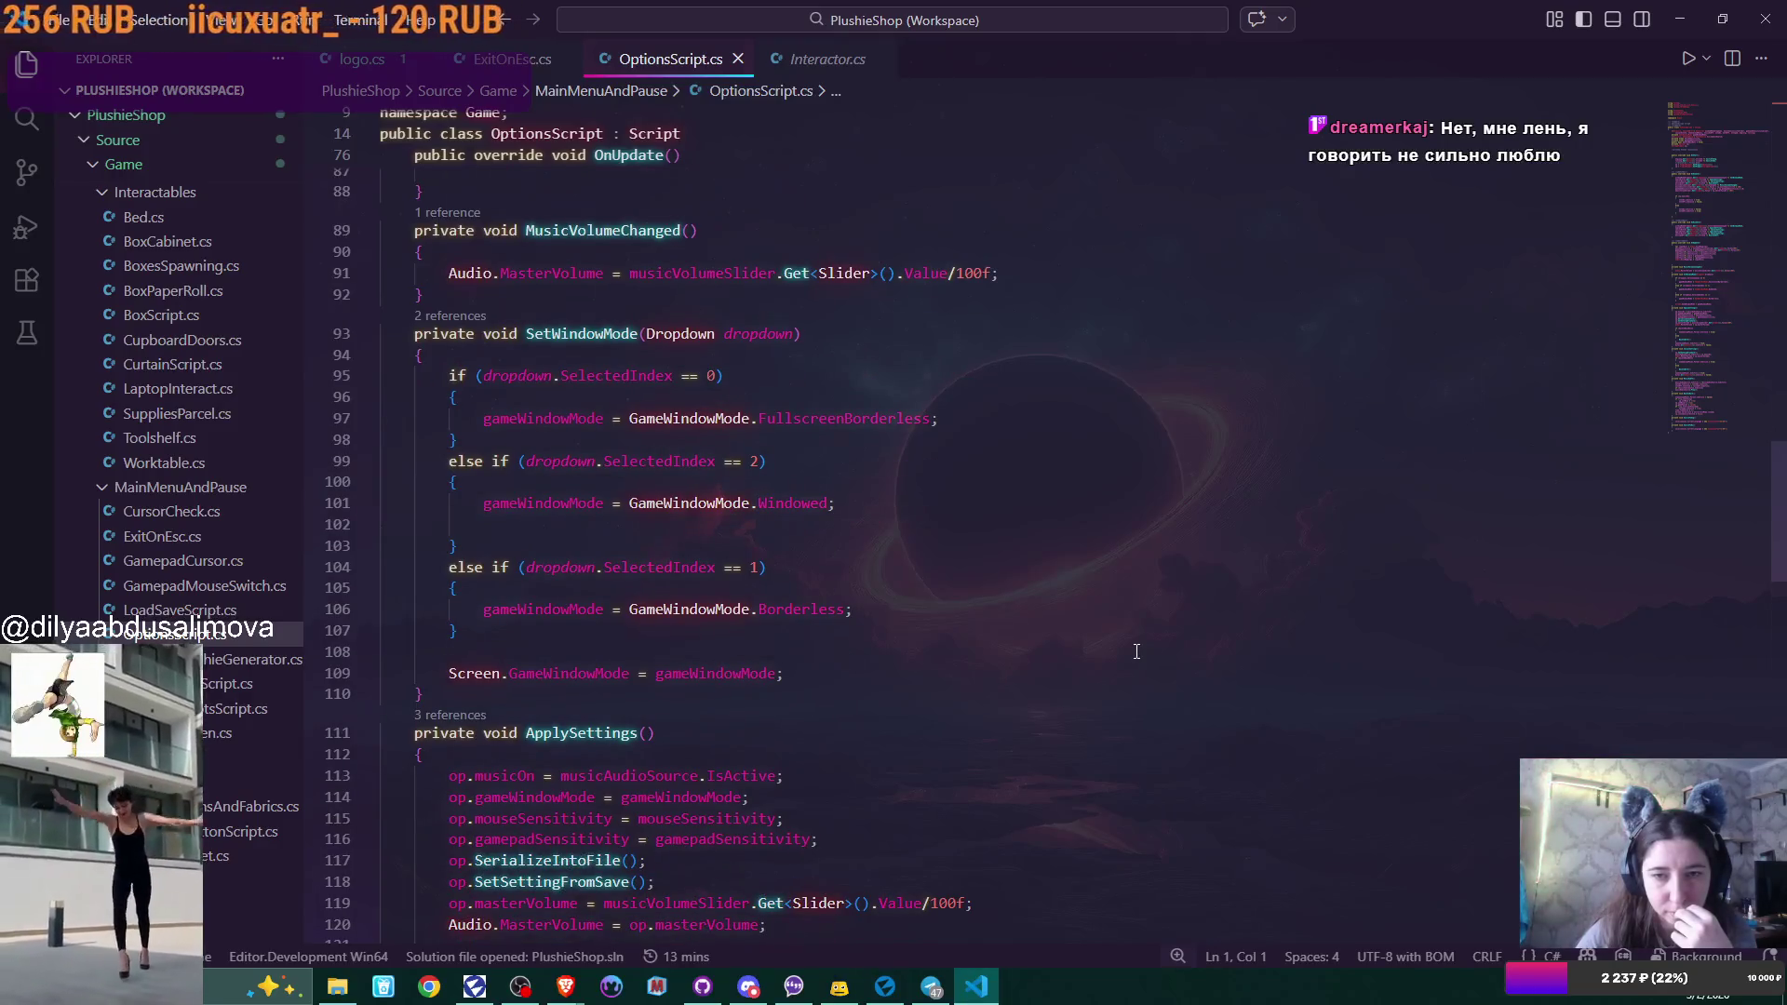
Delete the empty line after the Windowed assignment in SetWindowMode.
scroll(1136, 650, down, 3)
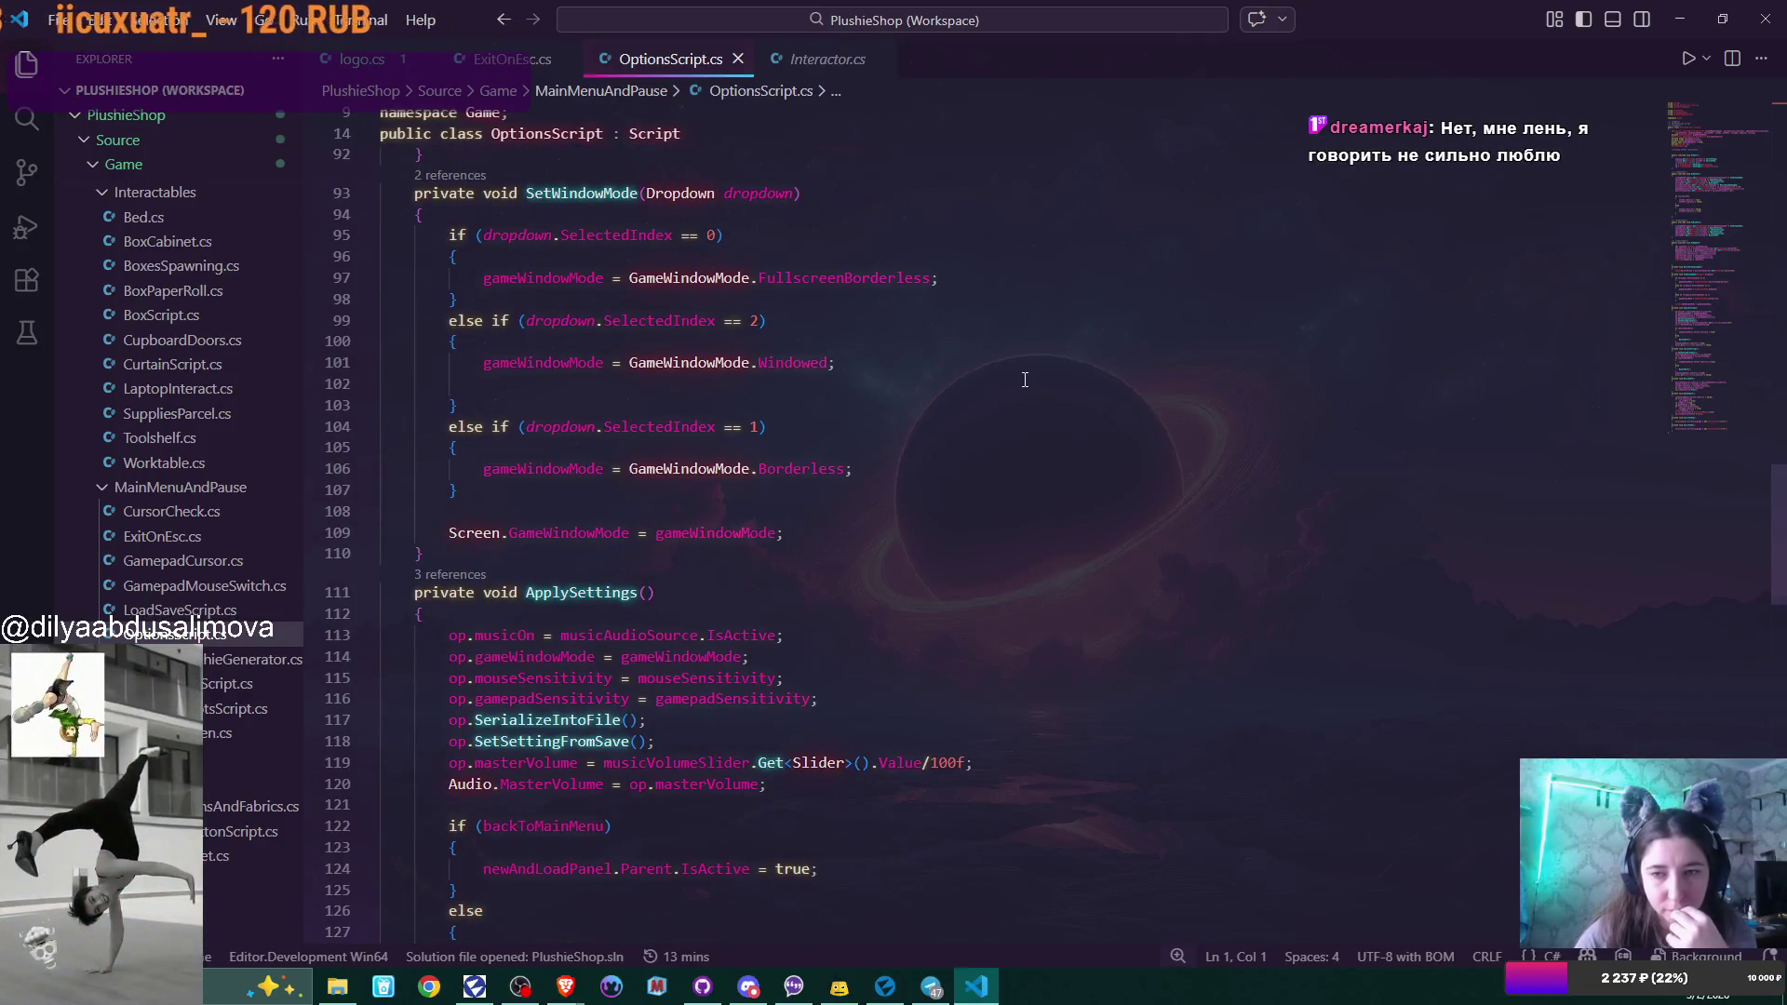
click(910, 369)
key(Delete)
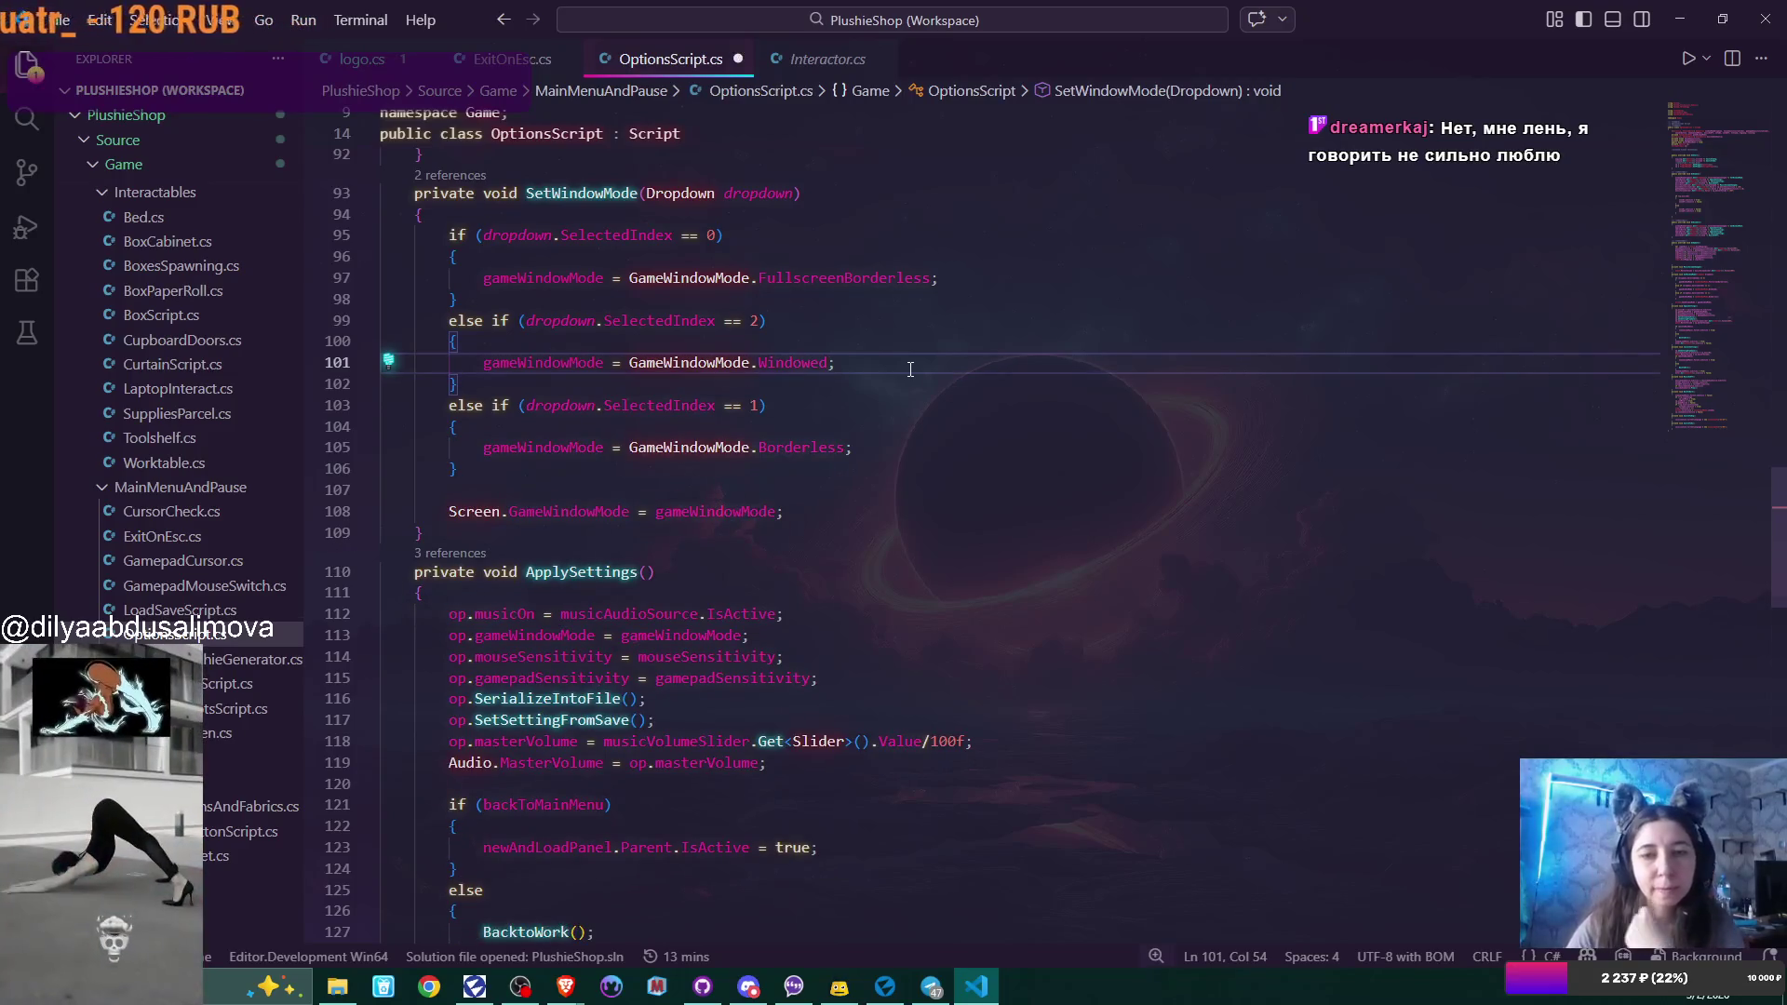
Check where backToMainMenu is used in OptionsScript.cs, then return to Flax Editor.
scroll(1008, 496, down, 5)
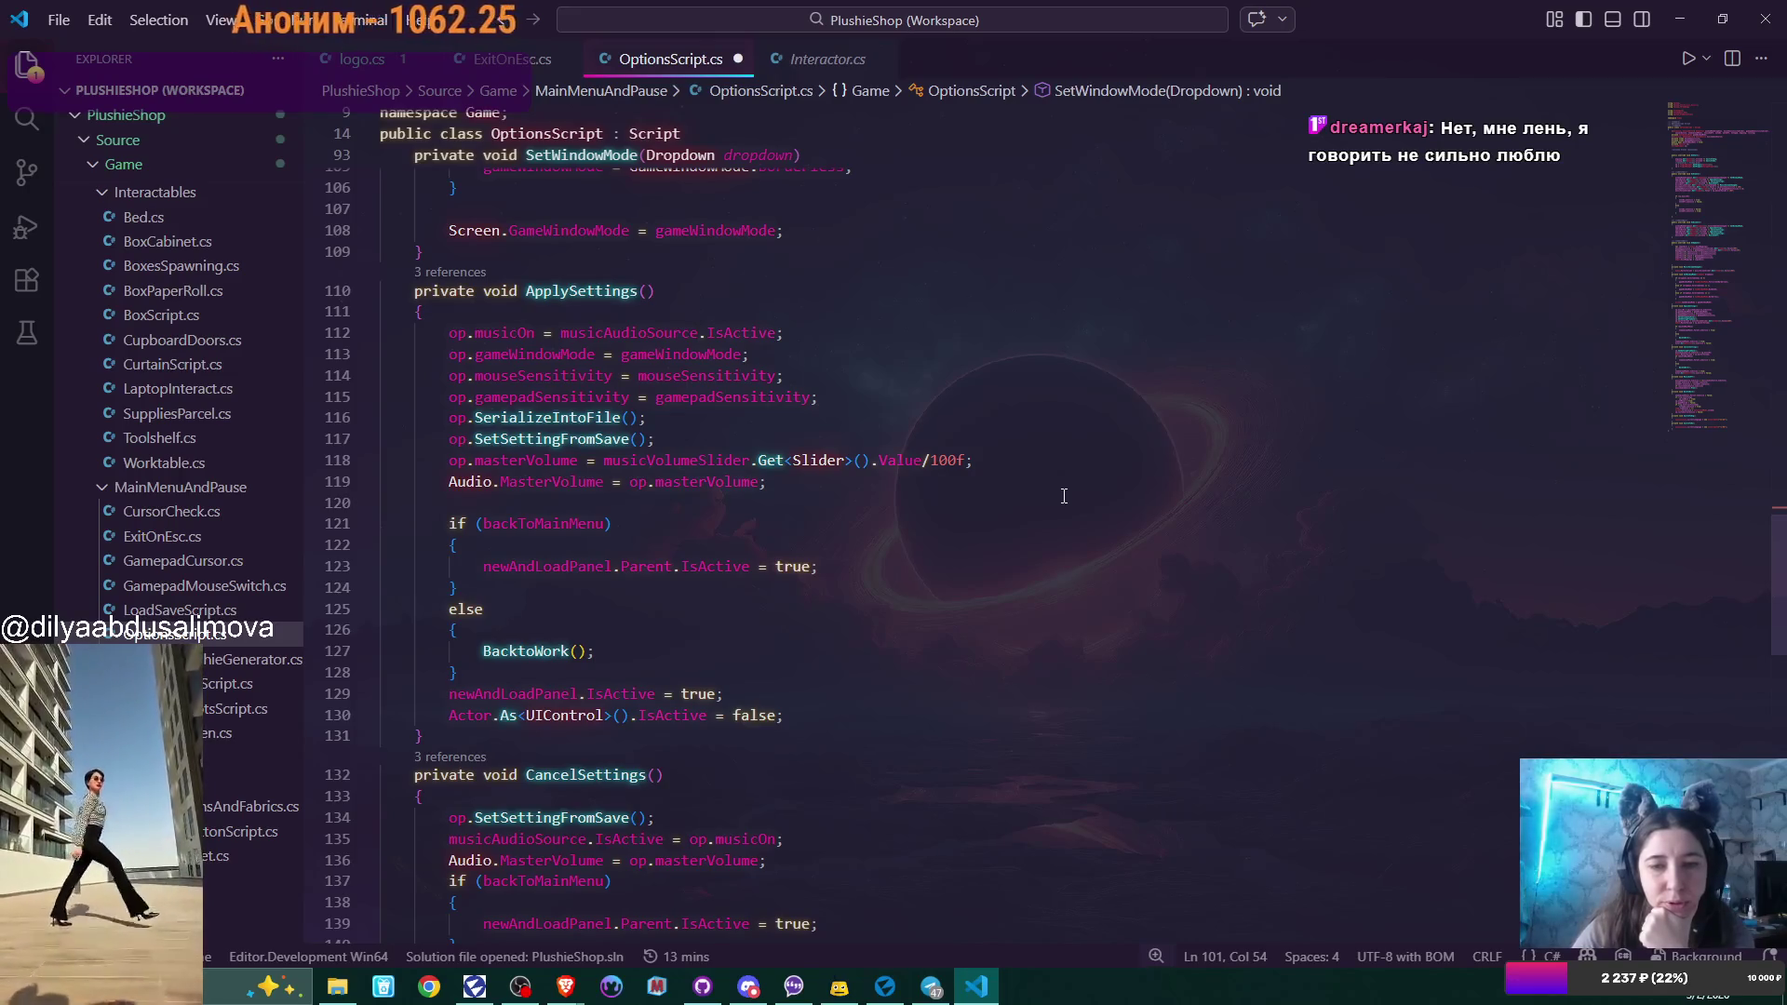
scroll(1059, 493, down, 2)
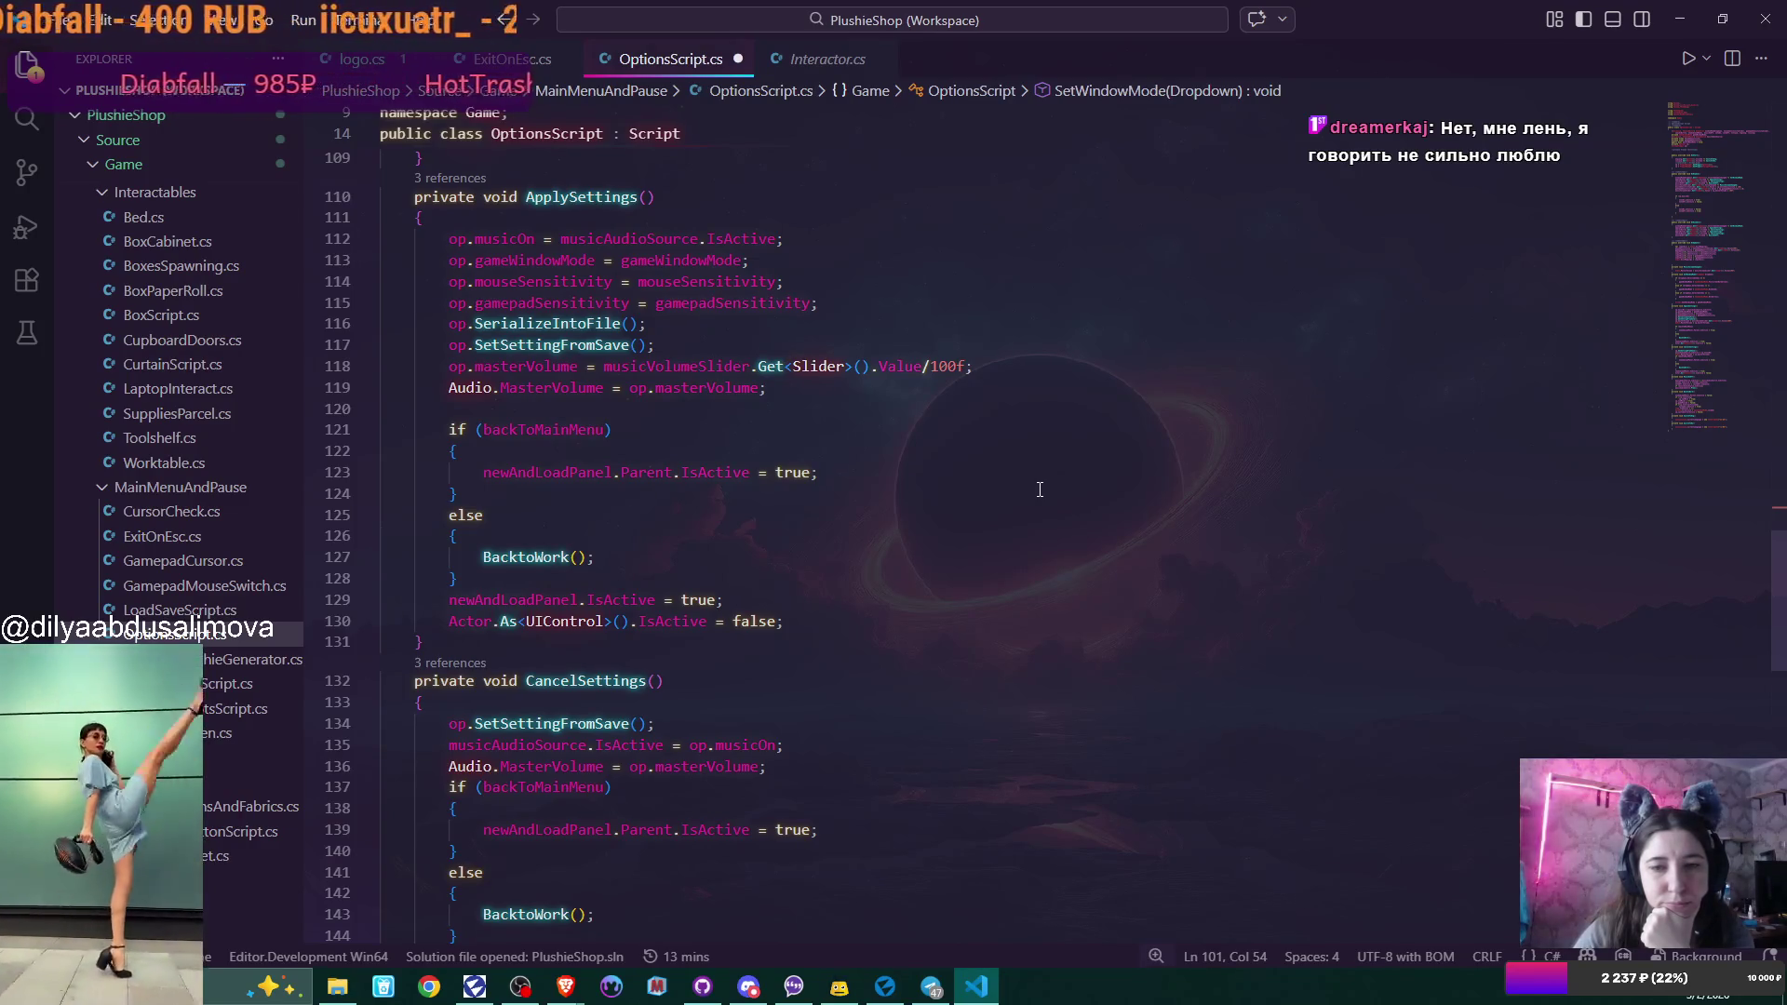
scroll(1040, 489, down, 1)
scroll(1040, 490, down, 1)
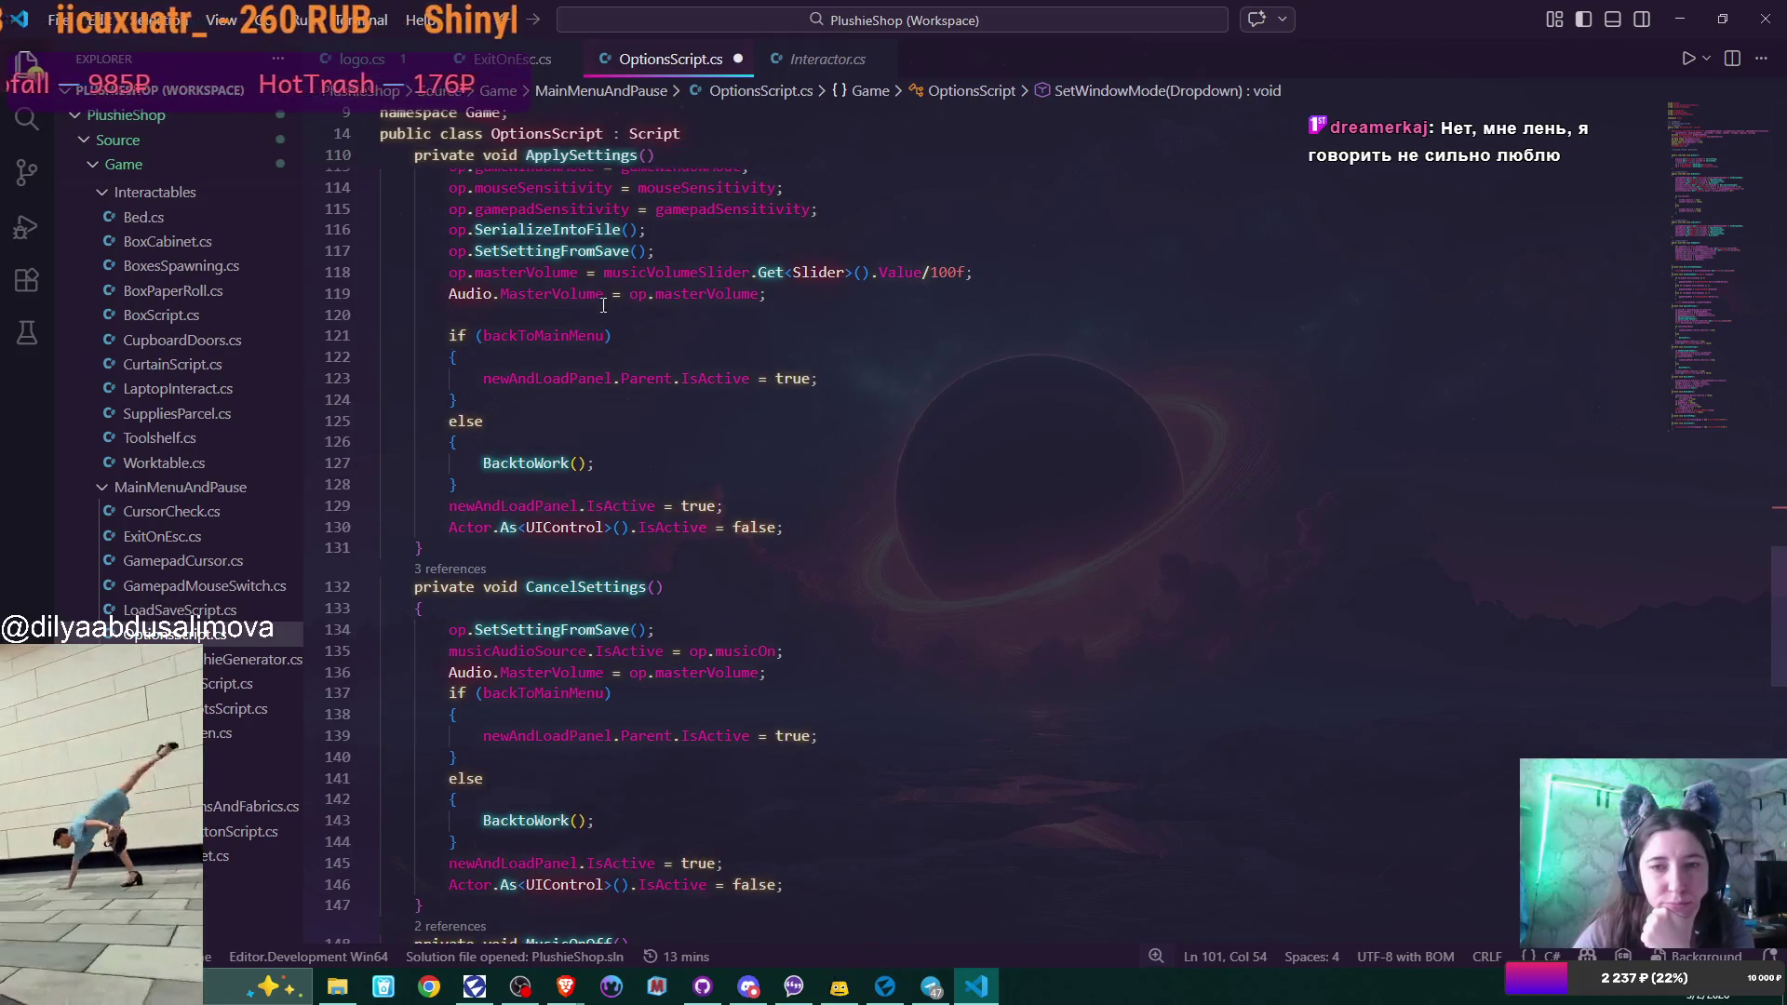
double_click(595, 335)
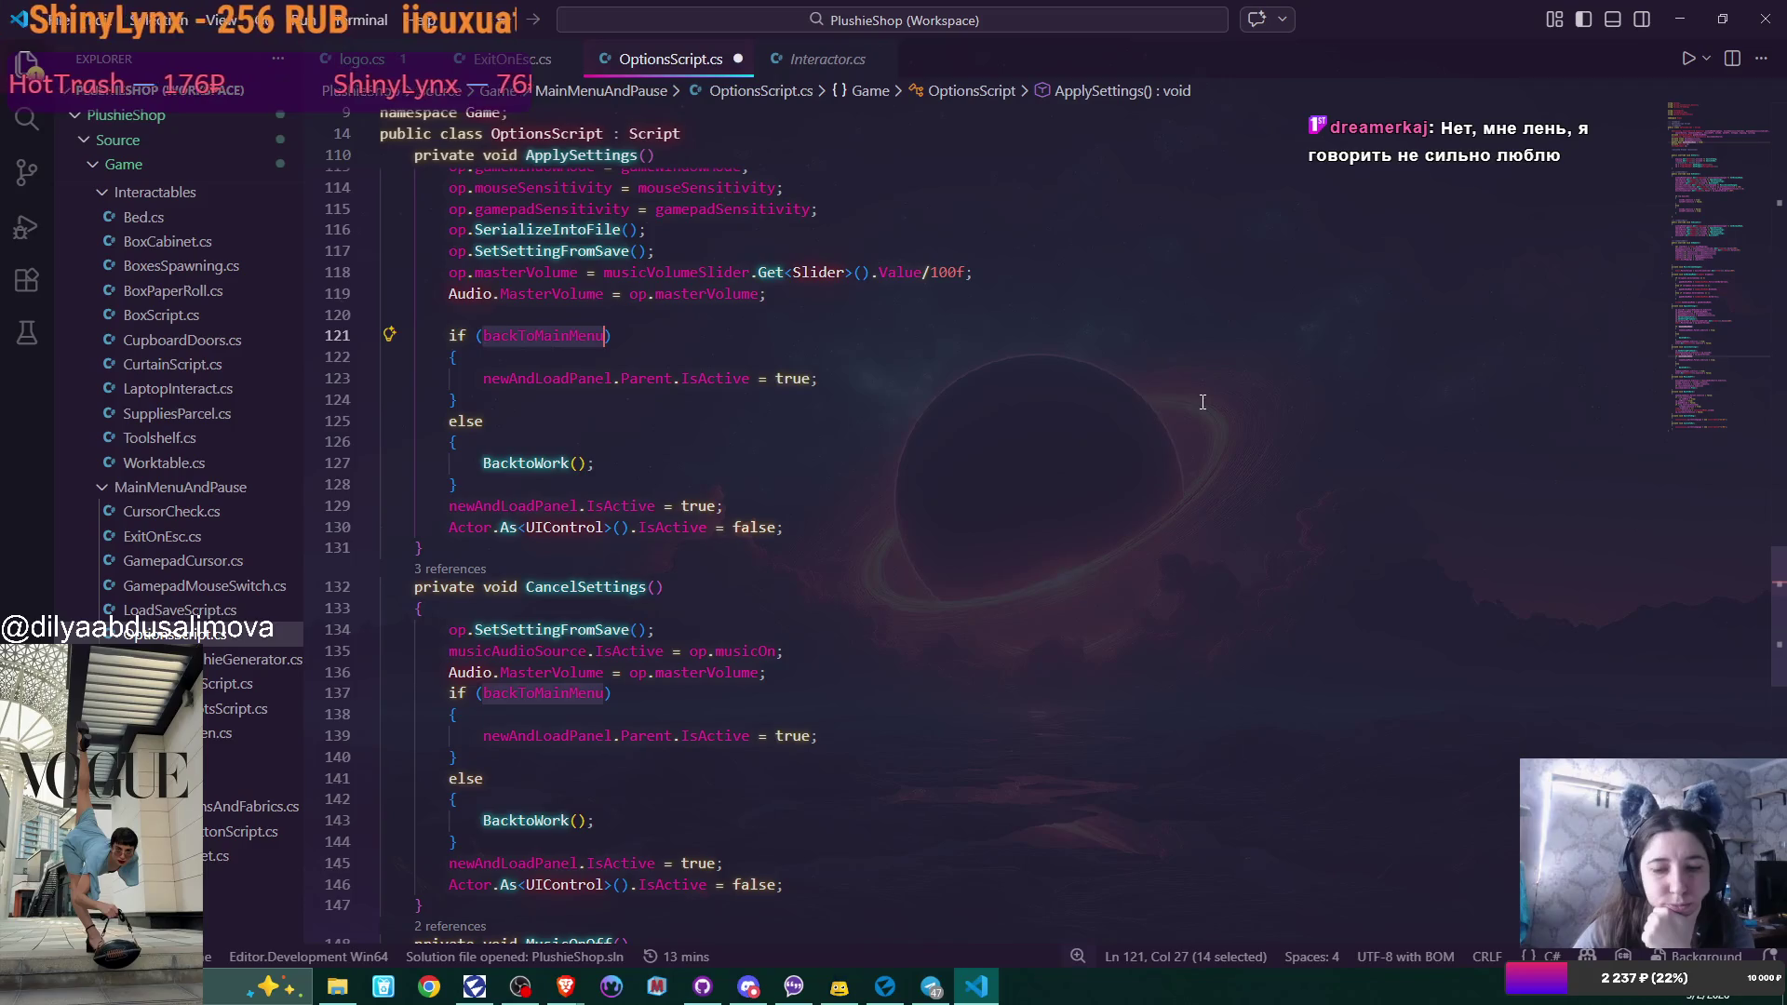
scroll(1201, 402, up, 10)
scroll(1192, 402, up, 15)
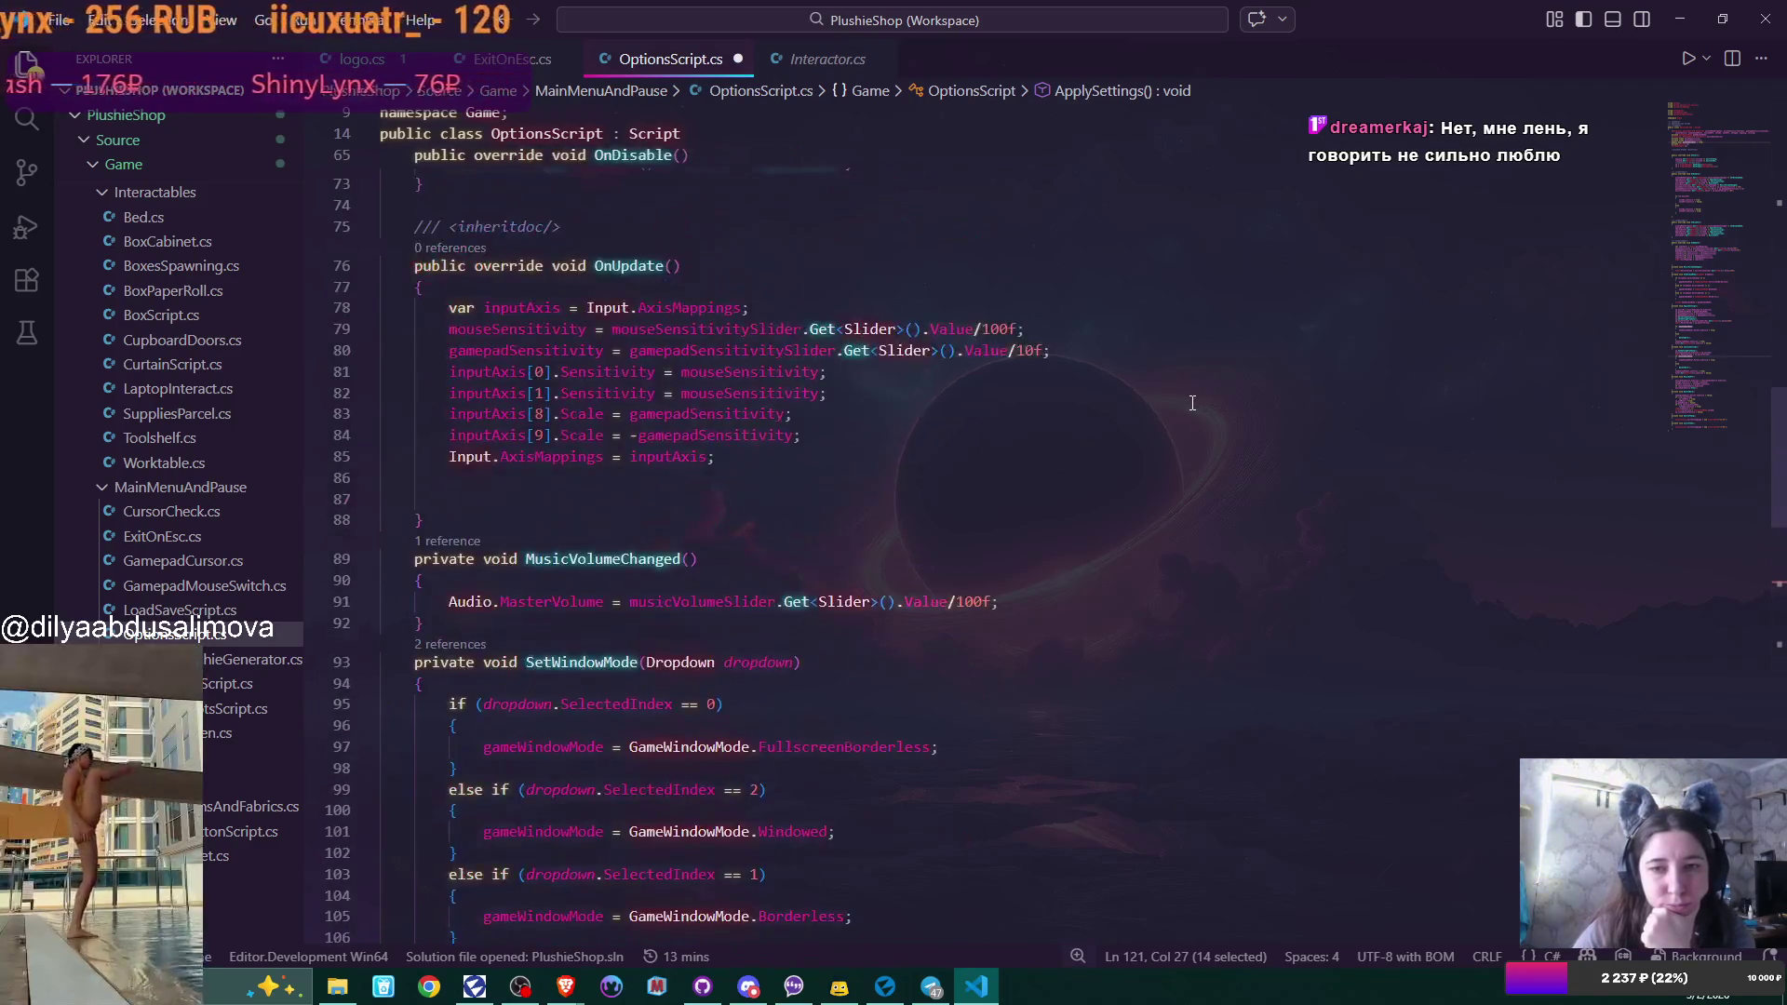
scroll(1191, 402, up, 8)
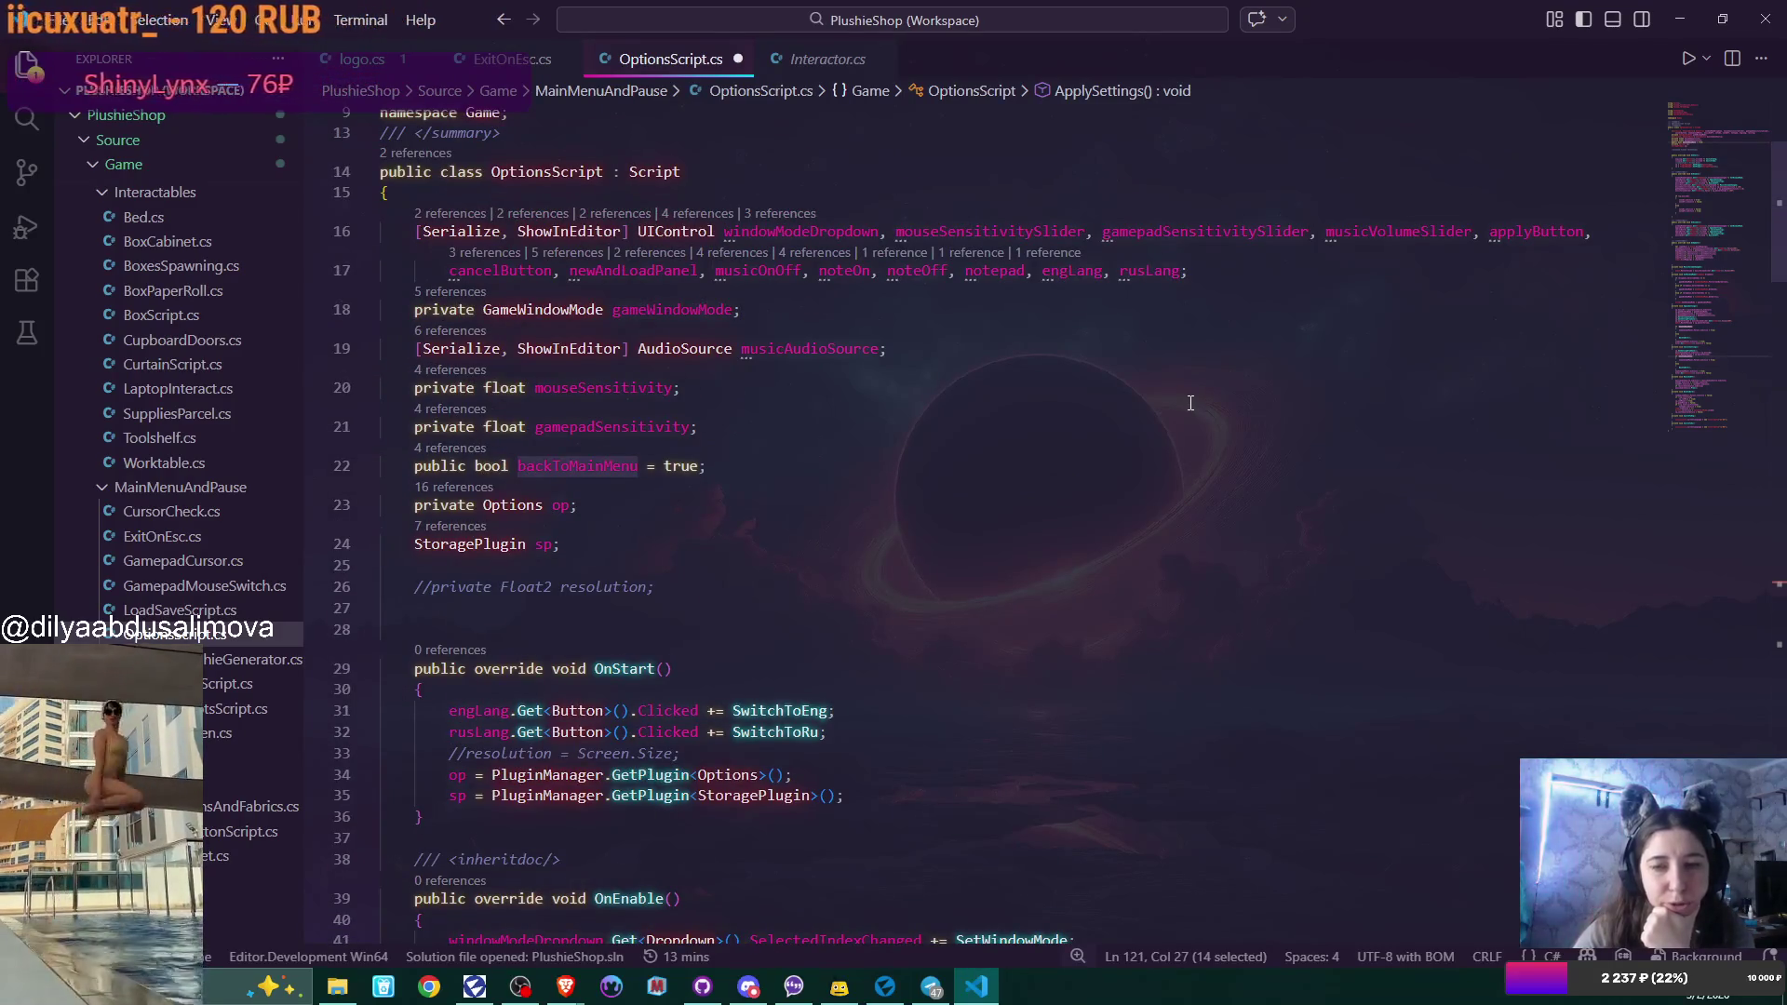
scroll(1191, 403, up, 2)
scroll(1190, 402, up, 2)
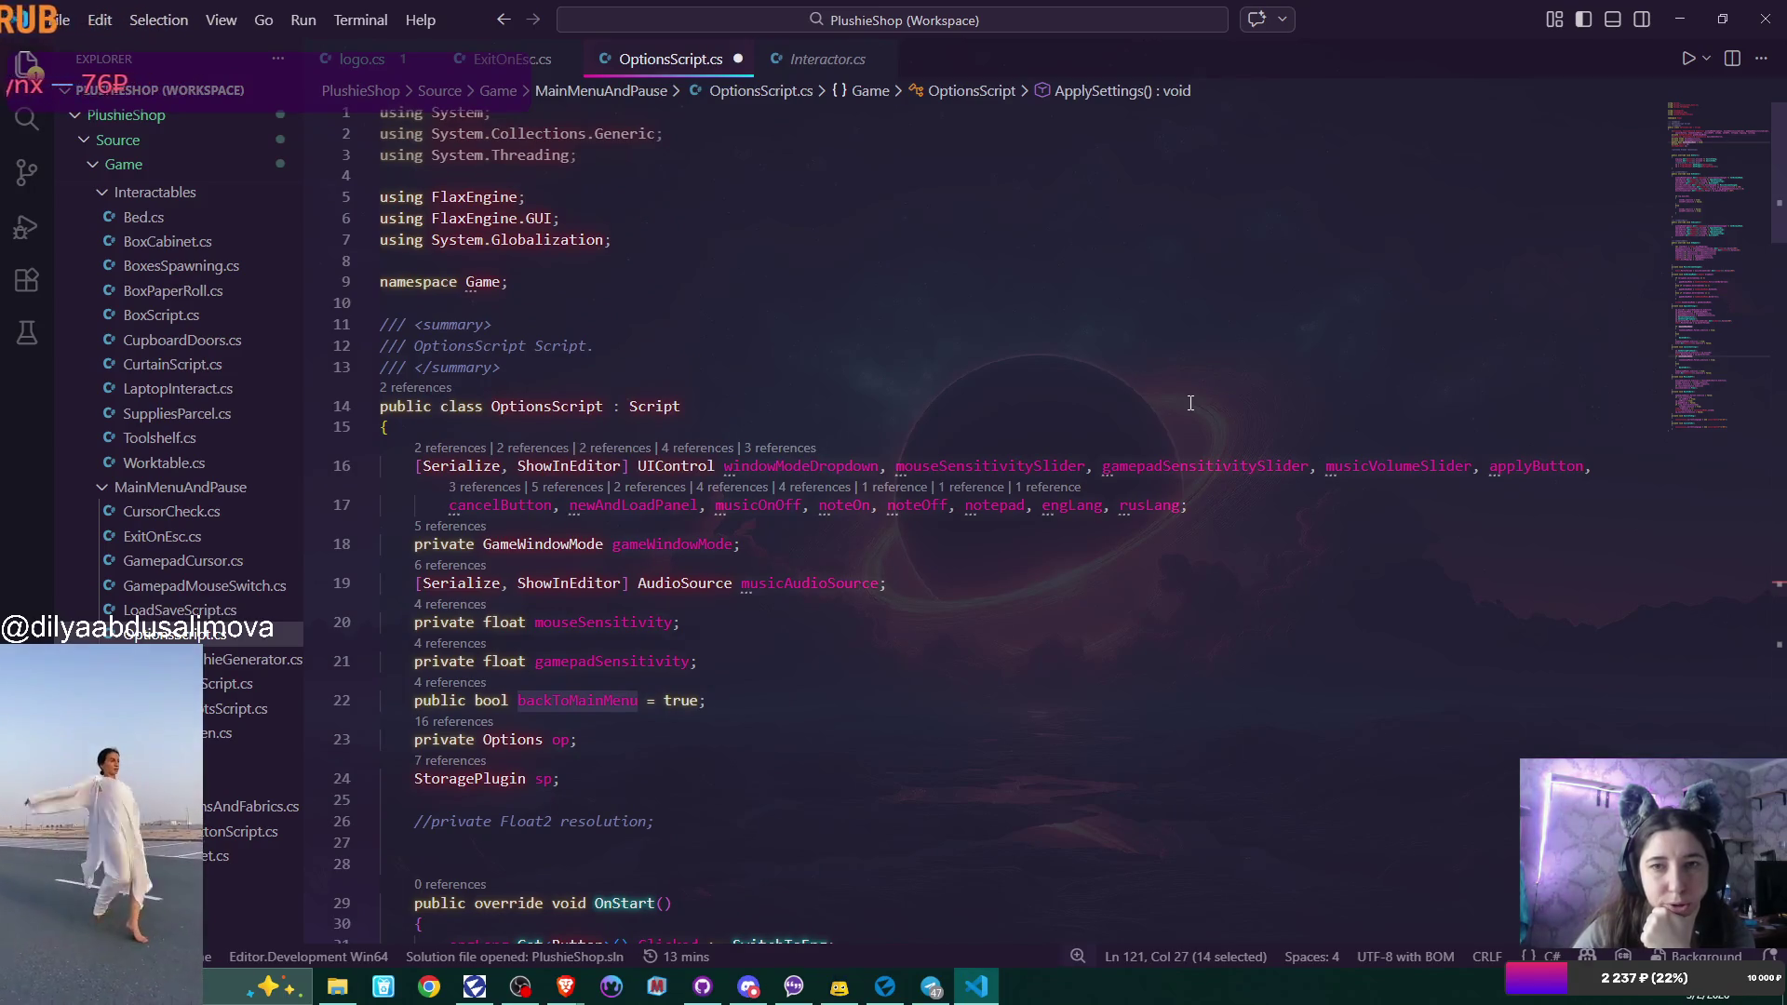
scroll(1190, 402, down, 4)
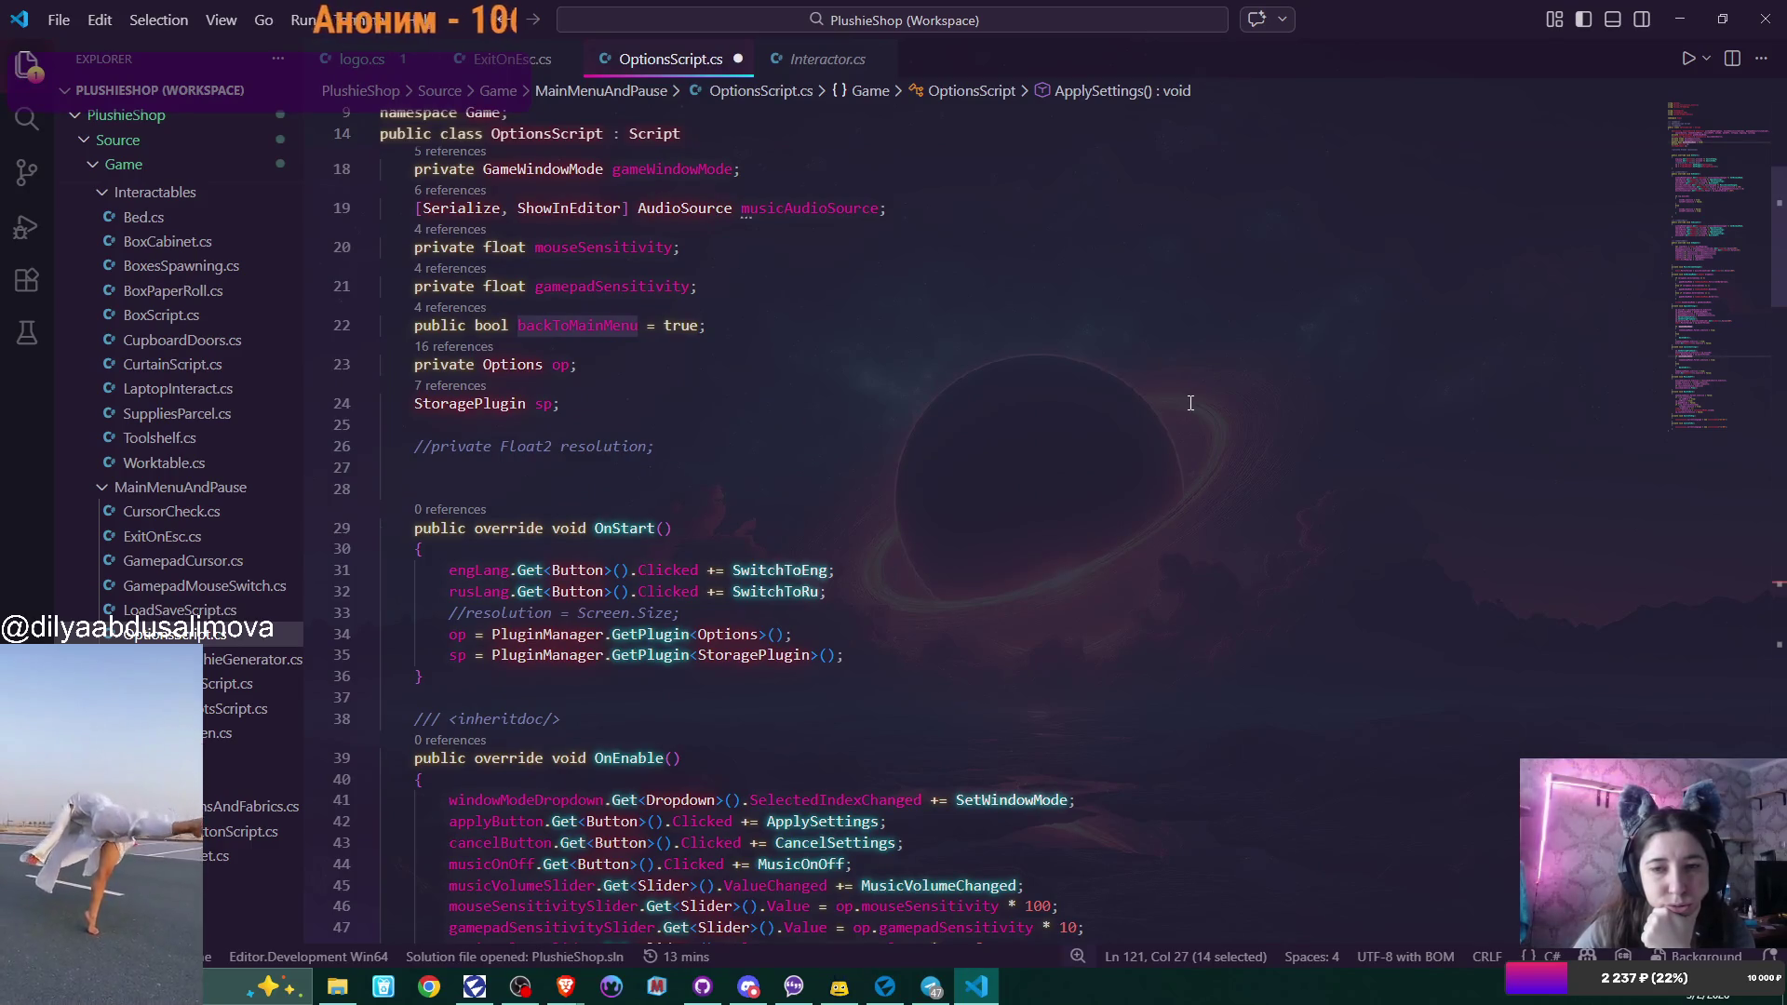
click(885, 986)
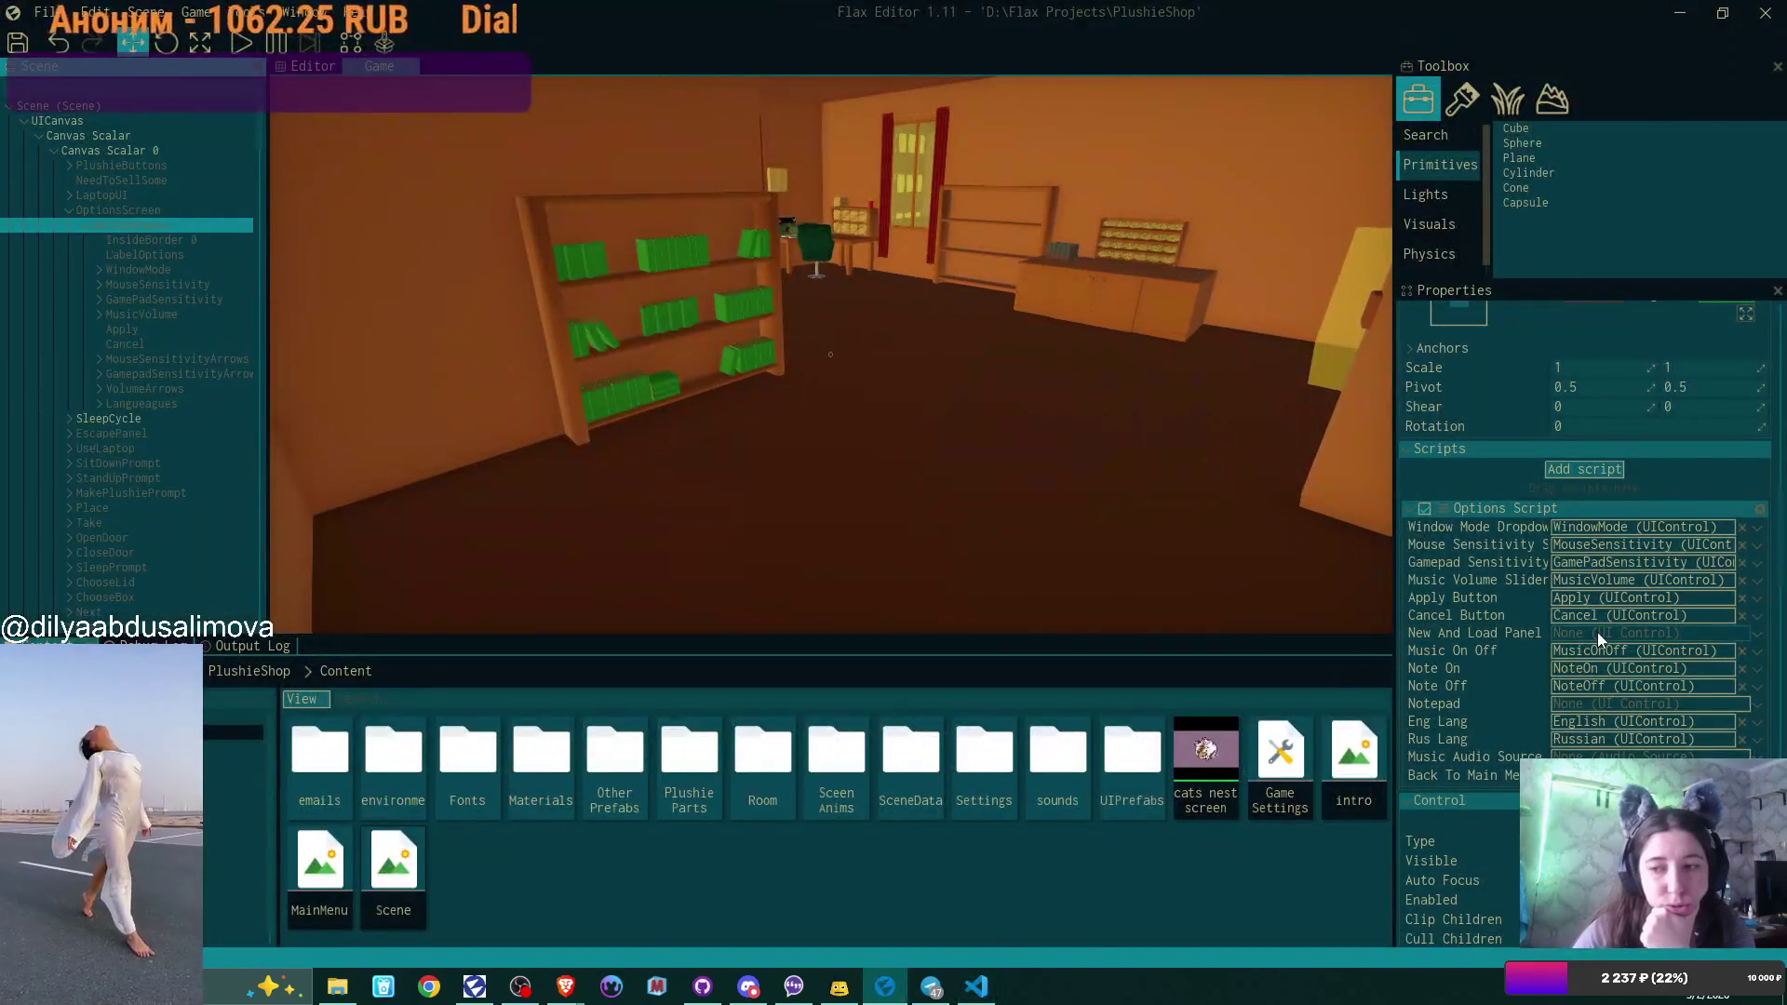
Save the scene and assign Camera's music object as the Options Script's Music Audio Source.
click(1550, 880)
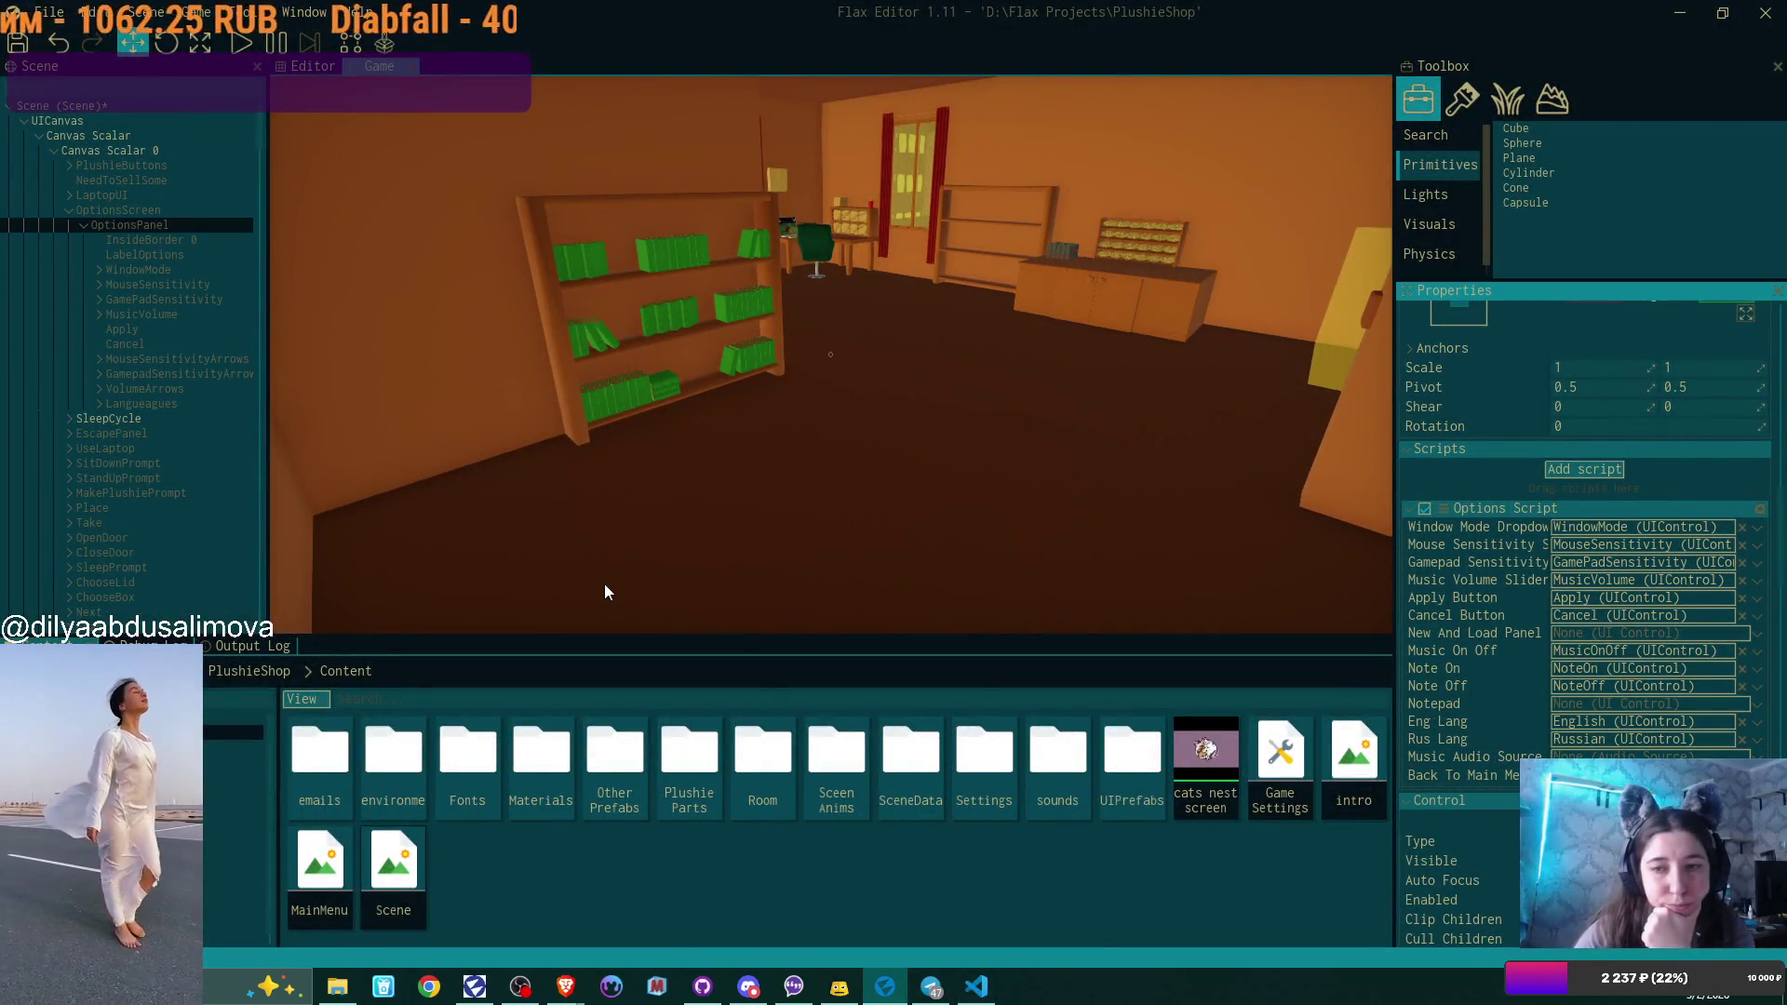
key(ctrl+s)
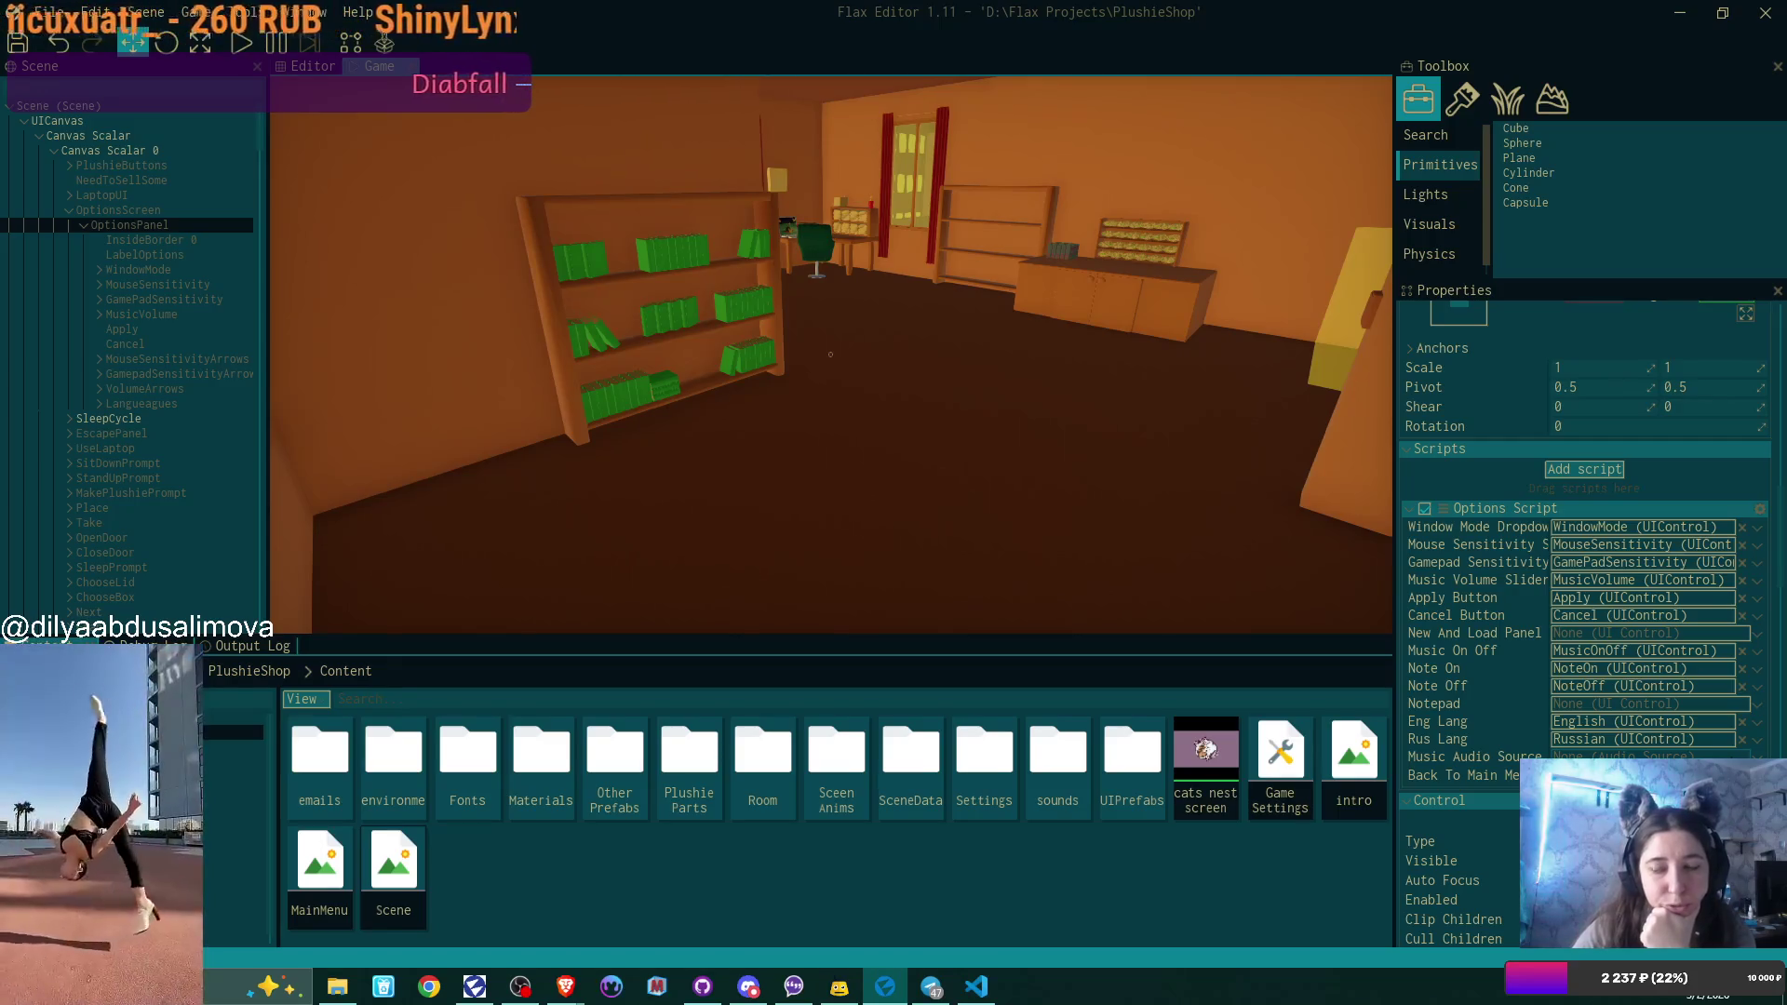
scroll(162, 356, down, 15)
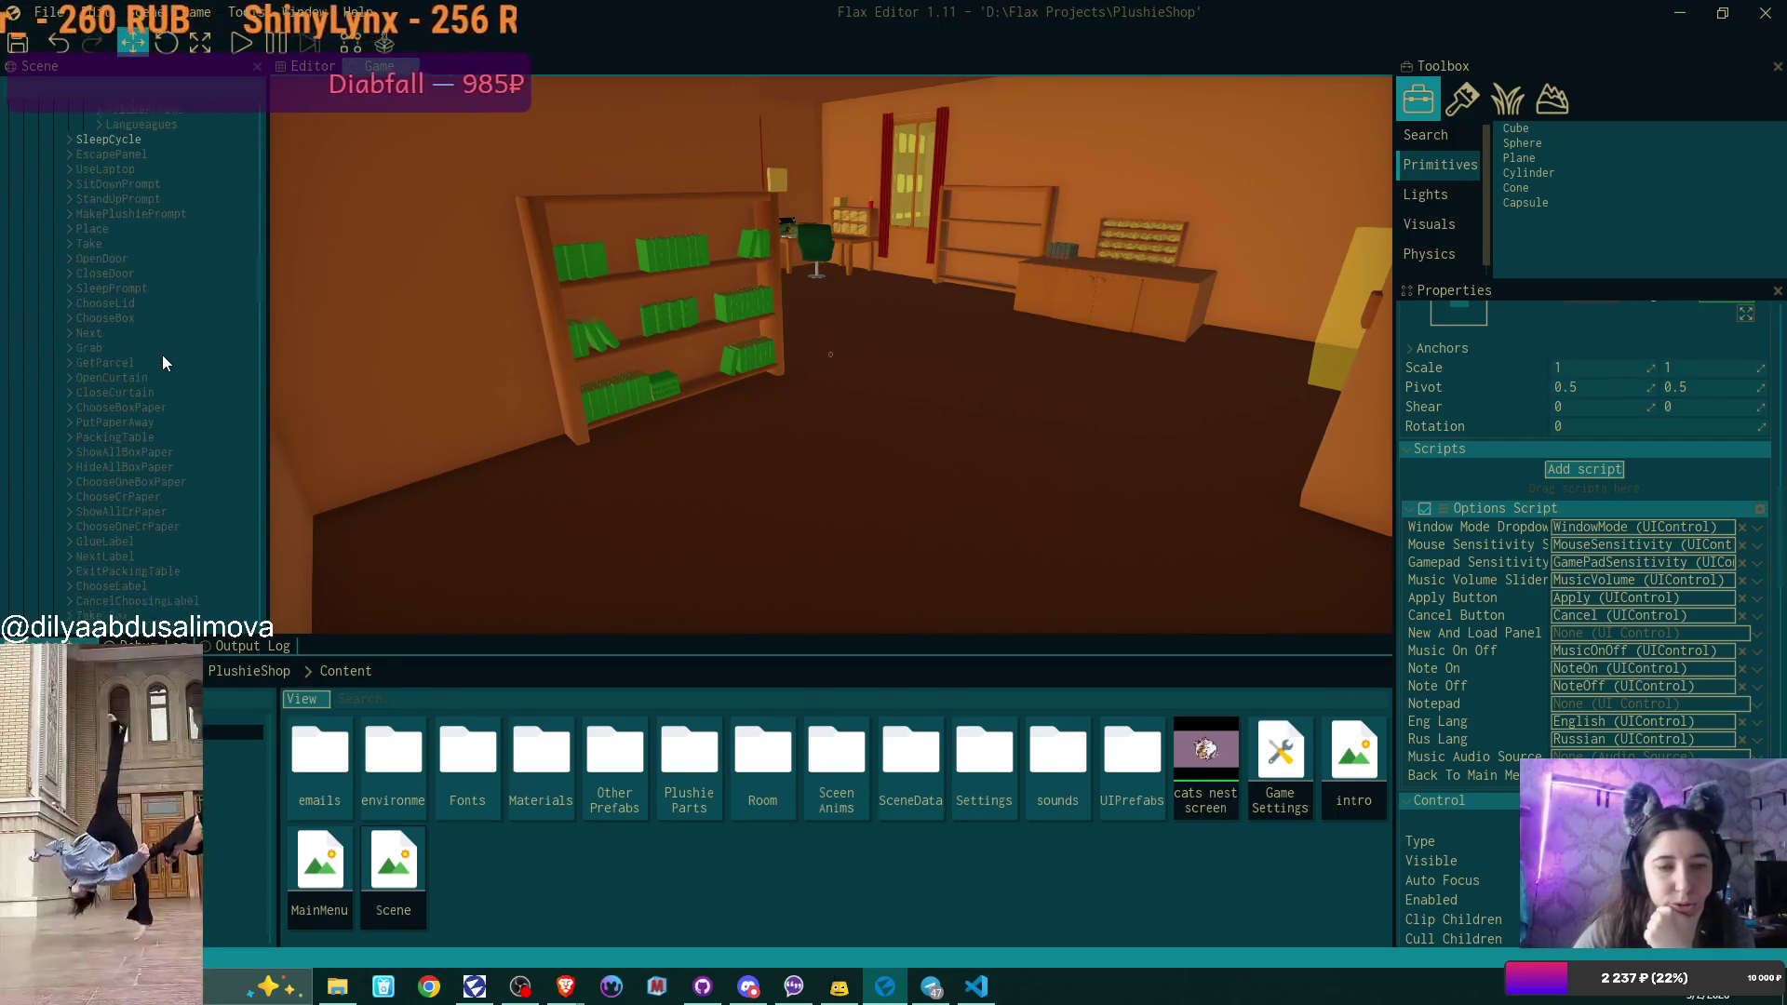
scroll(162, 362, down, 5)
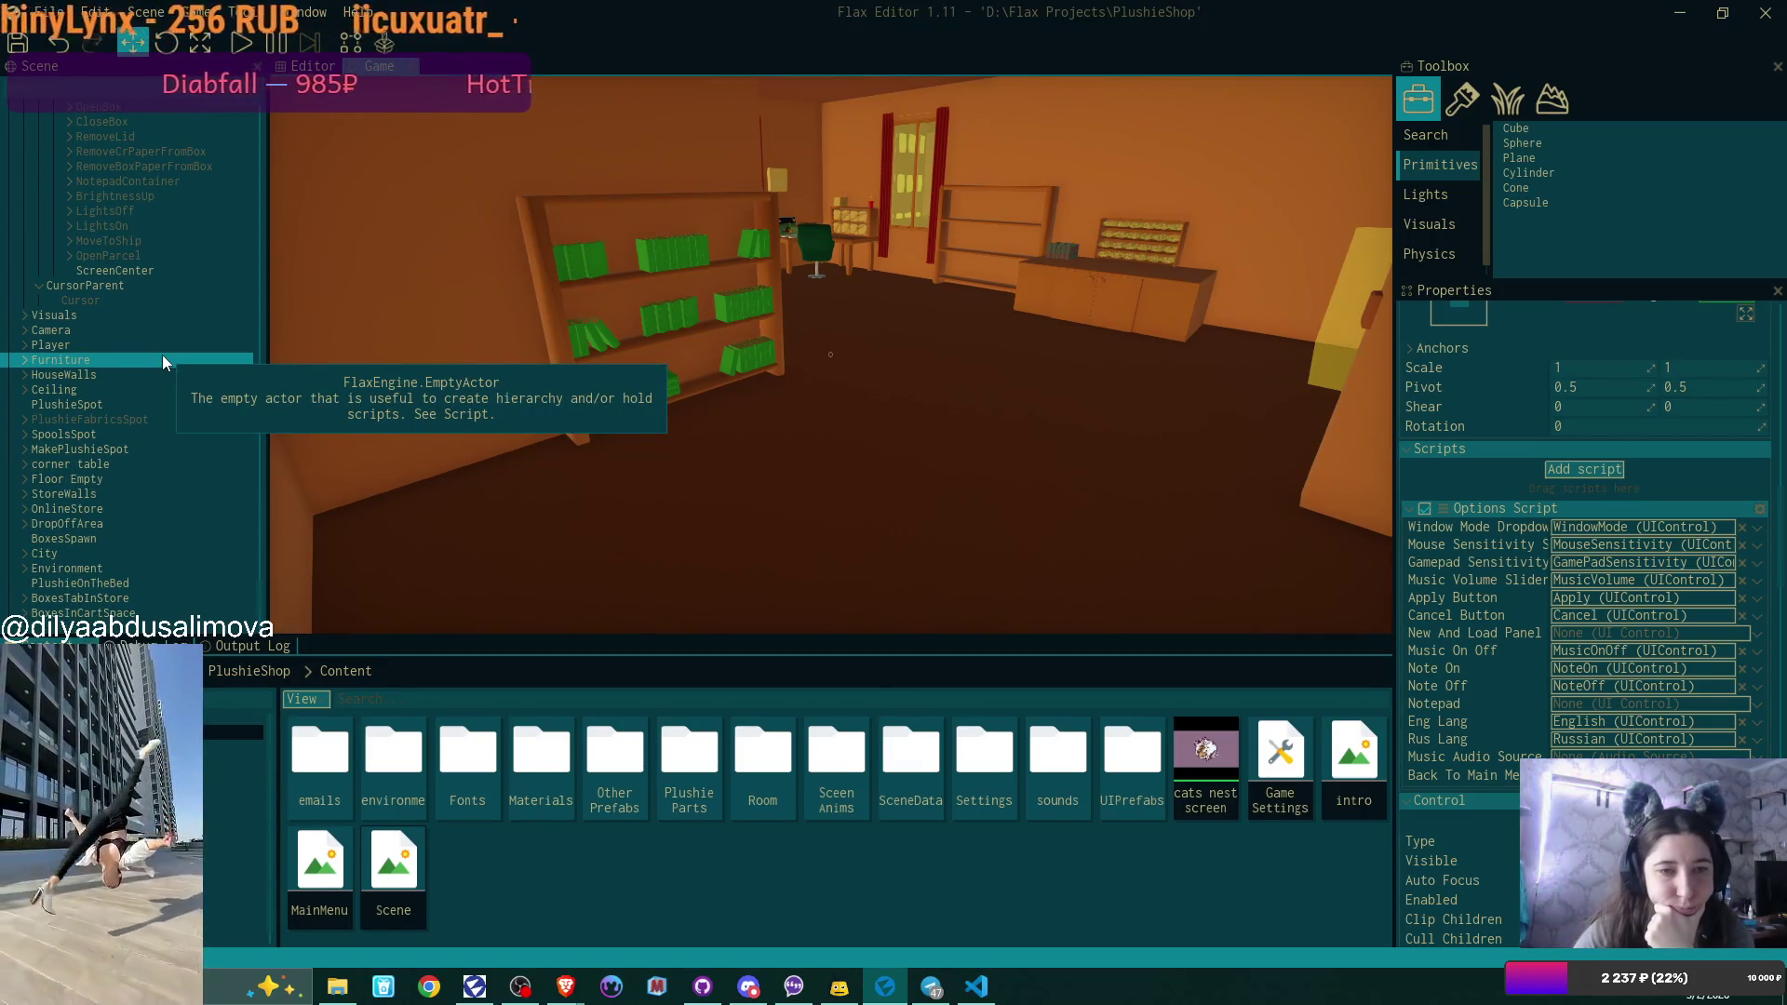
click(21, 331)
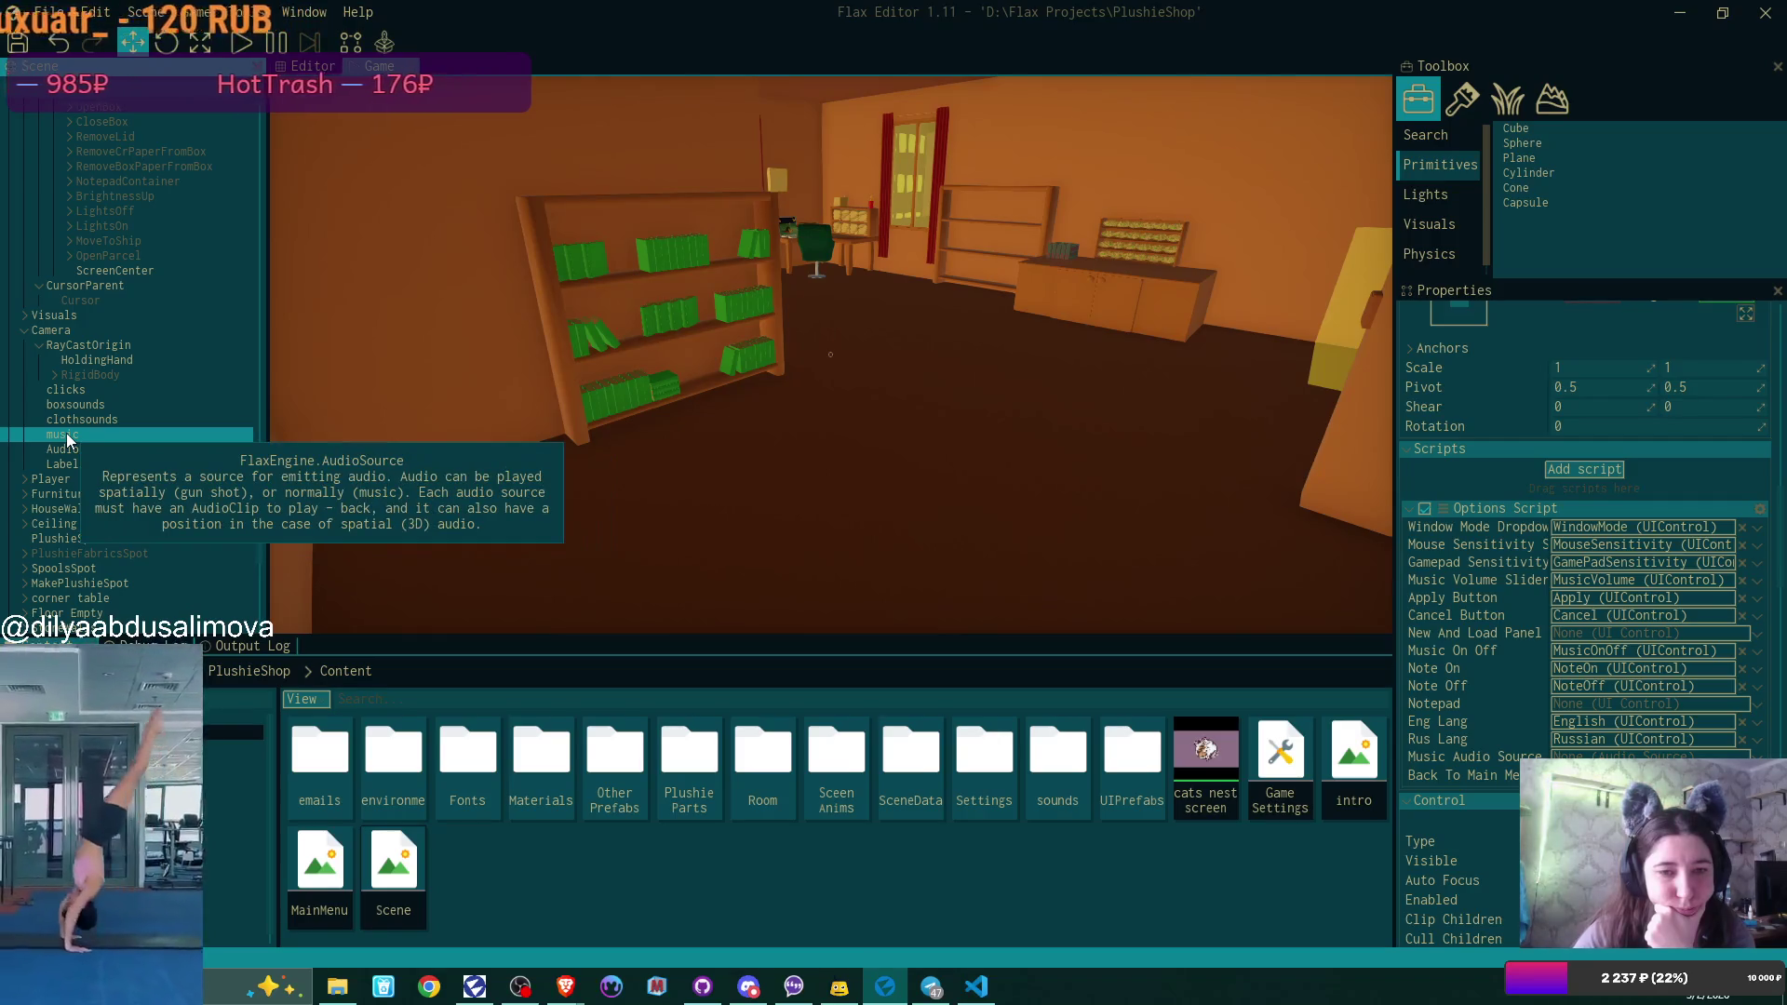
mouse_move(67, 441)
mouse_down()
mouse_move(1474, 637)
mouse_move(1647, 757)
mouse_up()
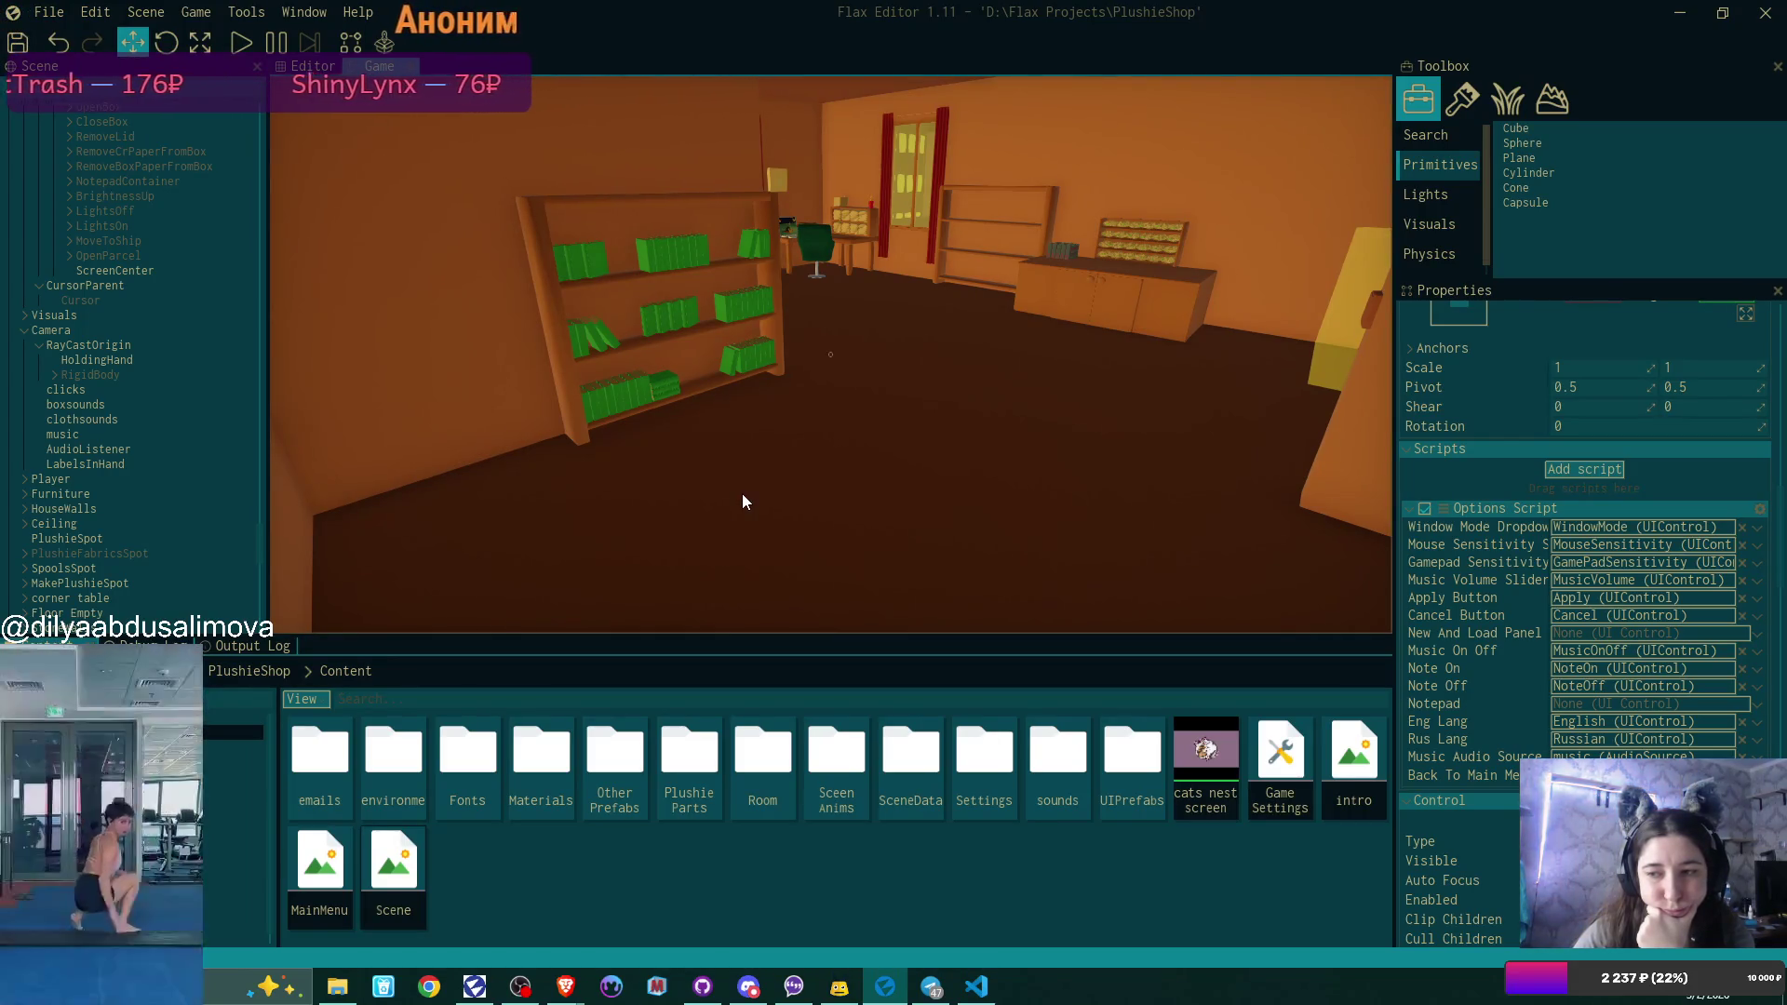
Assign NotepadContainer to the Options Script's Notepad field.
scroll(87, 396, up, 5)
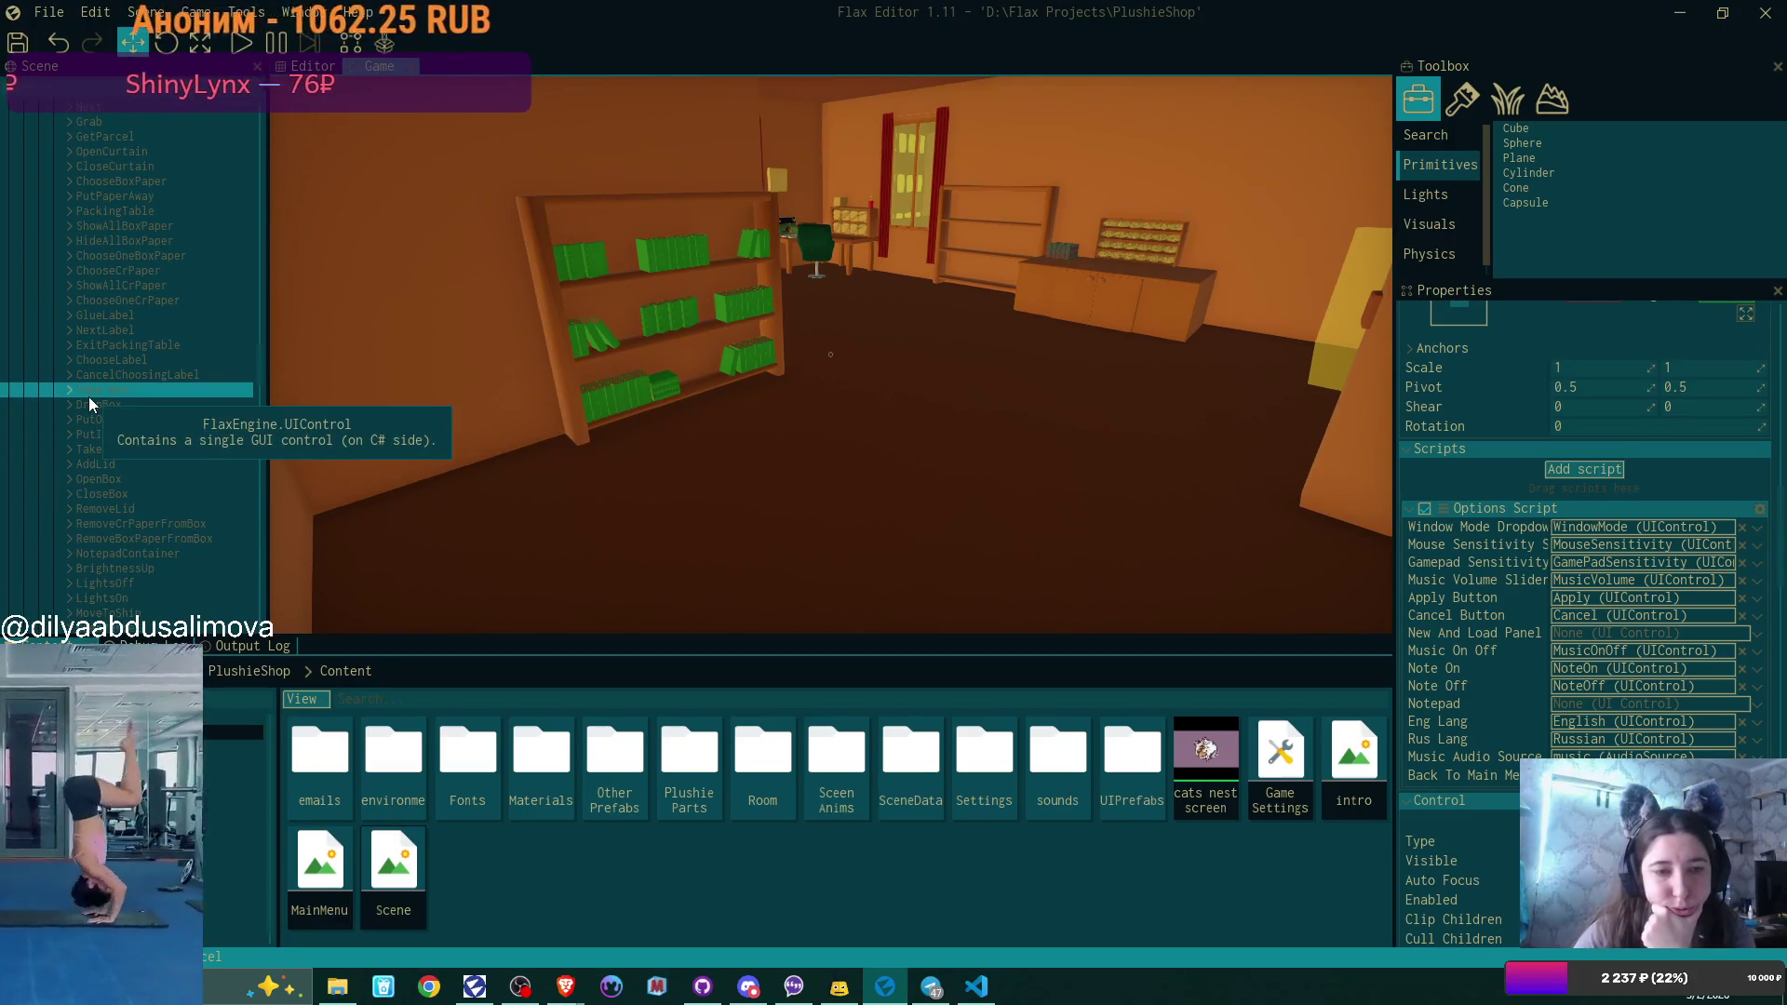
scroll(87, 396, up, 4)
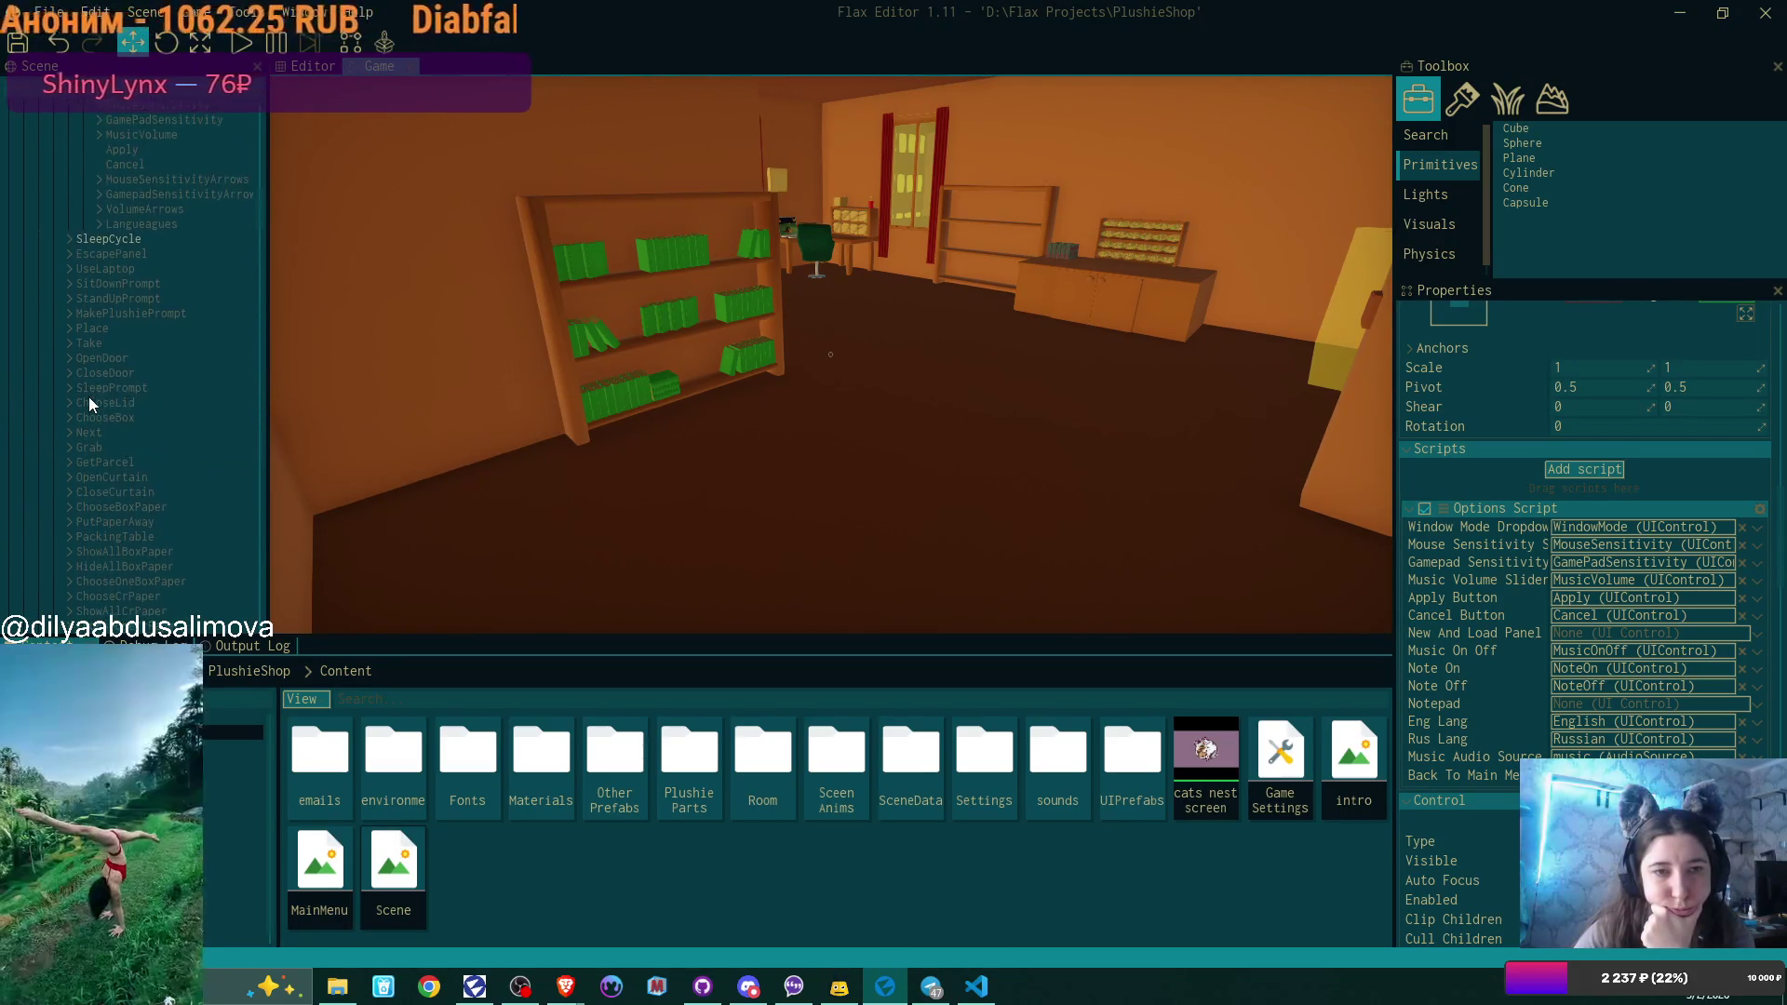
scroll(87, 396, up, 2)
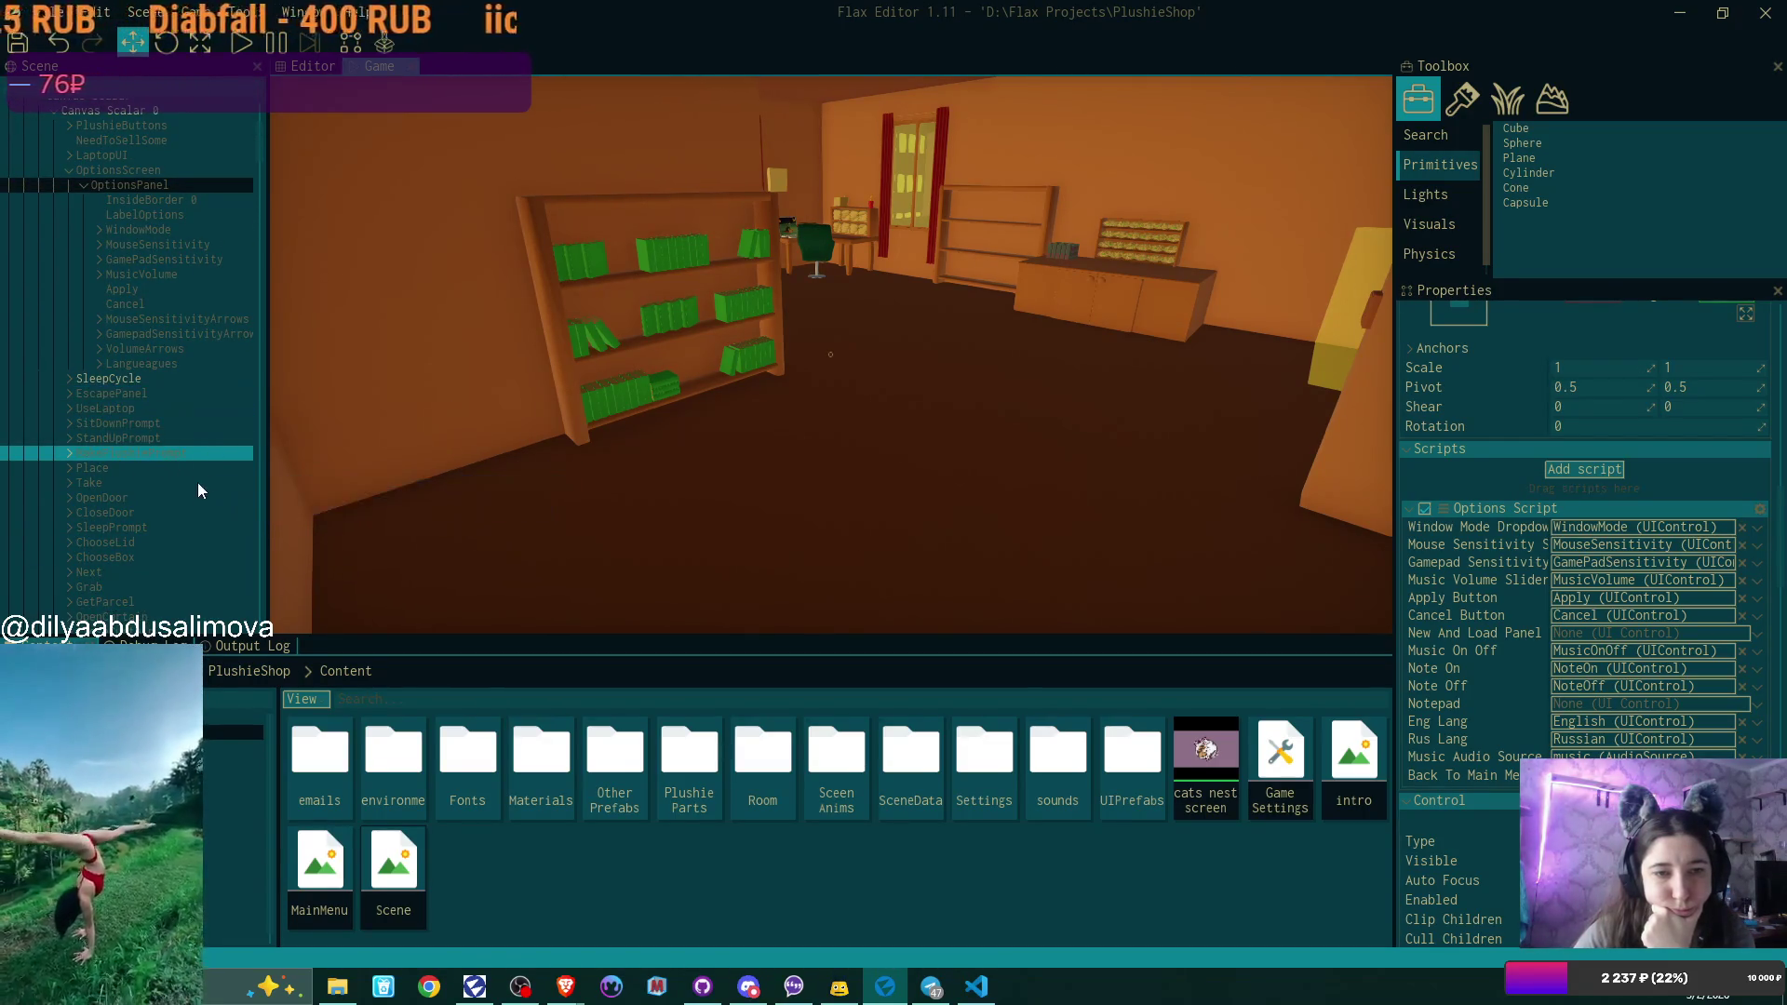
scroll(209, 482, down, 10)
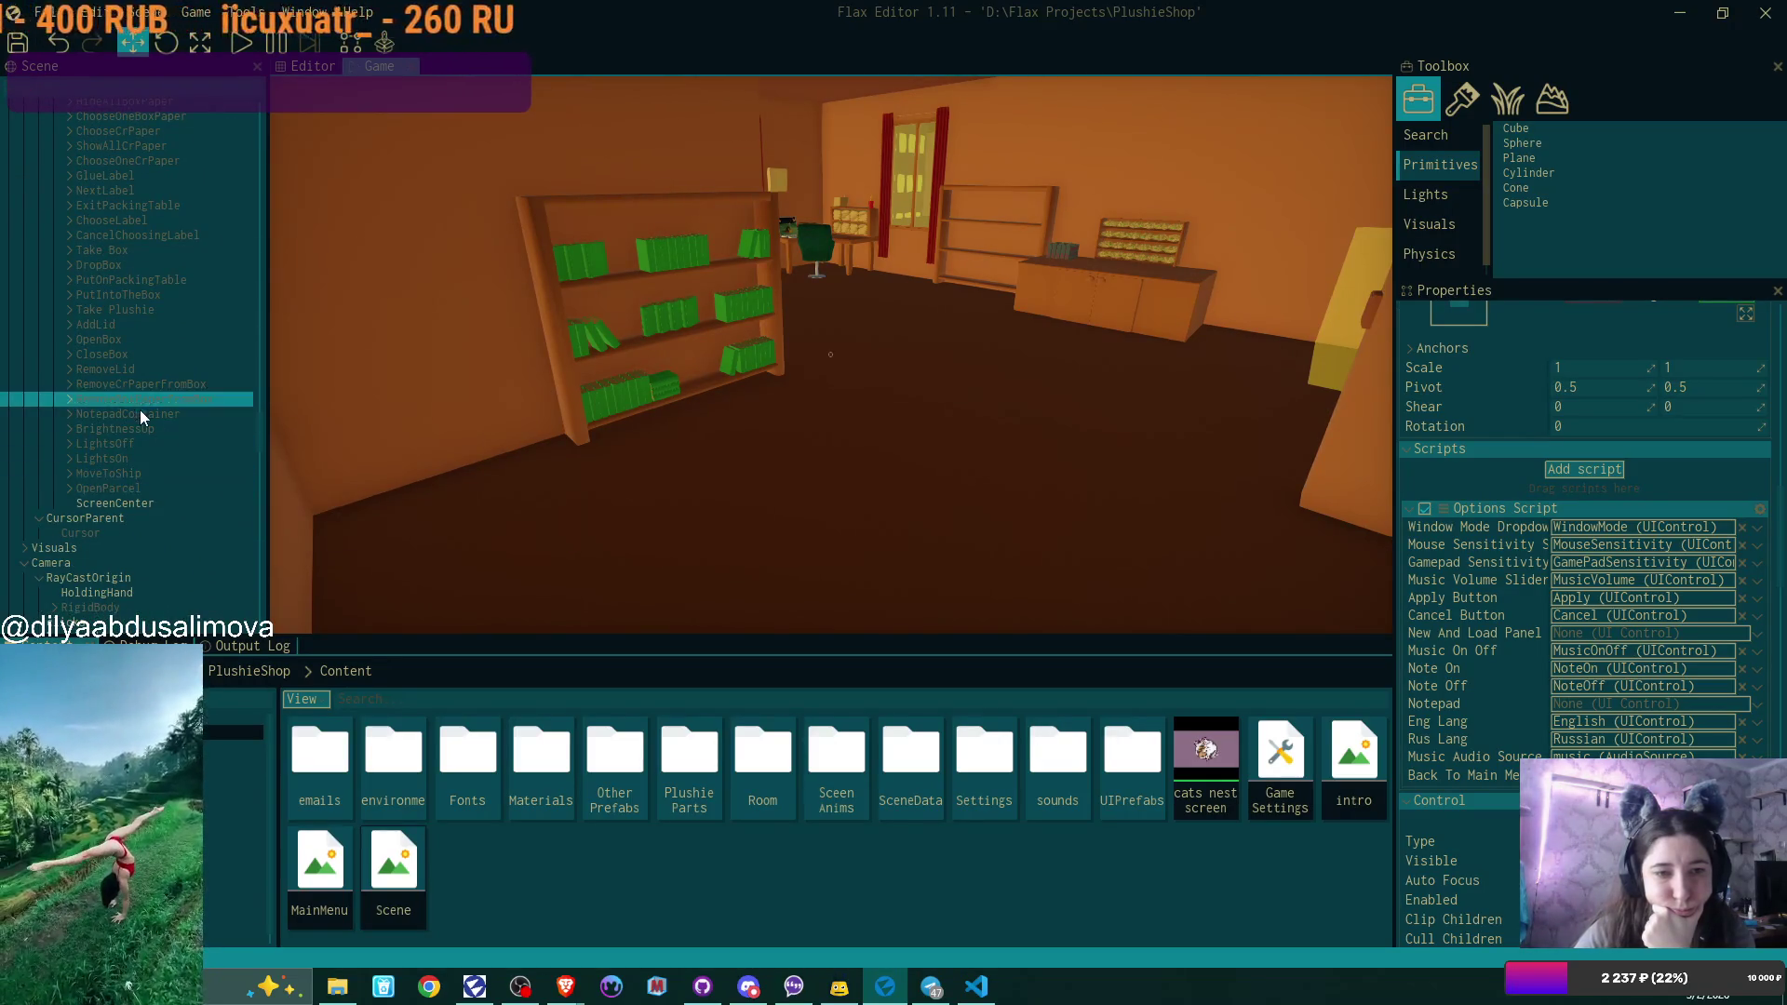
mouse_move(179, 435)
mouse_down()
mouse_move(1310, 659)
mouse_move(1643, 704)
mouse_up()
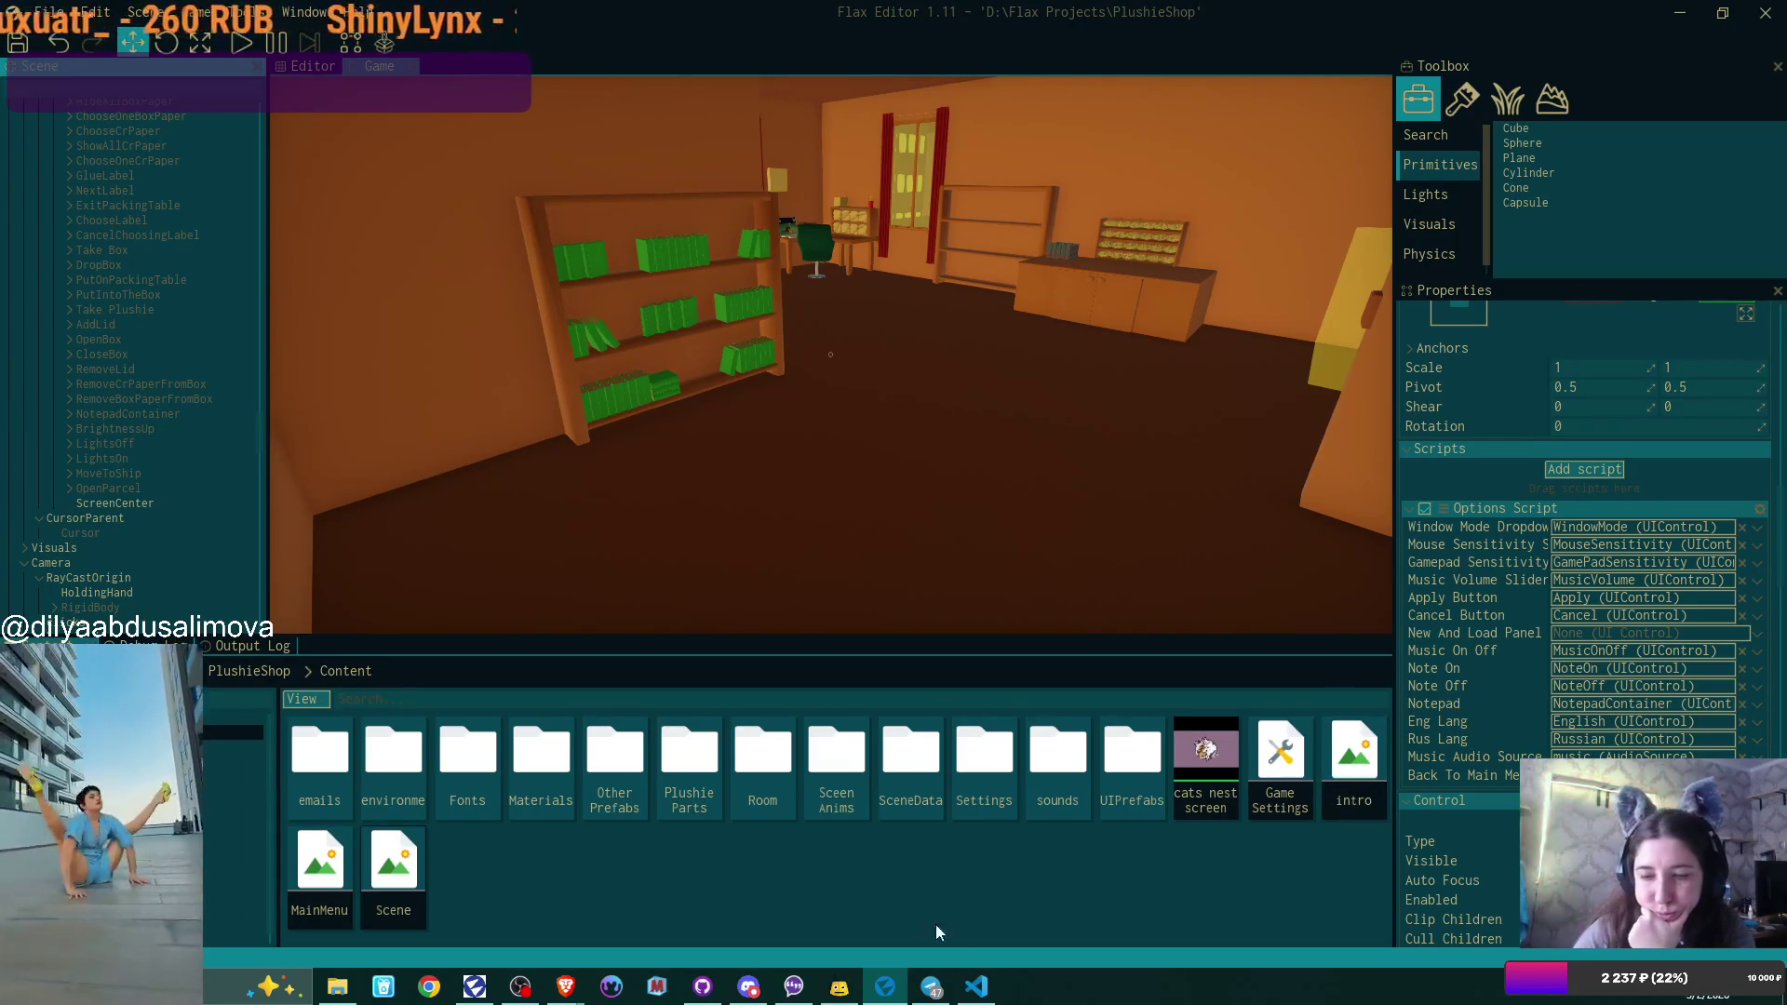
click(976, 986)
scroll(936, 339, up, 3)
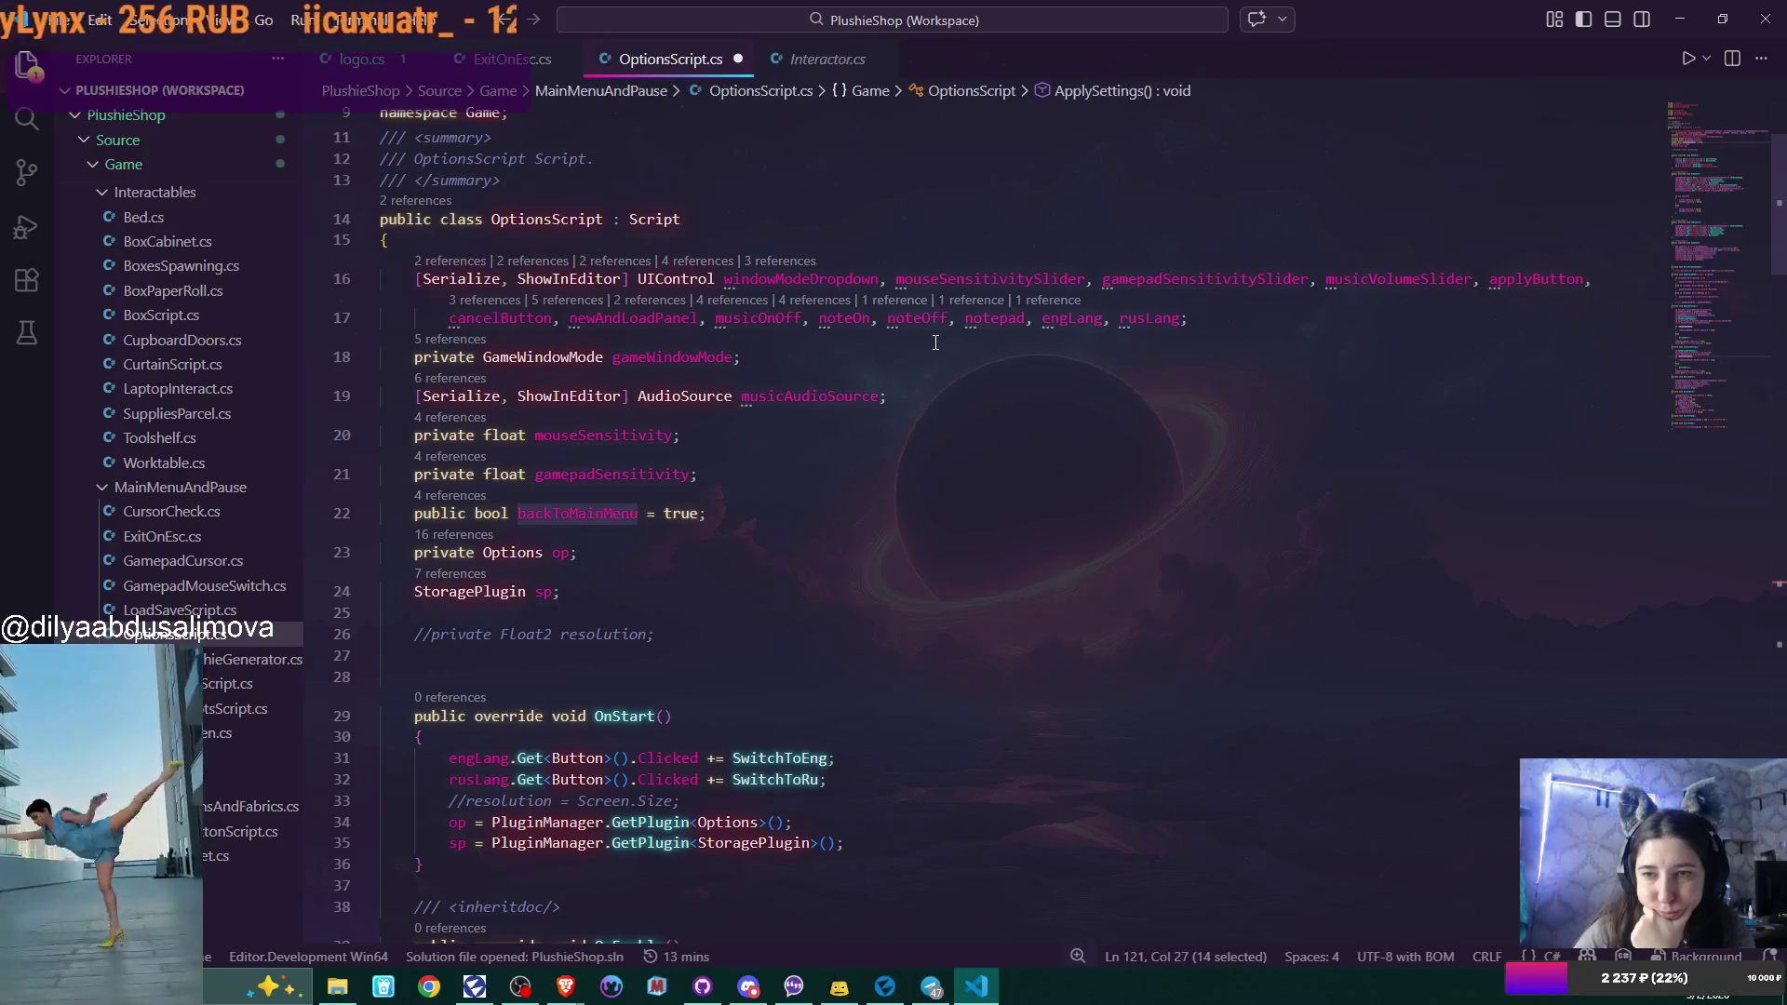
Highlight the notepad variable's uses and scroll through OptionsScript.cs.
double_click(994, 317)
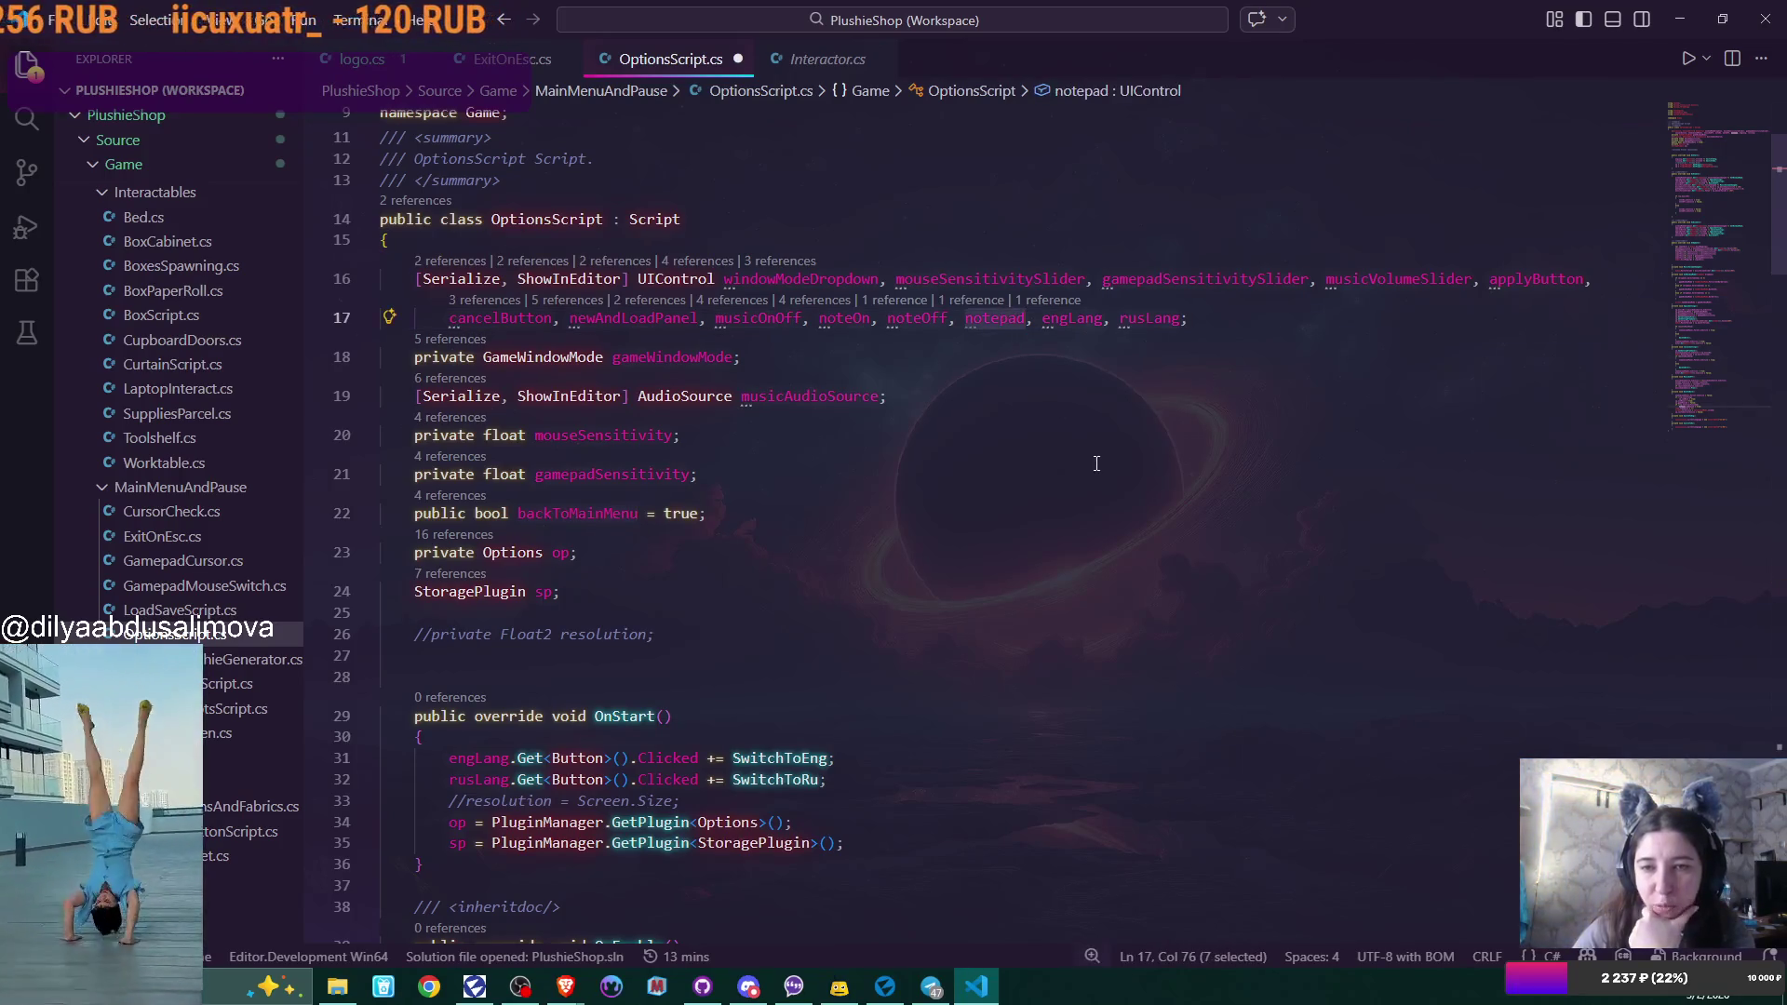
scroll(1097, 463, down, 5)
scroll(1097, 463, down, 15)
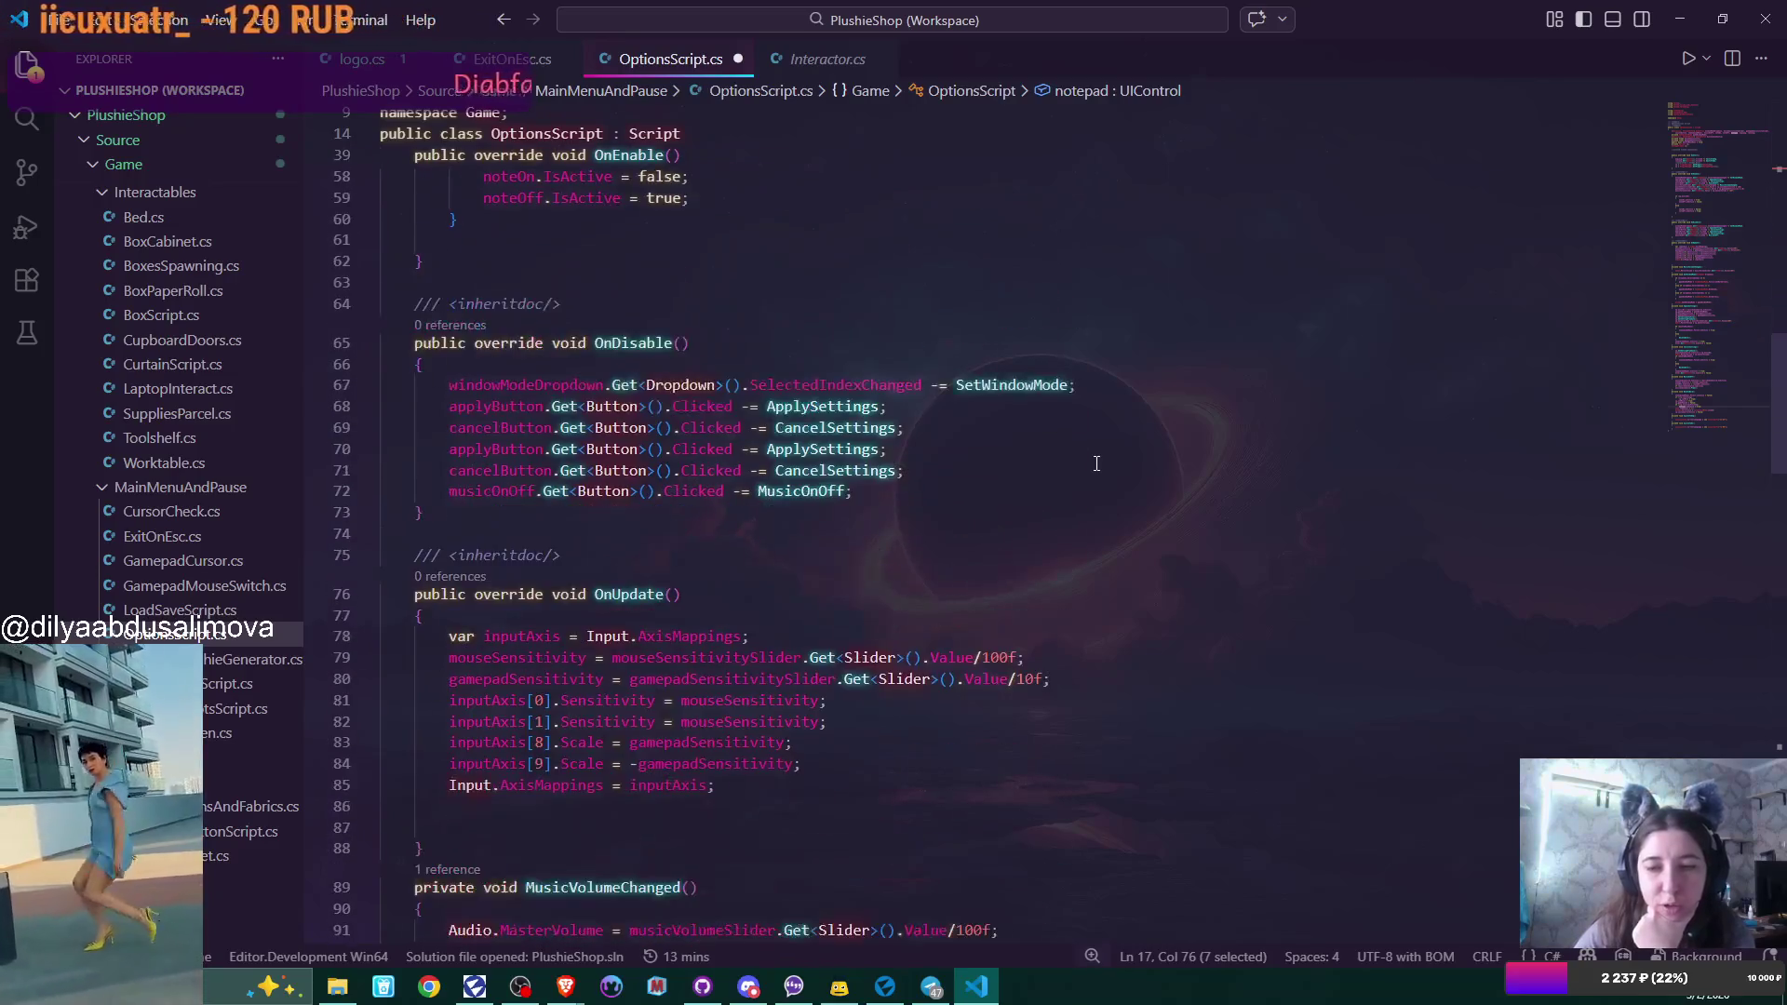
scroll(1096, 463, down, 15)
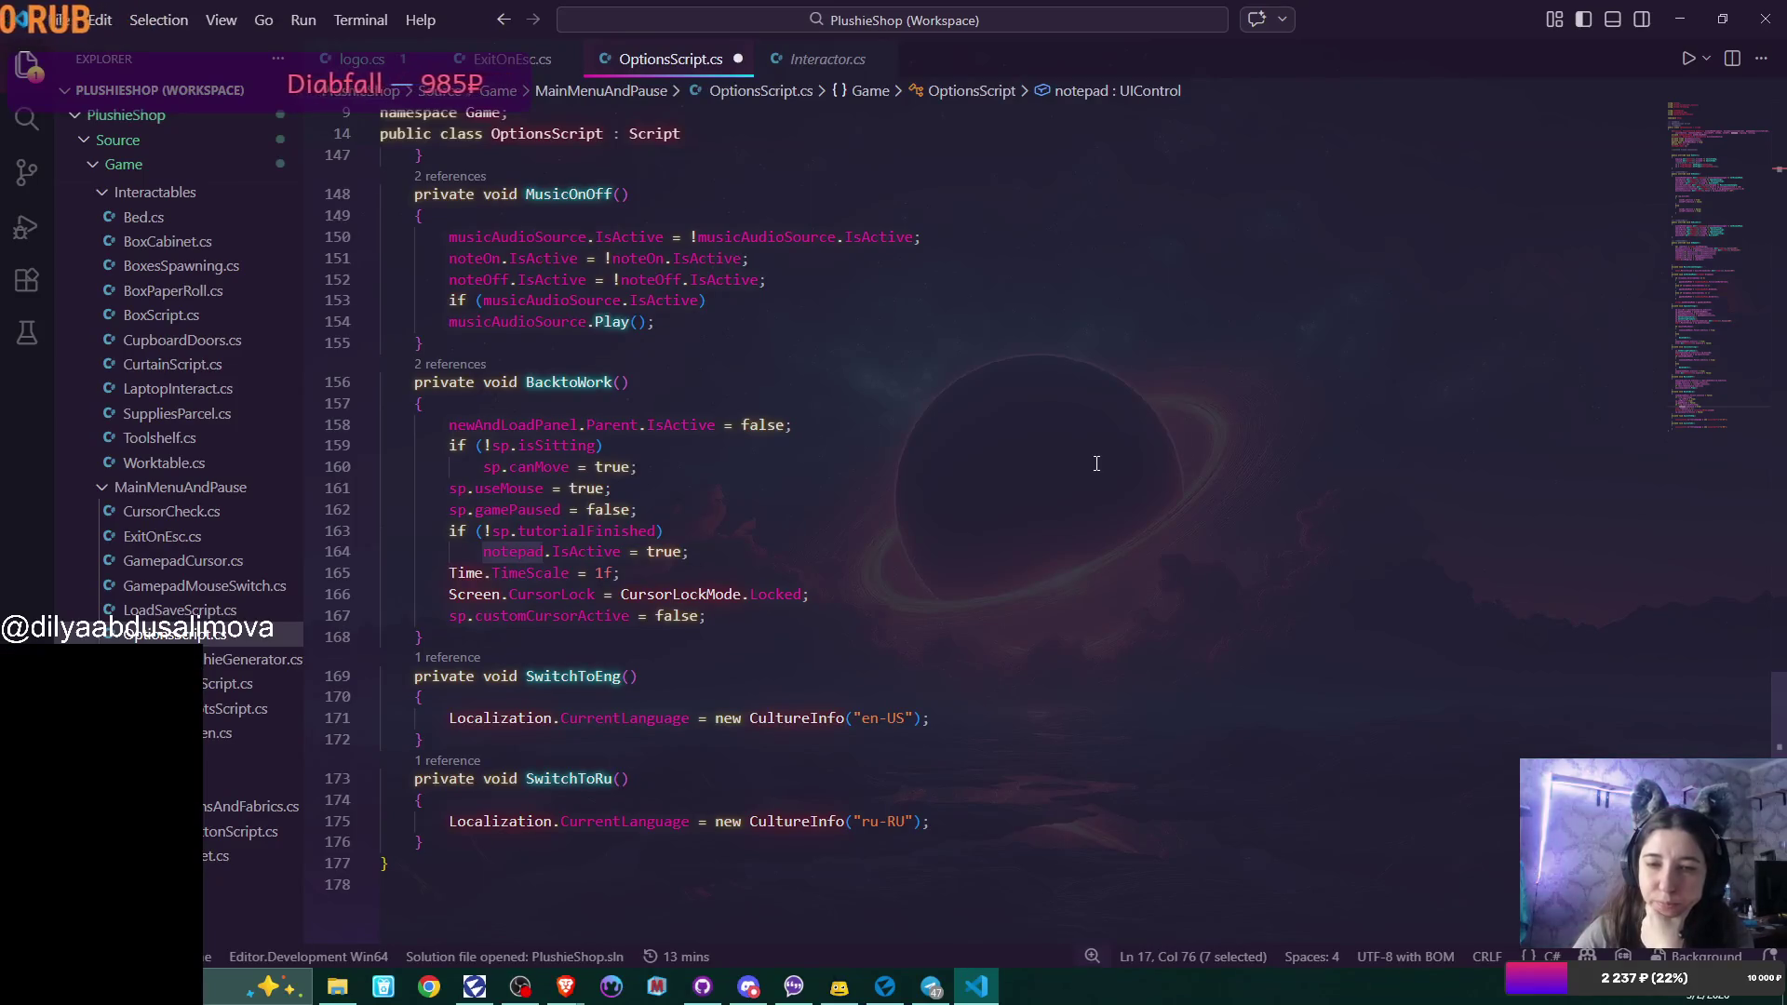
scroll(1096, 462, down, 3)
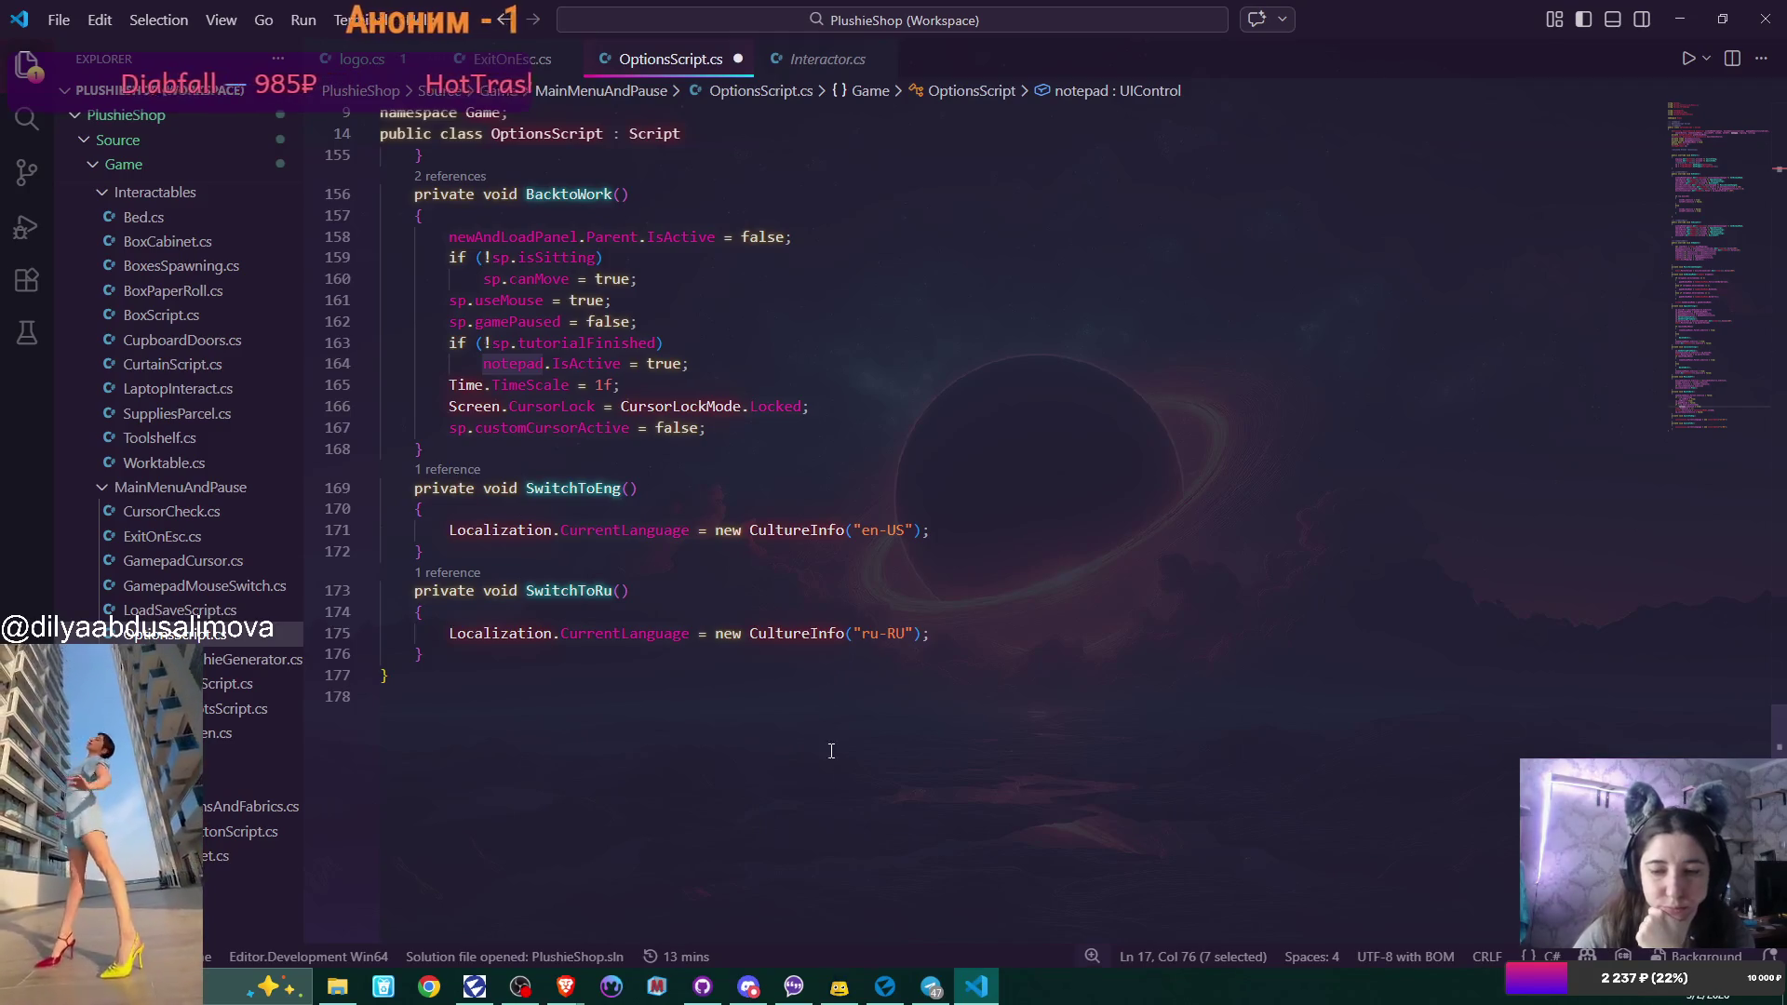
click(894, 994)
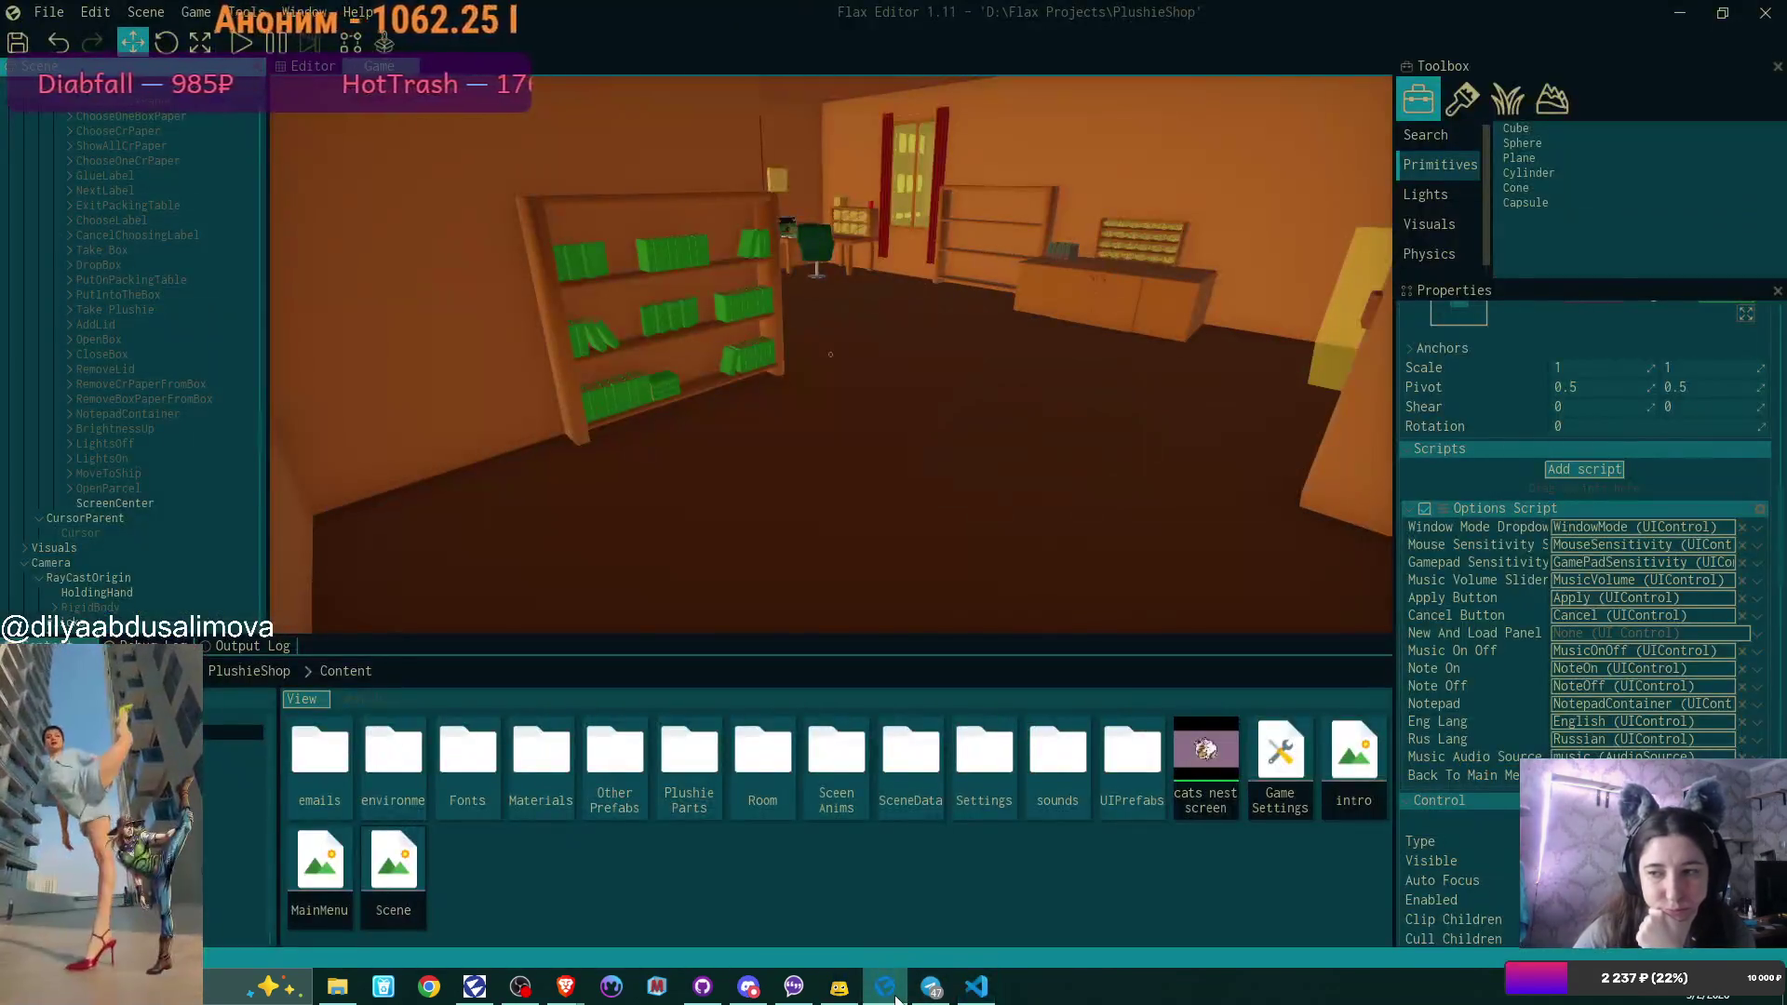
Recheck OptionsScript's serialized field declarations, then return to the PlushieShop scene in Flax.
click(975, 987)
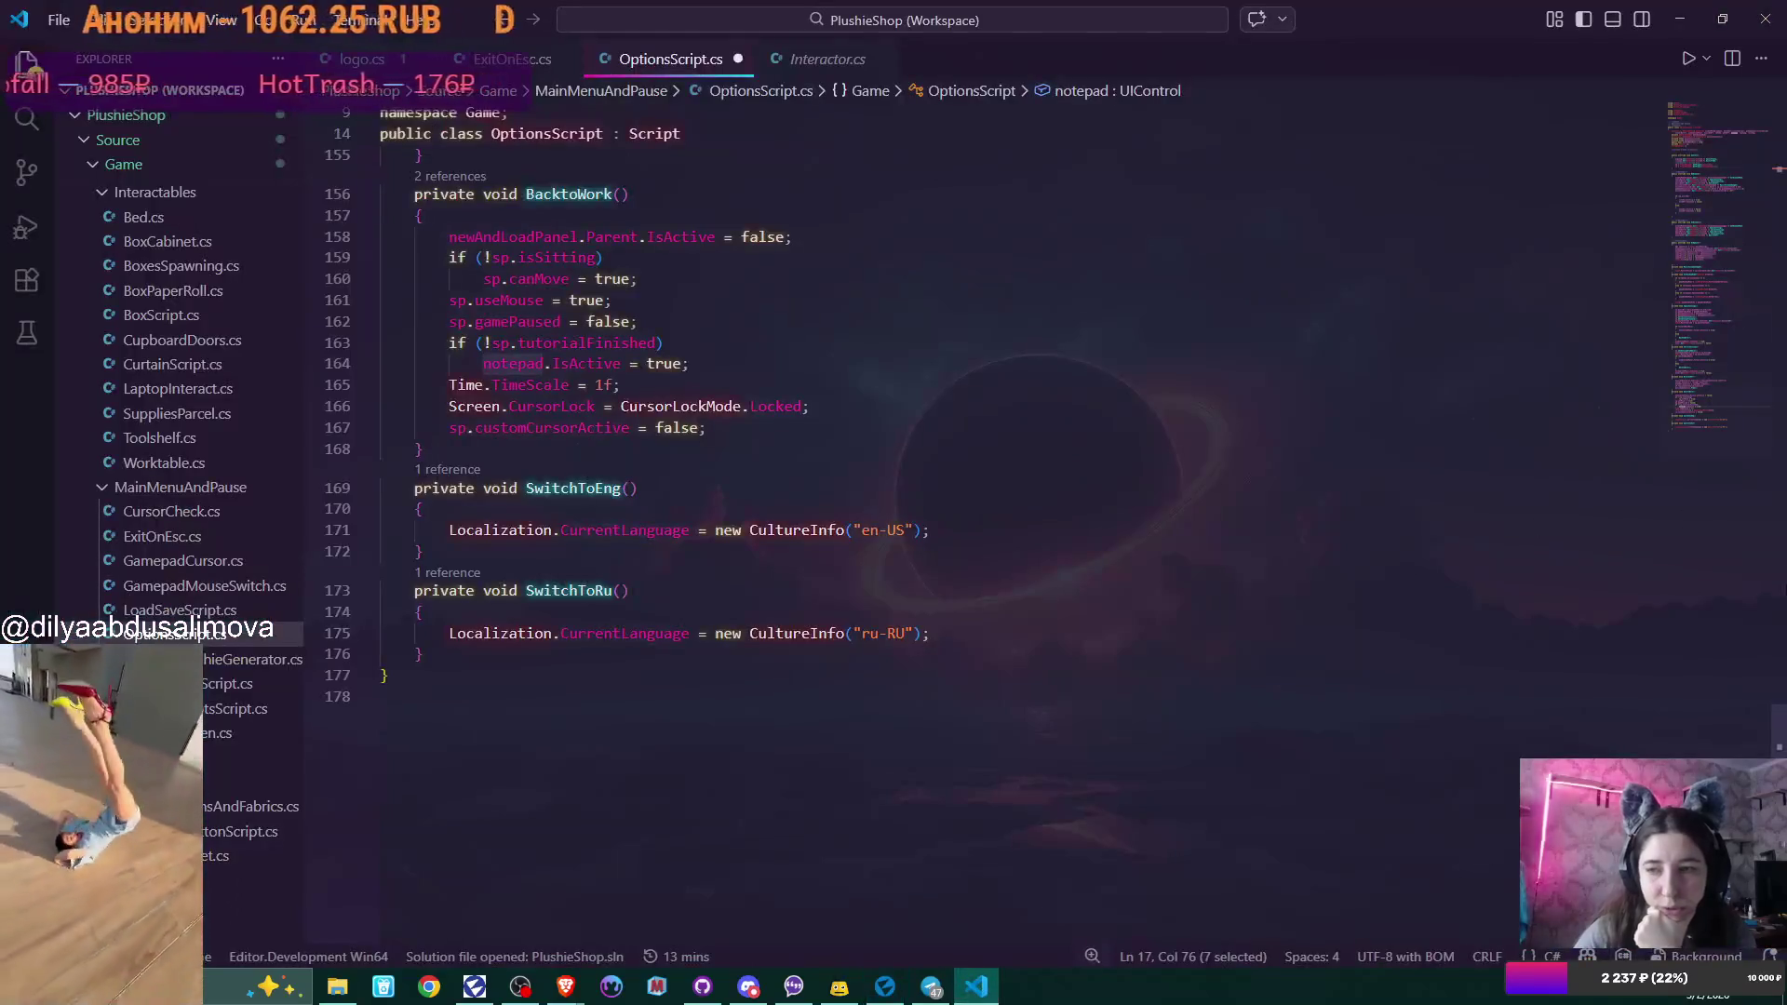
scroll(1779, 746, up, 10)
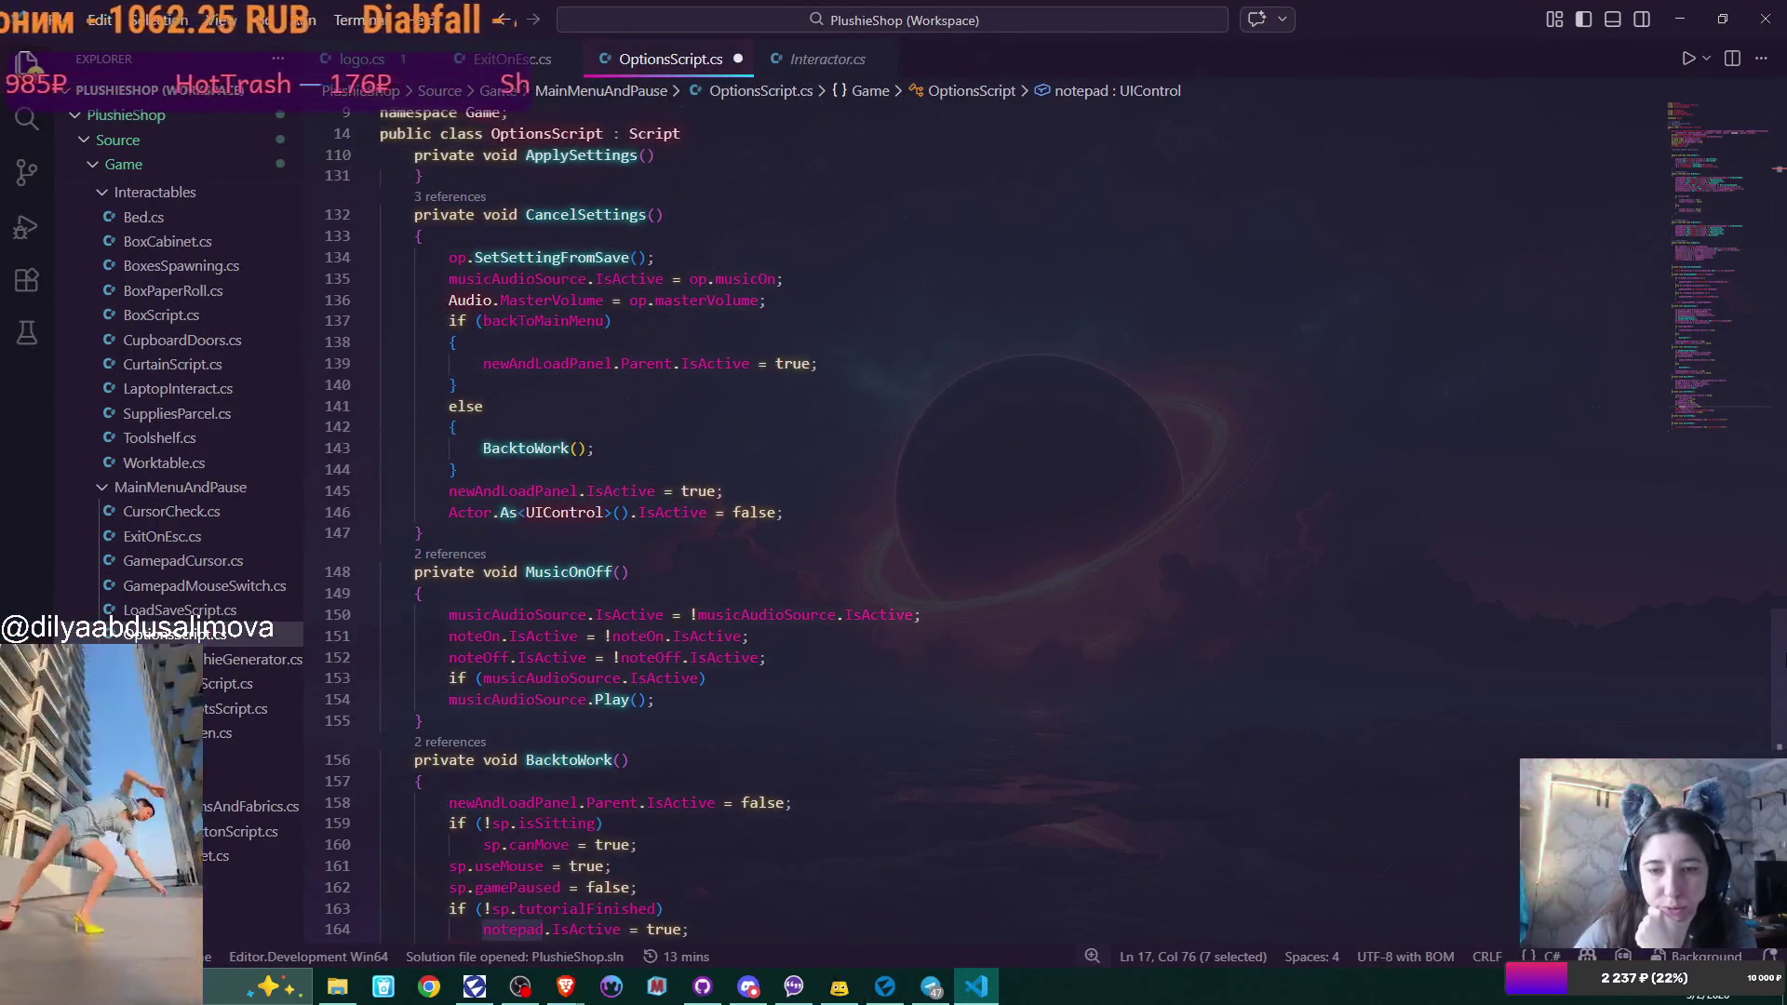
scroll(1746, 224, up, 20)
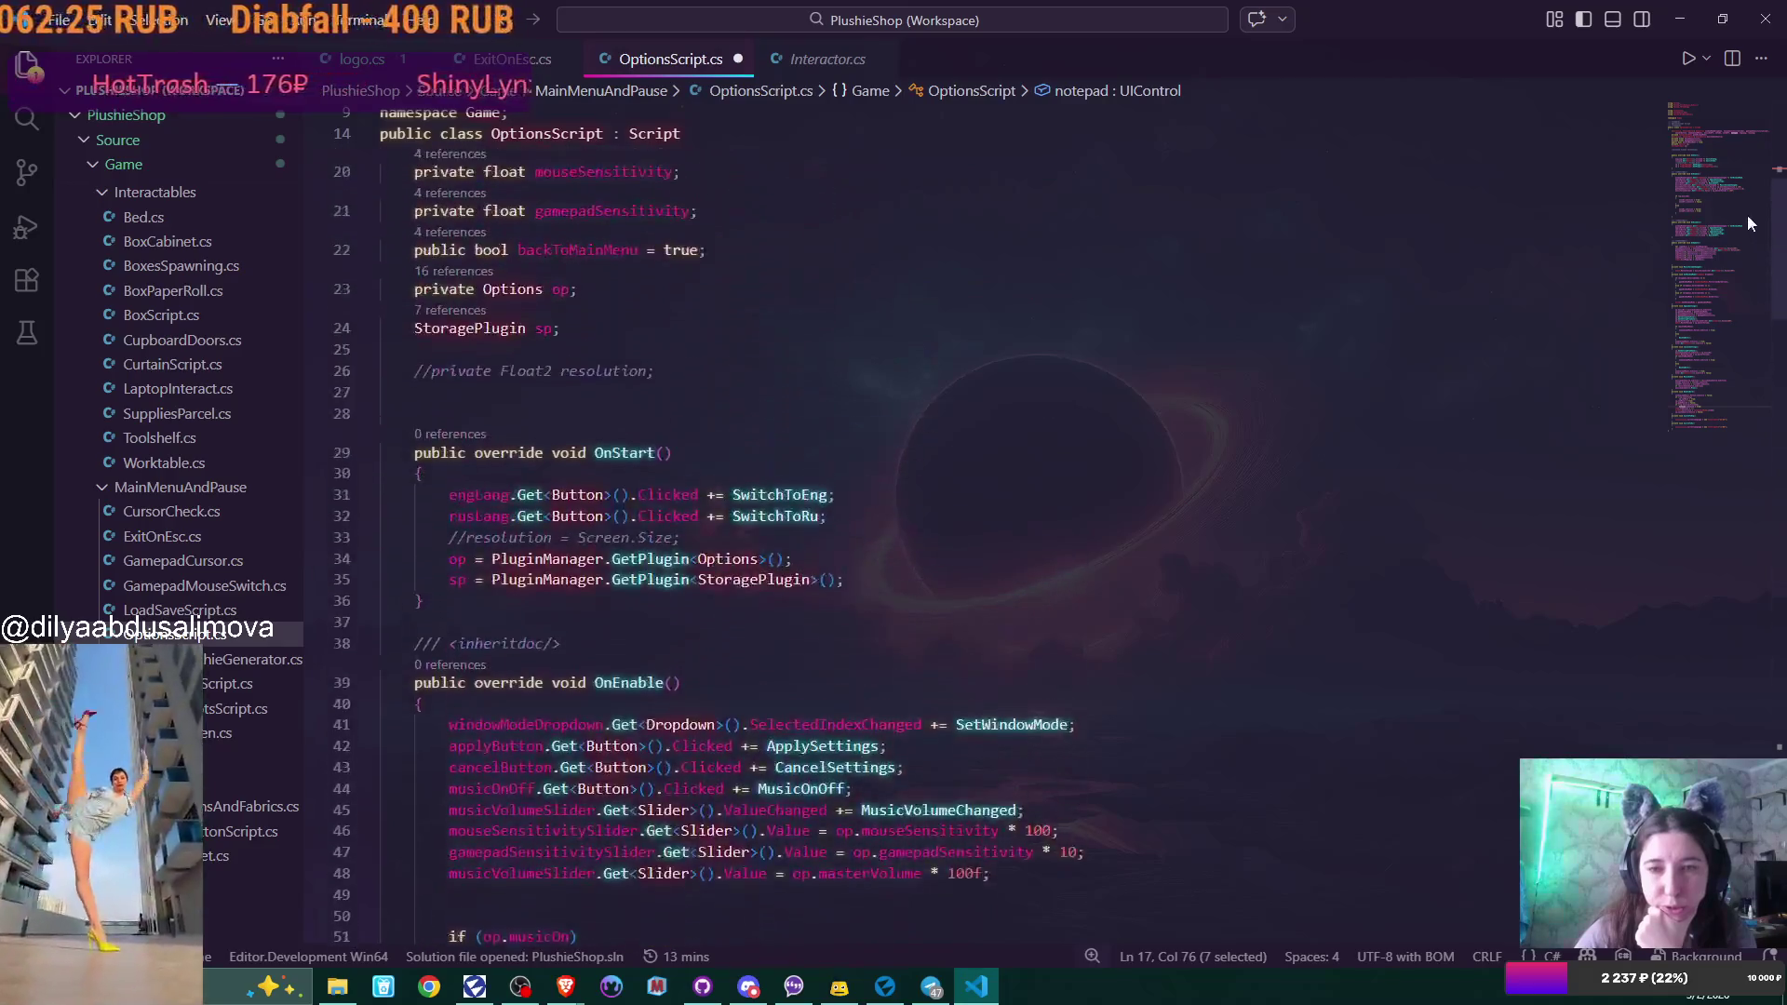
scroll(1740, 204, up, 5)
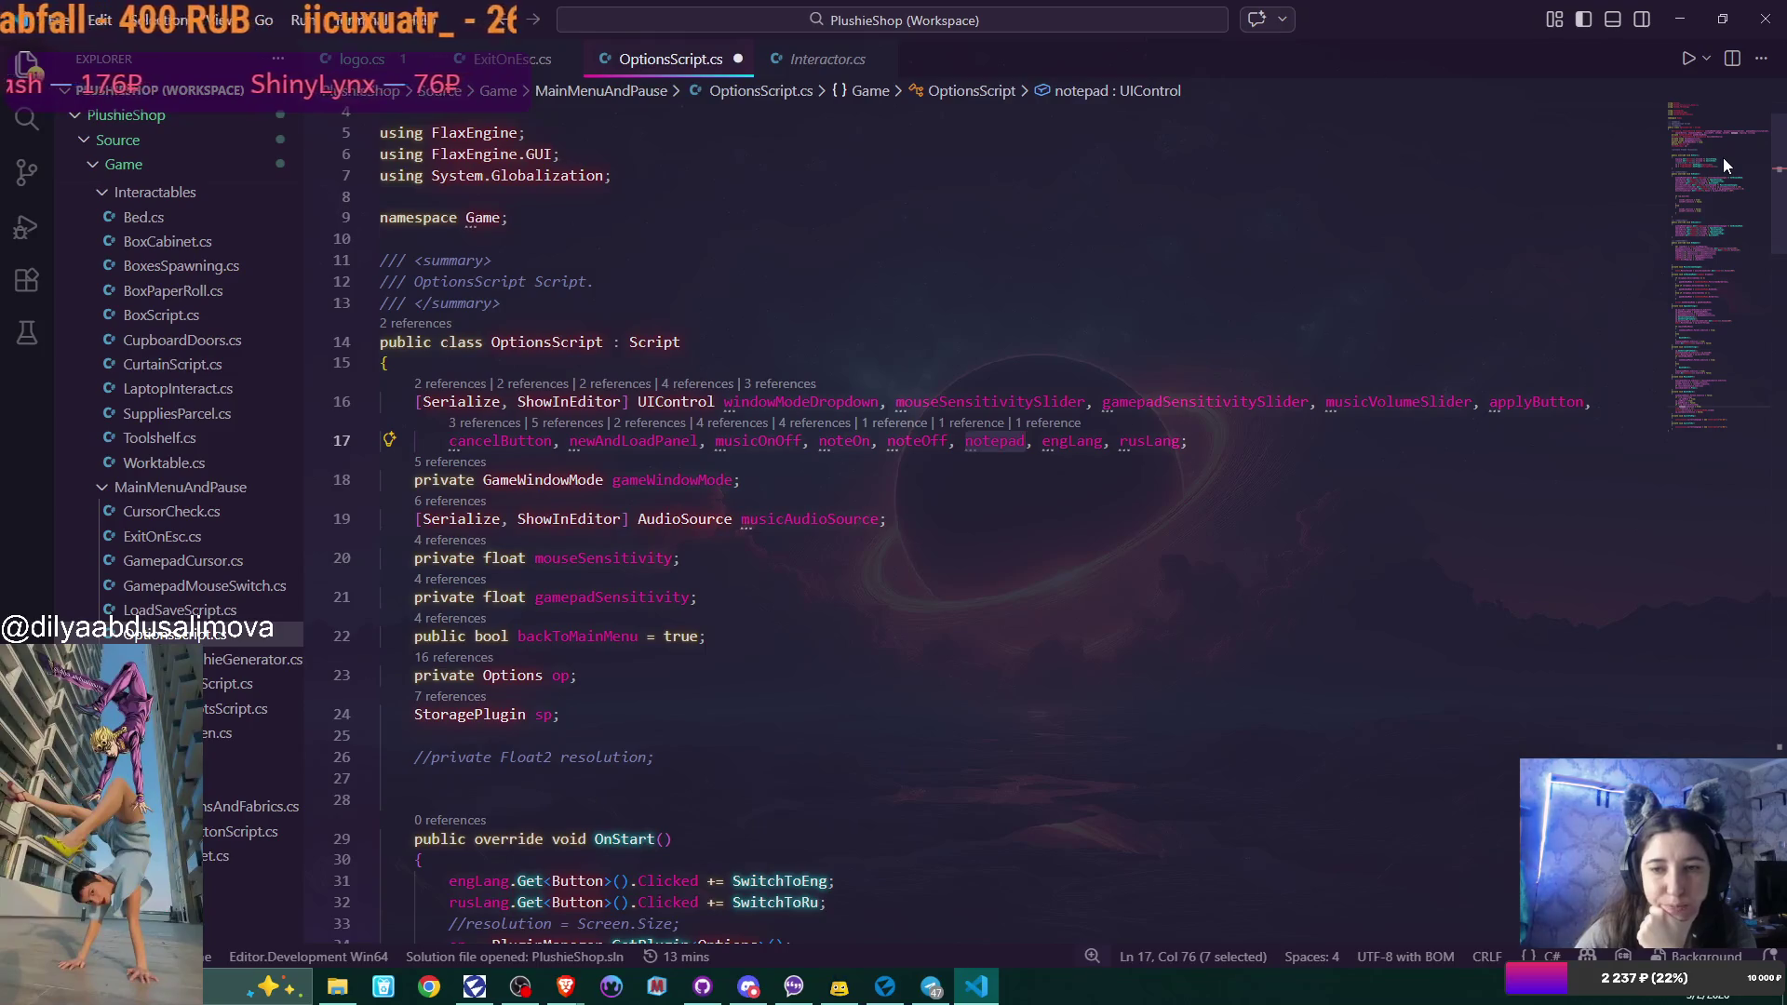
scroll(1723, 158, down, 4)
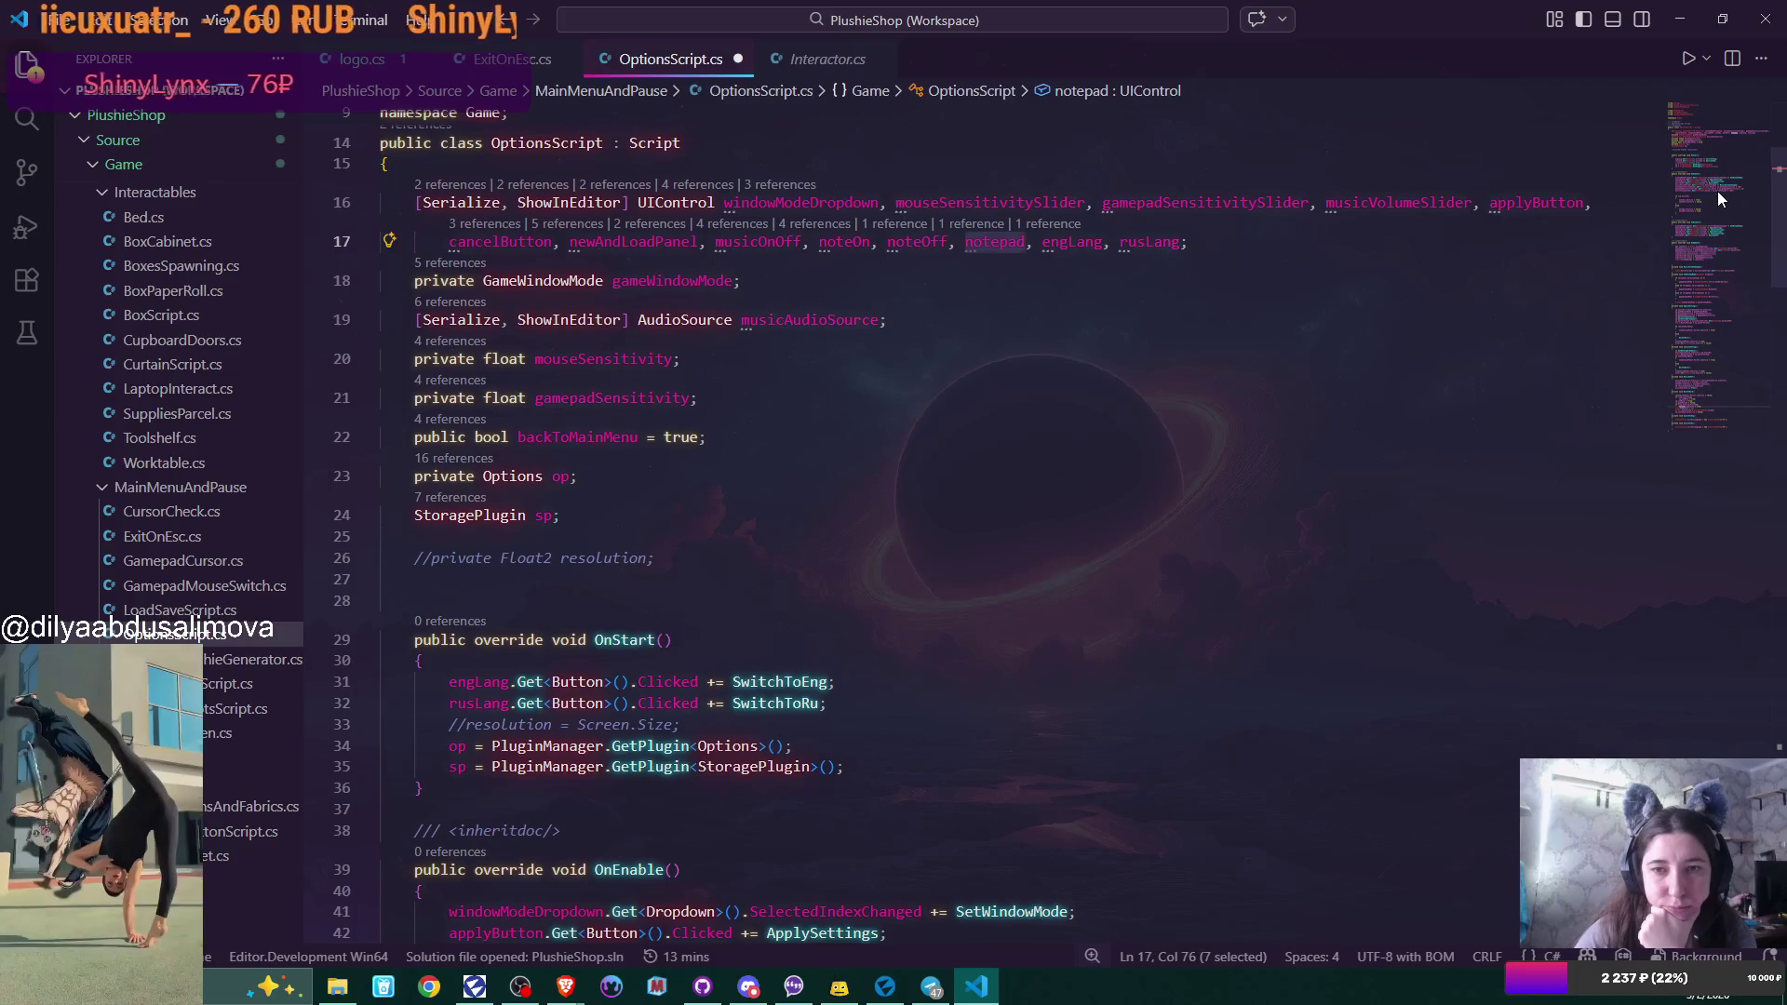
scroll(1720, 214, down, 2)
mouse_move(1722, 227)
mouse_down()
mouse_move(1740, 292)
mouse_move(1692, 188)
mouse_up()
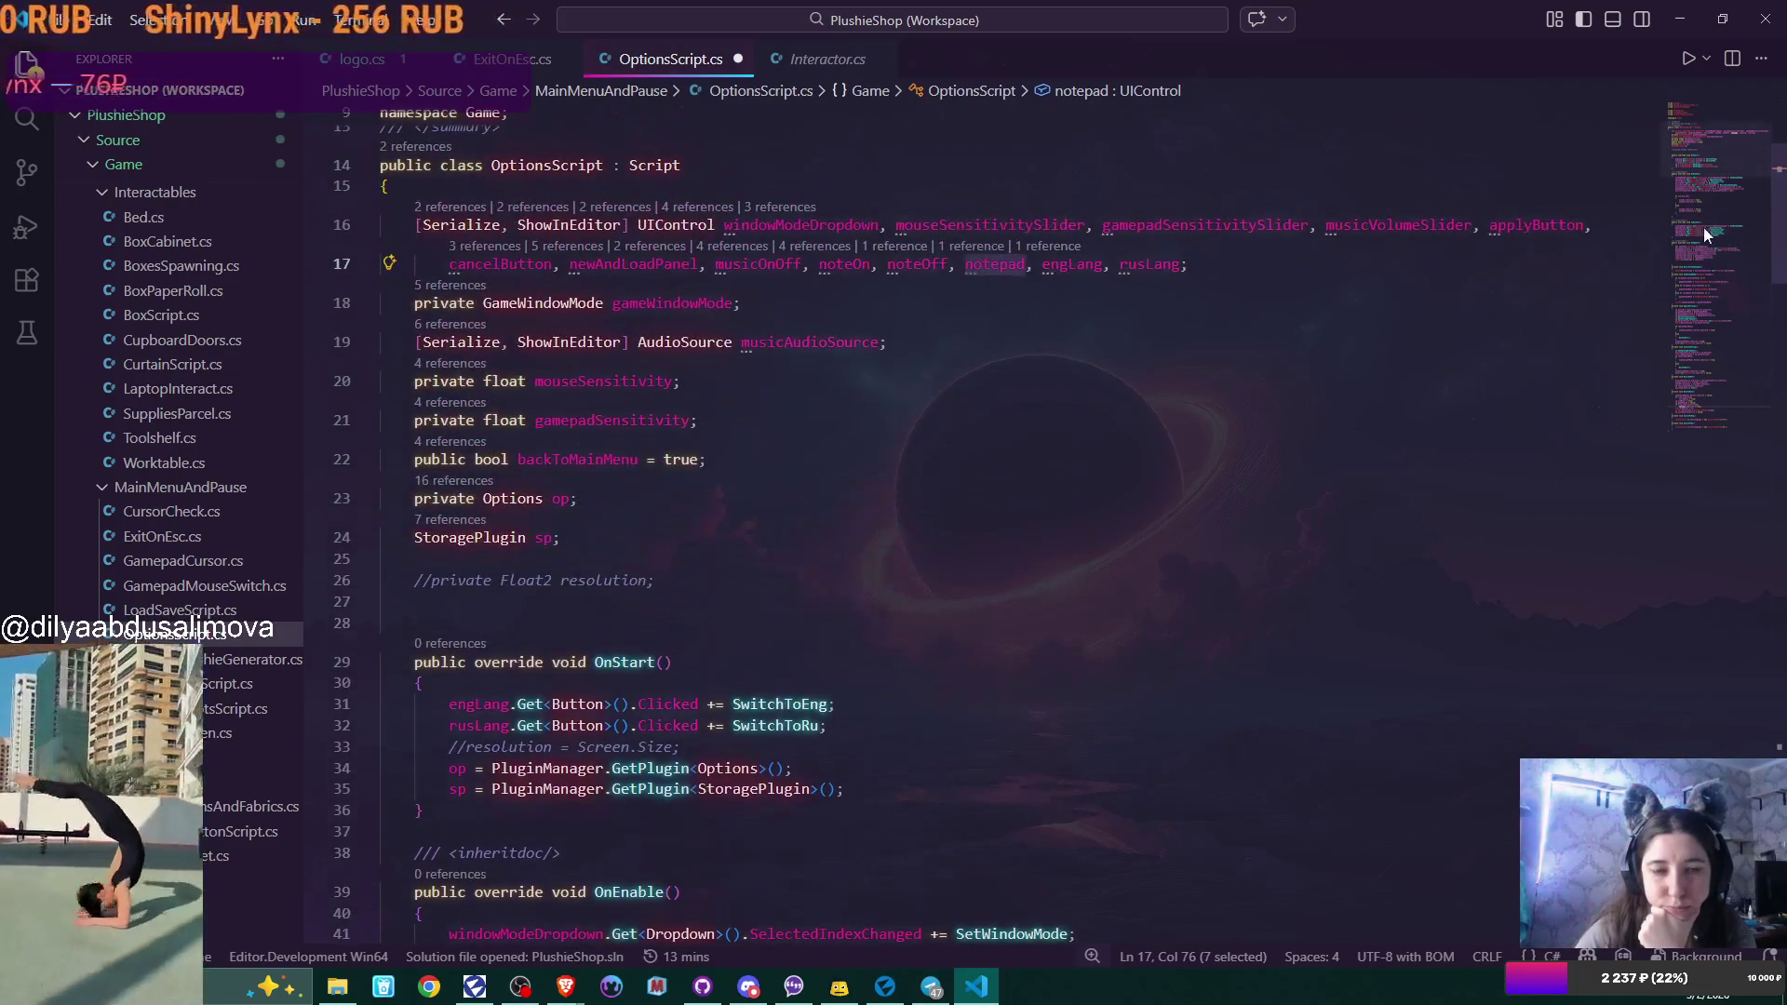
click(885, 986)
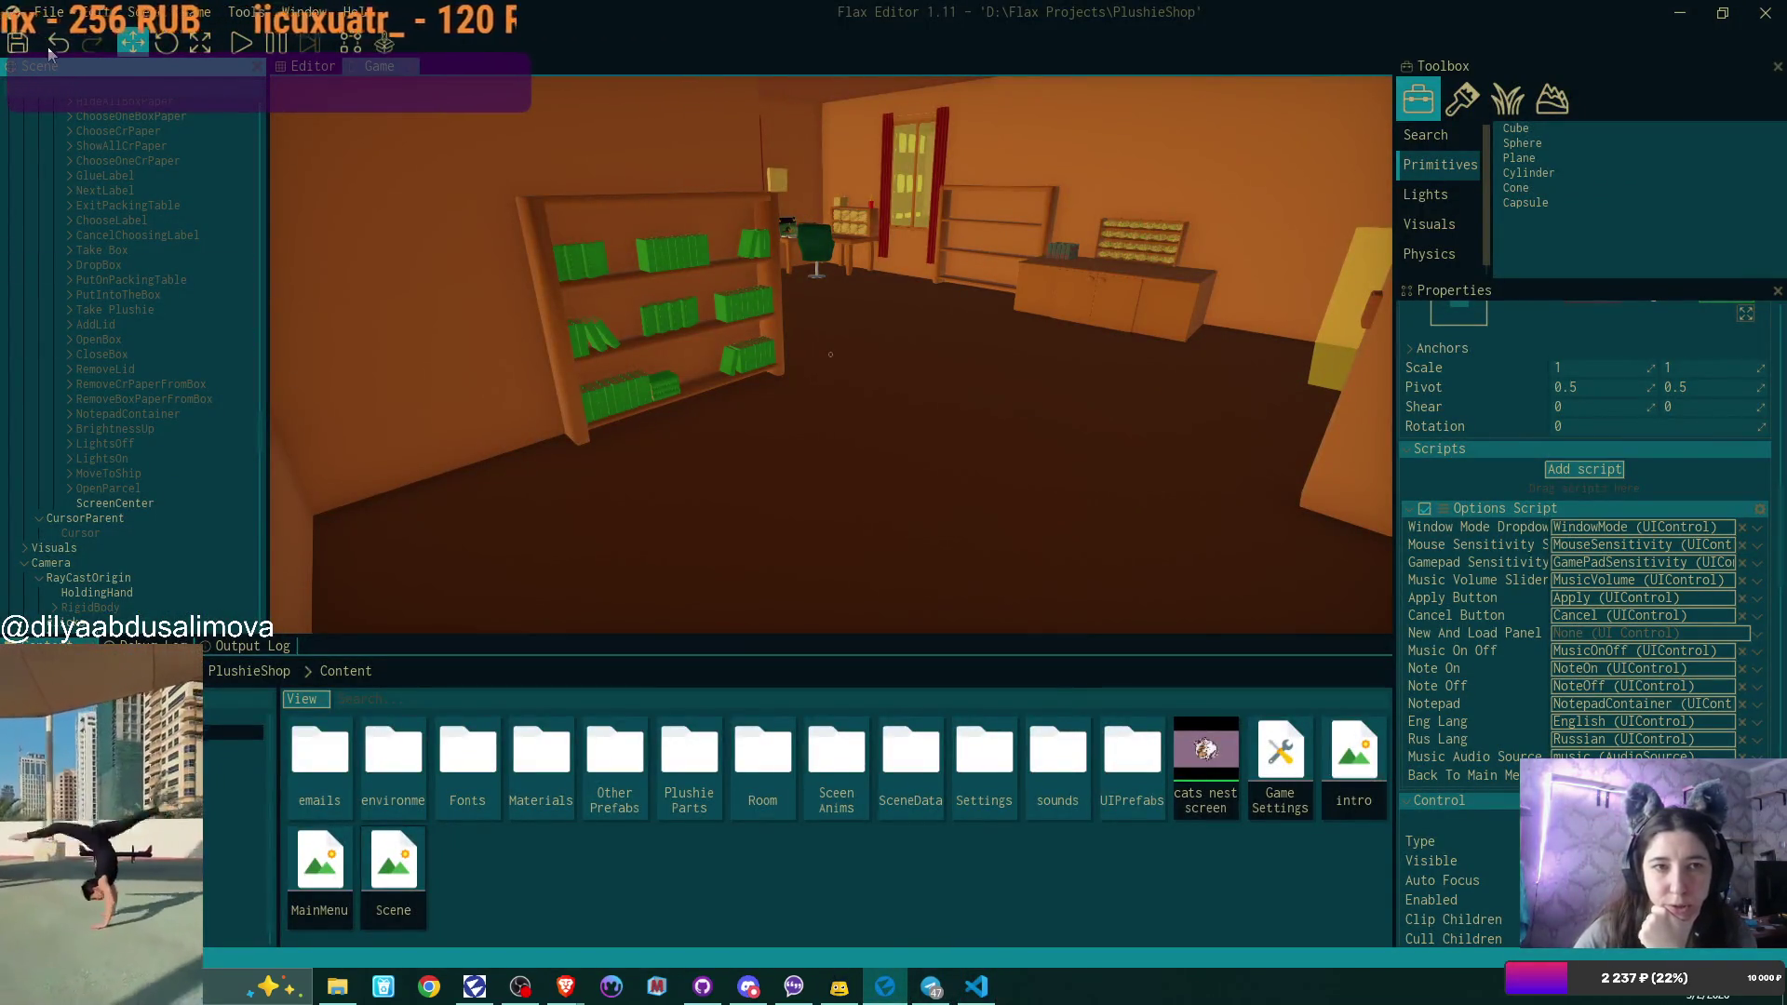
Drag OptionsScreen from the Scene tree into the root's Exit On Esc Options Panel slot.
scroll(158, 456, up, 10)
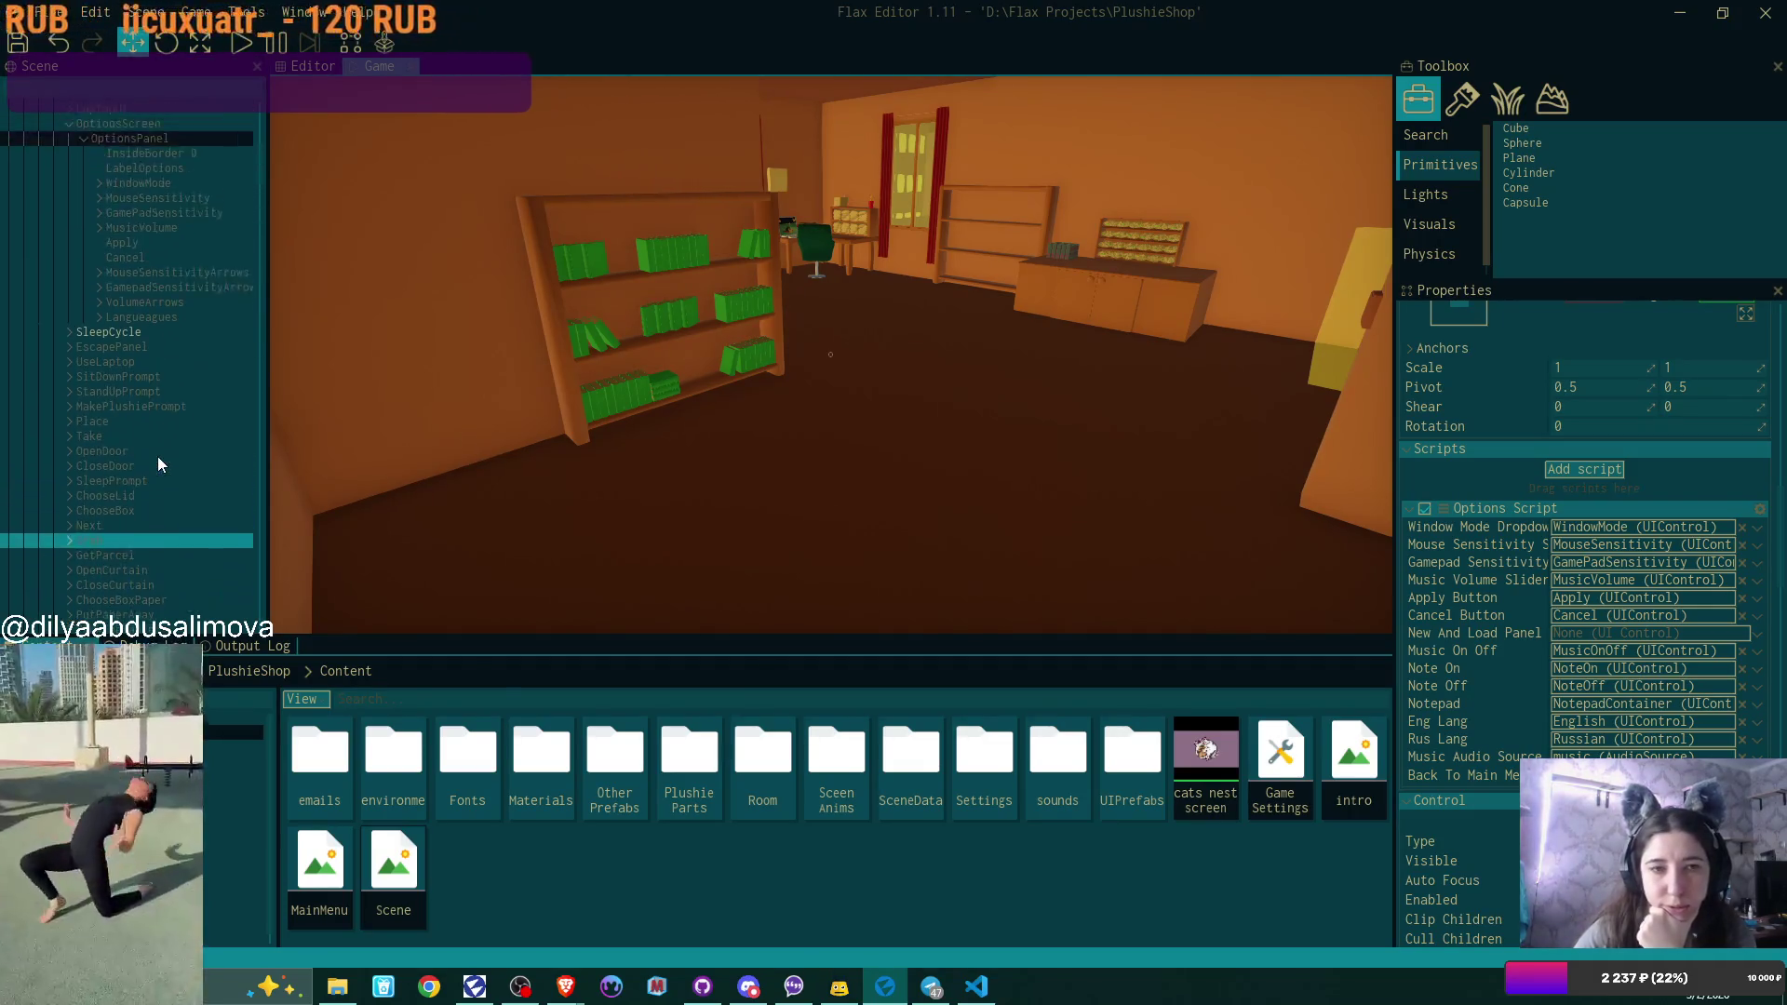
scroll(158, 461, up, 3)
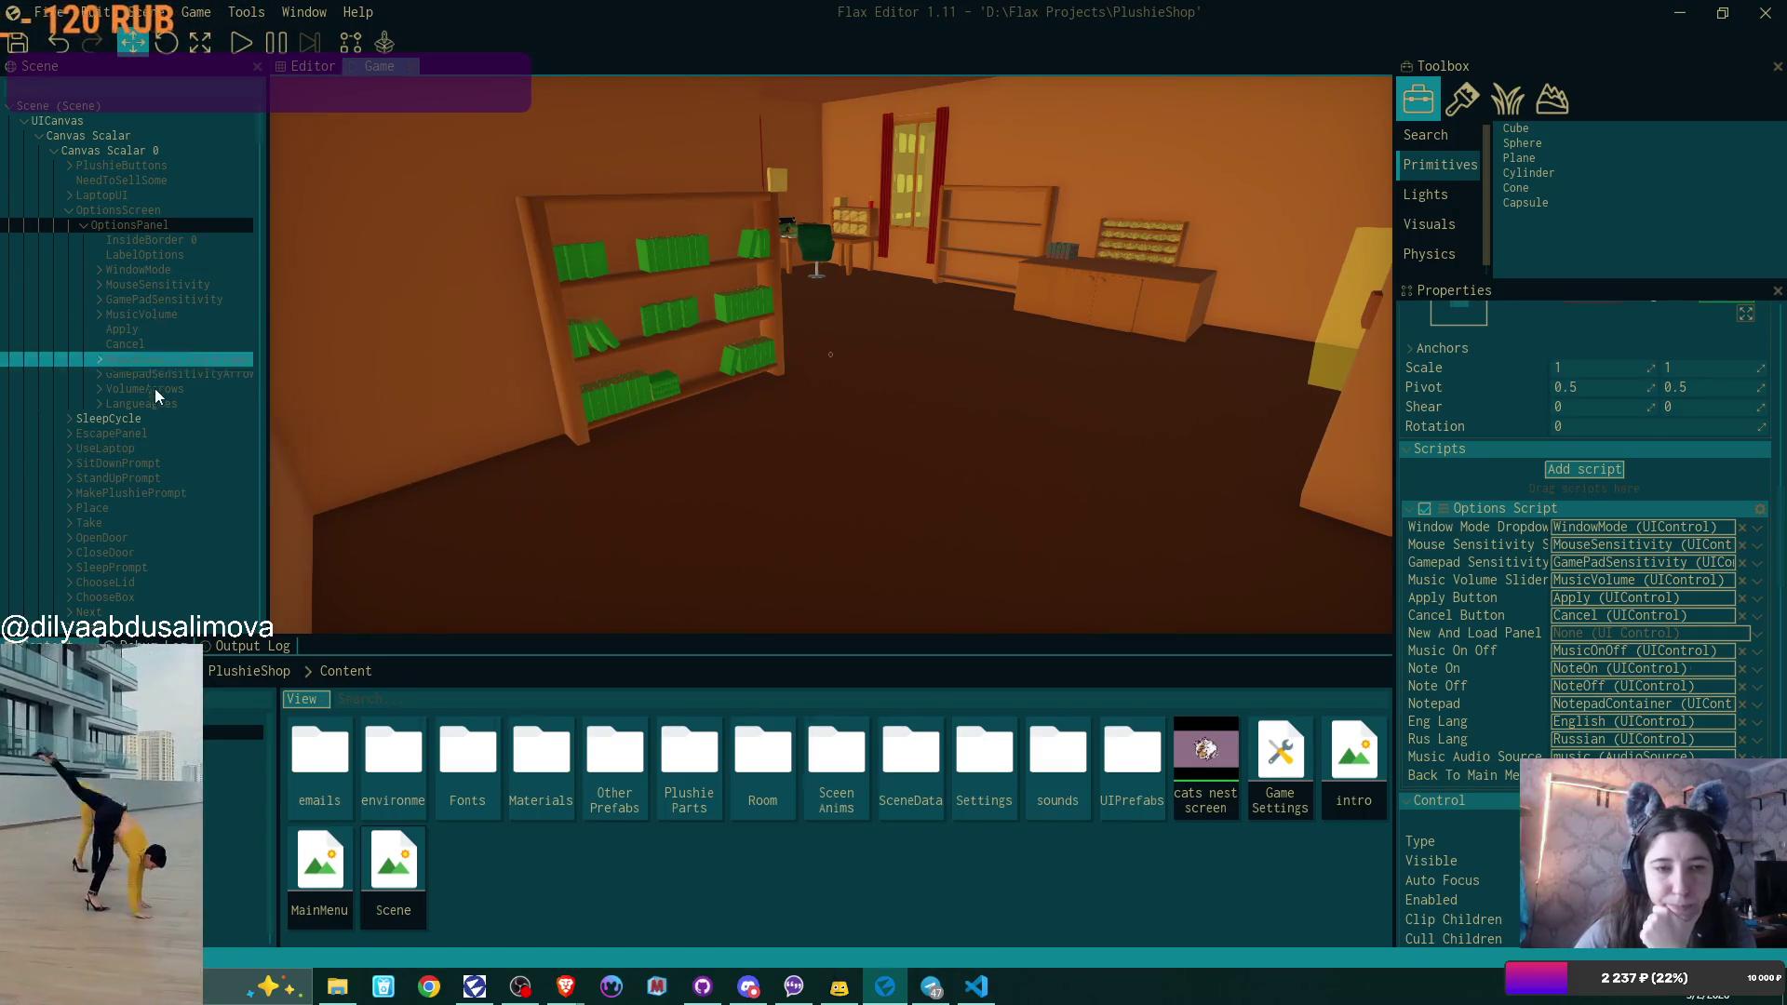
click(164, 430)
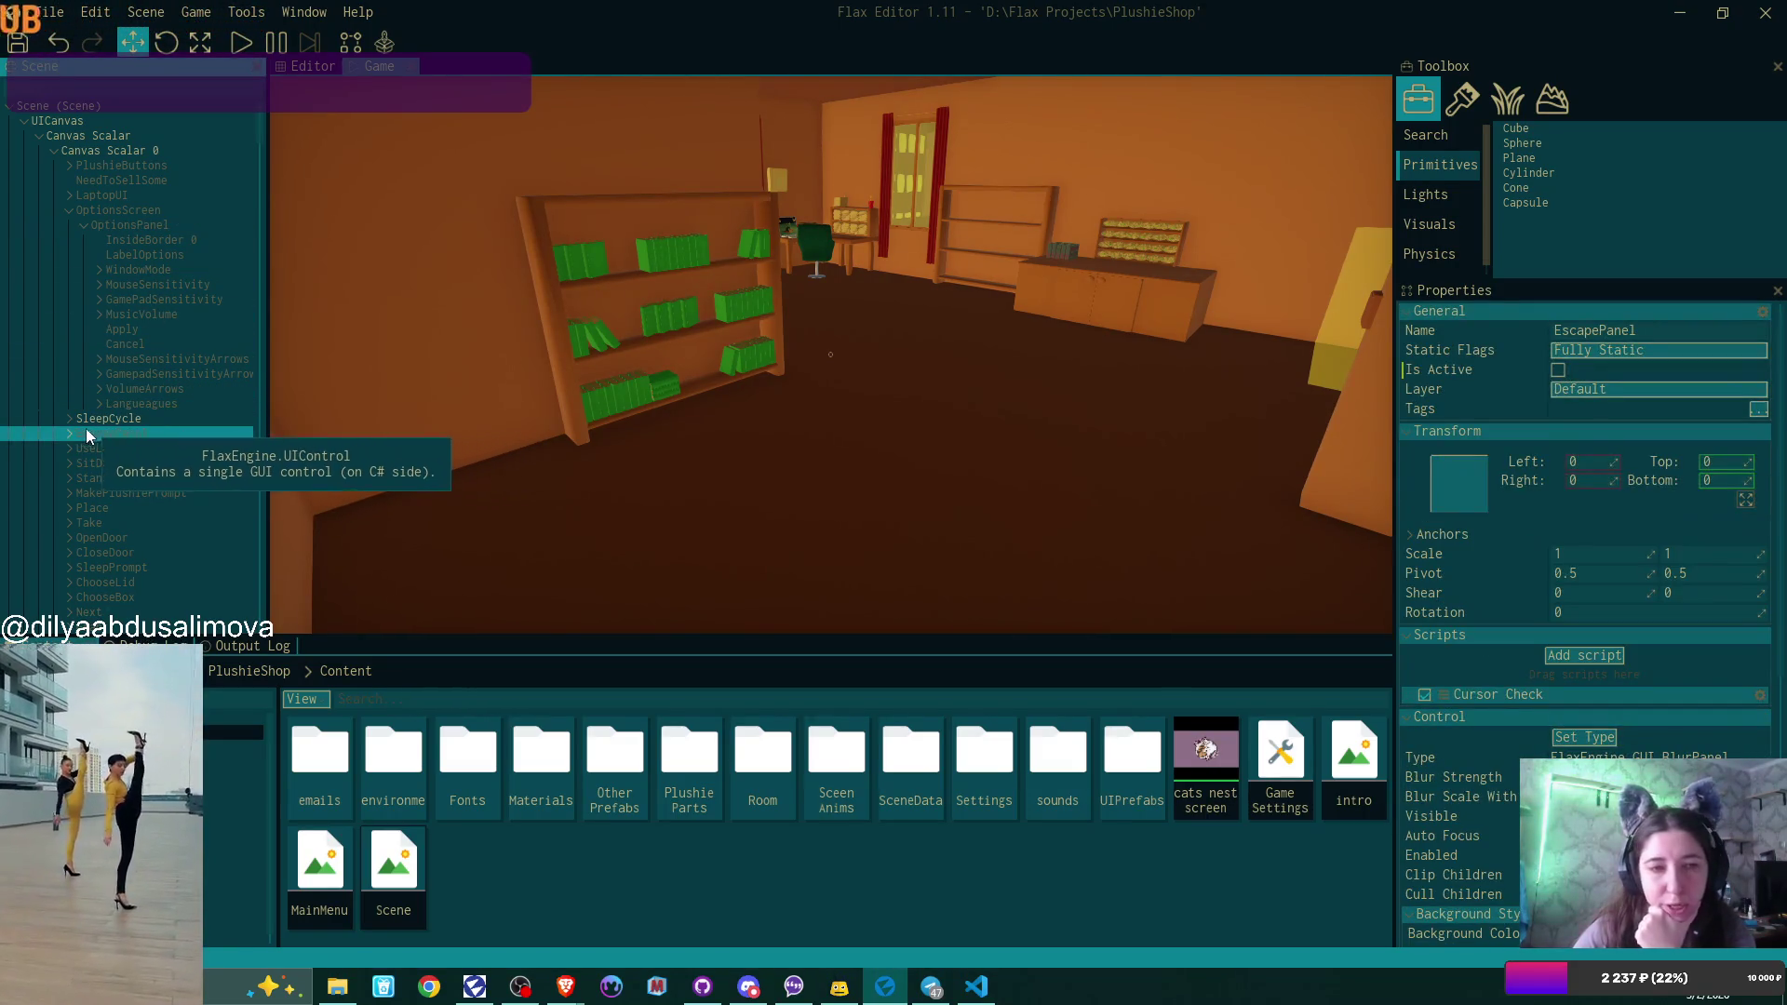
click(26, 108)
scroll(1622, 453, down, 2)
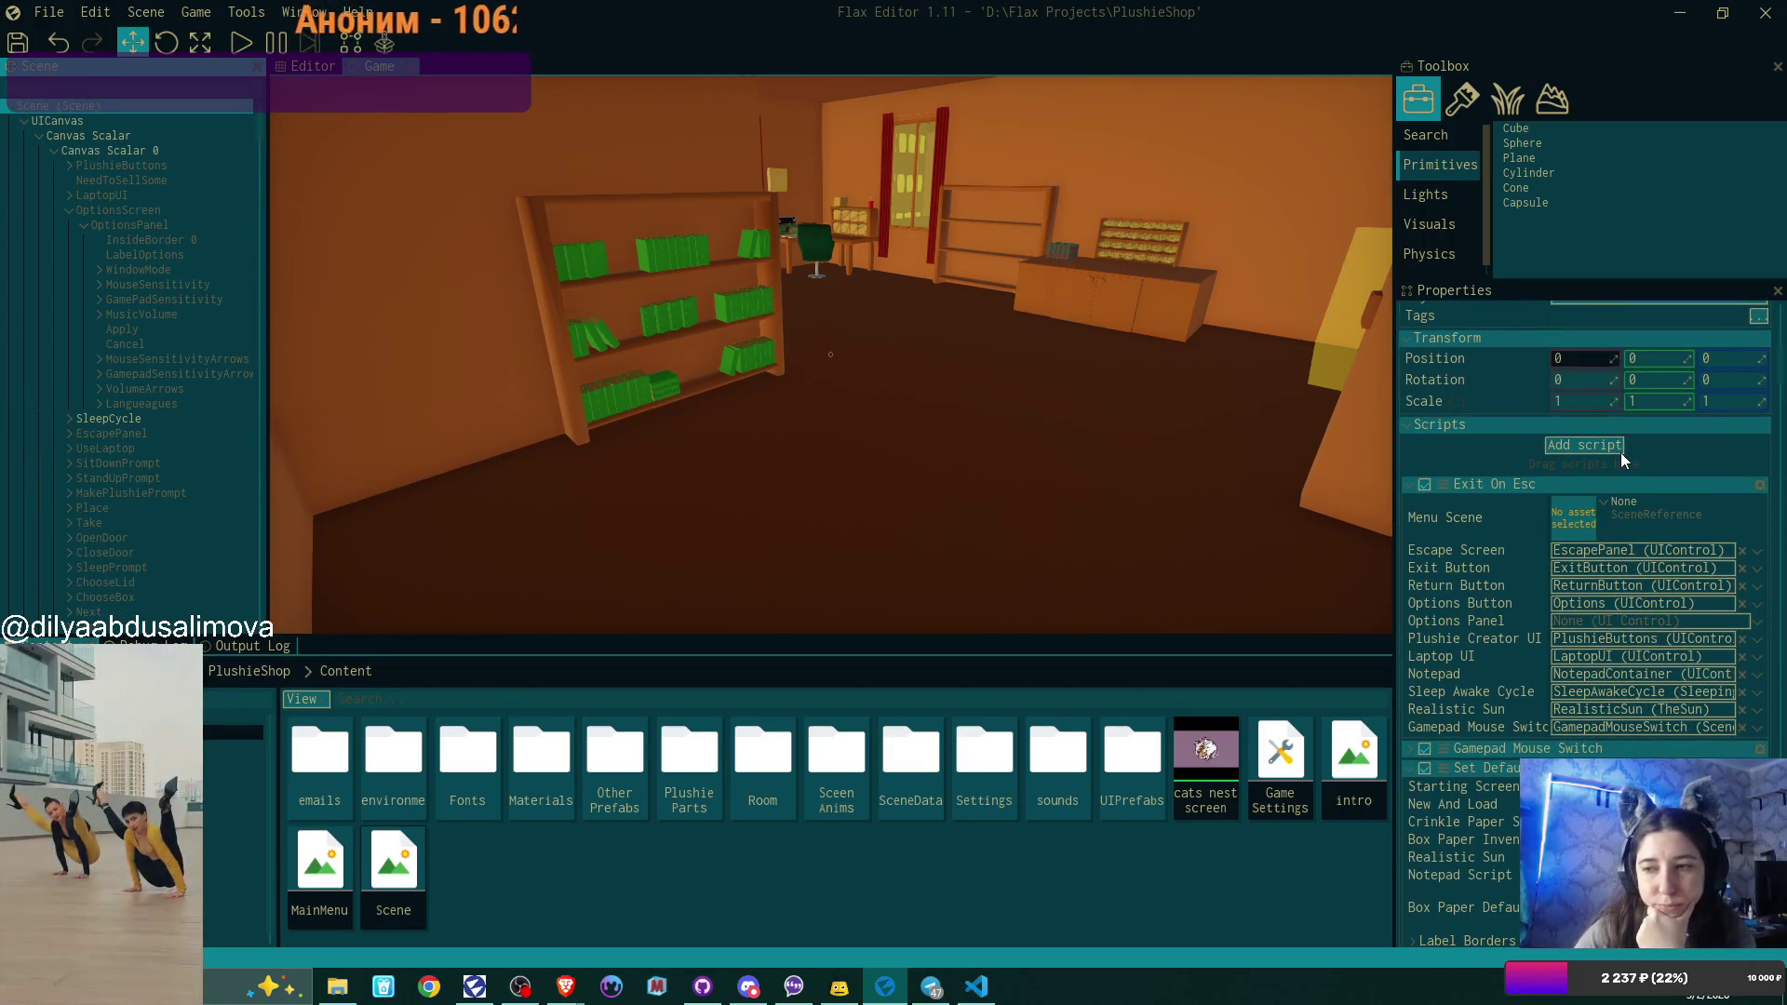
click(143, 209)
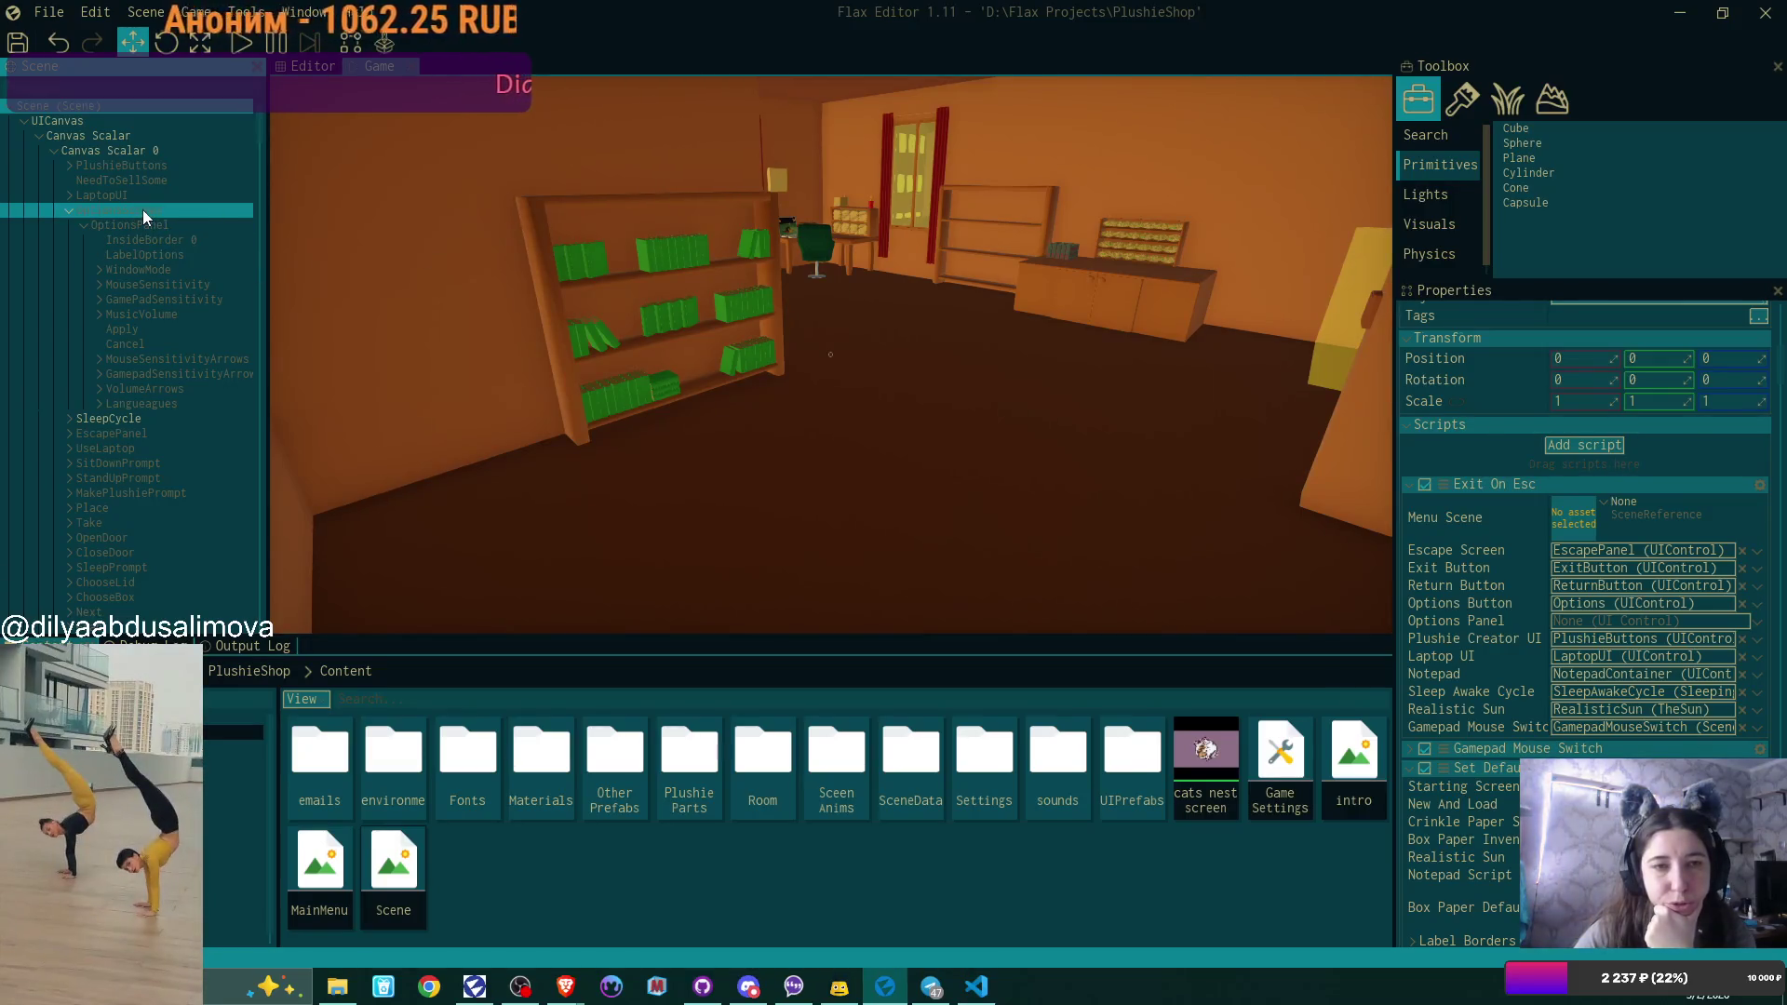
drag(143, 210, 1619, 621)
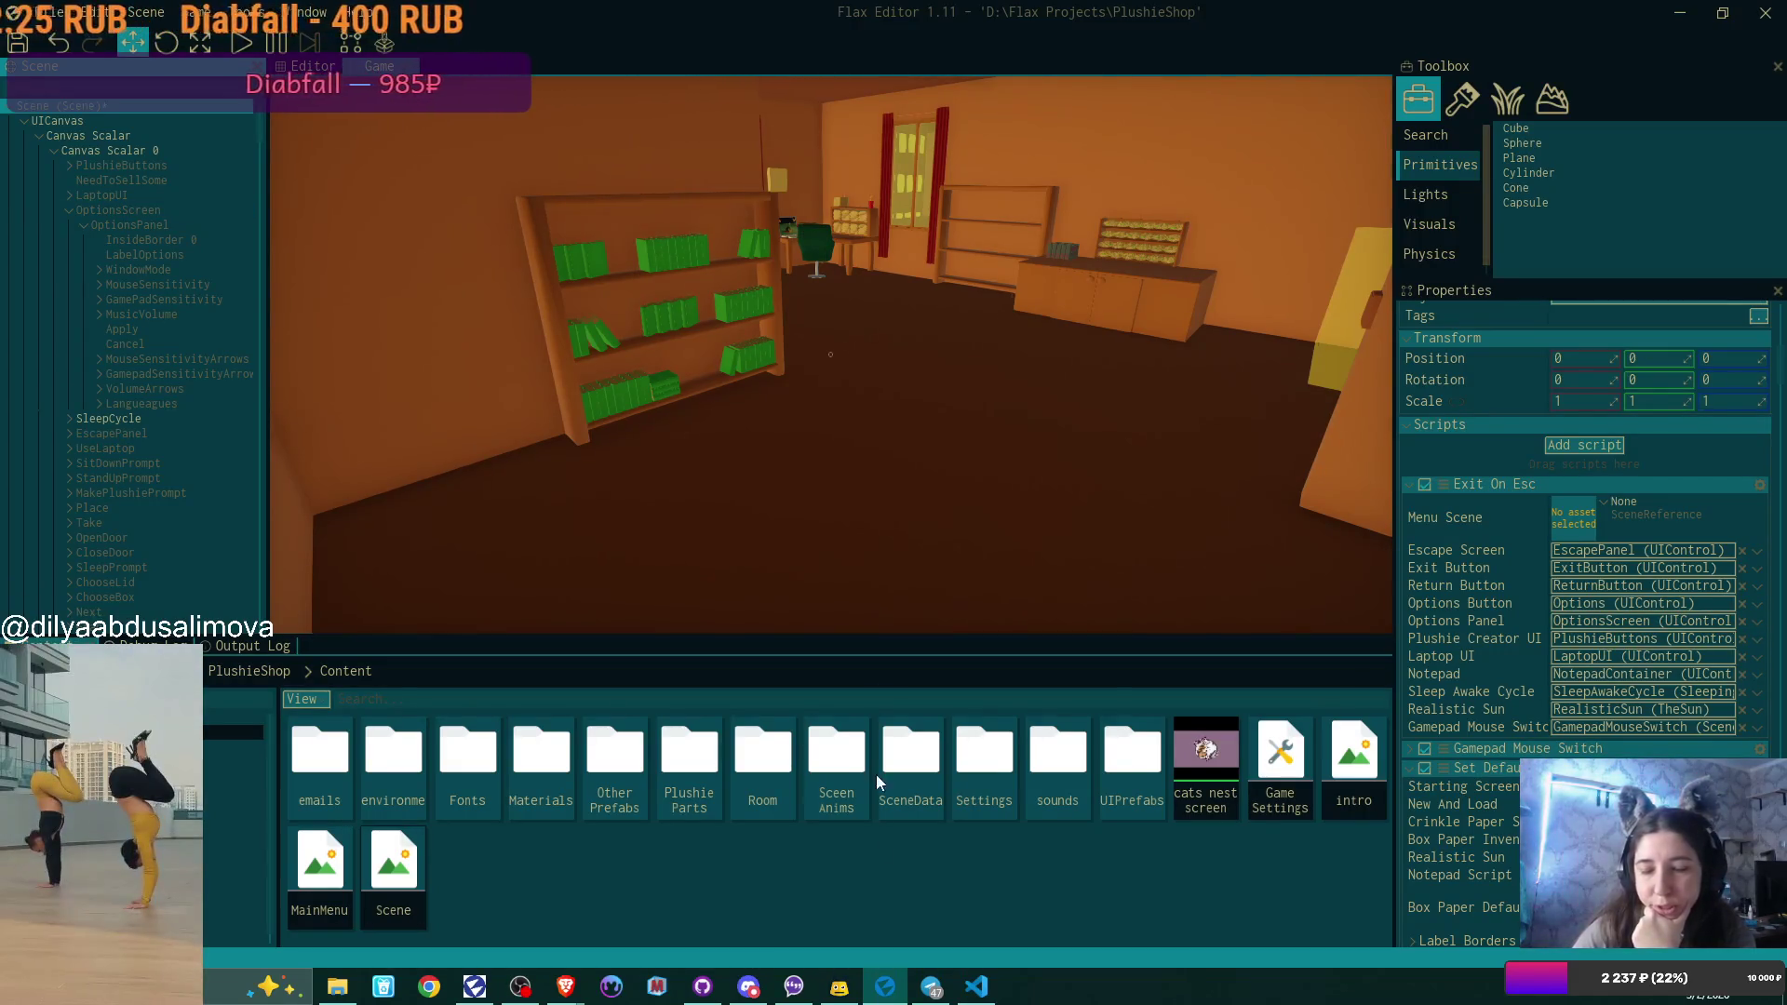
click(977, 987)
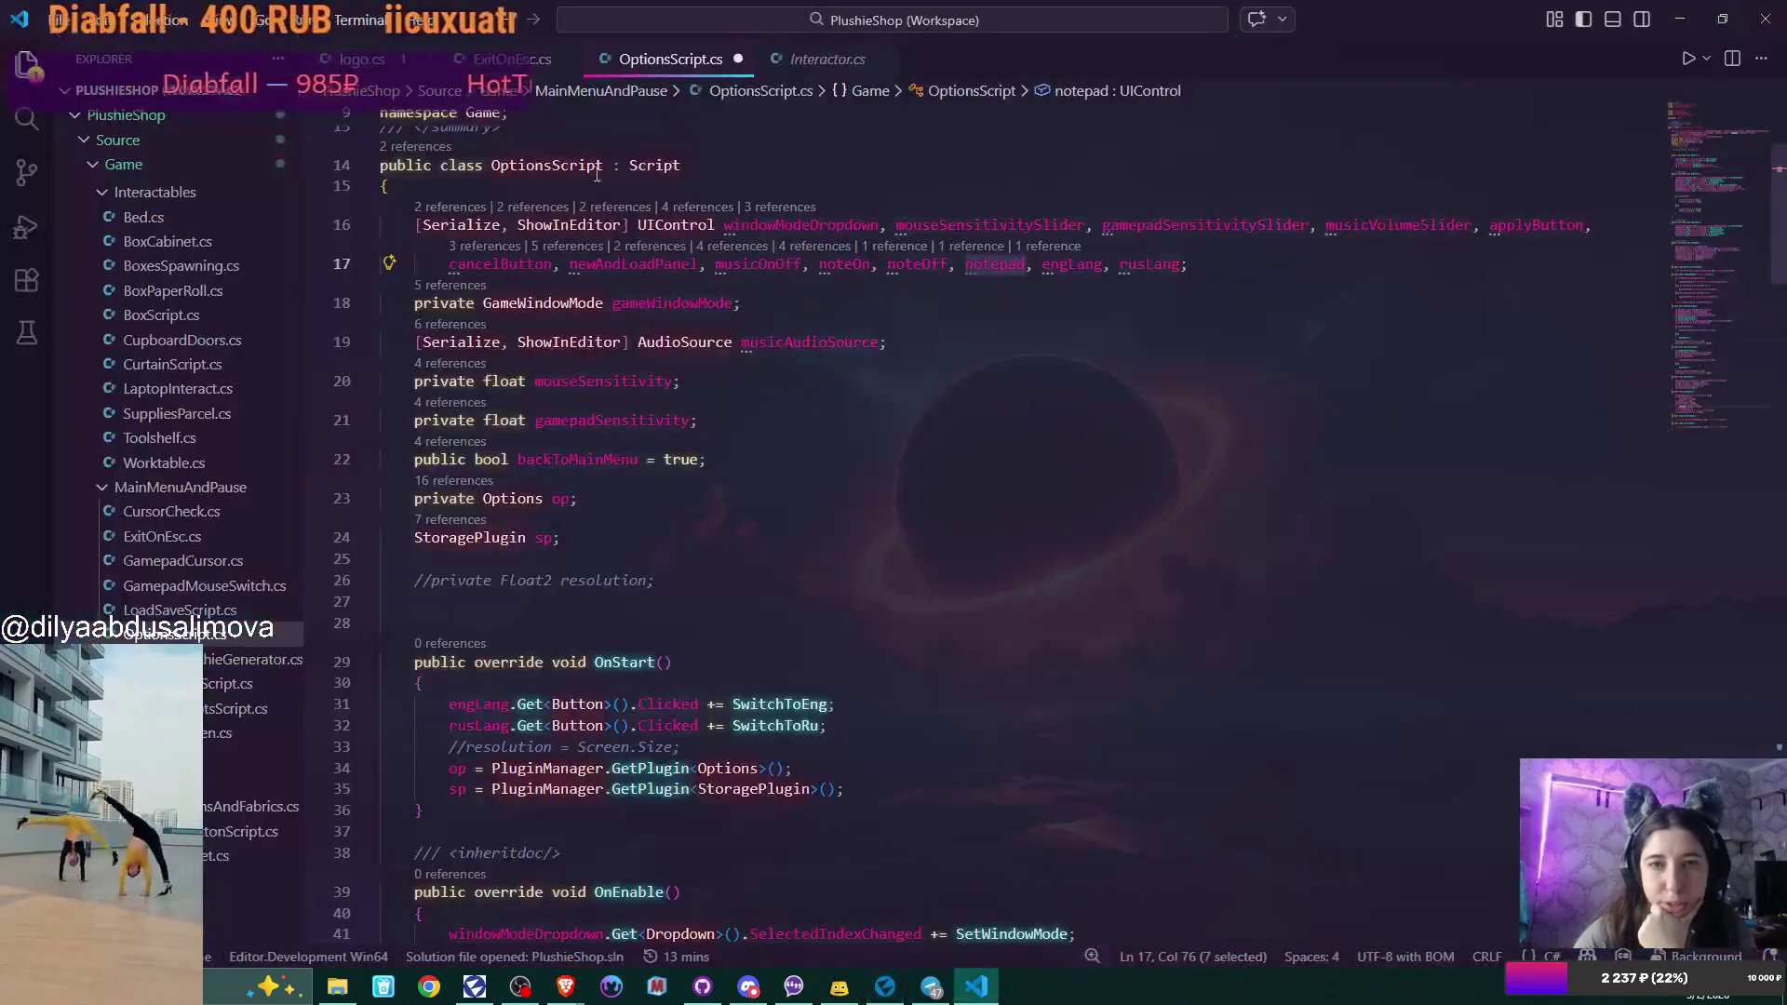
Switch to ExitOnEsc.cs, scroll to OptionsMenu(), and select the optionsPanel.Parent.IsActive line.
key(ctrl+Tab)
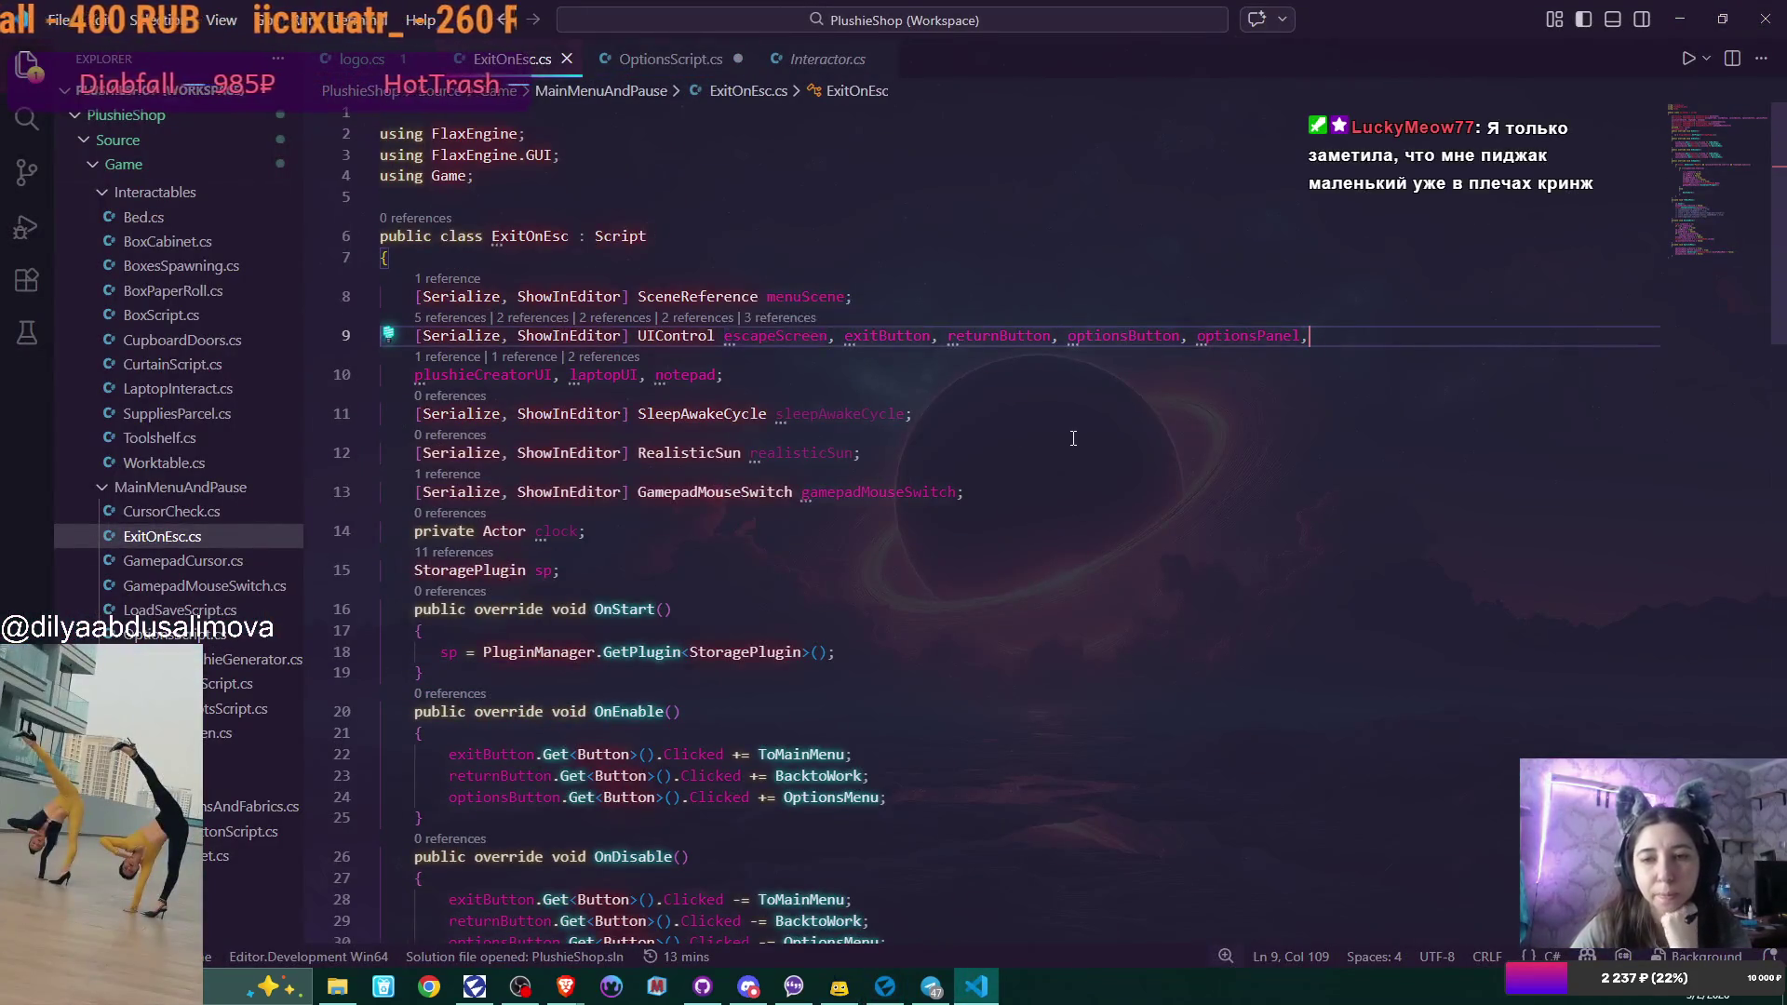
scroll(1073, 439, down, 5)
scroll(1074, 437, up, 2)
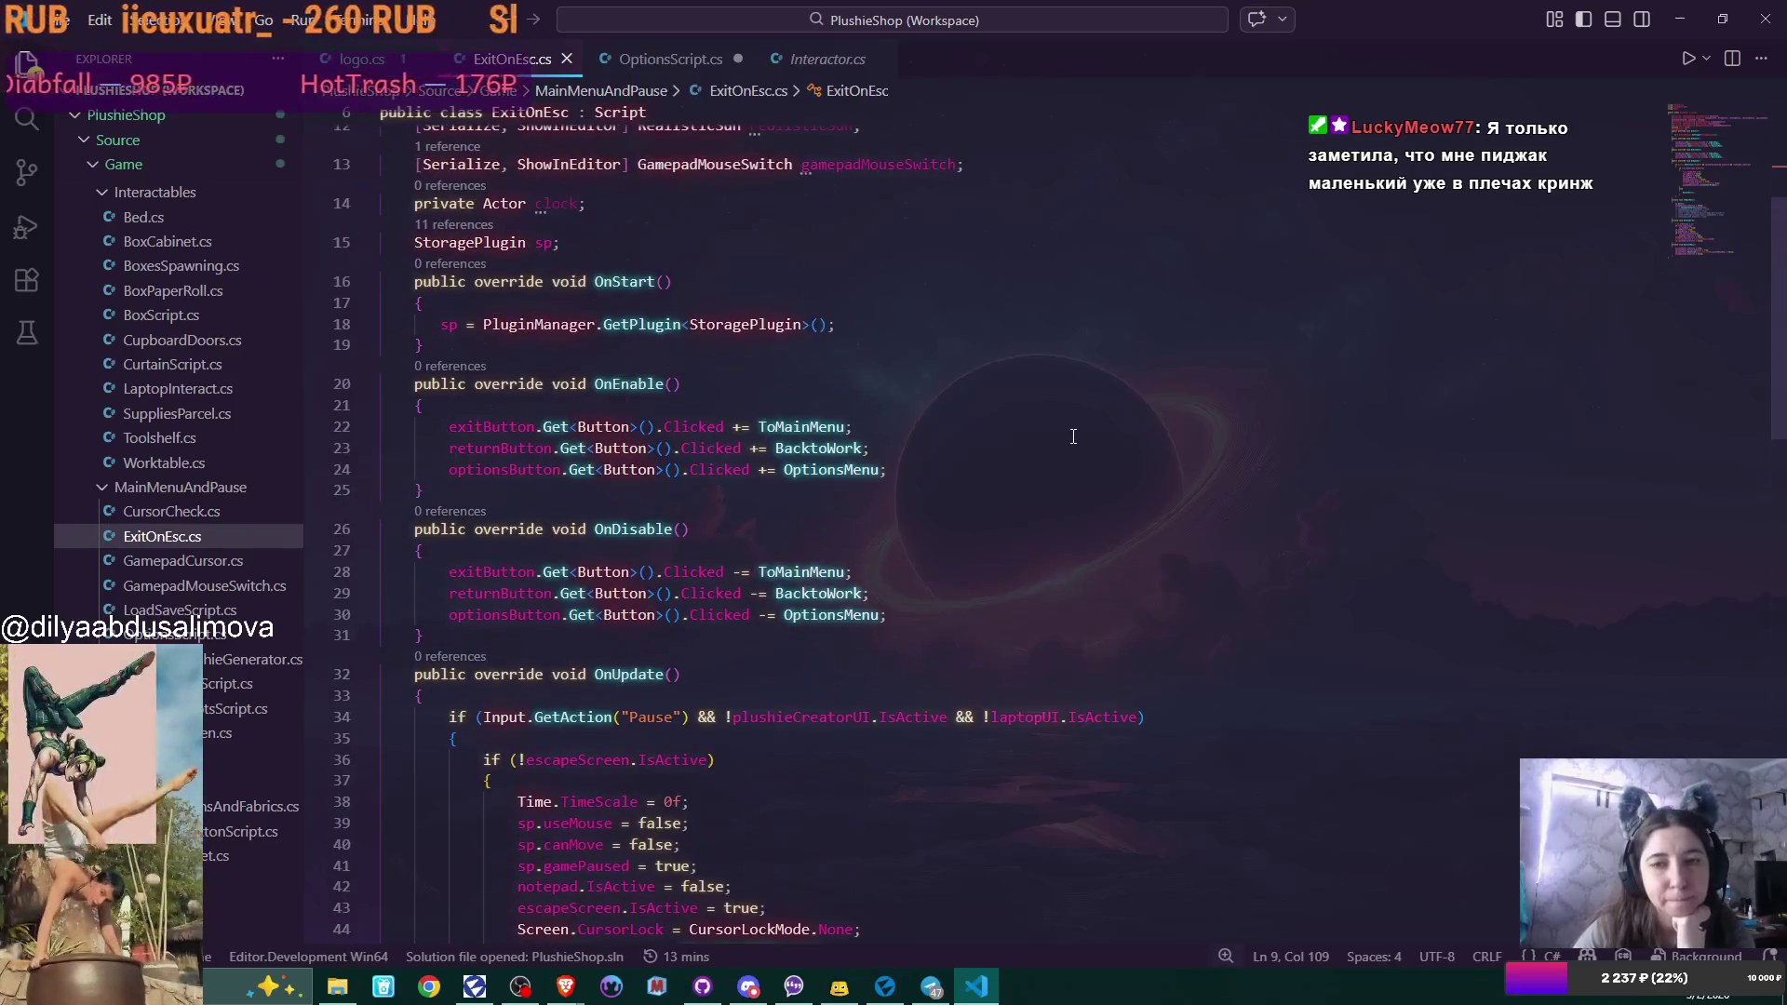
scroll(1073, 437, down, 5)
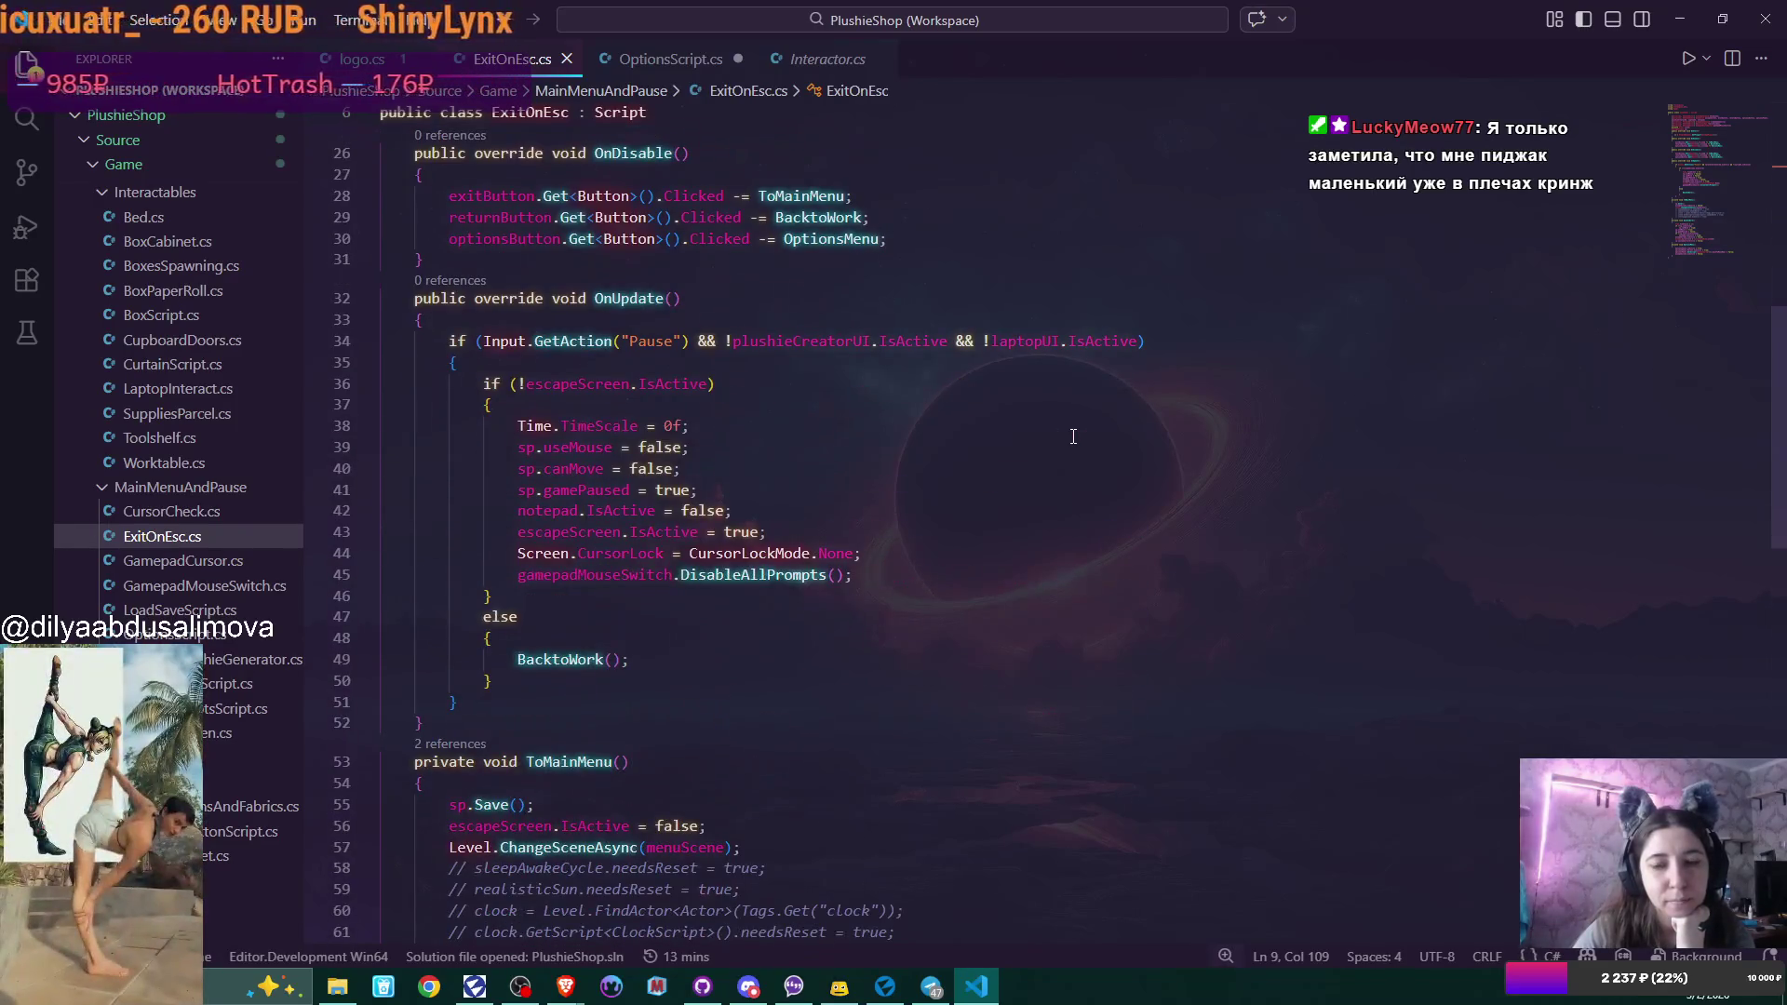
scroll(1073, 436, down, 5)
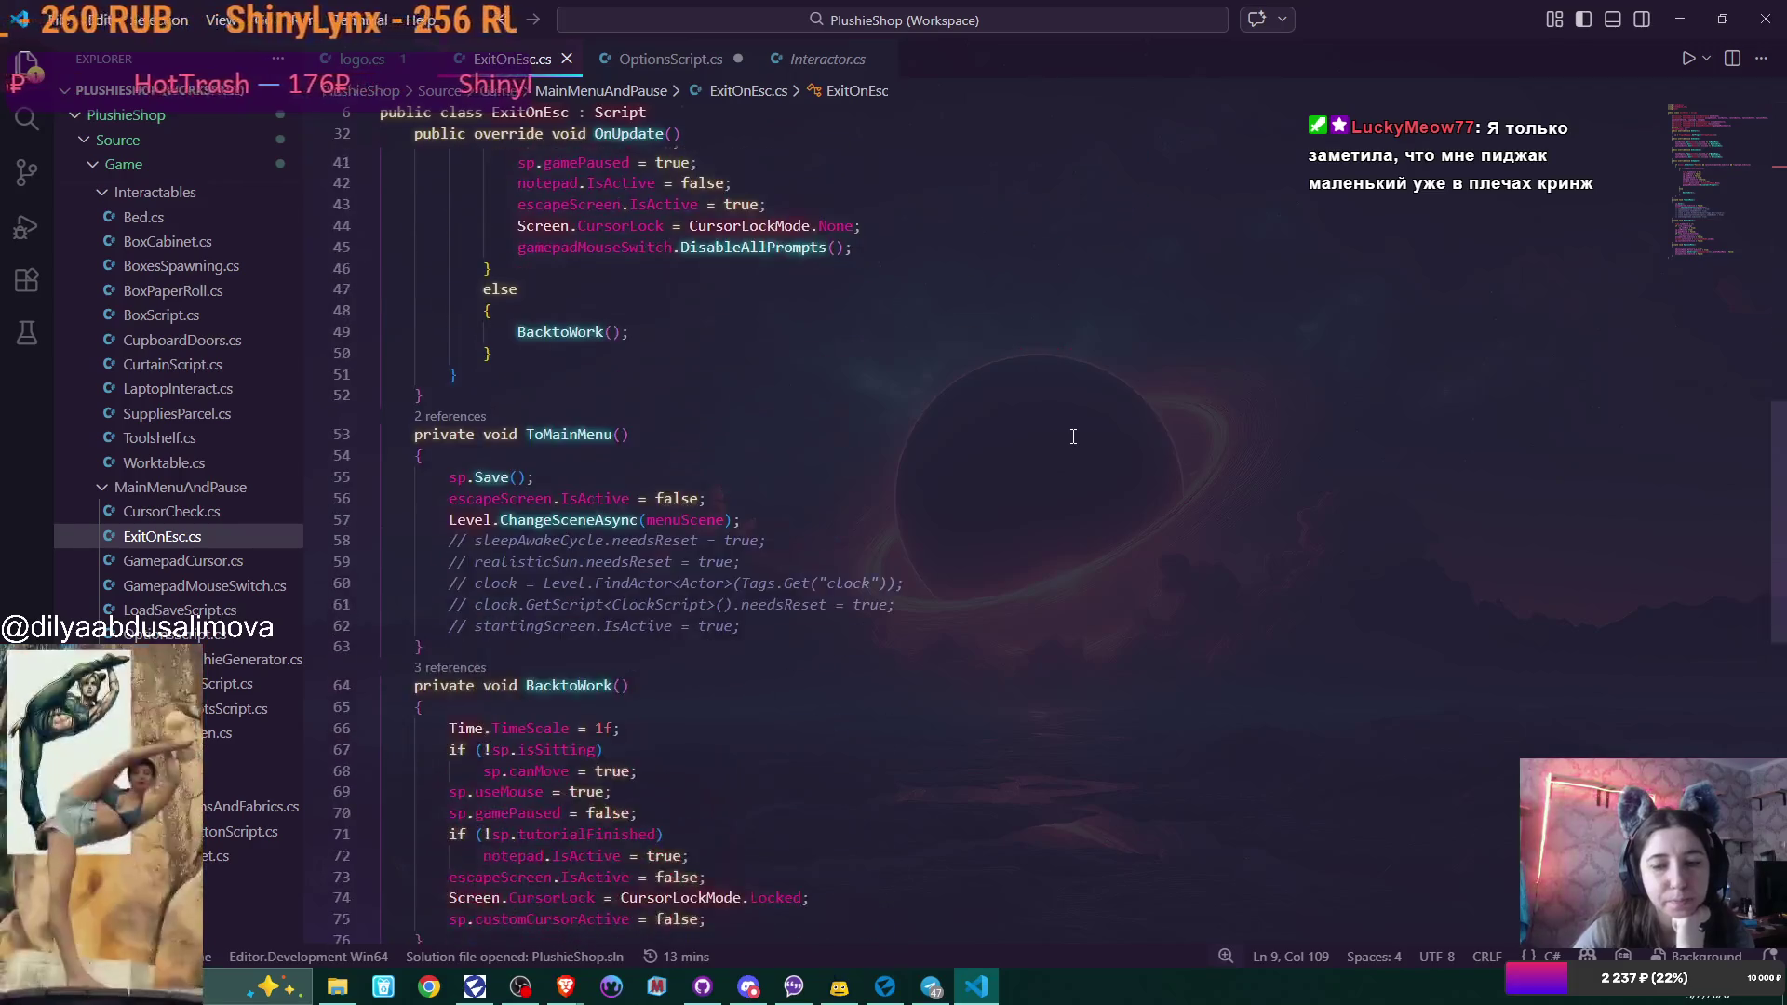
scroll(1073, 437, down, 4)
scroll(1073, 437, down, 4)
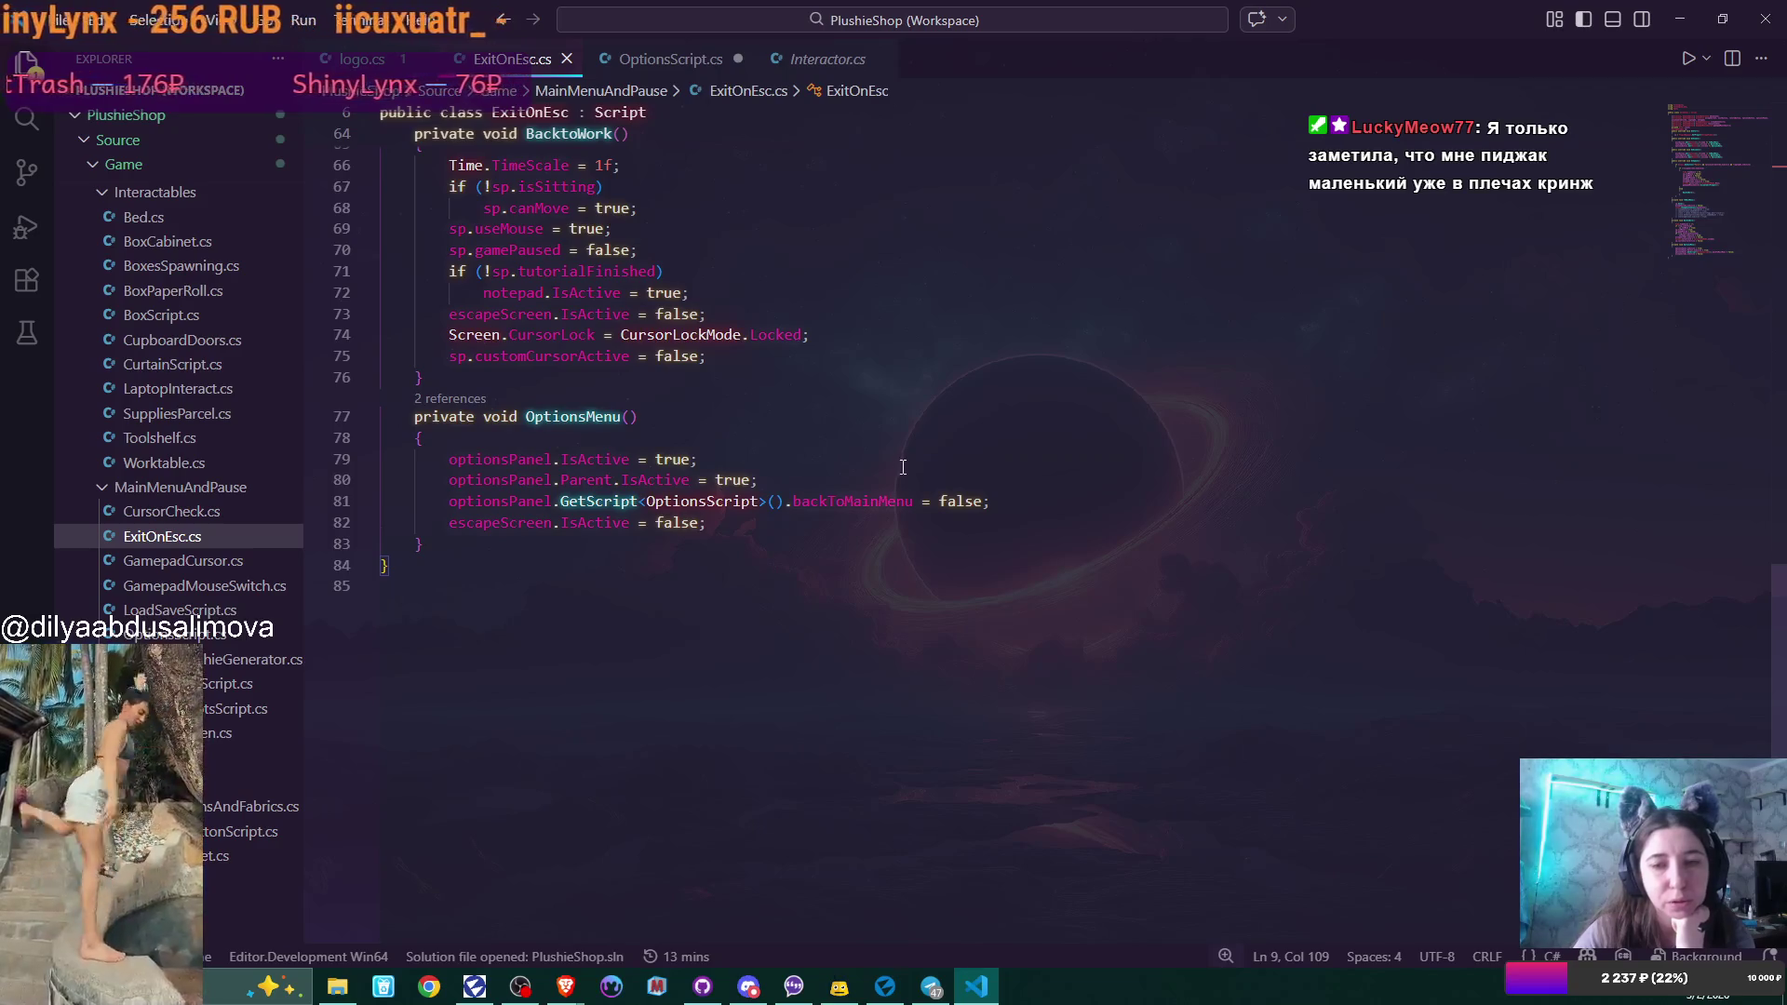
mouse_move(468, 478)
mouse_down()
mouse_move(753, 502)
mouse_move(789, 465)
mouse_move(826, 462)
mouse_up()
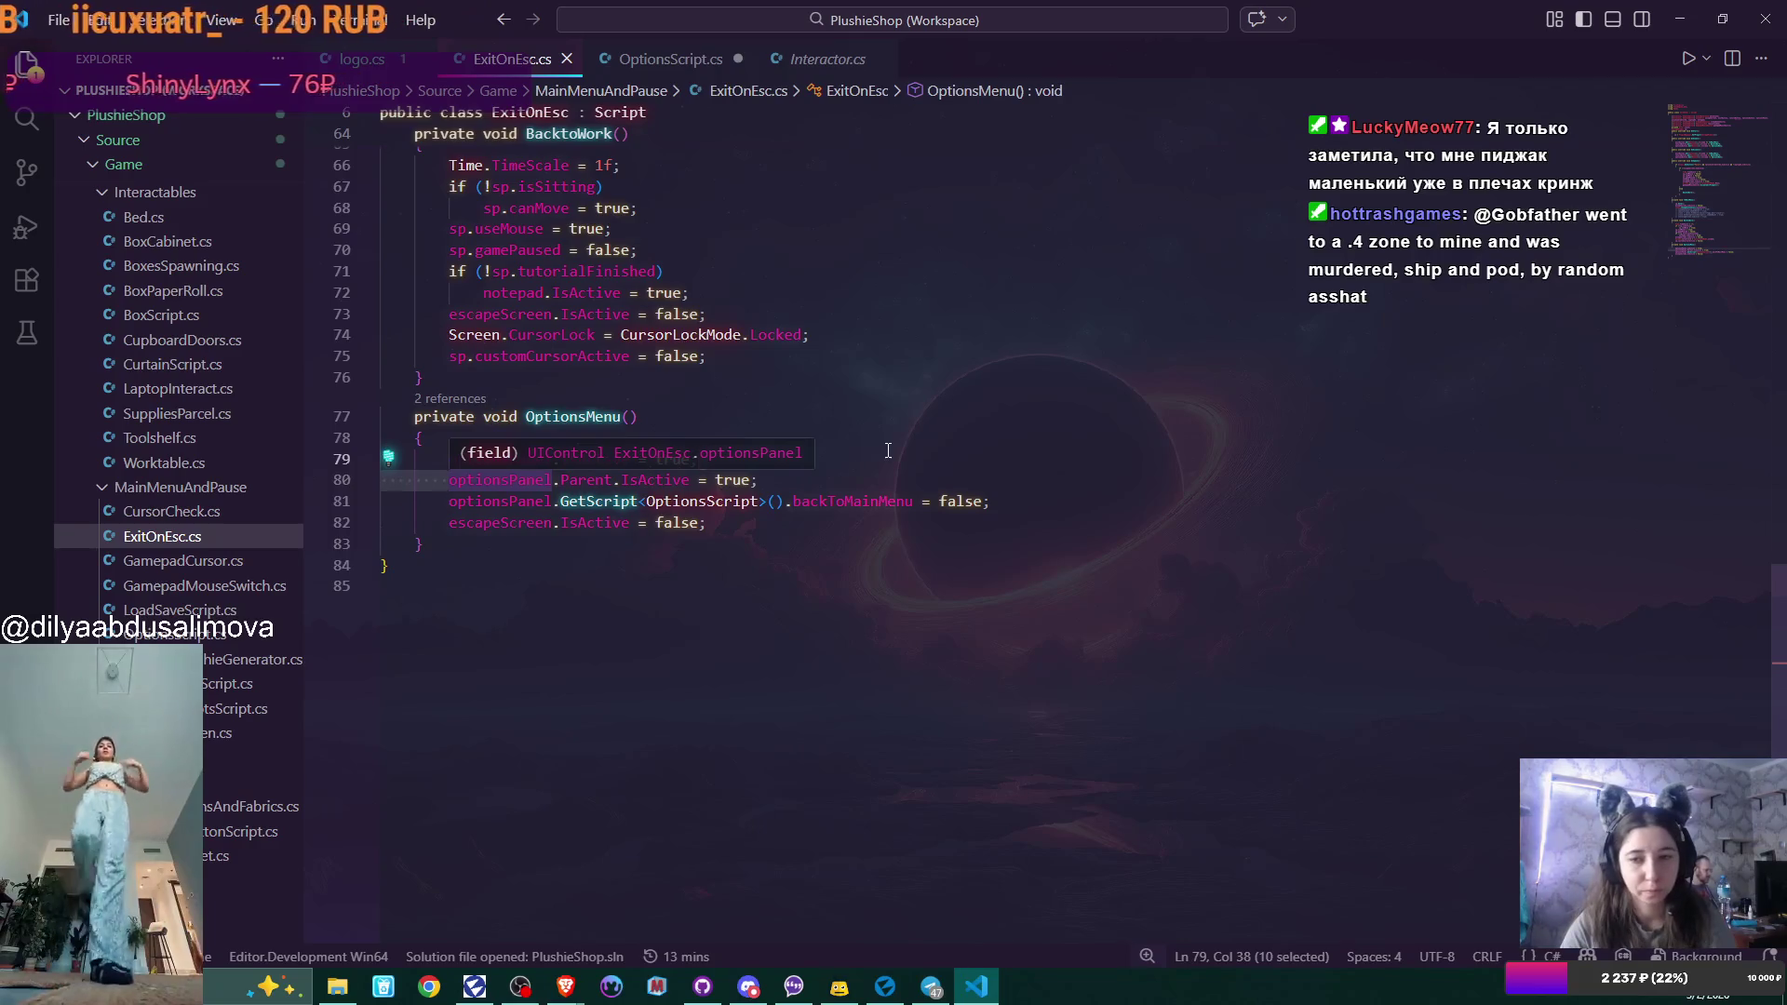
click(458, 481)
drag(458, 480, 925, 480)
Delete 'optionsPanel.Parent.IsActive = true;' from OptionsMenu, keeping the backToMainMenu reset, and review the file.
key(BackSpace)
key(BackSpace)
key(BackSpace)
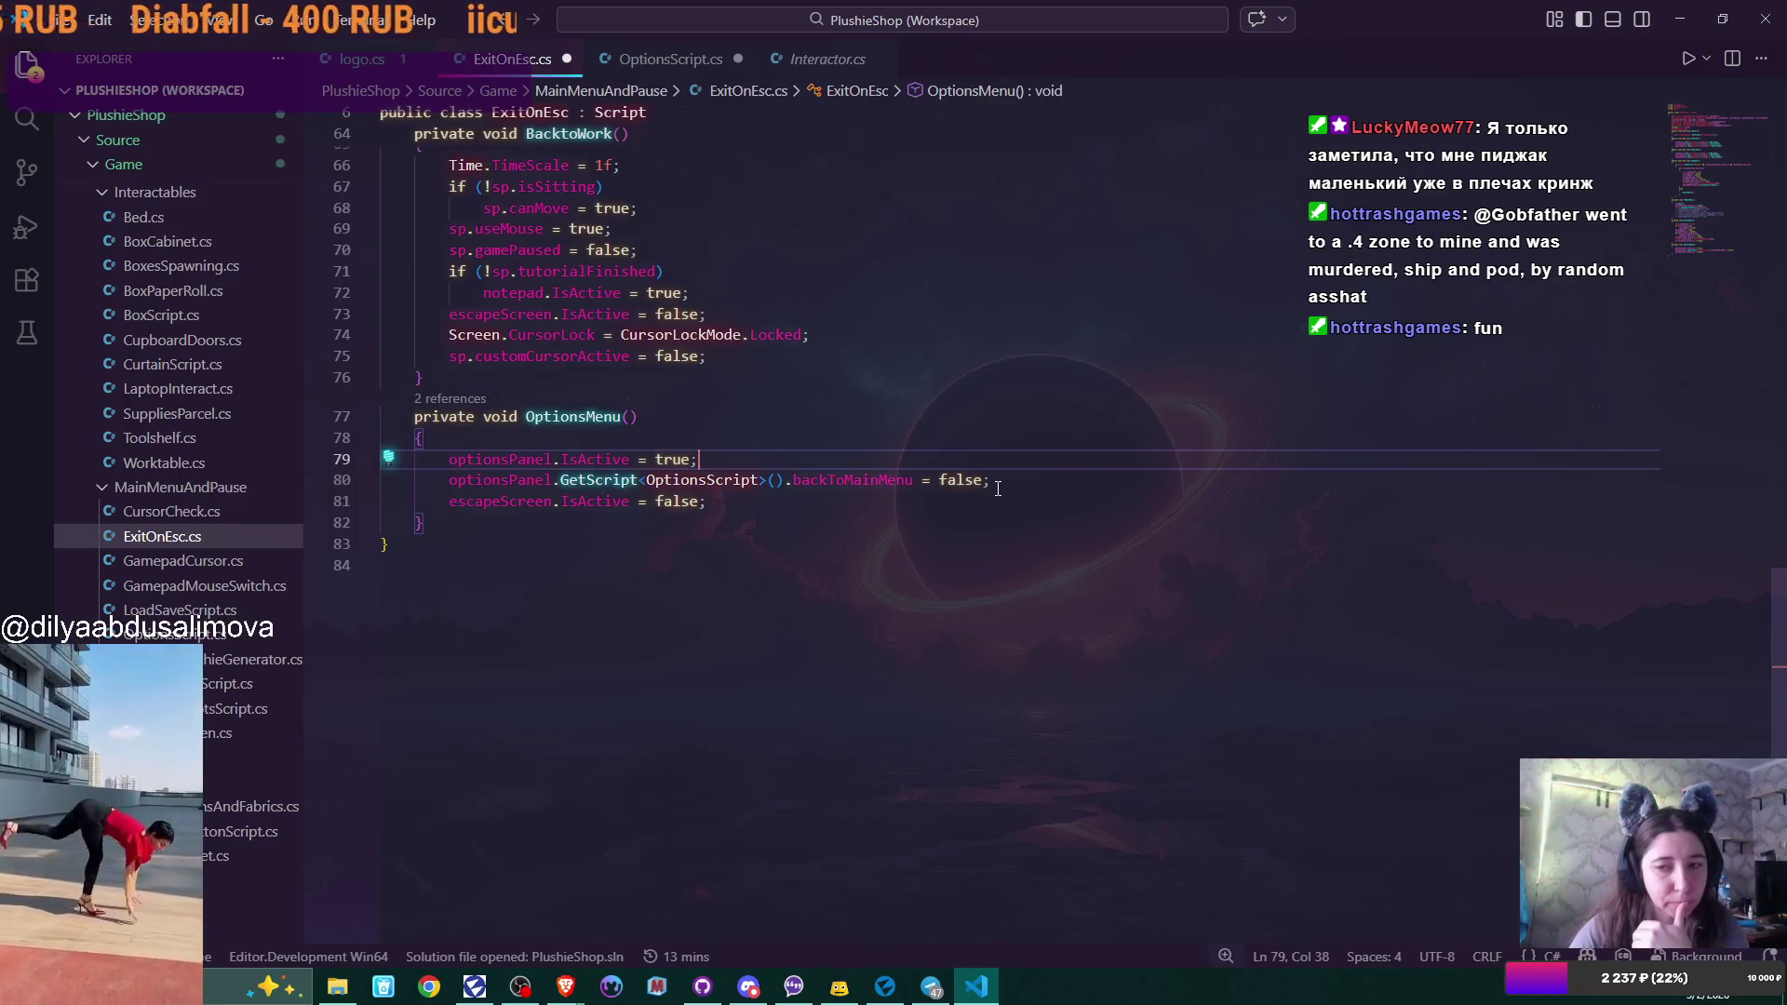
click(997, 489)
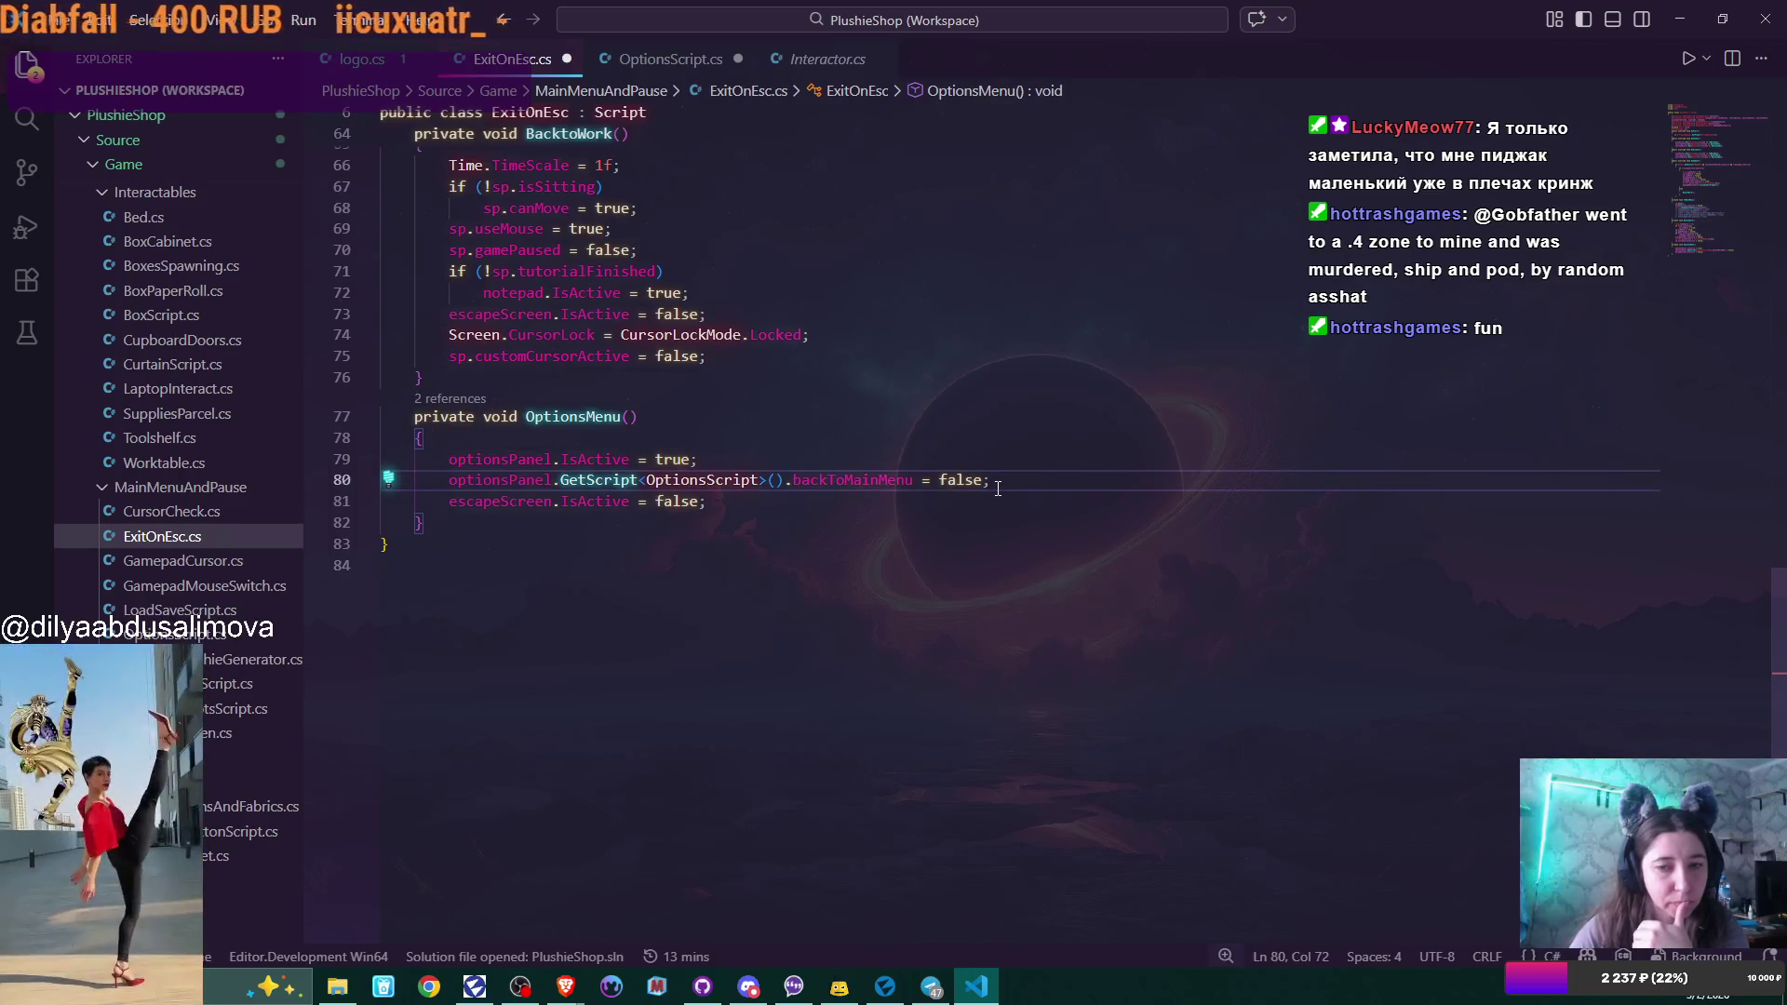
drag(447, 501, 872, 511)
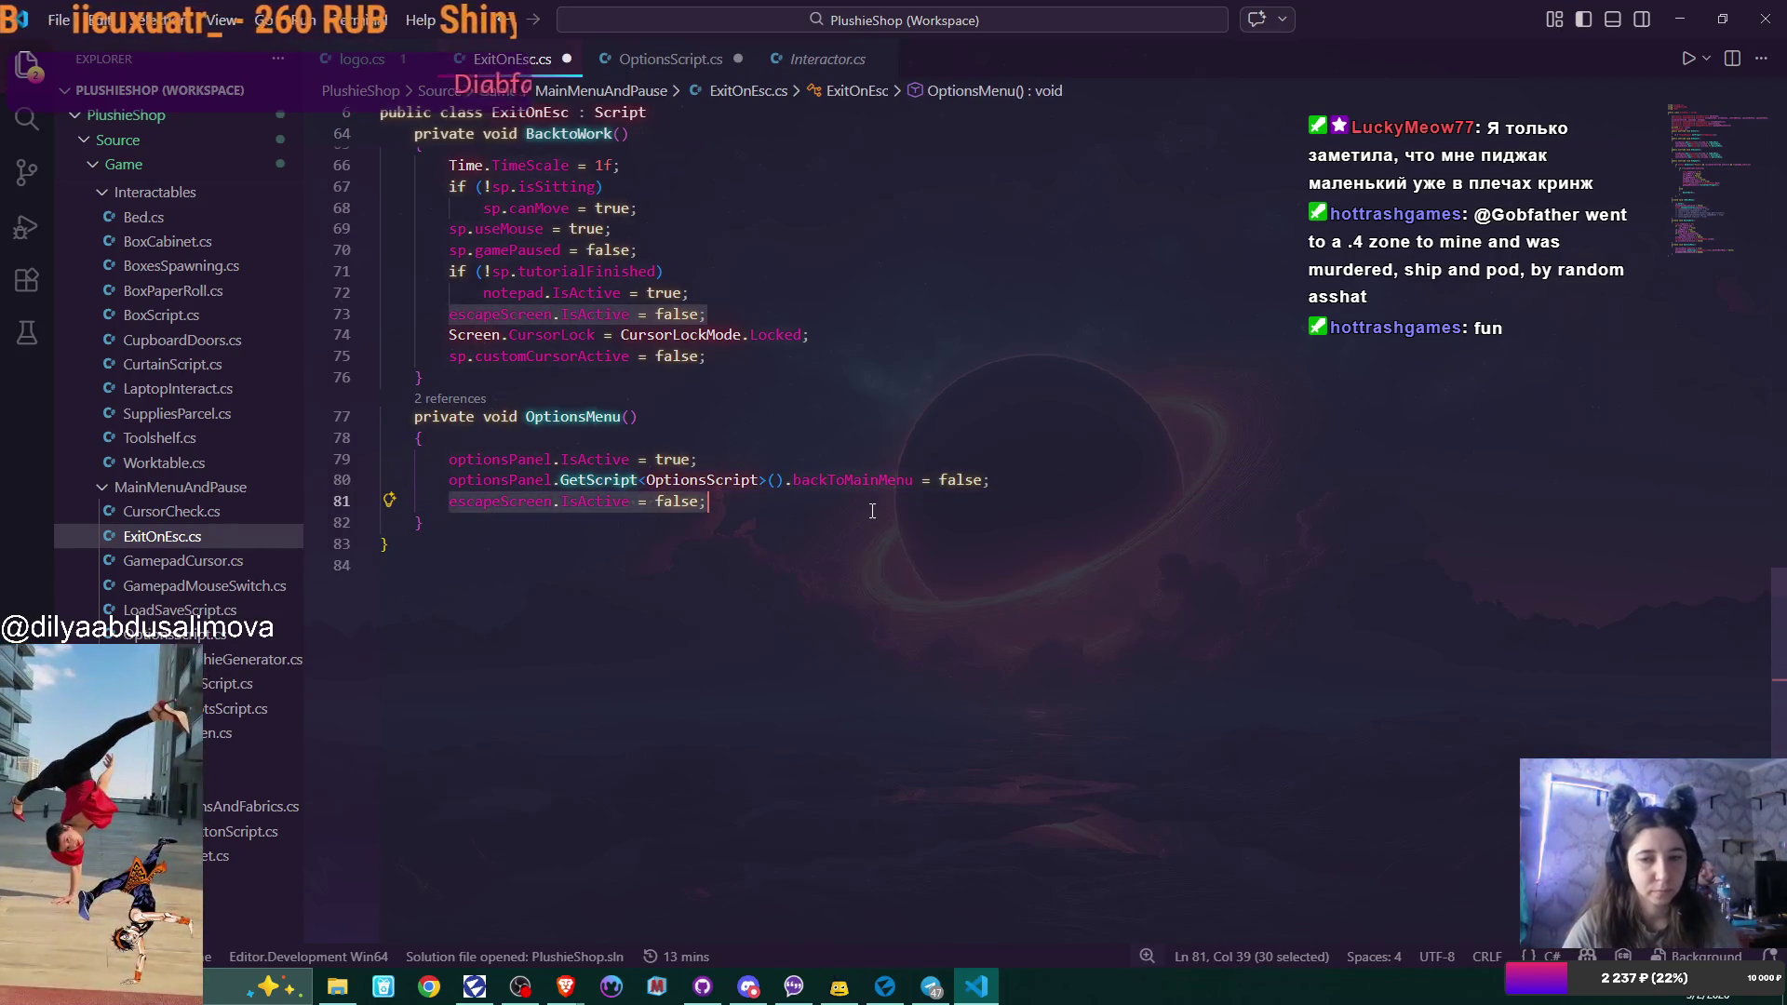
click(865, 502)
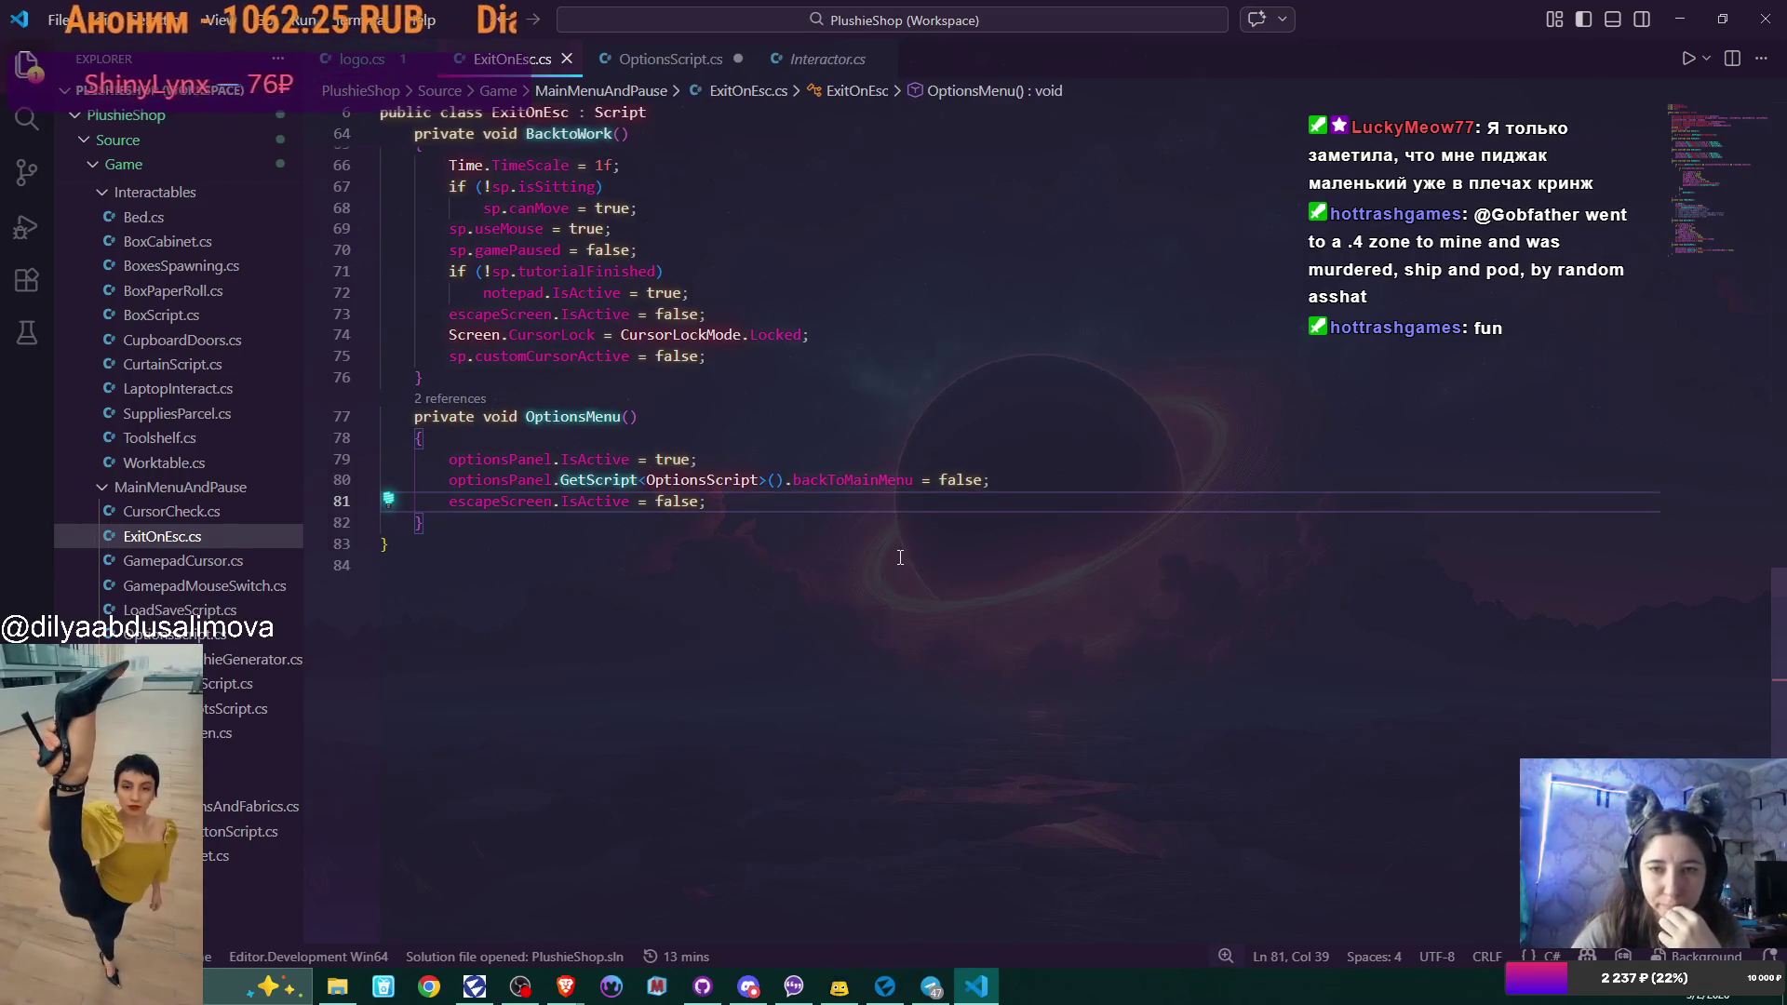
scroll(894, 528, up, 2)
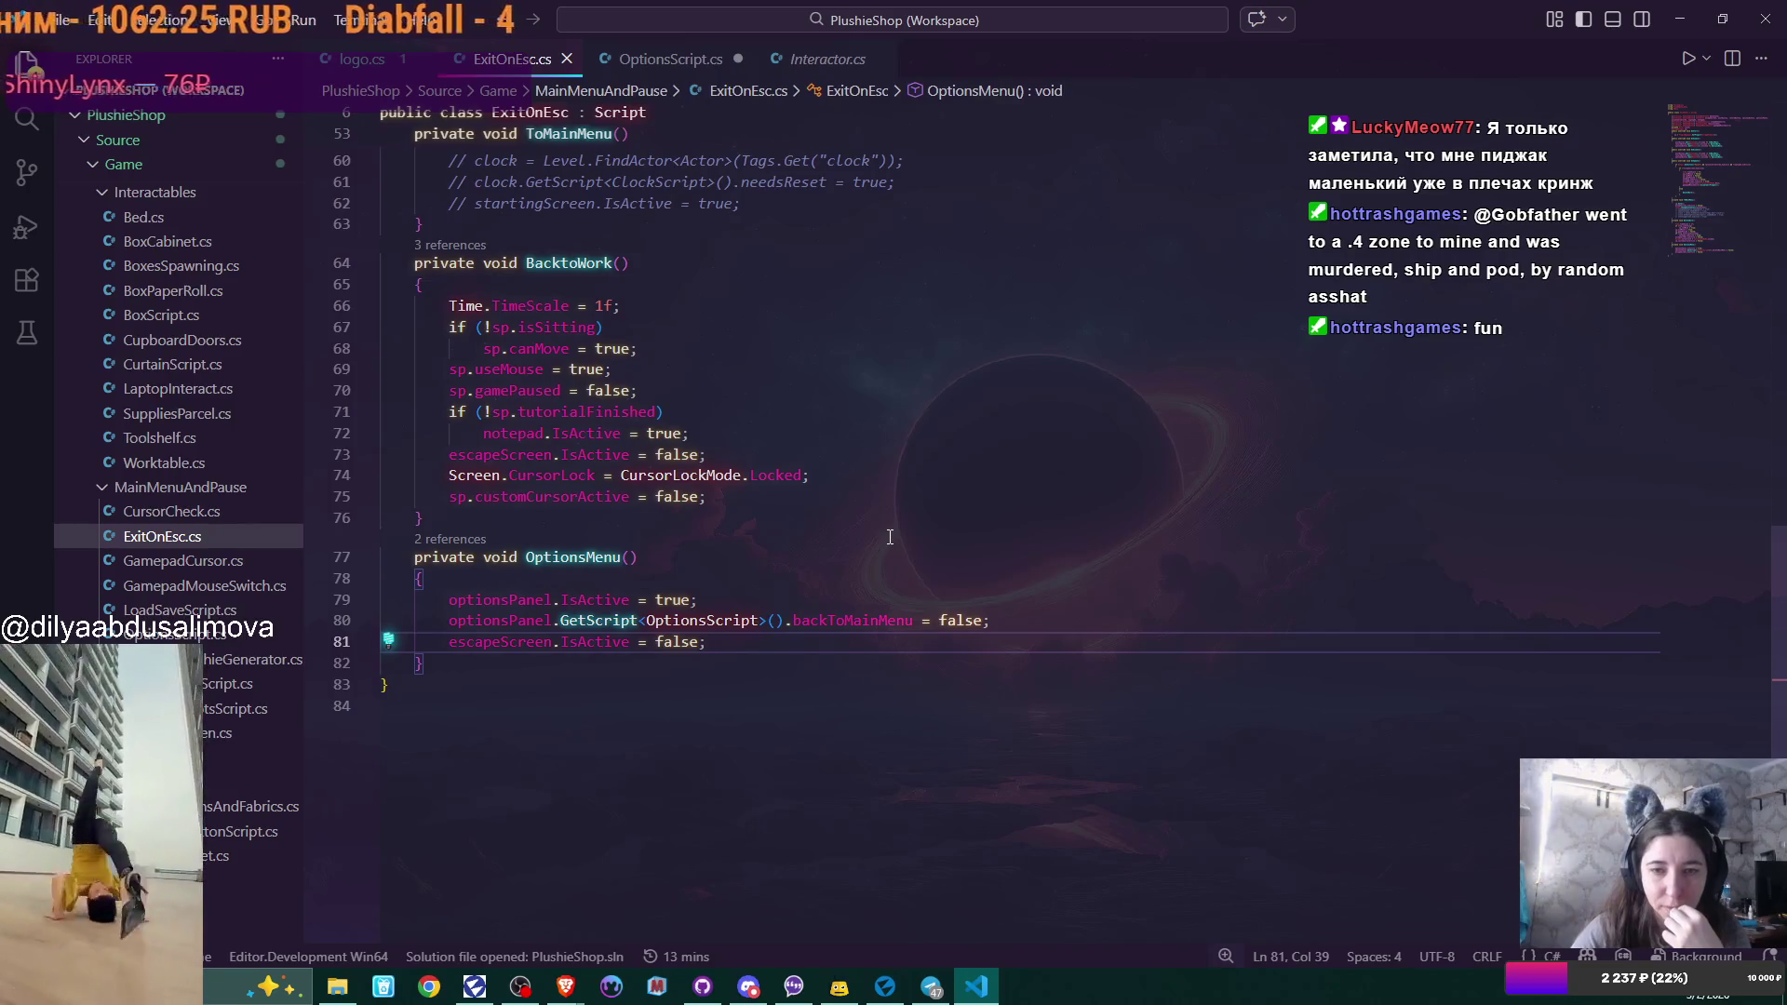
scroll(890, 537, up, 1)
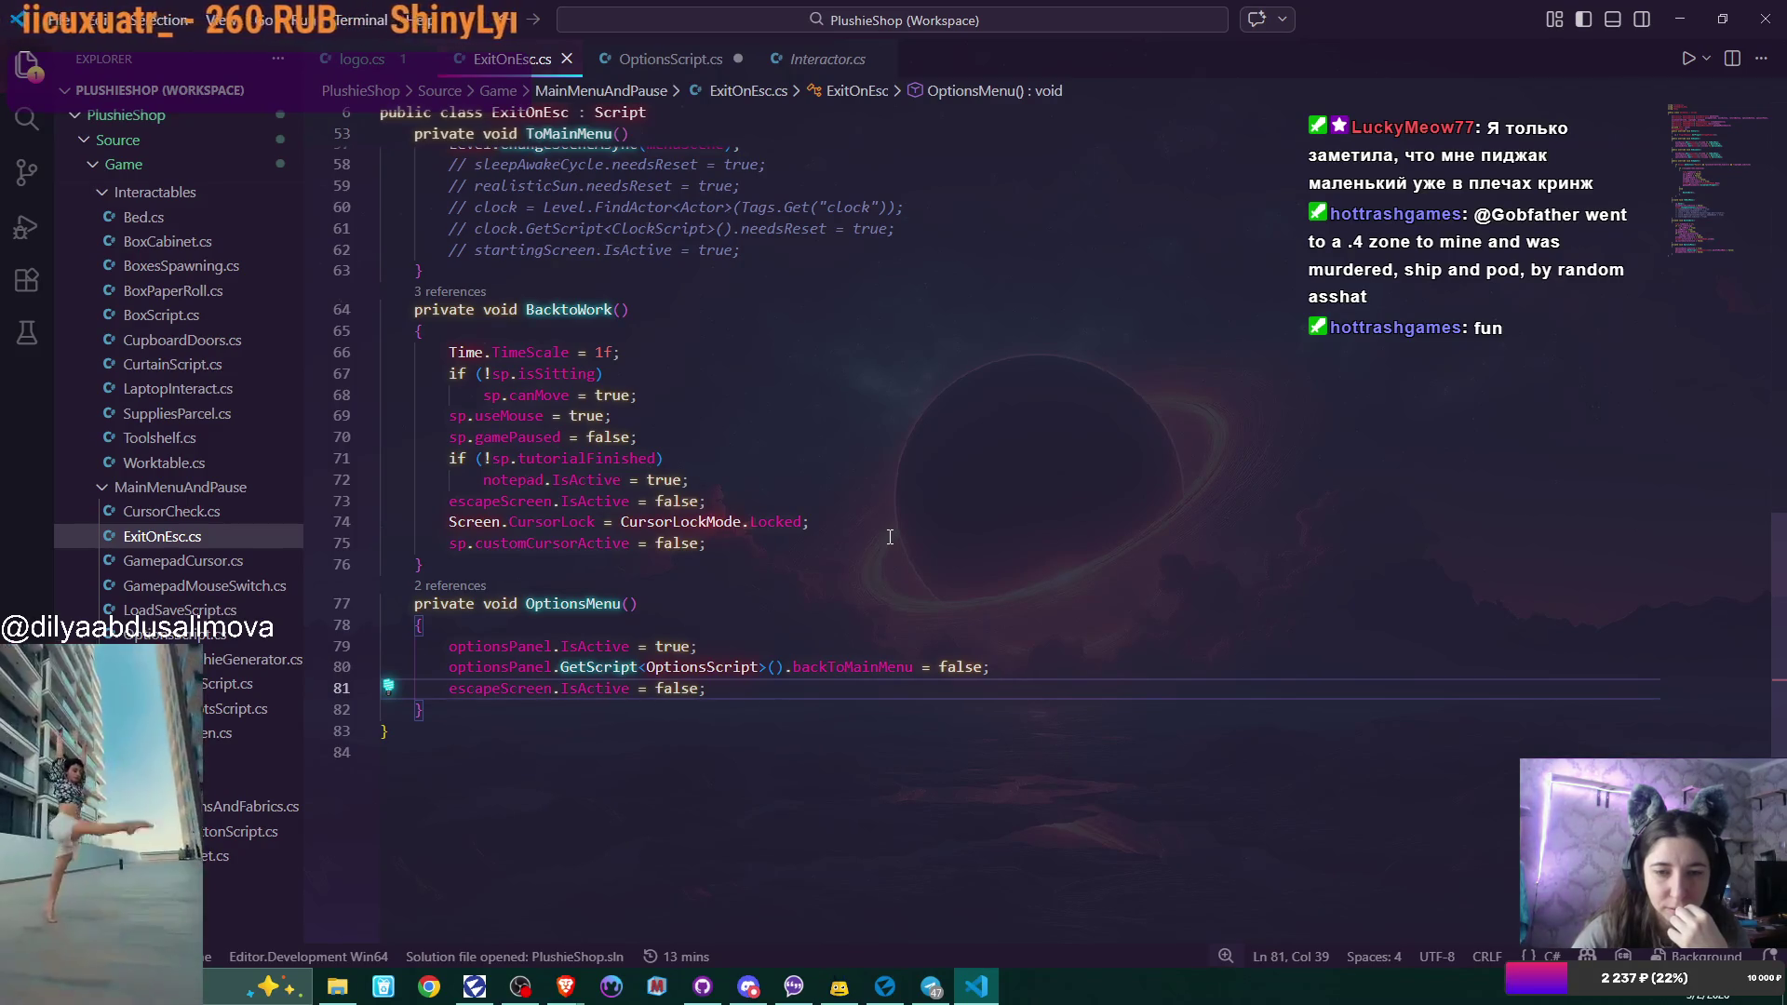
scroll(890, 537, up, 6)
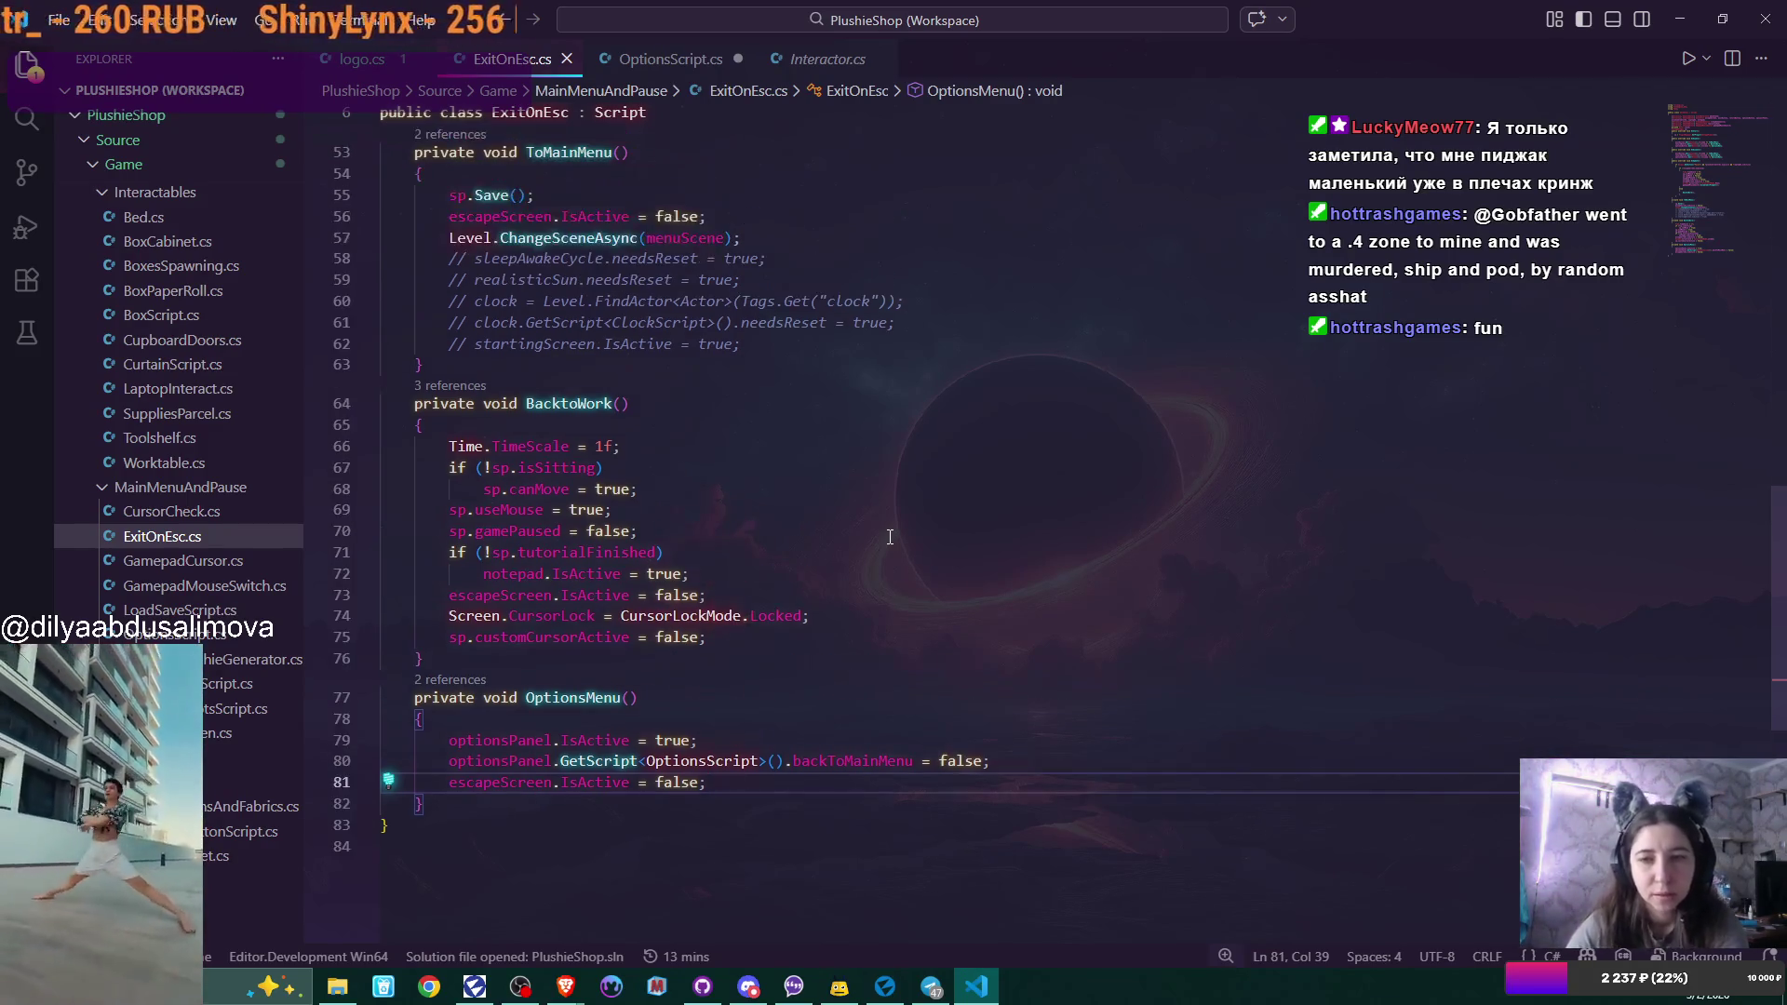
scroll(885, 538, up, 7)
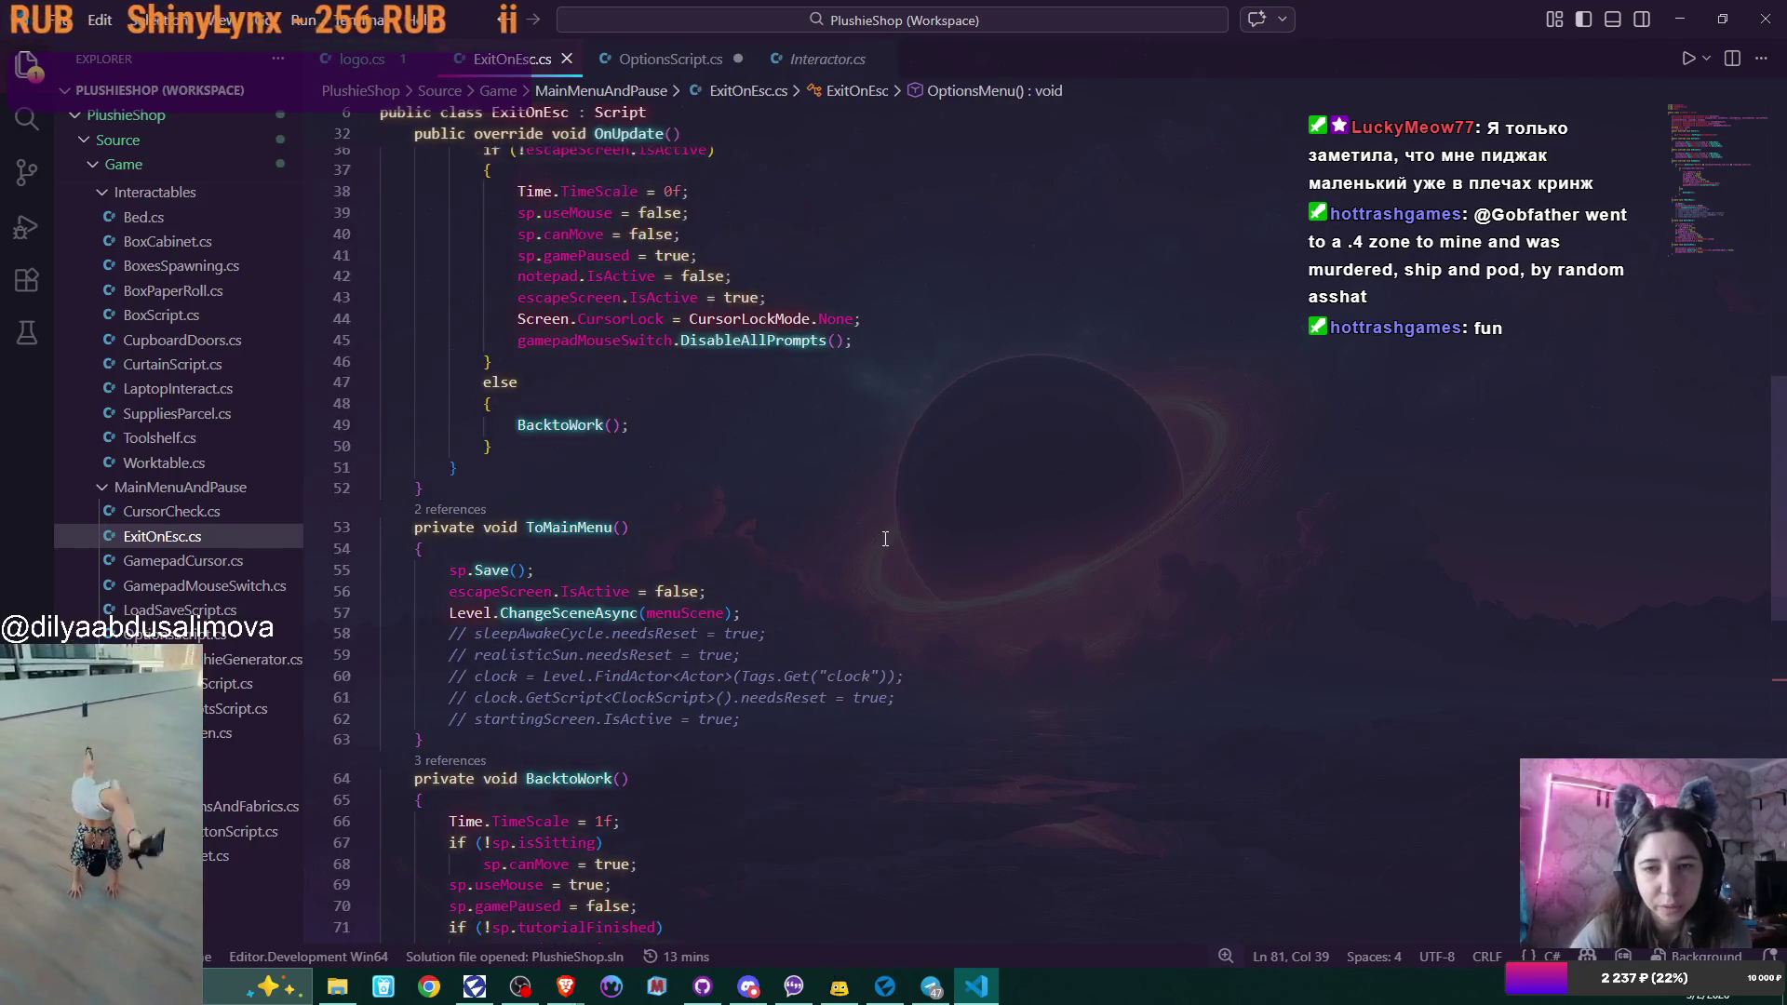
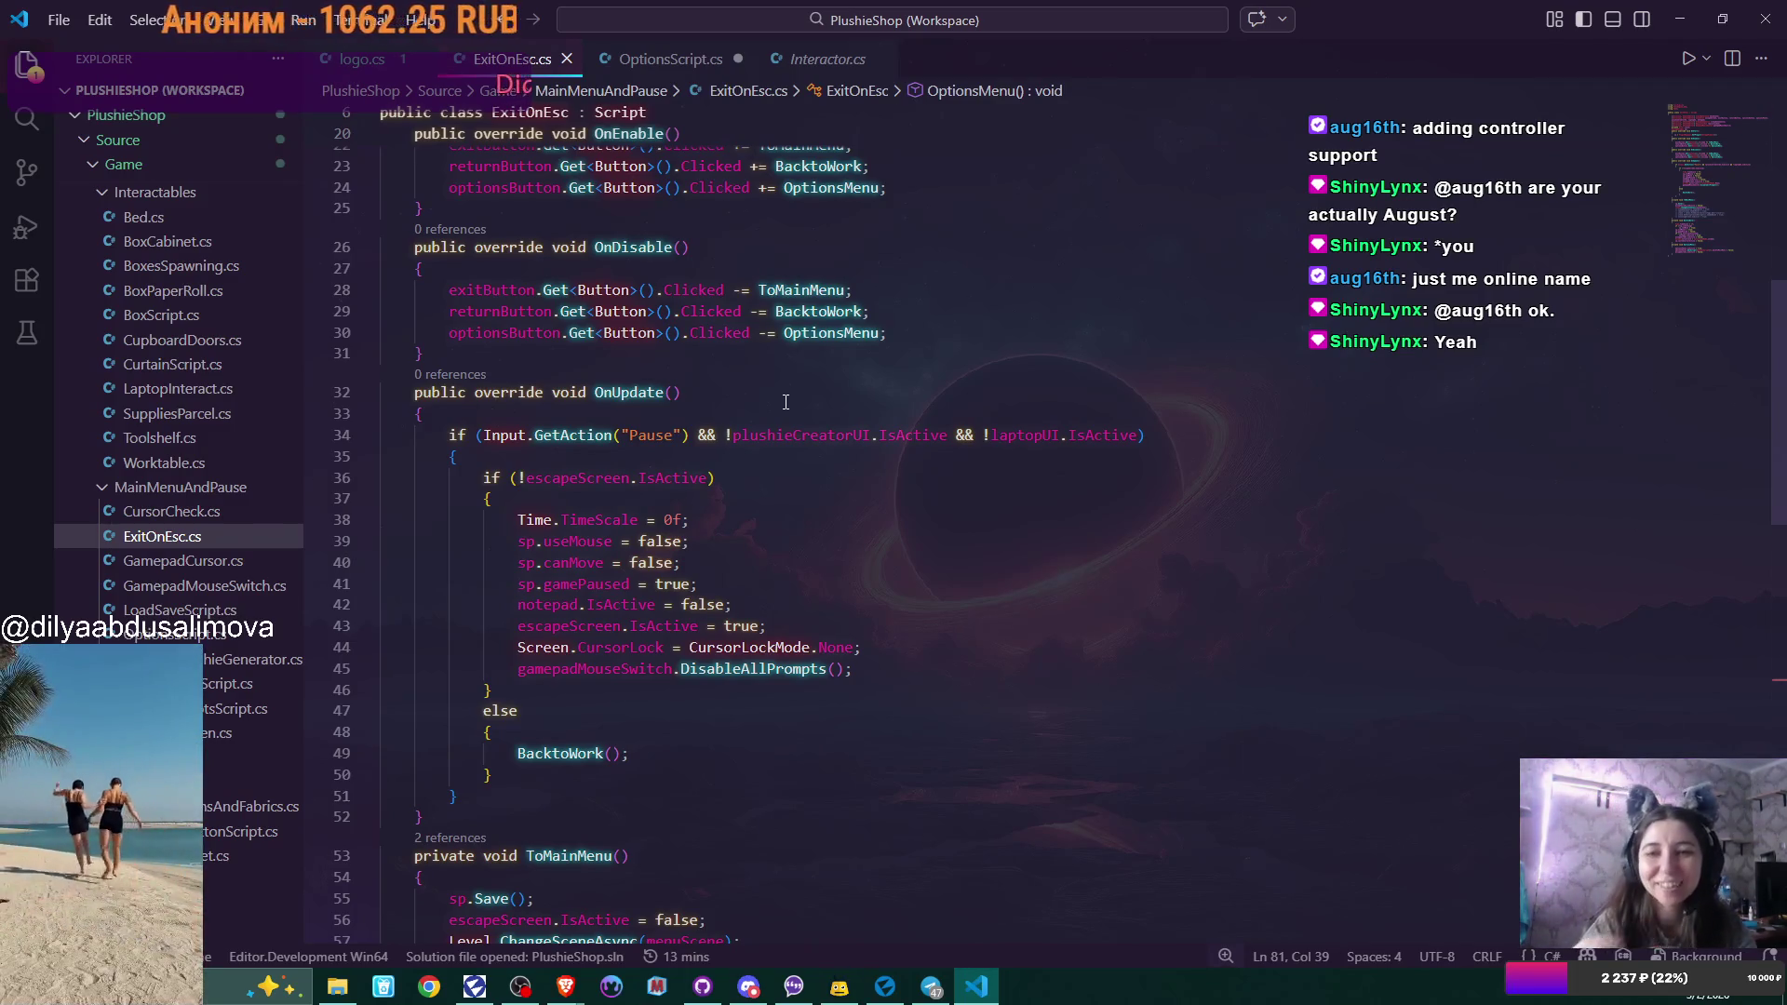
Return ExitOnEsc.cs to its top fields, then save OptionsScript.cs with Ctrl+S.
scroll(959, 463, up, 3)
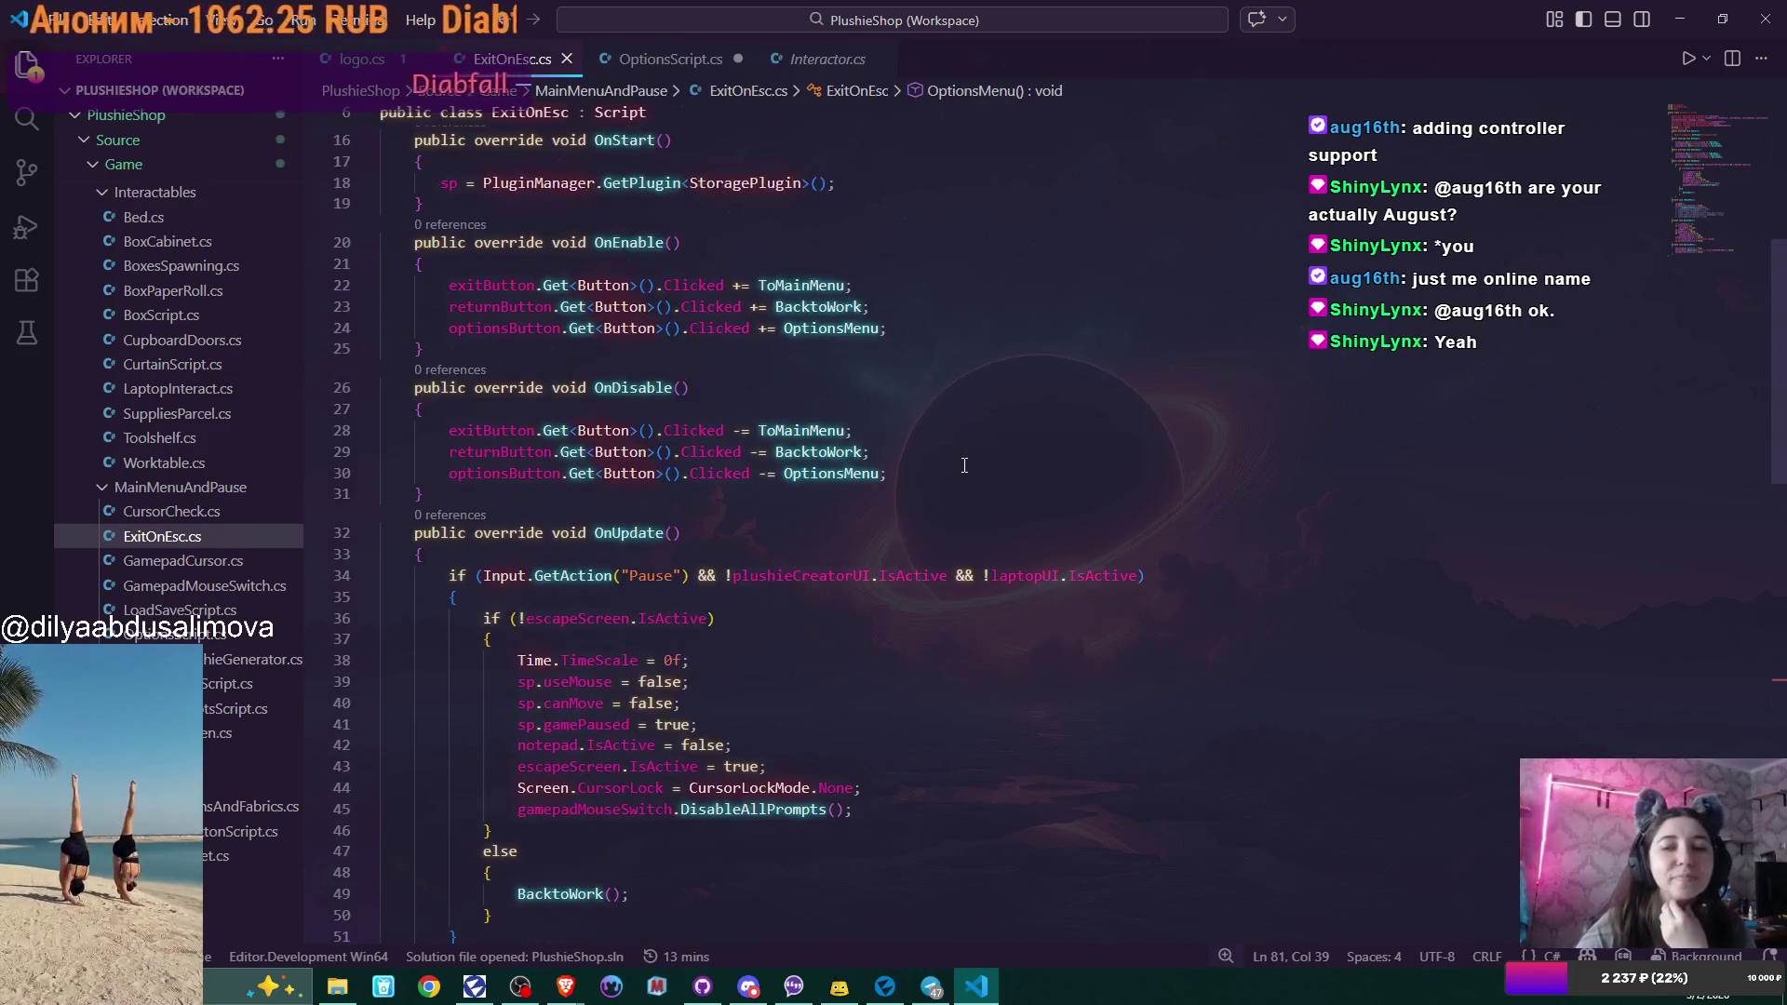
scroll(965, 465, up, 2)
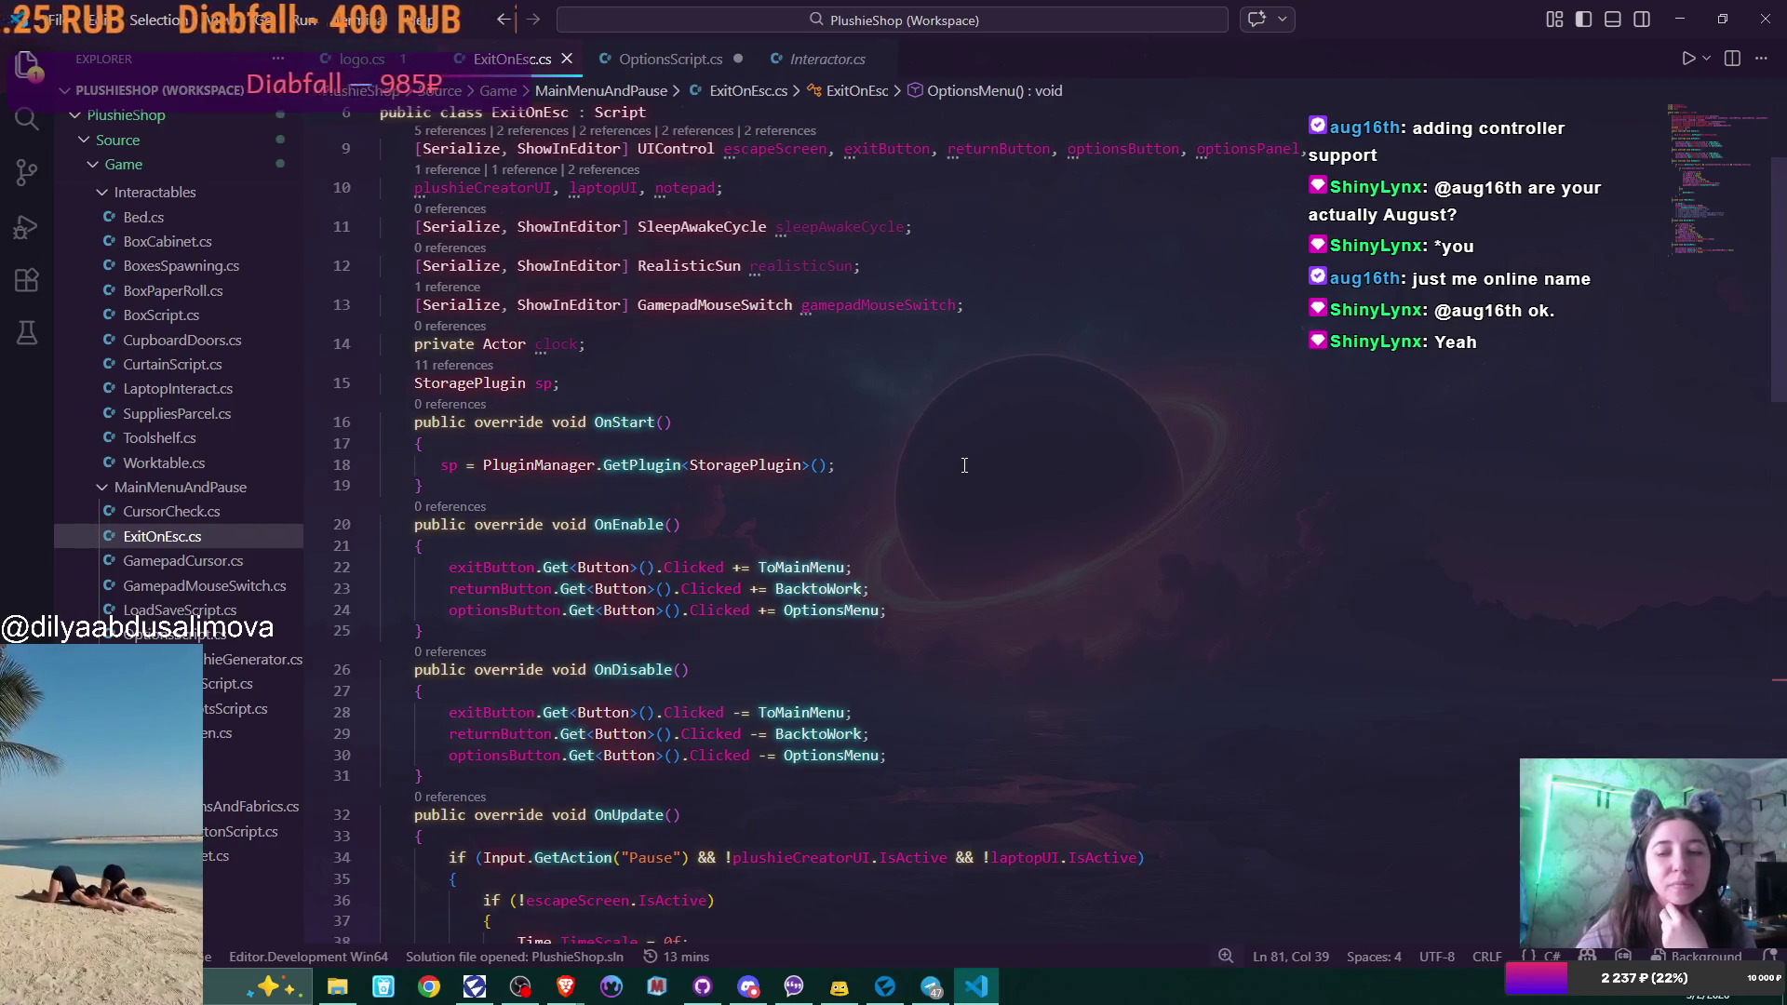
scroll(964, 465, up, 2)
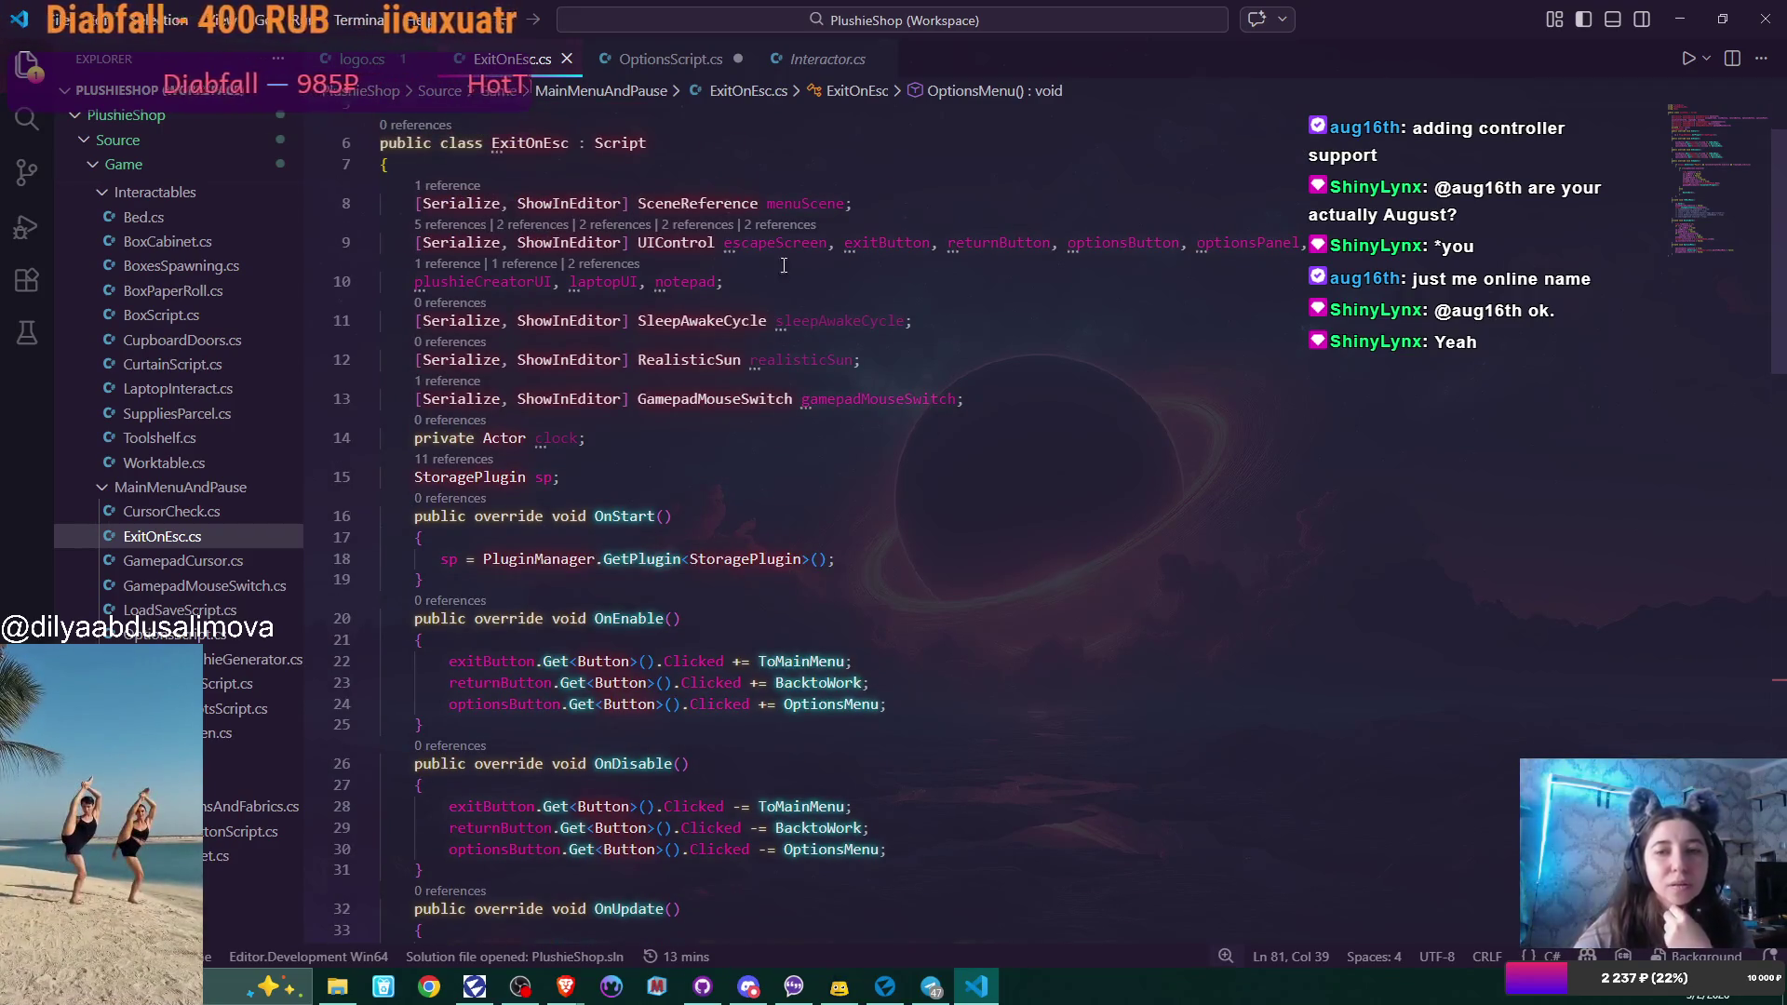
click(659, 59)
key(ctrl+s)
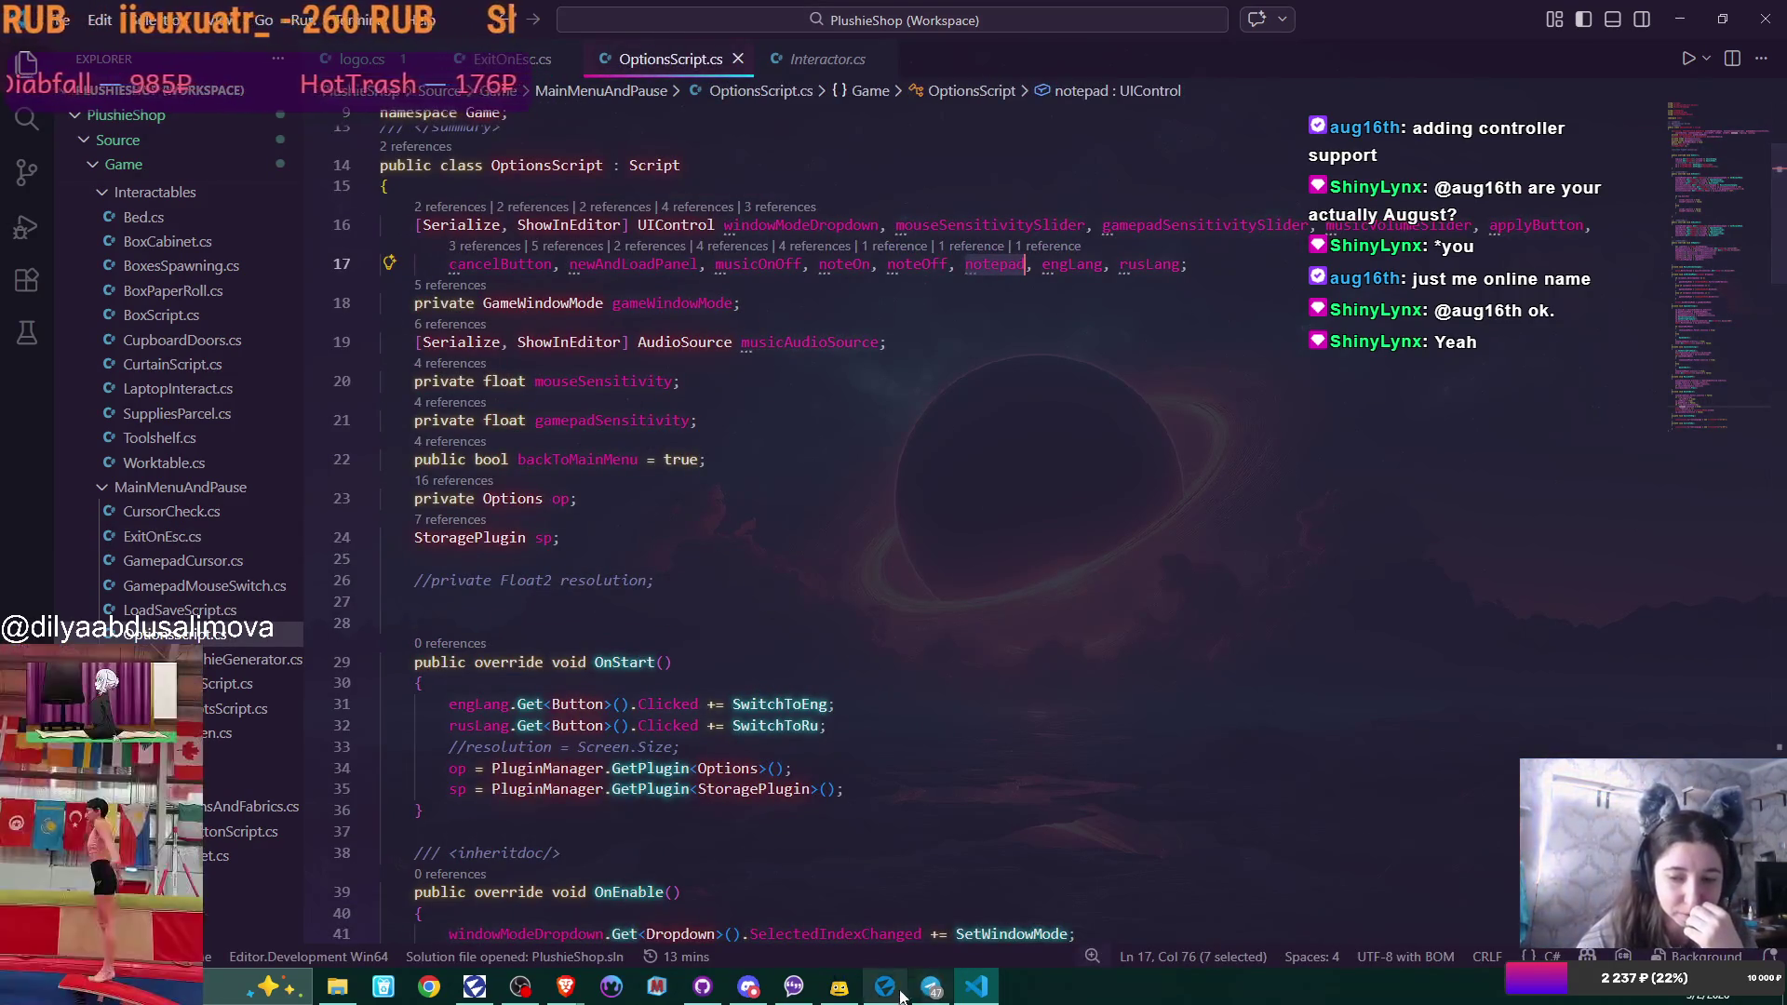
click(884, 921)
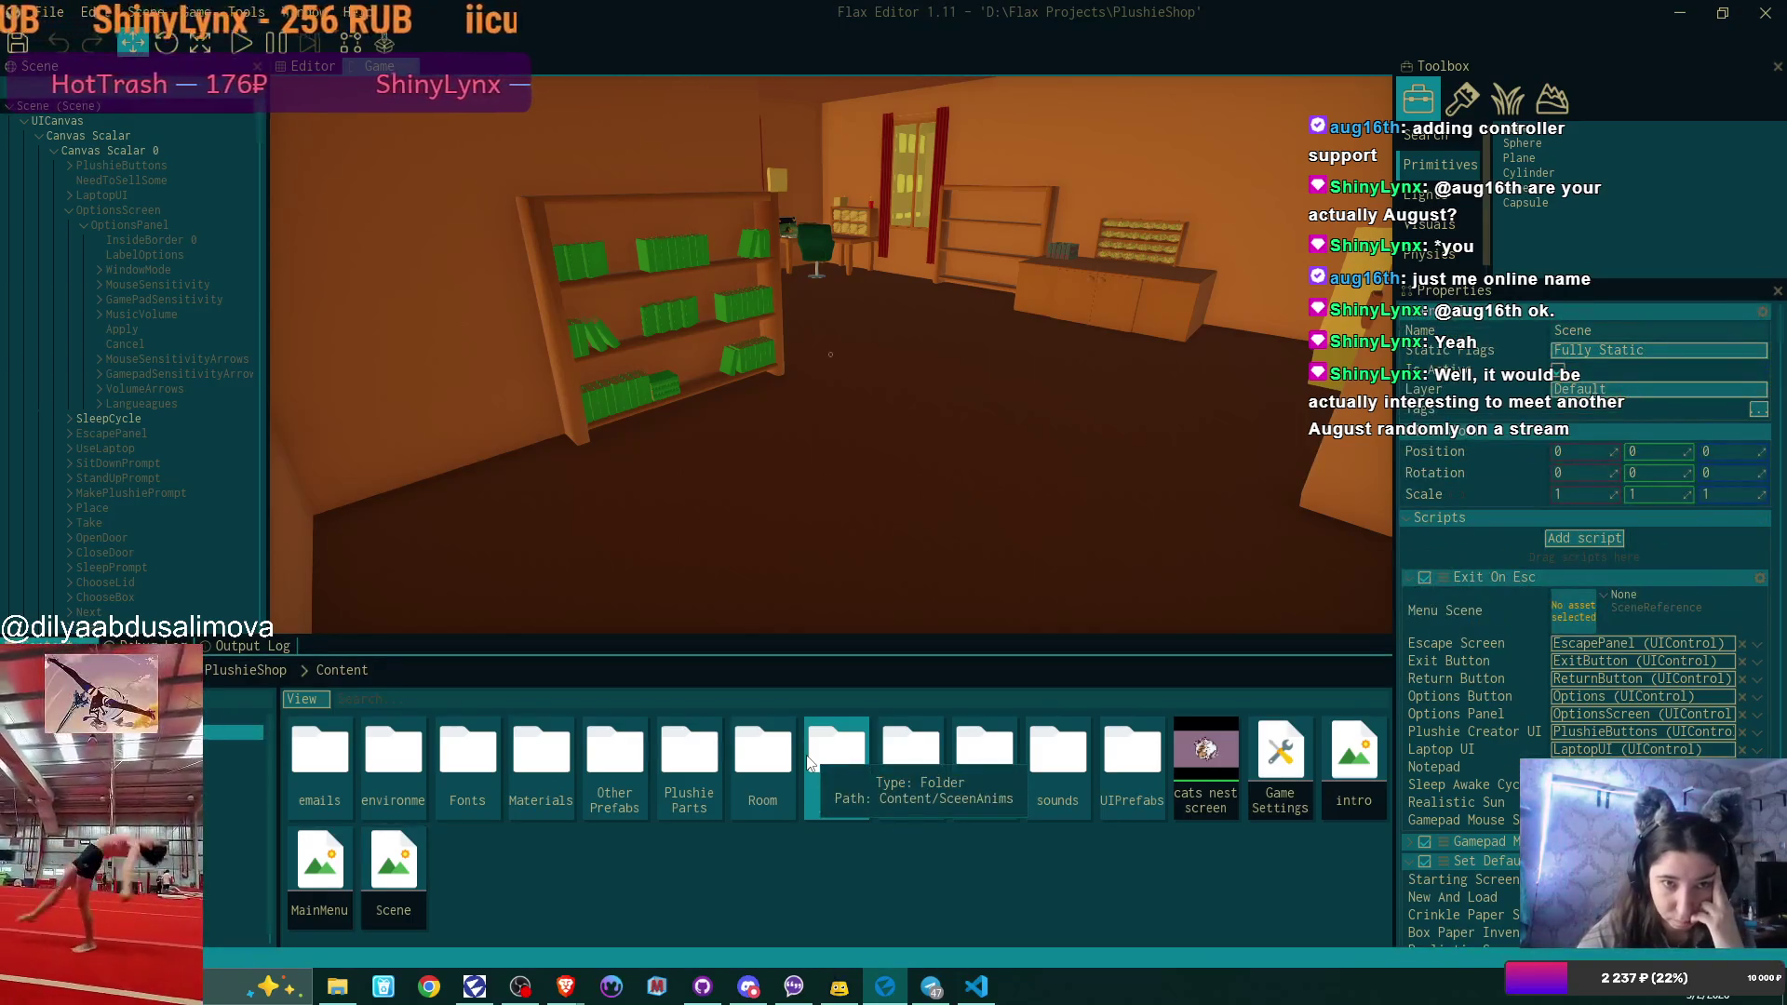
Open the MainMenu scene in Flax Editor to view the Plushie Shop title screen, then return to Visual Studio Code.
double_click(320, 865)
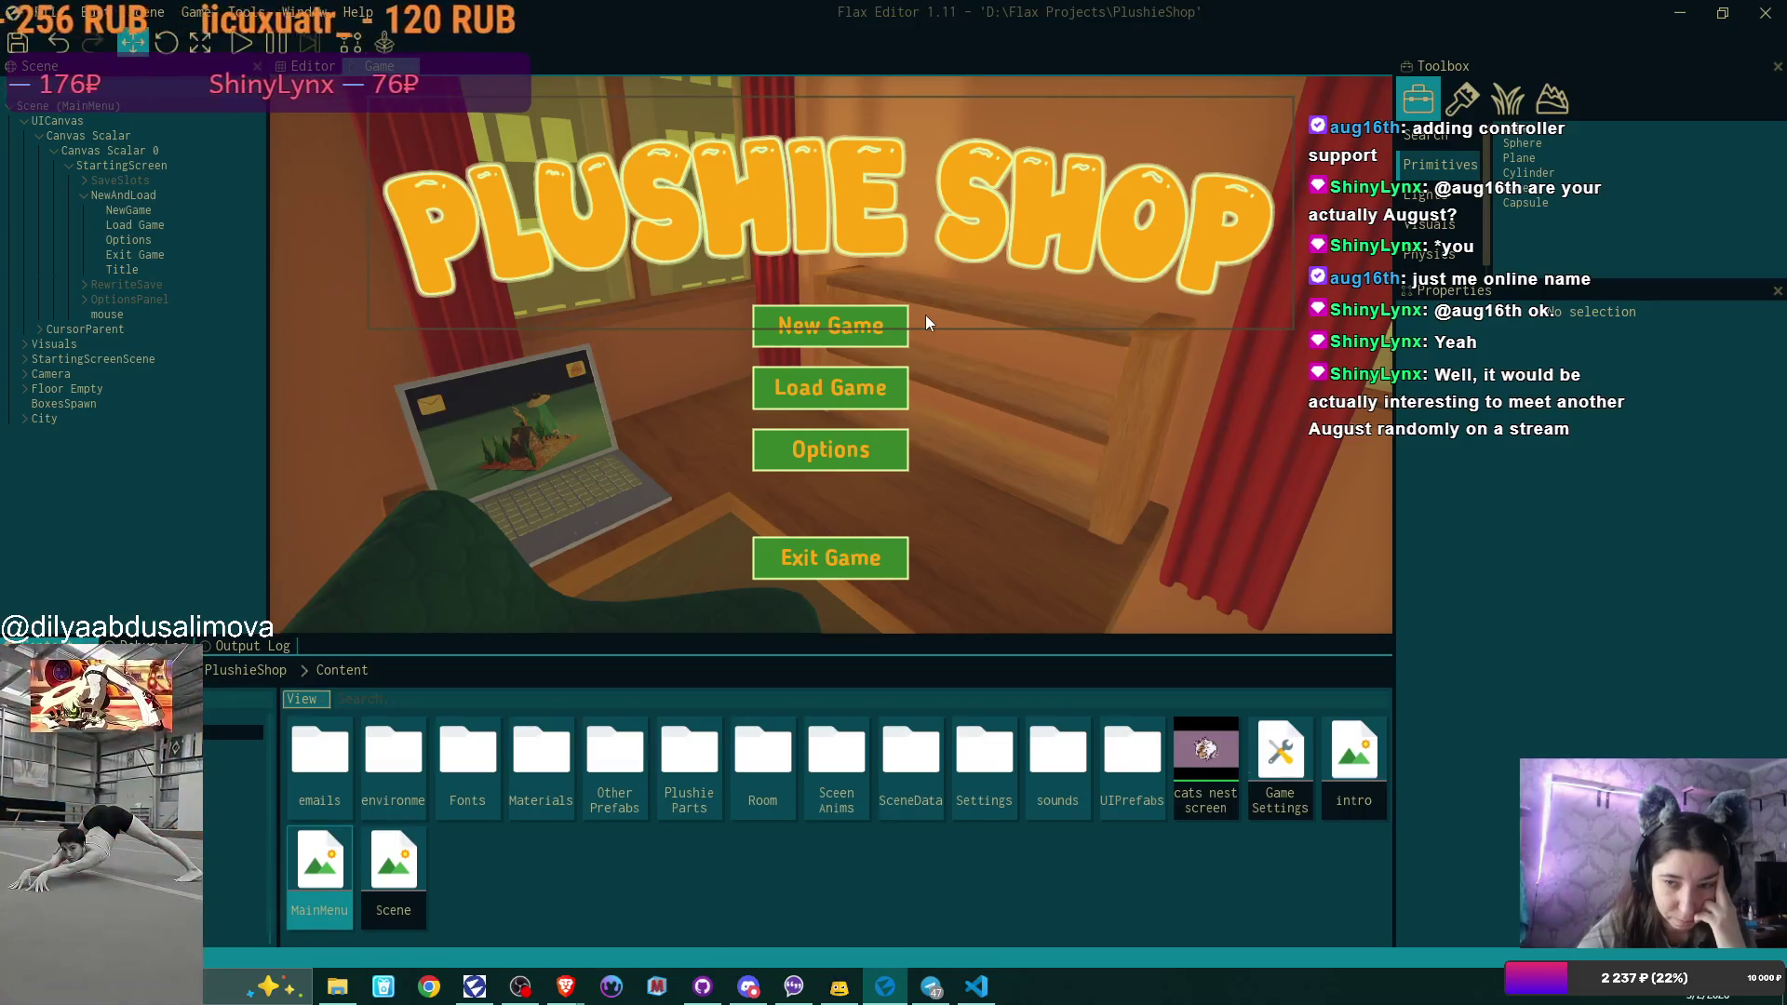
click(975, 986)
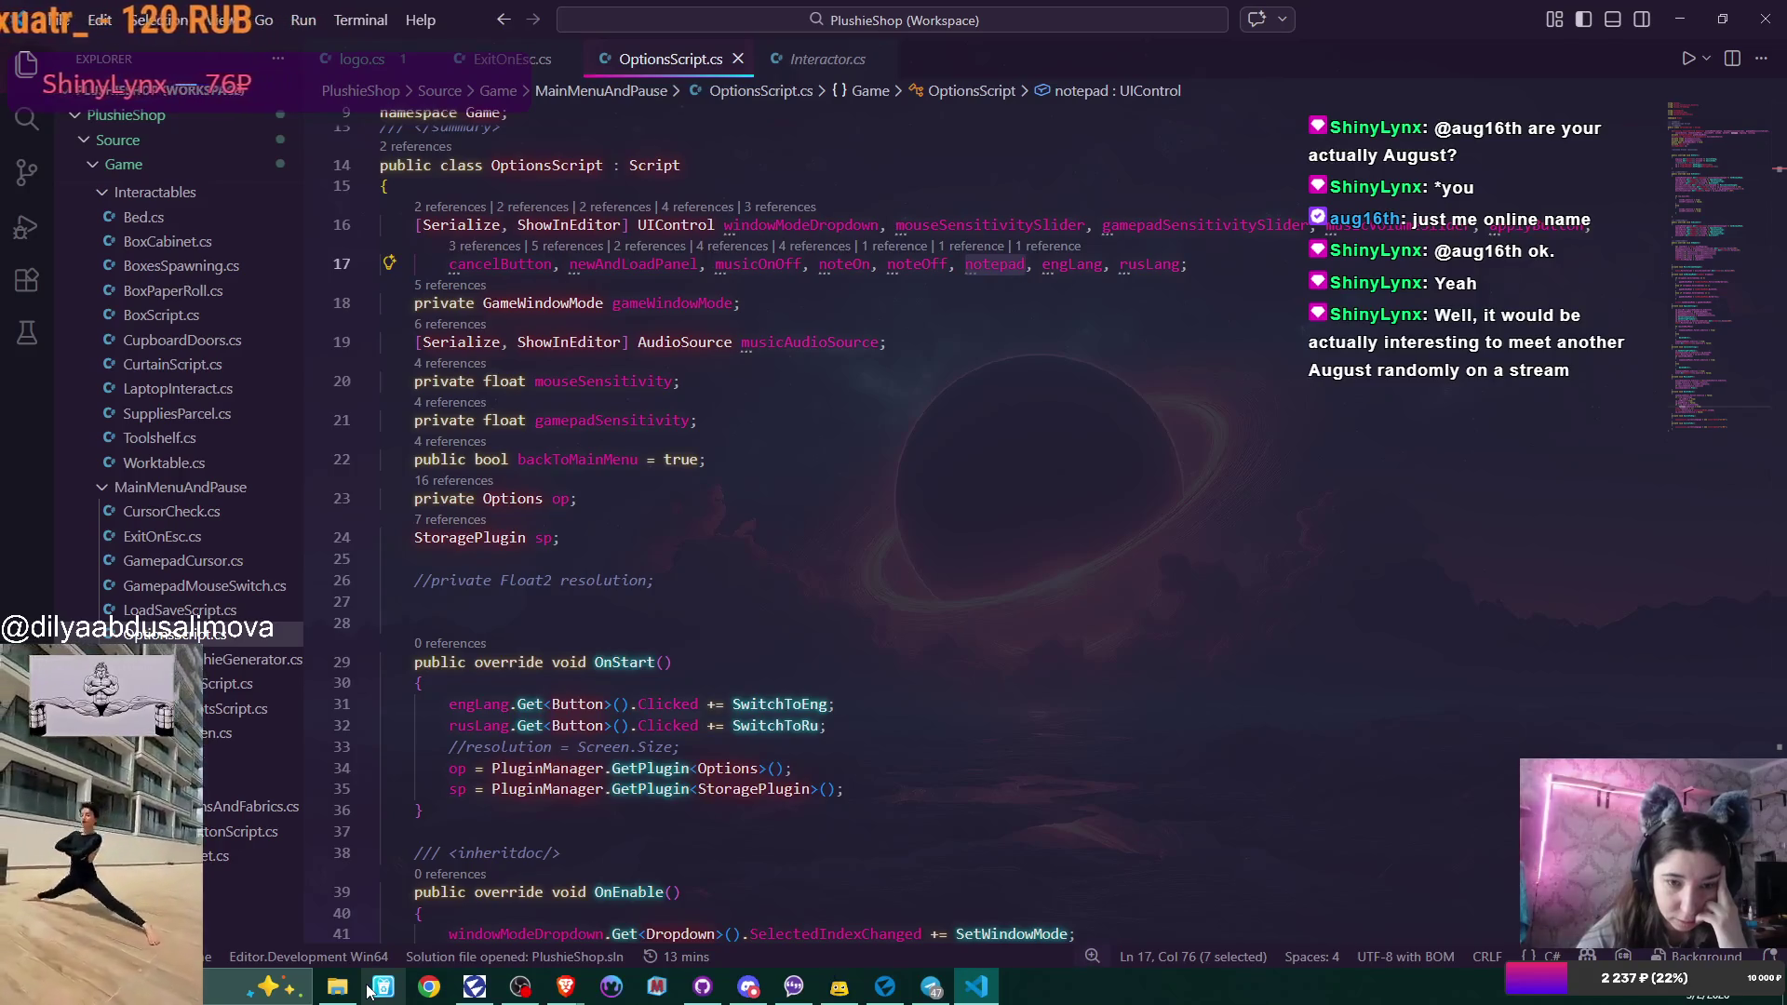
Open SaveLoadSlotsScript.cs from the Explorer.
mouse_move(337, 985)
scroll(207, 409, down, 2)
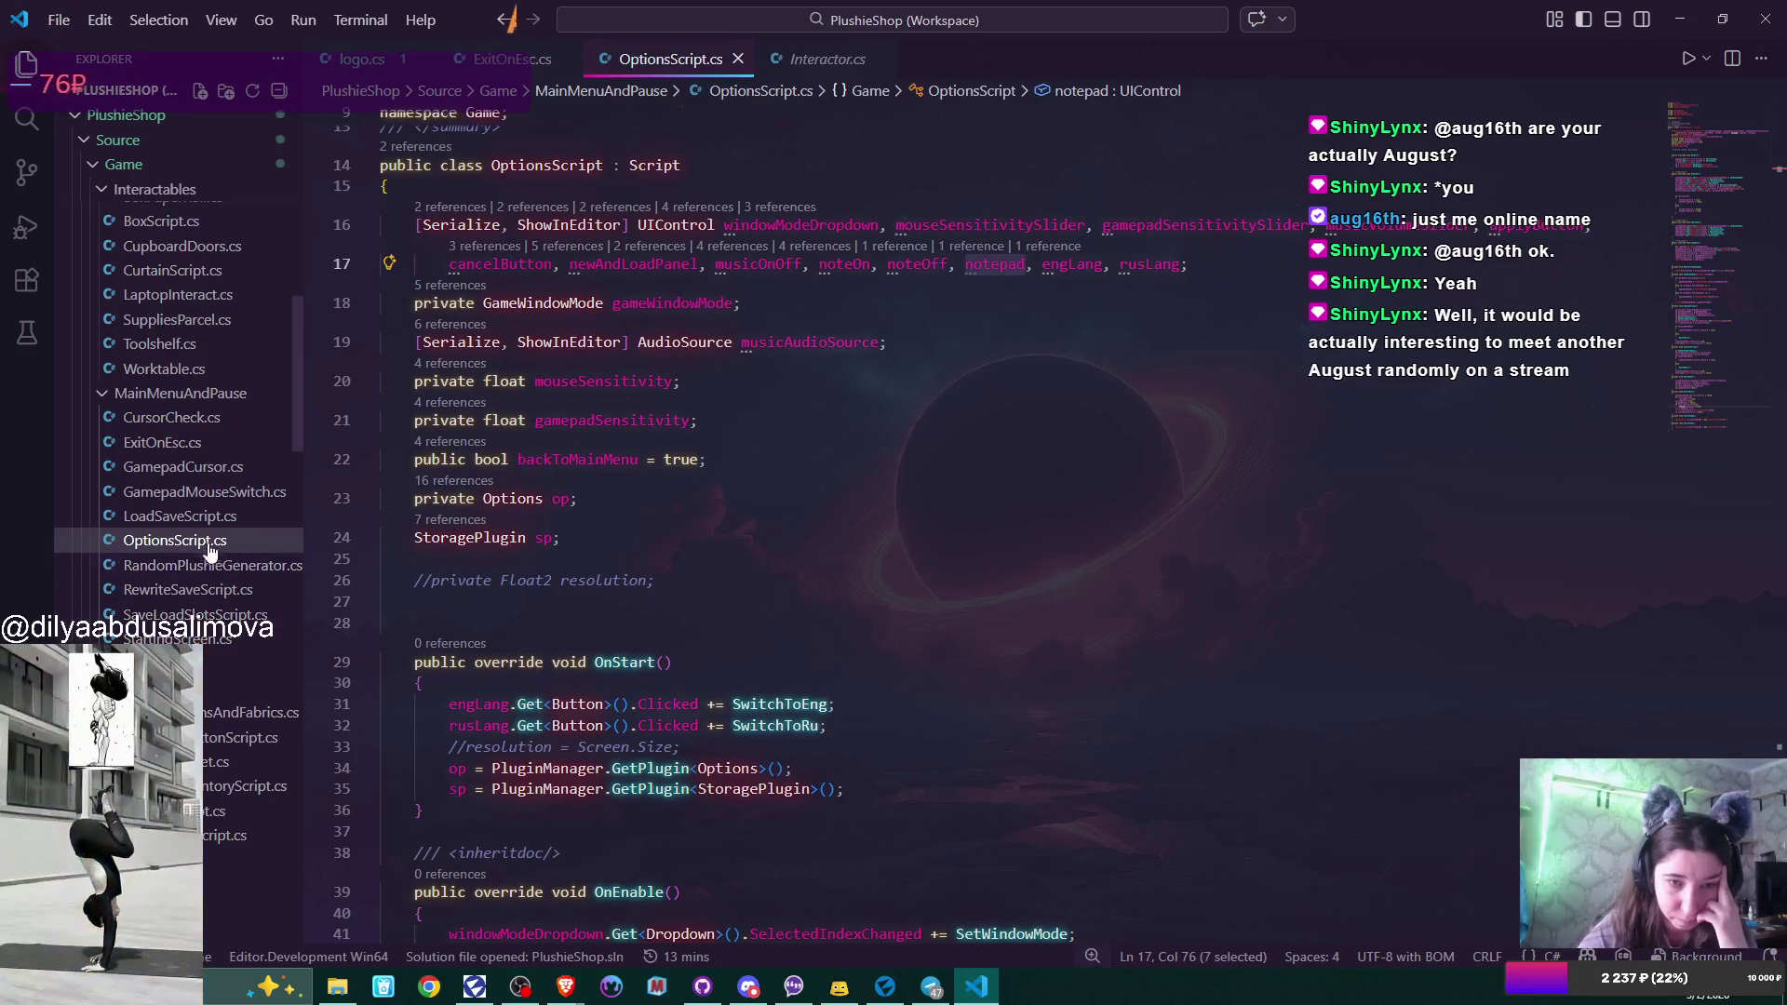
click(200, 616)
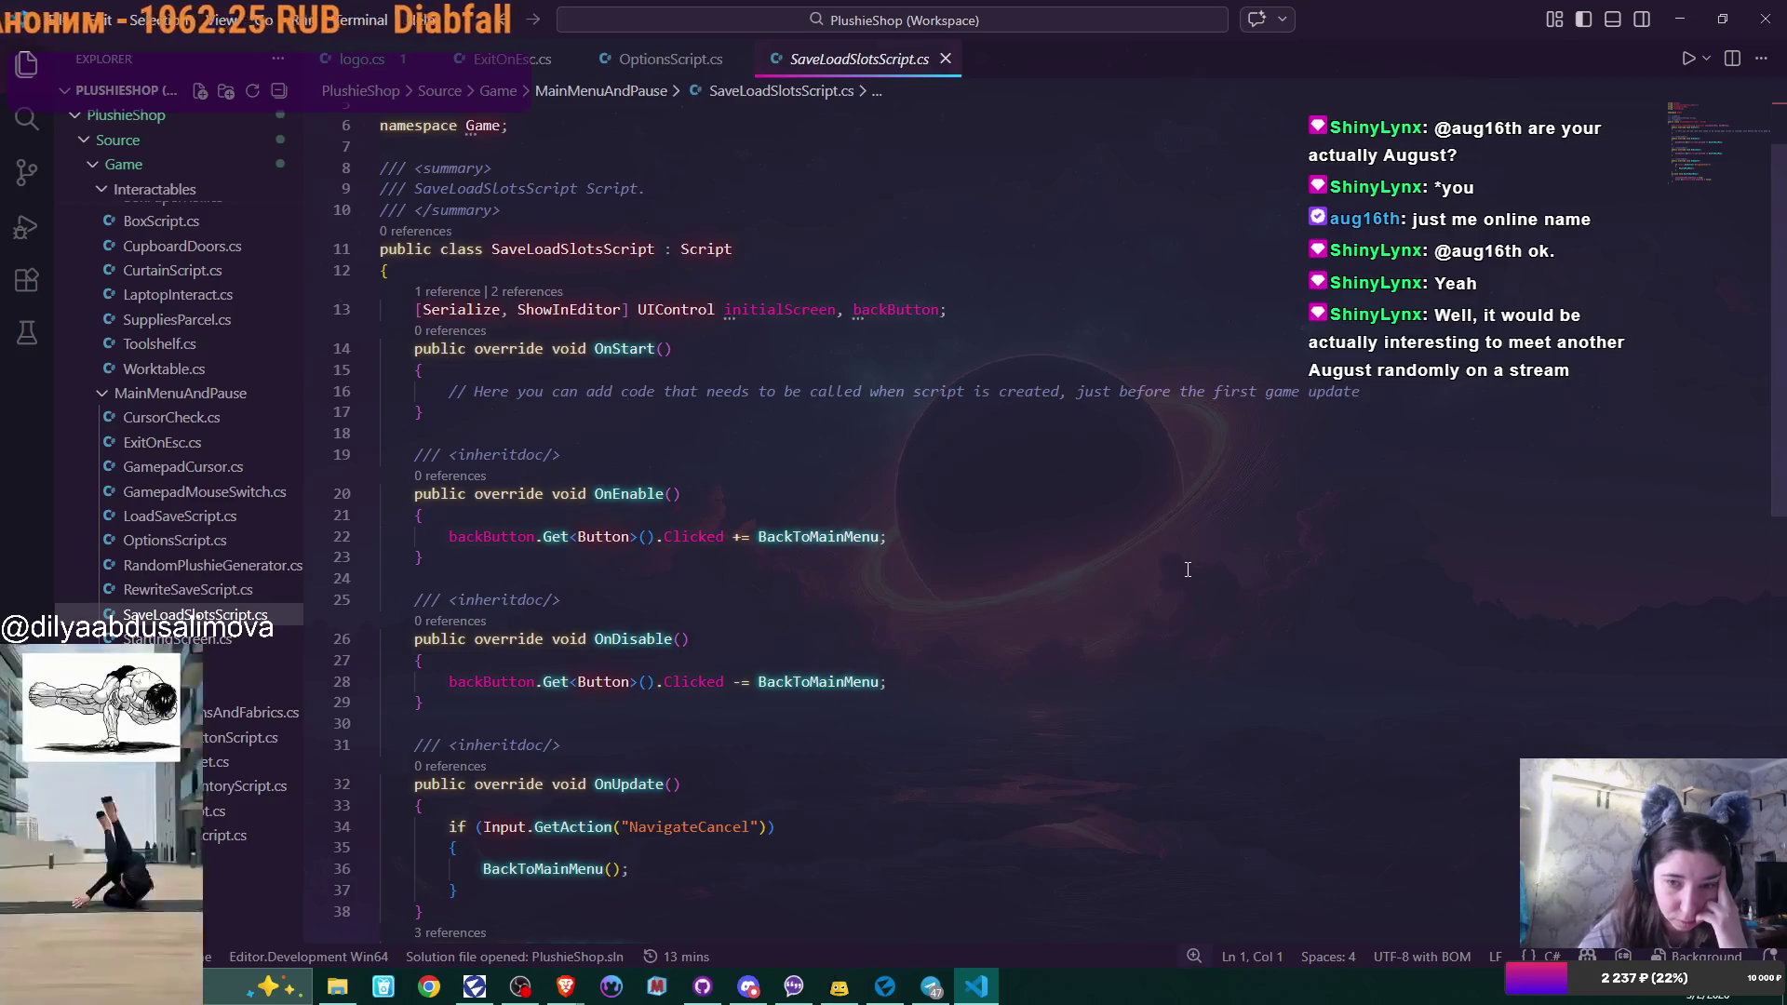
Look over RewriteSaveScript.cs, then open RandomPlushieGenerator.cs.
click(176, 590)
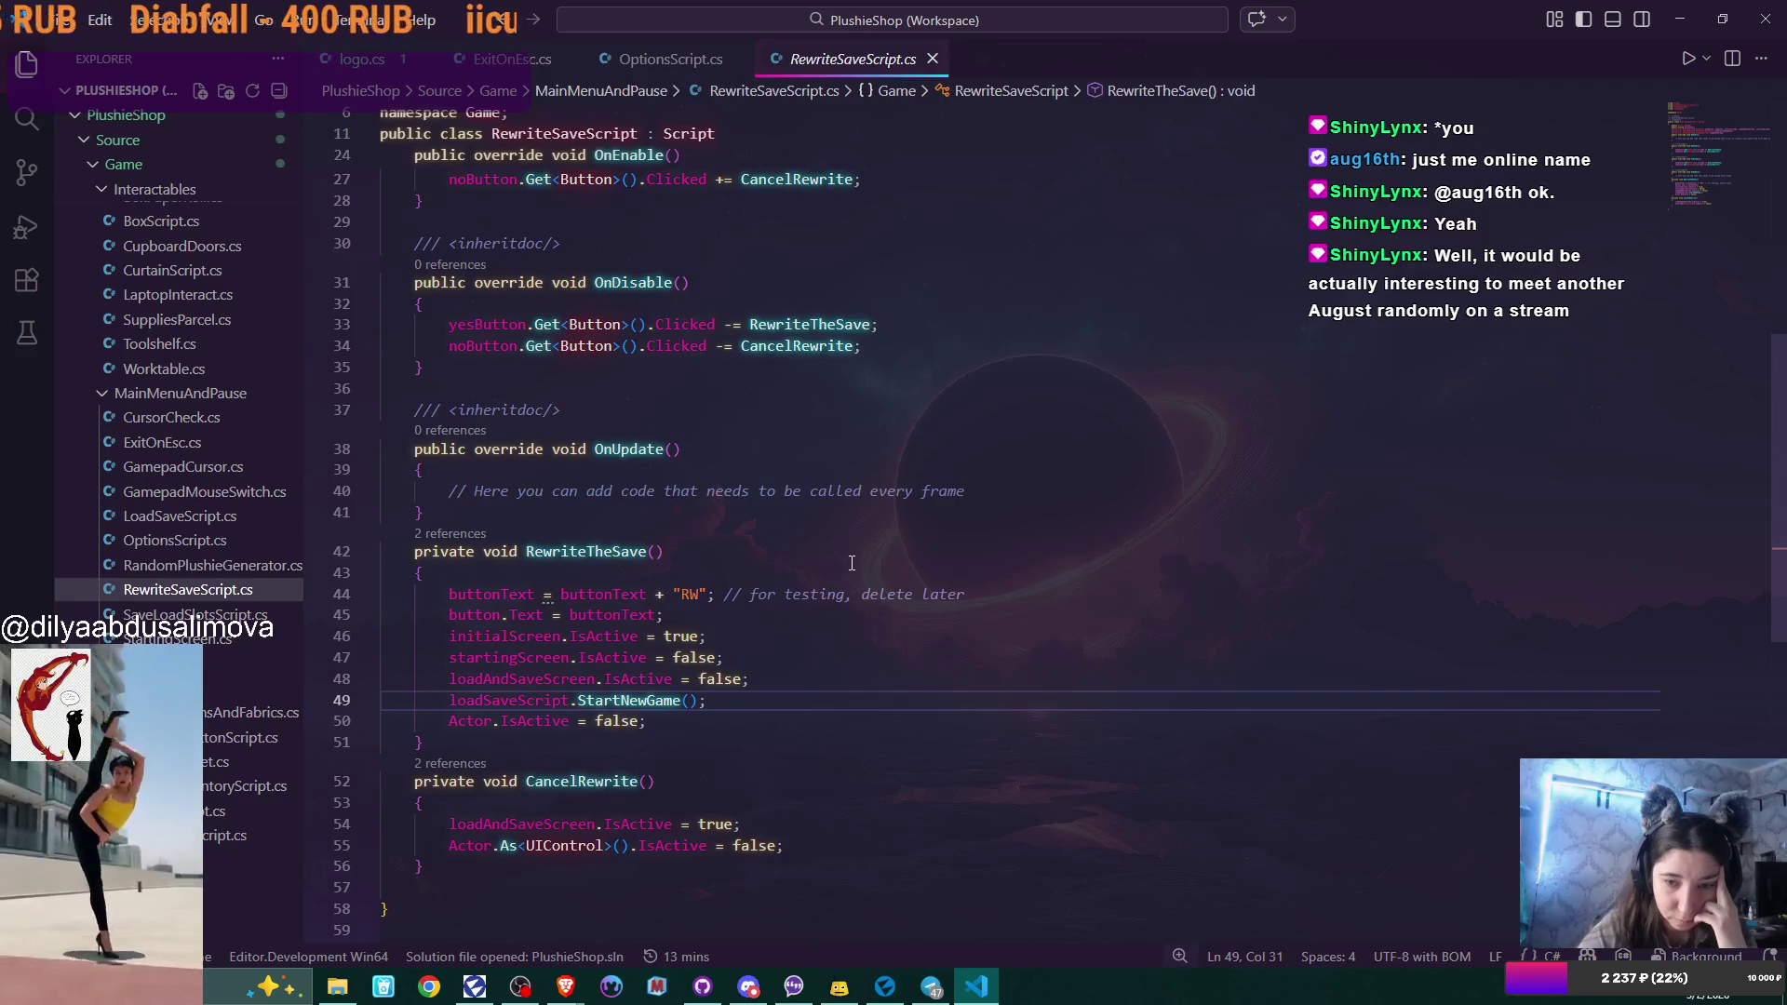
scroll(852, 563, up, 3)
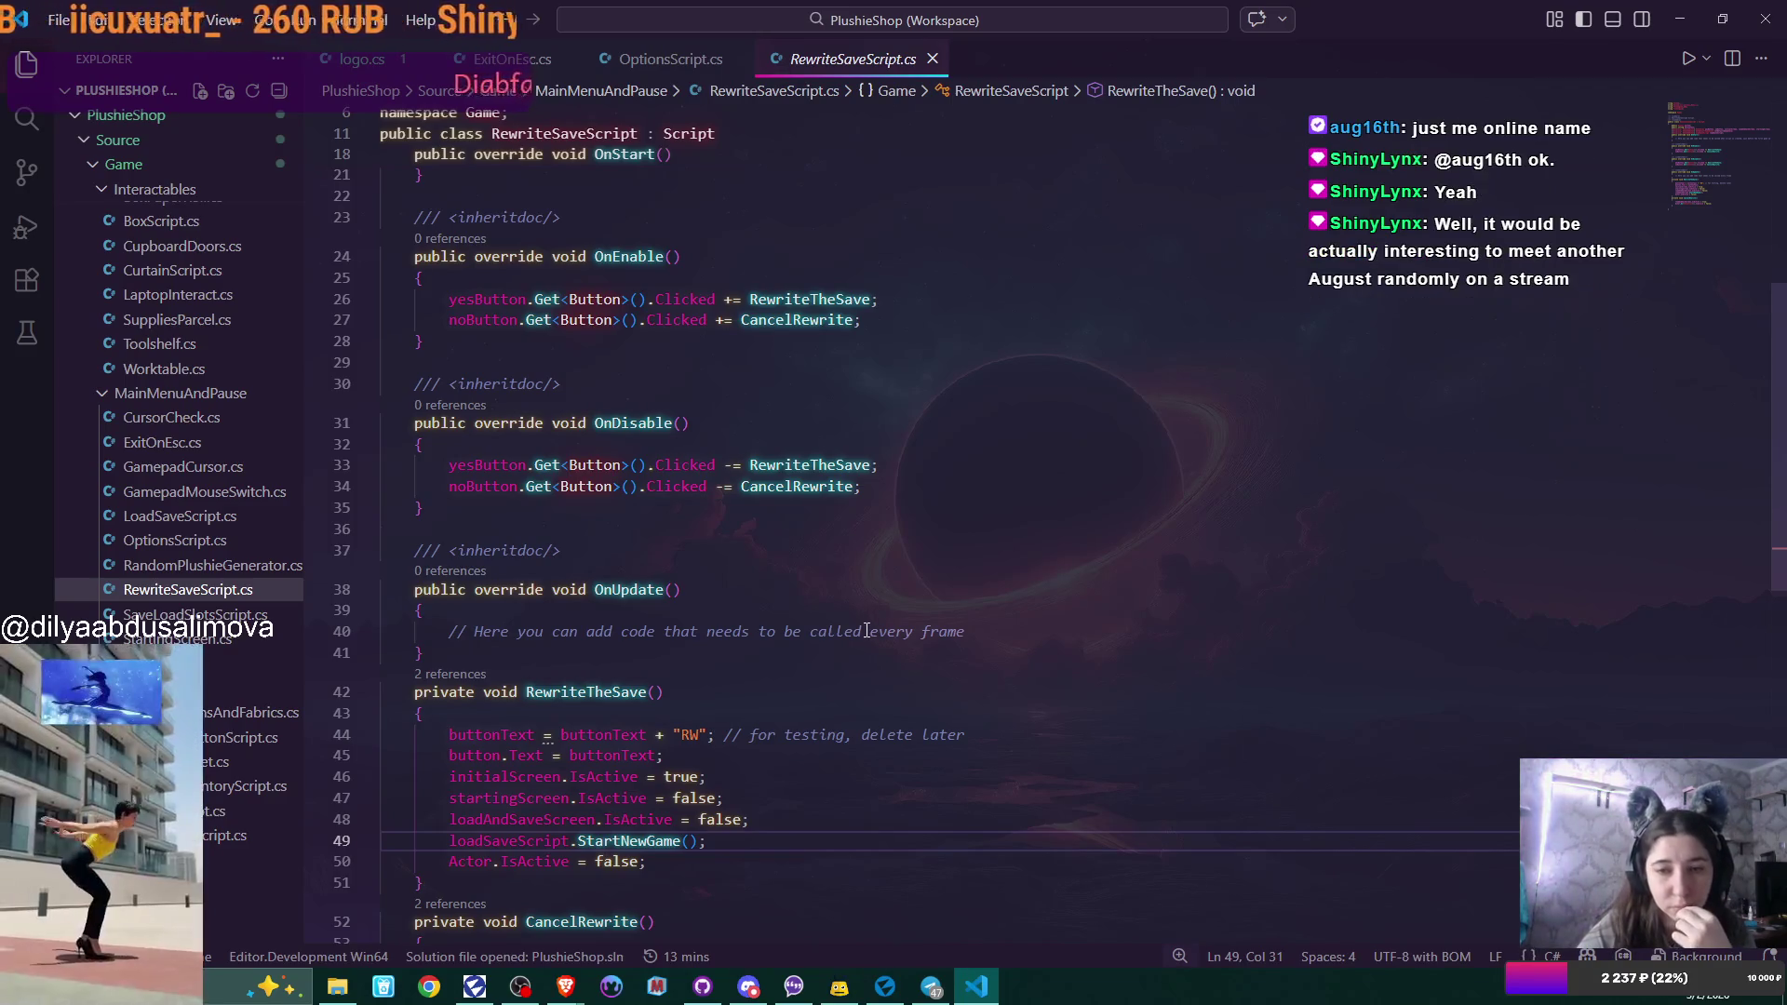
scroll(866, 631, up, 2)
scroll(866, 631, up, 3)
scroll(867, 630, down, 1)
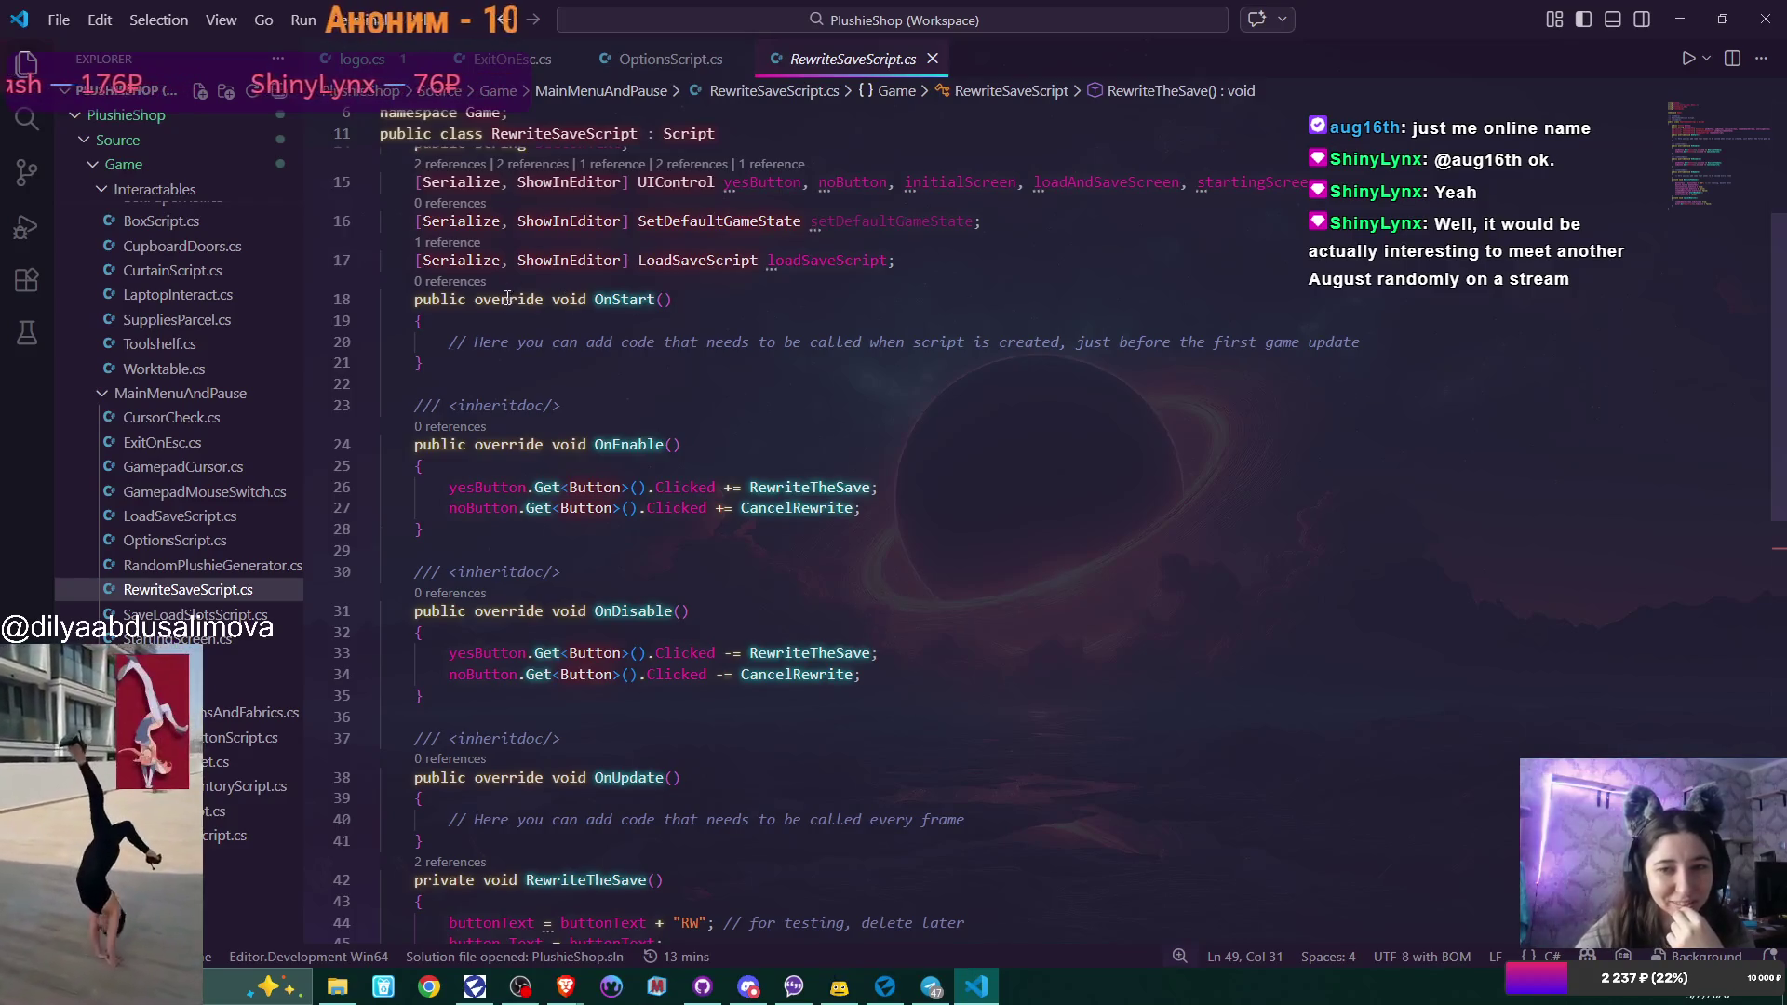
click(170, 579)
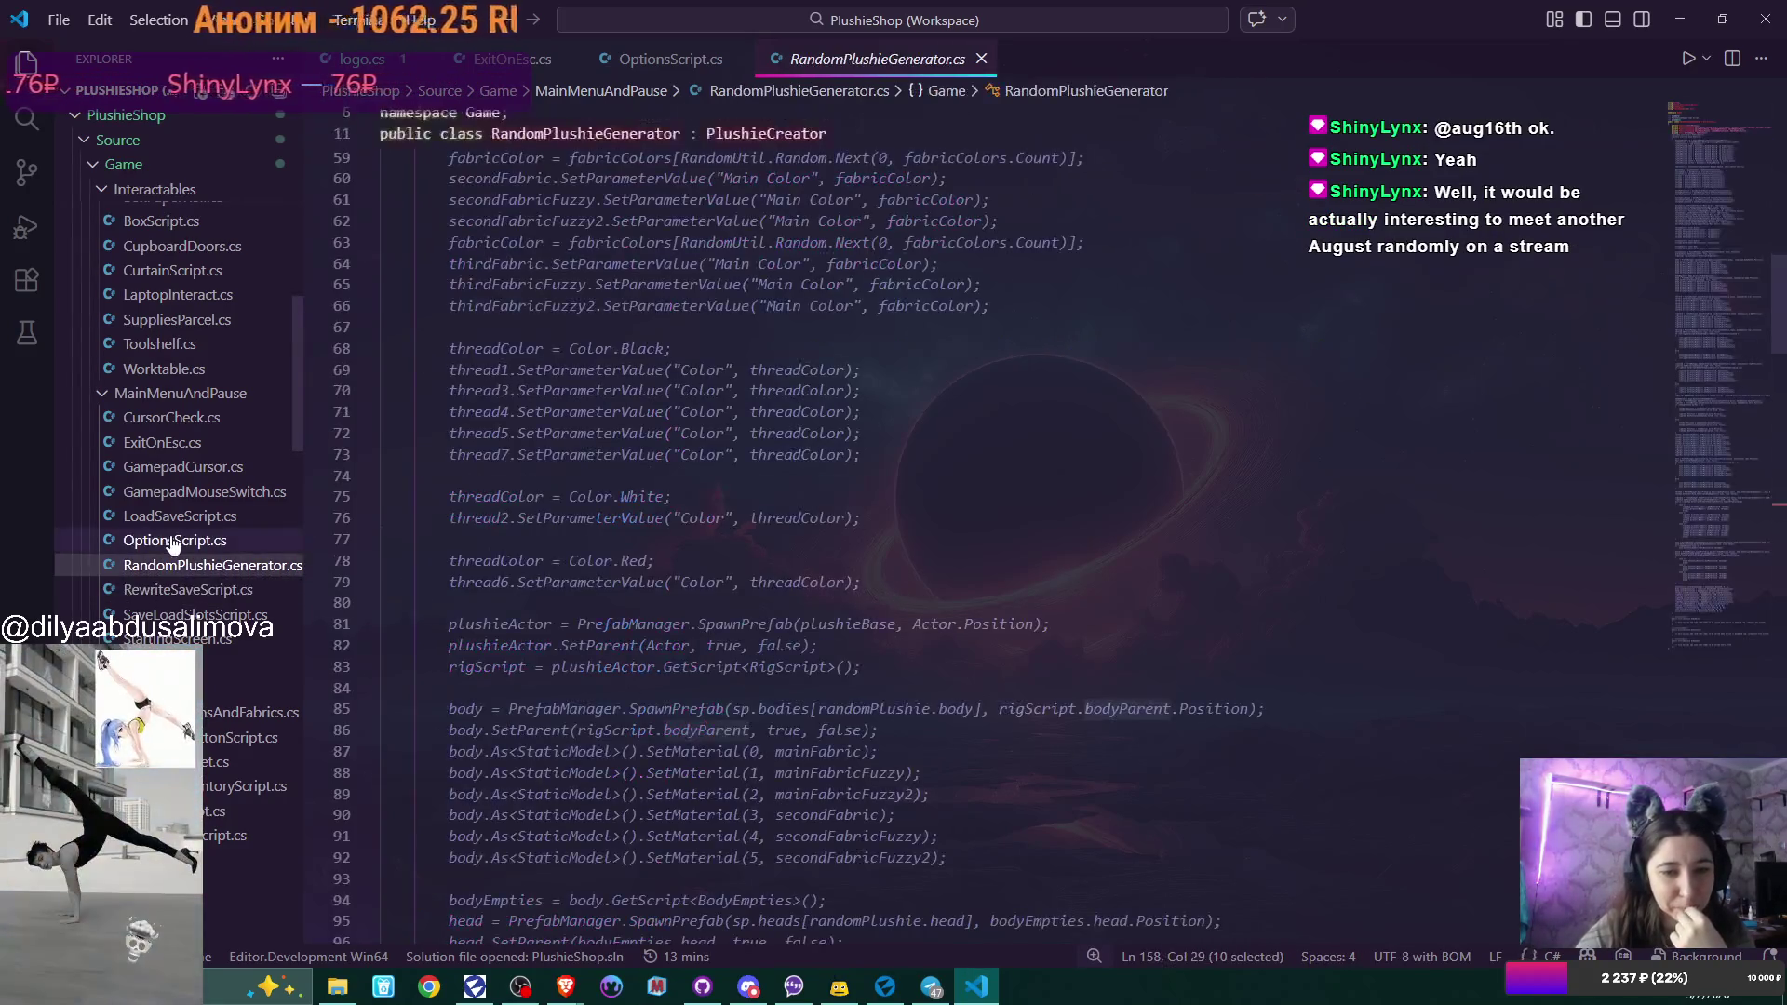
Scroll through RandomPlushieGenerator.cs and jump back to its top using the minimap.
click(172, 542)
click(167, 578)
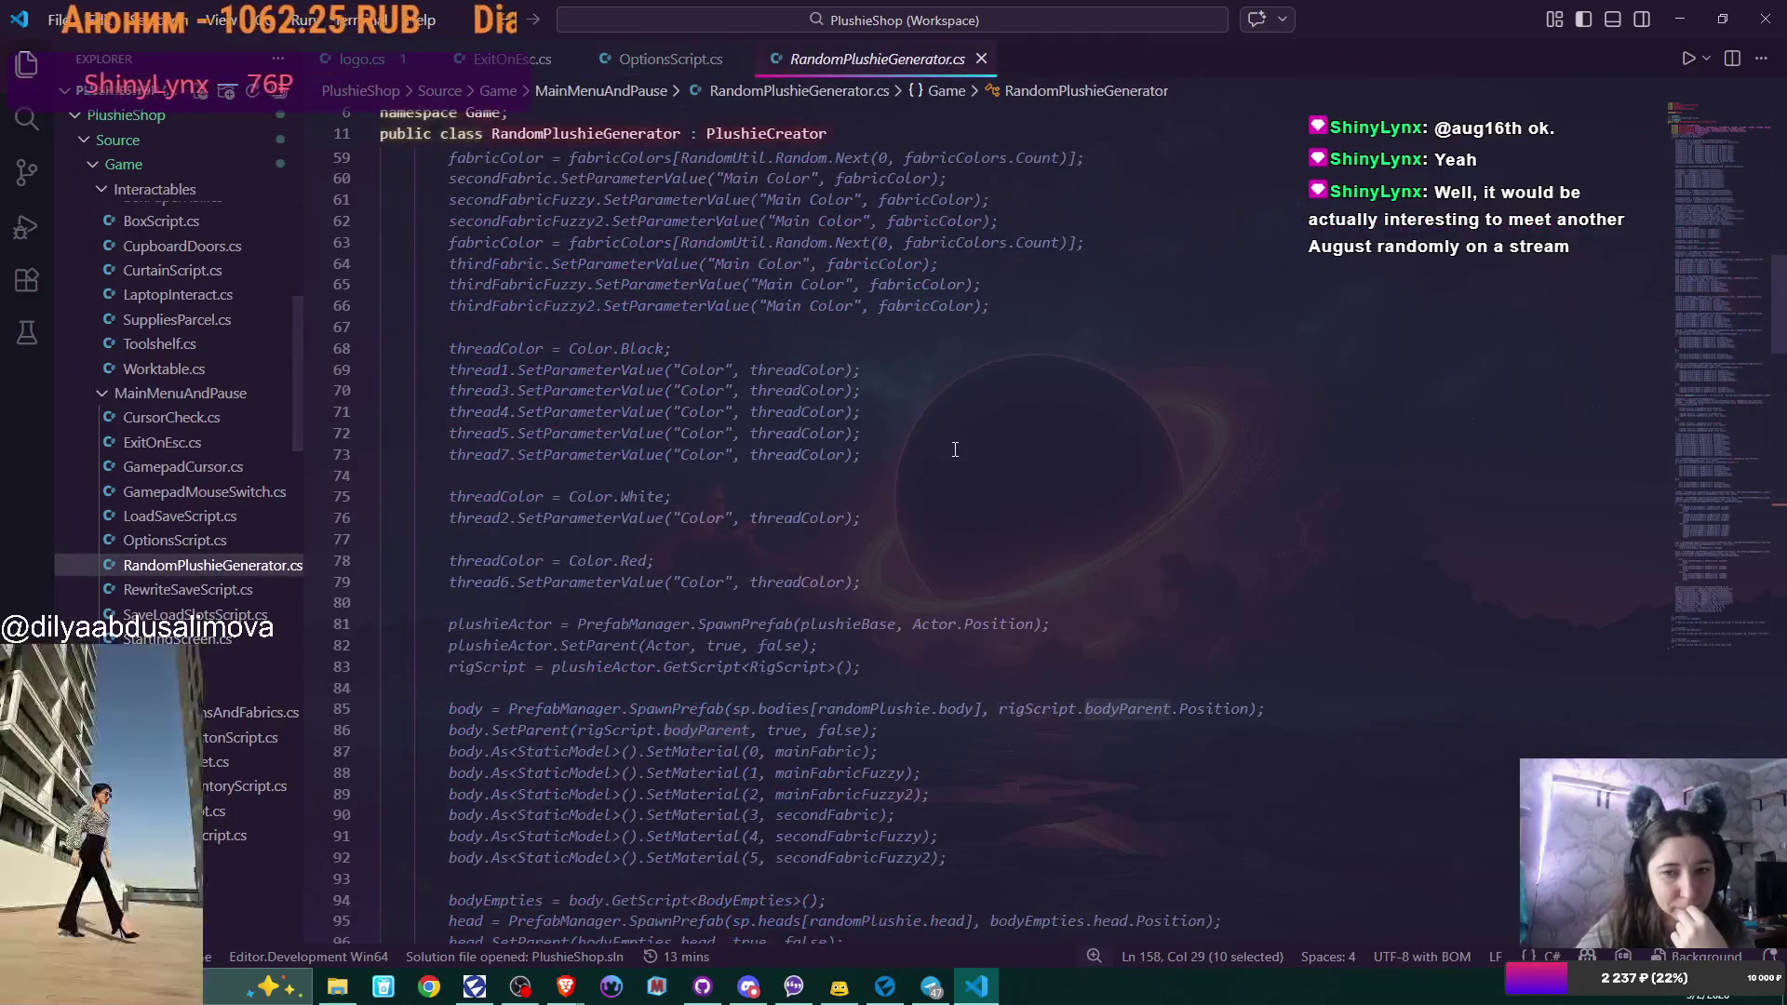
scroll(955, 450, down, 12)
scroll(955, 450, down, 18)
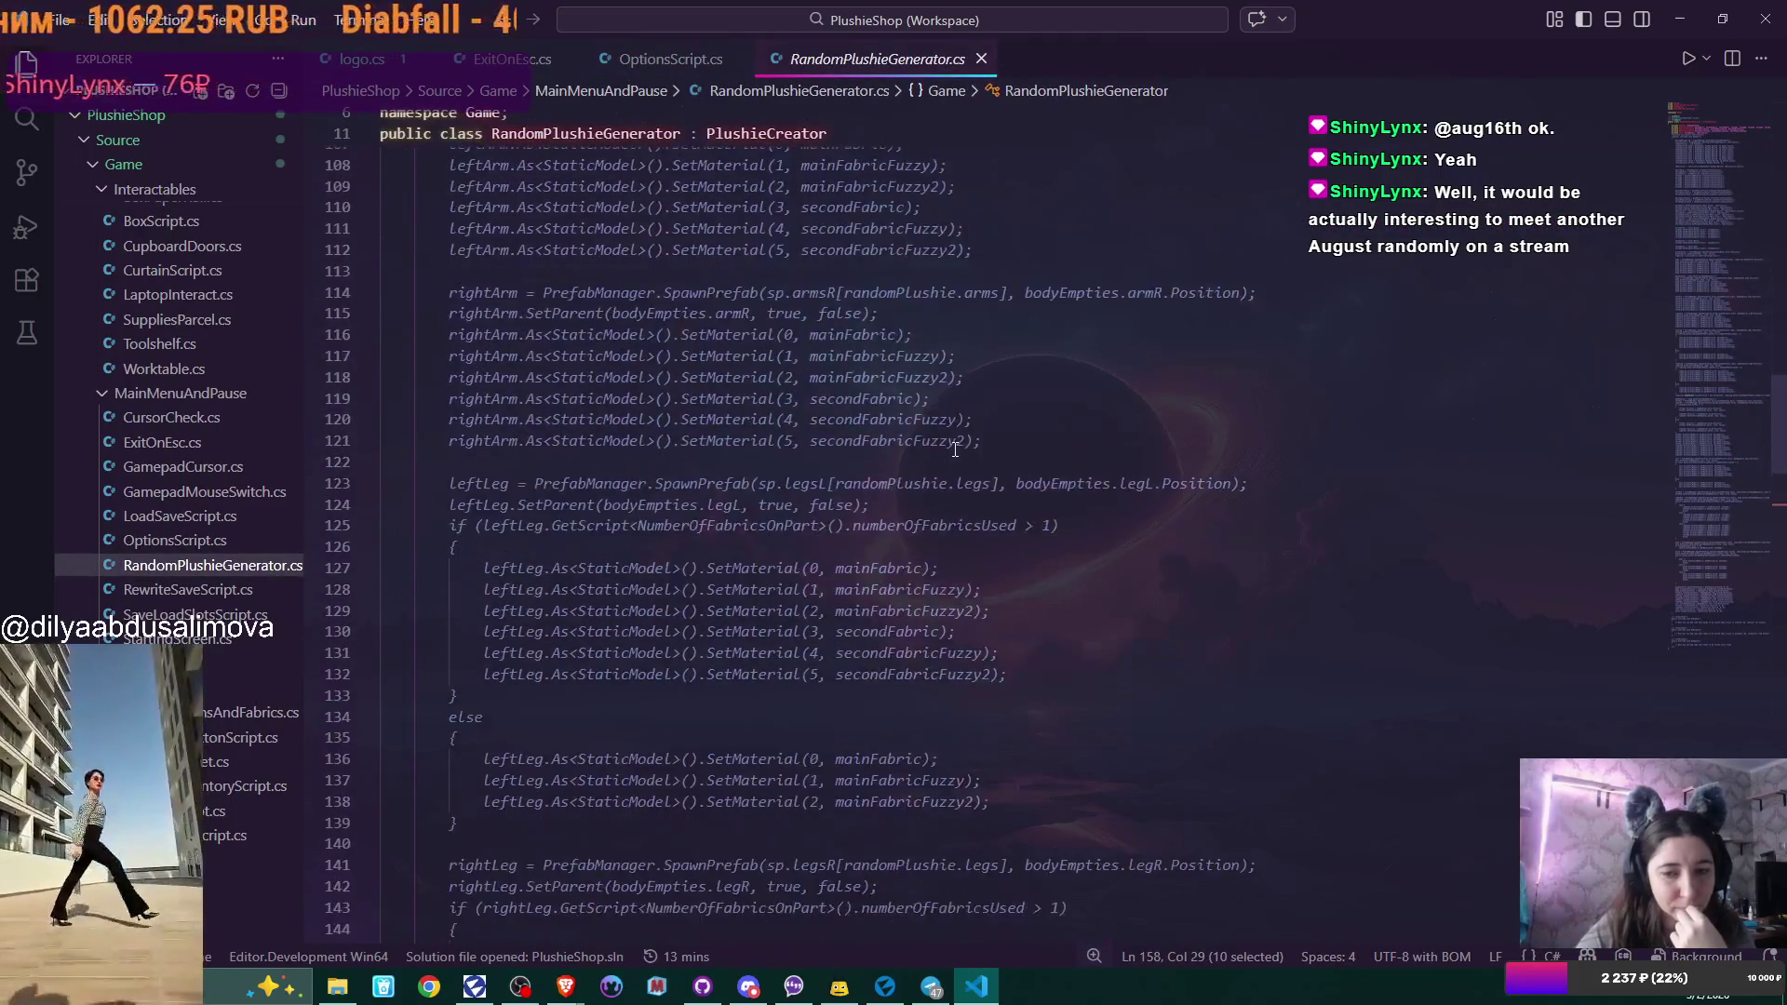
scroll(955, 450, down, 18)
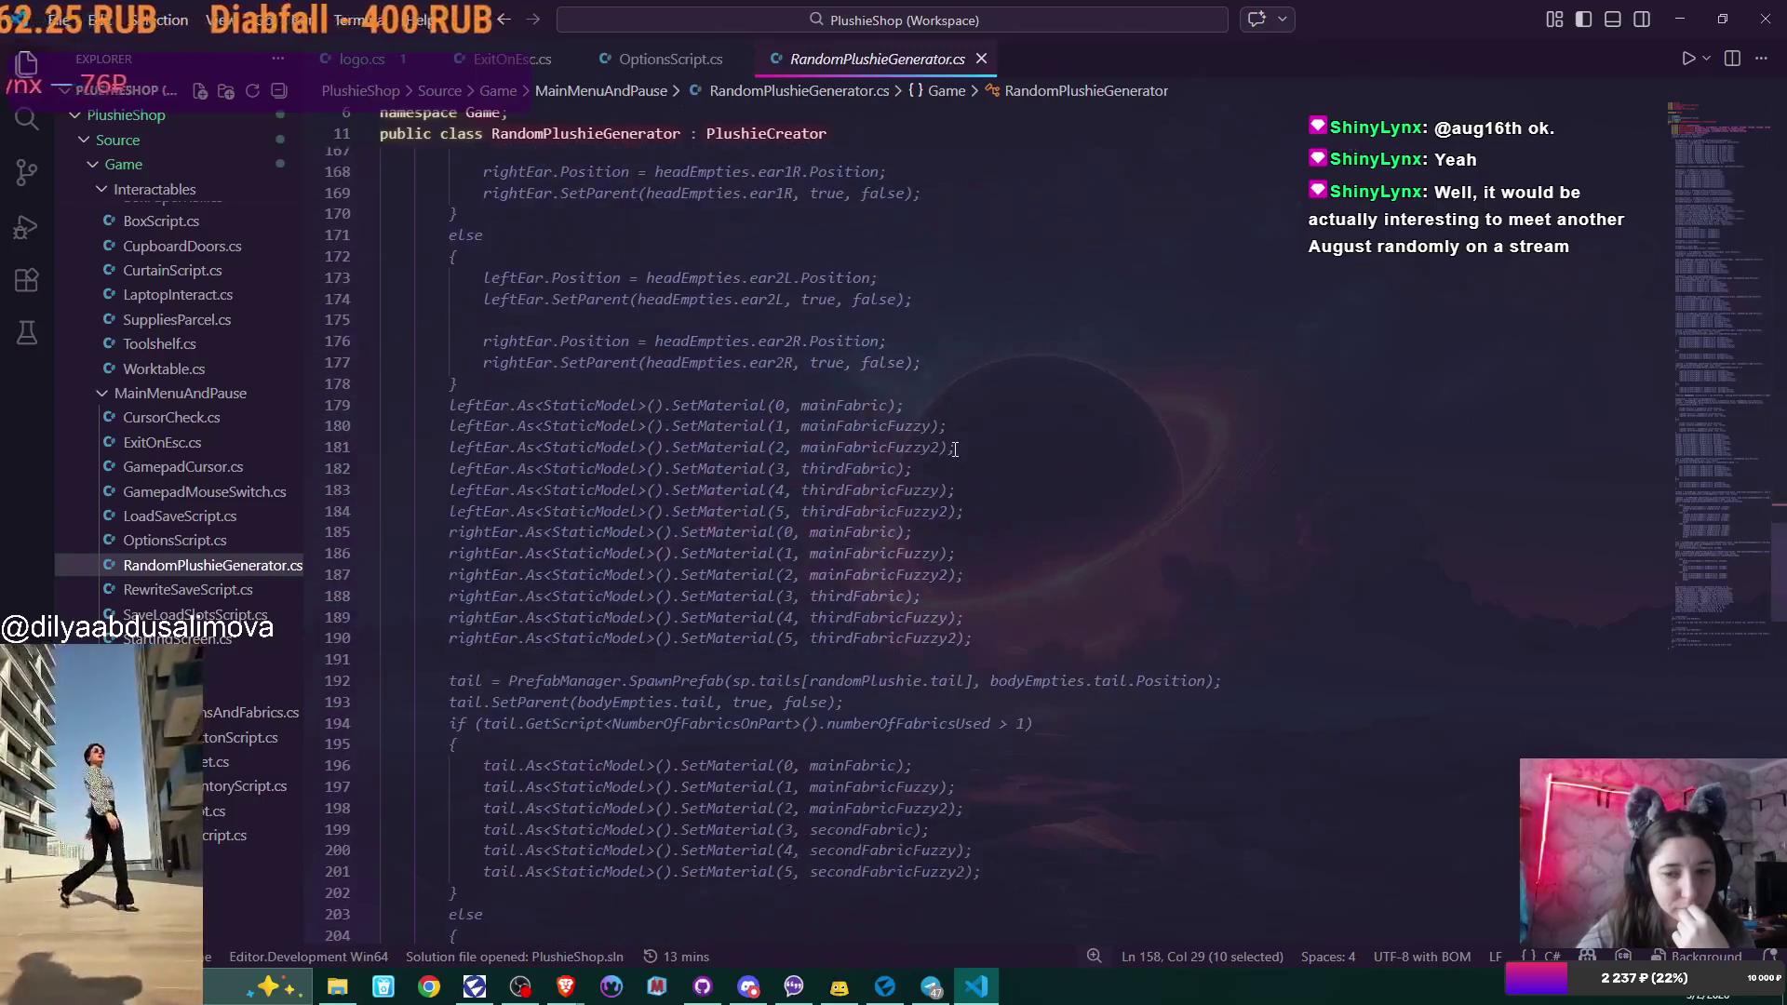
scroll(955, 450, down, 20)
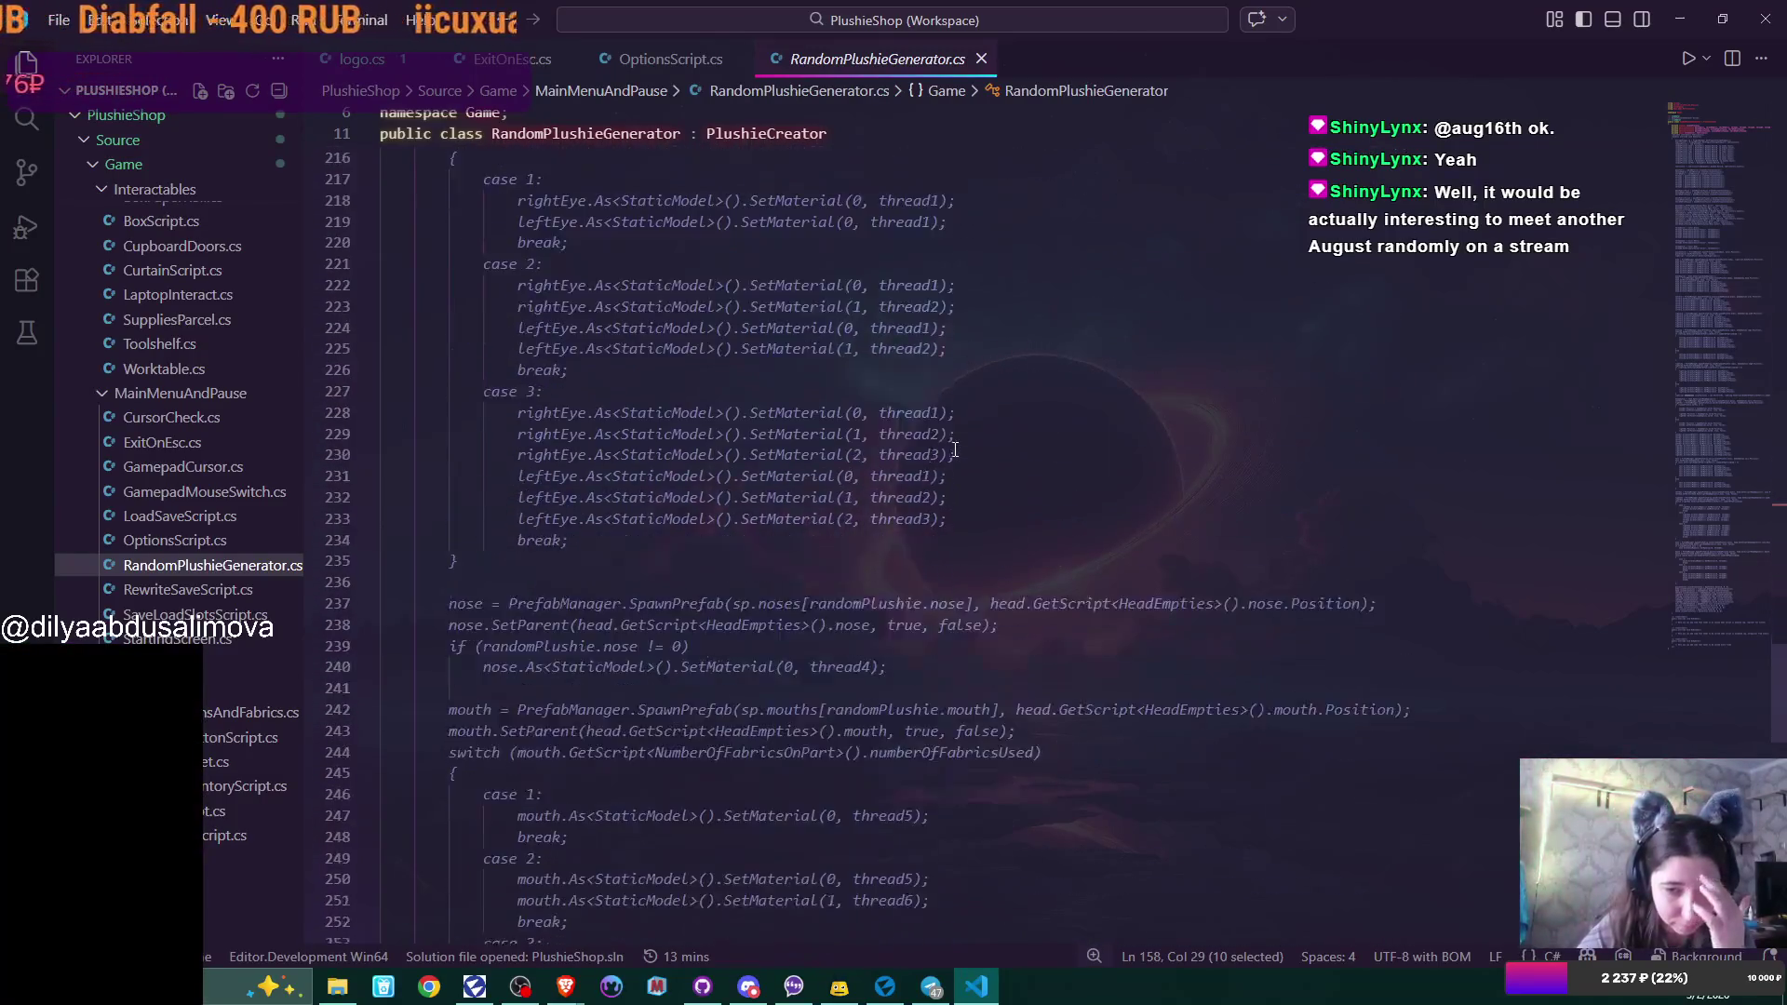
scroll(955, 449, down, 1)
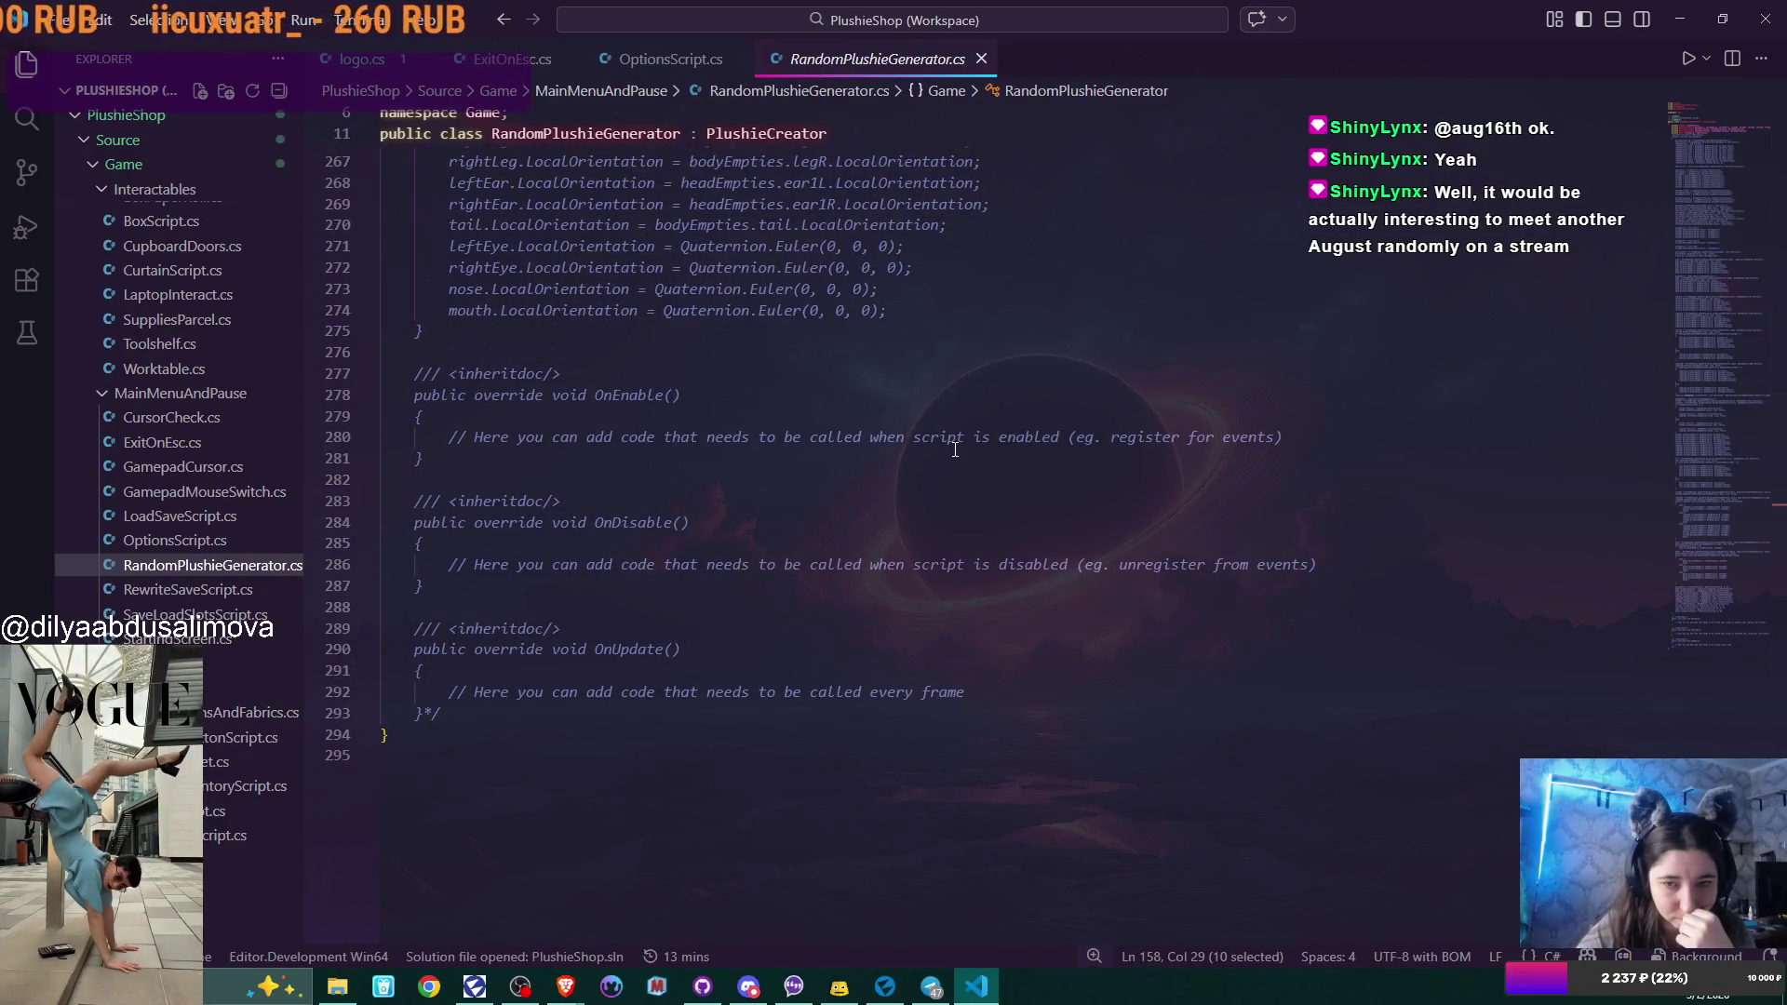
click(1750, 129)
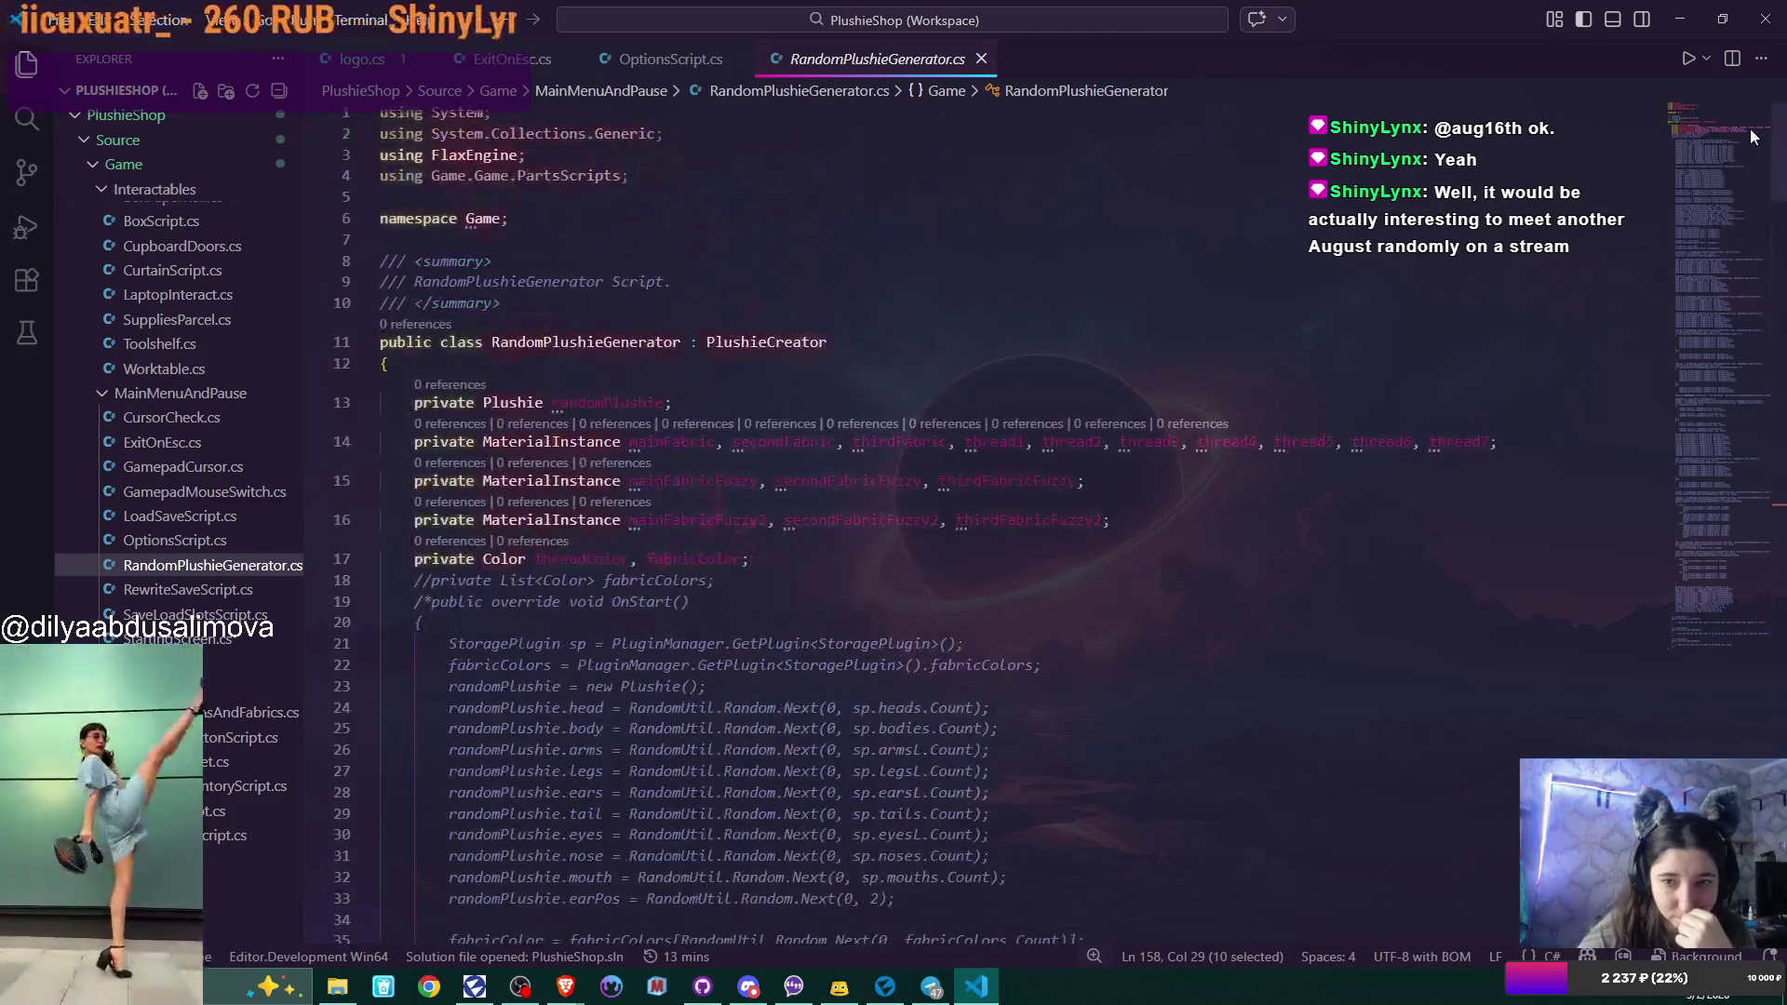
mouse_move(1749, 128)
mouse_down()
mouse_move(1738, 181)
mouse_move(1729, 125)
mouse_move(1724, 158)
mouse_up()
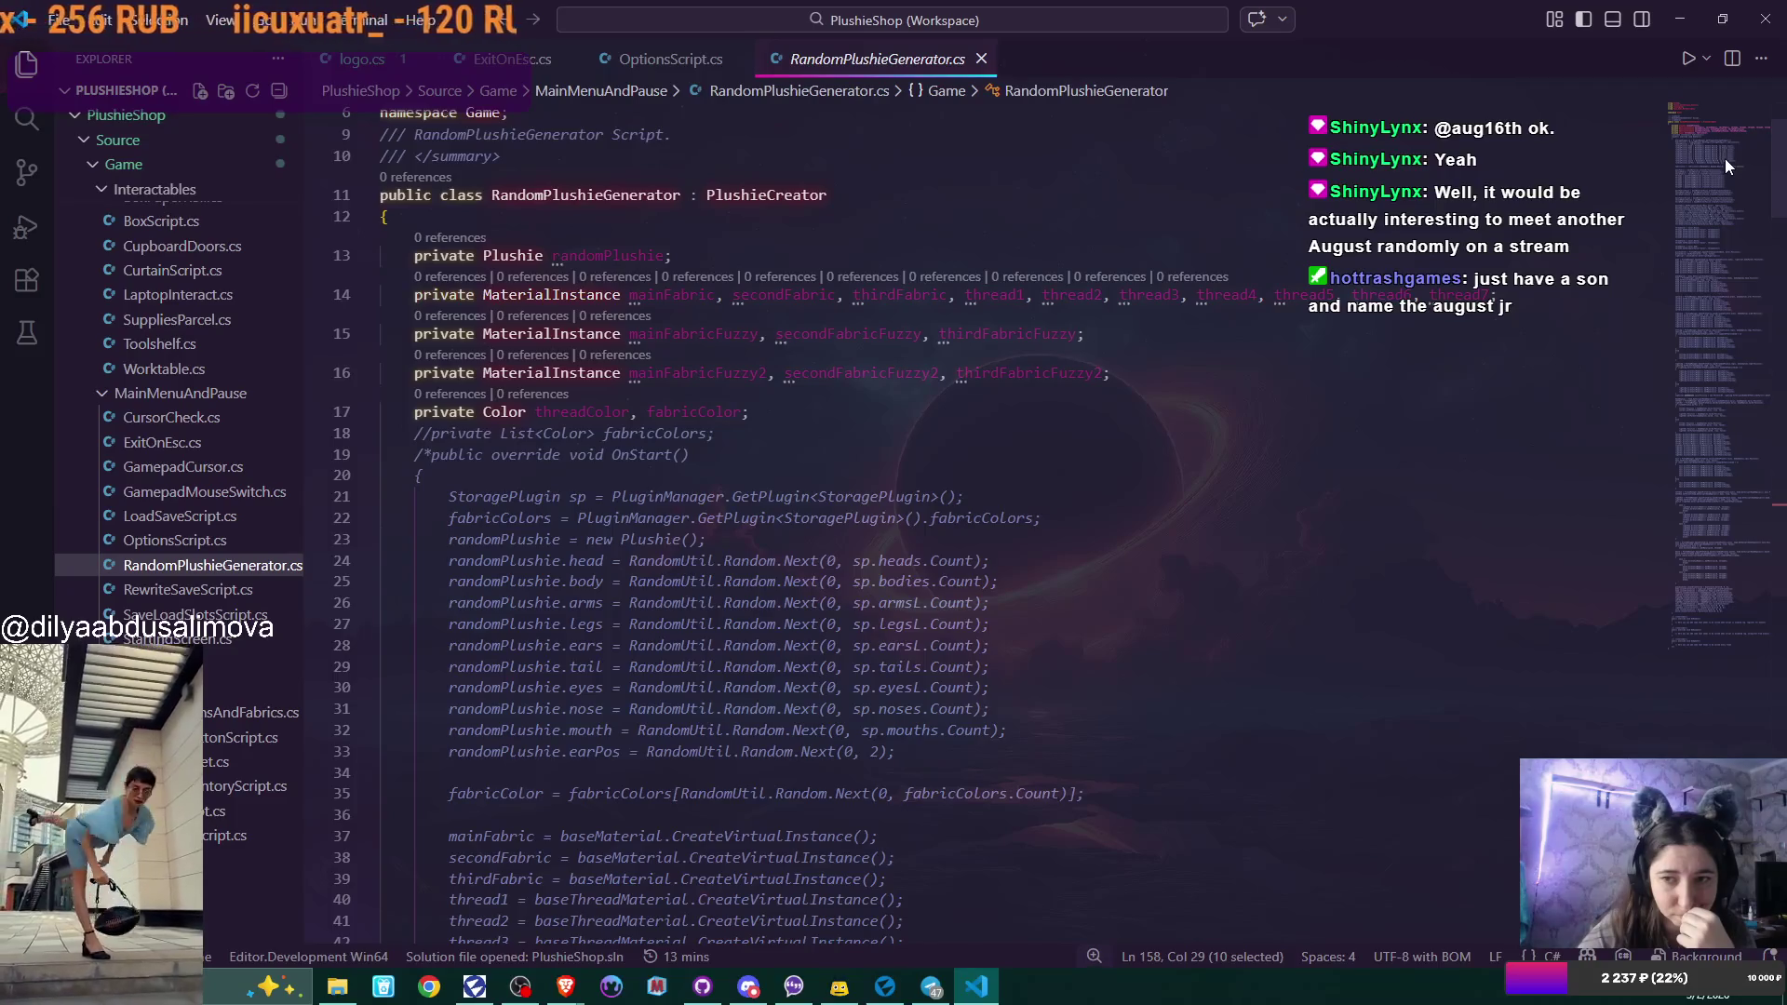
Check PlushieCreator and the line 14 material fields, then bring OptionsScript.cs back up.
mouse_move(802, 193)
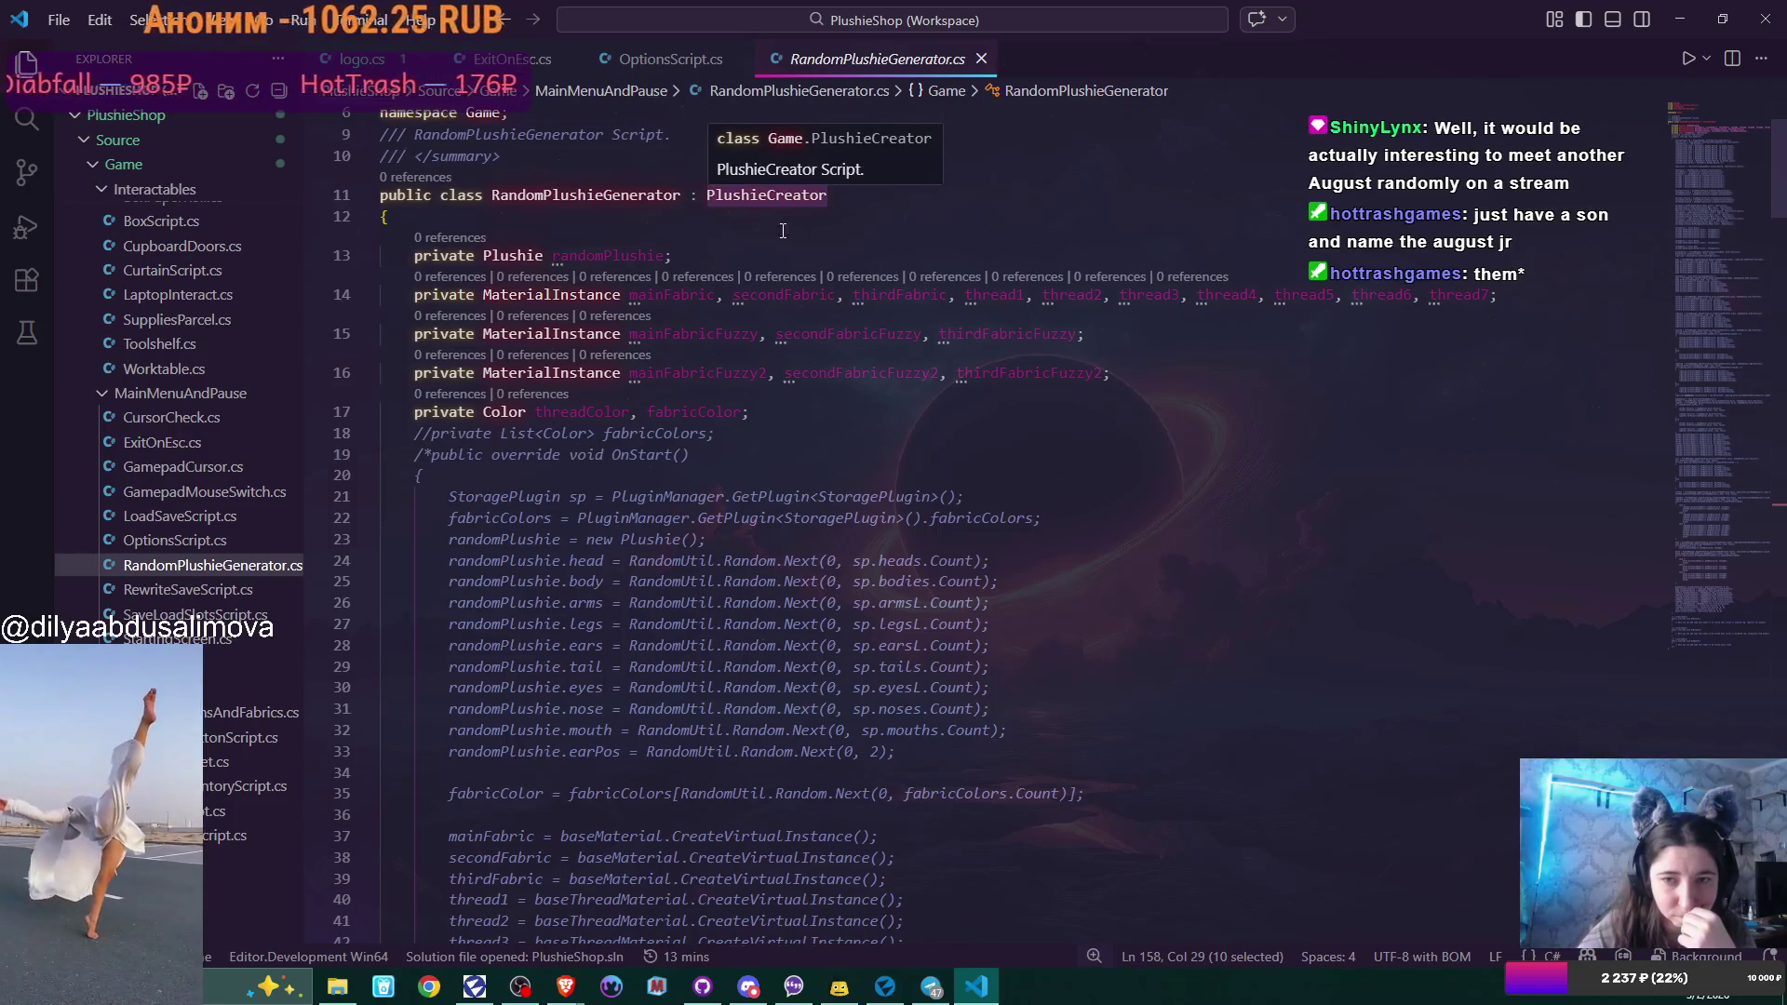
click(745, 317)
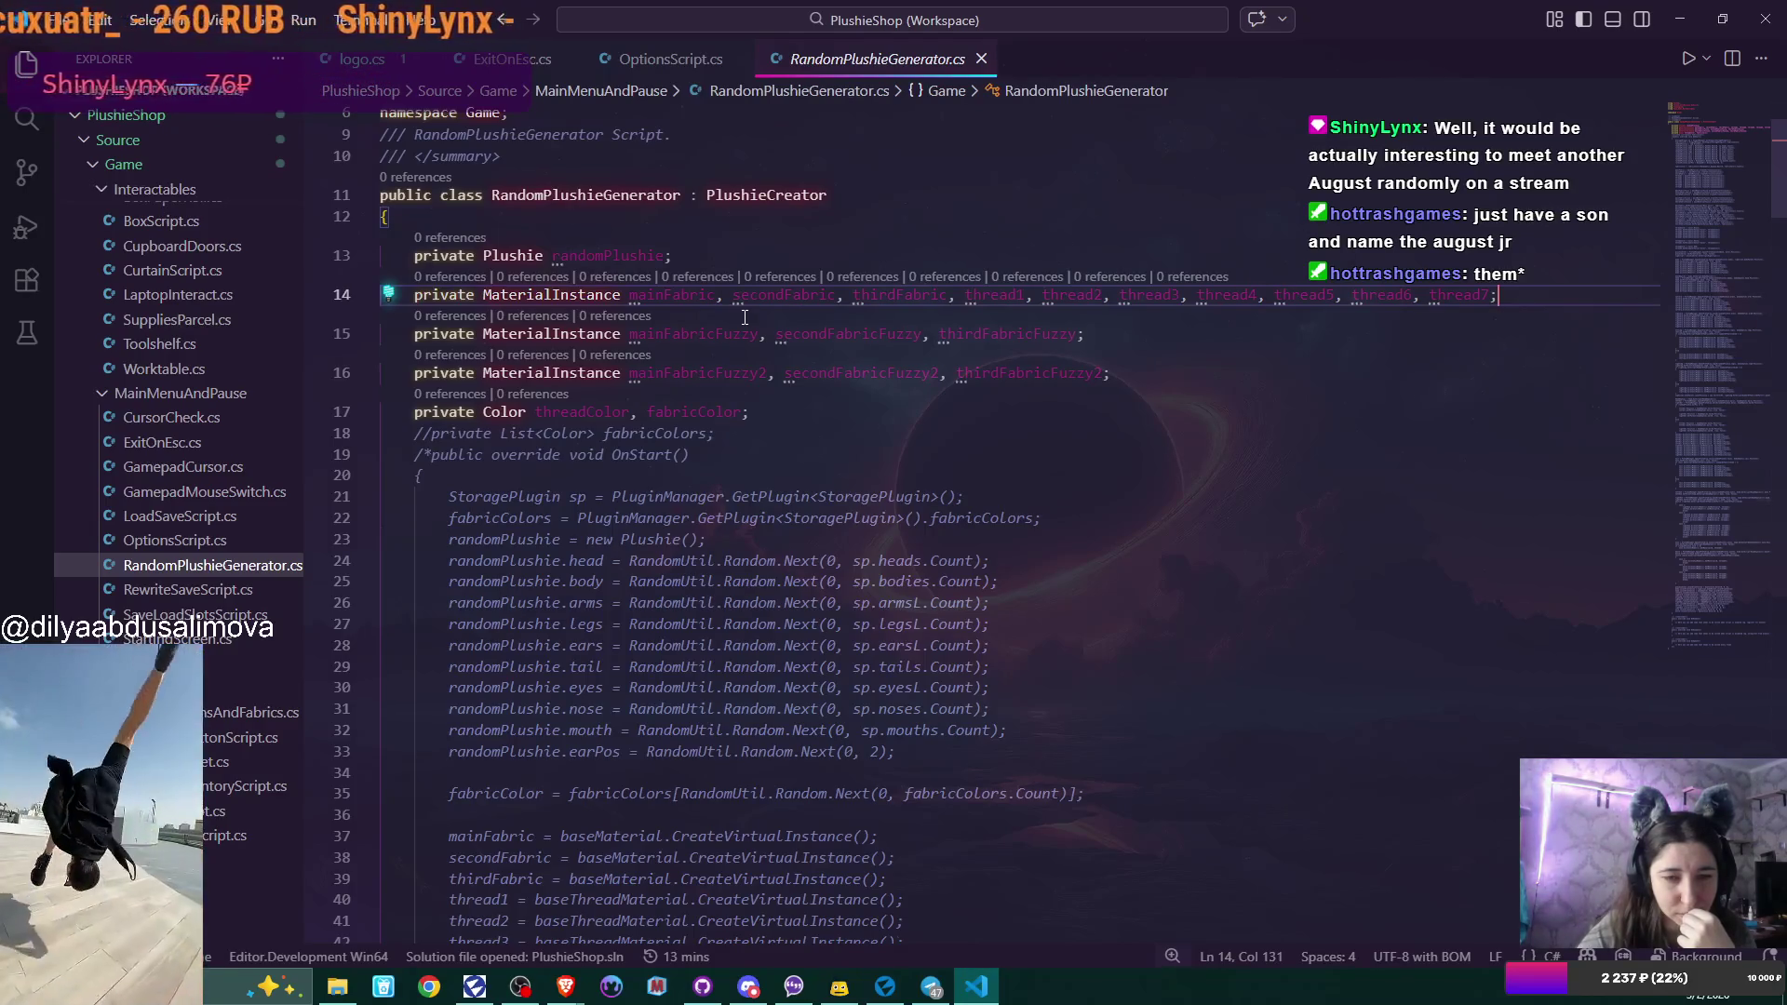
click(190, 540)
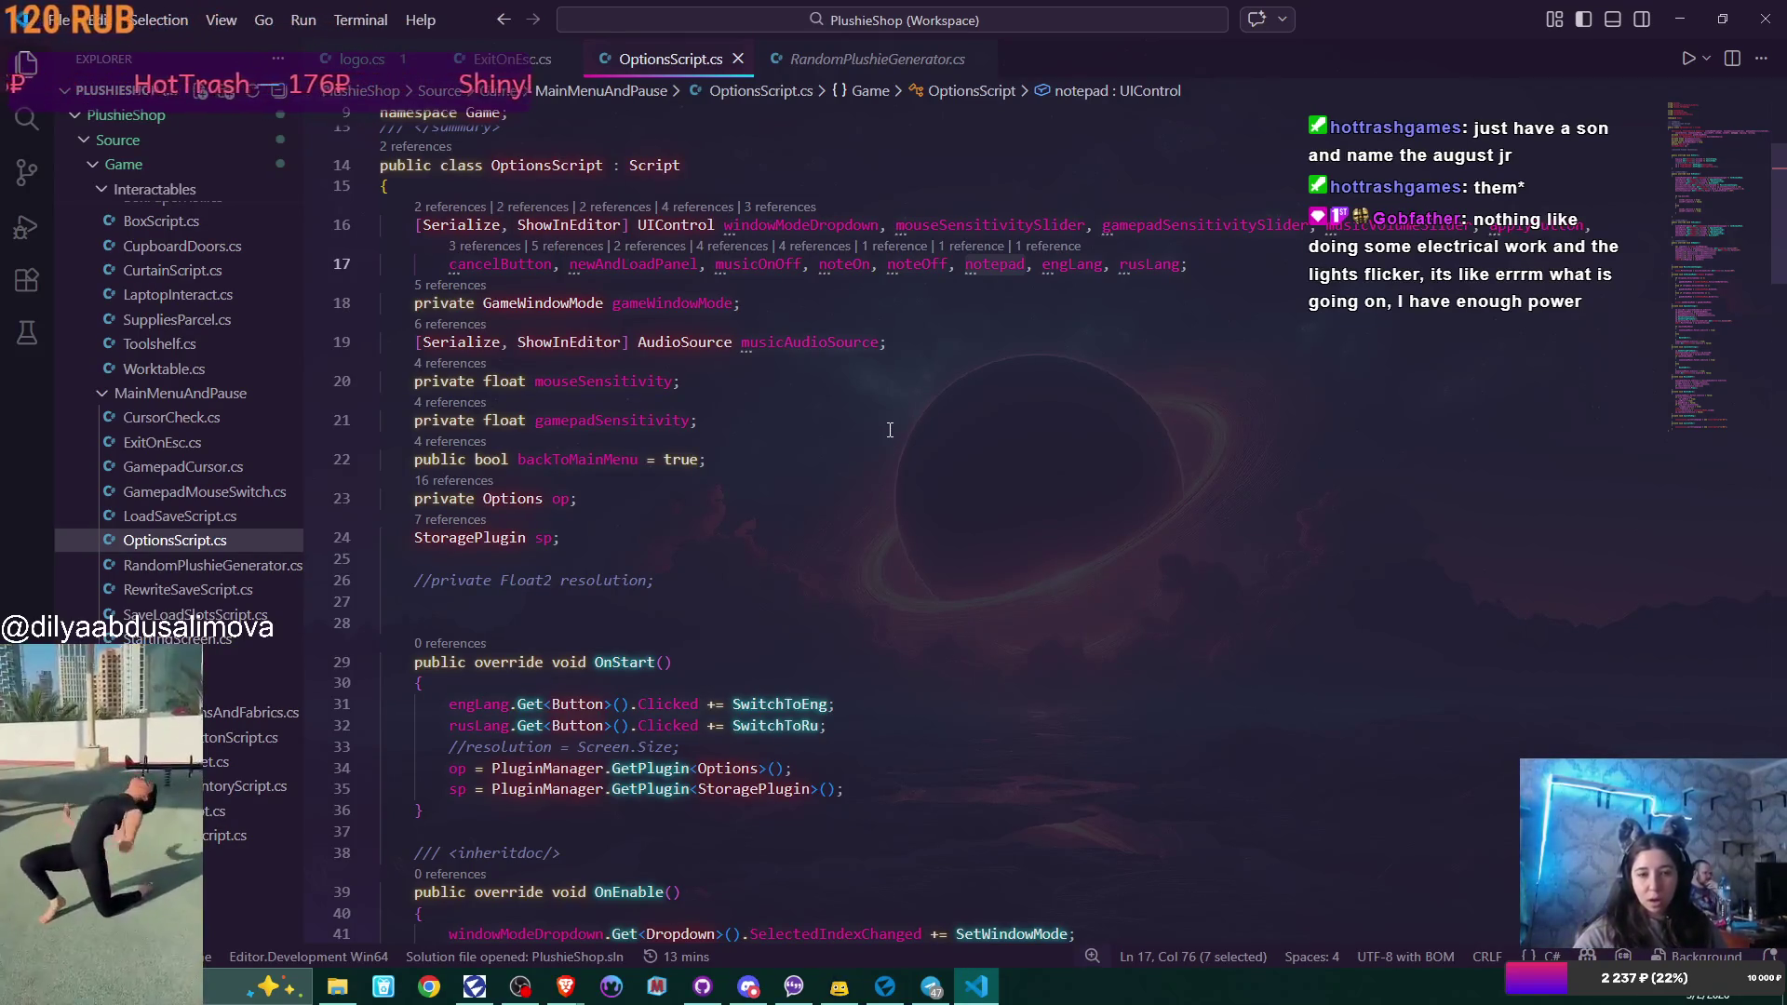
Open LoadSaveScript.cs and locate its IntoGaming call.
click(177, 515)
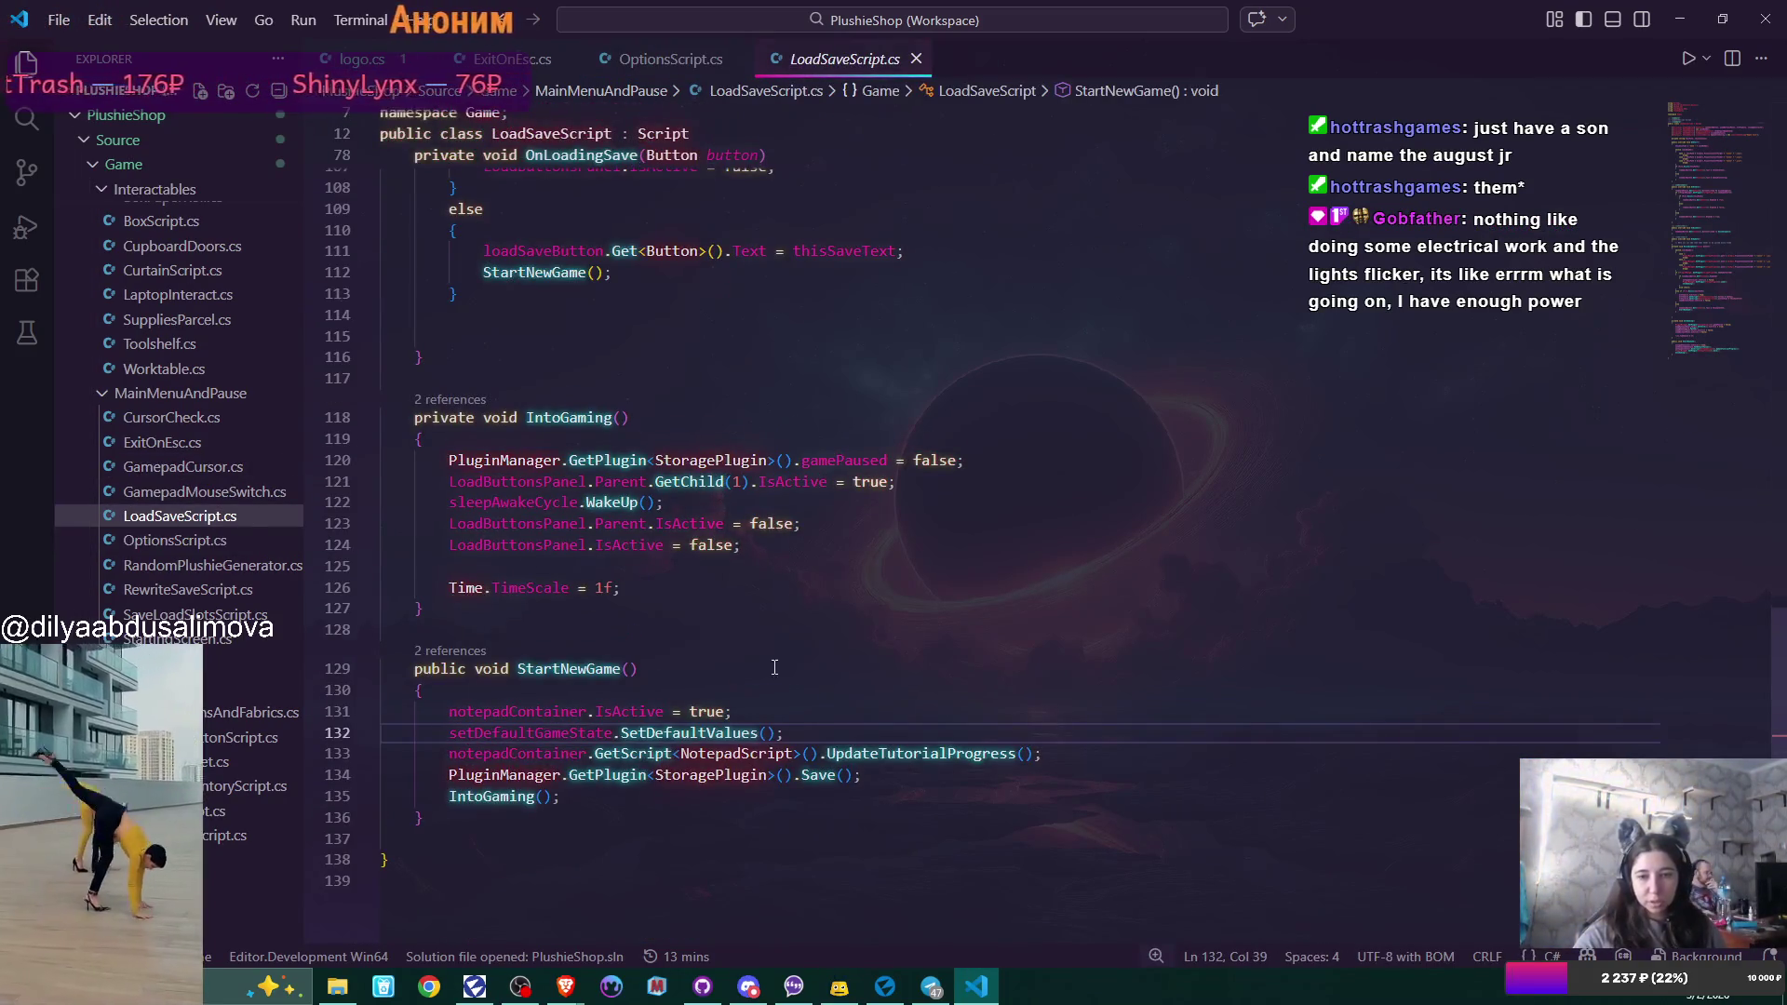
scroll(668, 684, down, 3)
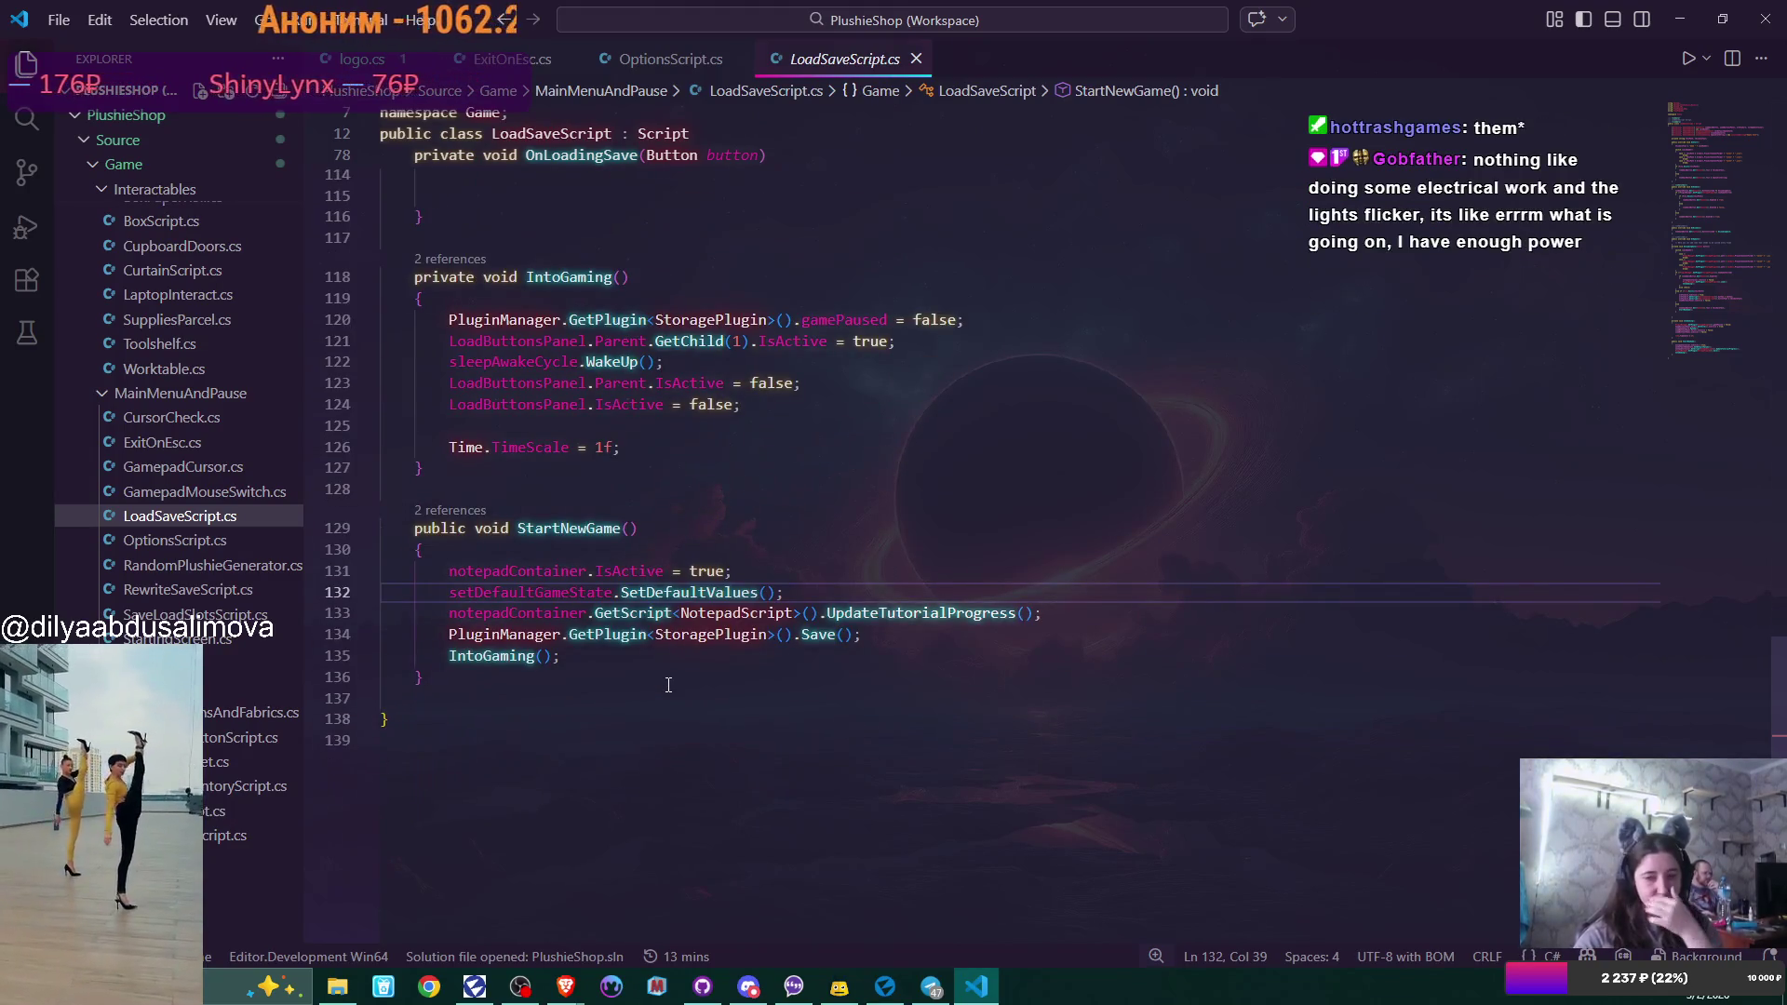
click(707, 657)
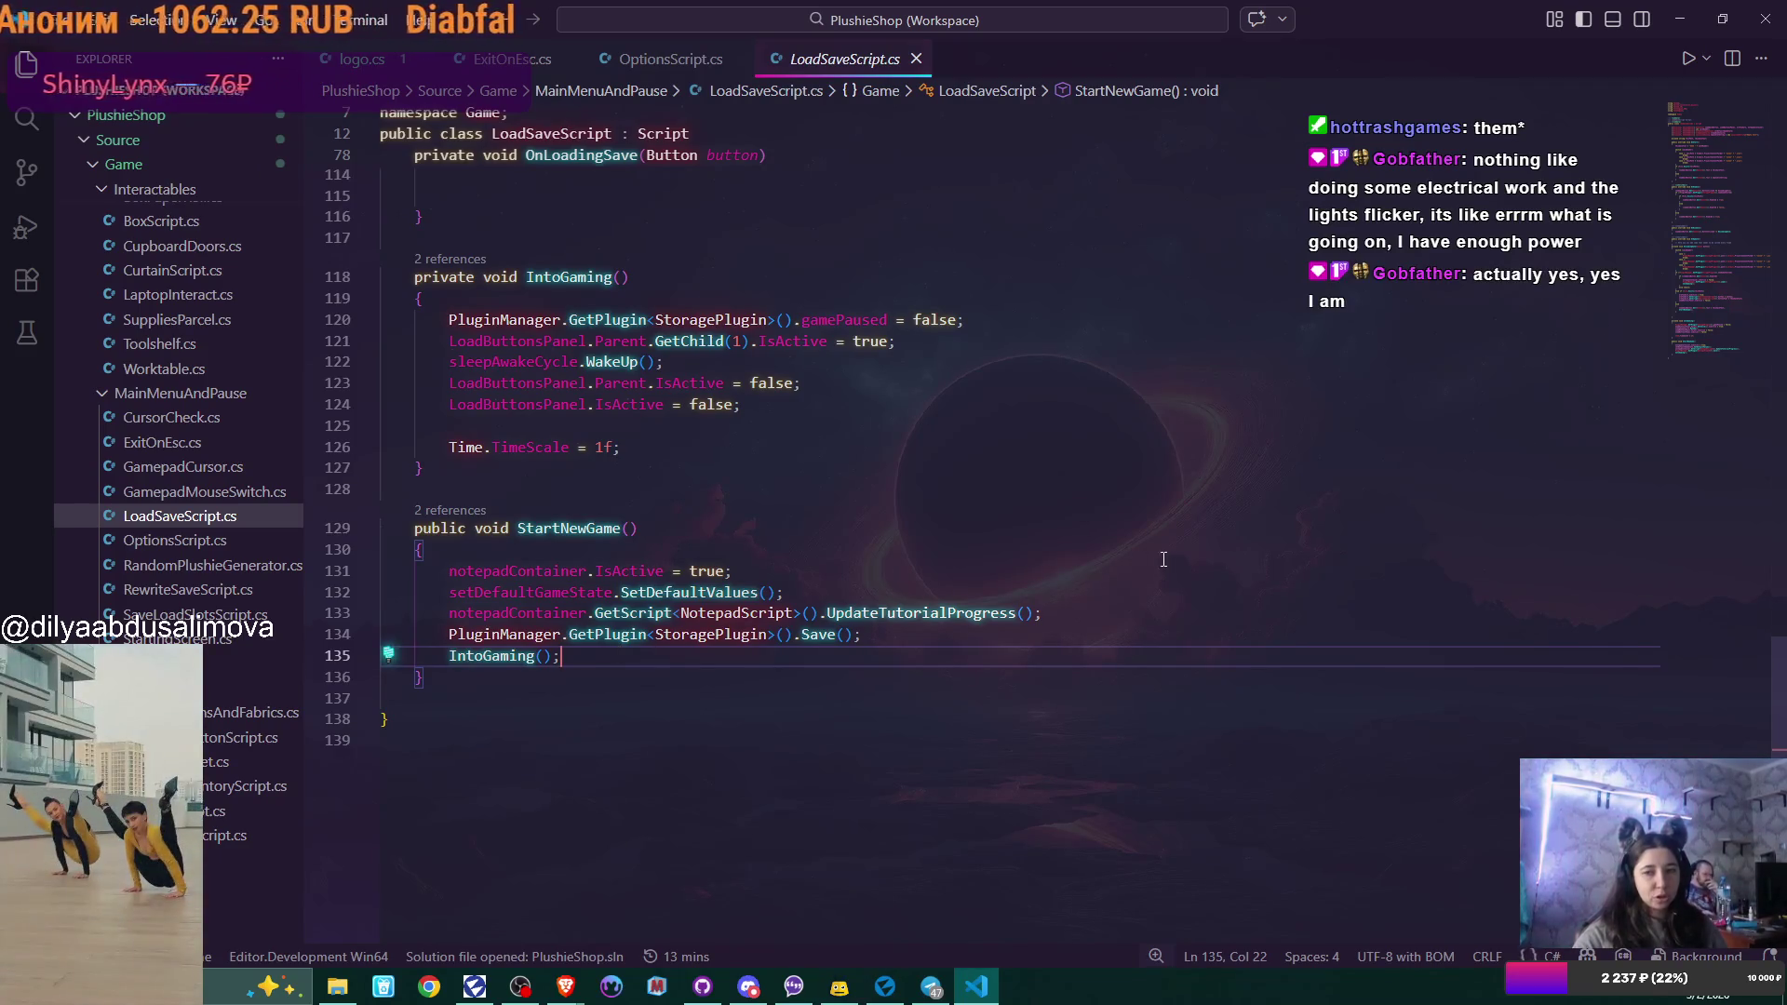
scroll(1163, 560, up, 20)
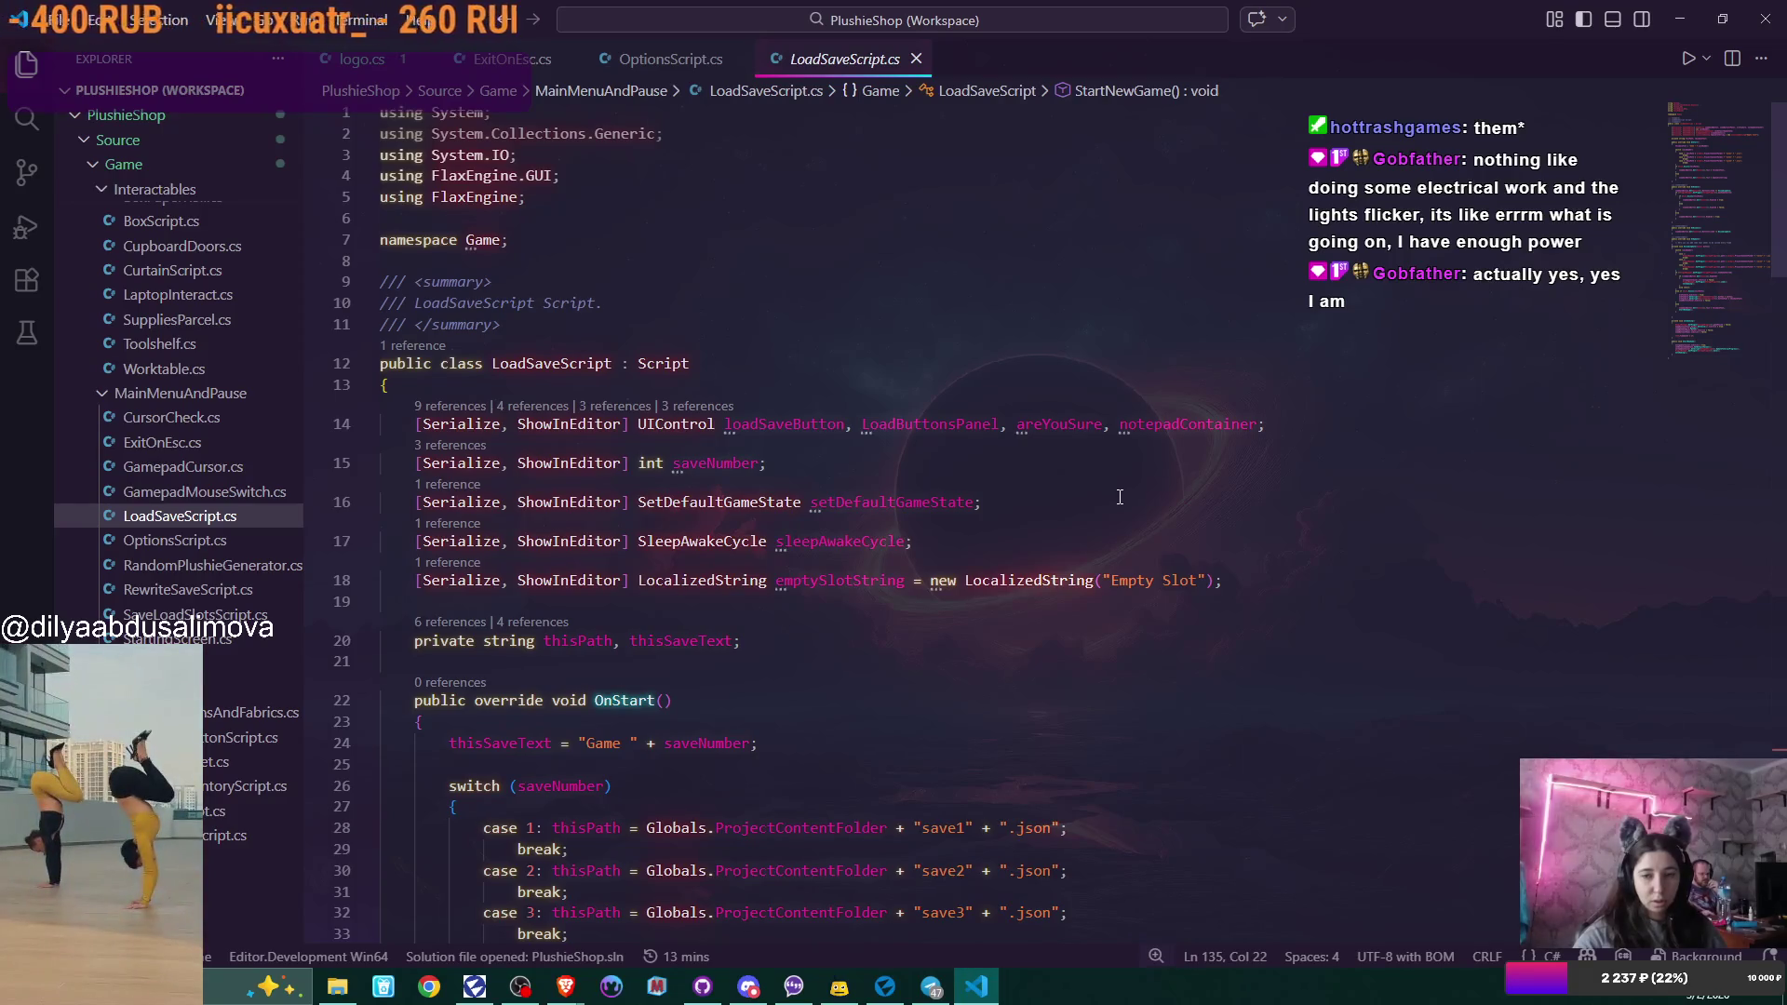
Select IntoGaming on line 98 and scroll down to its method definition beside StartNewGame.
scroll(1126, 501, down, 9)
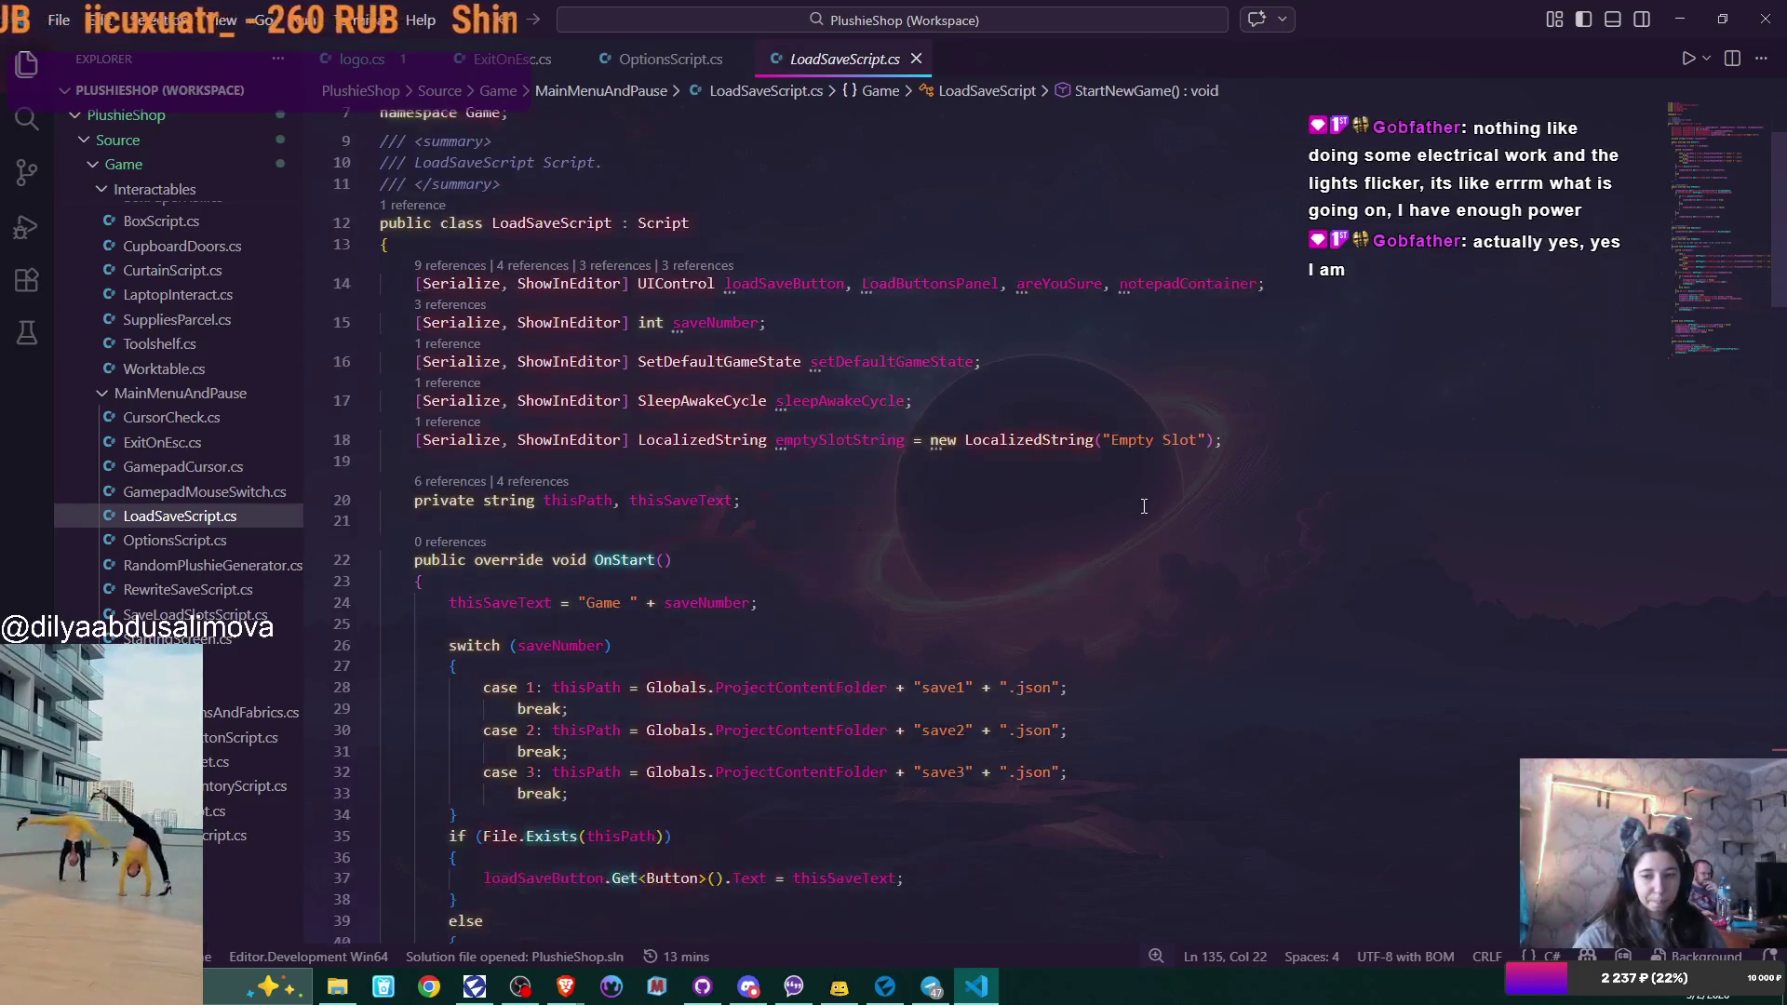
scroll(1157, 507, down, 3)
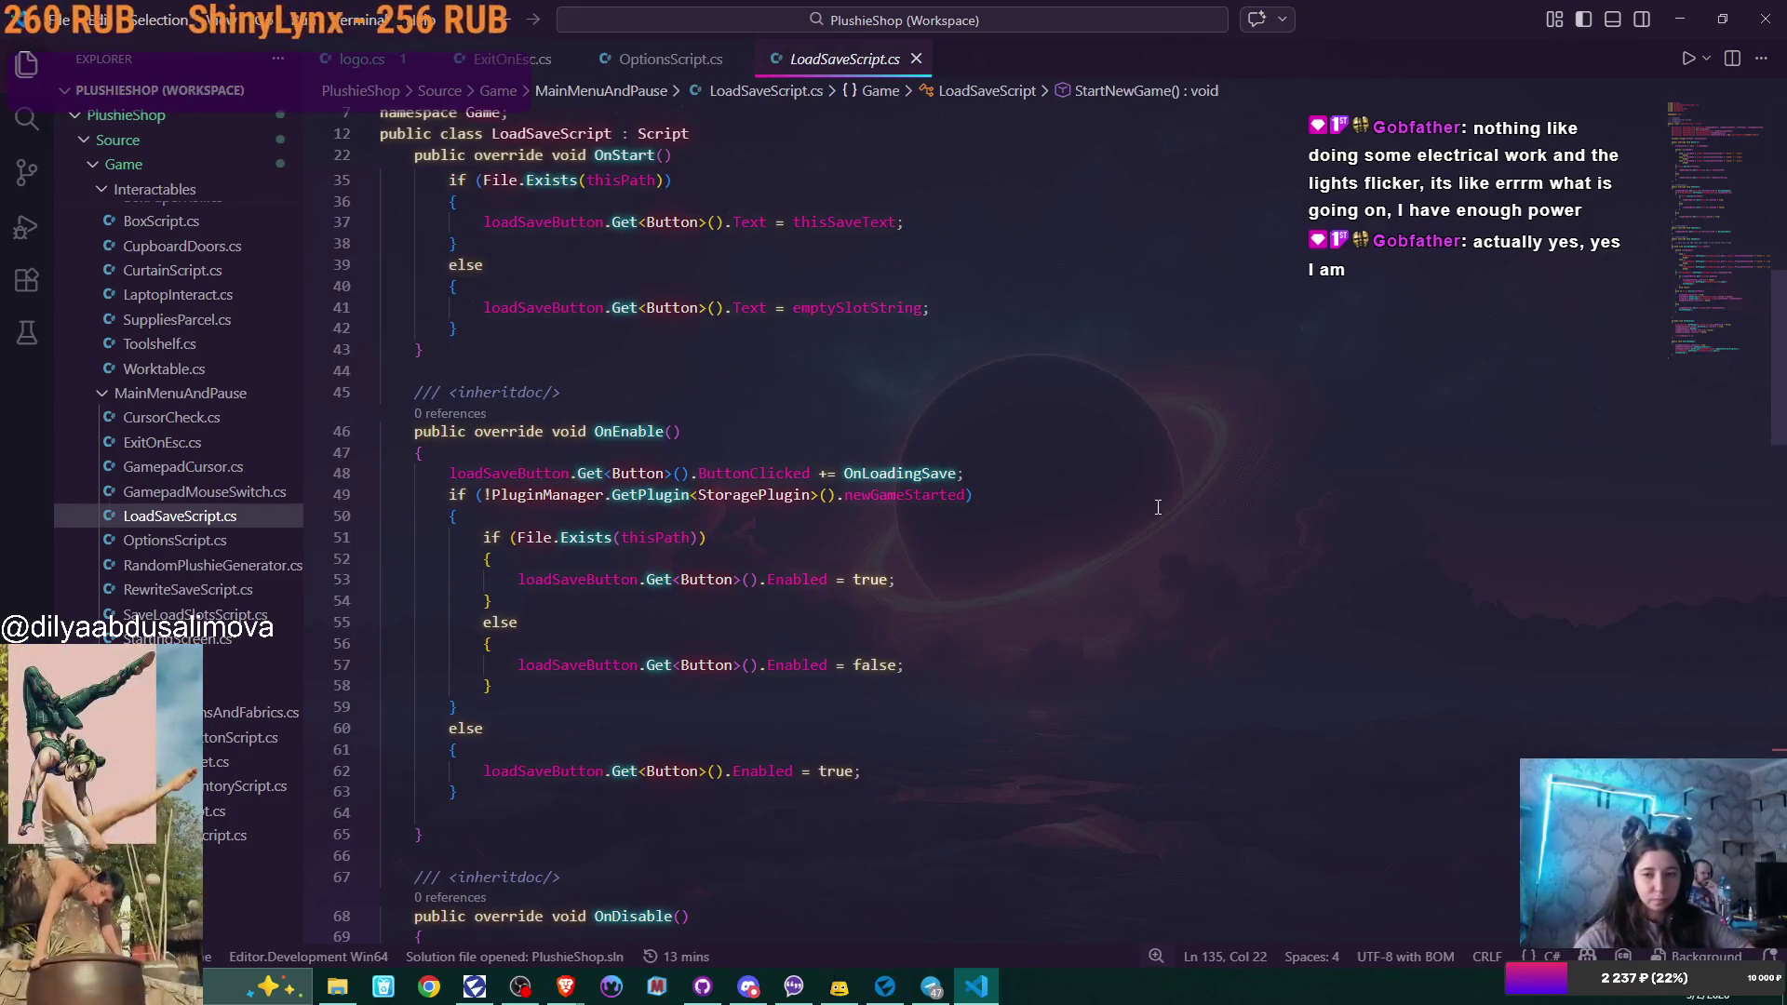
scroll(1157, 507, down, 2)
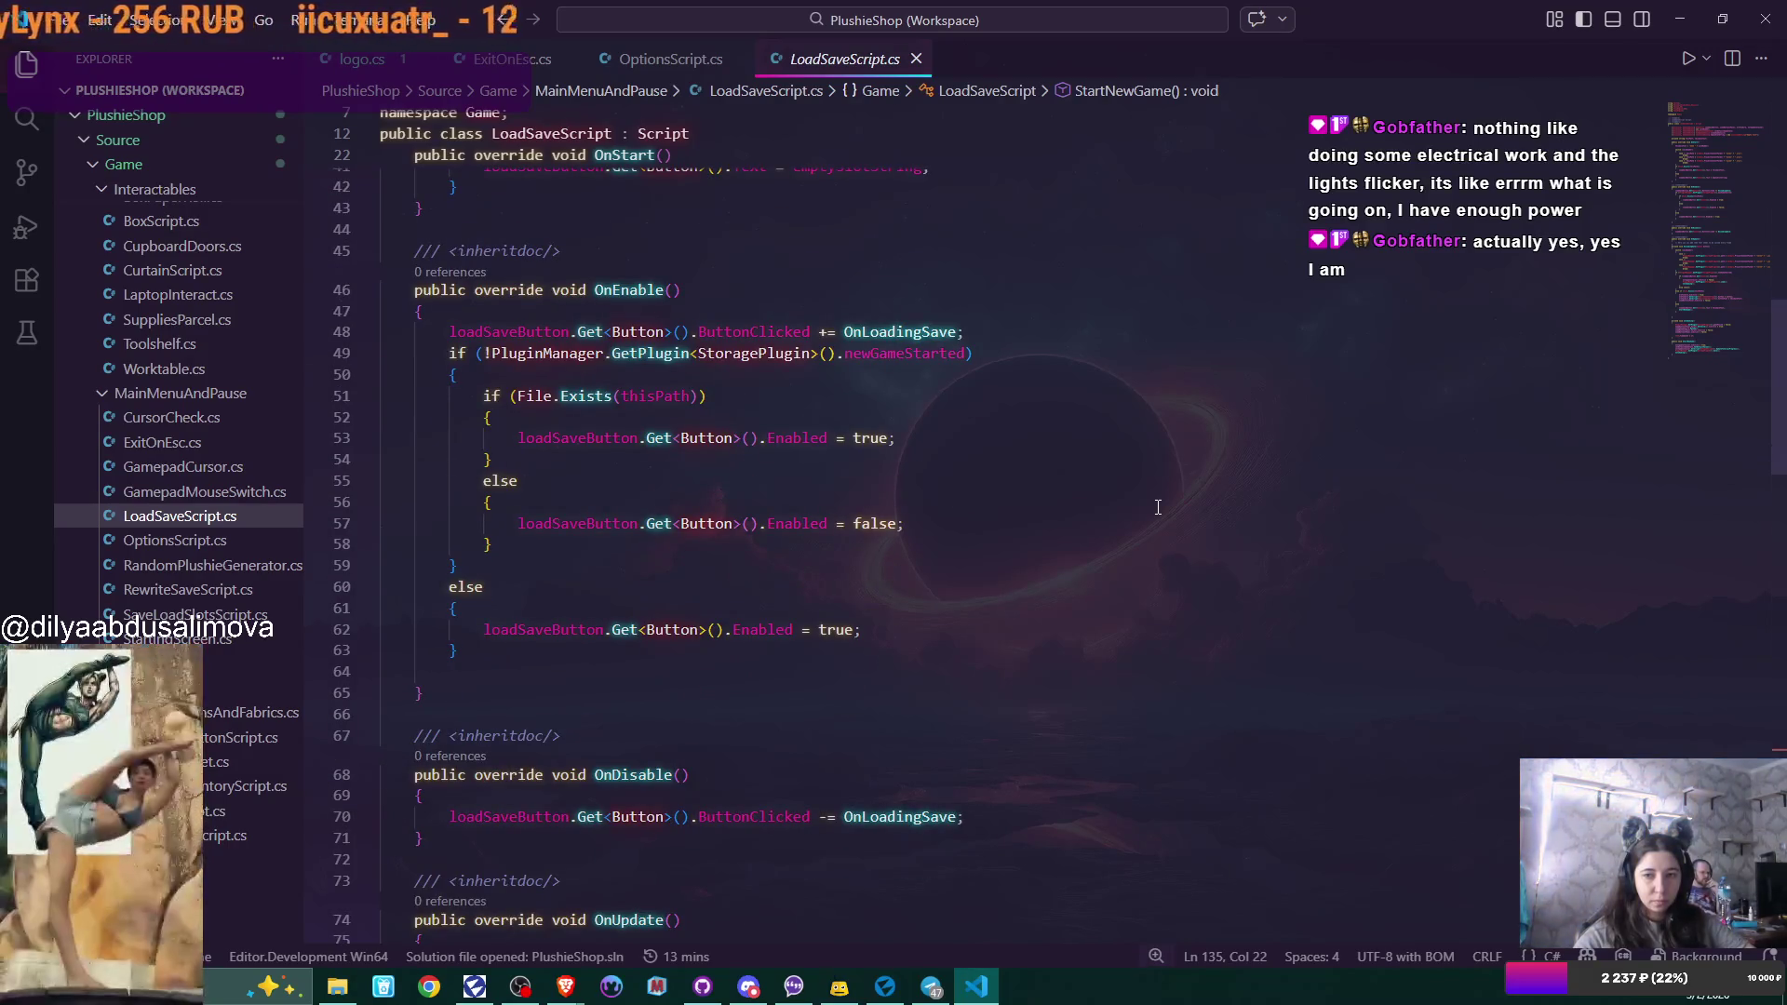
scroll(1158, 507, down, 7)
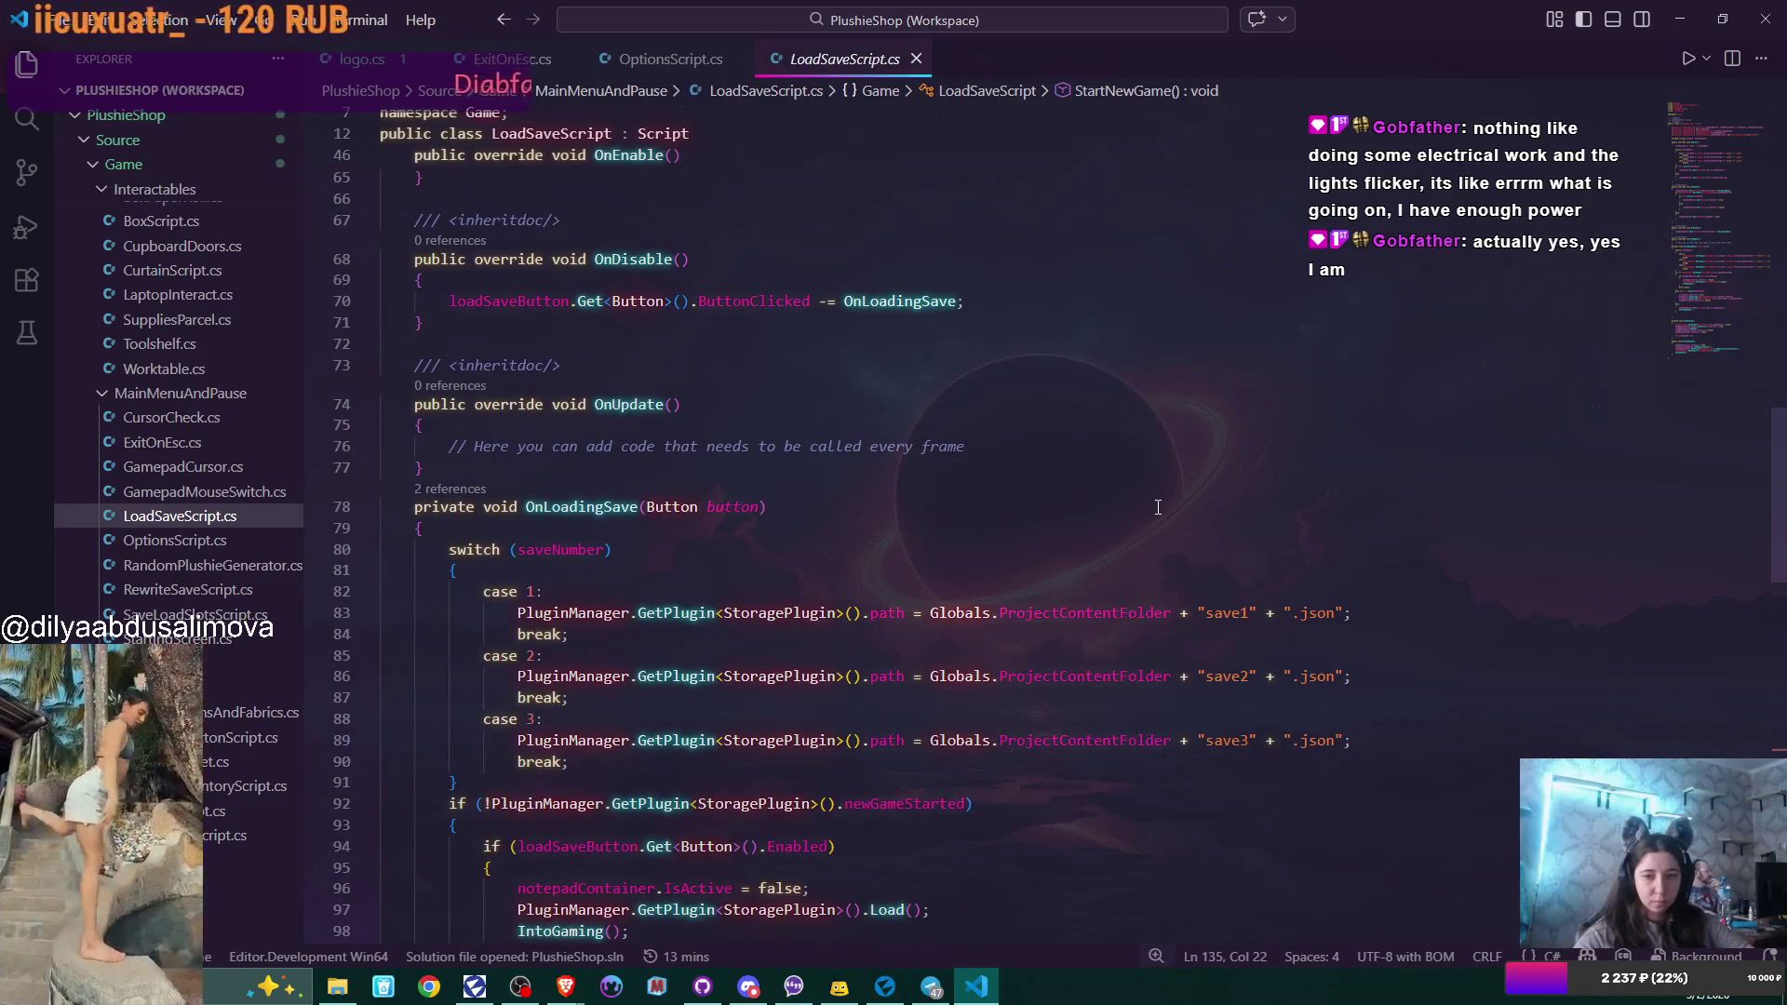
scroll(1158, 507, down, 4)
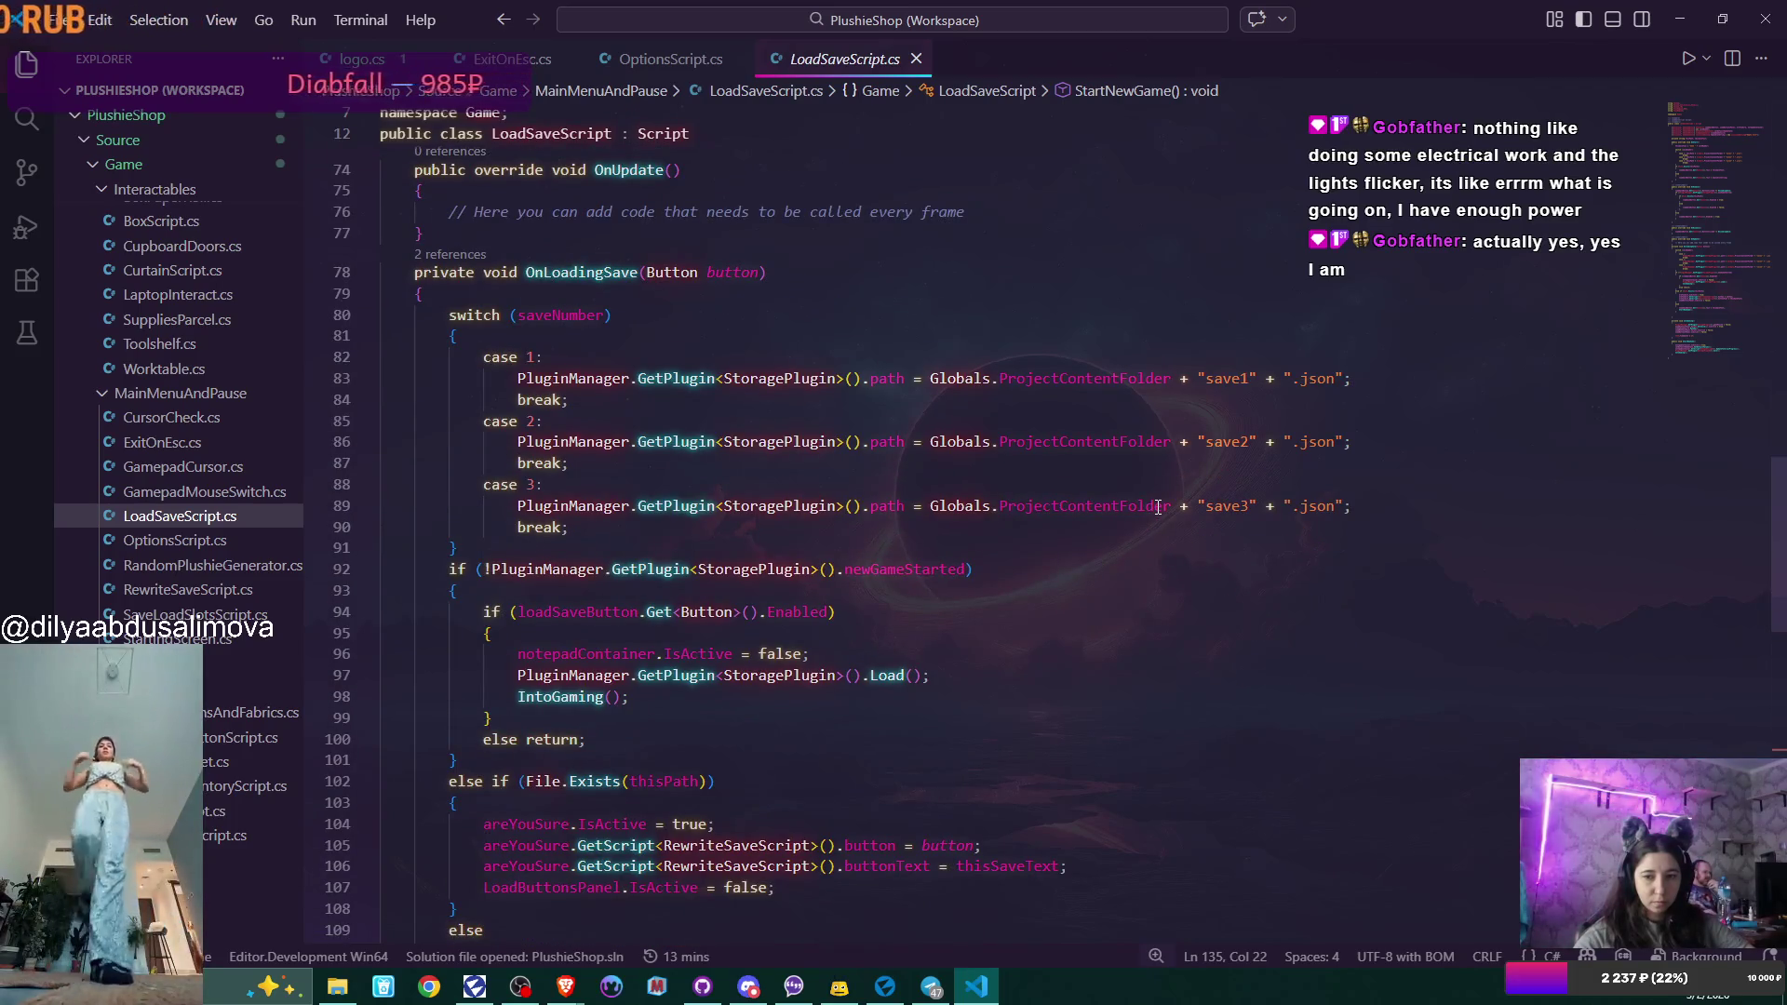
scroll(1158, 507, down, 2)
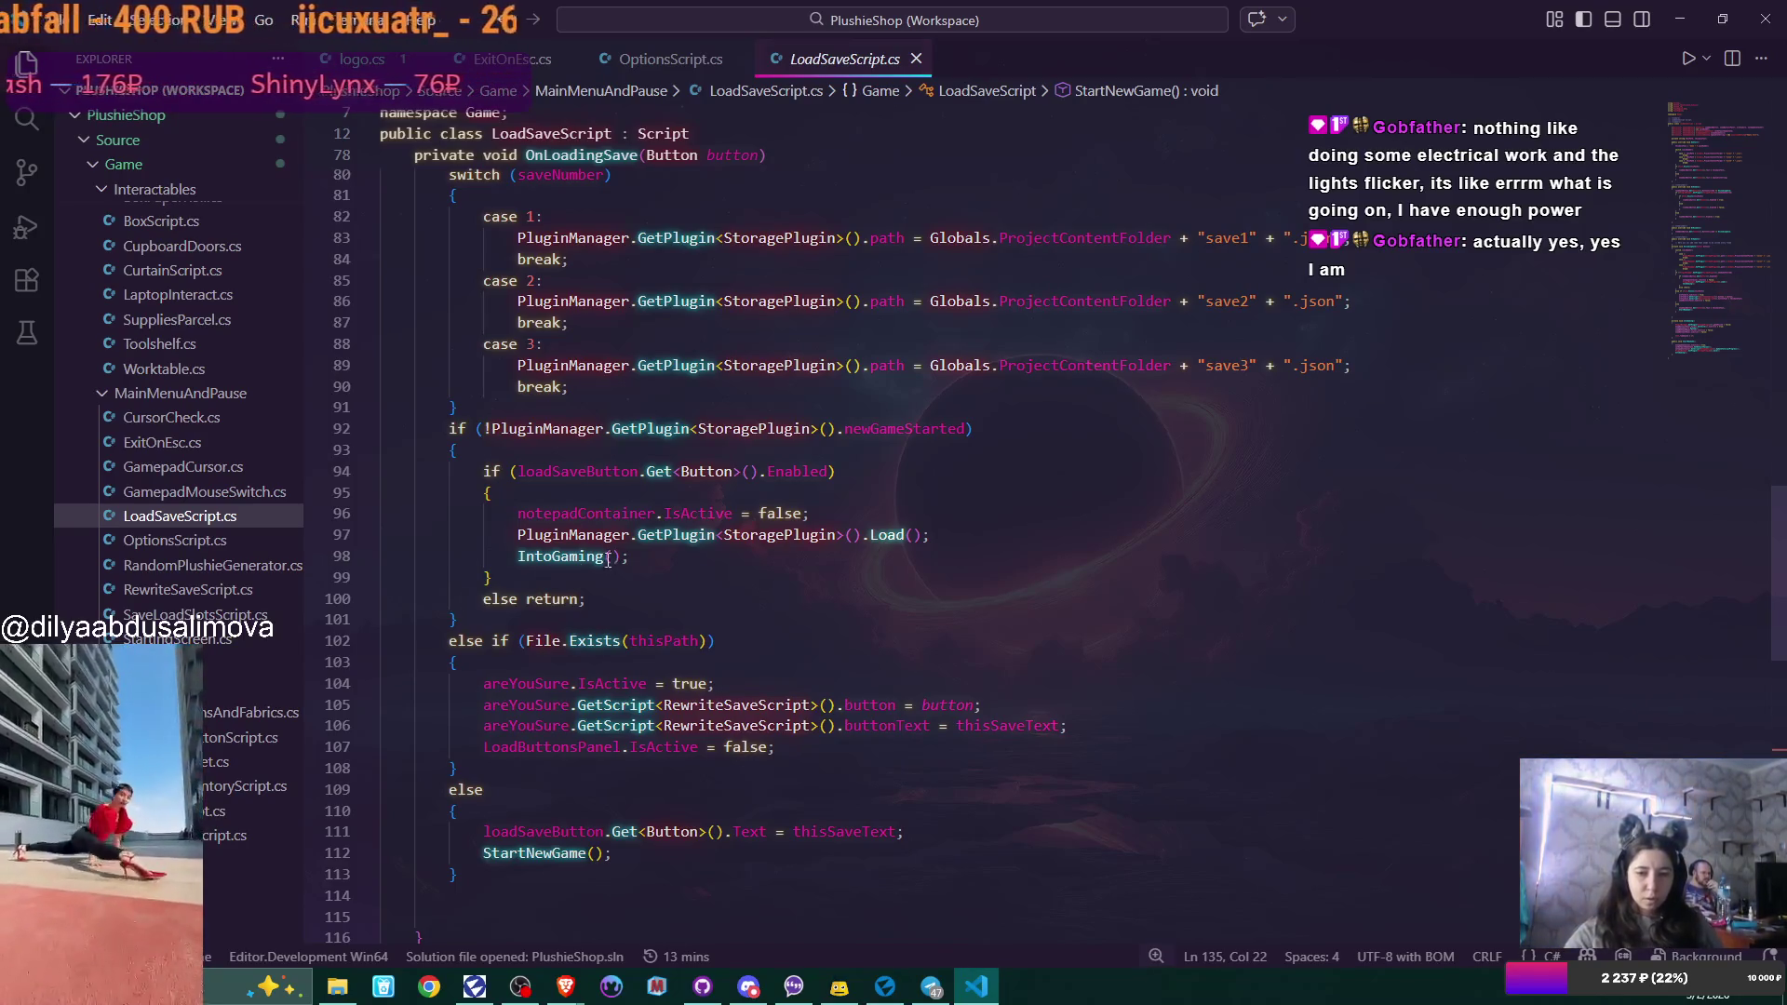
double_click(561, 556)
scroll(977, 521, down, 7)
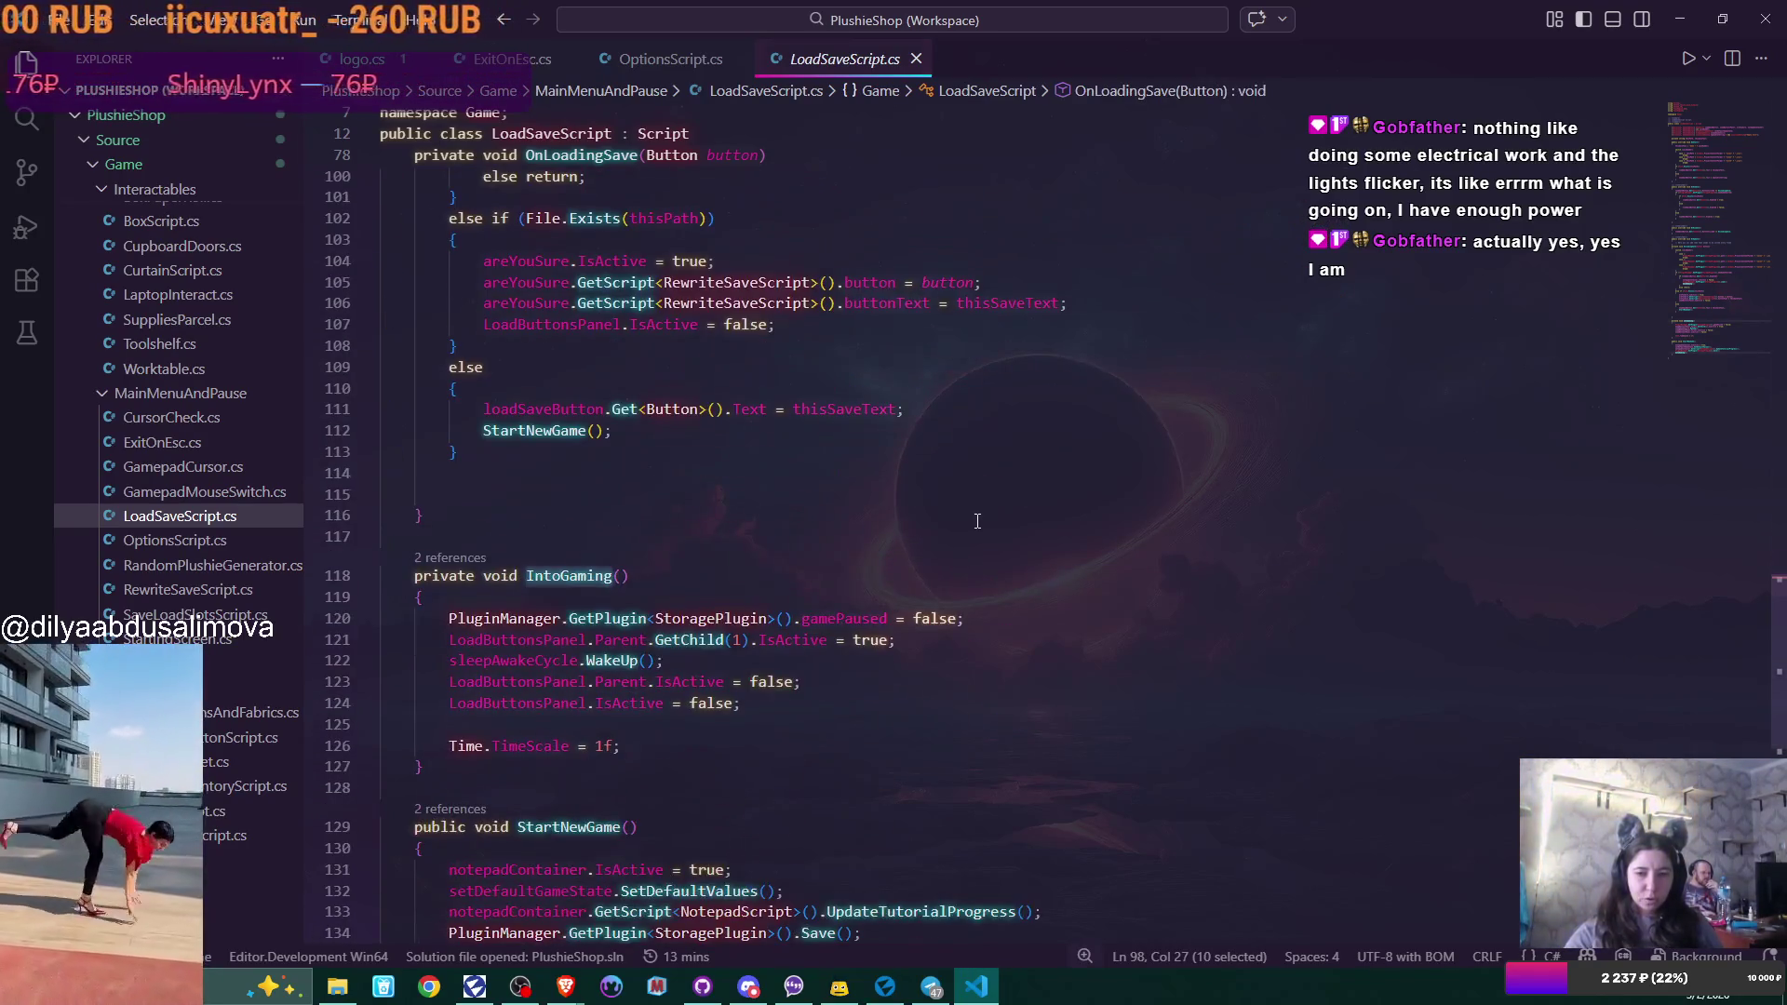
scroll(977, 521, down, 3)
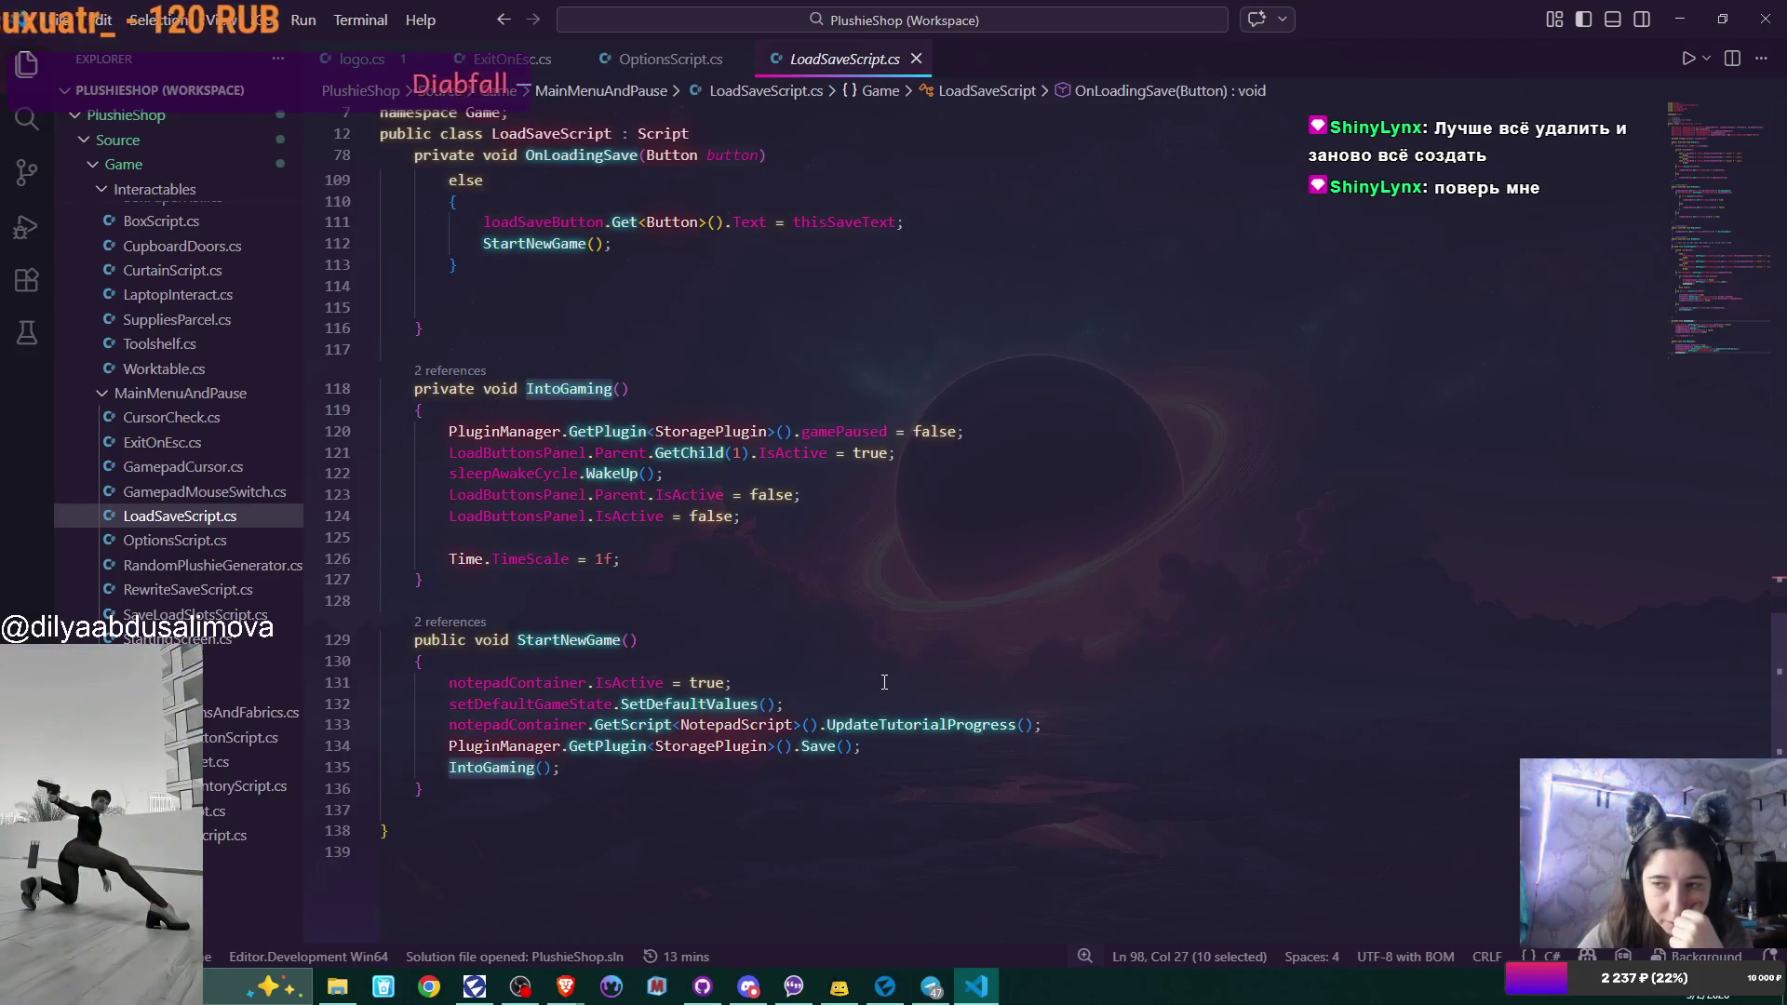
click(860, 707)
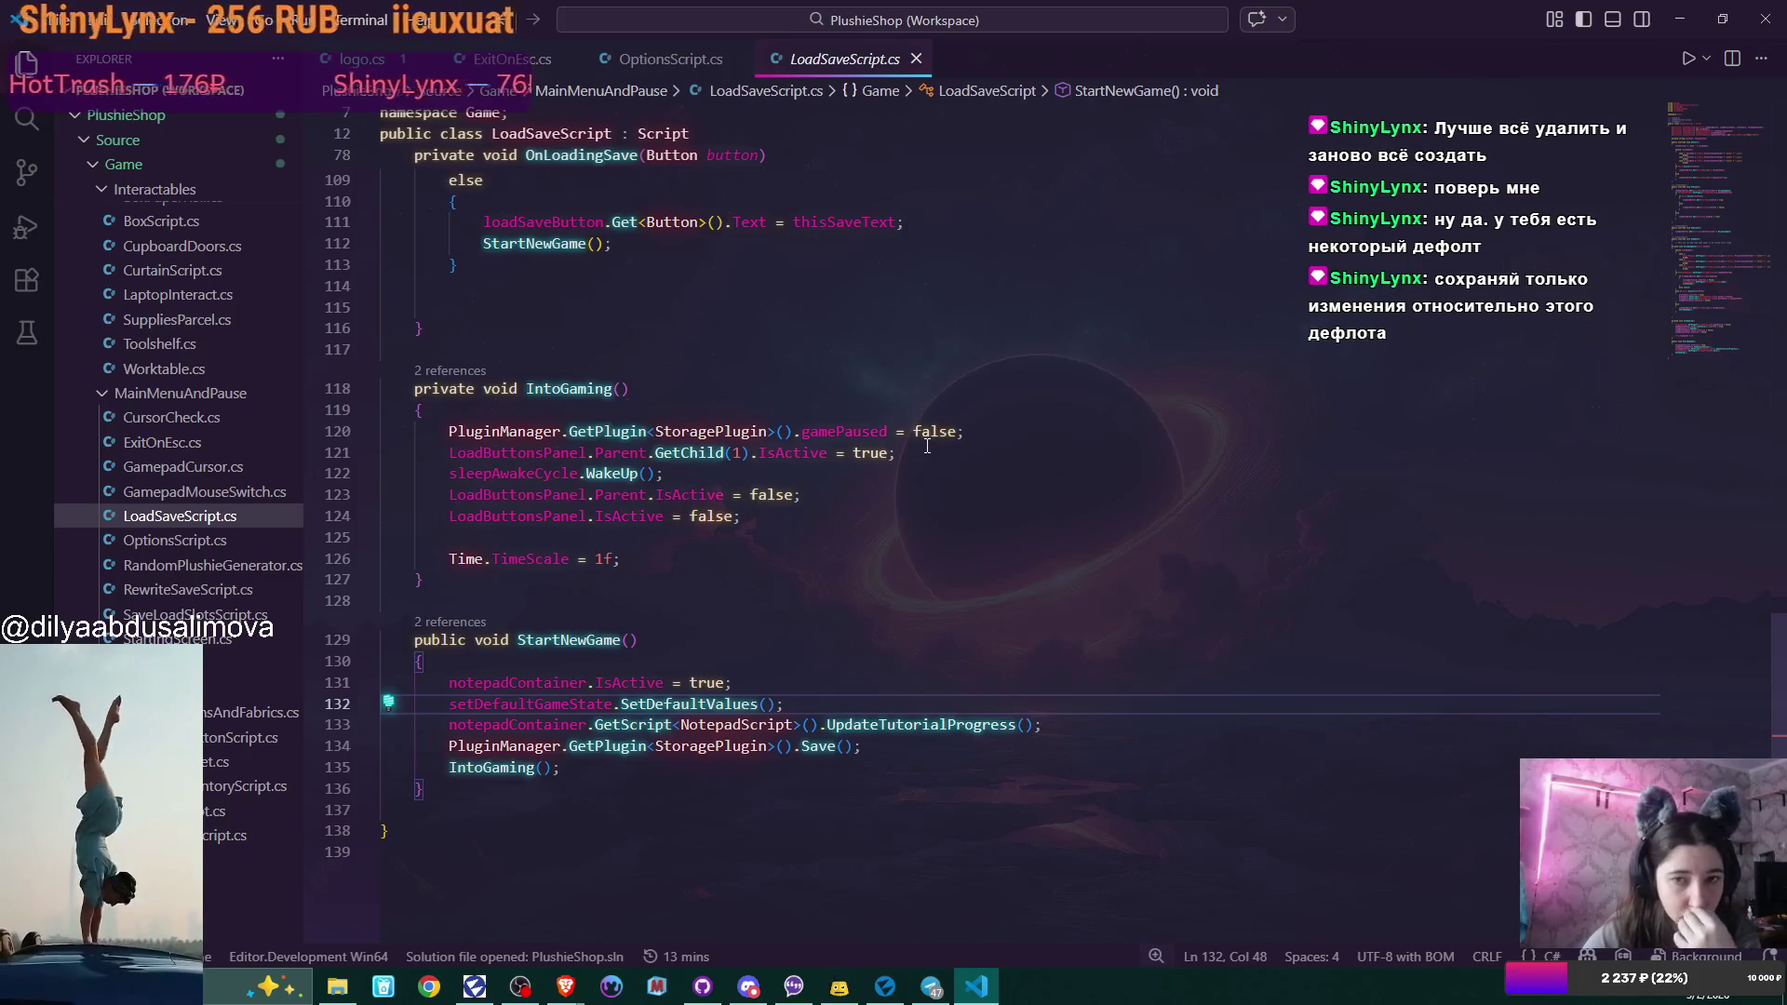
Prefix line 133's notepadContainer UpdateTutorialProgress call in StartNewGame with // to disable it.
scroll(973, 437, up, 2)
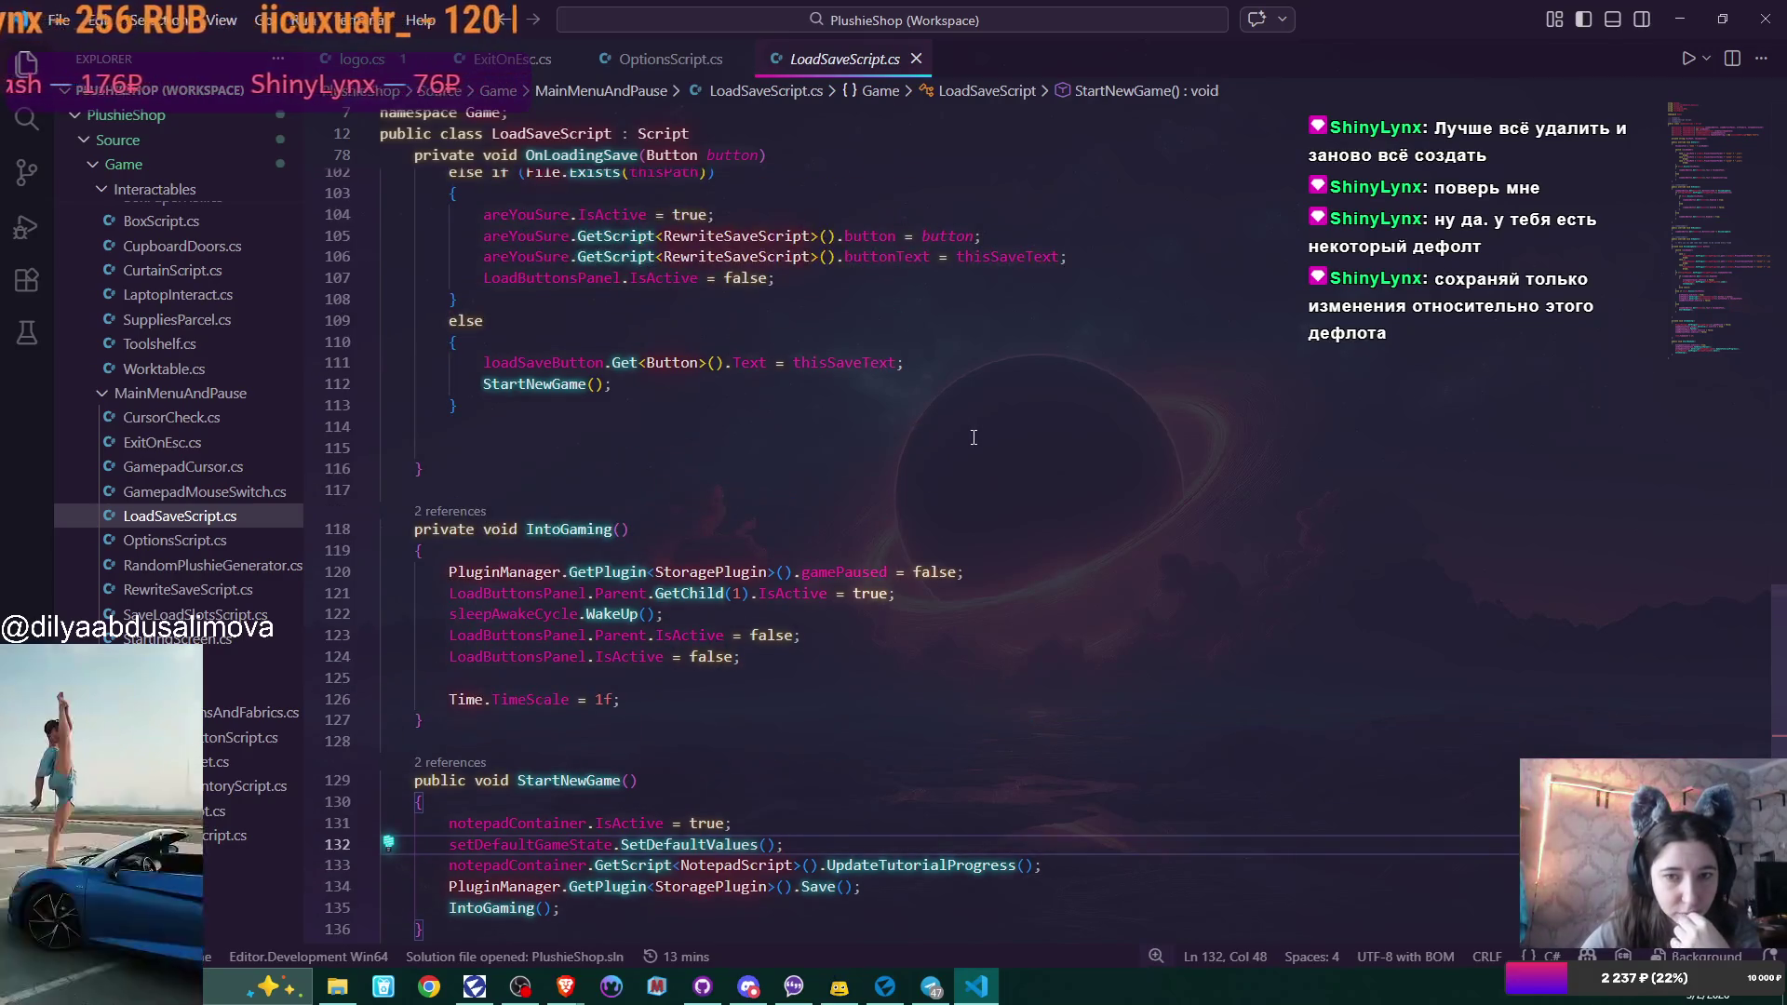
scroll(973, 437, down, 4)
scroll(974, 438, down, 2)
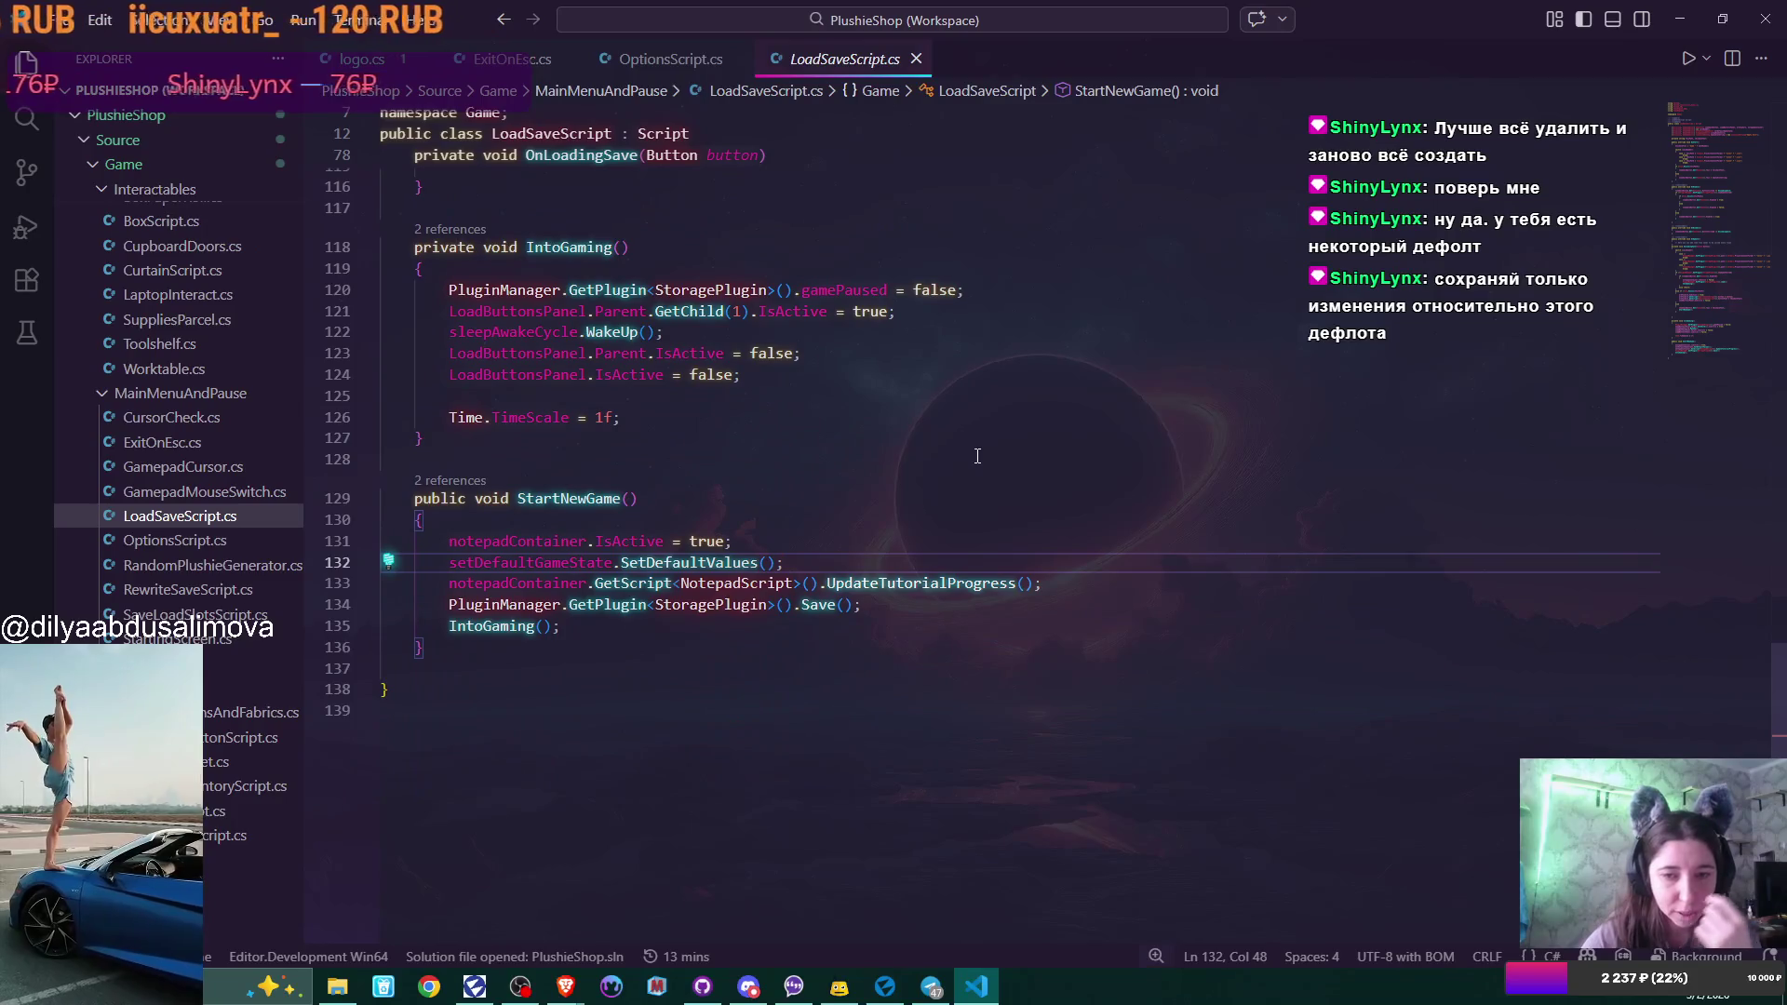
click(775, 583)
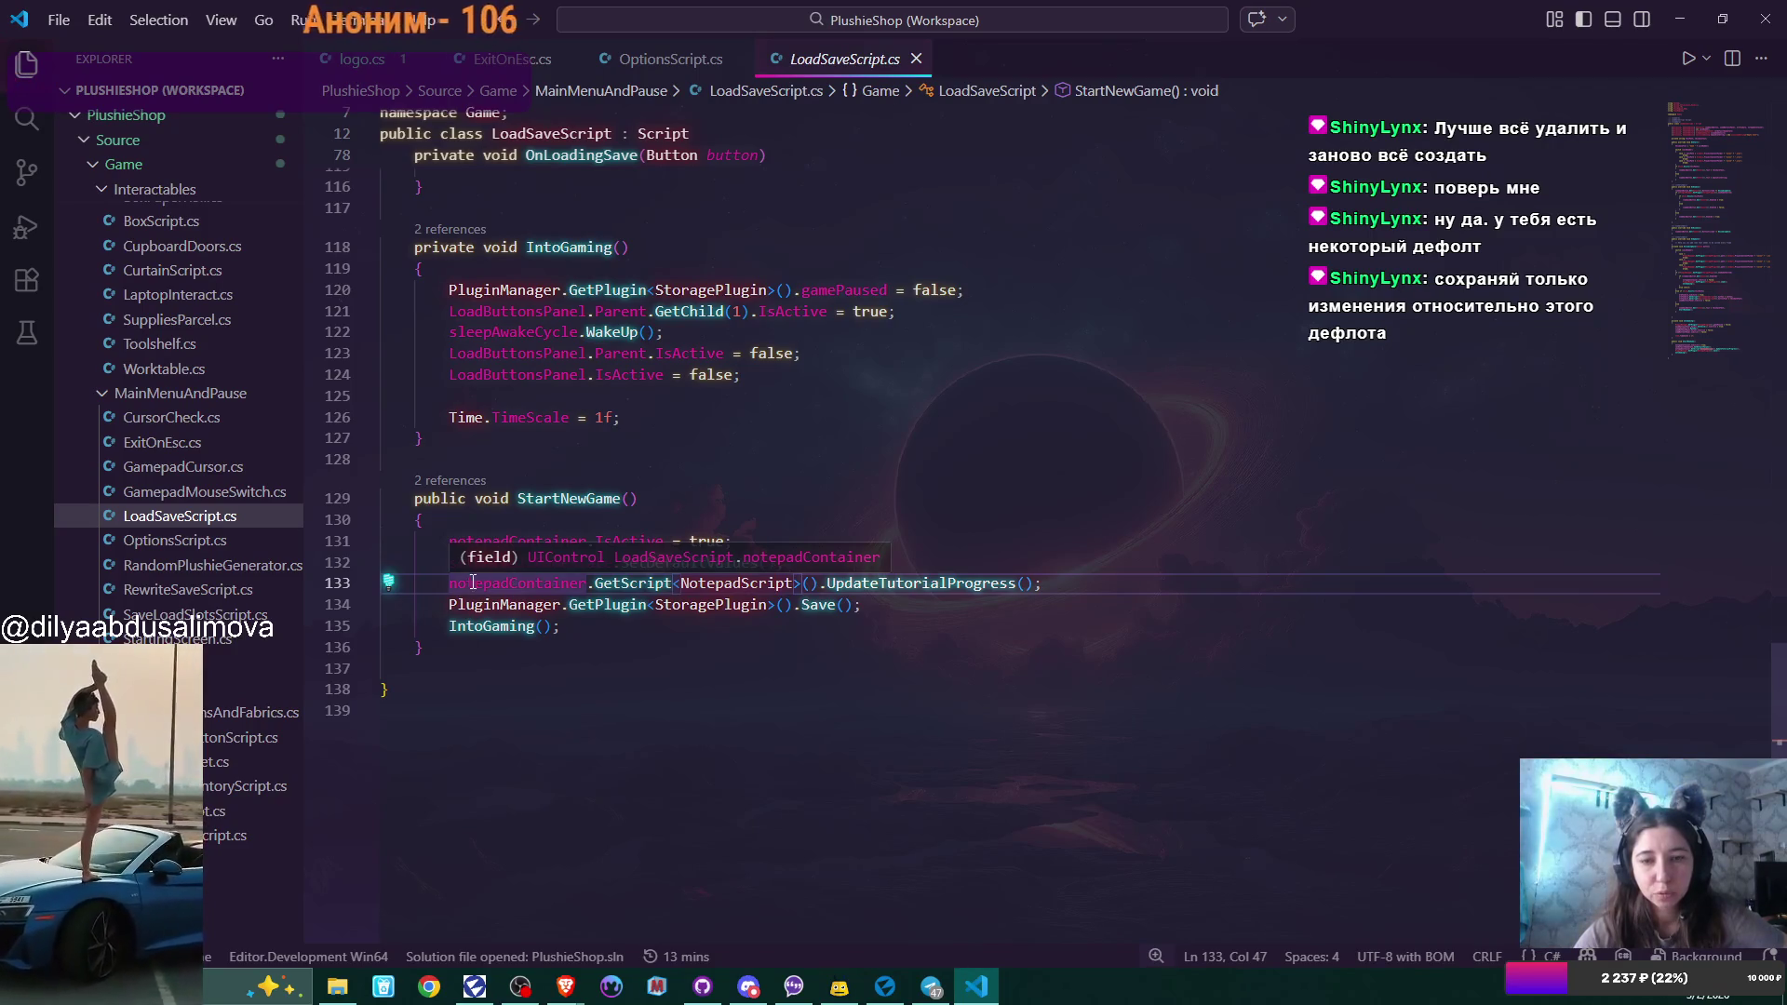
drag(449, 582, 1115, 578)
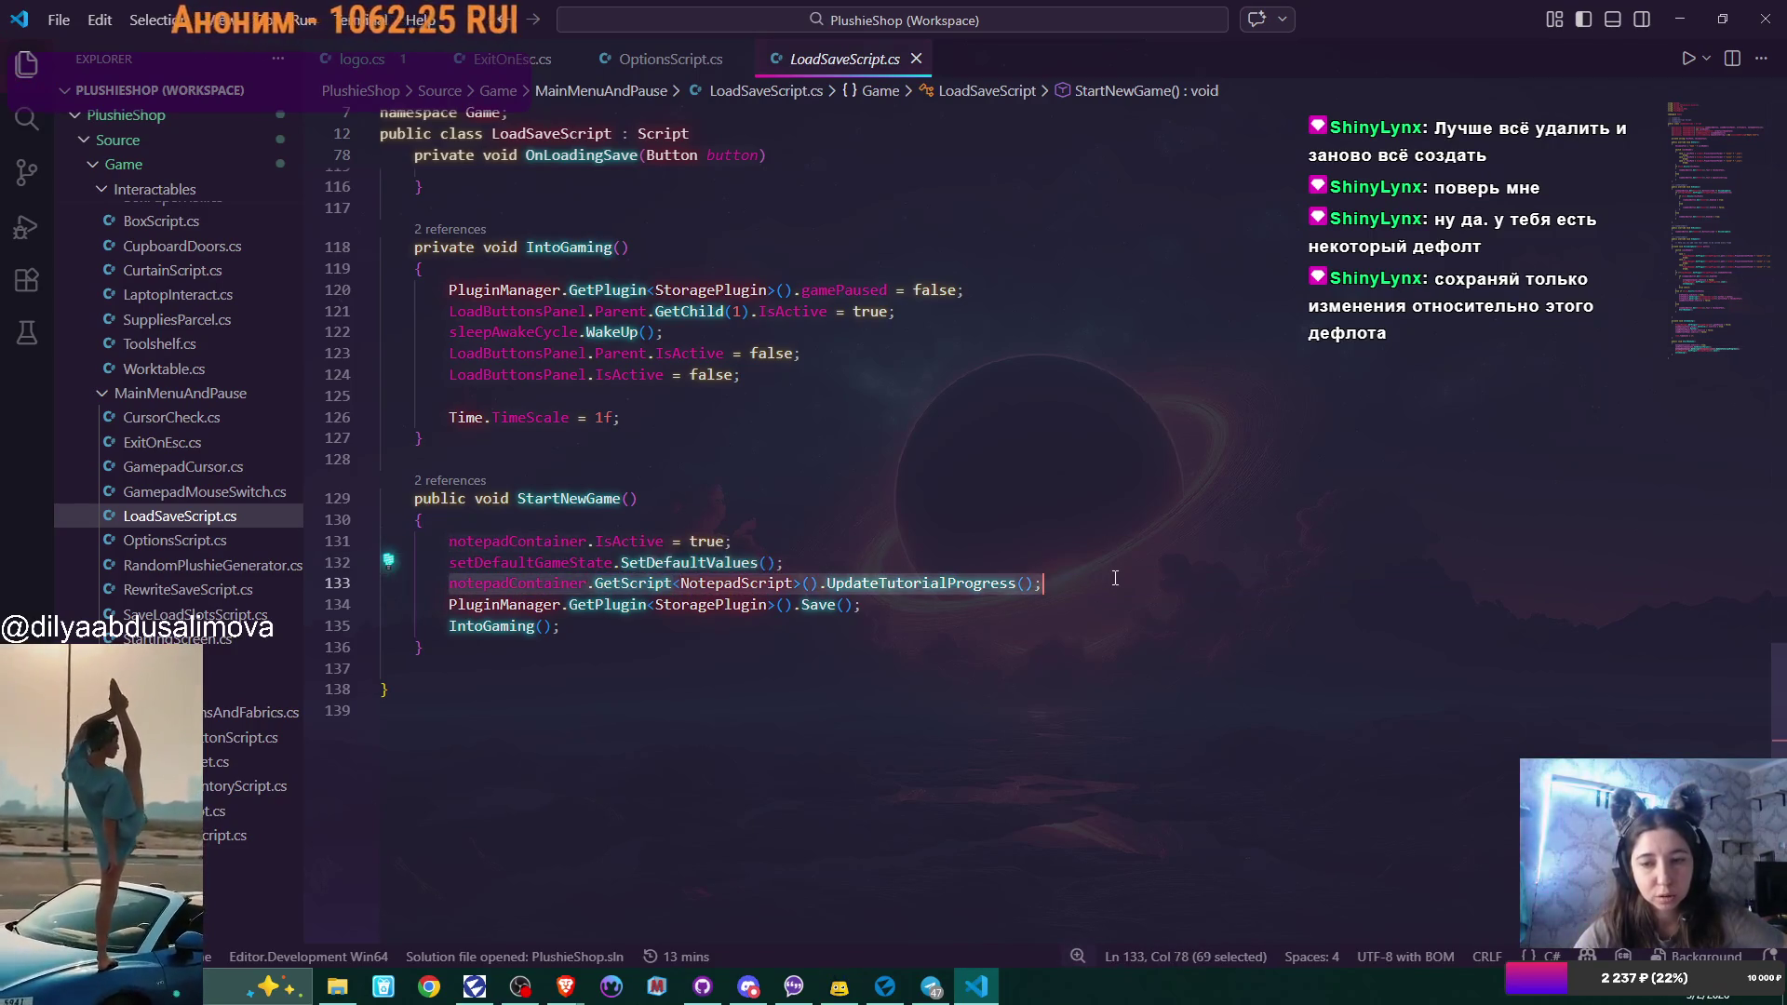
click(449, 582)
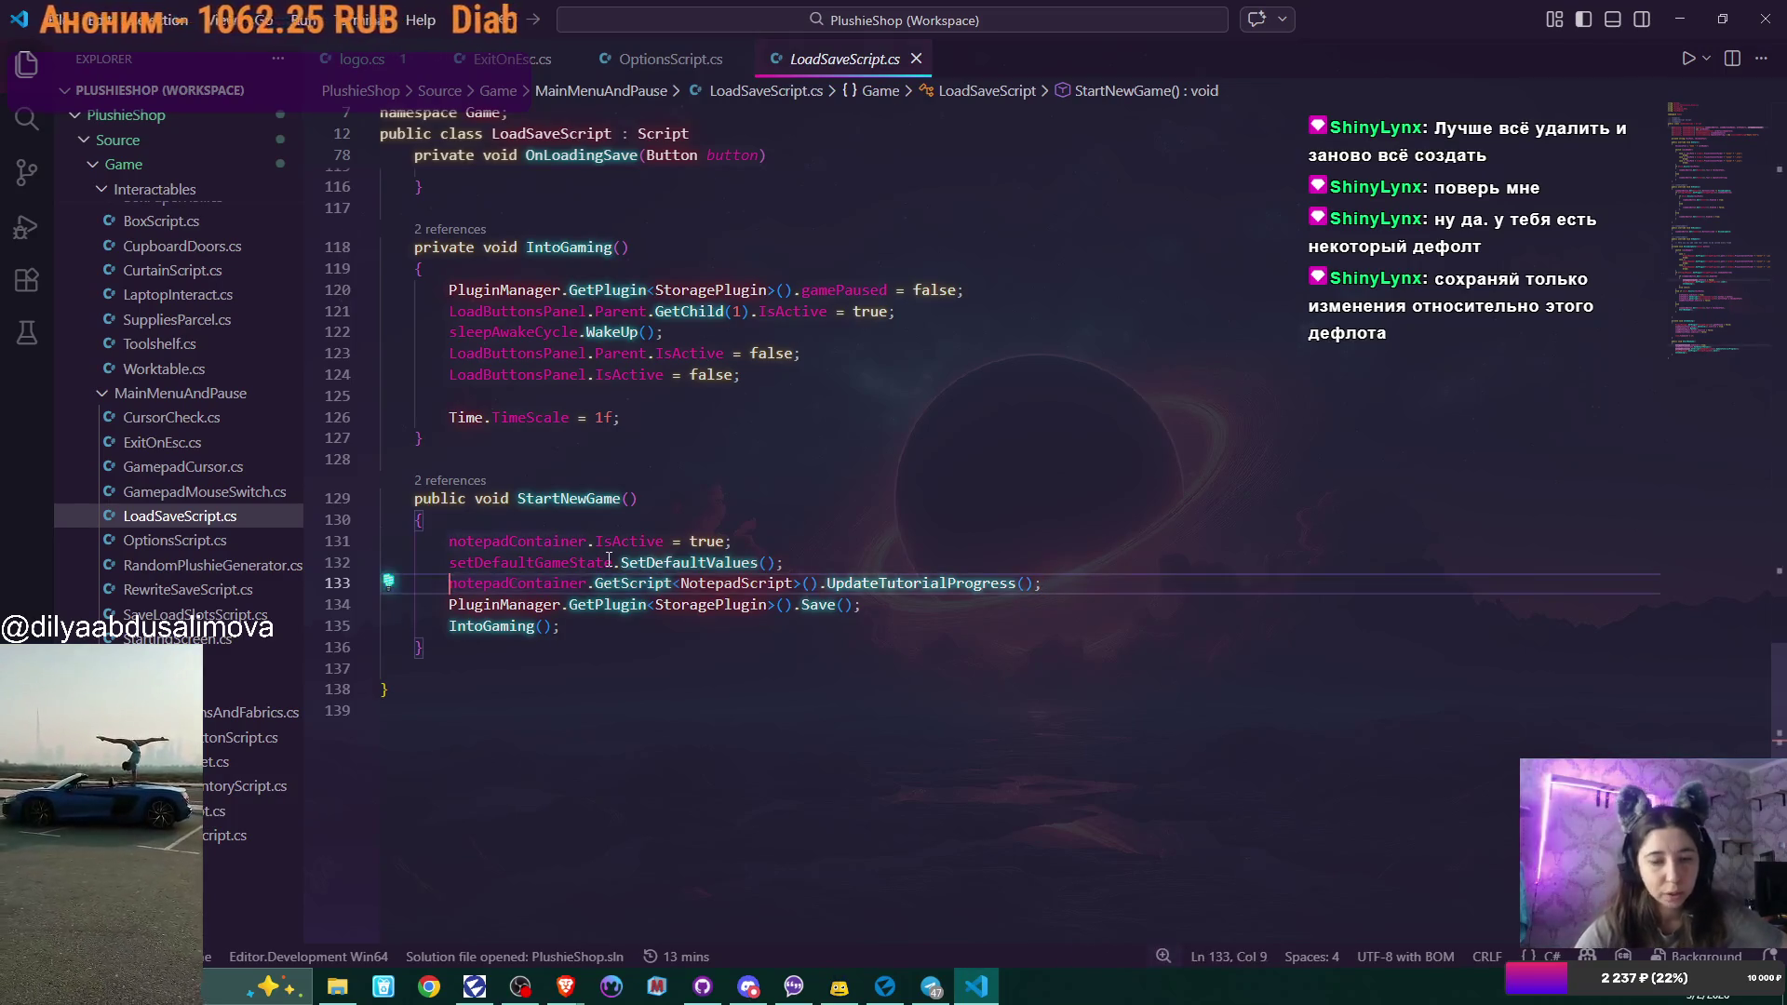
text(//)
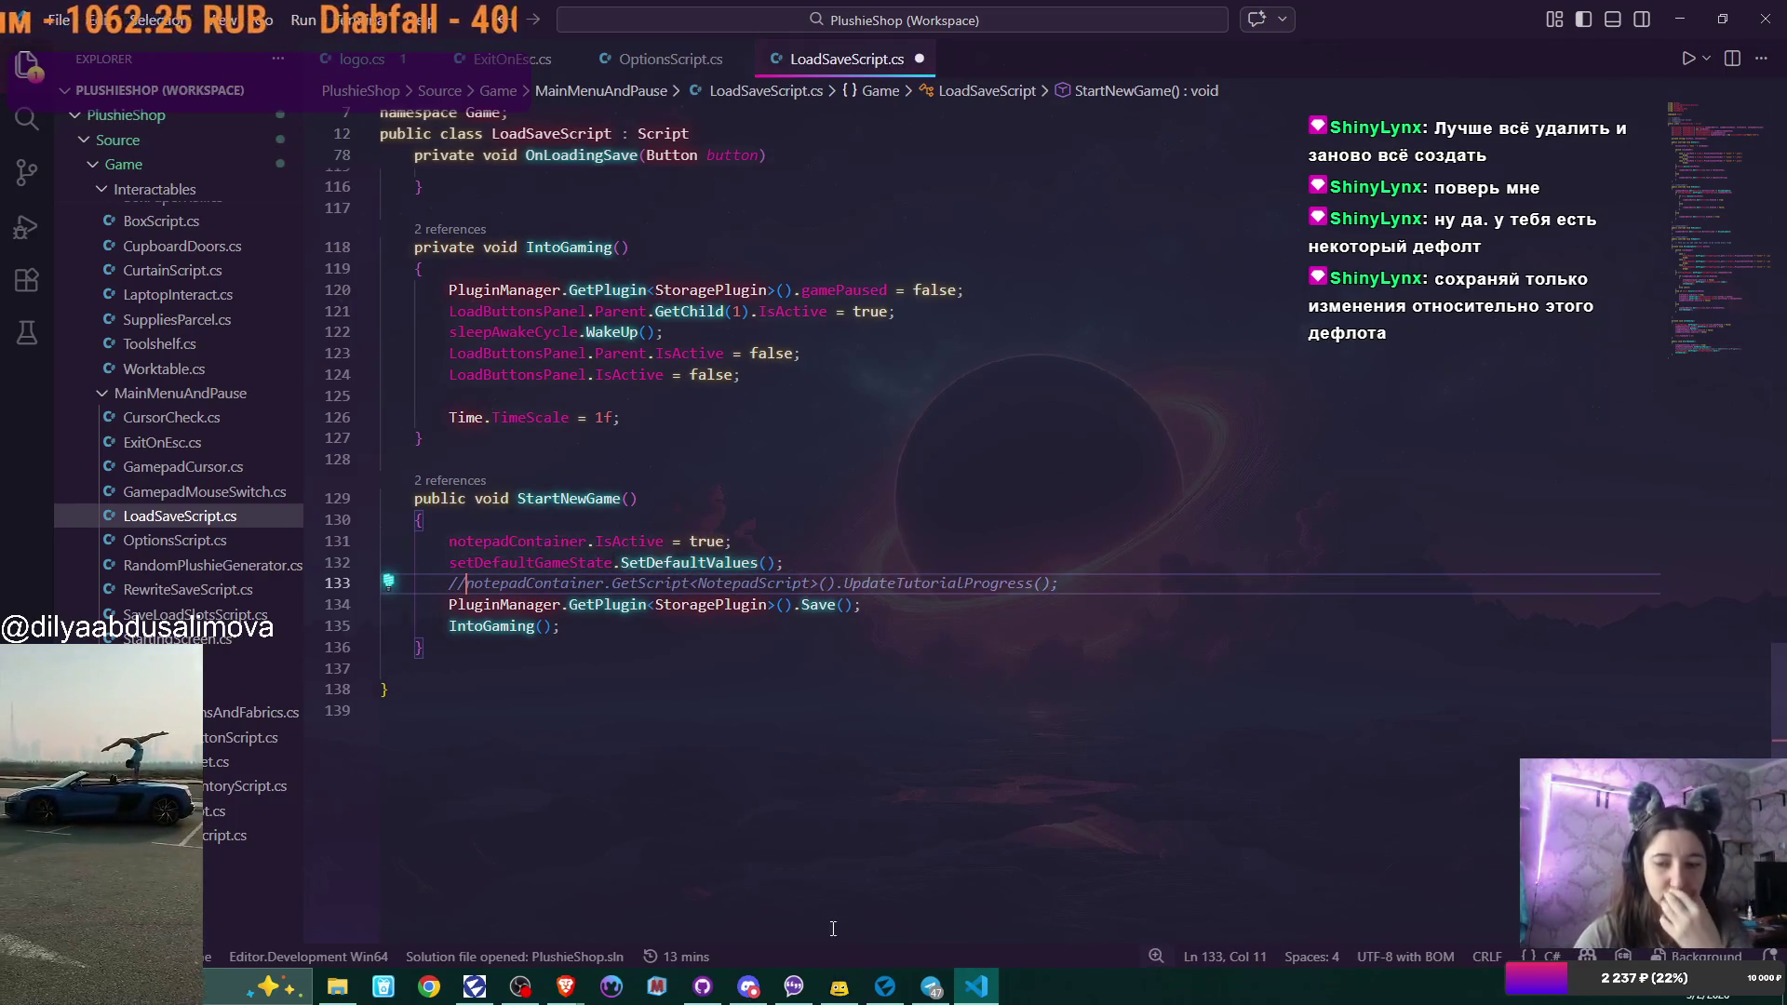
click(885, 986)
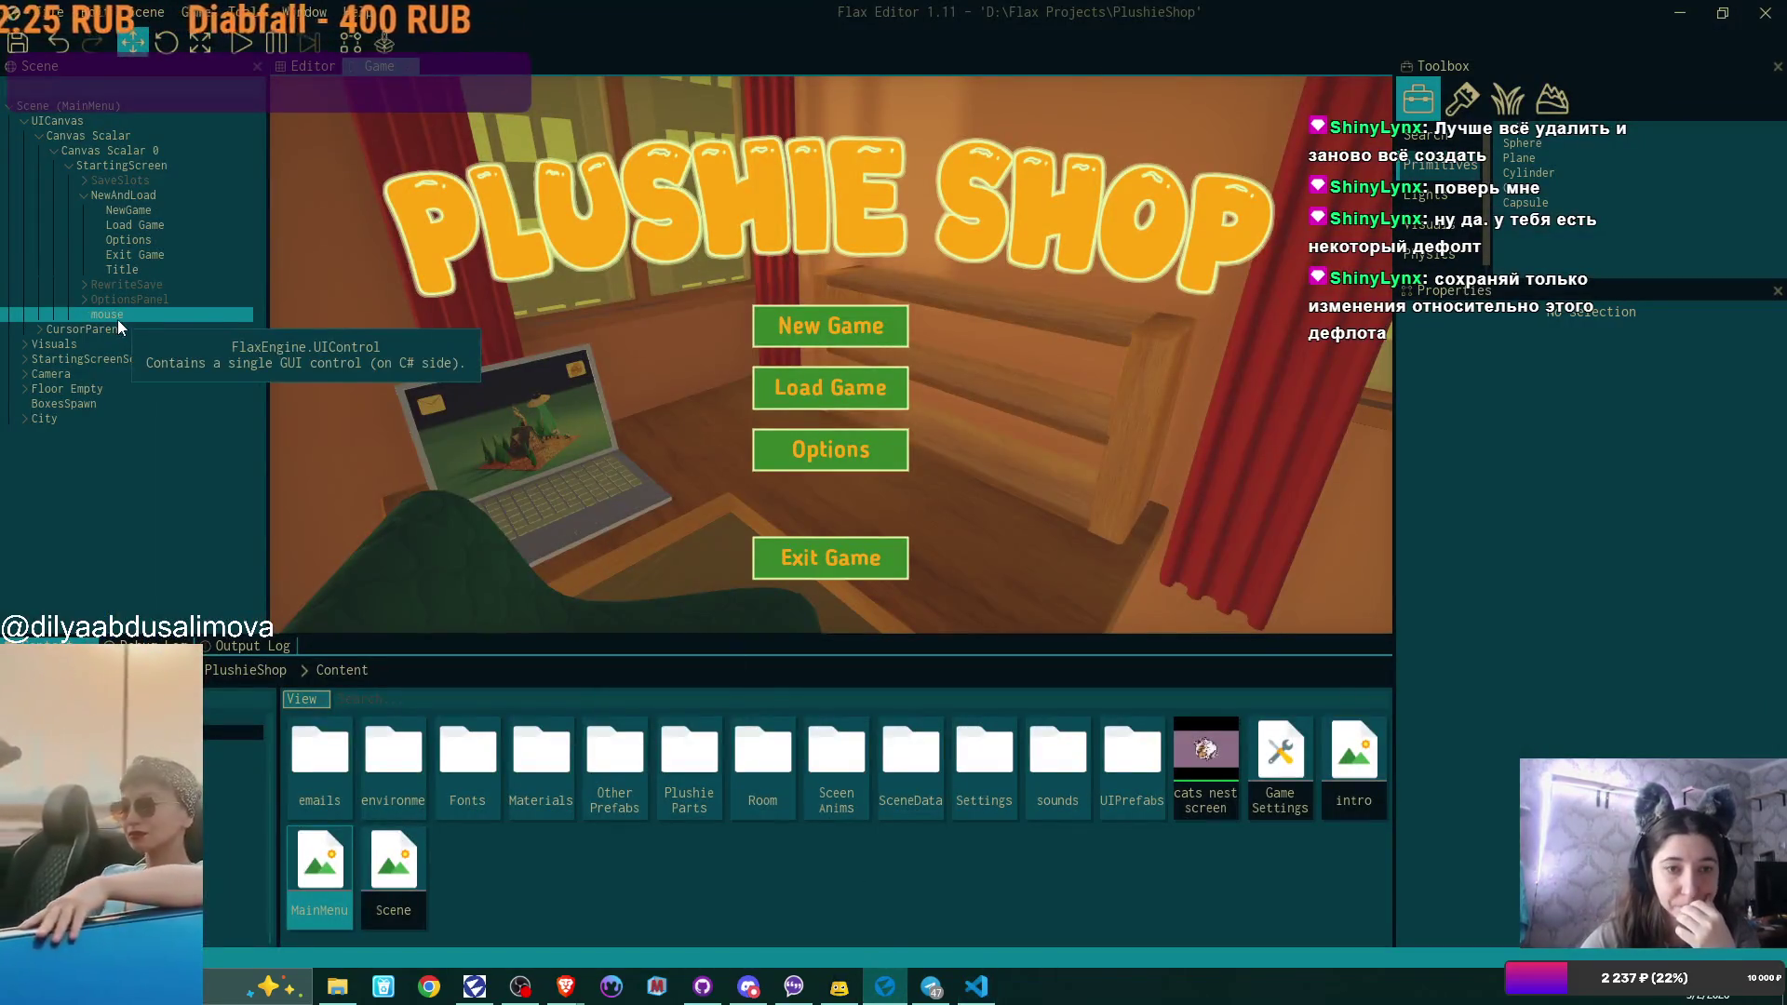
click(140, 197)
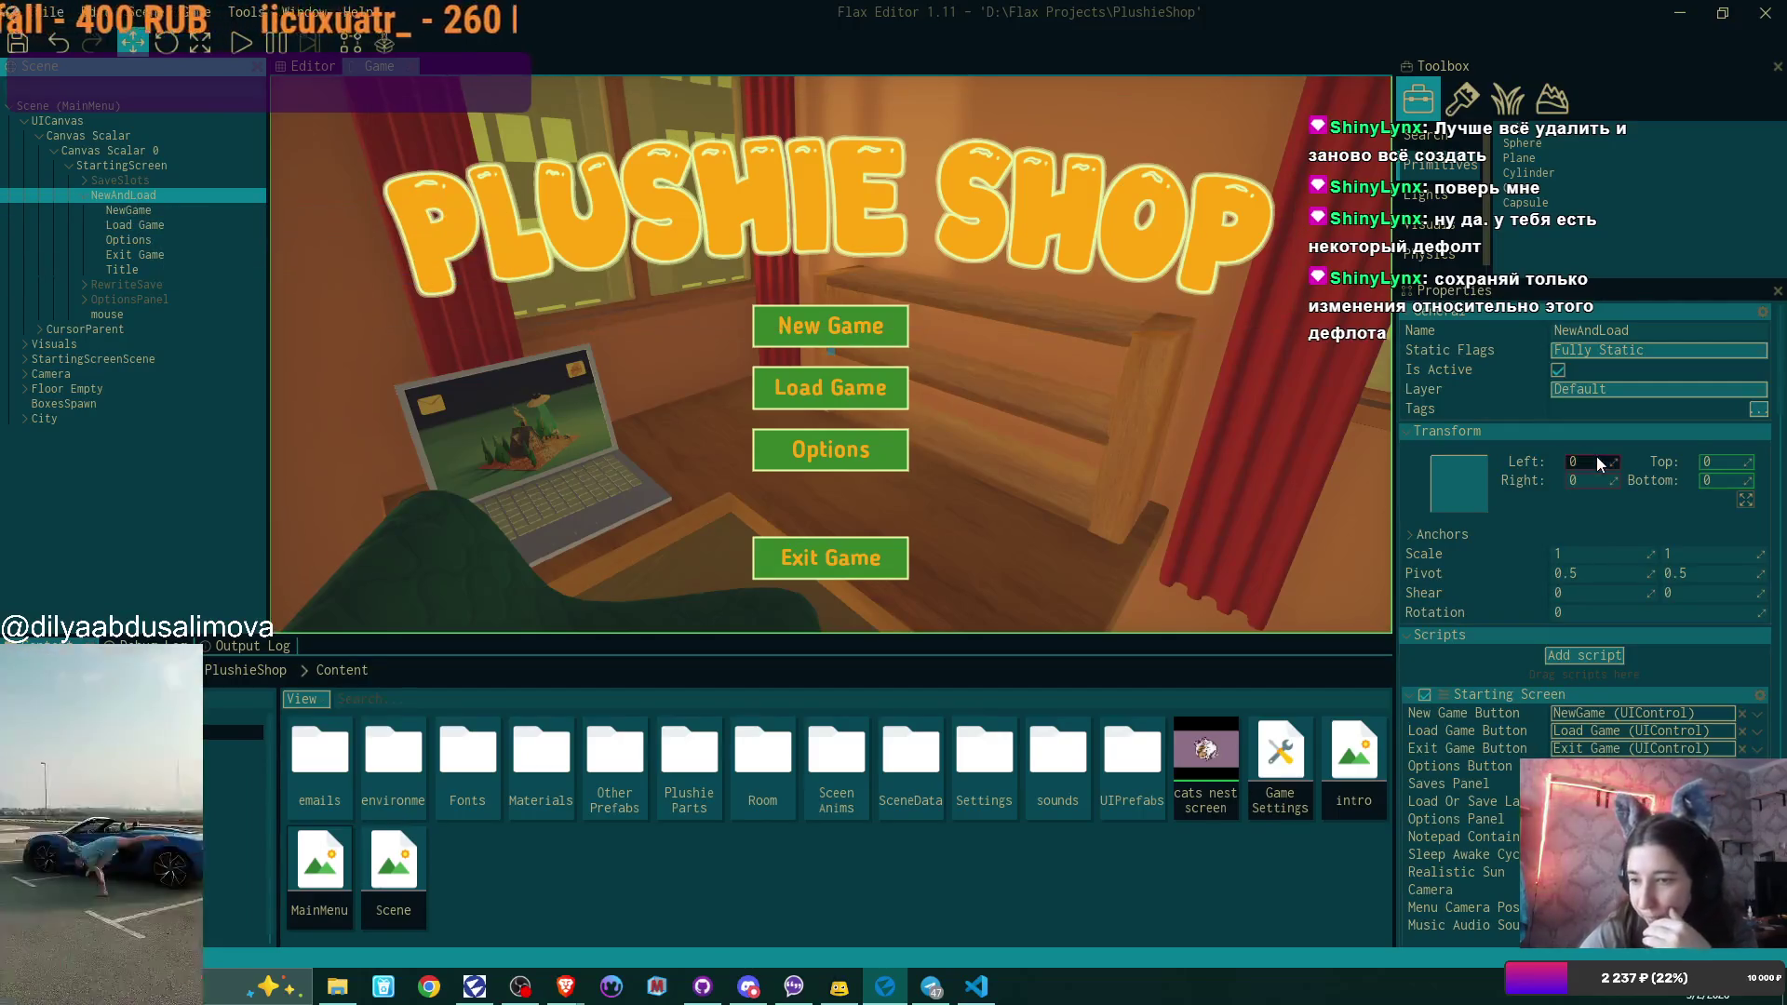
scroll(1615, 430, down, 5)
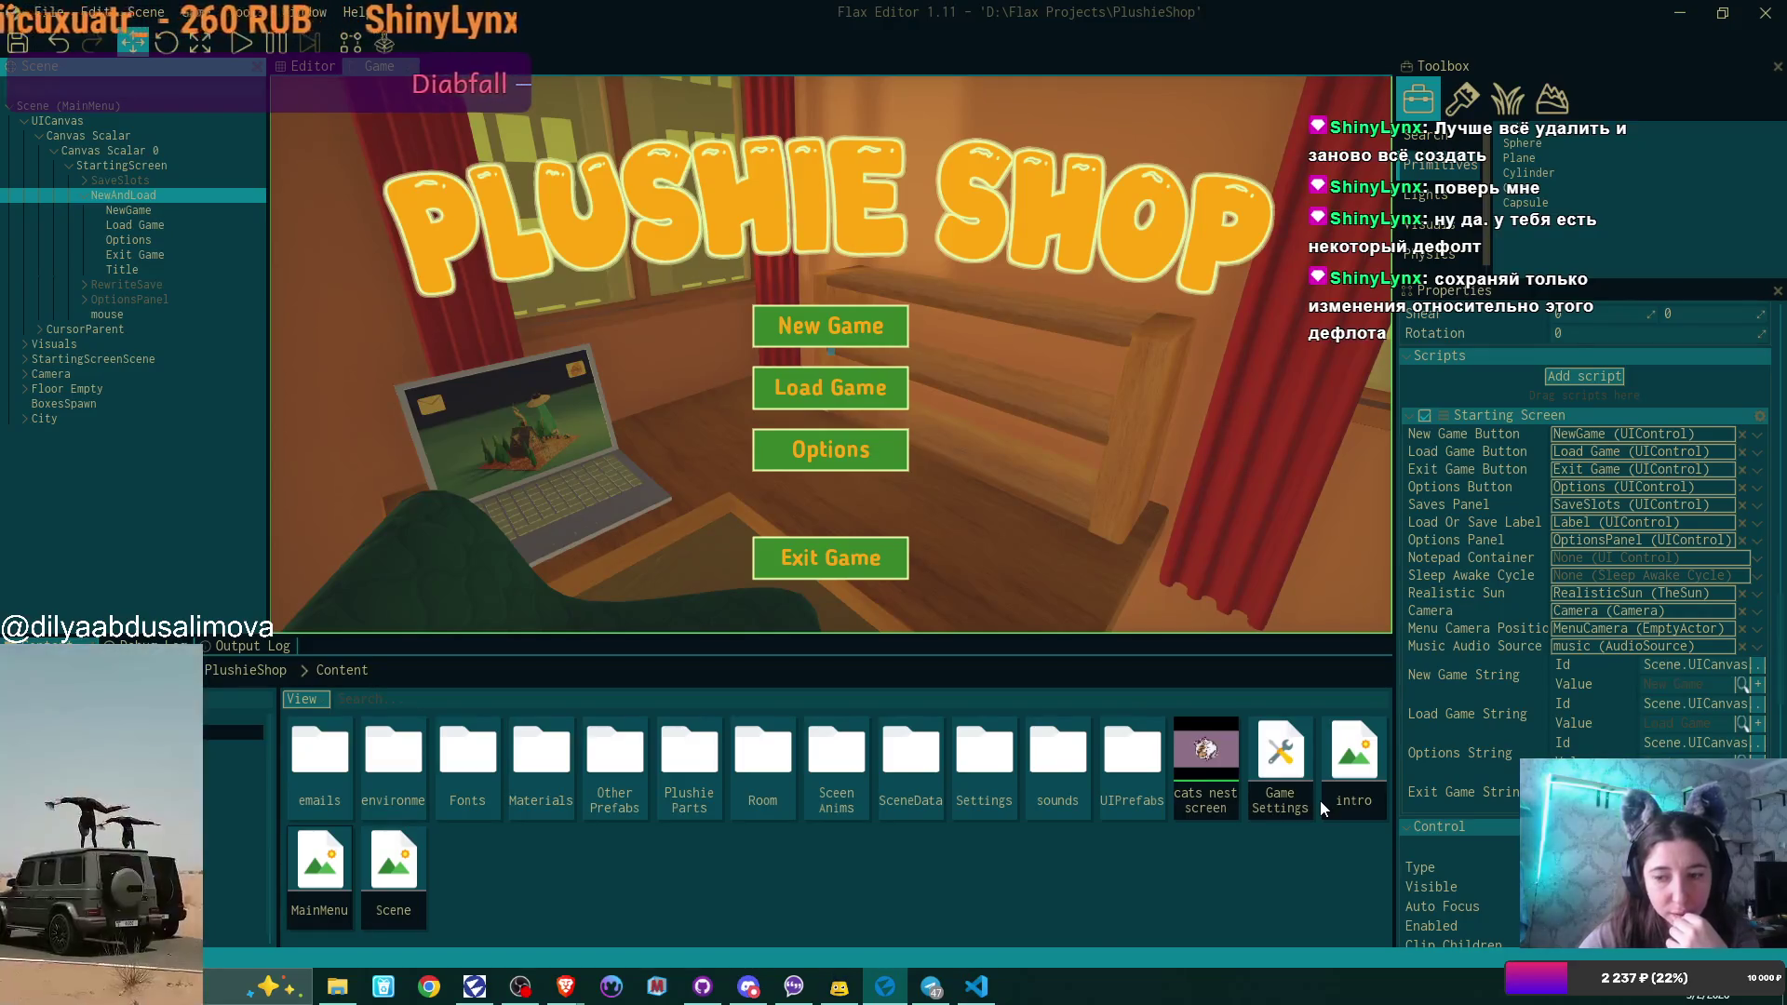
mouse_move(992, 996)
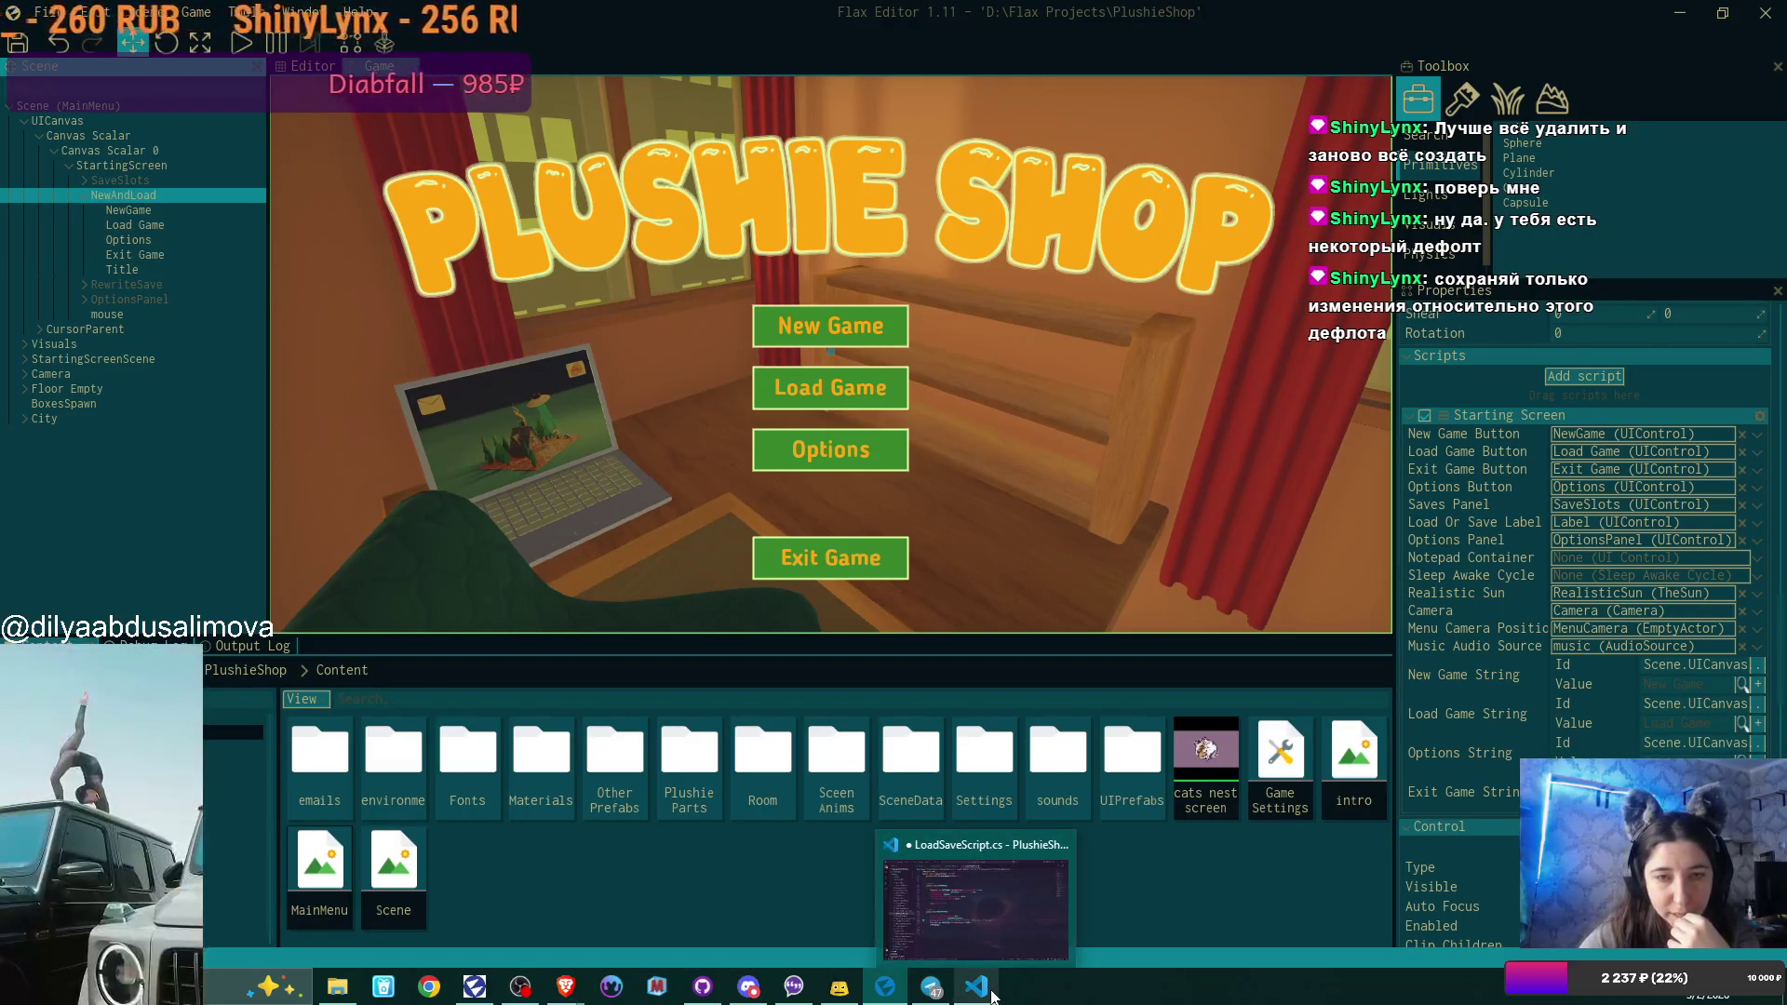
click(992, 996)
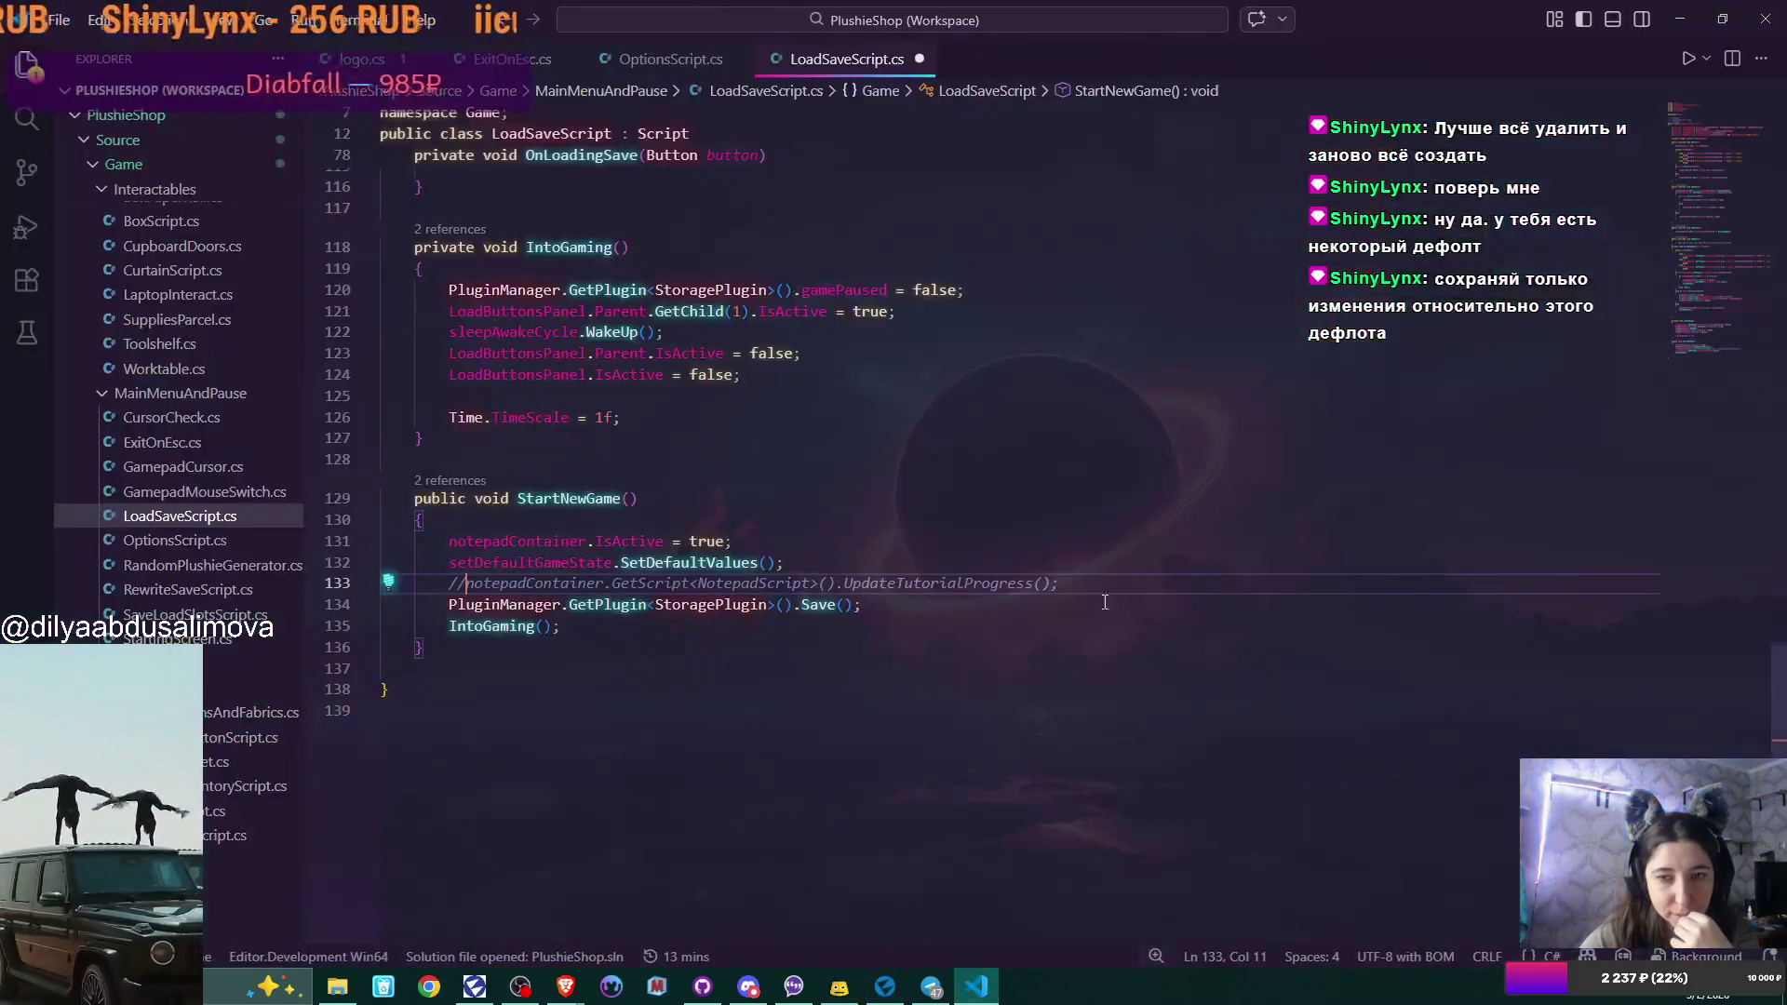
Delete the commented-out UpdateTutorialProgress line 133 from StartNewGame.
drag(448, 584, 1102, 578)
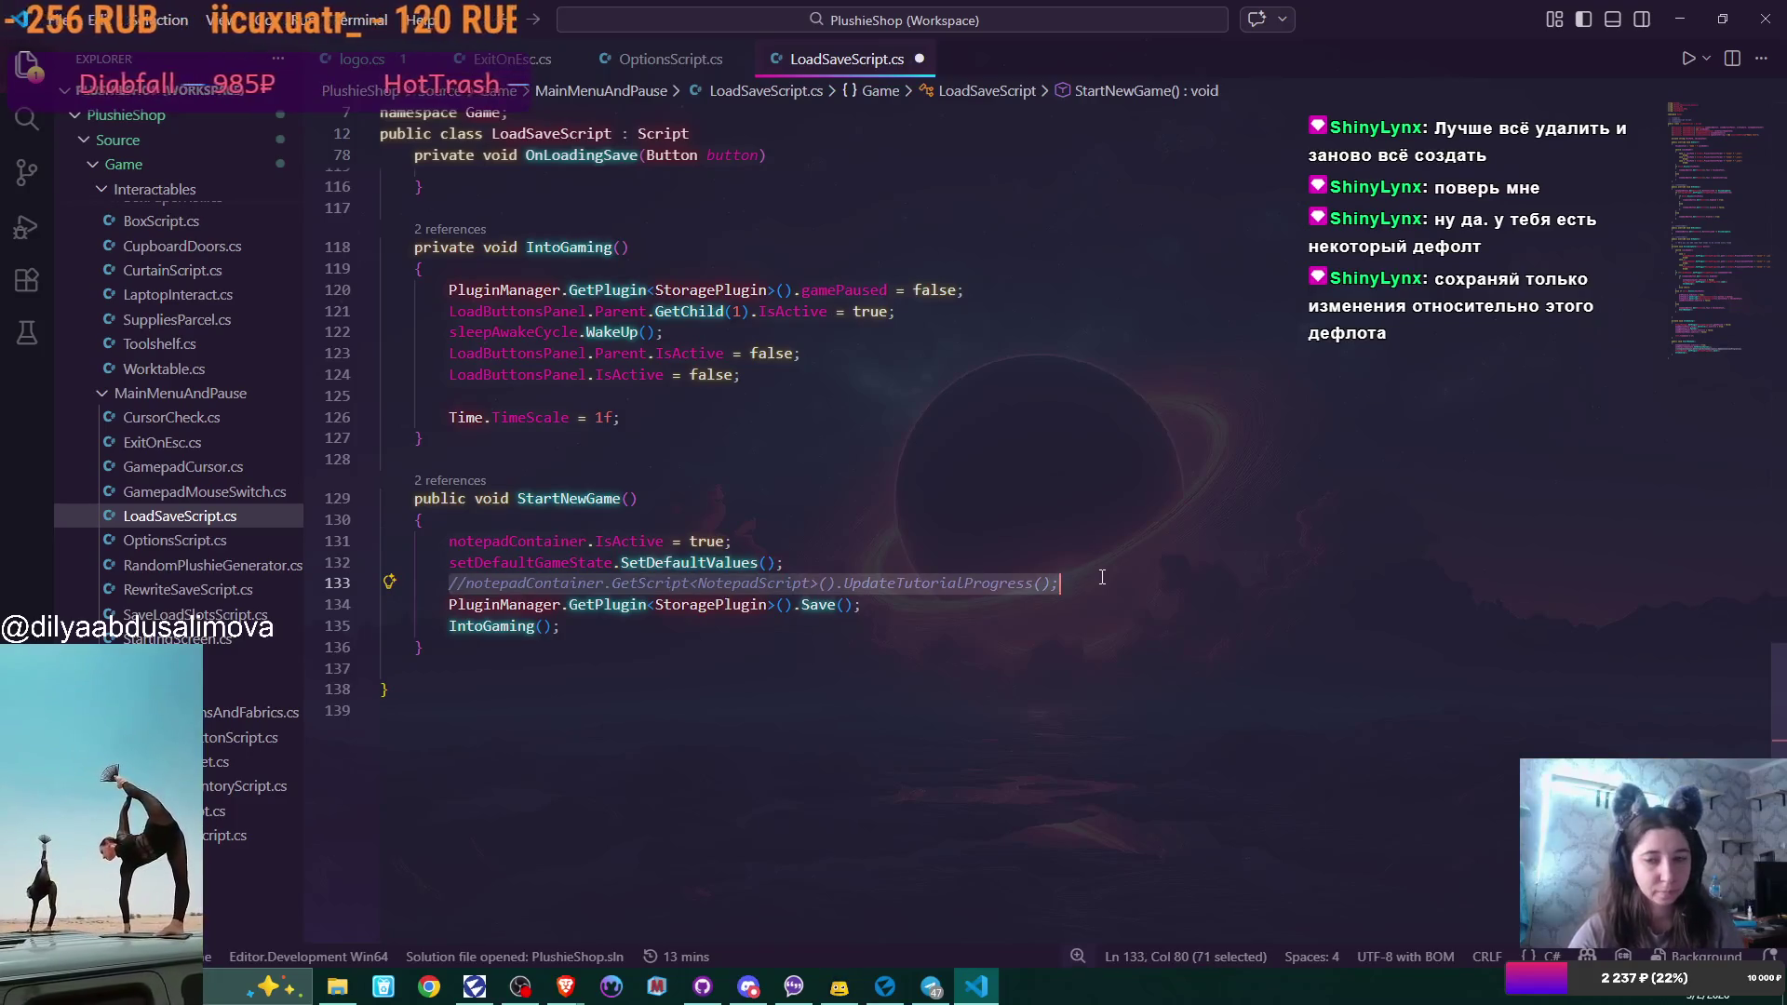
key(BackSpace)
click(814, 560)
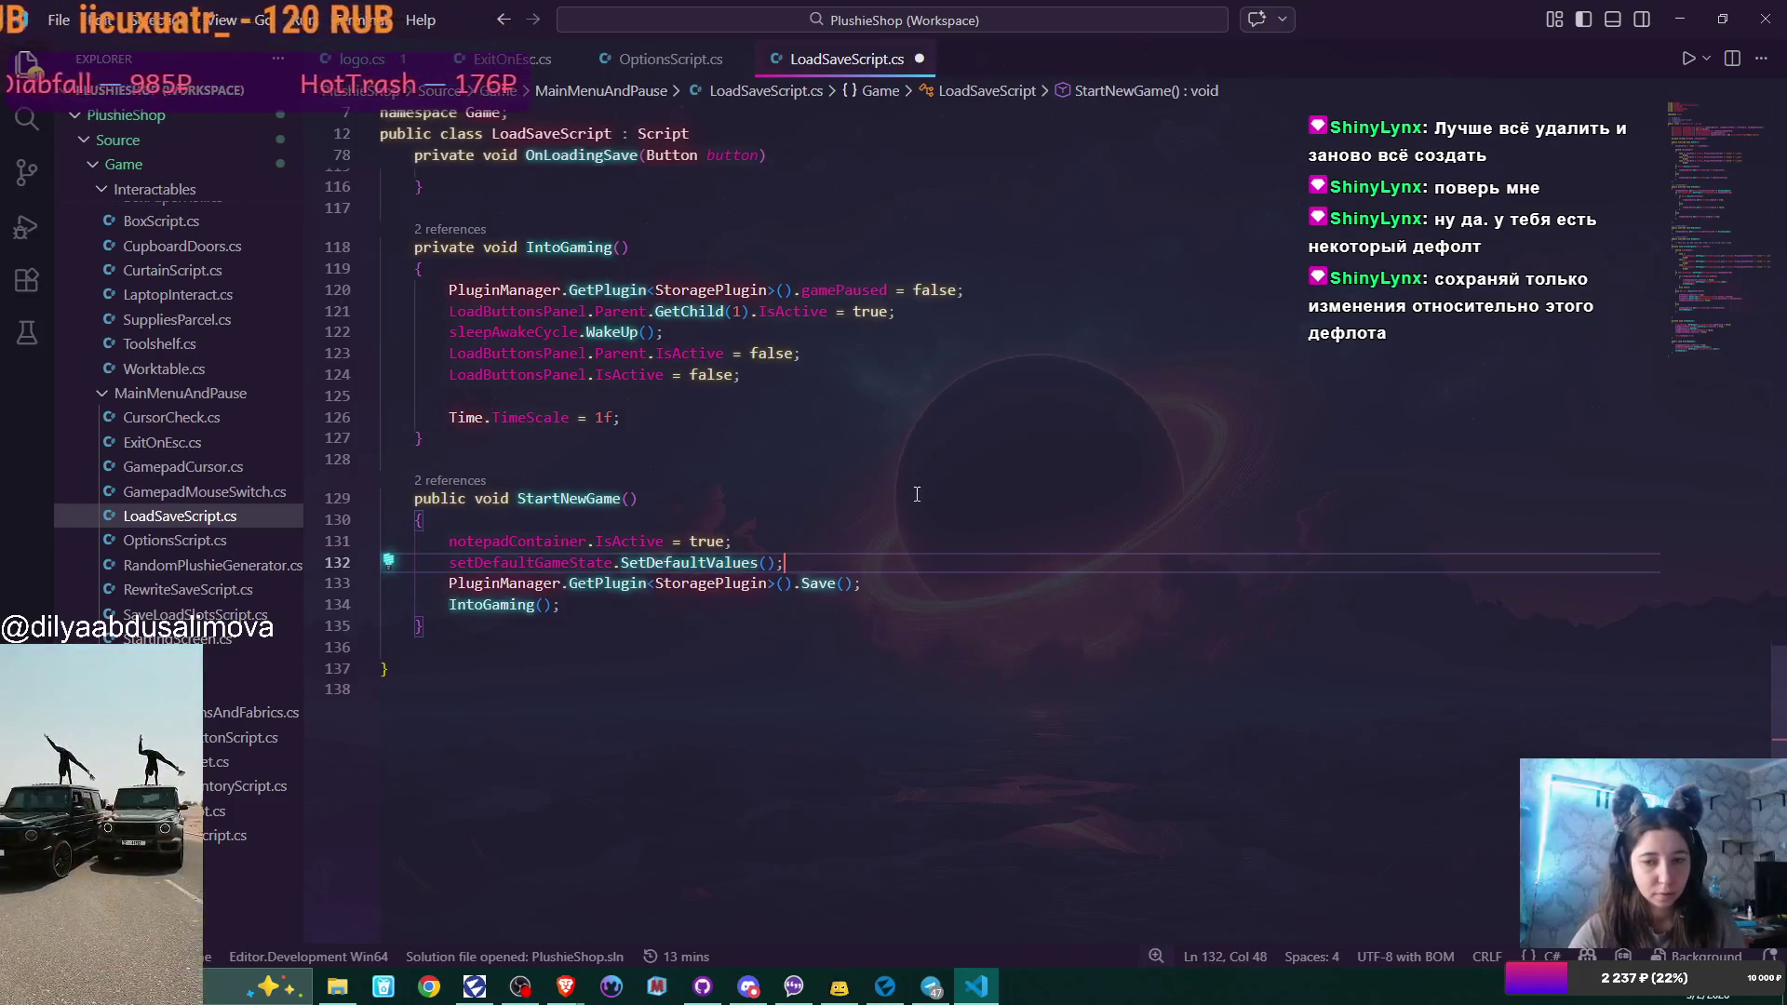
Remove the notepadContainer and sleepAwakeCycle field declarations near the top of the script.
scroll(913, 492, up, 15)
scroll(917, 489, up, 10)
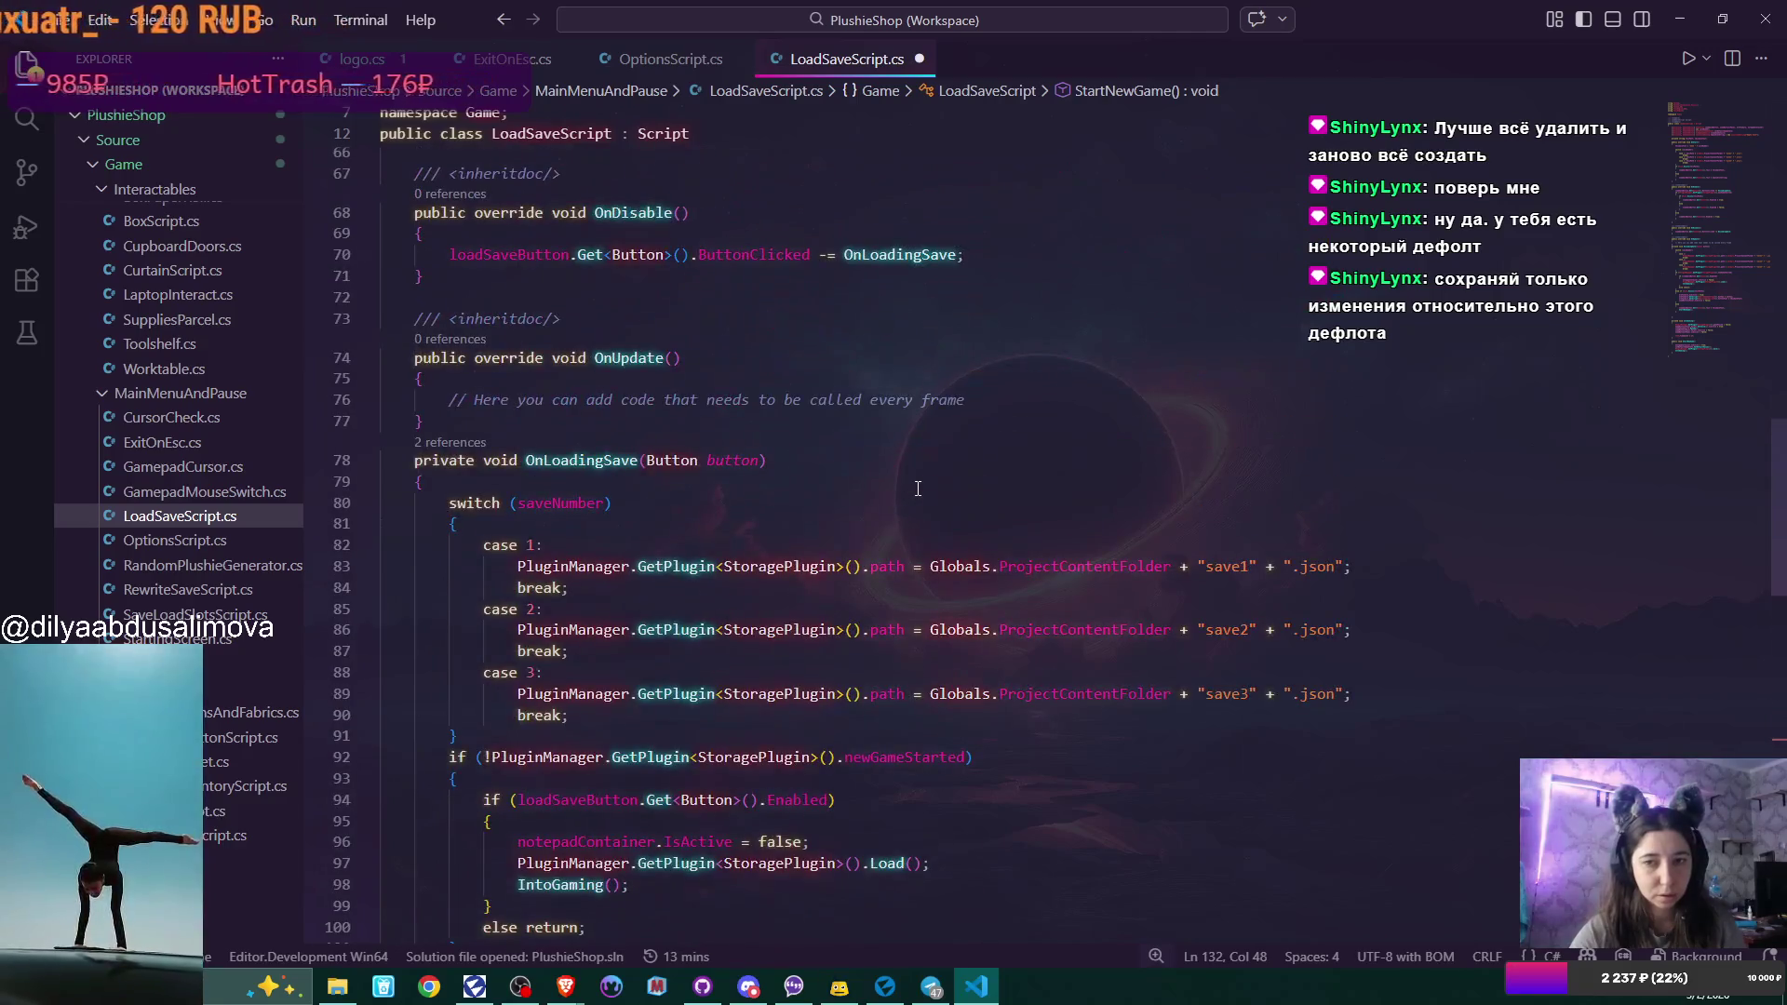
scroll(917, 488, up, 13)
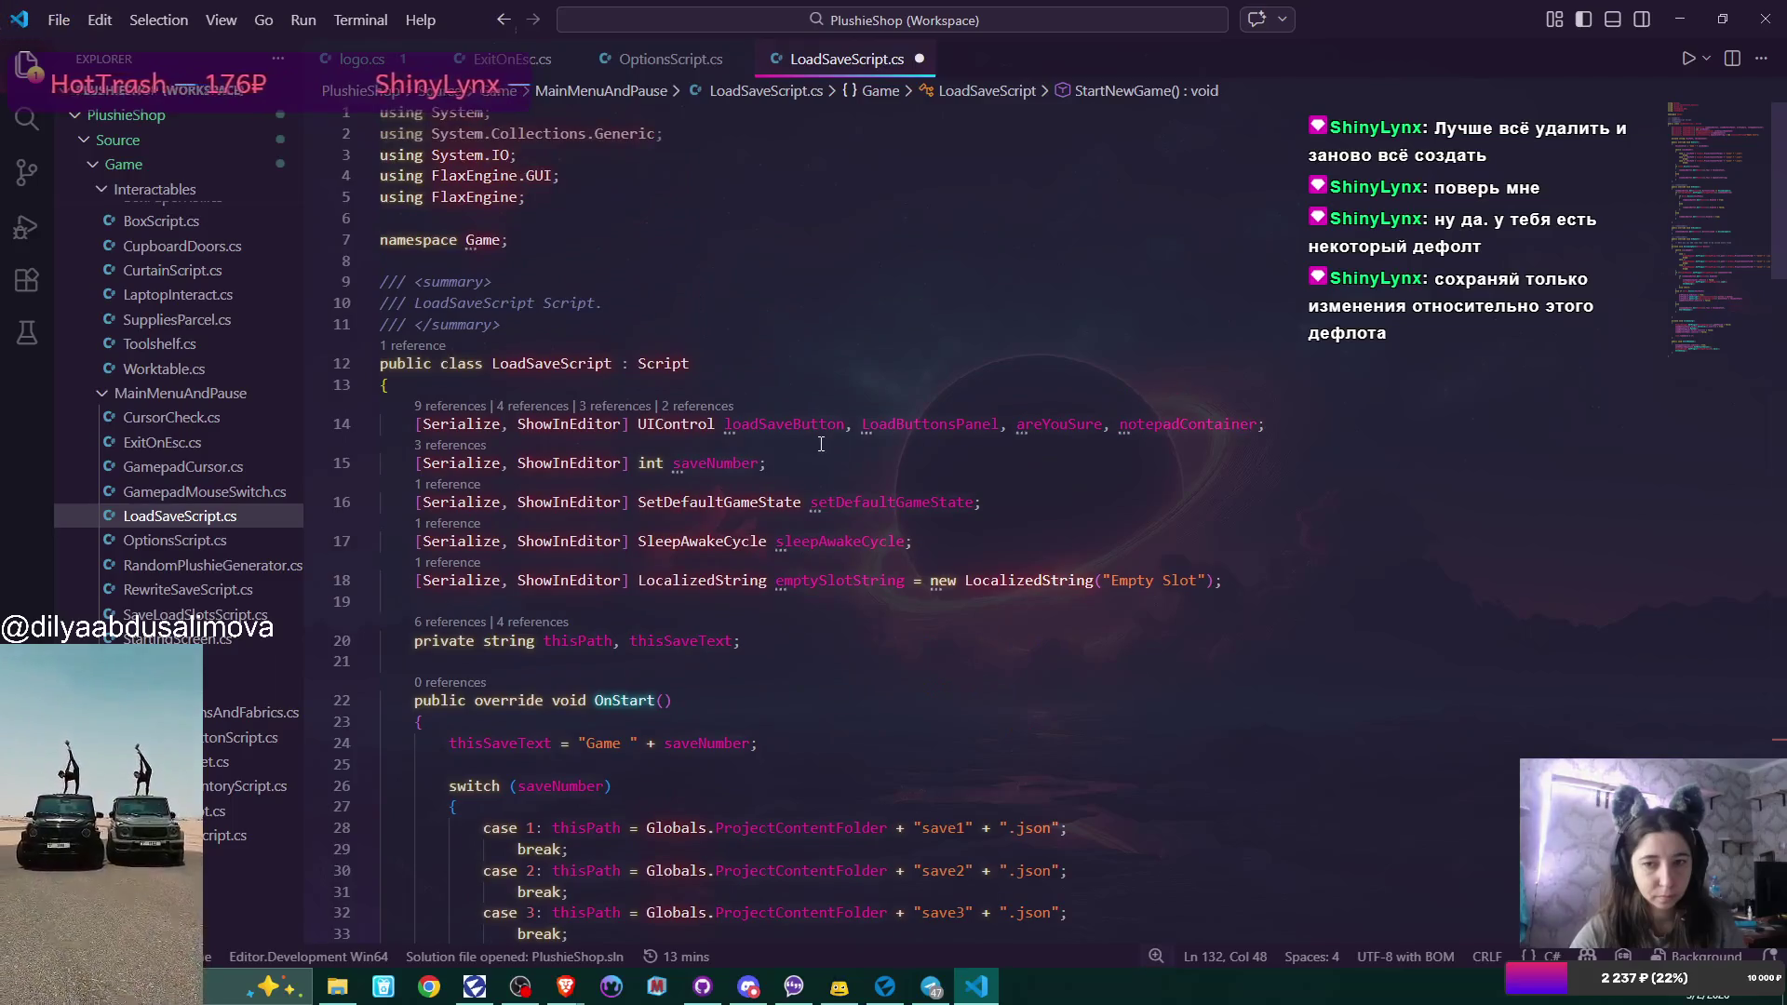
mouse_move(826, 543)
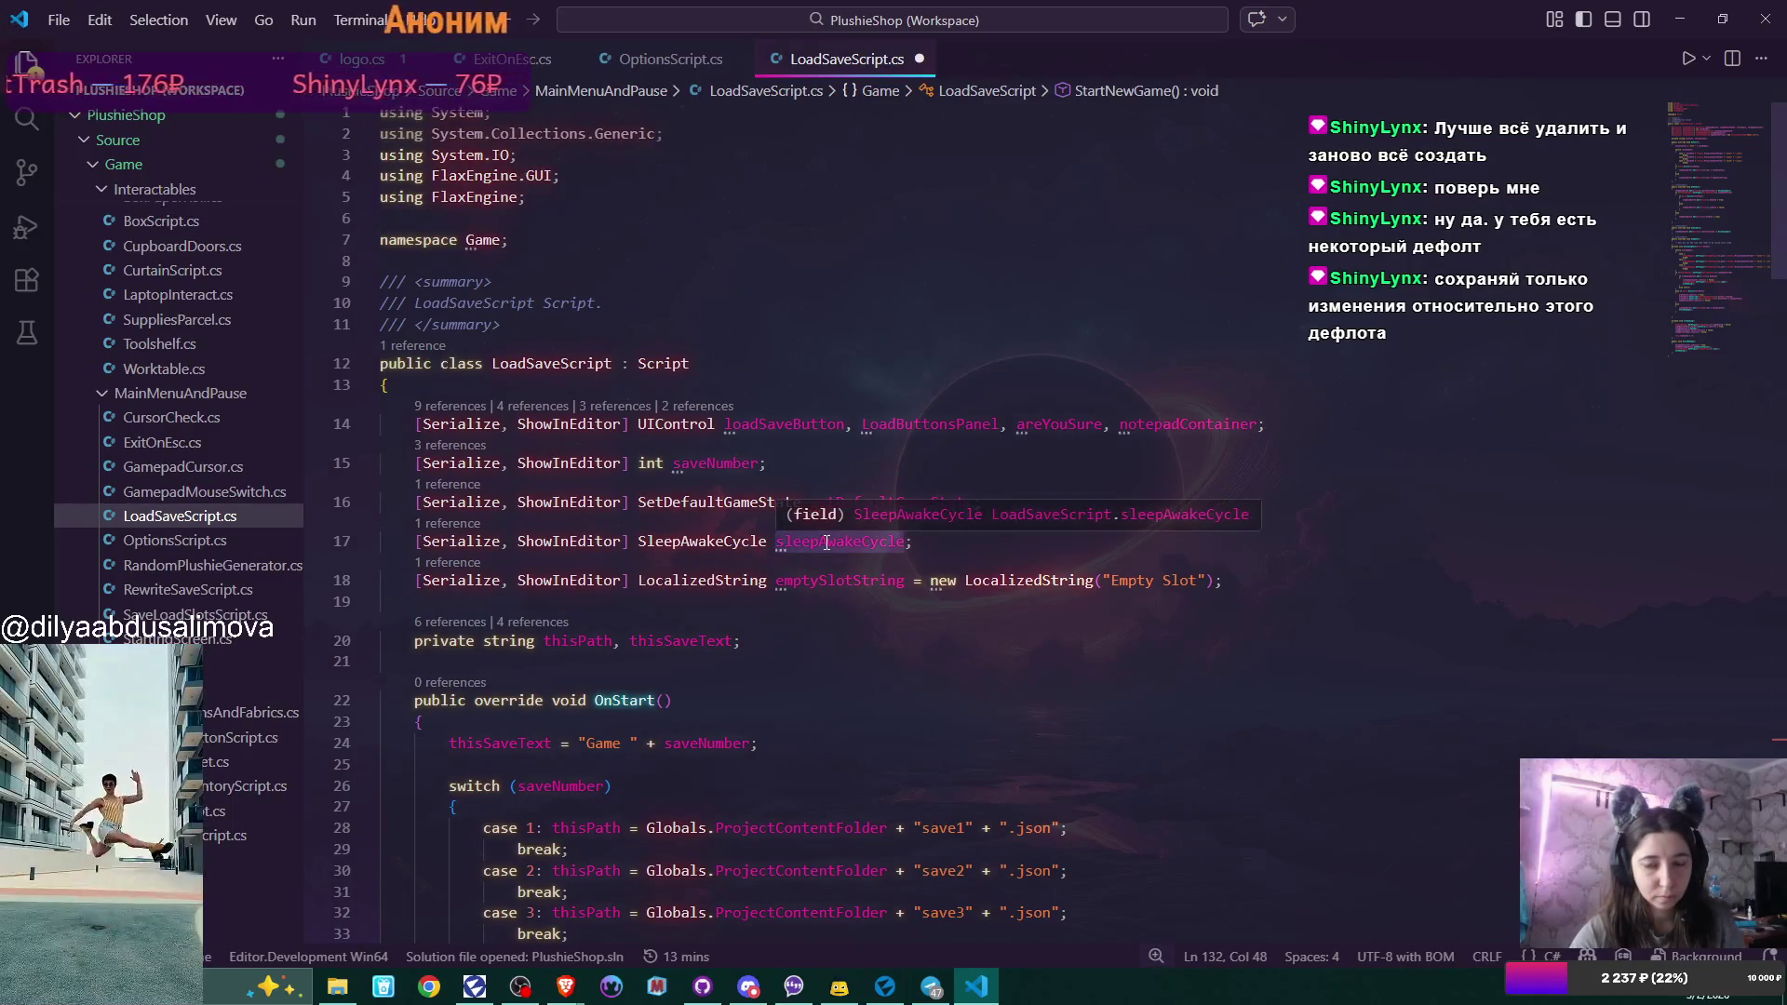
double_click(1195, 426)
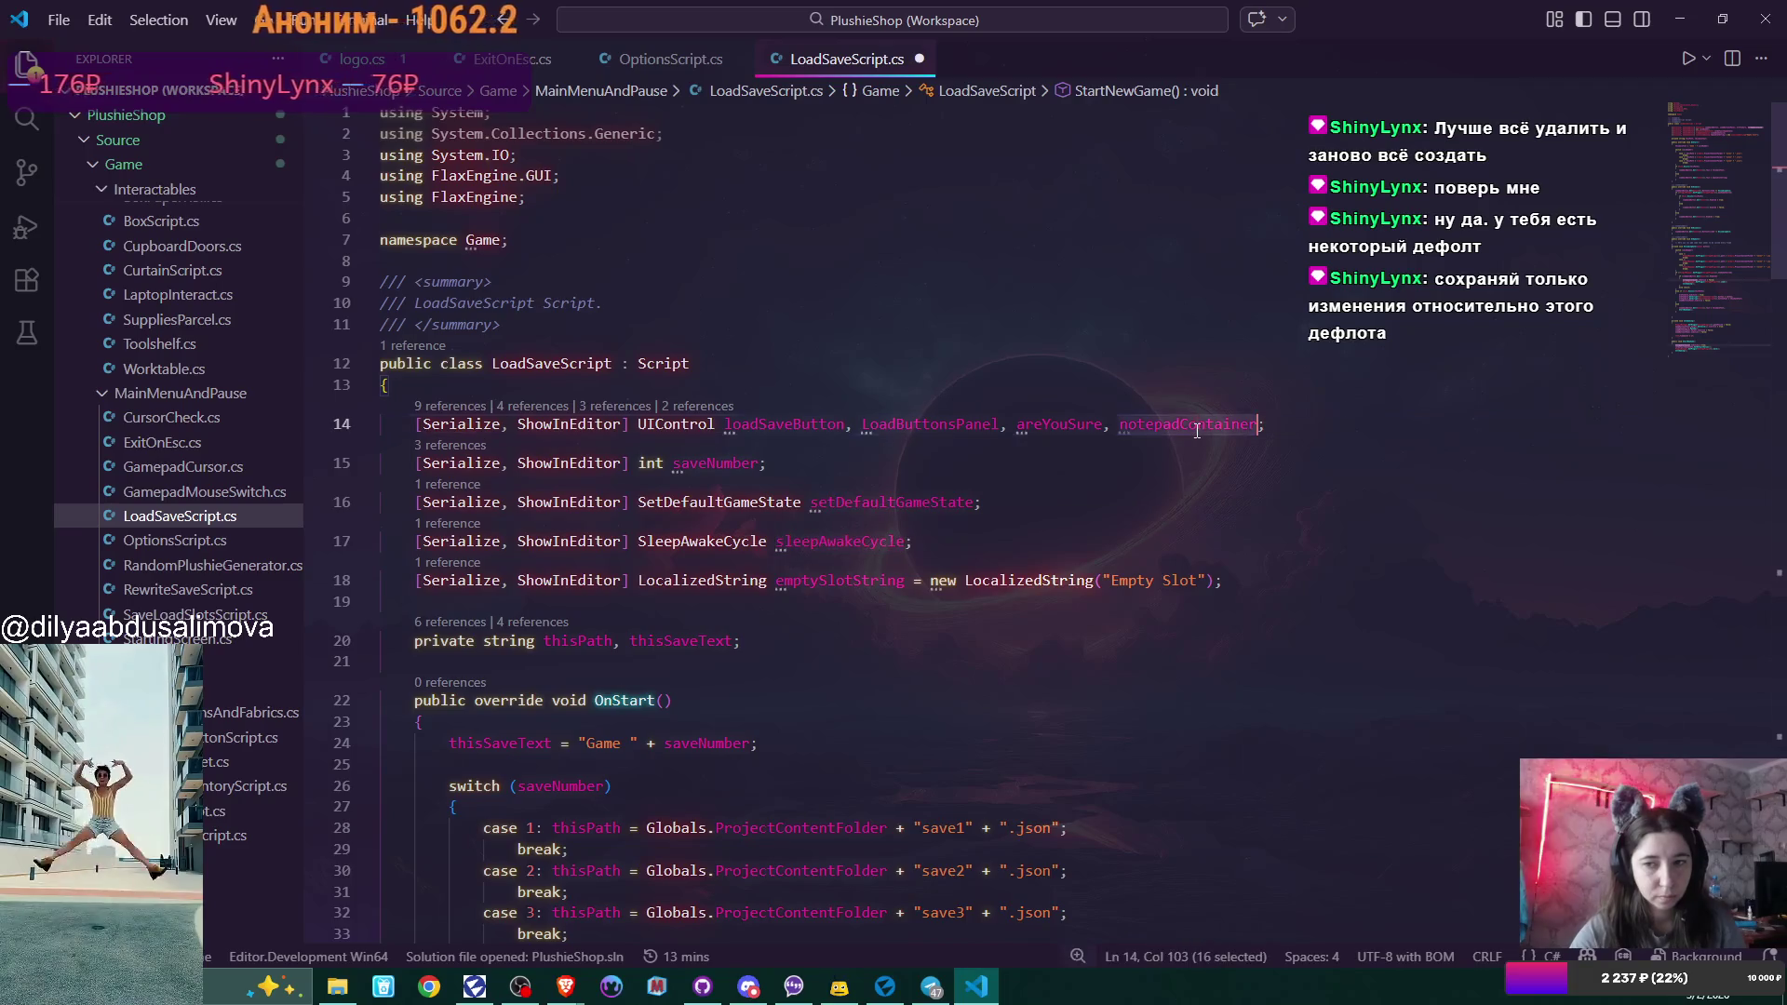
key(BackSpace)
key(BackSpace)
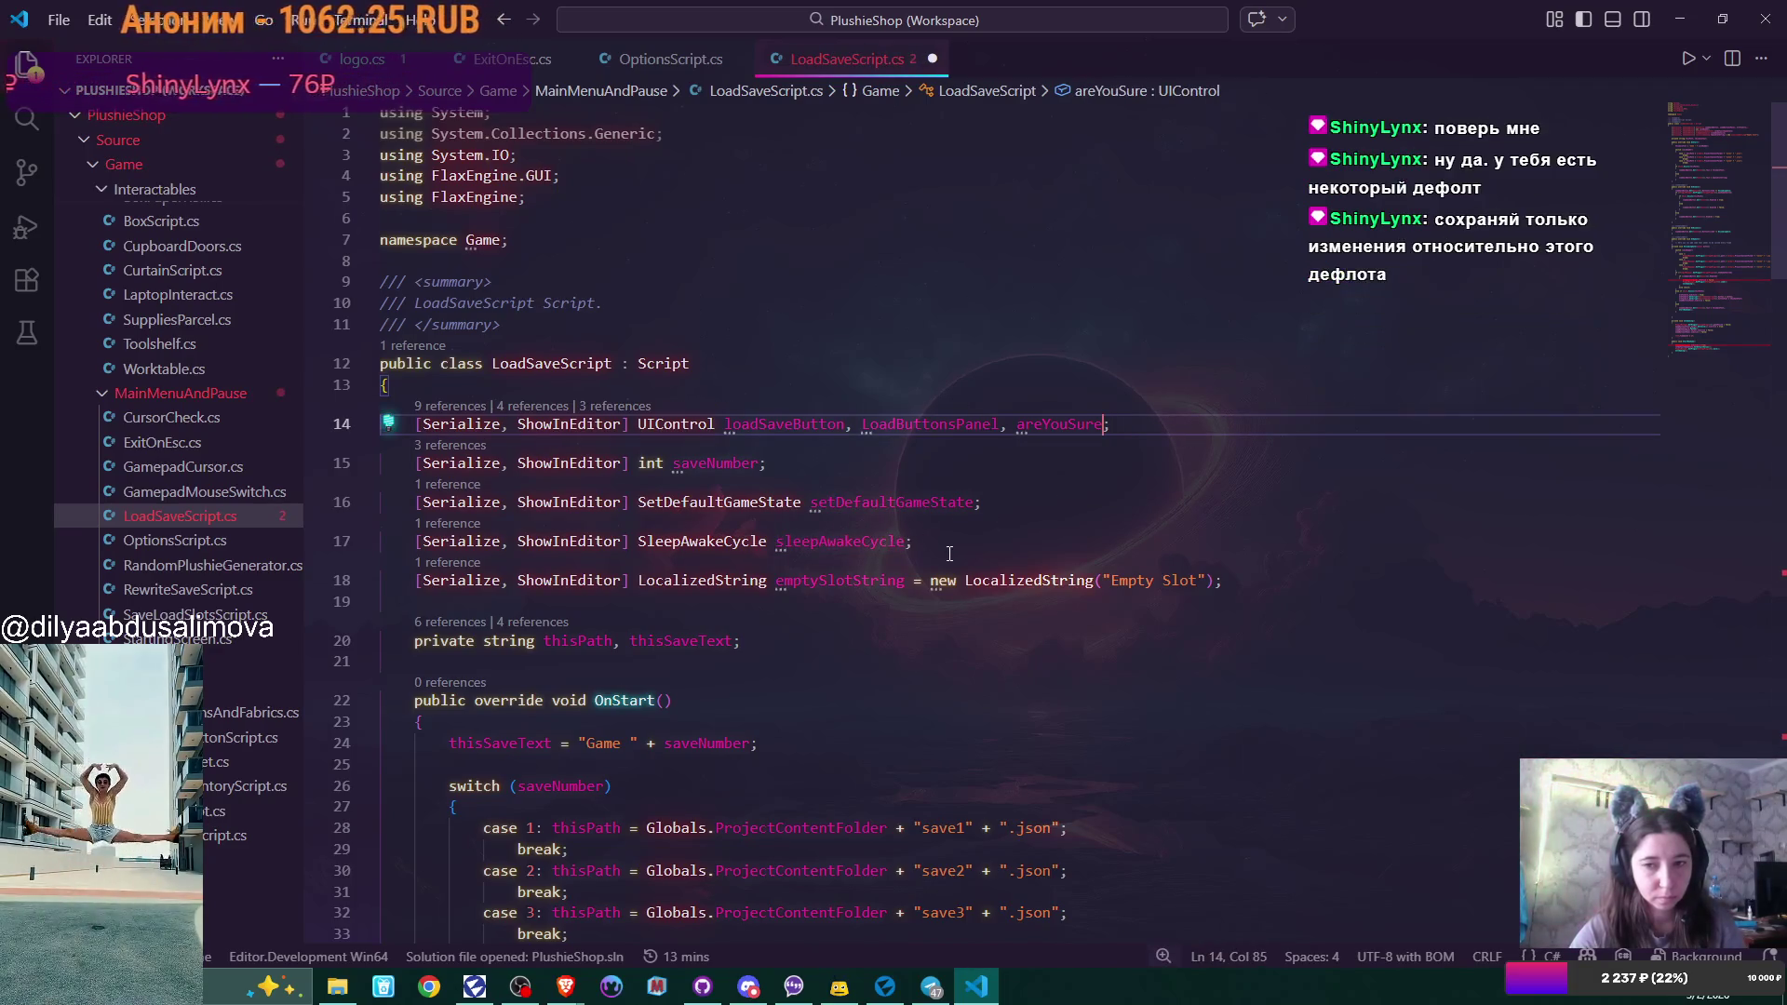
drag(859, 534, 377, 544)
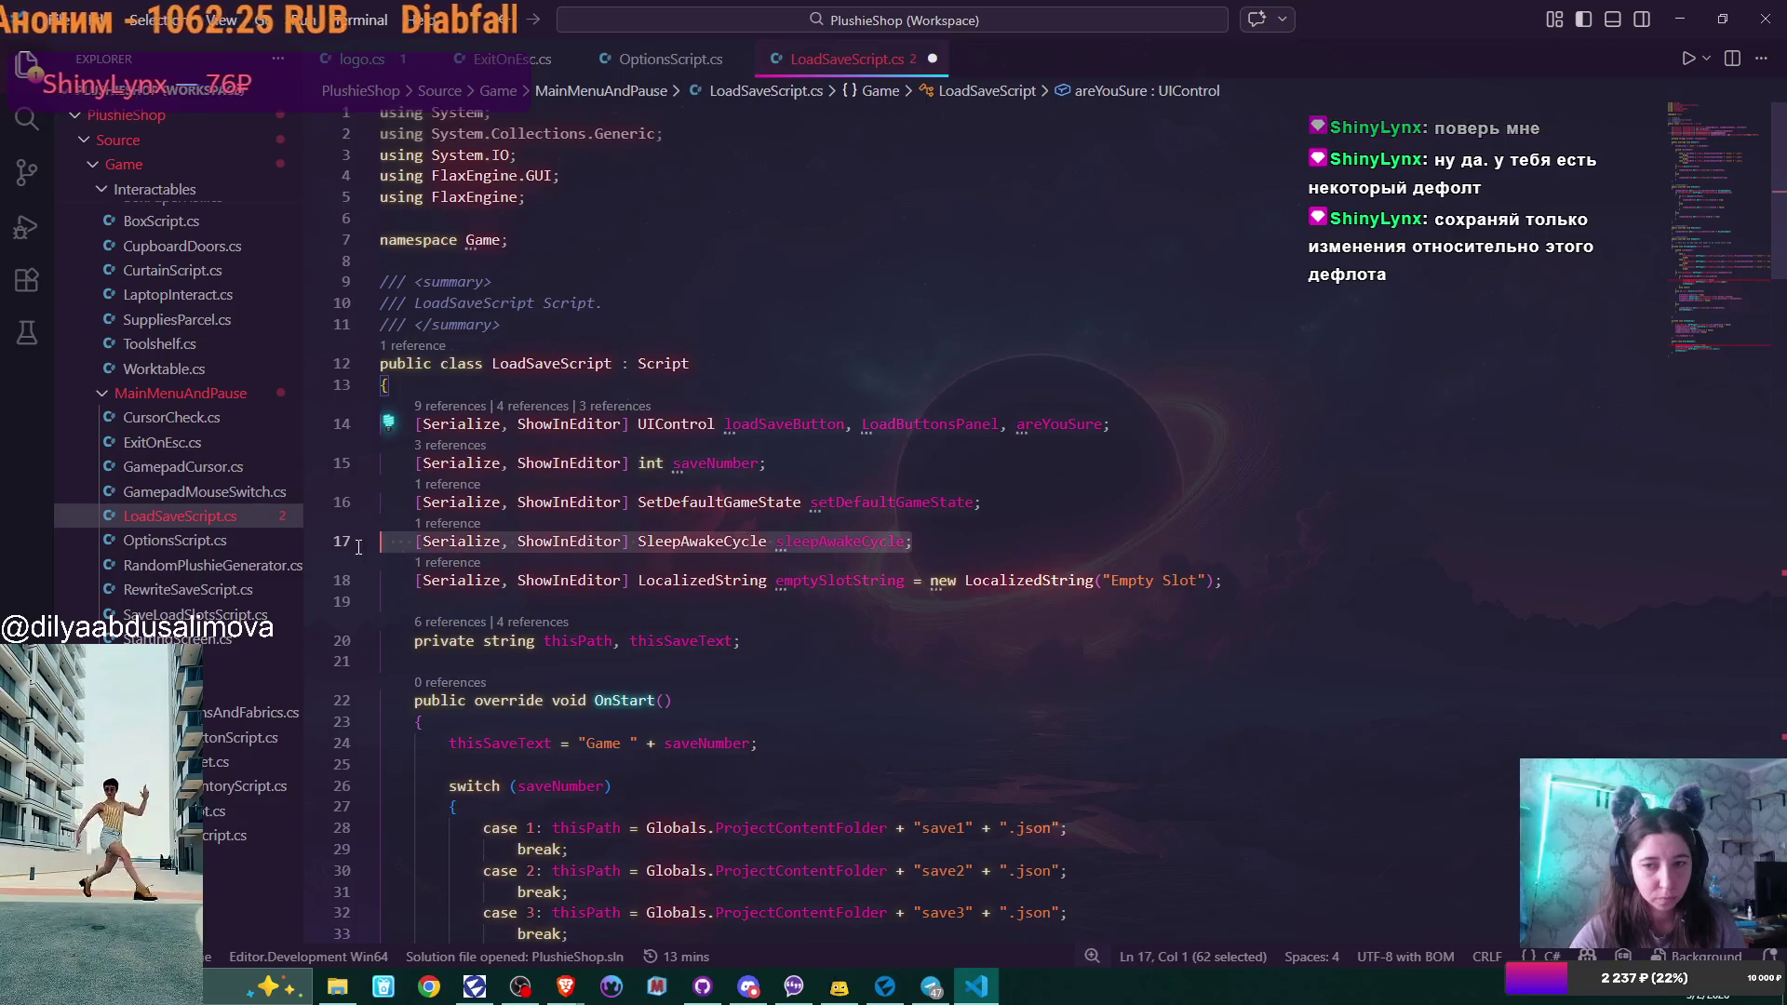
key(BackSpace)
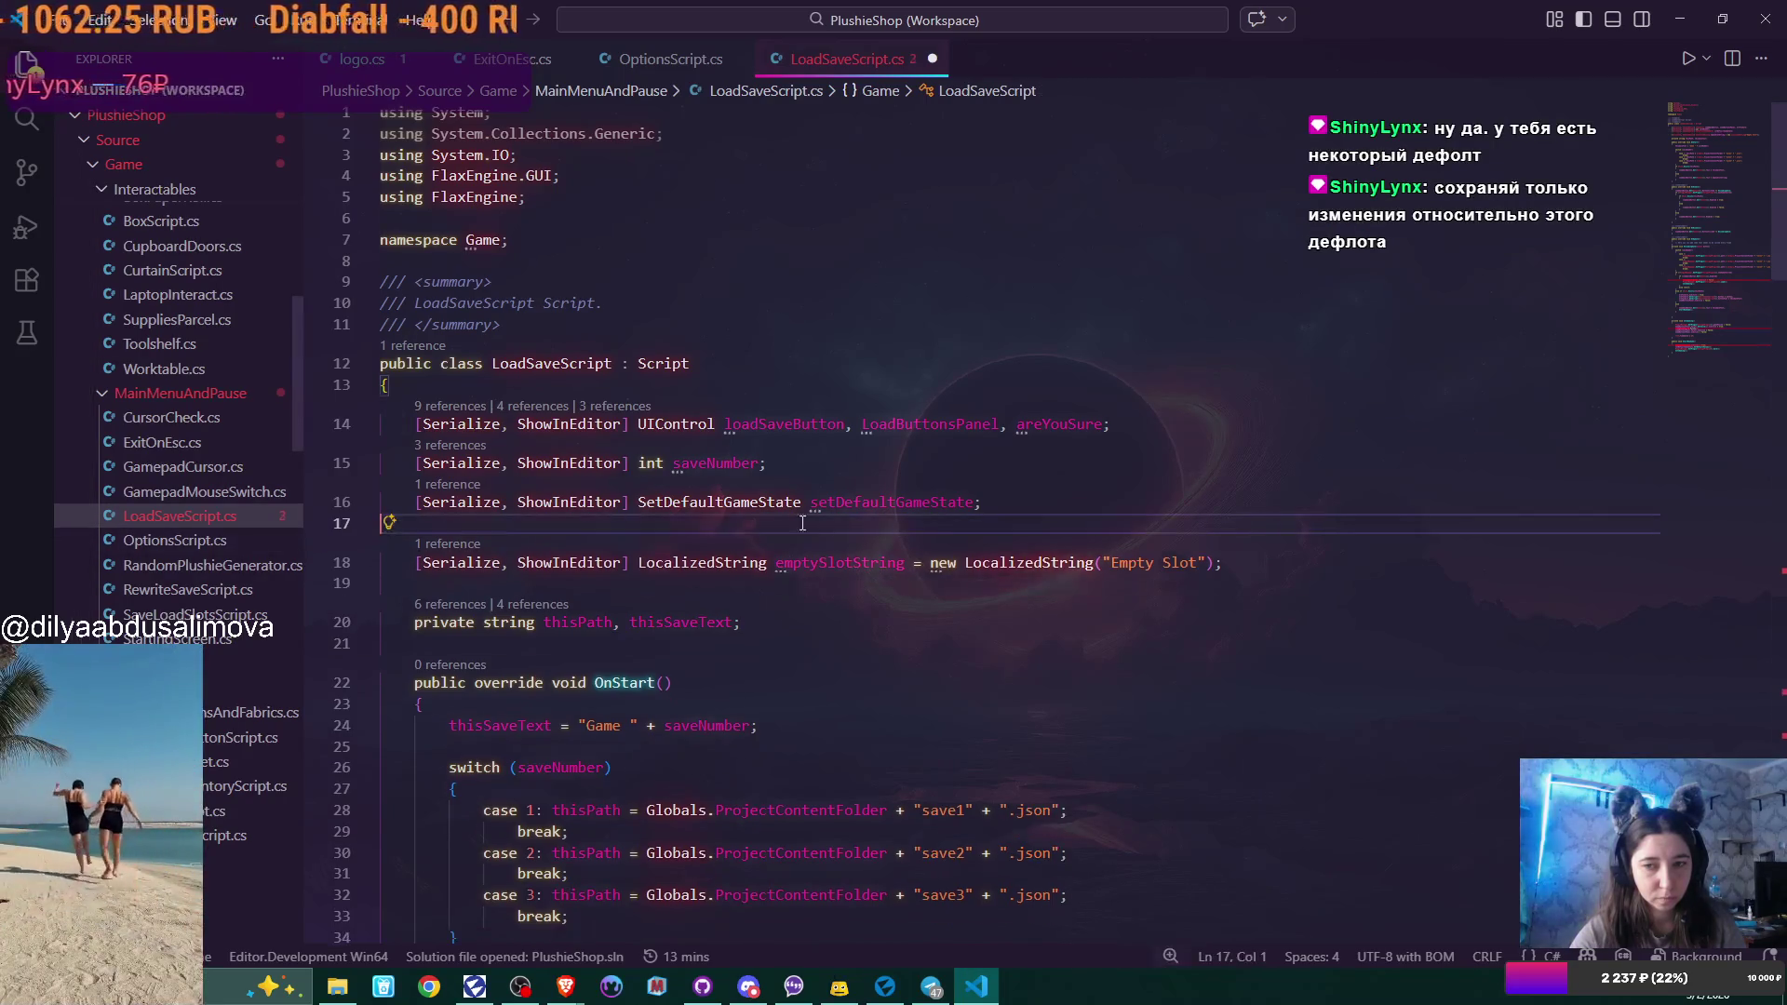
key(BackSpace)
Delete the notepadContainer.IsActive = false statement and the leftover blank line 95.
scroll(1212, 480, down, 5)
scroll(1213, 481, down, 15)
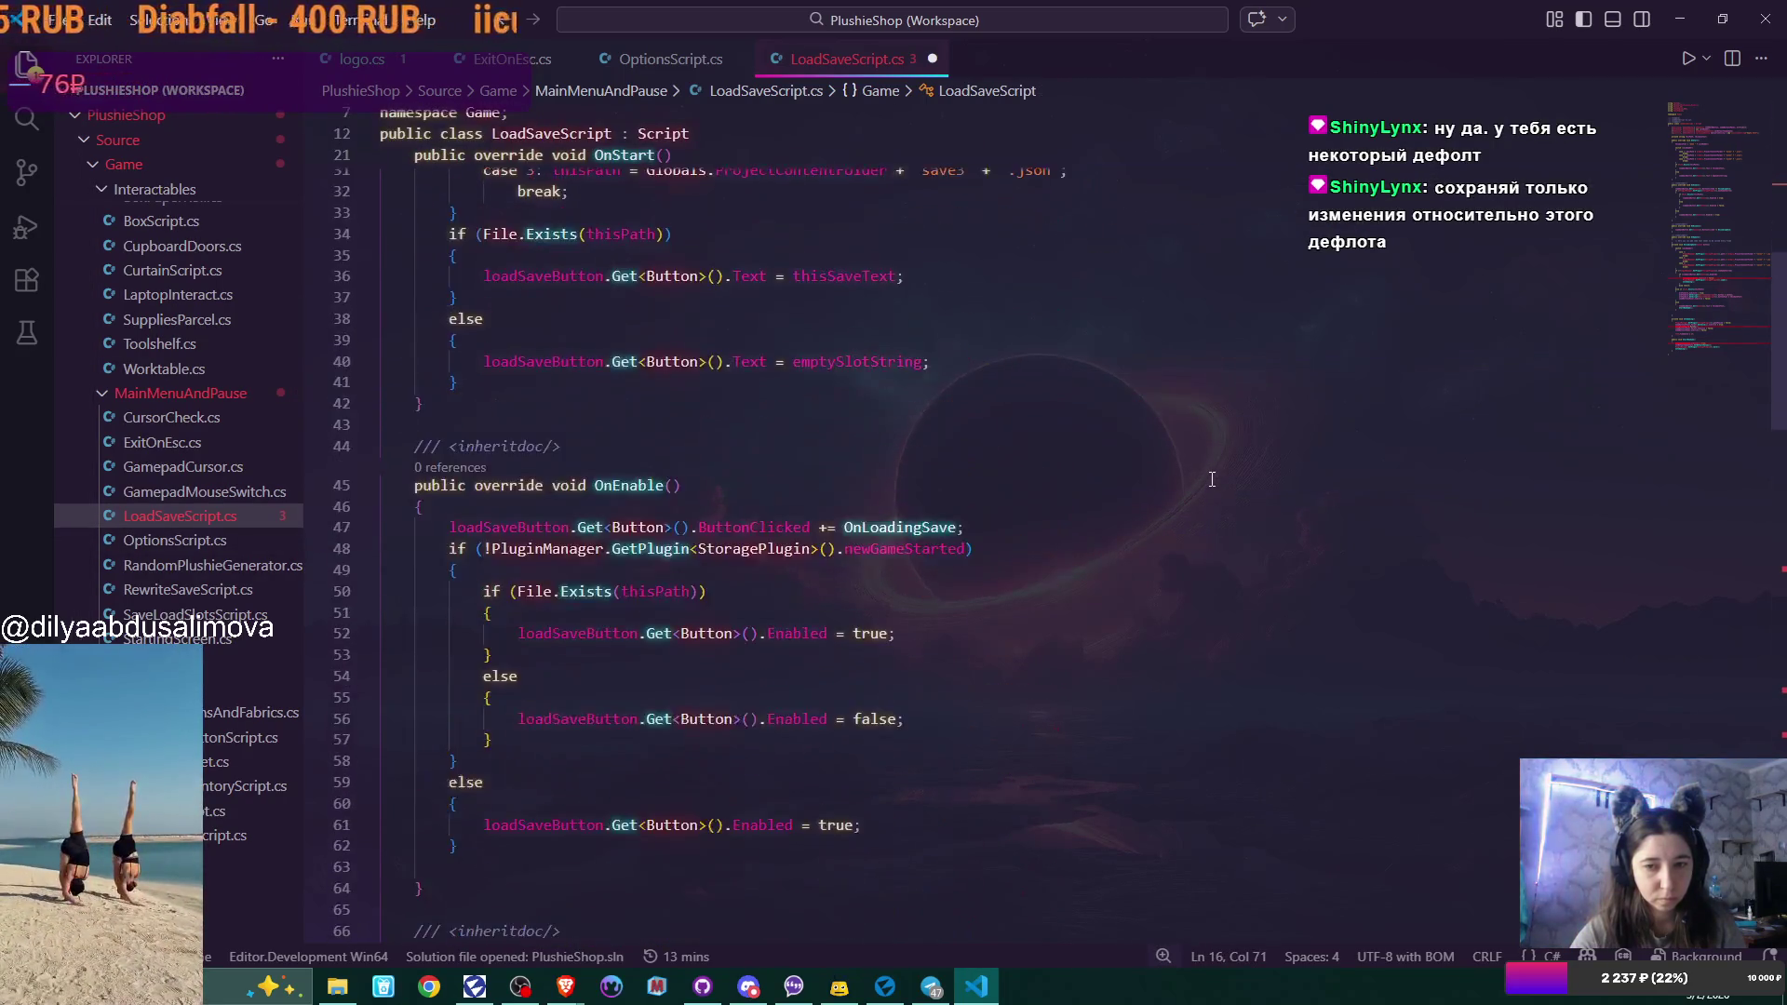
scroll(1212, 477, down, 7)
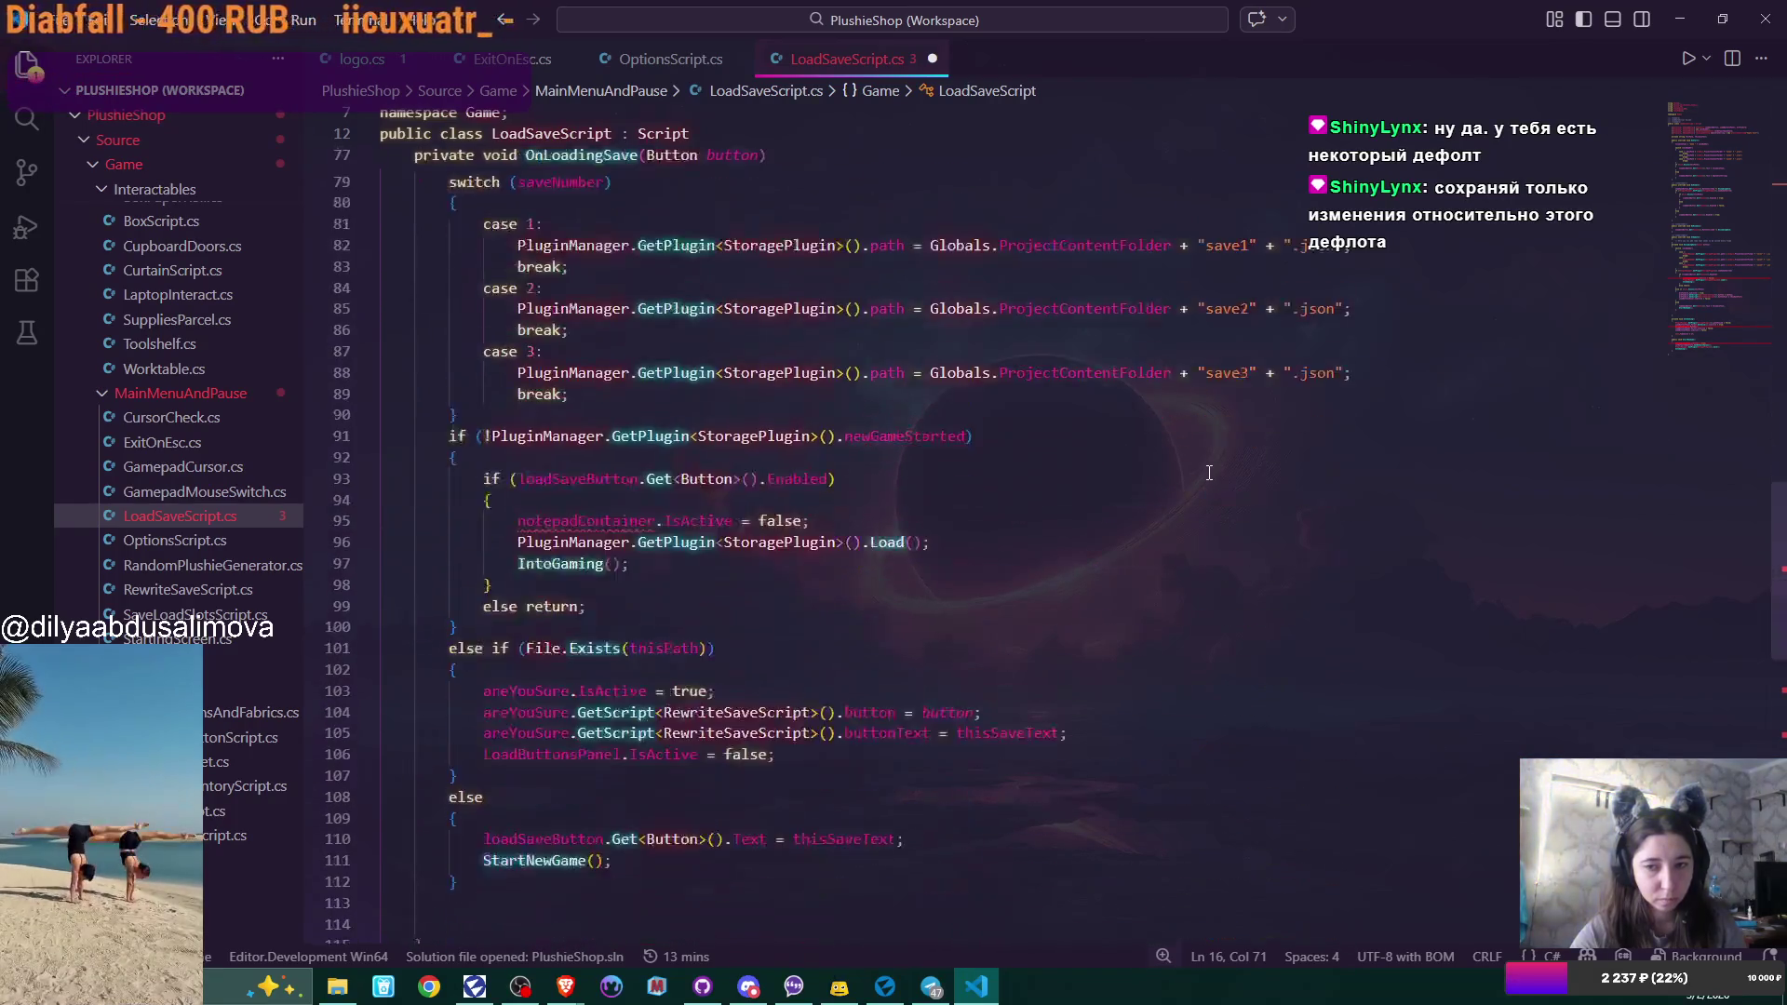
drag(515, 380, 916, 383)
key(BackSpace)
click(868, 362)
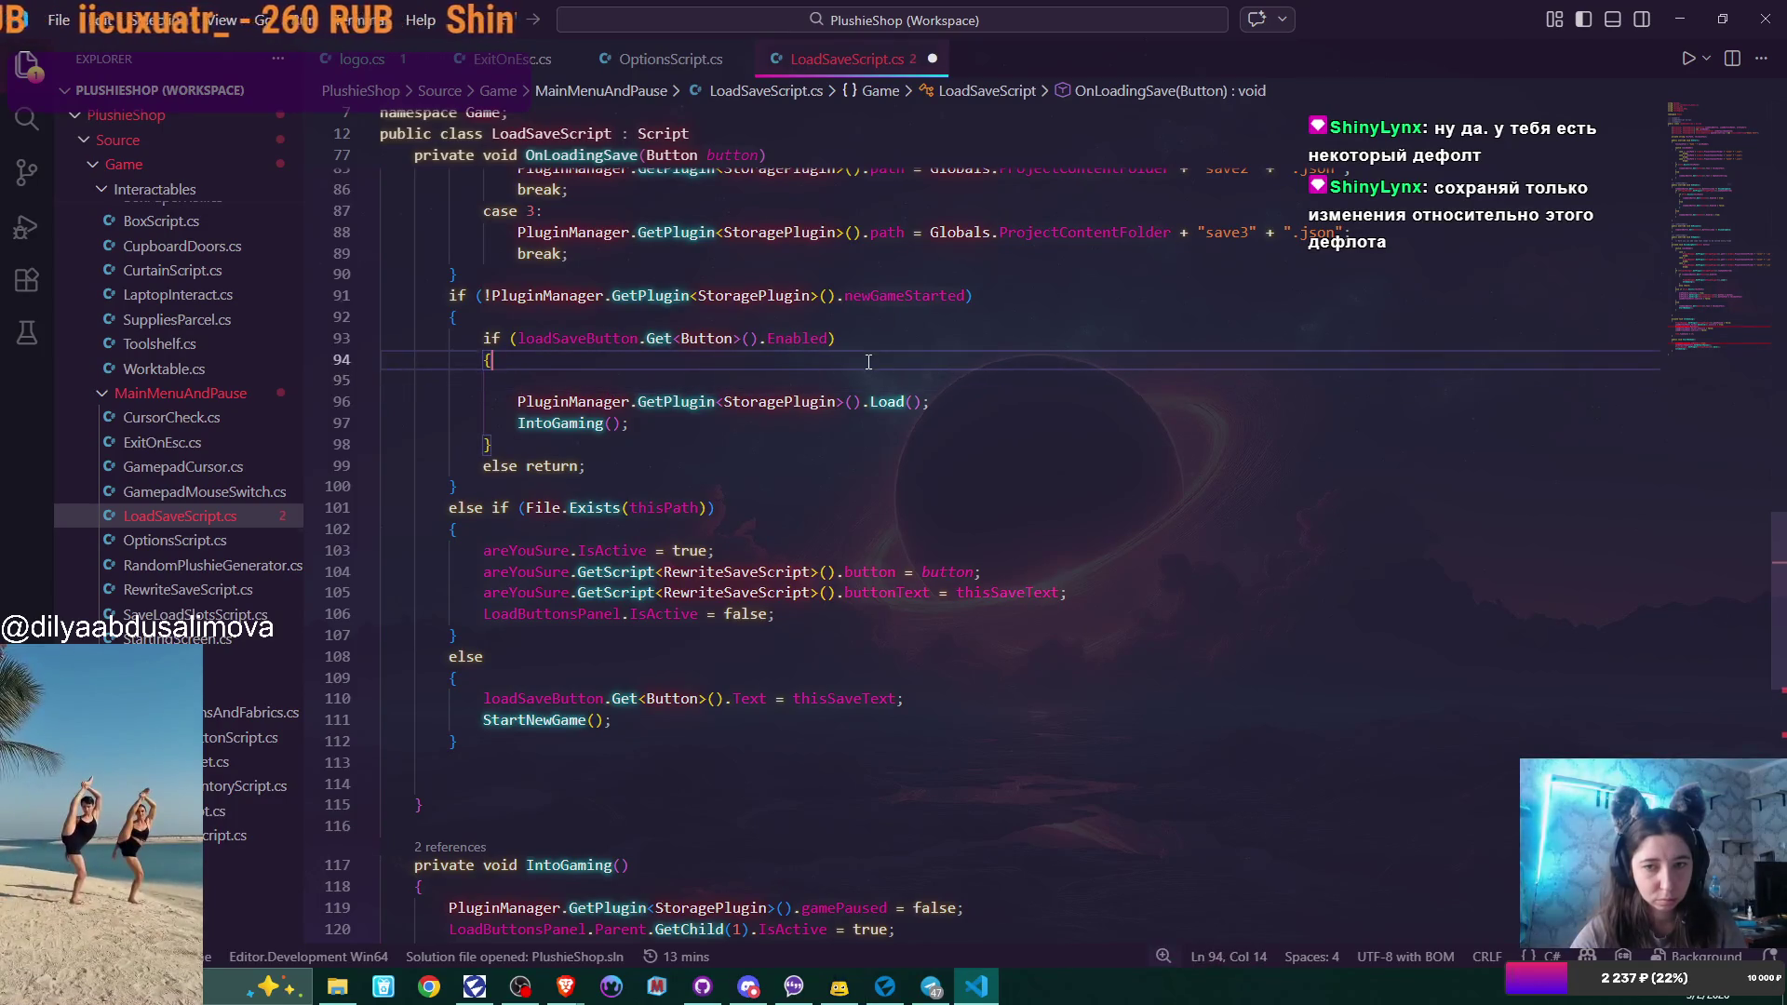
key(Delete)
key(Down)
key(End)
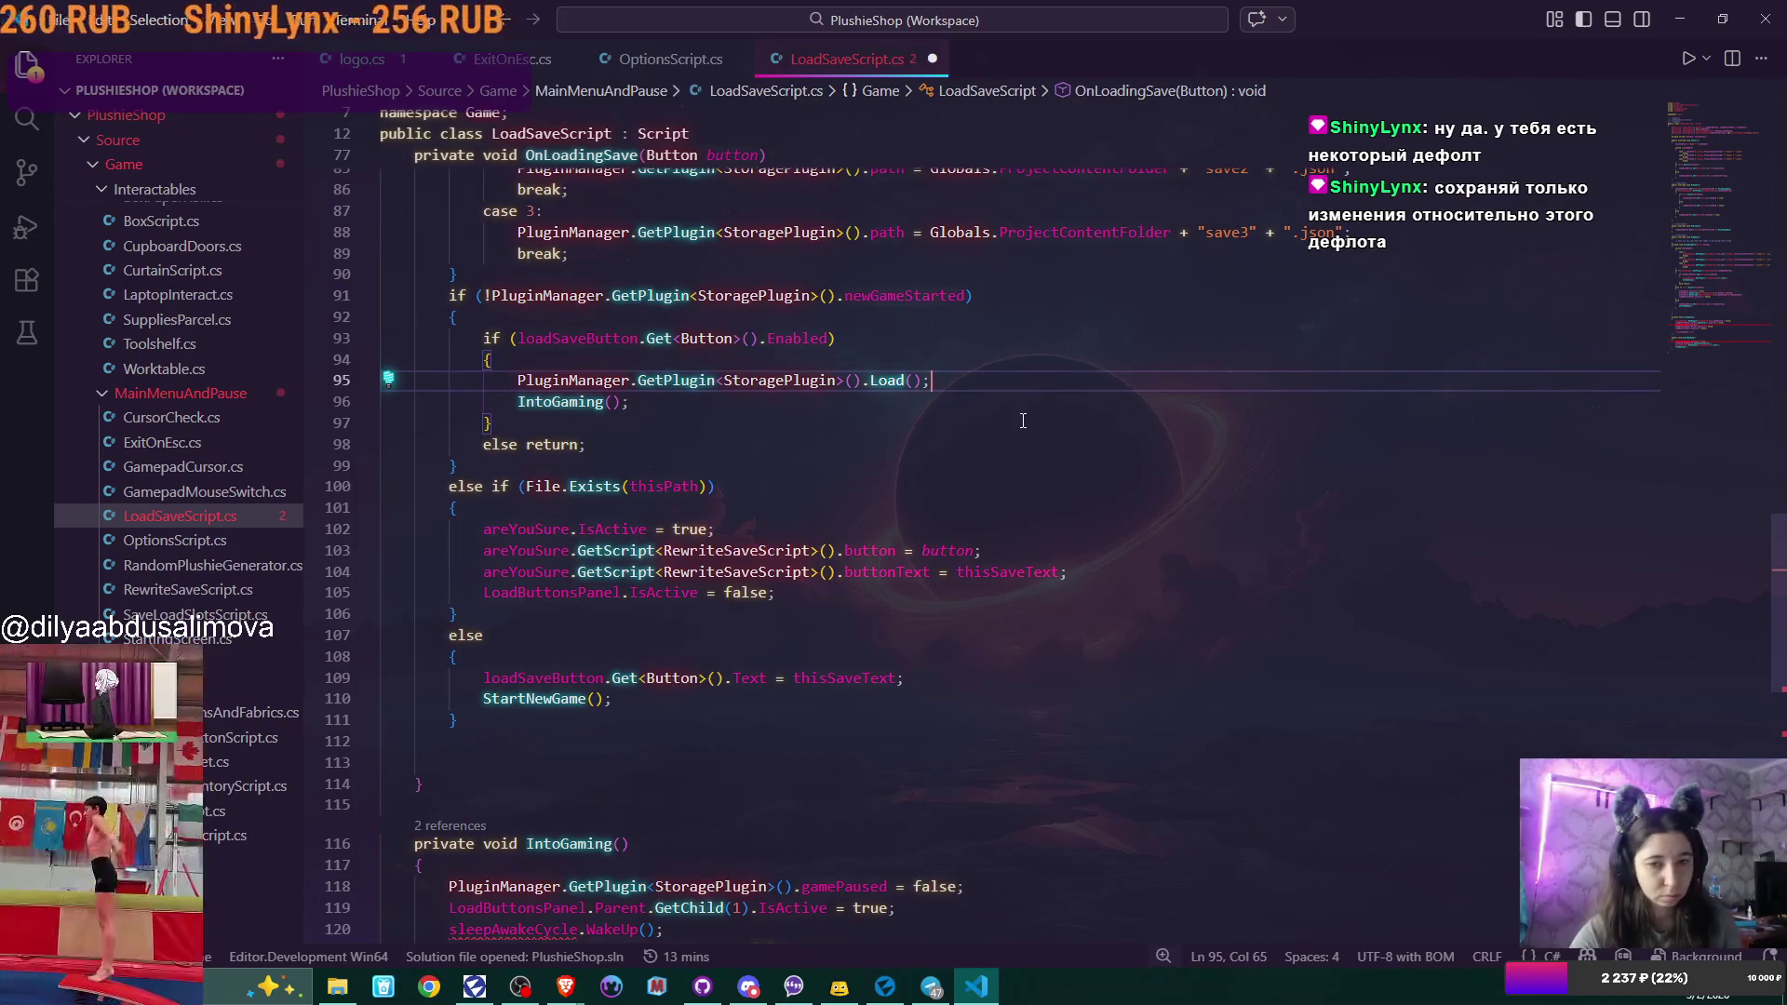
Delete the sleepAwakeCycle.WakeUp() call on line 120.
scroll(978, 491, down, 3)
scroll(977, 491, down, 3)
drag(453, 550, 806, 552)
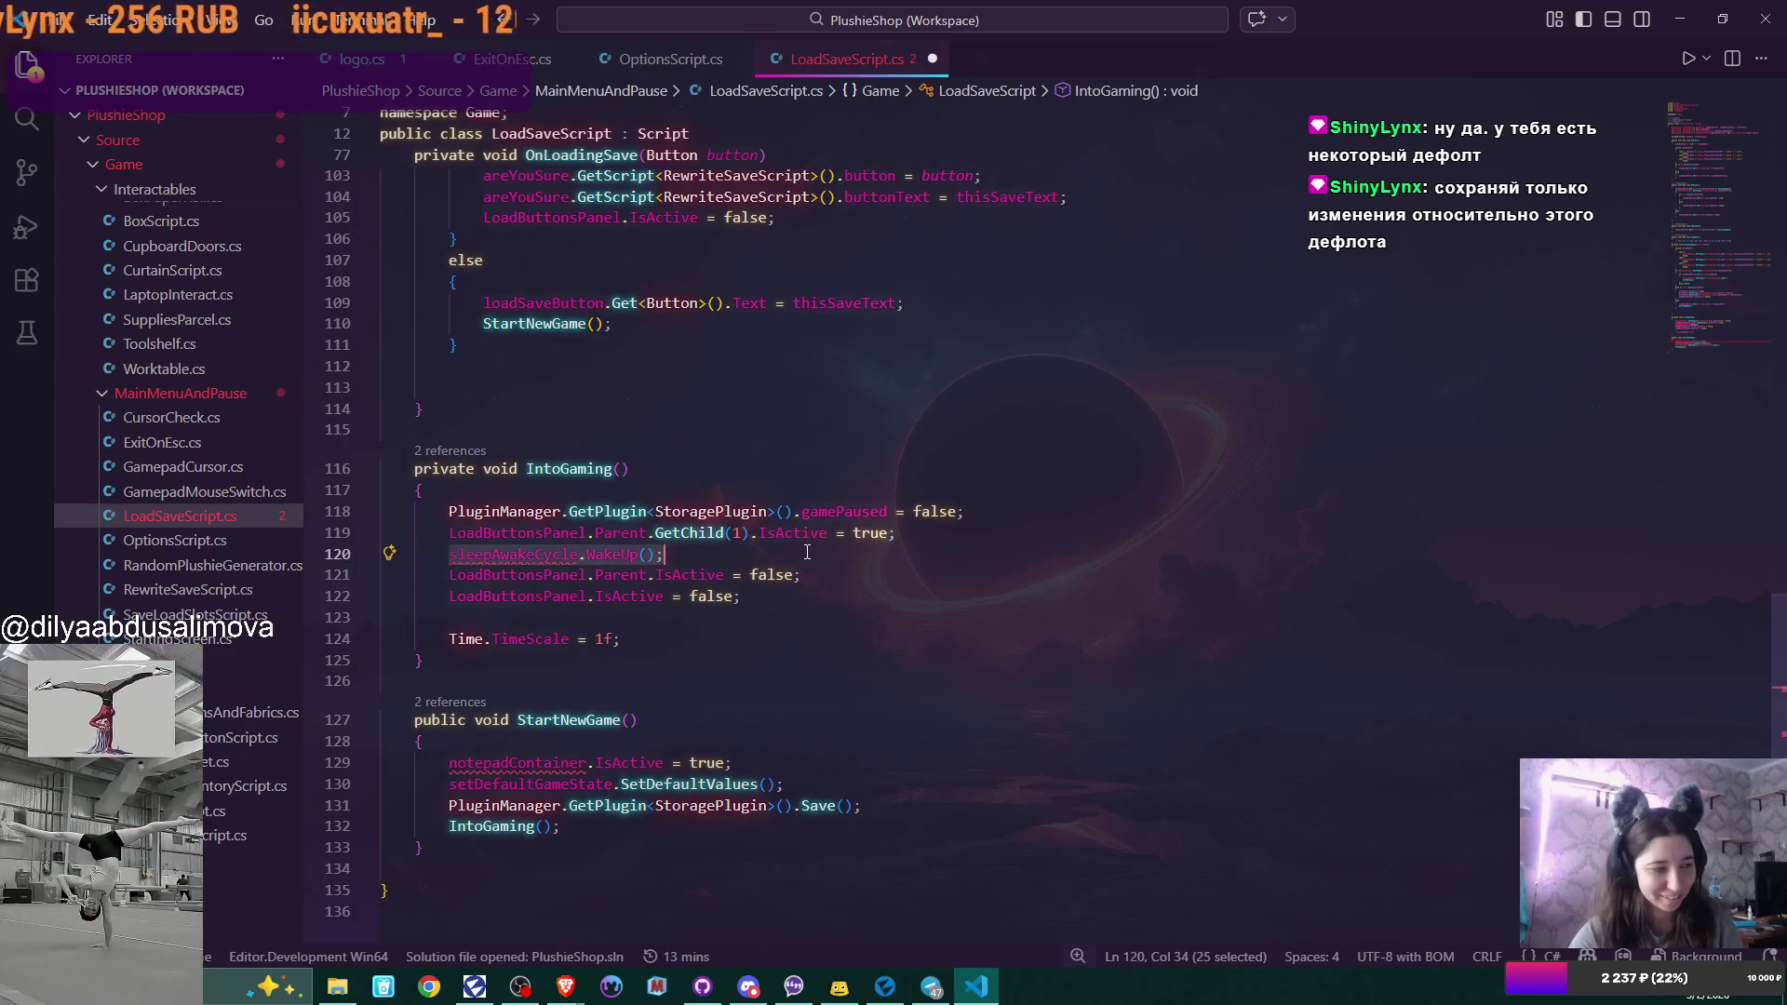
key(BackSpace)
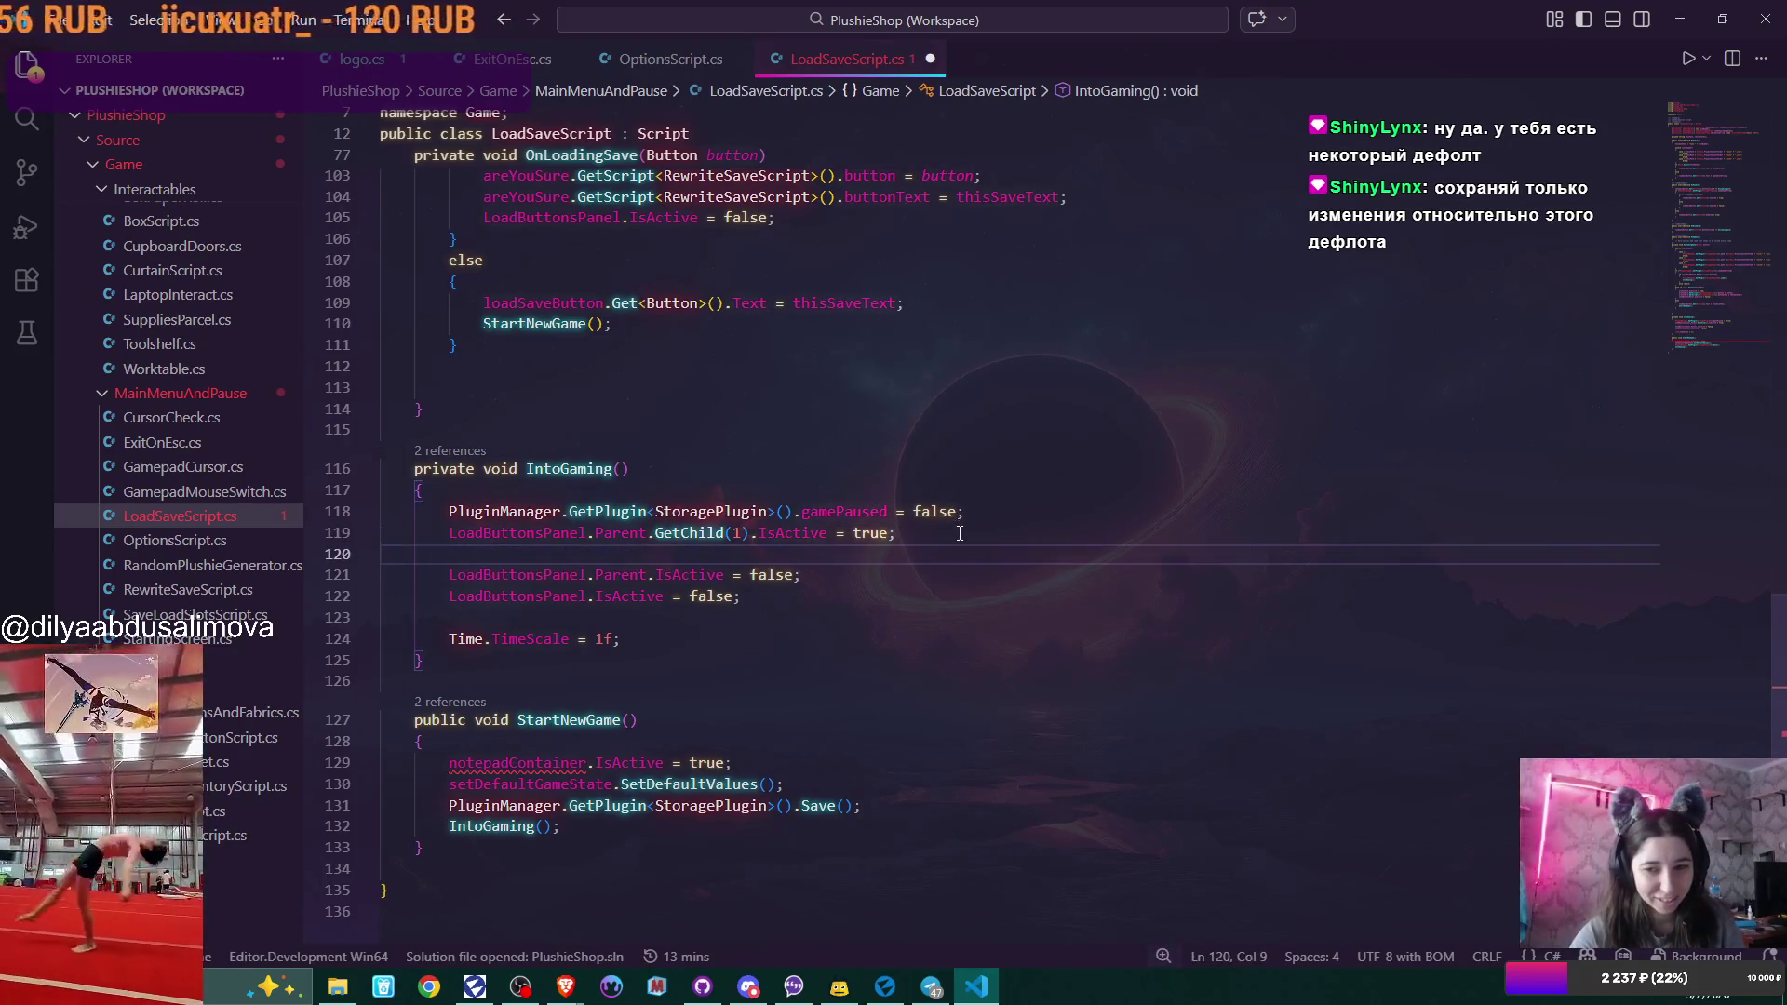
key(BackSpace)
key(BackSpace)
key(BackSpace)
Delete the notepadContainer.IsActive = true line in StartNewGame.
scroll(583, 618, down, 2)
click(730, 600)
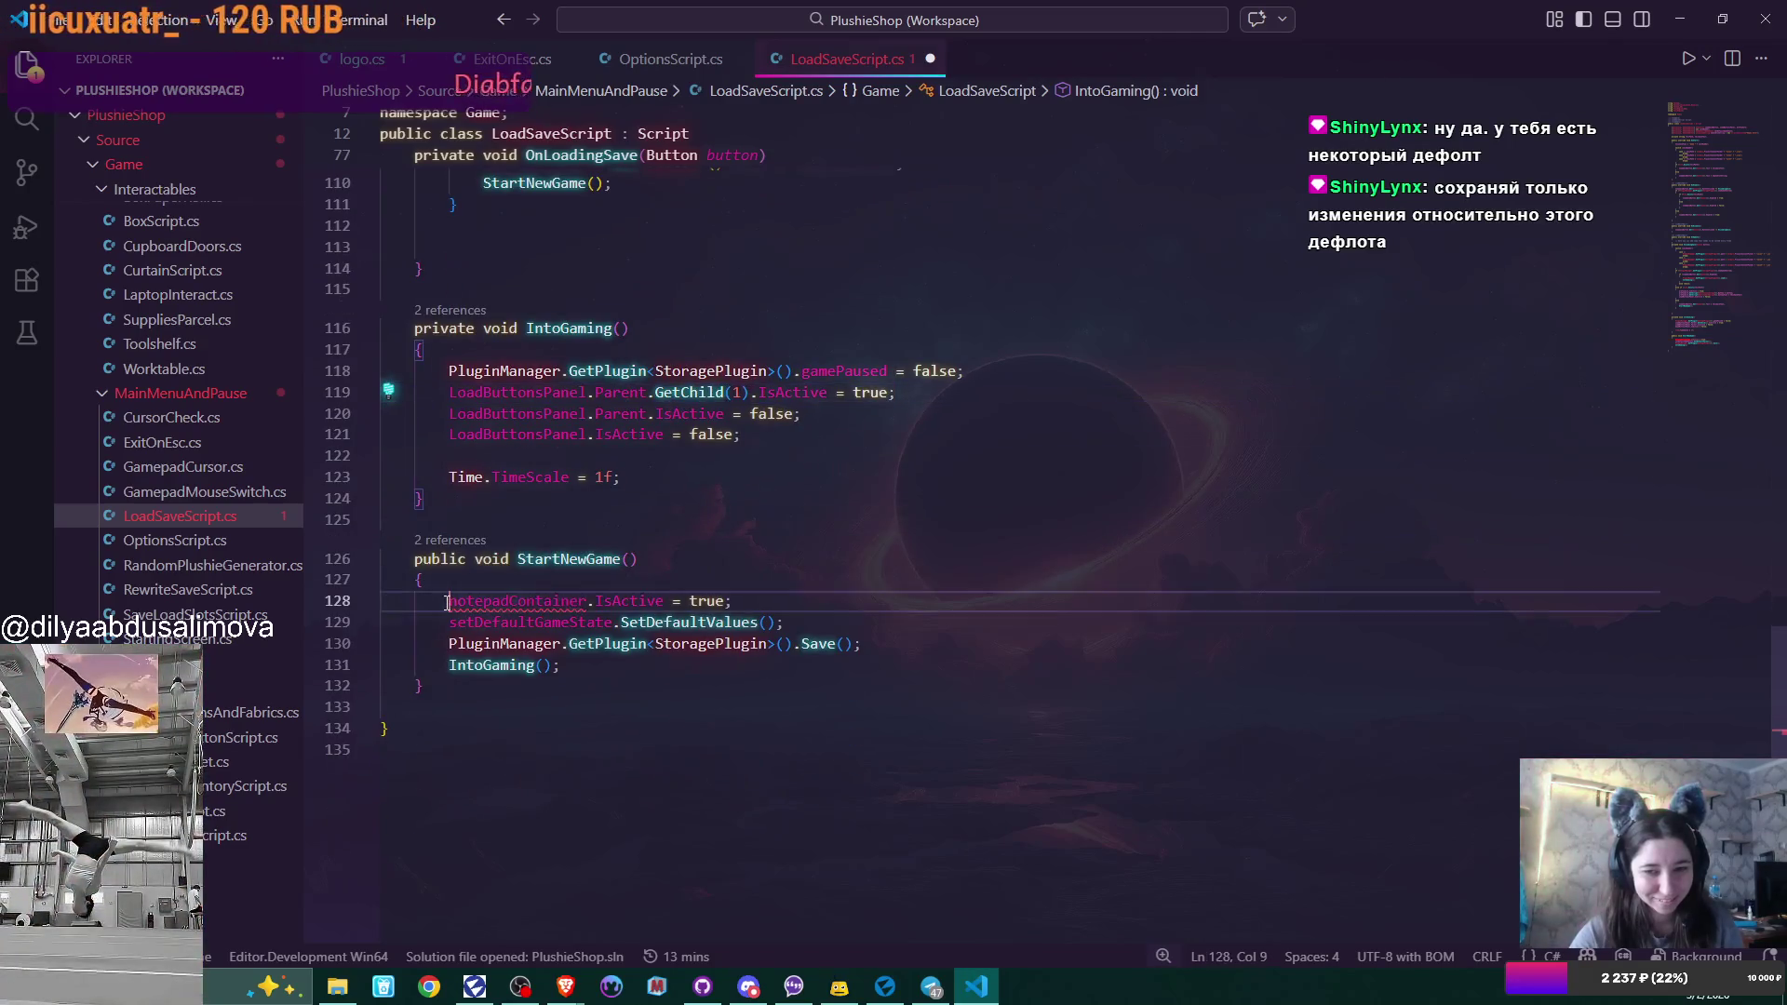
key(shift+Home)
key(BackSpace)
key(BackSpace)
key(BackSpace)
key(BackSpace)
scroll(897, 467, down, 2)
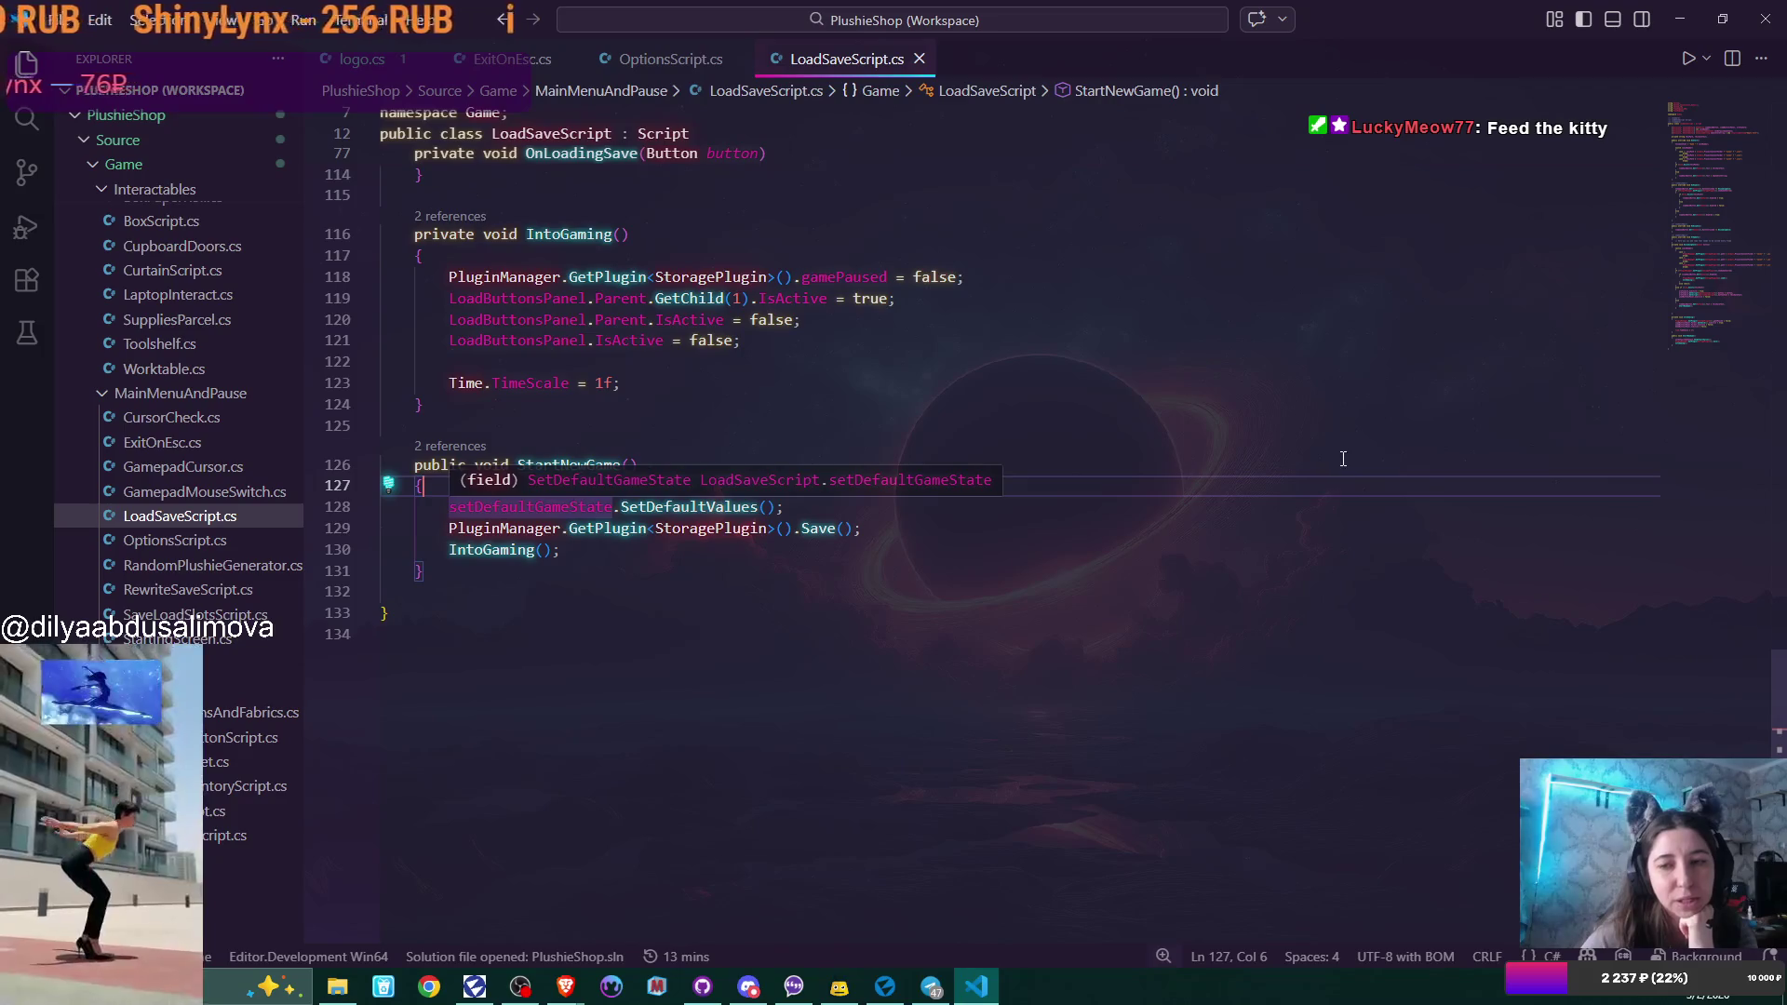
Review the cleaned LoadSaveScript.cs from its field declarations back down through the methods.
scroll(1342, 458, up, 15)
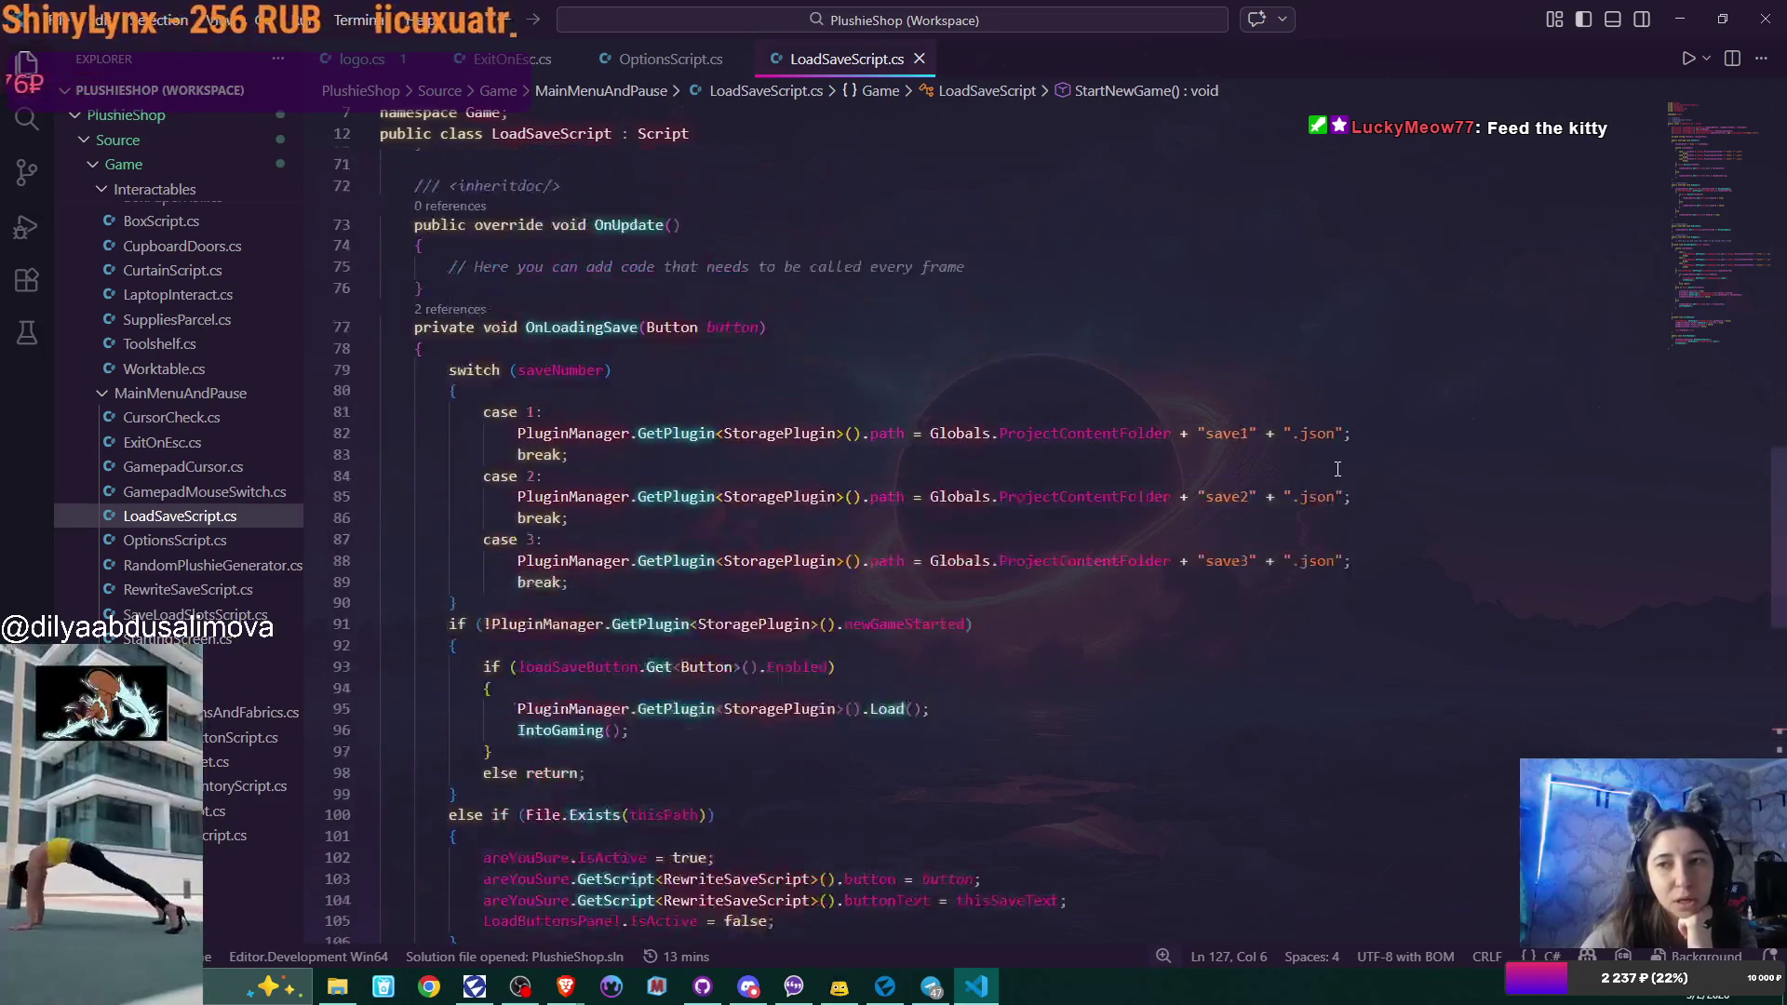
scroll(1337, 469, up, 15)
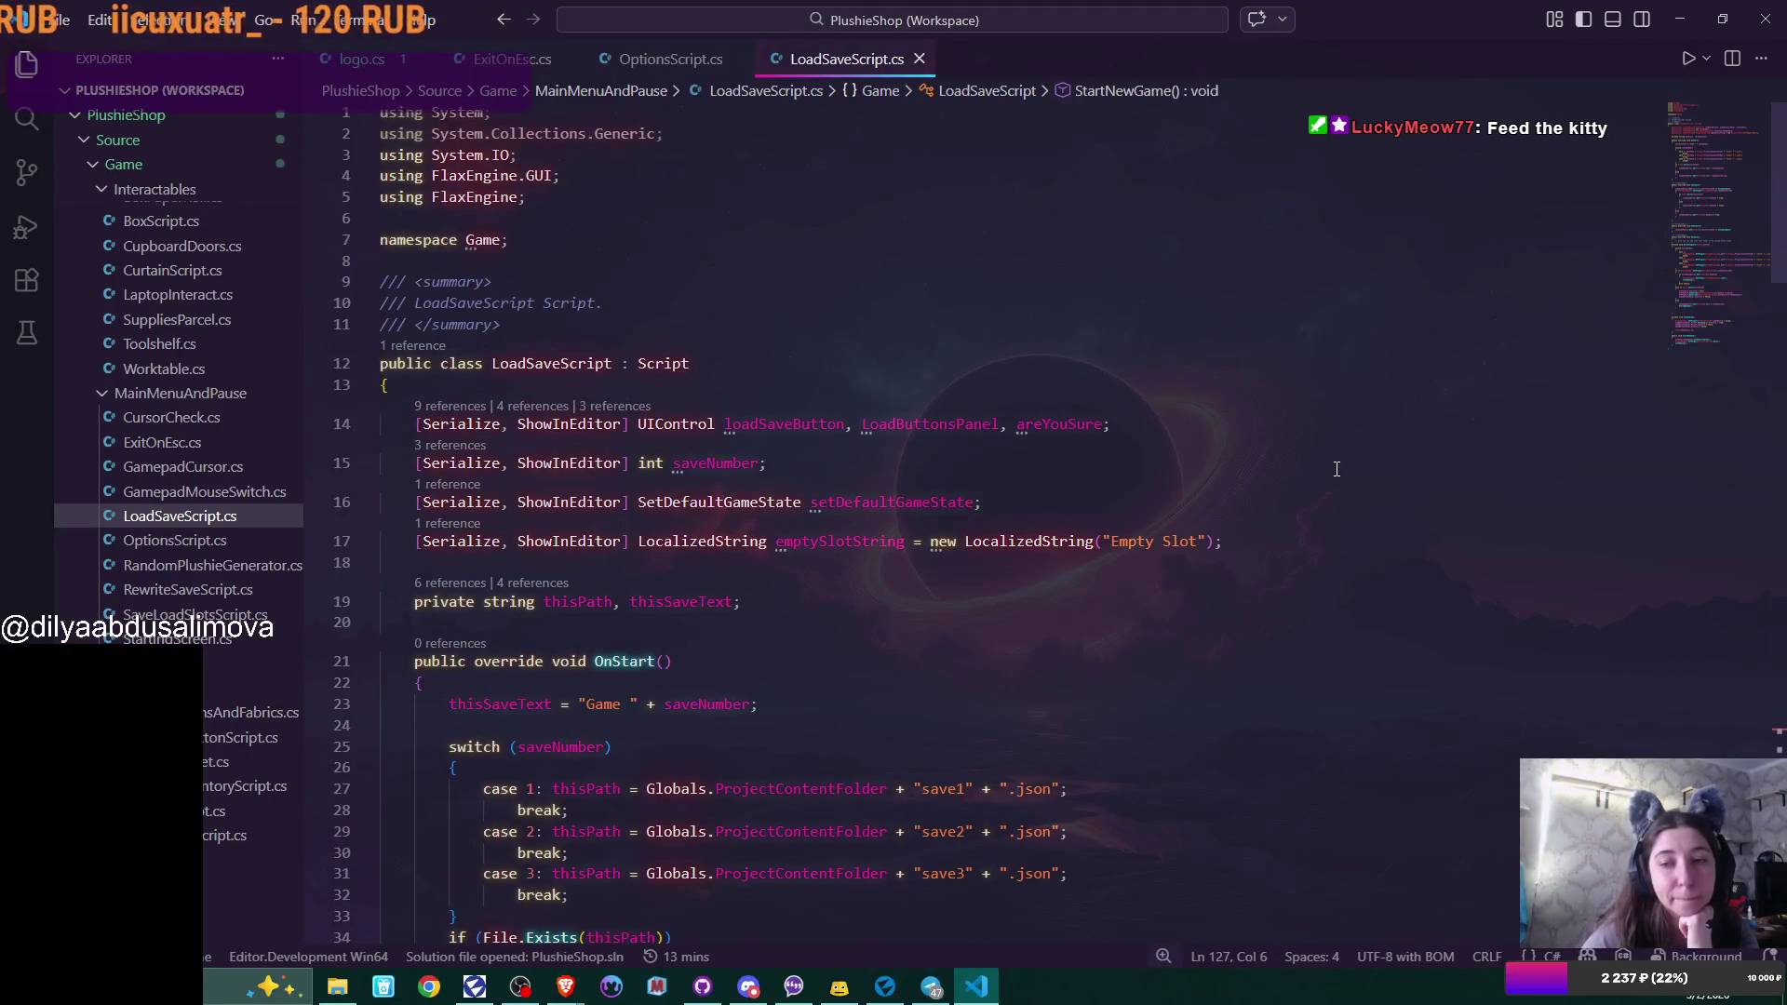
scroll(1337, 469, down, 5)
scroll(1337, 469, down, 10)
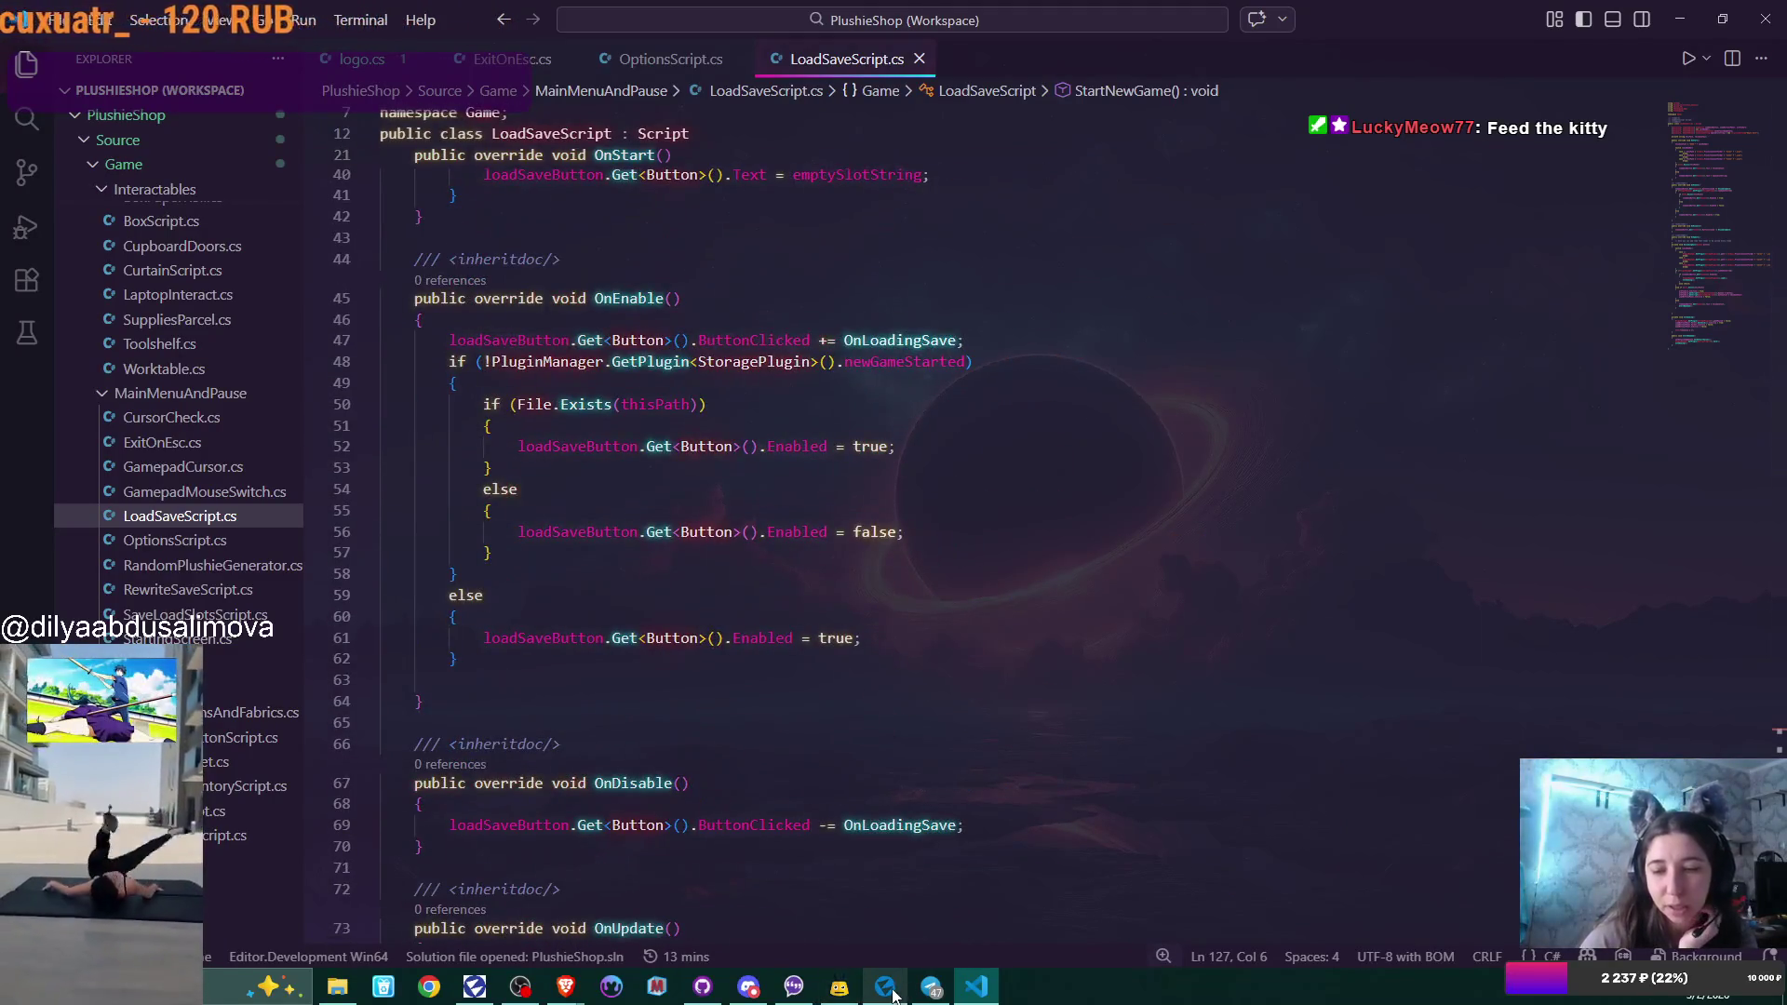
key(alt+Tab)
Inspect the MainMenu scene root's Set Default Game State fields, including the Crinkle Paper Shelf Script picker.
click(140, 105)
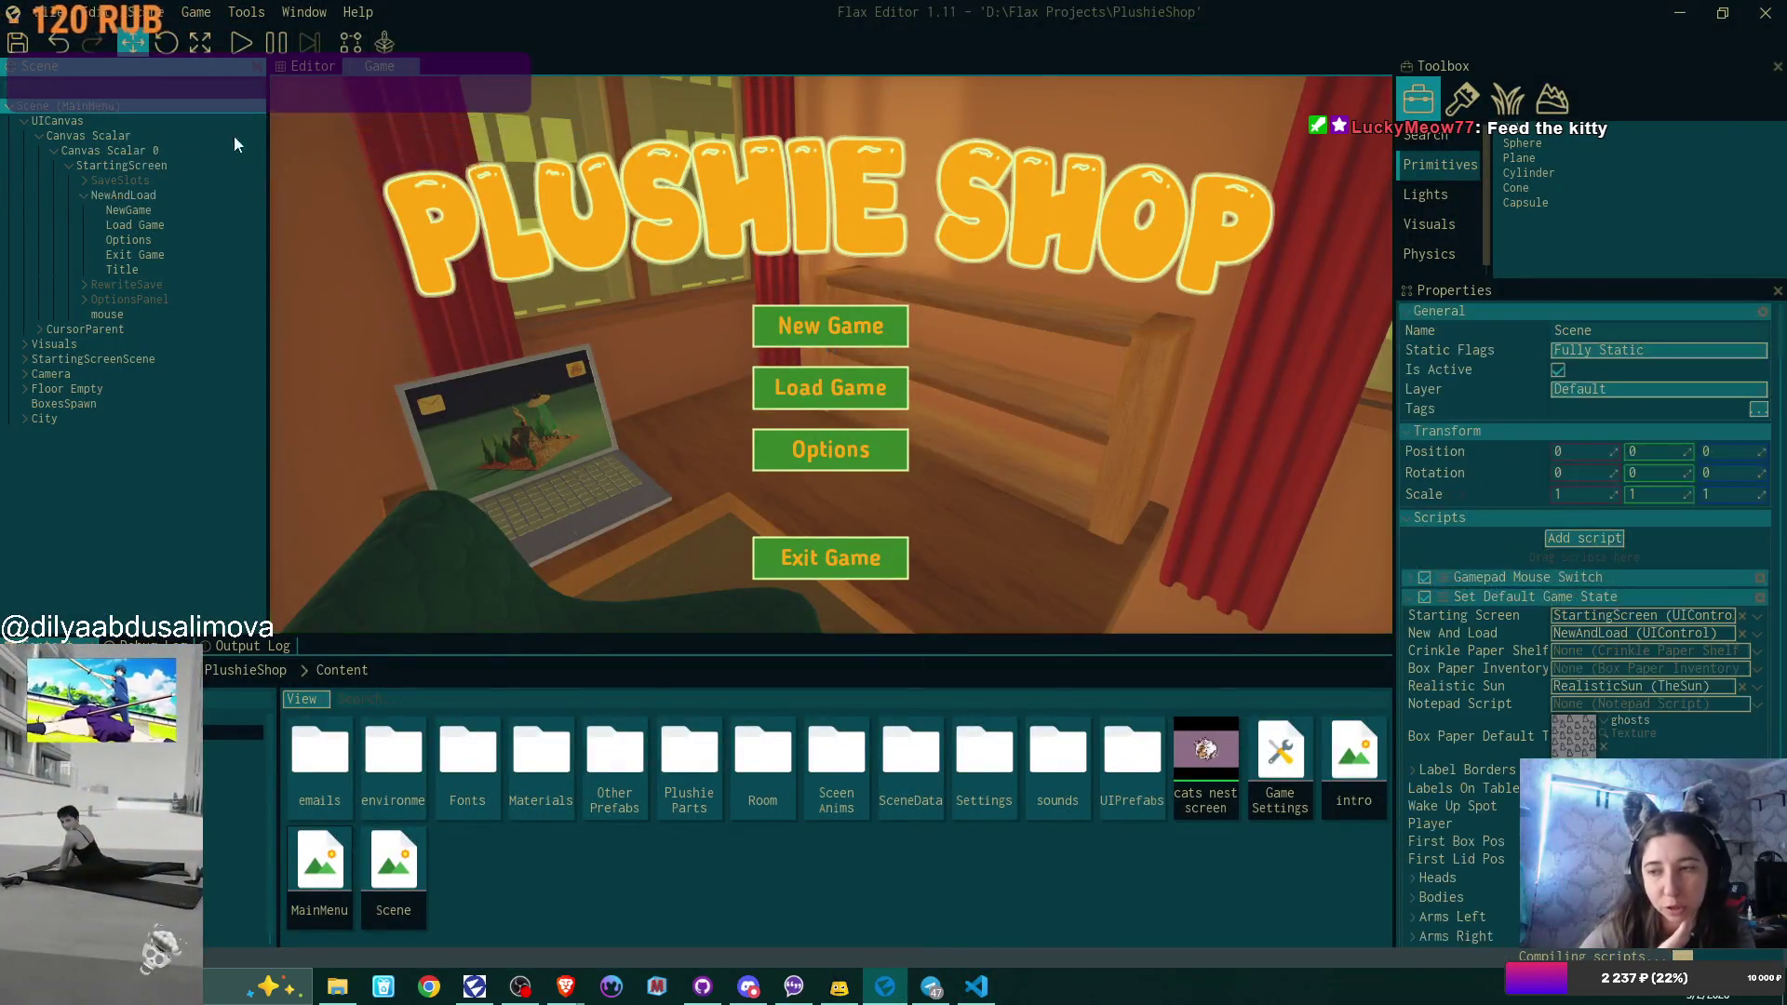
scroll(1644, 531, down, 5)
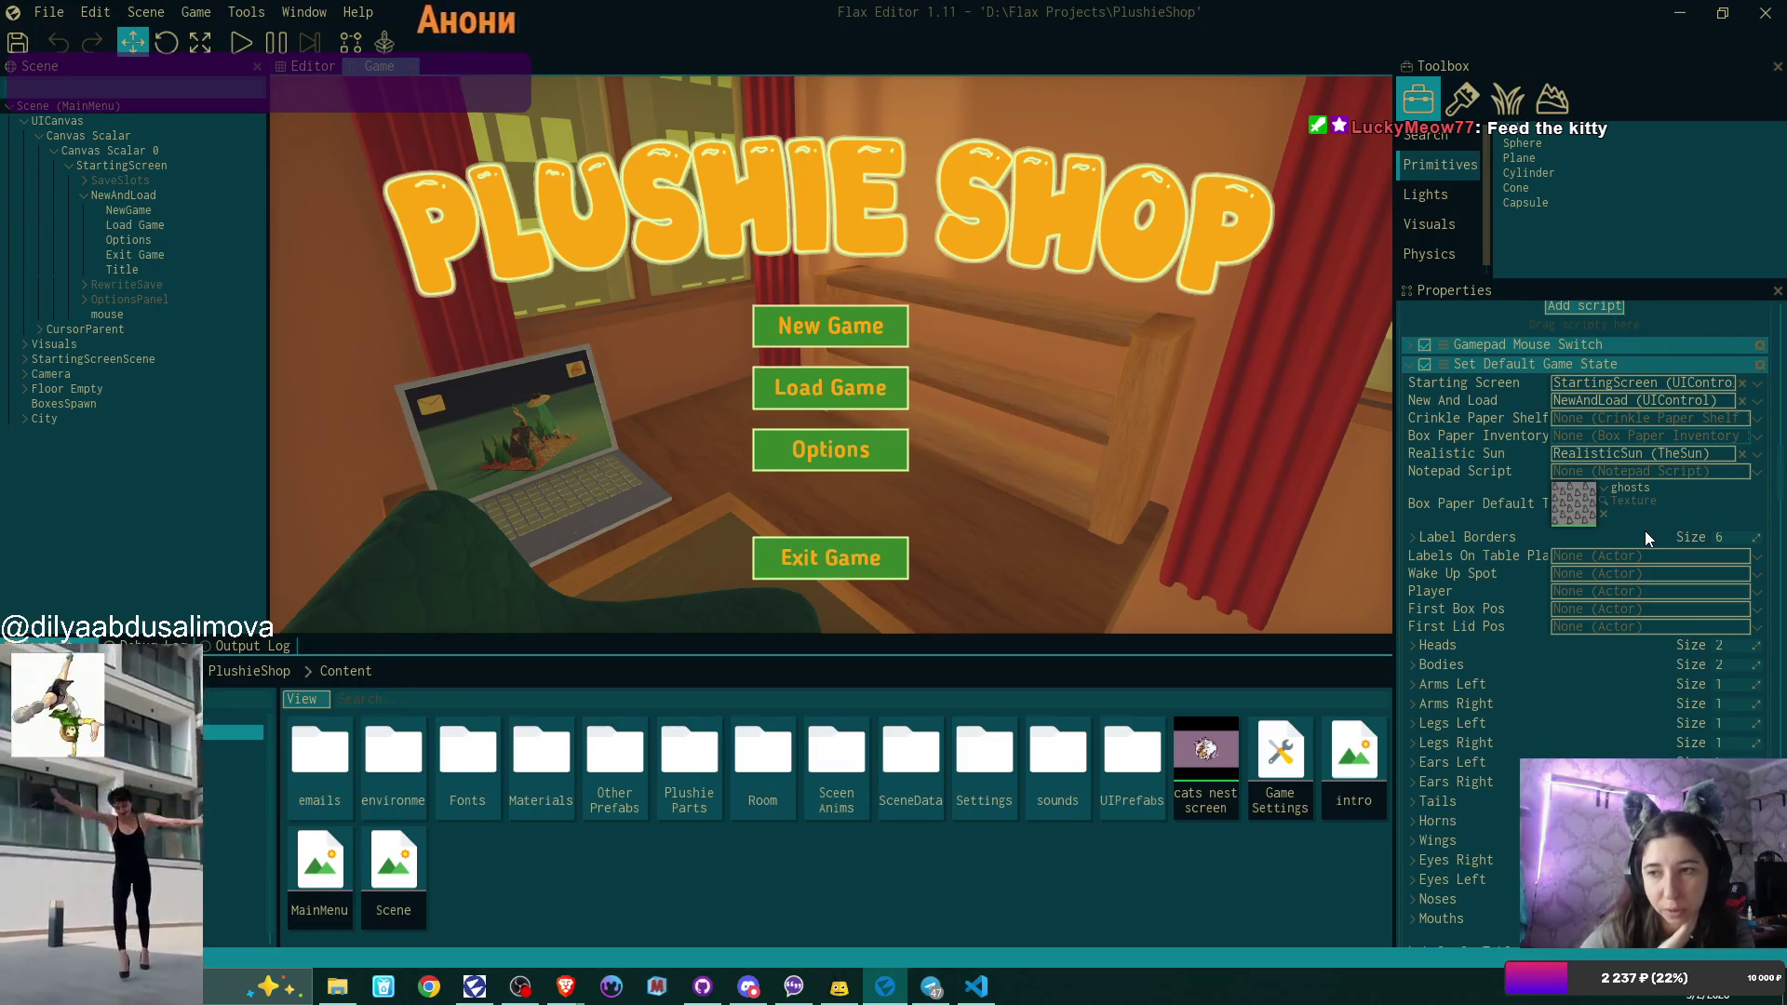
drag(1395, 400, 1225, 442)
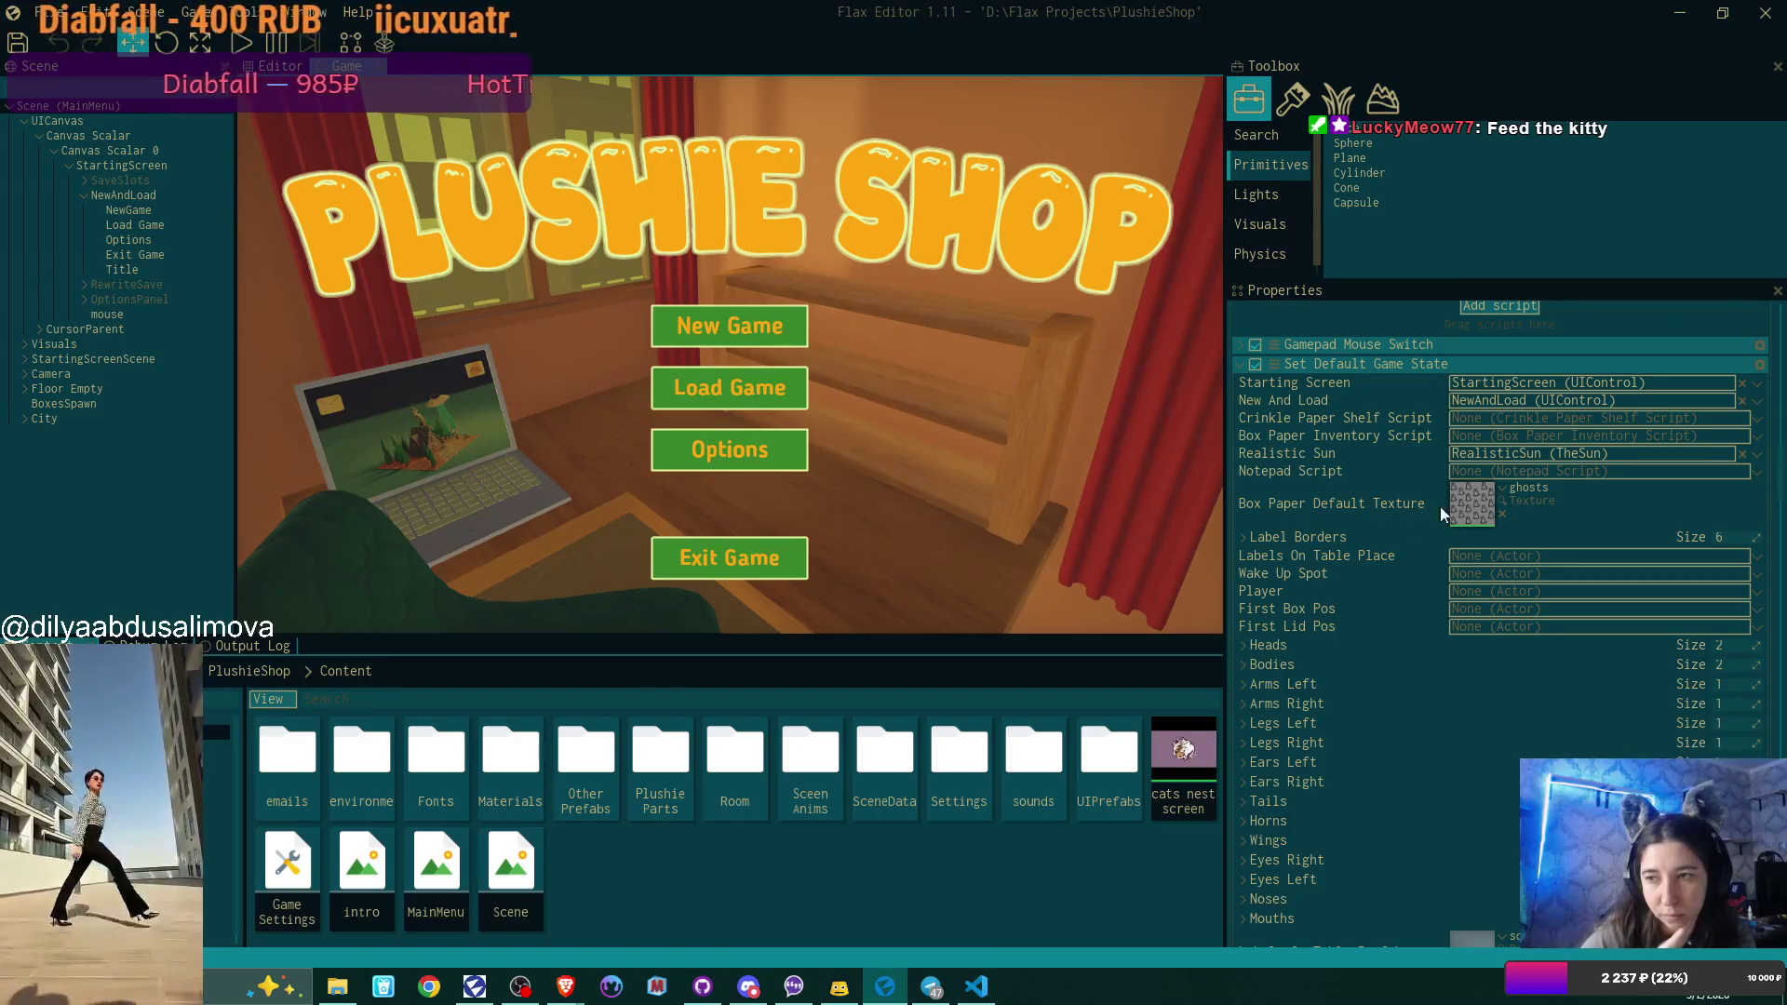
click(1757, 420)
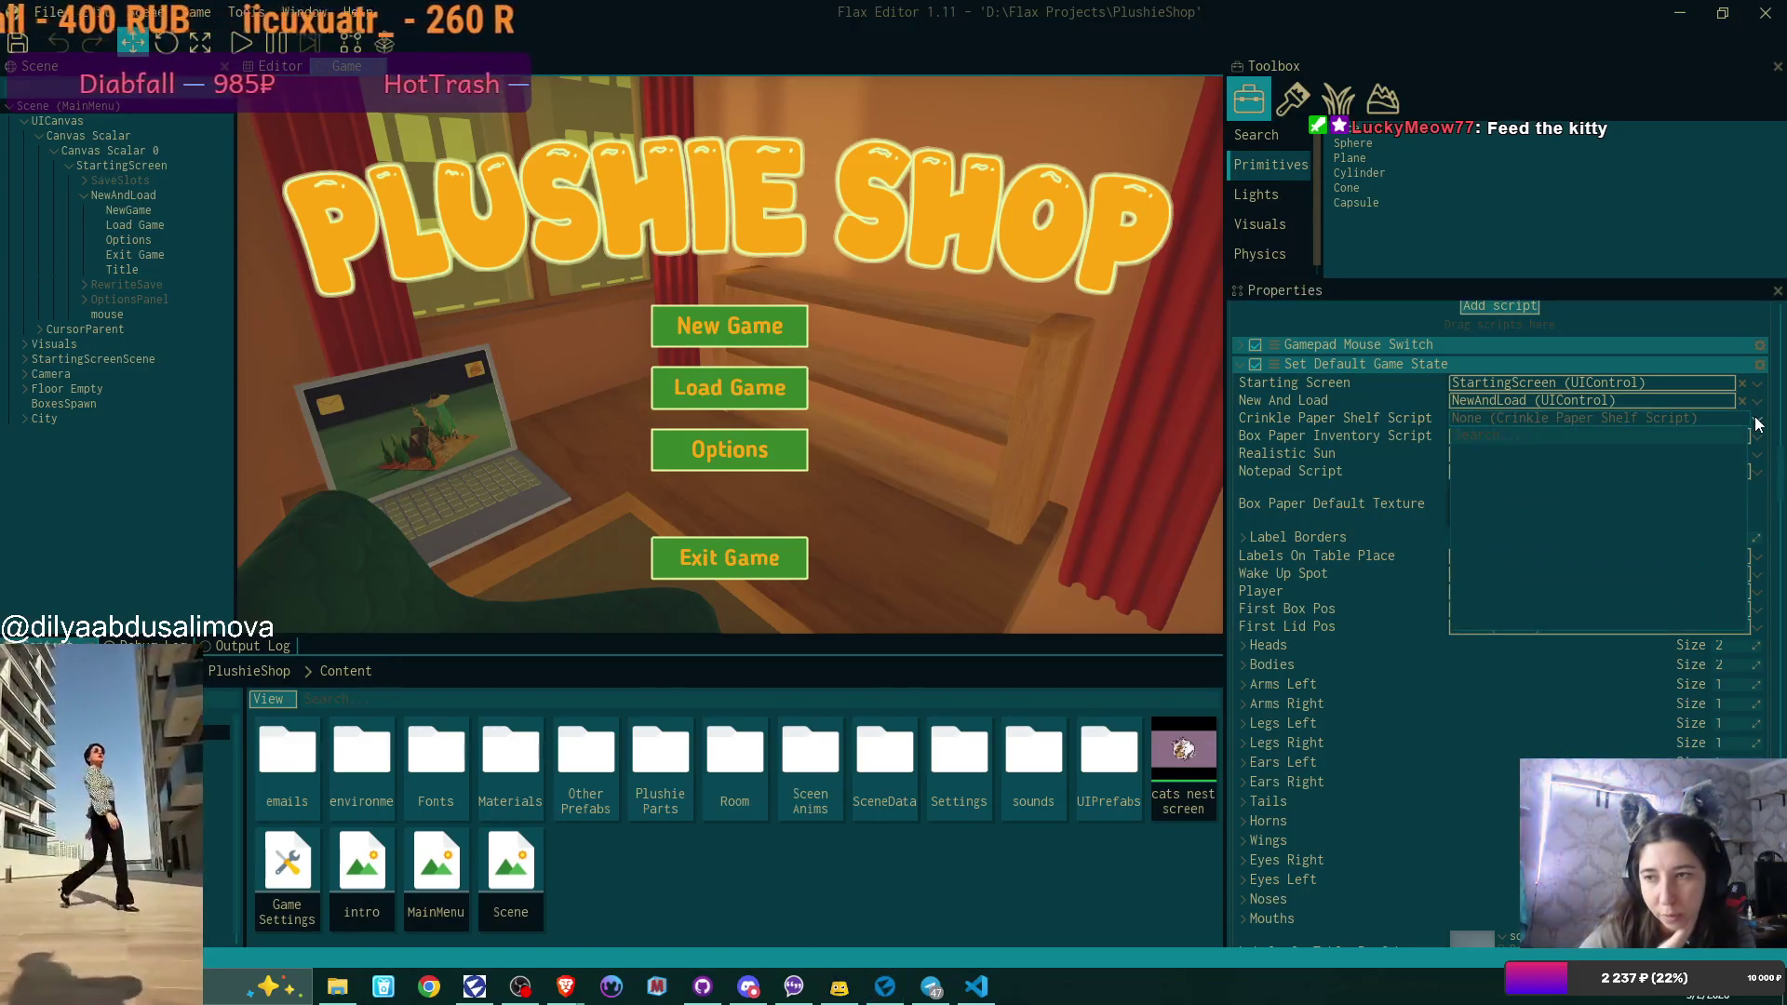
click(1342, 417)
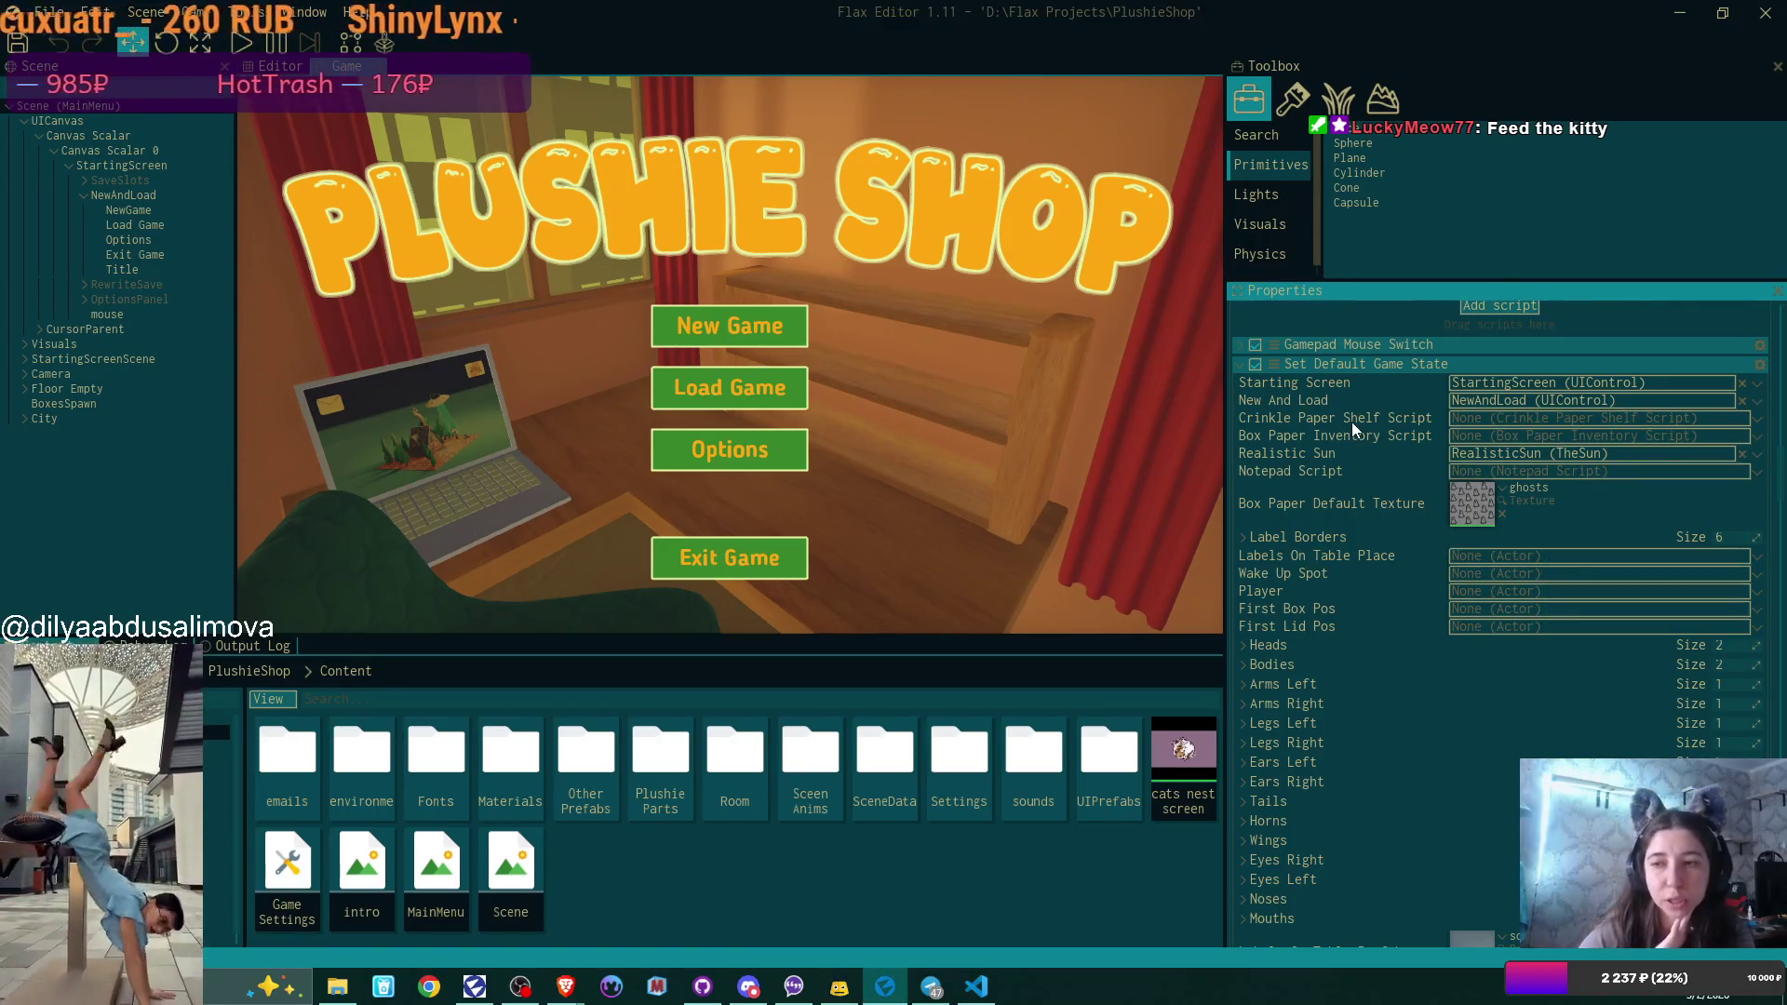
drag(1224, 482, 1374, 478)
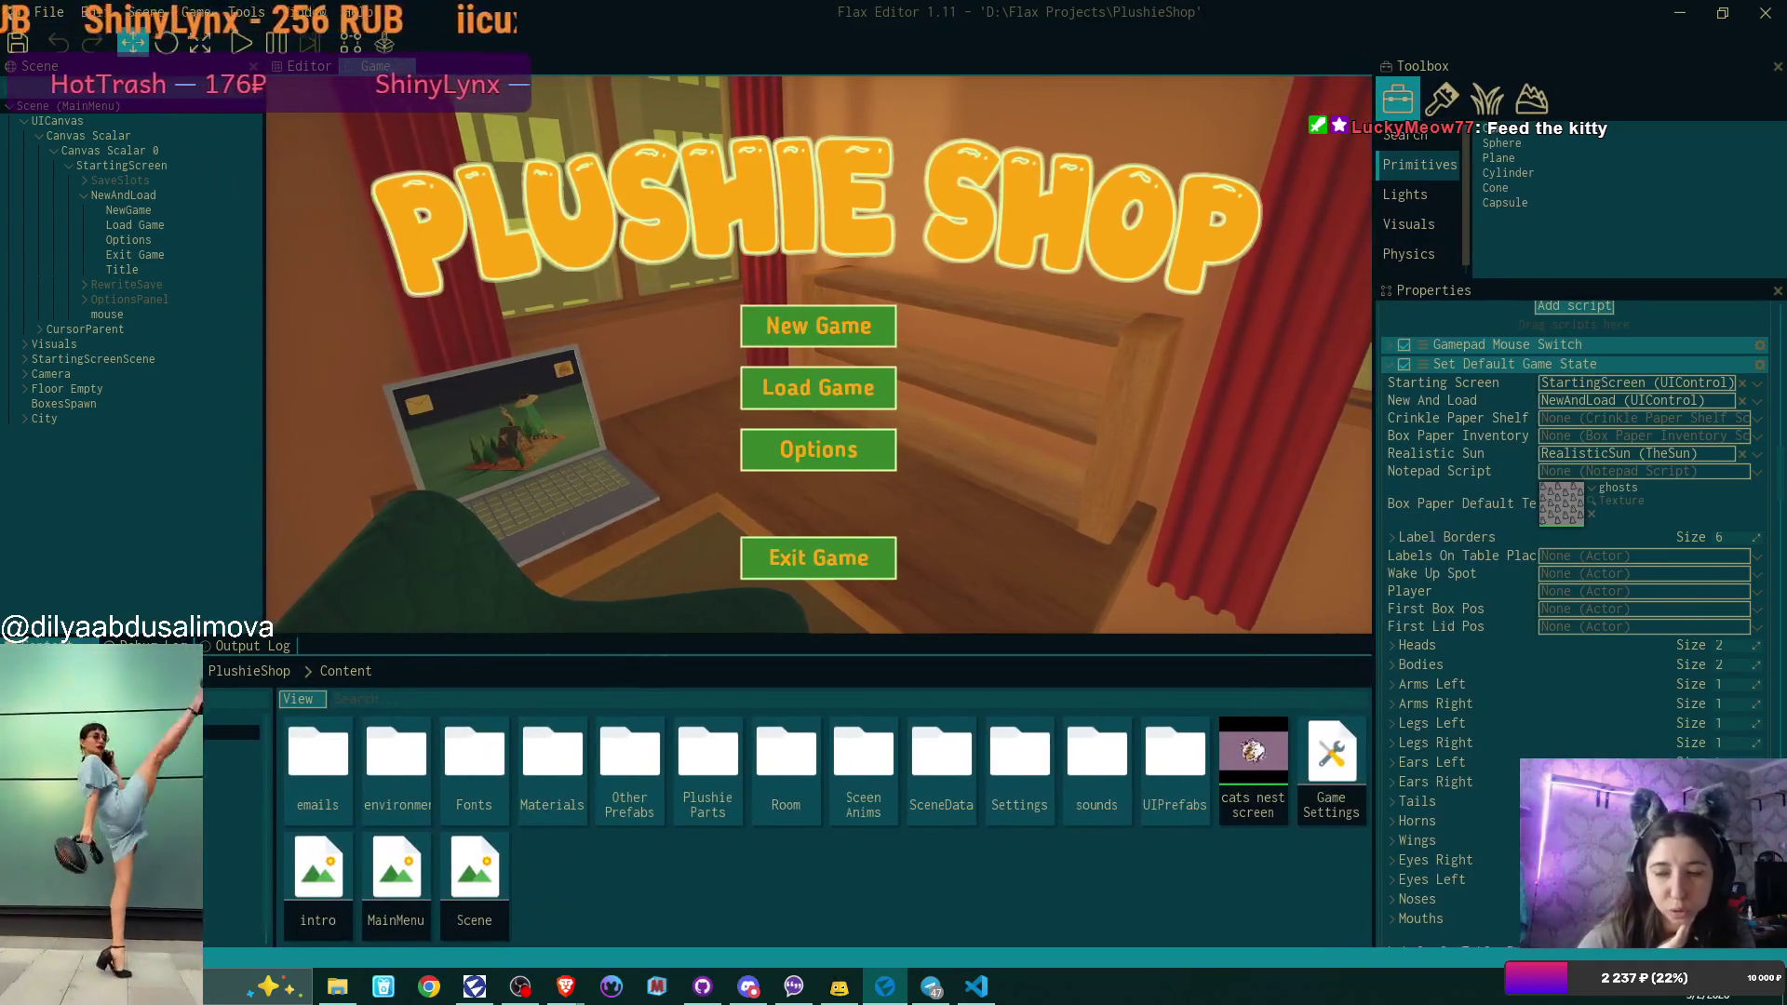
click(978, 986)
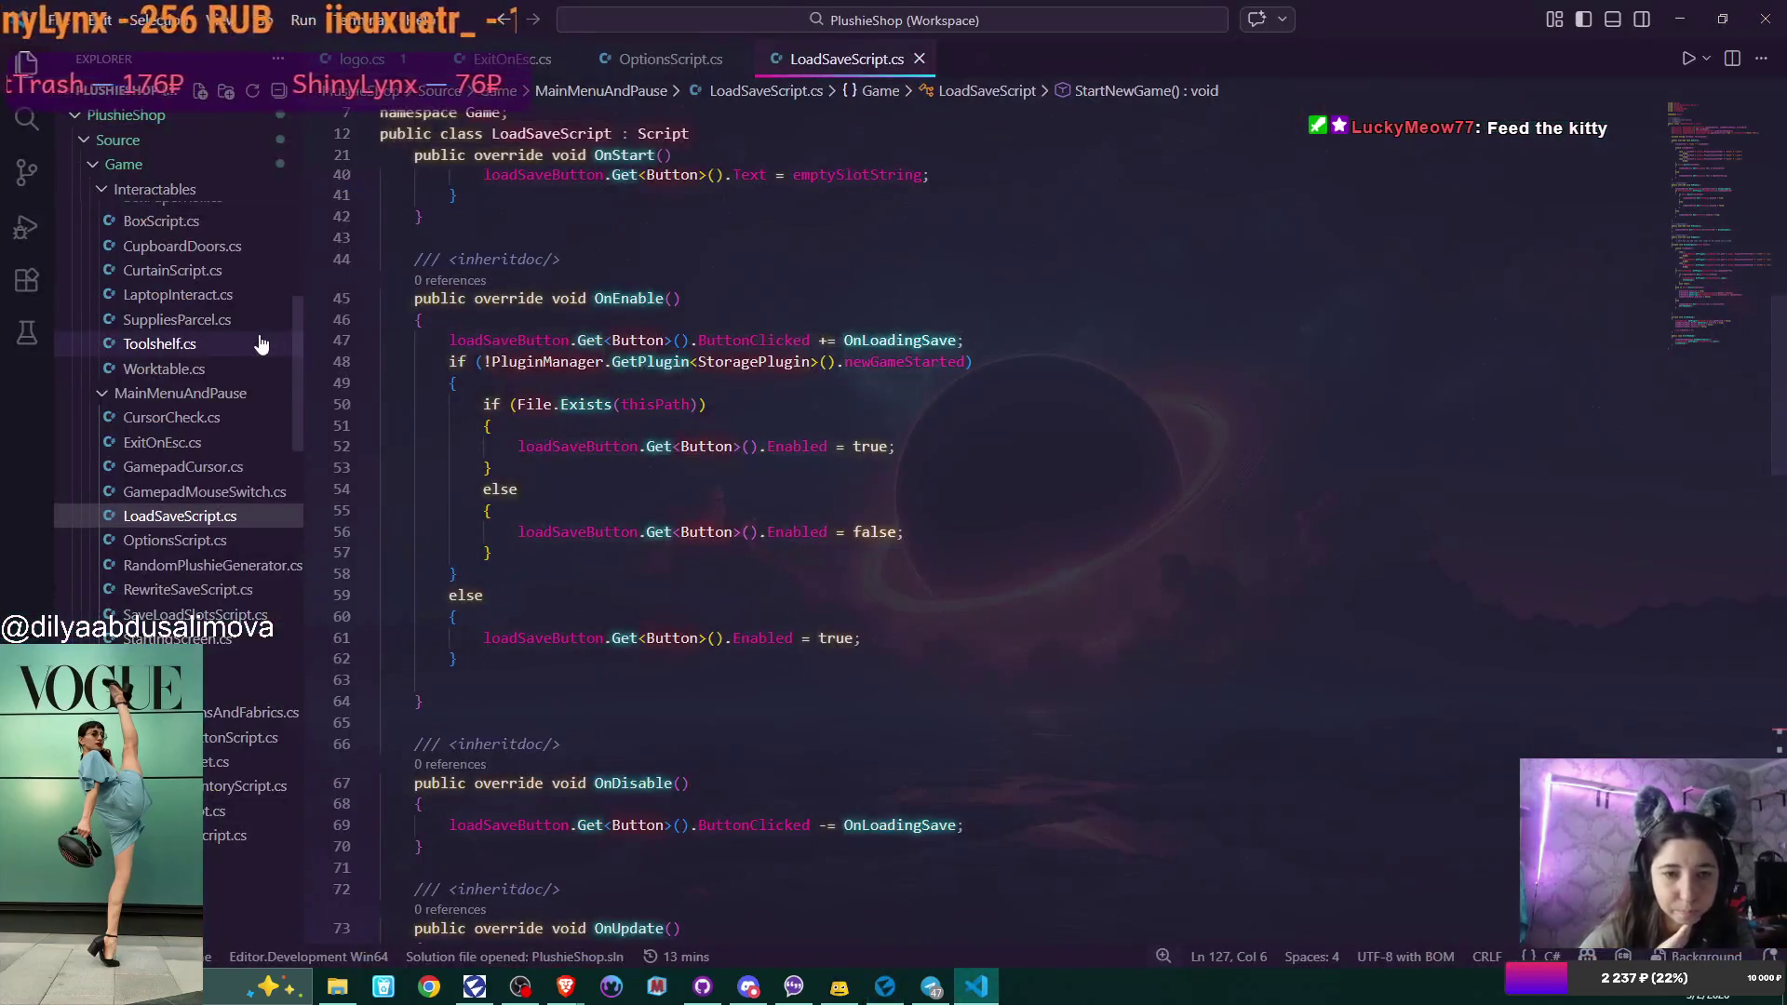
Scroll the Explorer file tree down to open SetDefaultGameState.cs.
scroll(219, 381, down, 3)
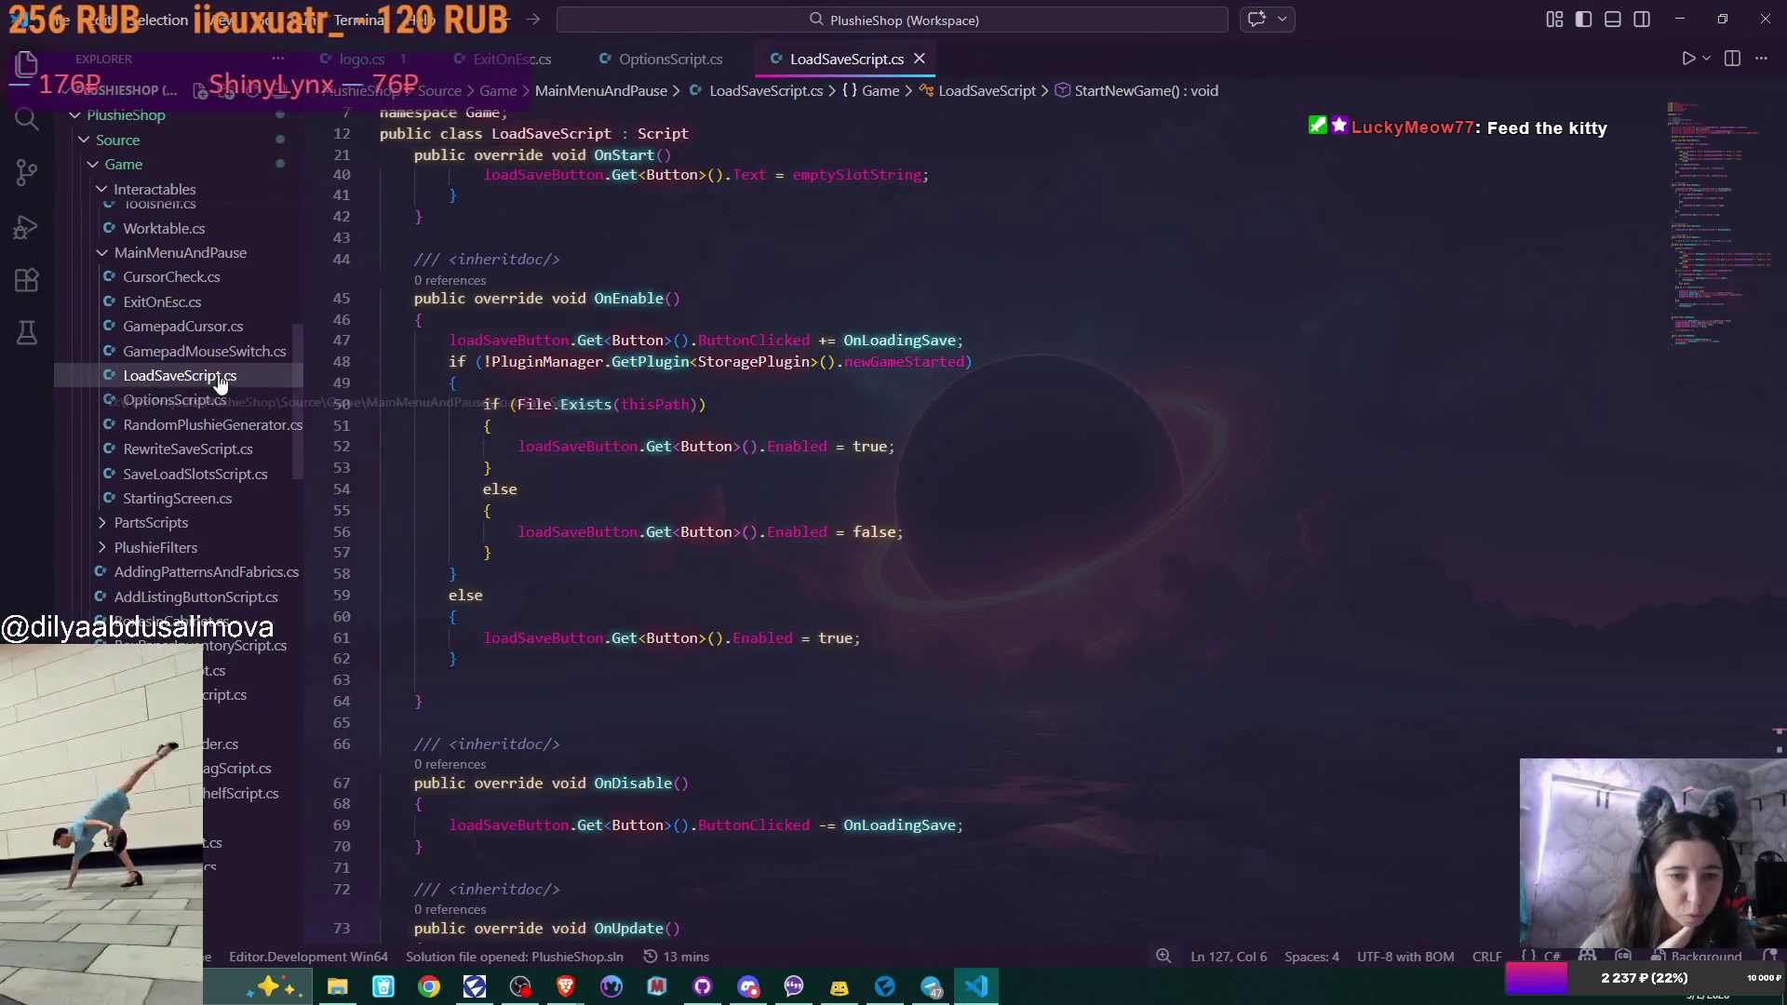
scroll(214, 382, down, 20)
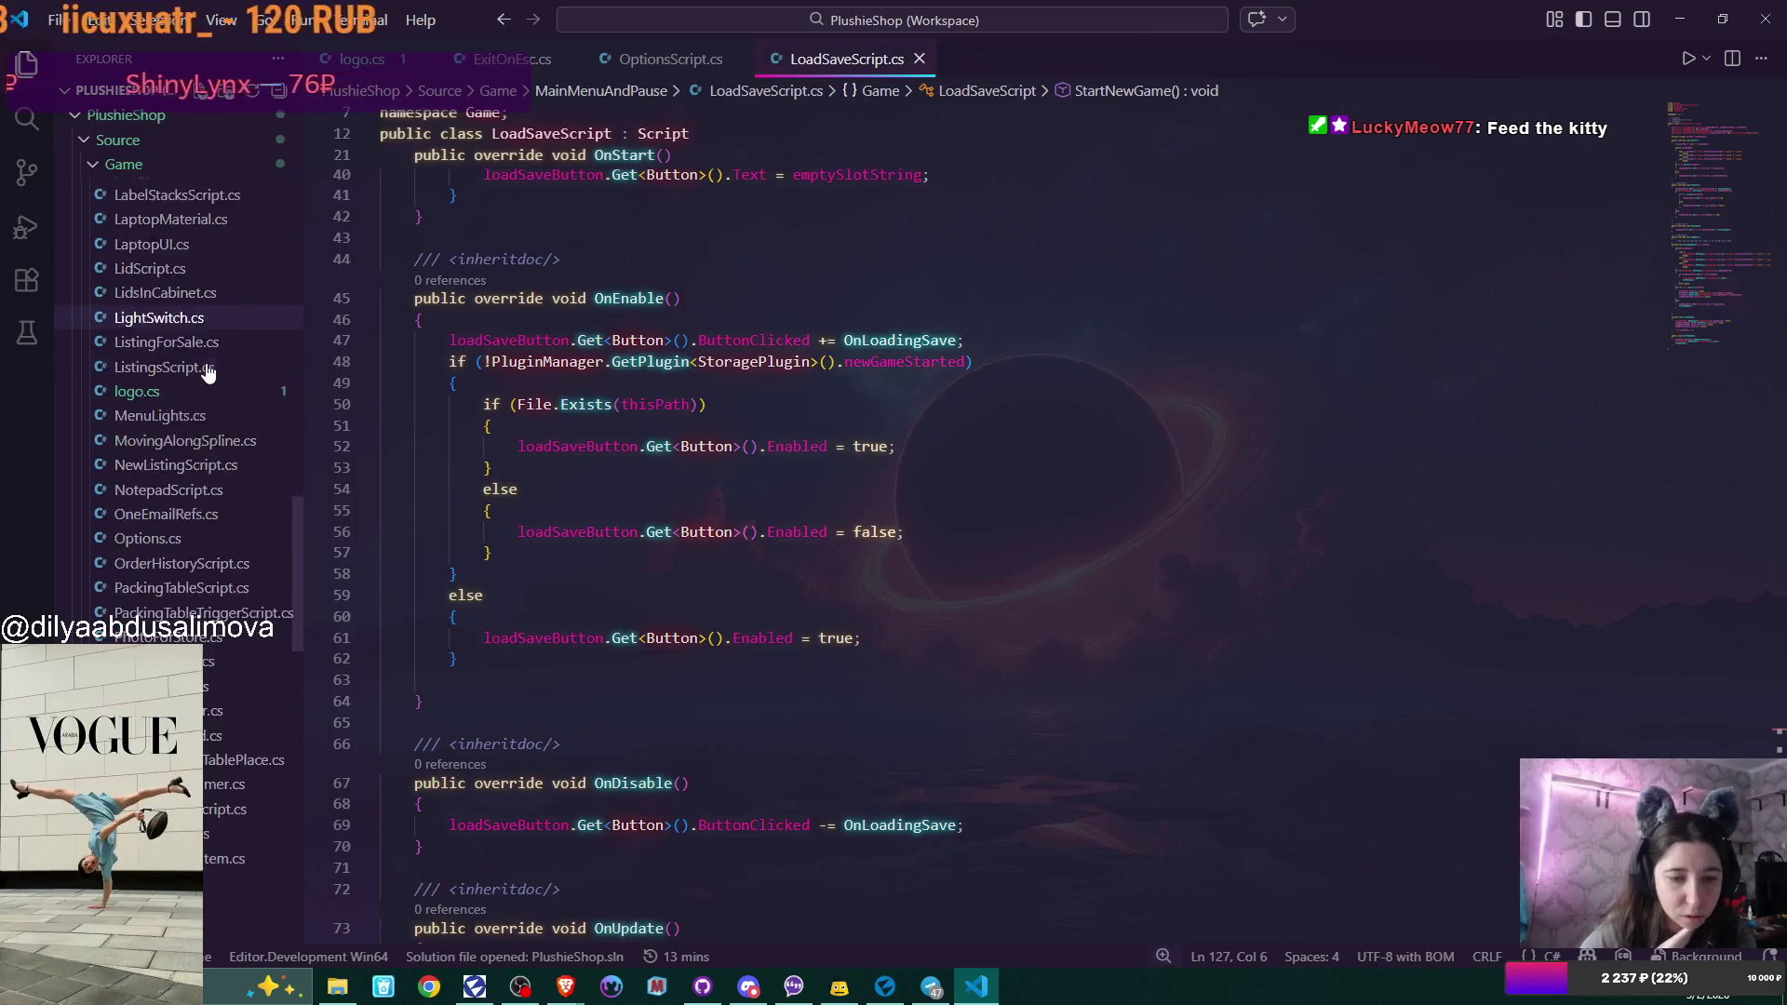
scroll(209, 358, down, 6)
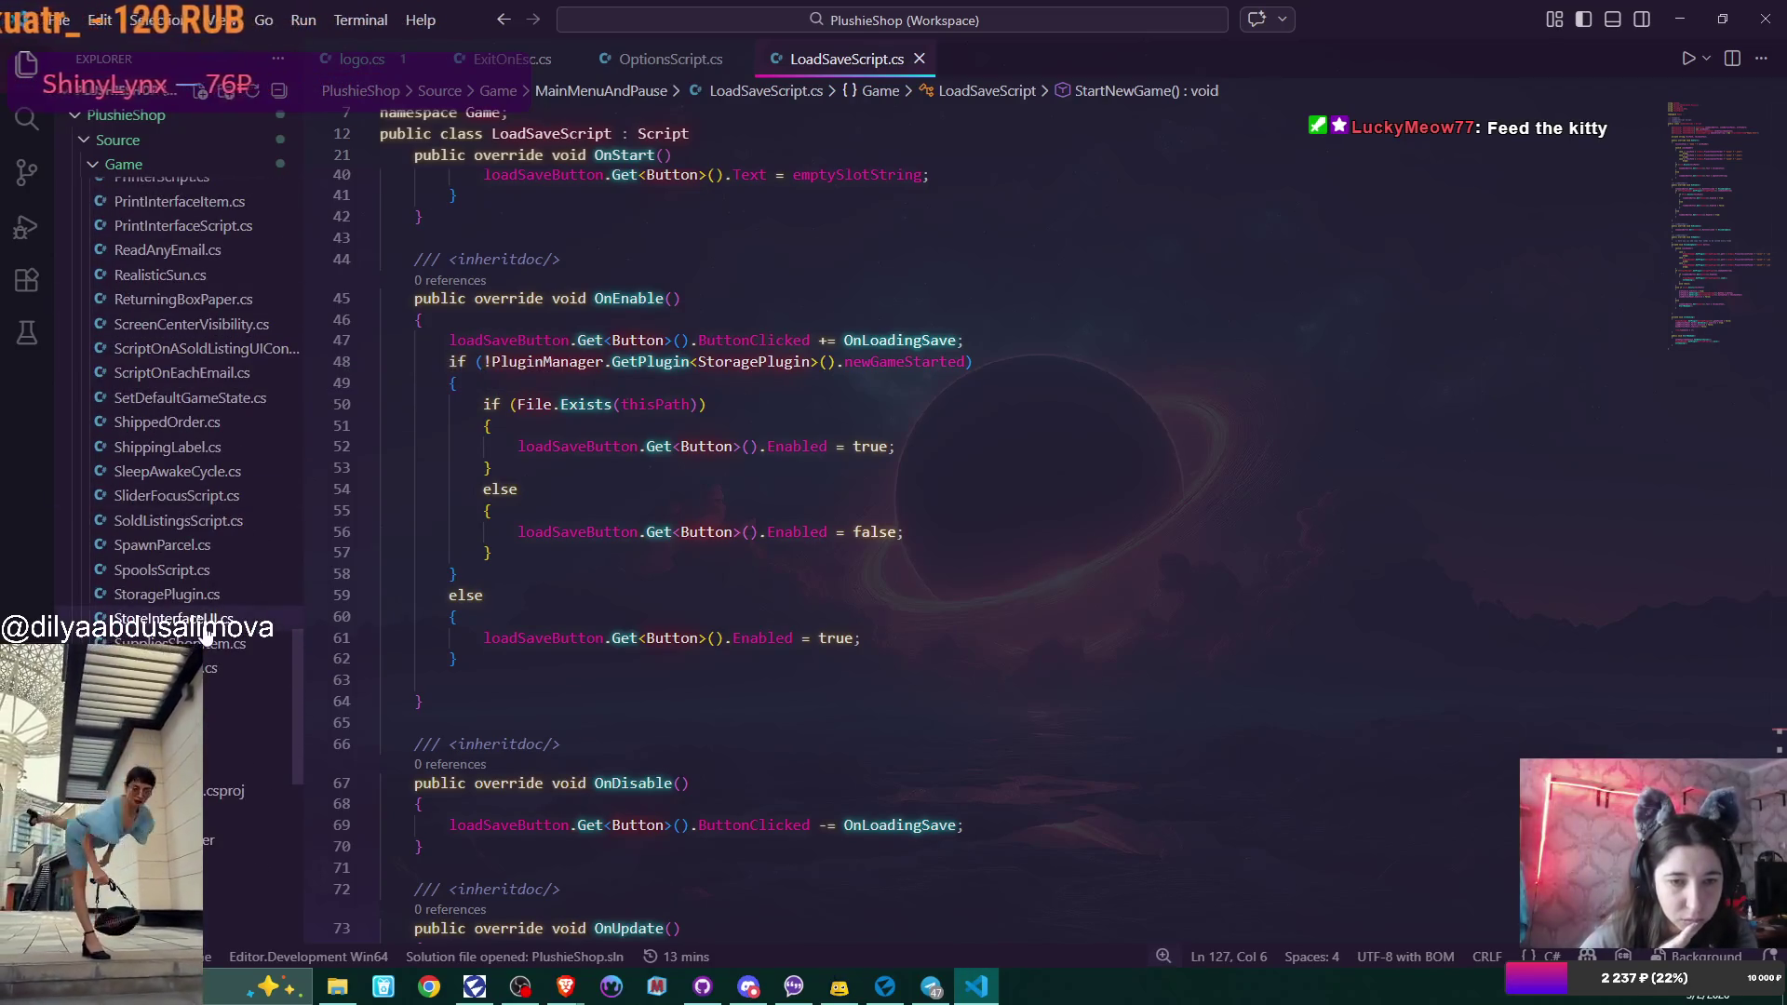
click(197, 398)
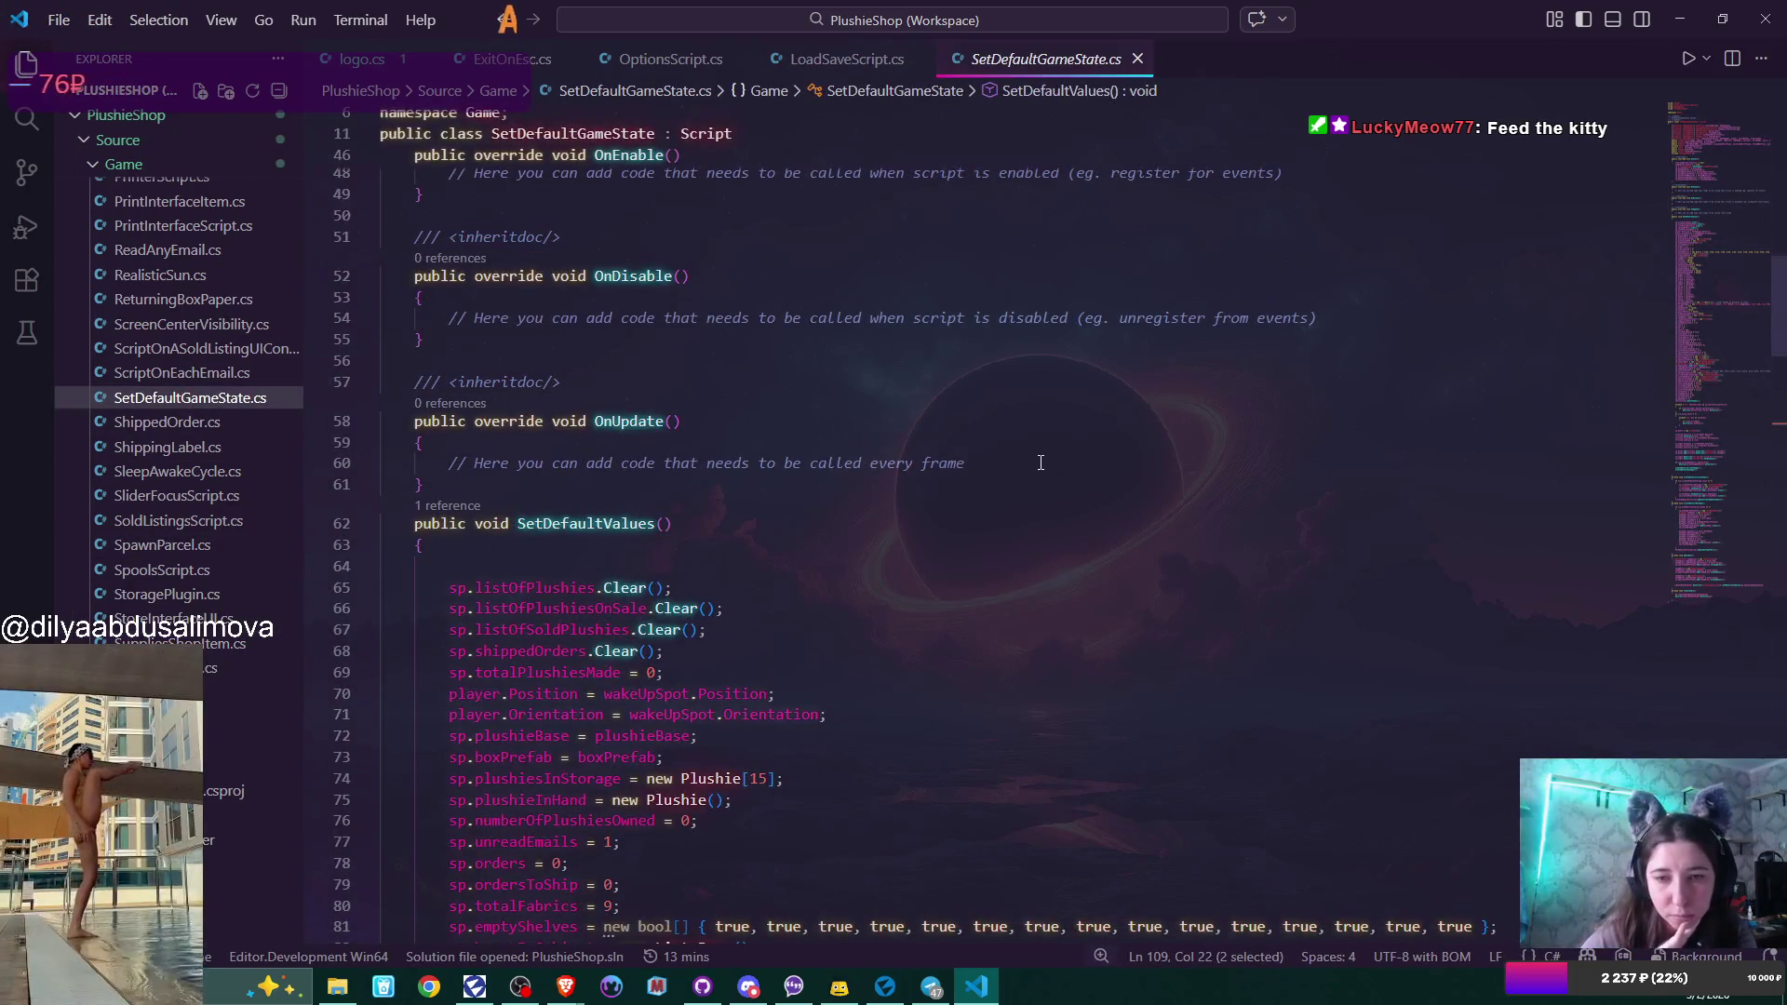
Highlight the crinklePaperShelfScript field and follow it to its UpdateCrinklePaperOnShelf call in CreateDefaultCrinklePaper.
scroll(1040, 462, up, 3)
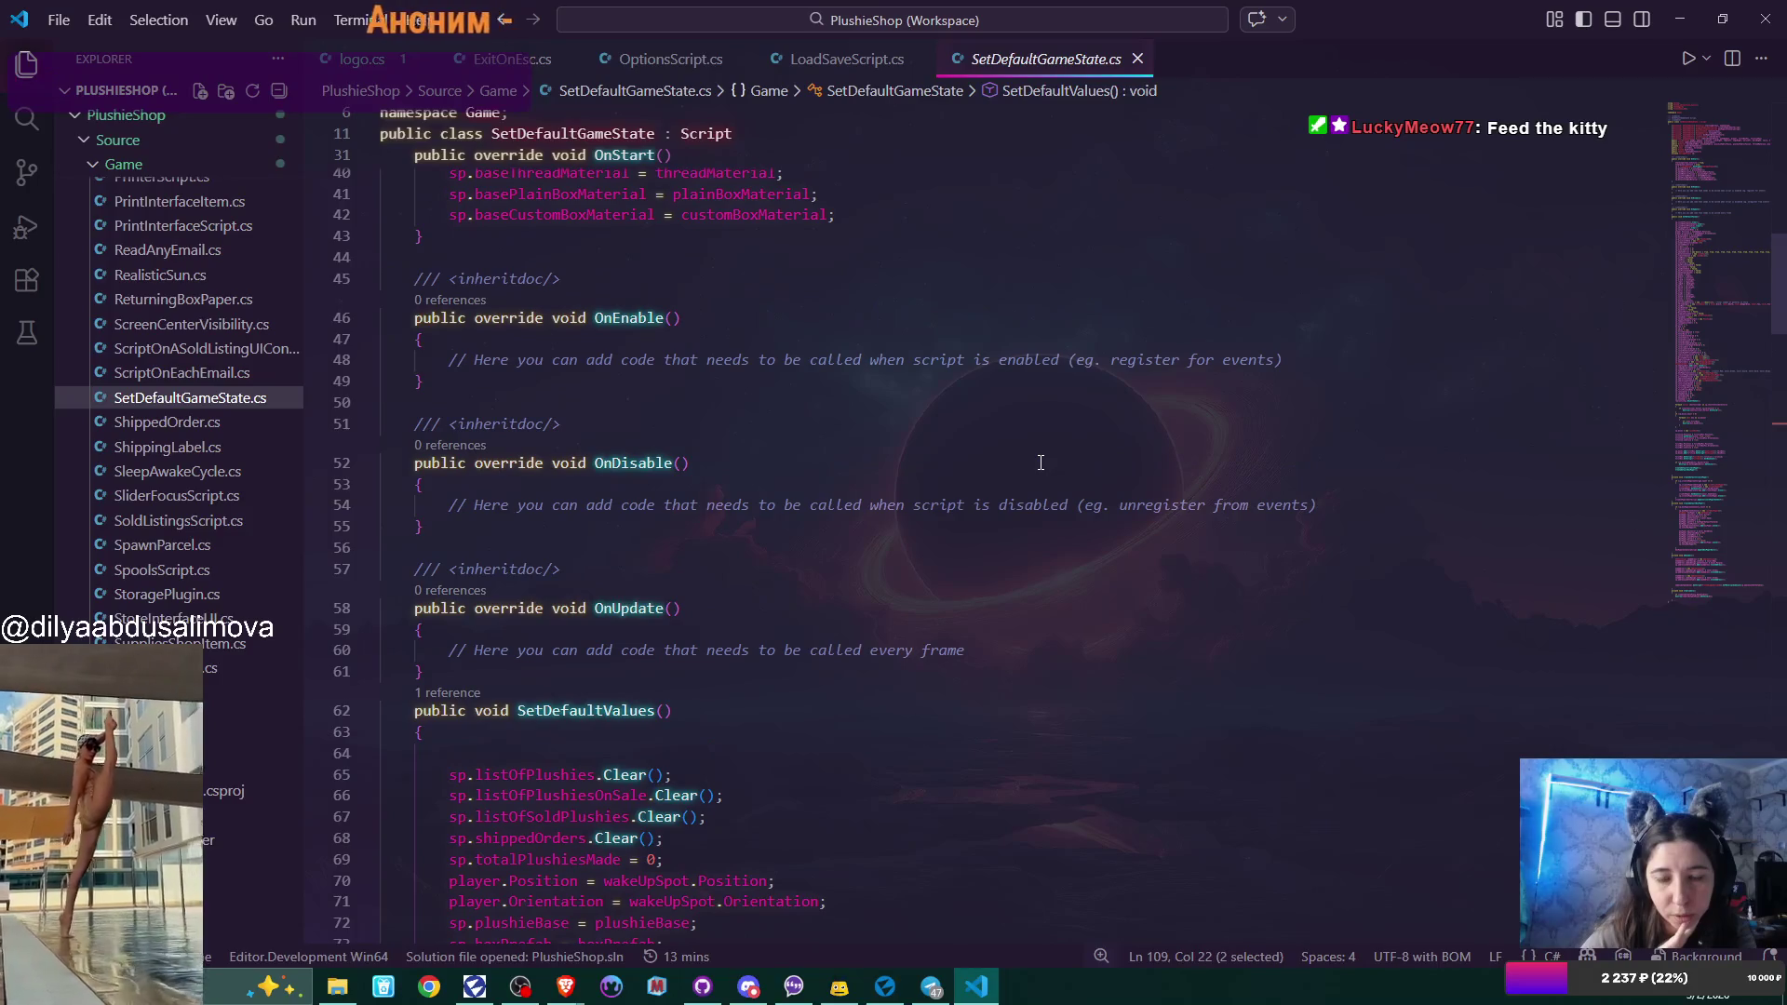
scroll(1040, 462, up, 2)
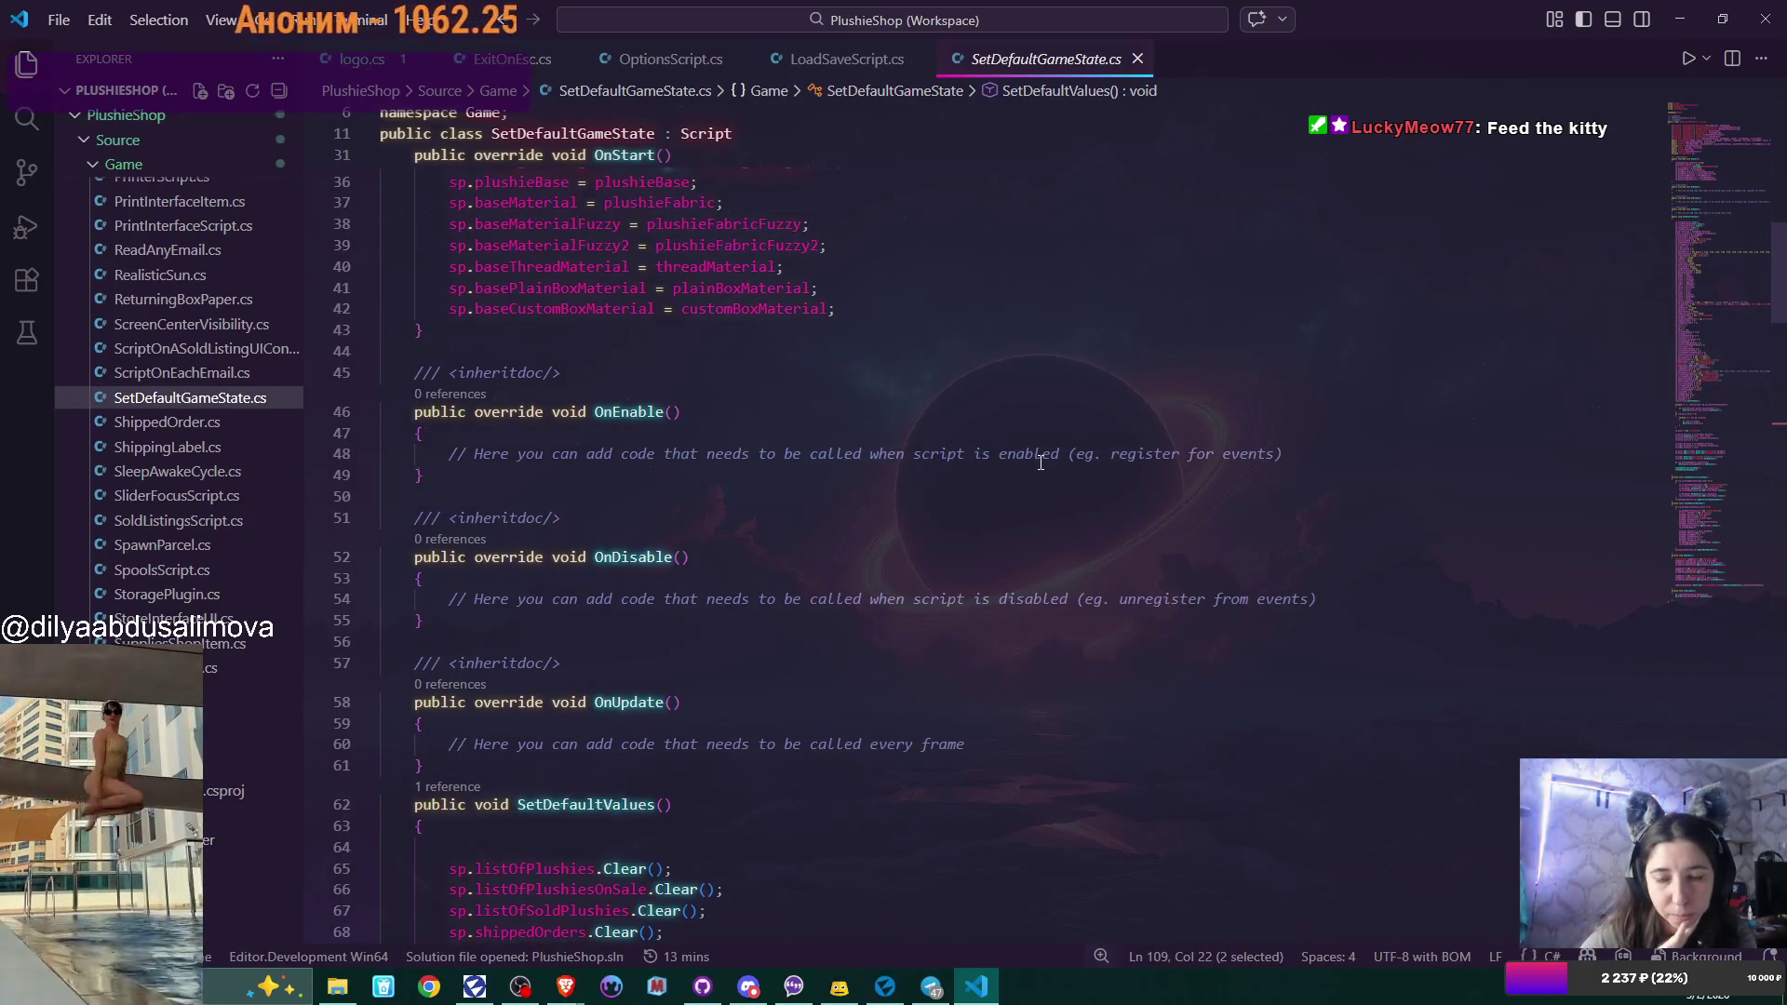
scroll(1040, 462, up, 10)
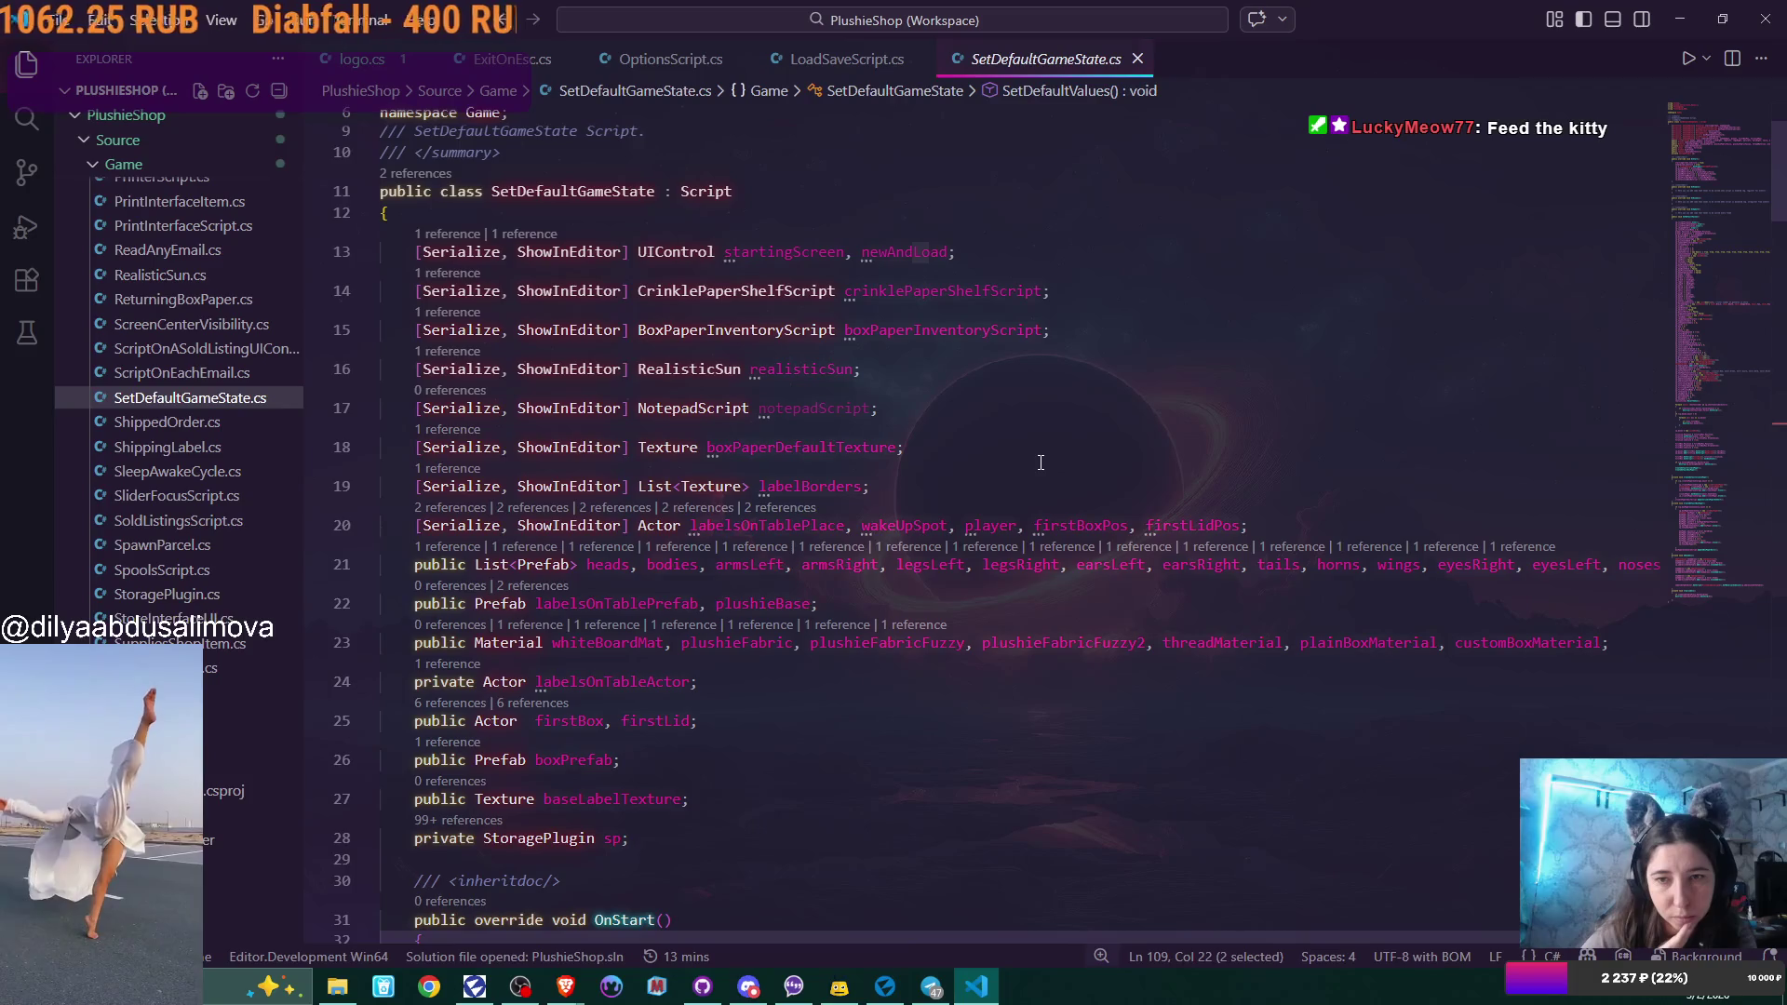
double_click(920, 300)
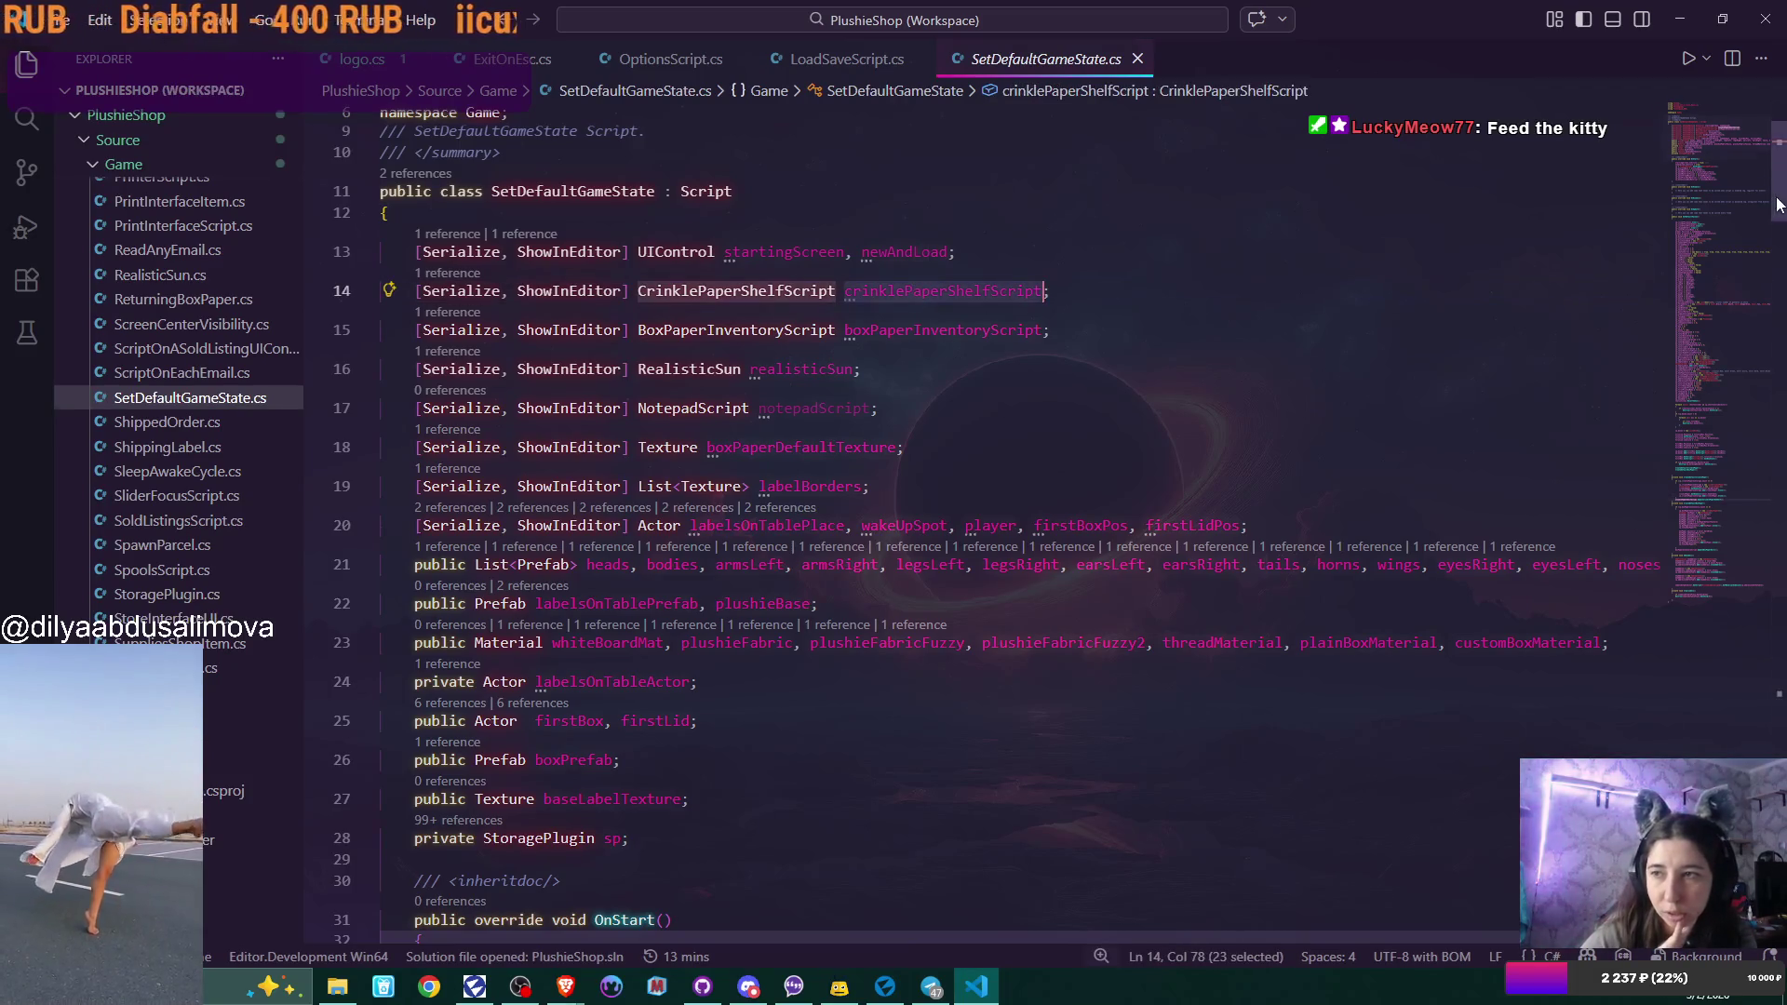
scroll(1731, 372, down, 20)
scroll(988, 750, down, 4)
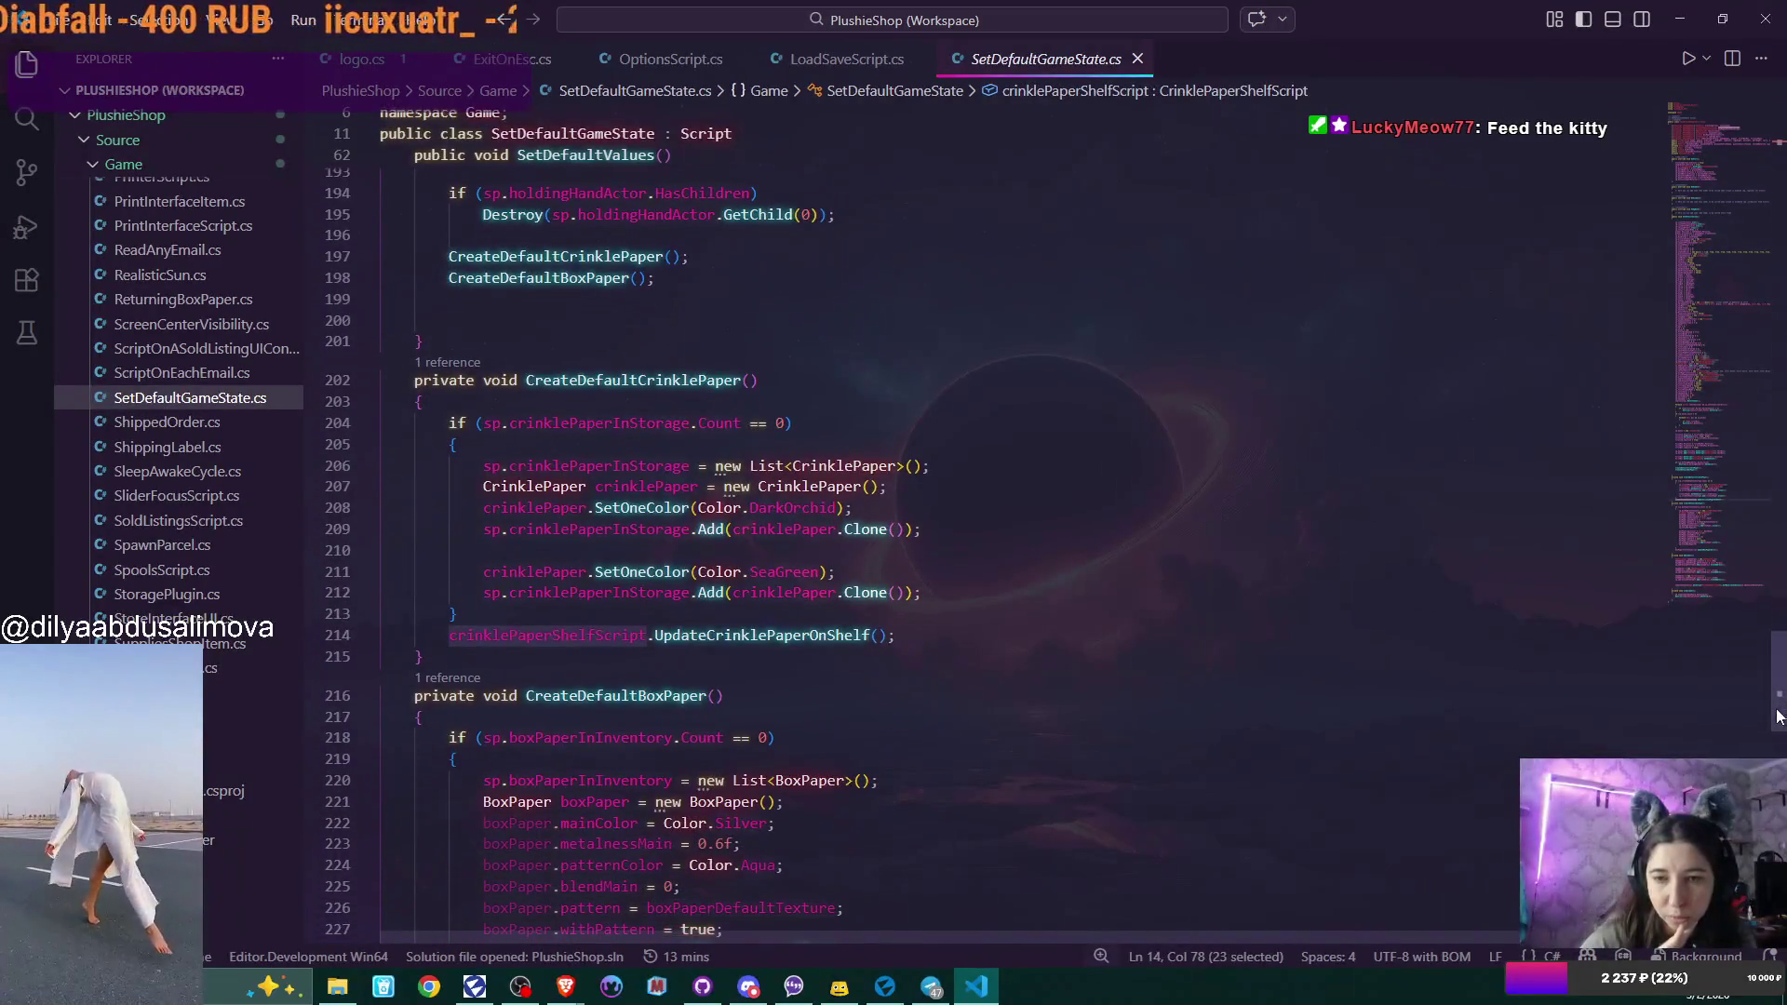